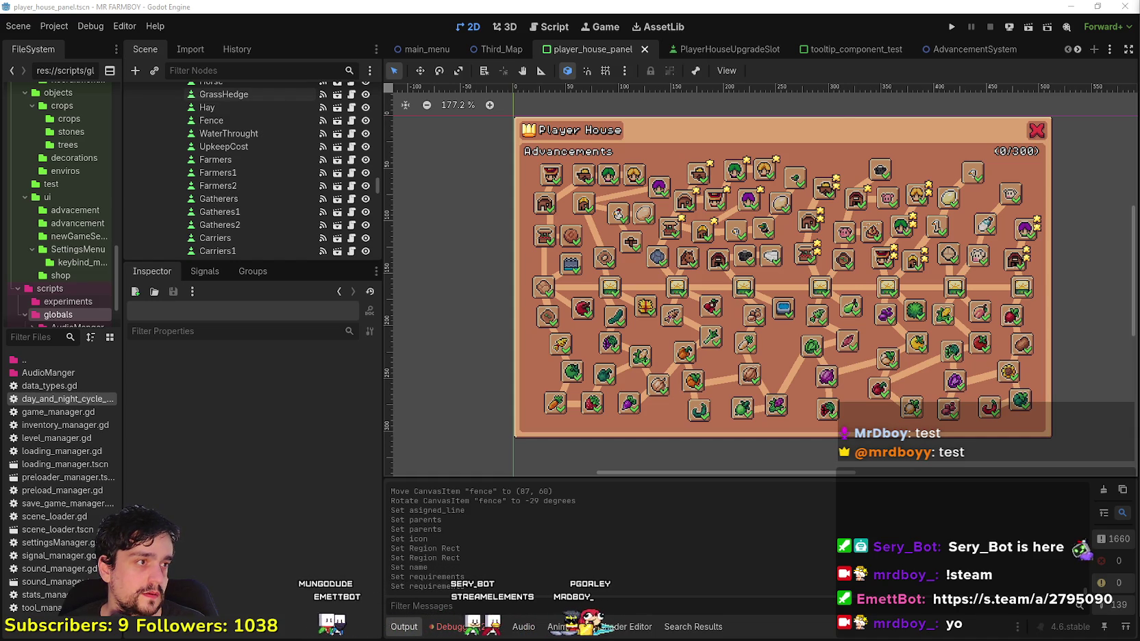
- Zoom the 2D canvas out slightly and bring the MR FARMBOY Steam library page to the front
{"action": "scroll", "coordinate": [726, 296], "scroll_direction": "down", "scroll_amount": 1}
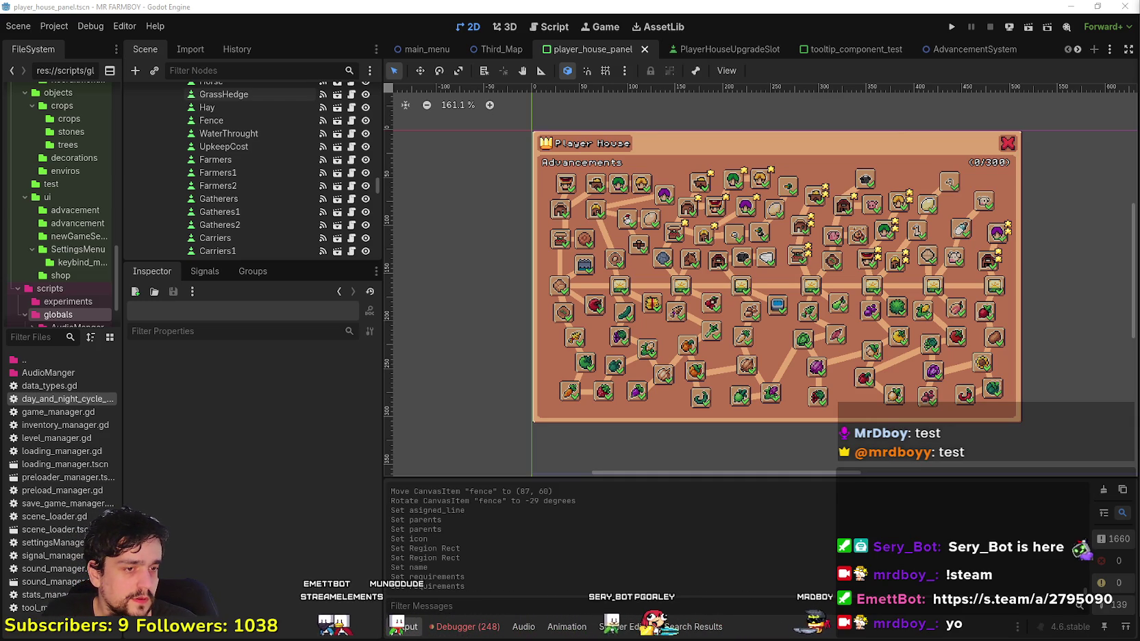
{"action": "key", "text": "alt+Tab"}
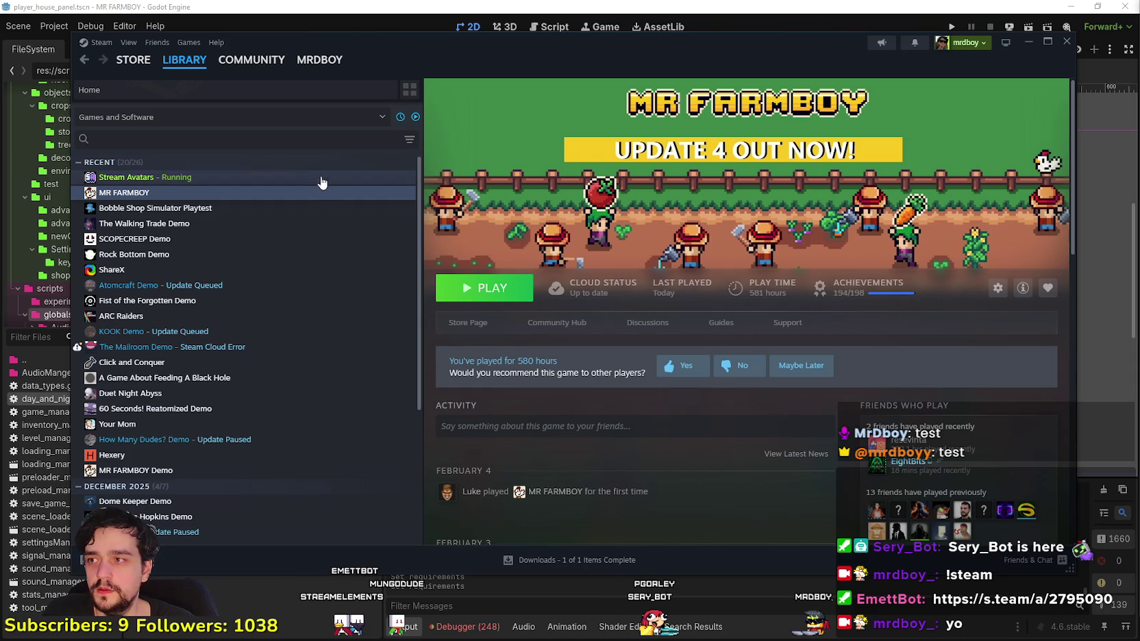
- Minimize Steam to reveal the Godot editor's player_house_panel scene and Advancements tree
{"action": "left_click", "coordinate": [1029, 43]}
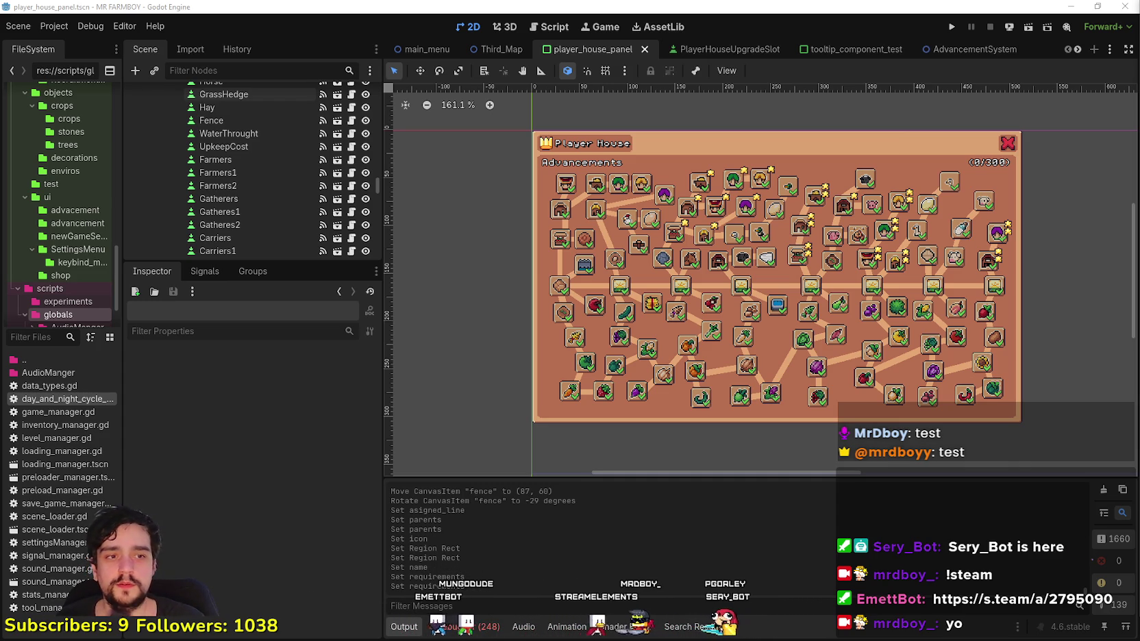
- Enlarge the Scene dock and open the Farmers node's player_house_upgrade_slot.gd script
{"action": "scroll", "coordinate": [457, 352], "scroll_direction": "right", "scroll_amount": 2}
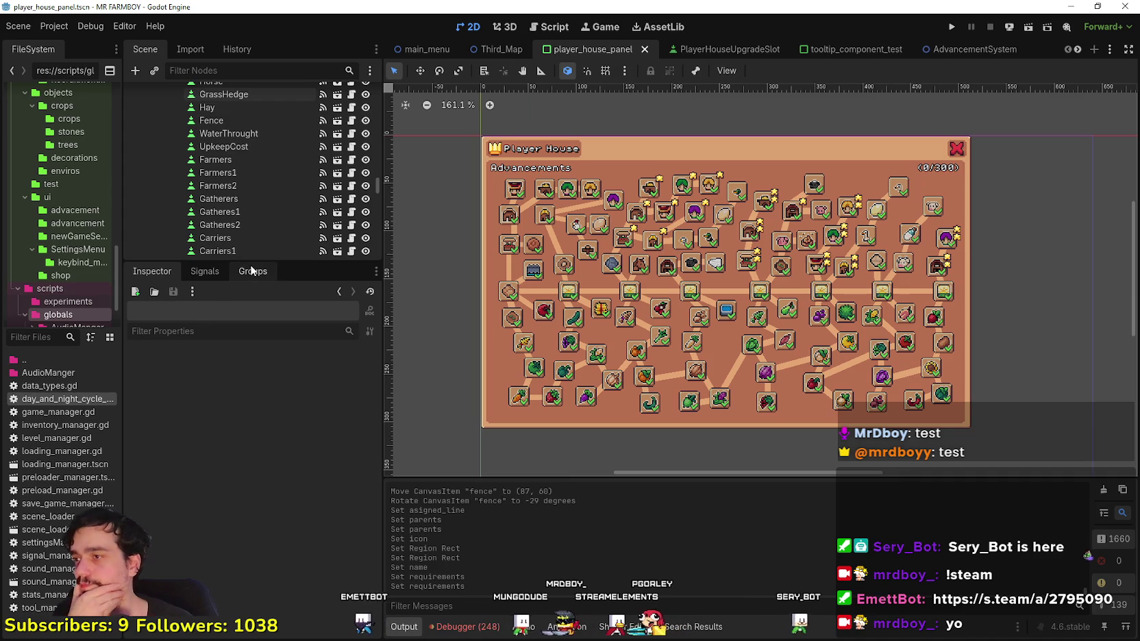
{"action": "left_click_drag", "start_coordinate": [274, 262], "coordinate": [291, 416]}
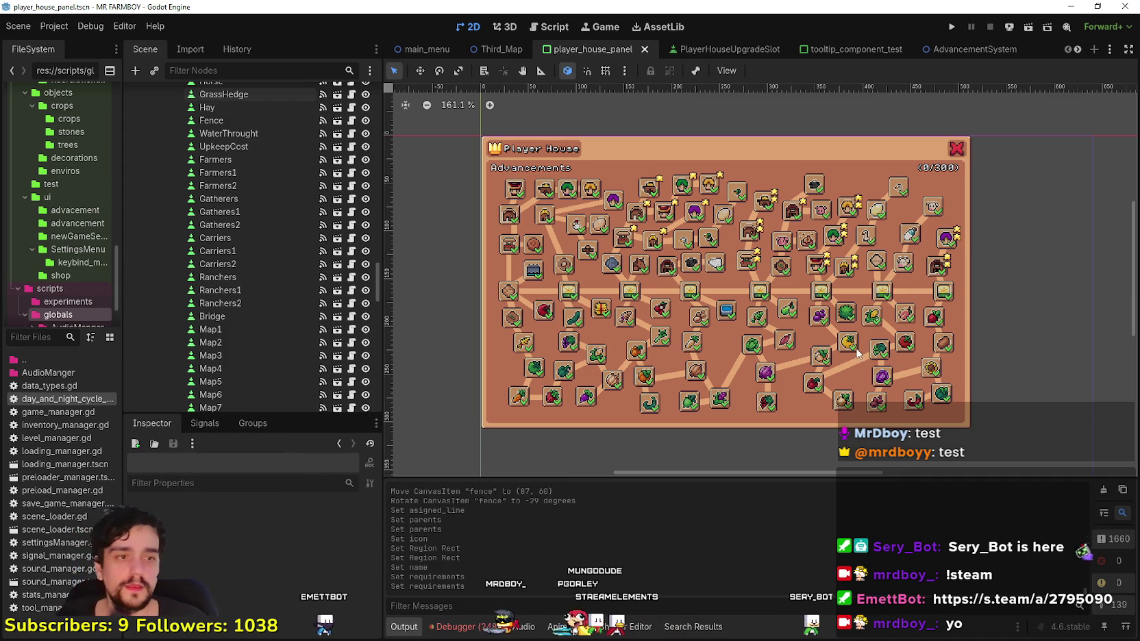
{"action": "scroll", "coordinate": [784, 279], "scroll_direction": "up", "scroll_amount": 1}
{"action": "scroll", "coordinate": [754, 294], "scroll_direction": "left", "scroll_amount": 2}
{"action": "scroll", "coordinate": [657, 344], "scroll_direction": "down", "scroll_amount": 1}
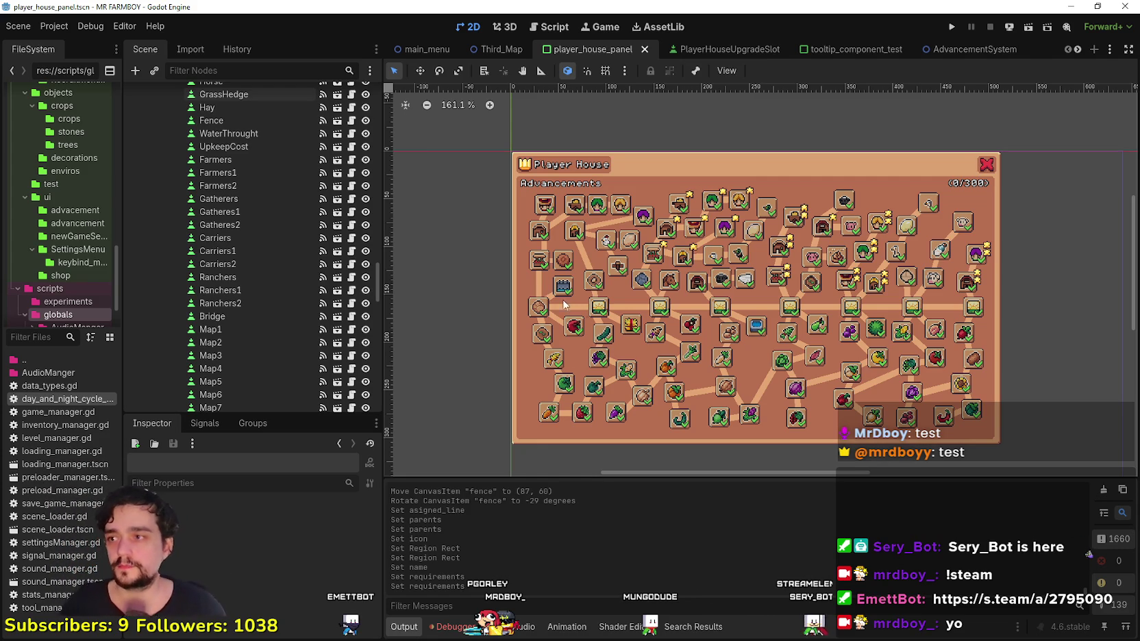
{"action": "left_click", "coordinate": [352, 165]}
{"action": "scroll", "coordinate": [851, 397], "scroll_direction": "up", "scroll_amount": 5}
- Select the show_crafting_button signal statement on line 277
{"action": "scroll", "coordinate": [851, 397], "scroll_direction": "up", "scroll_amount": 1}
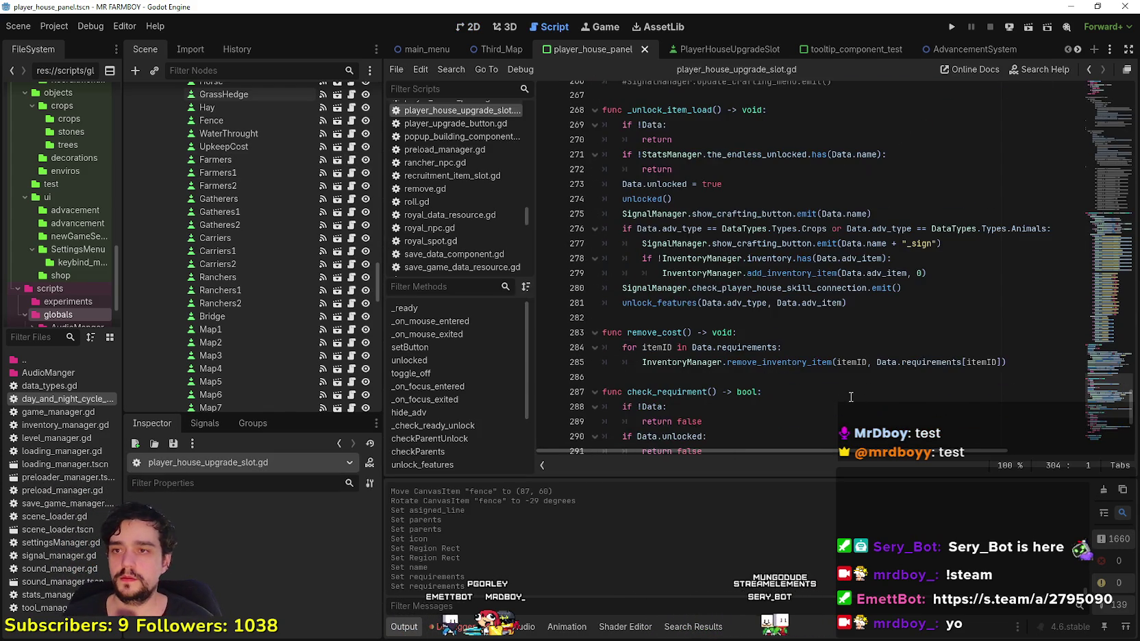
{"action": "left_click", "coordinate": [900, 272]}
{"action": "scroll", "coordinate": [937, 269], "scroll_direction": "up", "scroll_amount": 1}
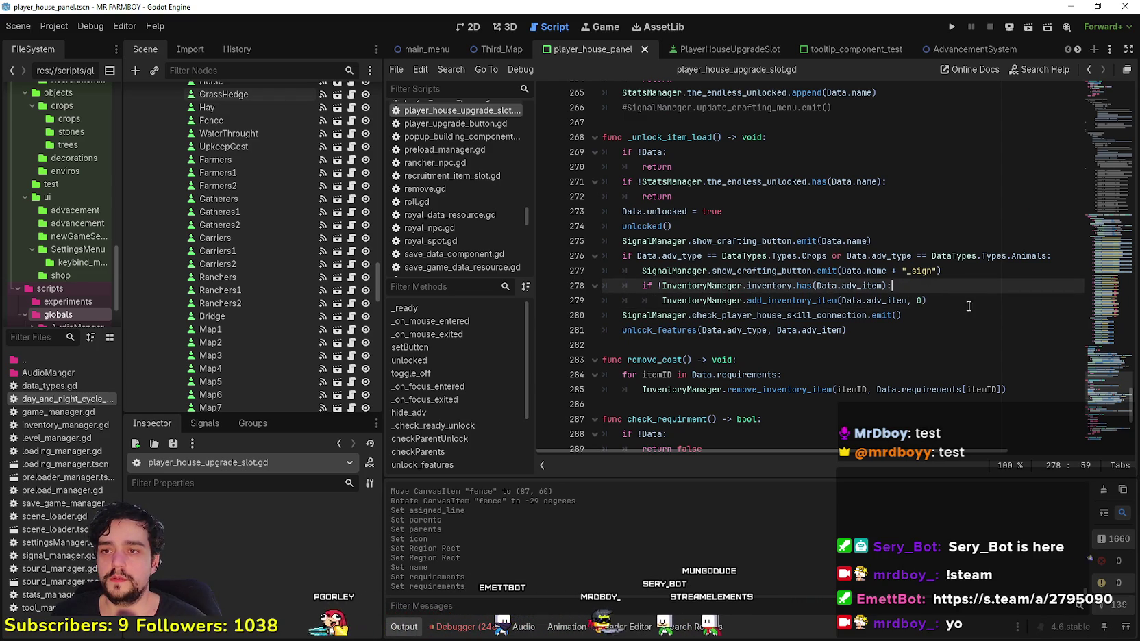
{"action": "left_click", "coordinate": [722, 269]}
{"action": "double_click", "coordinate": [722, 269]}
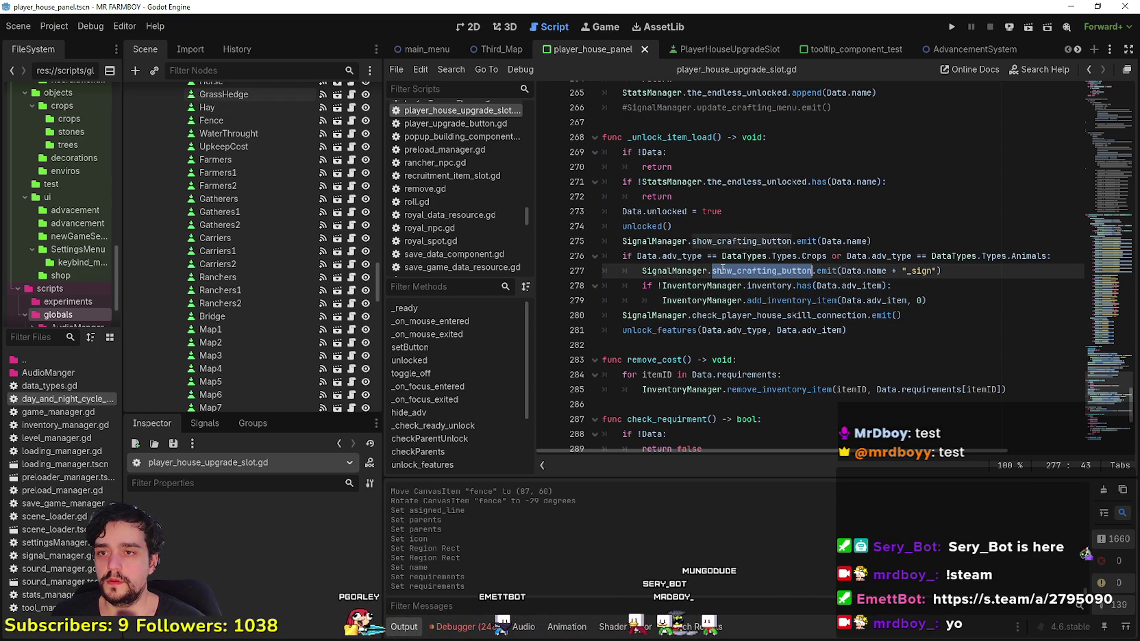
{"action": "left_click_drag", "start_coordinate": [949, 271], "coordinate": [644, 272]}
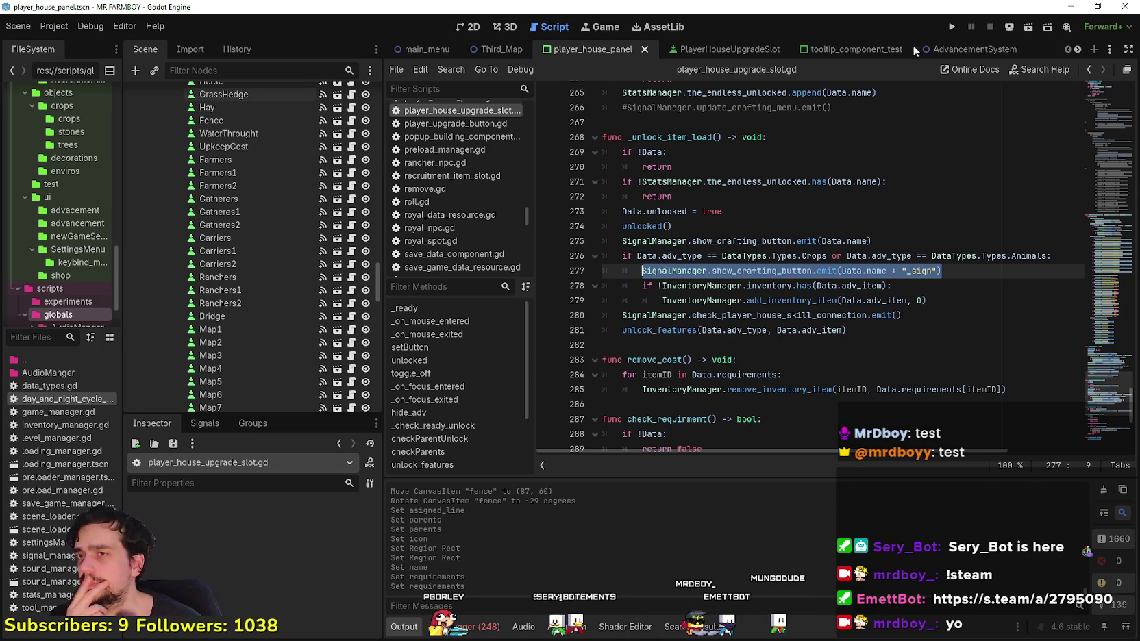
- Switch to the AdvancementSystem scene to view advancement_button.gd's unlock logic
{"action": "mouse_move", "coordinate": [991, 45]}
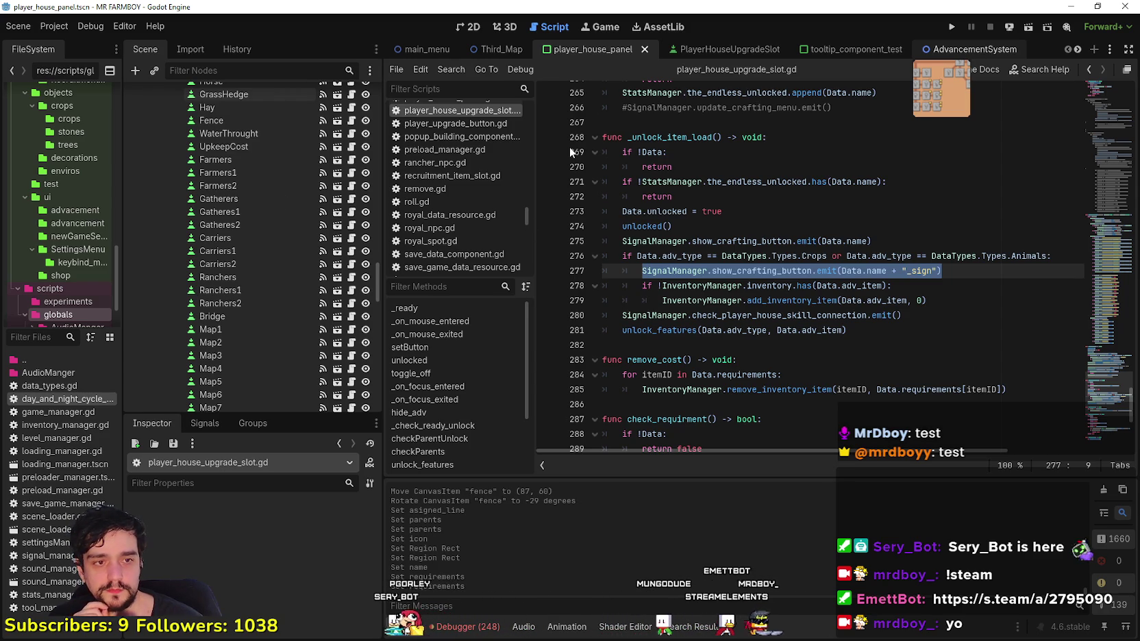
{"action": "left_click", "coordinate": [966, 49]}
{"action": "scroll", "coordinate": [278, 299], "scroll_direction": "down", "scroll_amount": 10}
{"action": "scroll", "coordinate": [325, 212], "scroll_direction": "up", "scroll_amount": 2}
{"action": "left_click", "coordinate": [351, 162]}
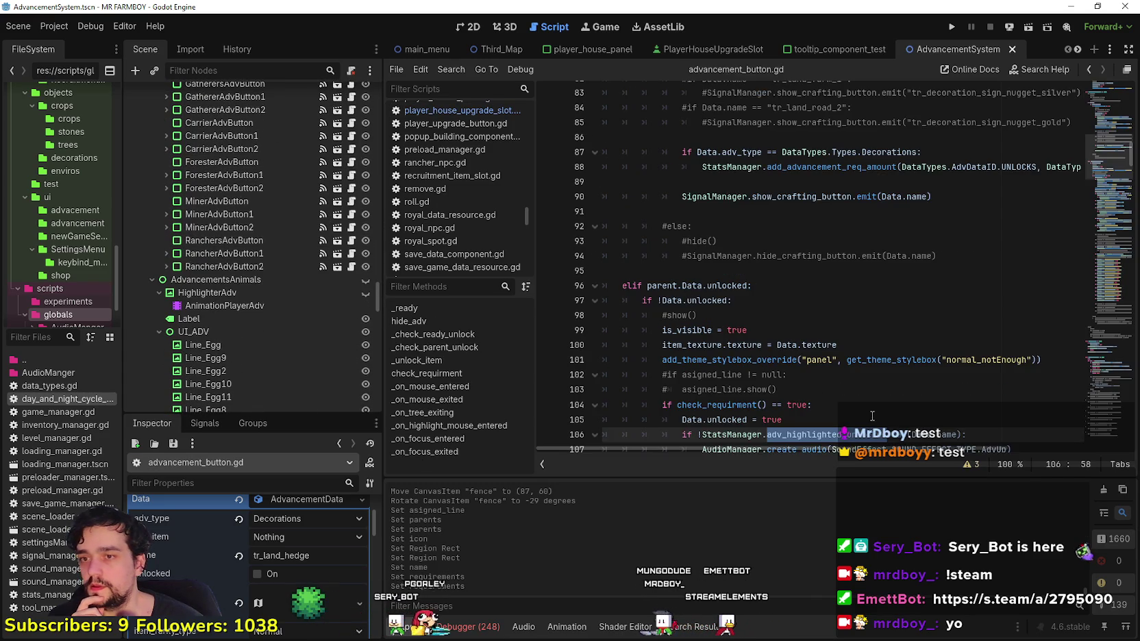
{"action": "left_click", "coordinate": [843, 405]}
{"action": "scroll", "coordinate": [833, 386], "scroll_direction": "down", "scroll_amount": 3}
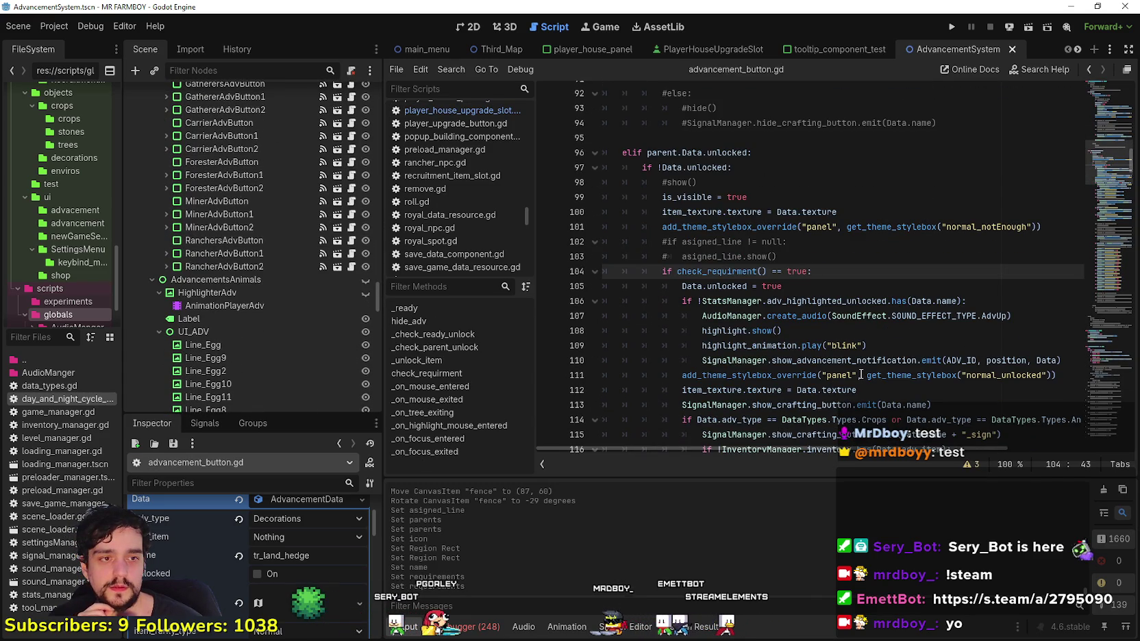
{"action": "scroll", "coordinate": [822, 312], "scroll_direction": "down", "scroll_amount": 2}
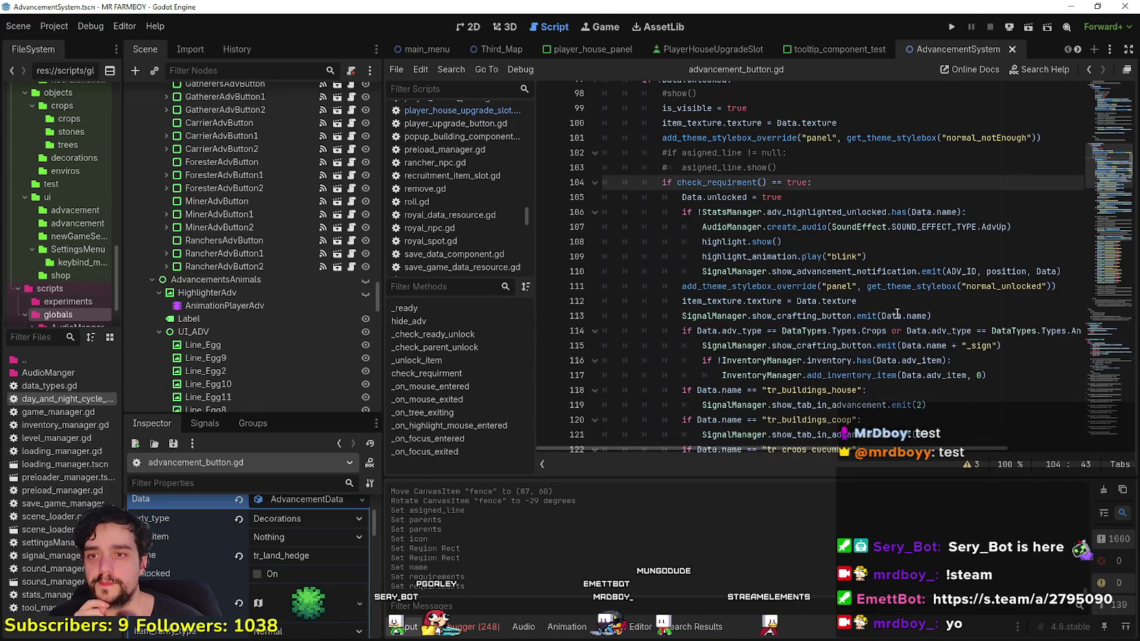
{"action": "left_click", "coordinate": [993, 257]}
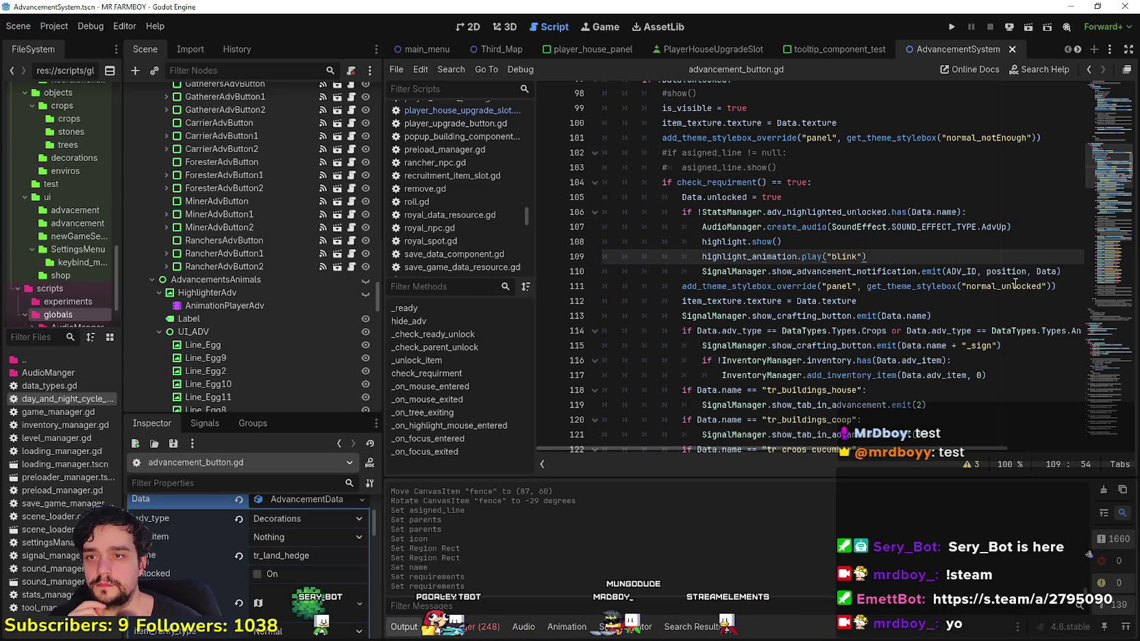
{"action": "scroll", "coordinate": [1030, 292], "scroll_direction": "up", "scroll_amount": 2}
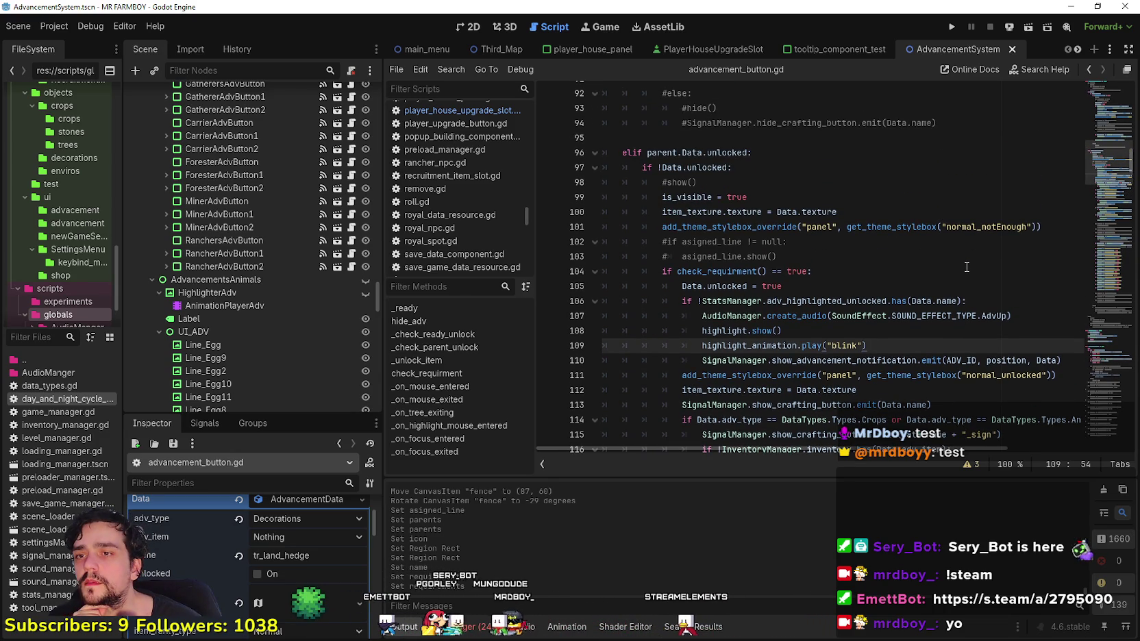
{"action": "scroll", "coordinate": [959, 267], "scroll_direction": "down", "scroll_amount": 1}
{"action": "double_click", "coordinate": [815, 270]}
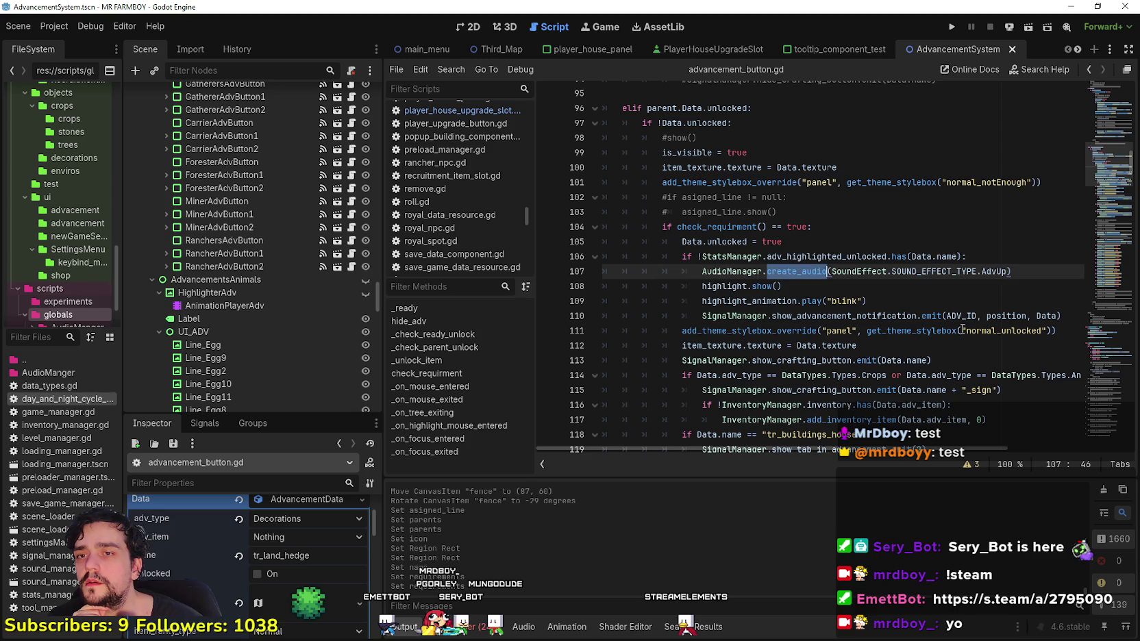
{"action": "scroll", "coordinate": [856, 267], "scroll_direction": "down", "scroll_amount": 1}
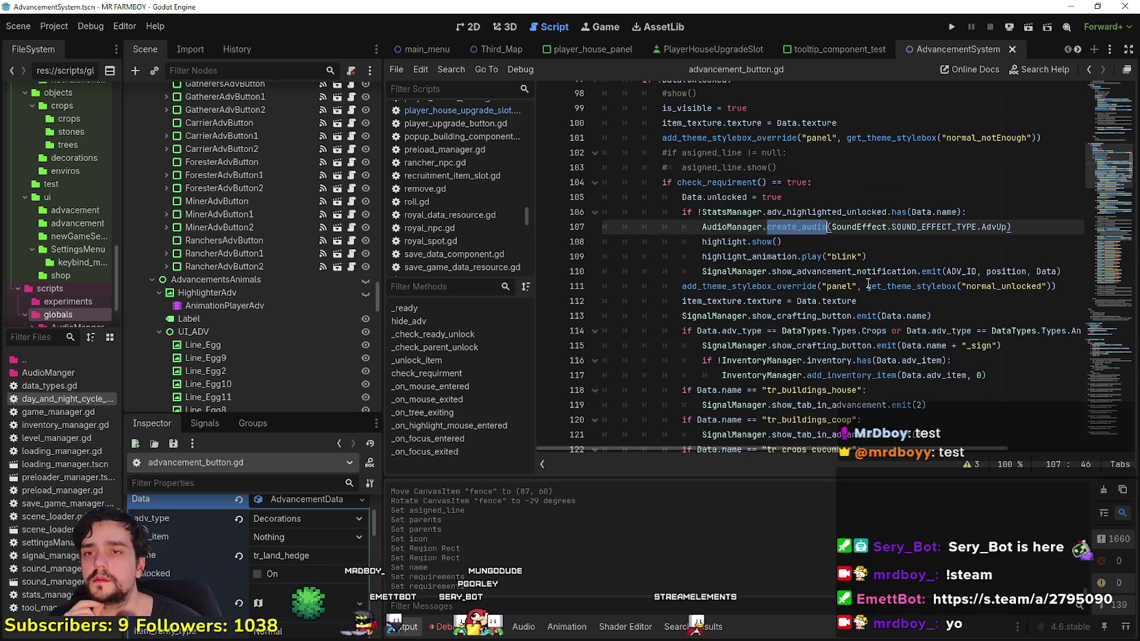
{"action": "double_click", "coordinate": [890, 271]}
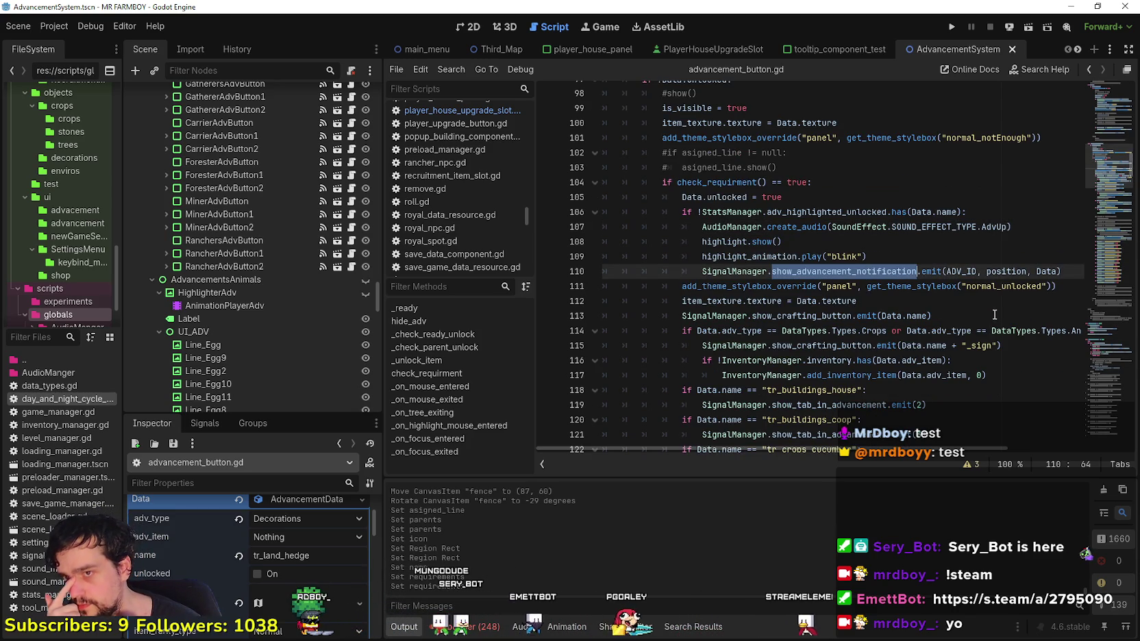
{"action": "scroll", "coordinate": [965, 293], "scroll_direction": "down", "scroll_amount": 2}
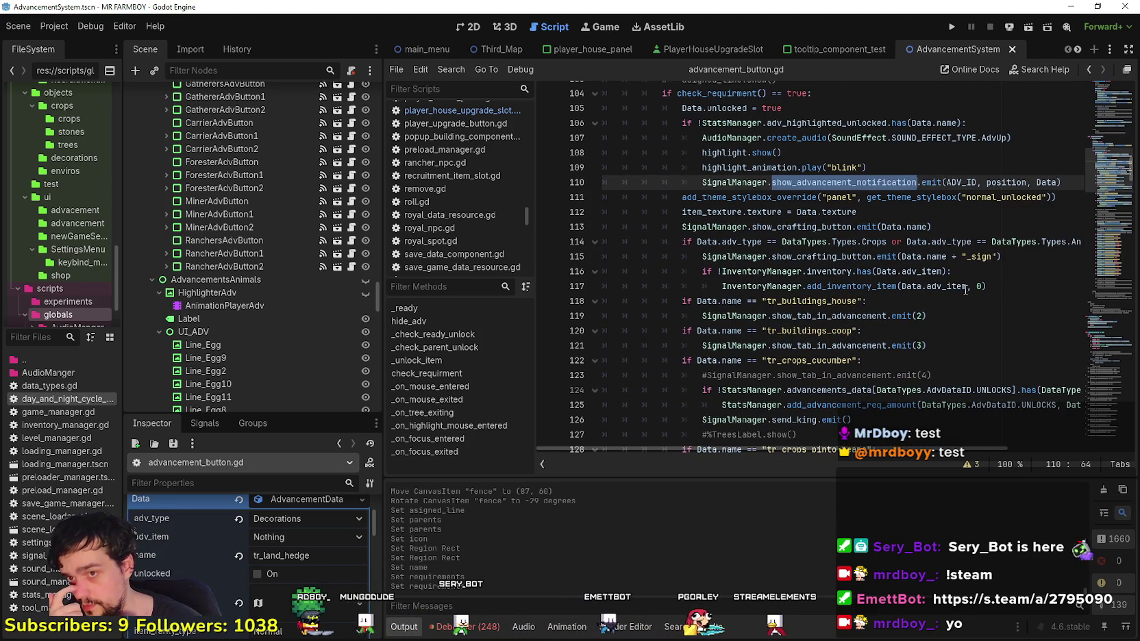
{"action": "left_click", "coordinate": [996, 286]}
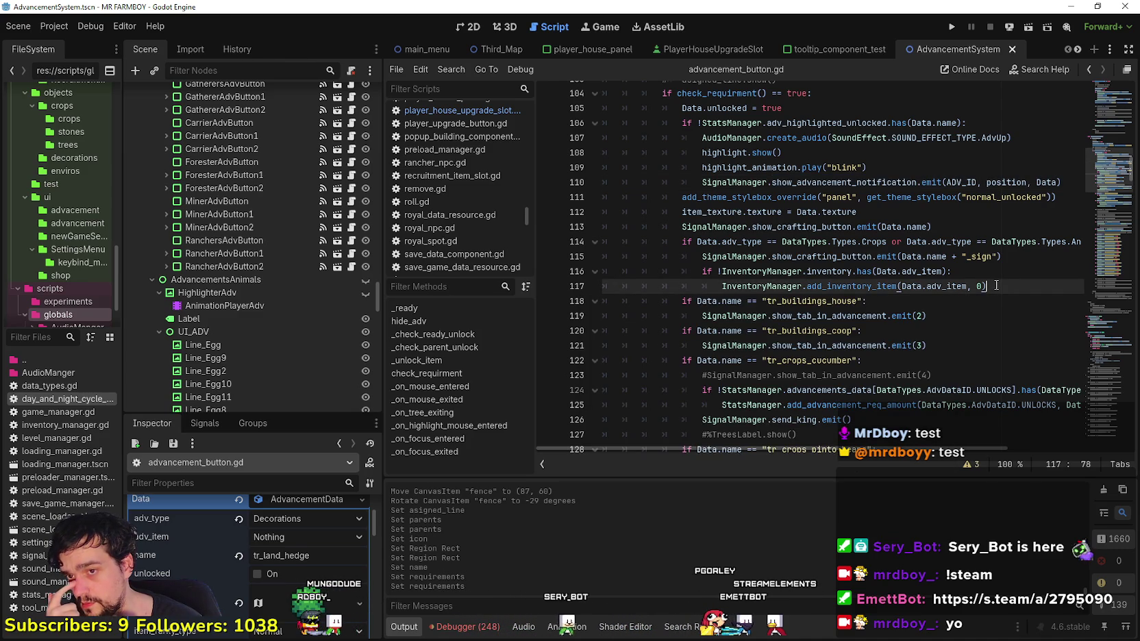
{"action": "scroll", "coordinate": [993, 286], "scroll_direction": "down", "scroll_amount": 2}
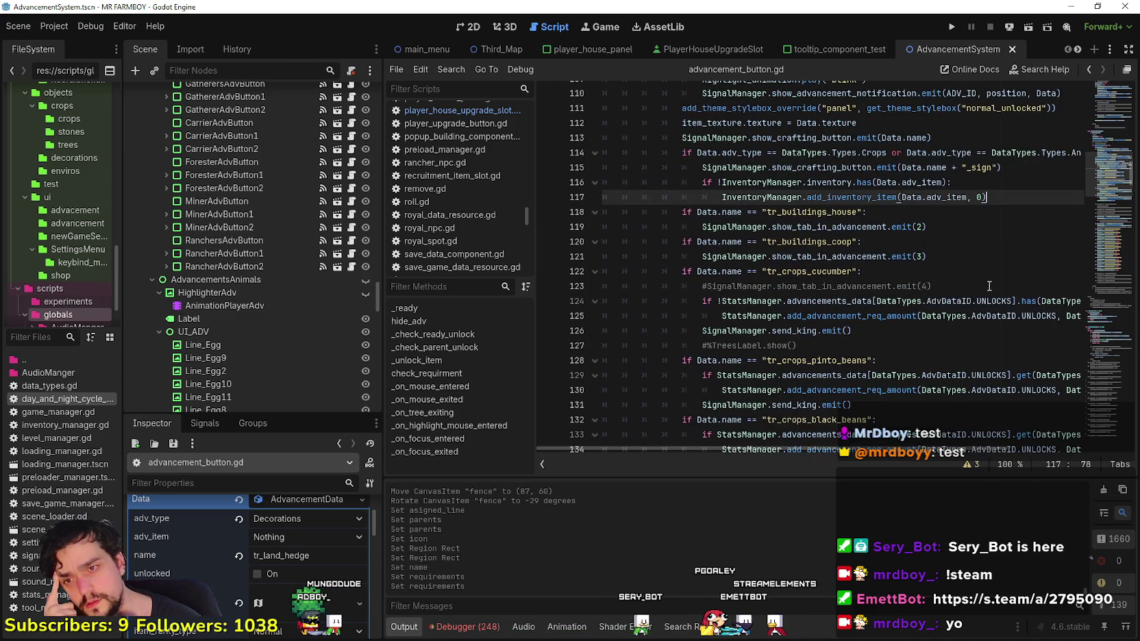
{"action": "left_click_drag", "start_coordinate": [305, 311], "coordinate": [286, 309]}
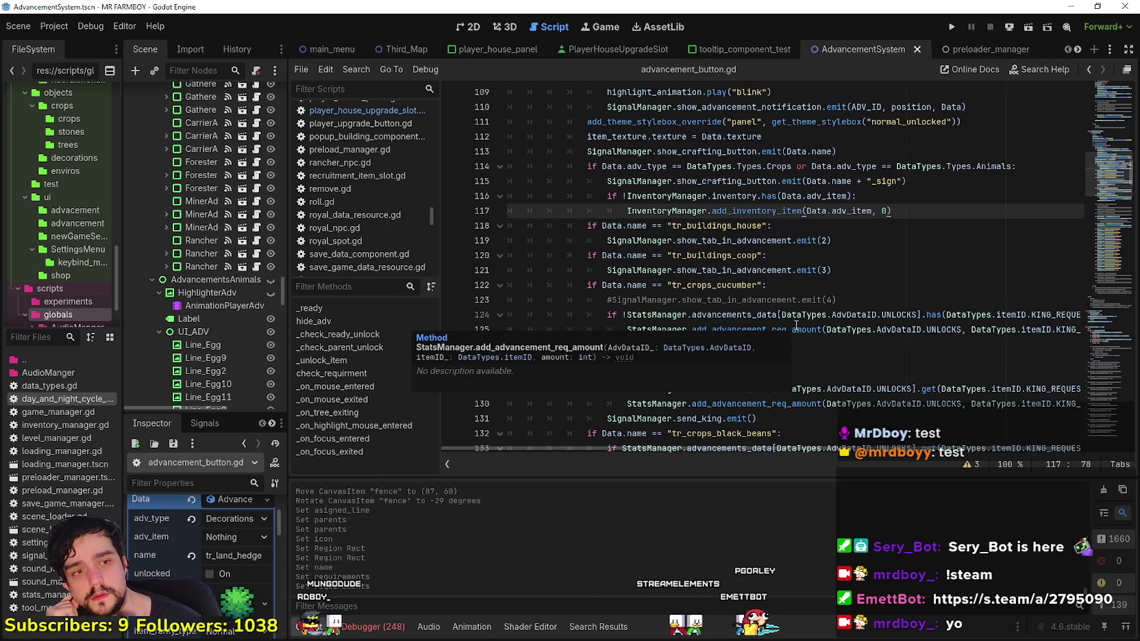
{"action": "mouse_move", "coordinate": [792, 324]}
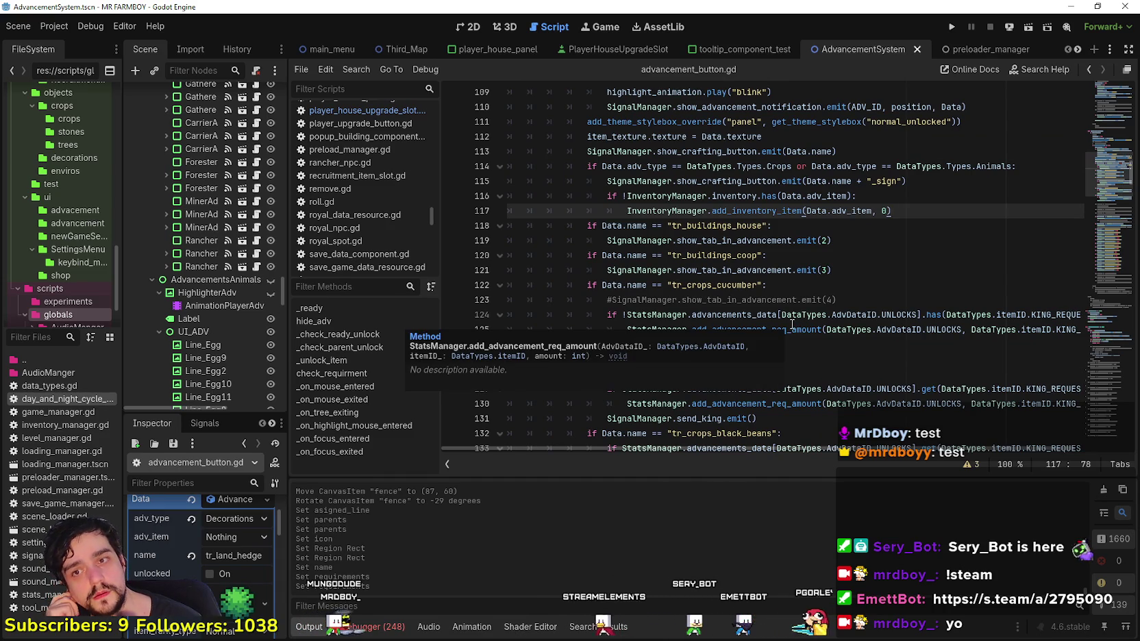
{"action": "scroll", "coordinate": [791, 323], "scroll_direction": "down", "scroll_amount": 3}
{"action": "double_click", "coordinate": [944, 269]}
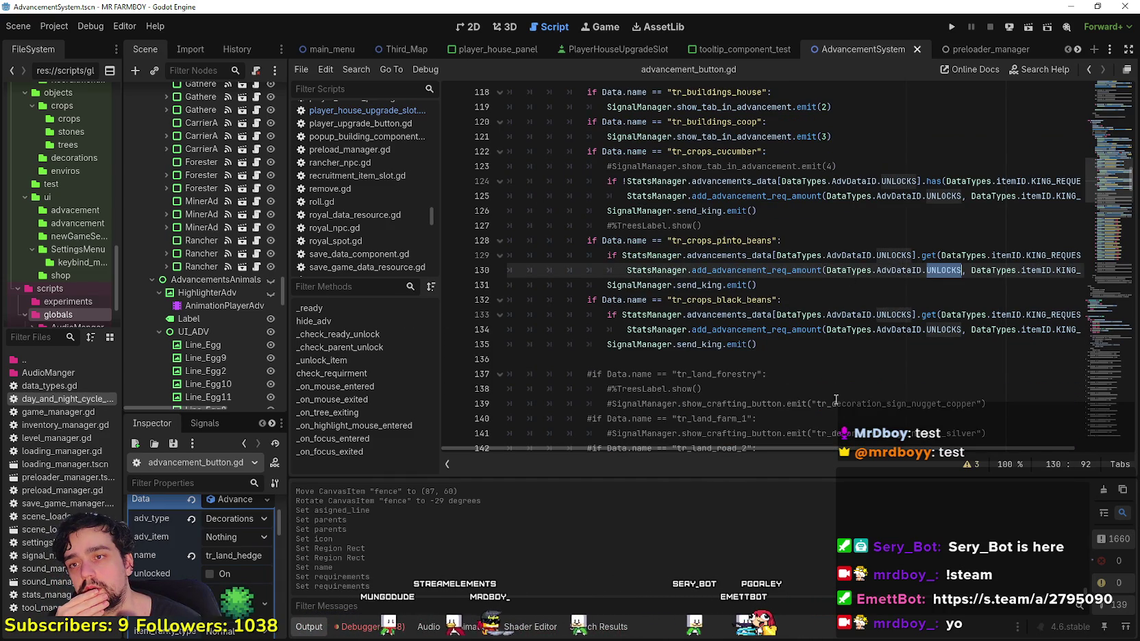
{"action": "scroll", "coordinate": [997, 442], "scroll_direction": "right", "scroll_amount": 3}
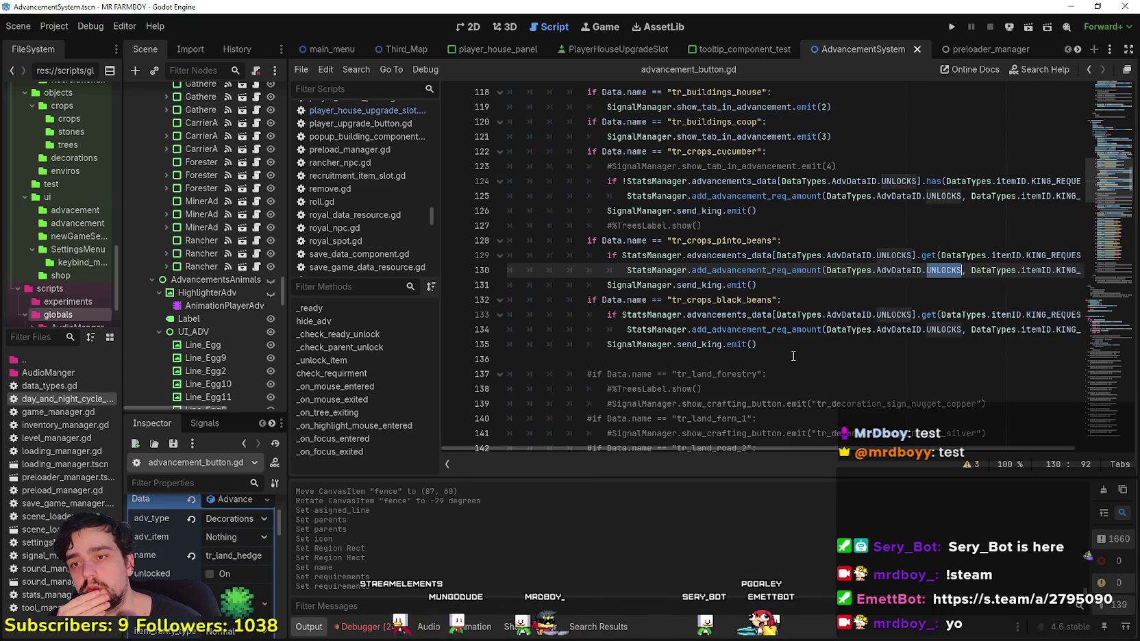
{"action": "left_click", "coordinate": [785, 344]}
{"action": "scroll", "coordinate": [786, 338], "scroll_direction": "down", "scroll_amount": 7}
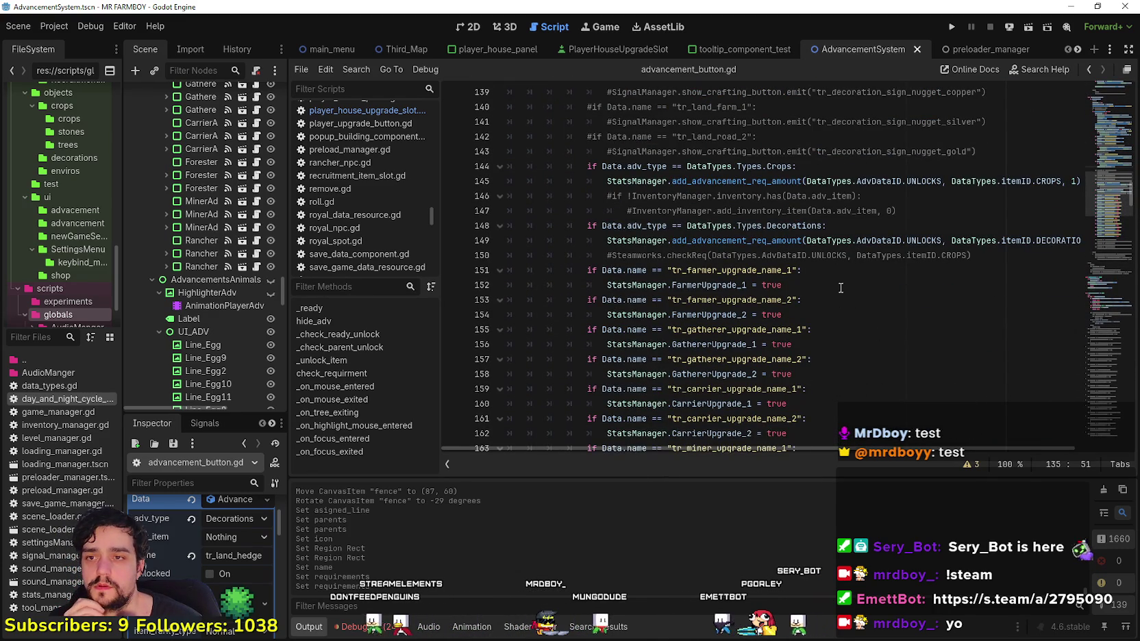
{"action": "left_click", "coordinate": [942, 240]}
{"action": "left_click_drag", "start_coordinate": [850, 448], "coordinate": [882, 452]}
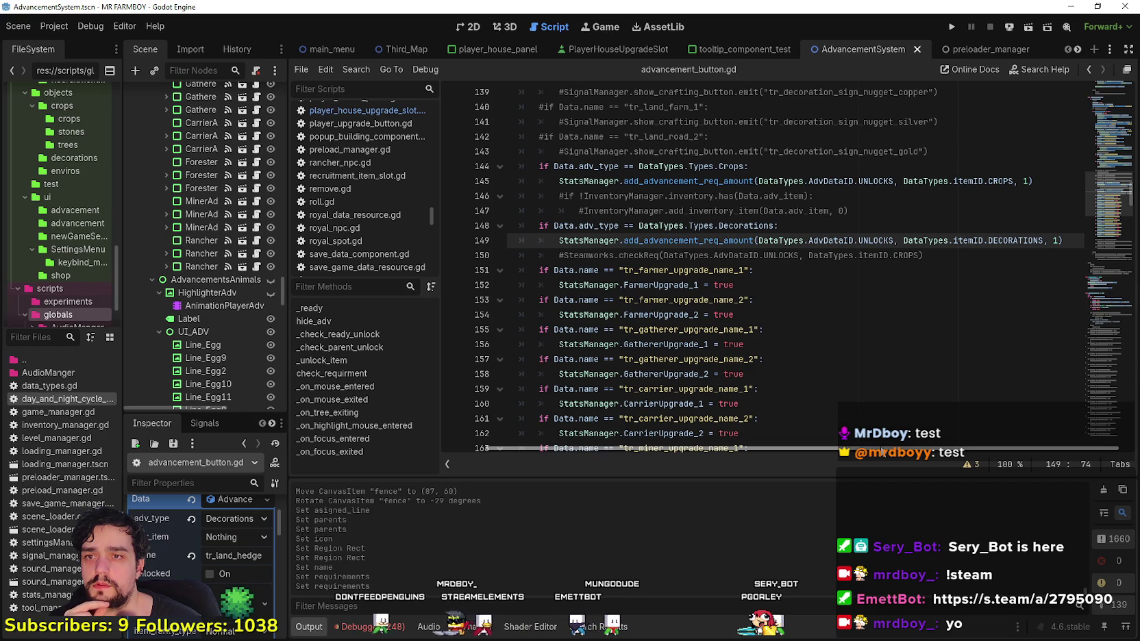
{"action": "left_click_drag", "start_coordinate": [882, 451], "coordinate": [933, 453]}
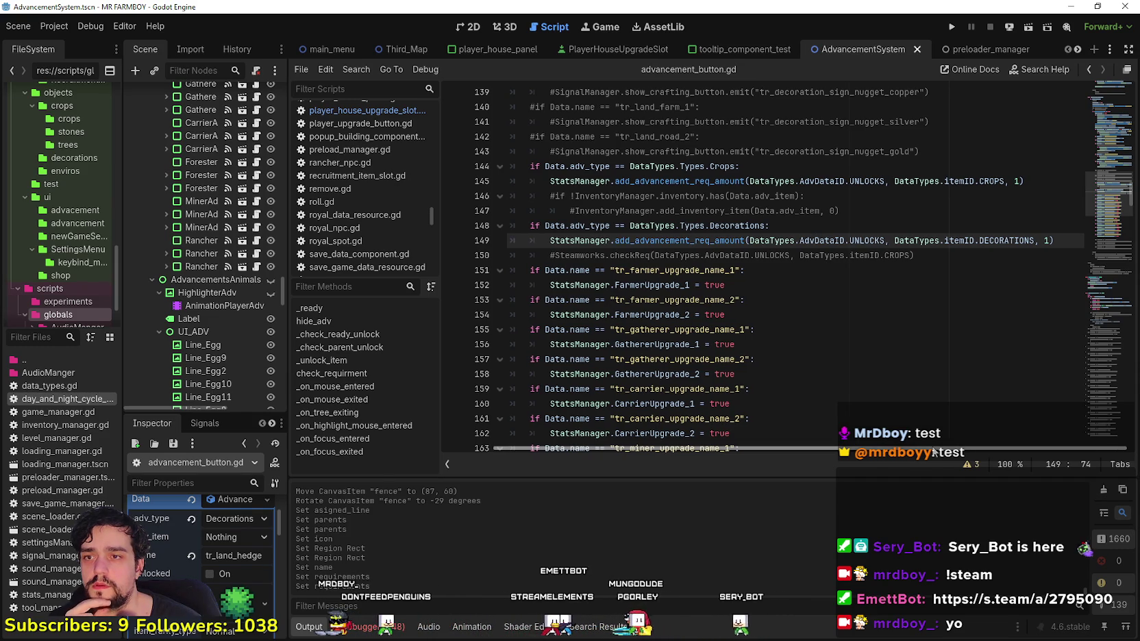
{"action": "left_click_drag", "start_coordinate": [933, 452], "coordinate": [849, 451]}
{"action": "scroll", "coordinate": [794, 392], "scroll_direction": "down", "scroll_amount": 7}
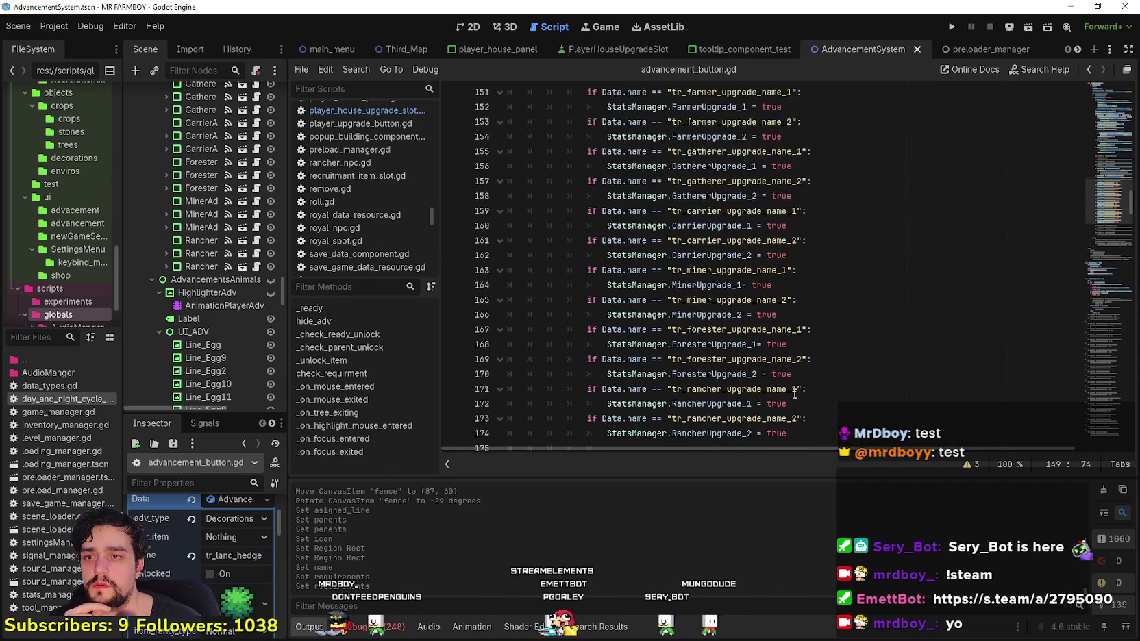
{"action": "scroll", "coordinate": [993, 321], "scroll_direction": "up", "scroll_amount": 1}
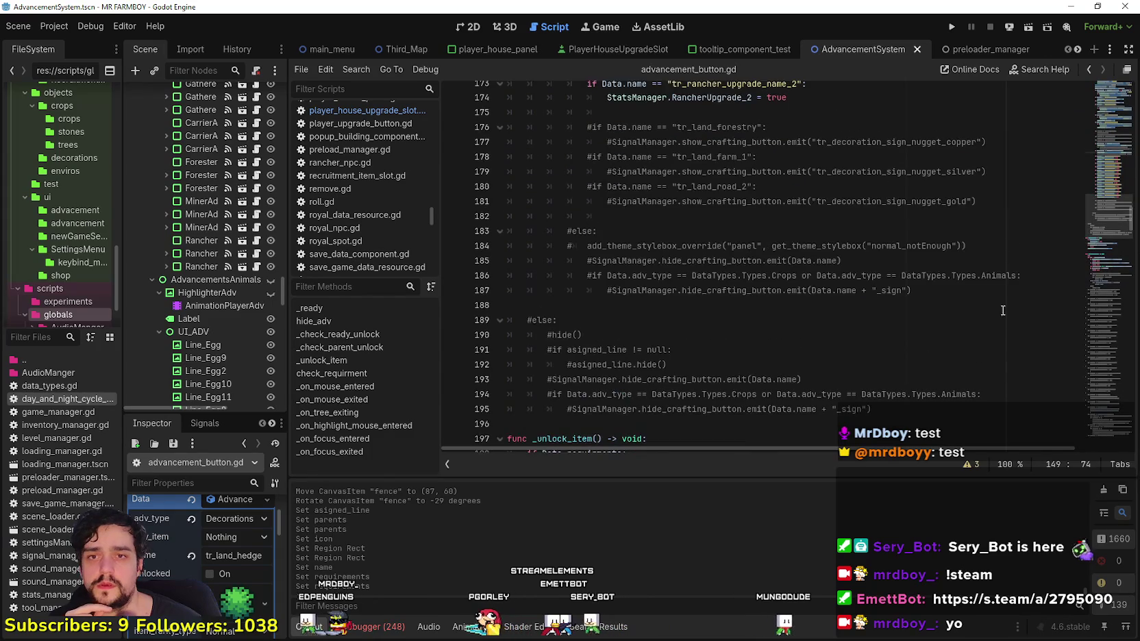
{"action": "mouse_move", "coordinate": [1101, 215]}
{"action": "left_mouse_down"}
{"action": "mouse_move", "coordinate": [1103, 224]}
{"action": "mouse_move", "coordinate": [1114, 129]}
{"action": "mouse_move", "coordinate": [1102, 88]}
{"action": "mouse_move", "coordinate": [1084, 140]}
{"action": "left_mouse_up"}
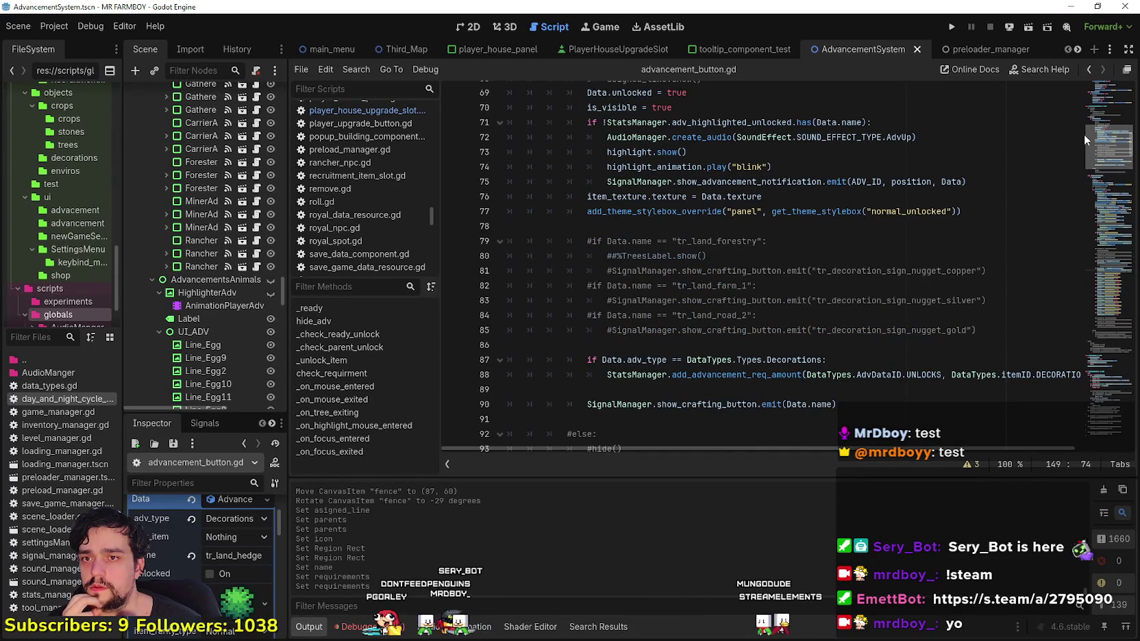
{"action": "left_click_drag", "start_coordinate": [1084, 134], "coordinate": [1085, 132]}
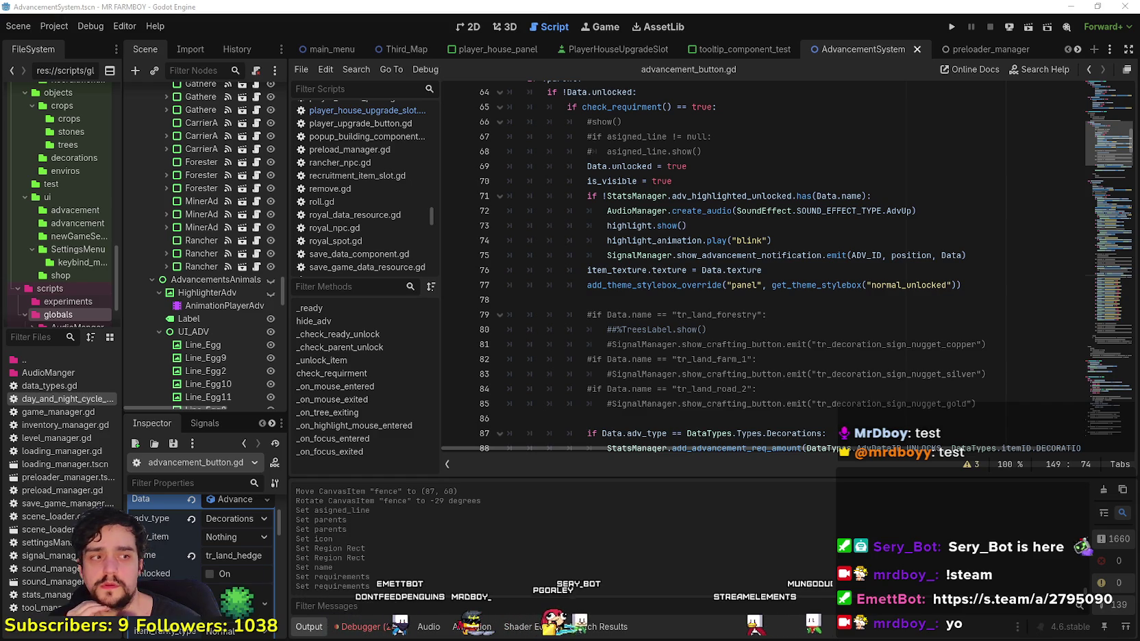
{"action": "left_click", "coordinate": [840, 302]}
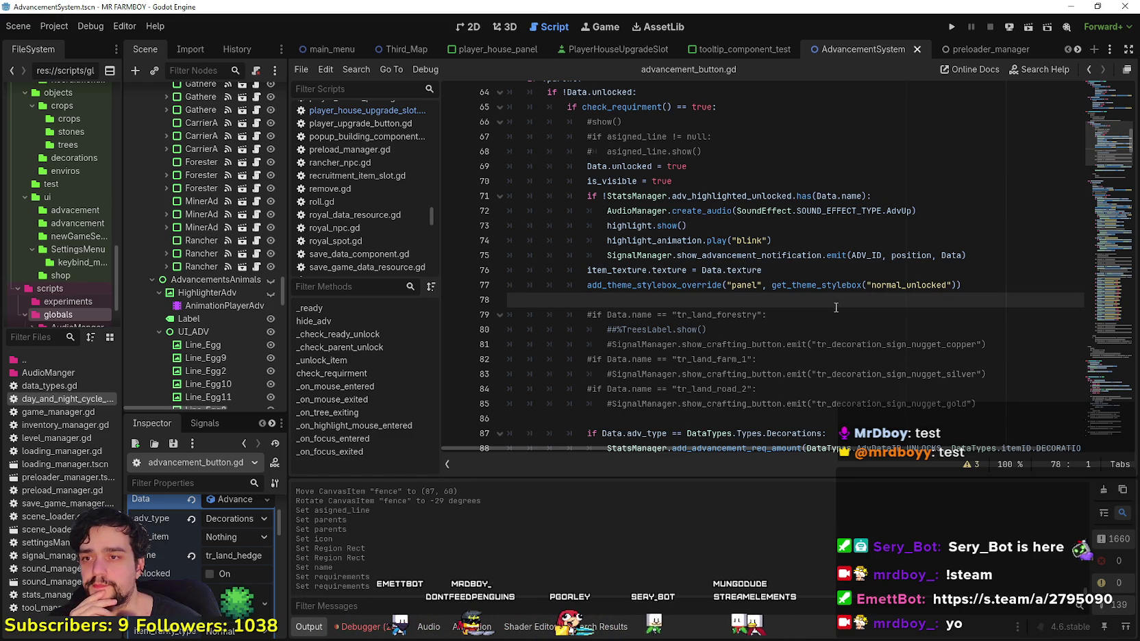
{"action": "scroll", "coordinate": [836, 307], "scroll_direction": "down", "scroll_amount": 2}
{"action": "left_click", "coordinate": [805, 333]}
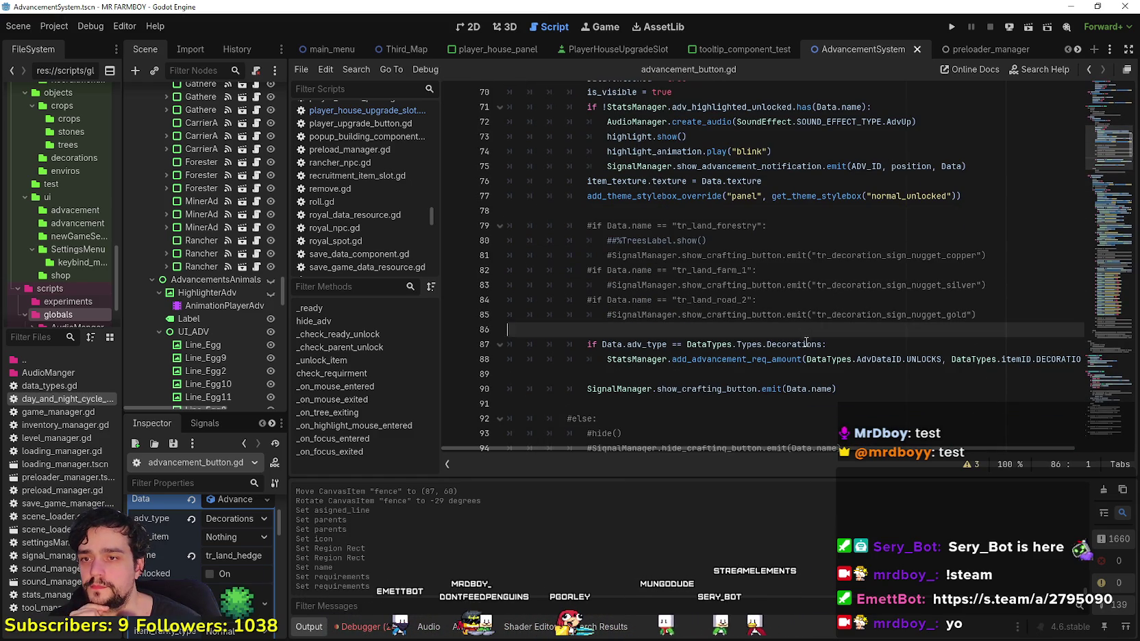
{"action": "left_click", "coordinate": [826, 371]}
{"action": "mouse_move", "coordinate": [911, 449]}
{"action": "left_mouse_down"}
{"action": "mouse_move", "coordinate": [962, 450]}
{"action": "mouse_move", "coordinate": [695, 422]}
{"action": "left_mouse_up"}
{"action": "scroll", "coordinate": [705, 384], "scroll_direction": "down", "scroll_amount": 3}
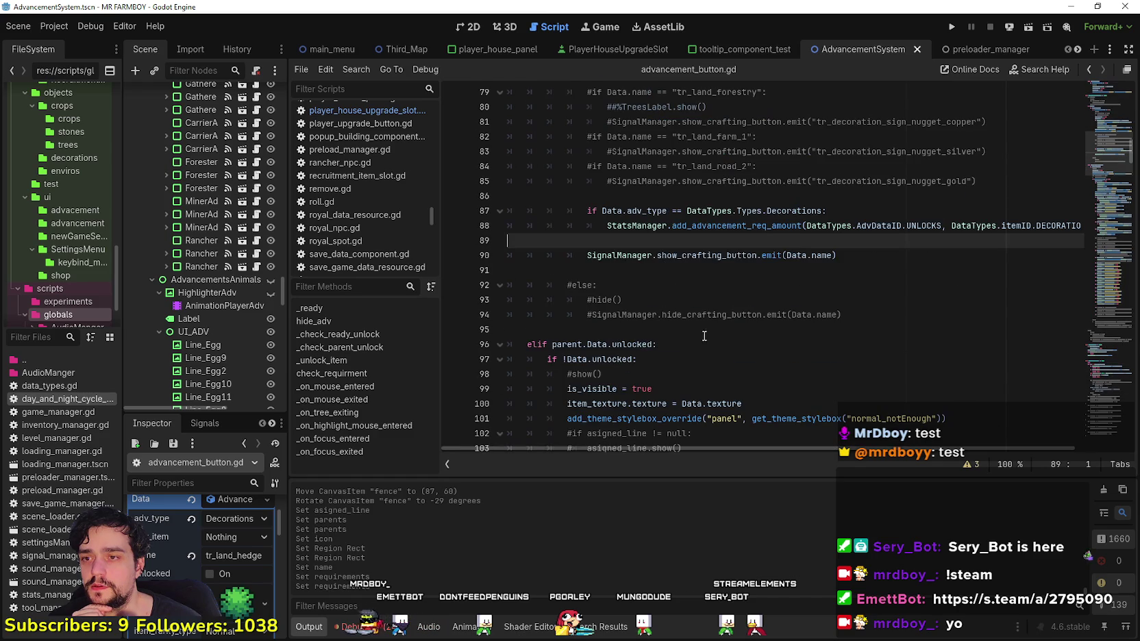
{"action": "left_click", "coordinate": [664, 270]}
{"action": "left_click_drag", "start_coordinate": [837, 255], "coordinate": [587, 255]}
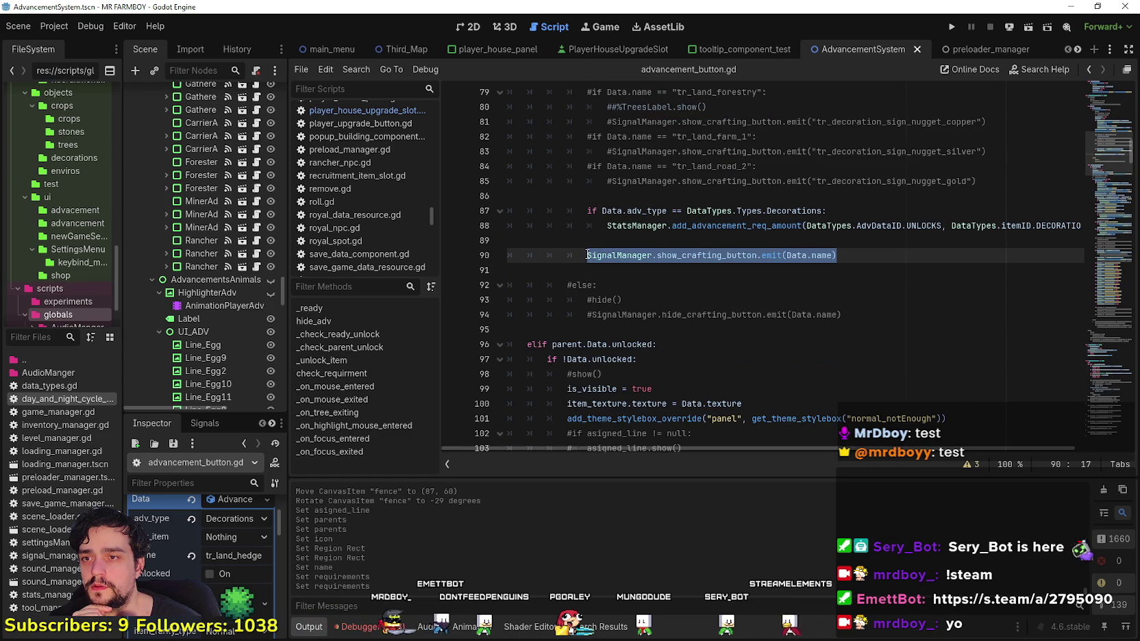
{"action": "scroll", "coordinate": [666, 325], "scroll_direction": "down", "scroll_amount": 8}
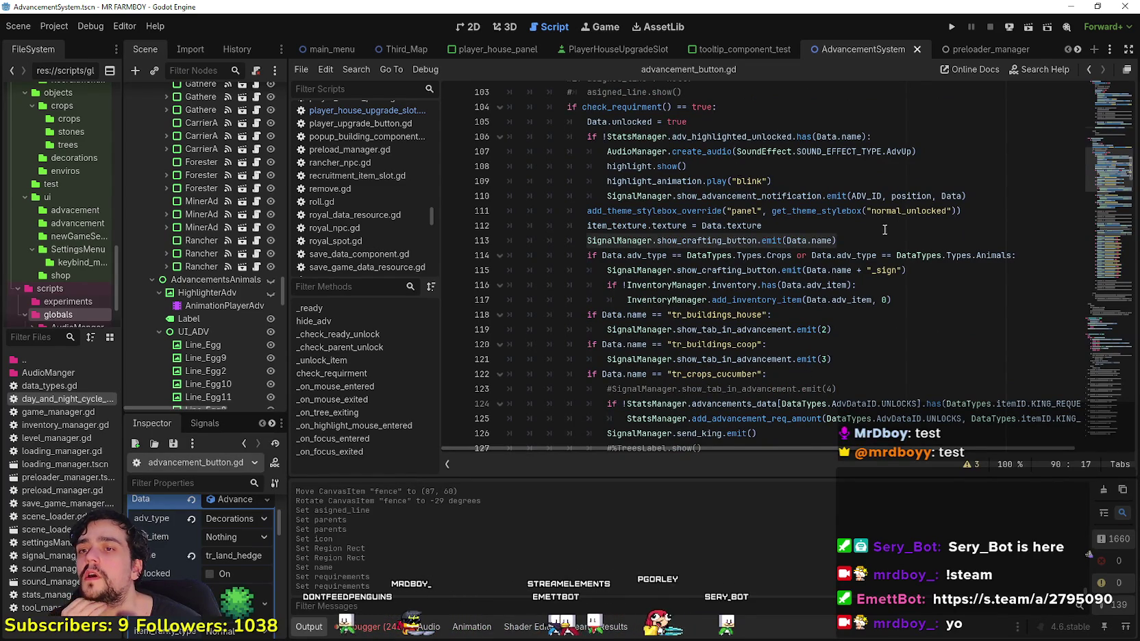
{"action": "scroll", "coordinate": [798, 287], "scroll_direction": "down", "scroll_amount": 4}
{"action": "left_click", "coordinate": [794, 253]}
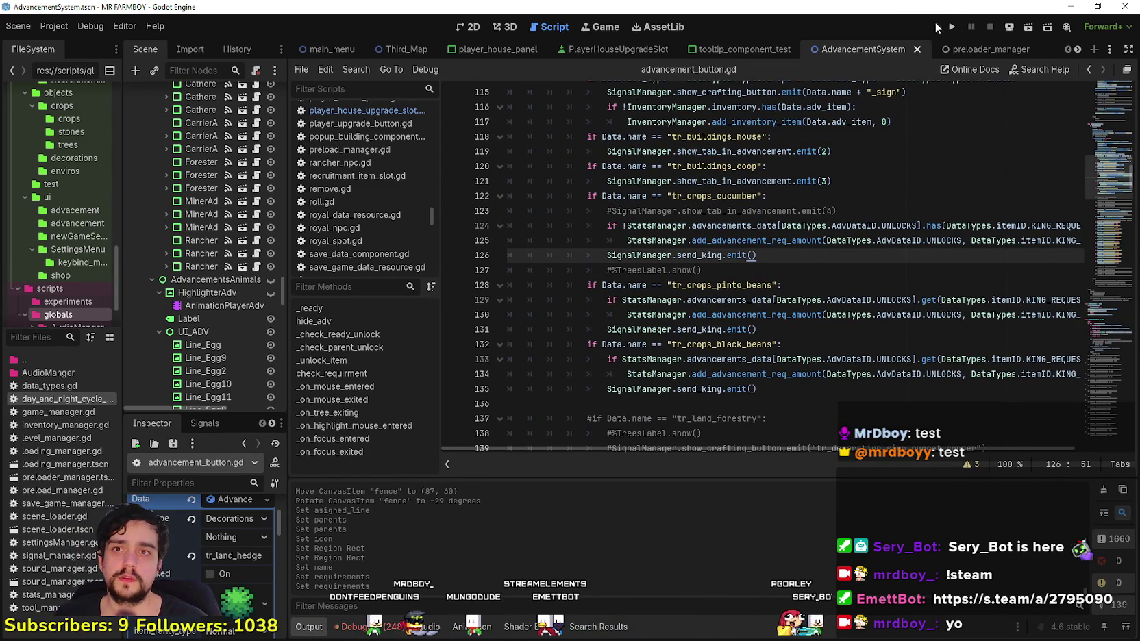
- Run the project, create a new The Endless (Recommended) save and dismiss the king's letter
{"action": "key", "text": "F5"}
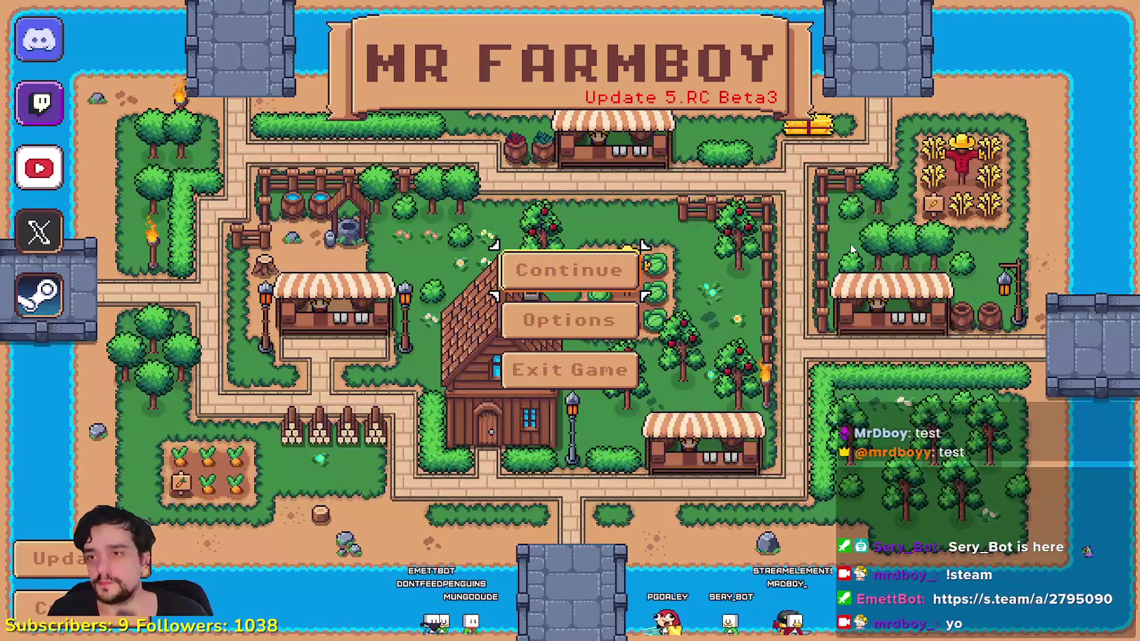
{"action": "left_click", "coordinate": [569, 271]}
{"action": "scroll", "coordinate": [621, 371], "scroll_direction": "down", "scroll_amount": 2}
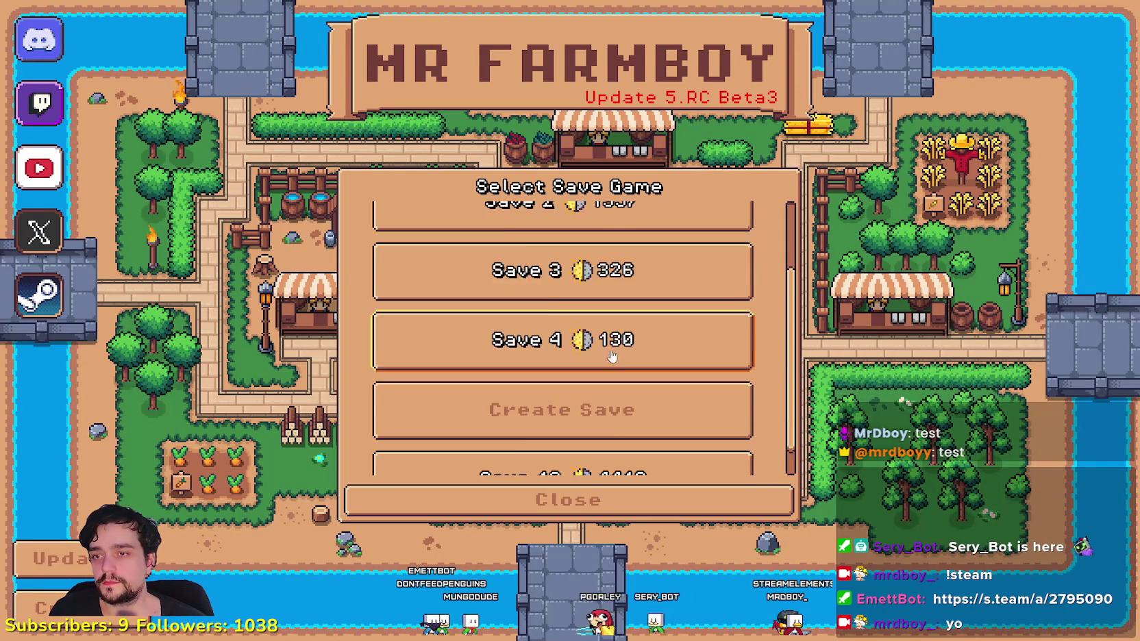
{"action": "left_click", "coordinate": [606, 376]}
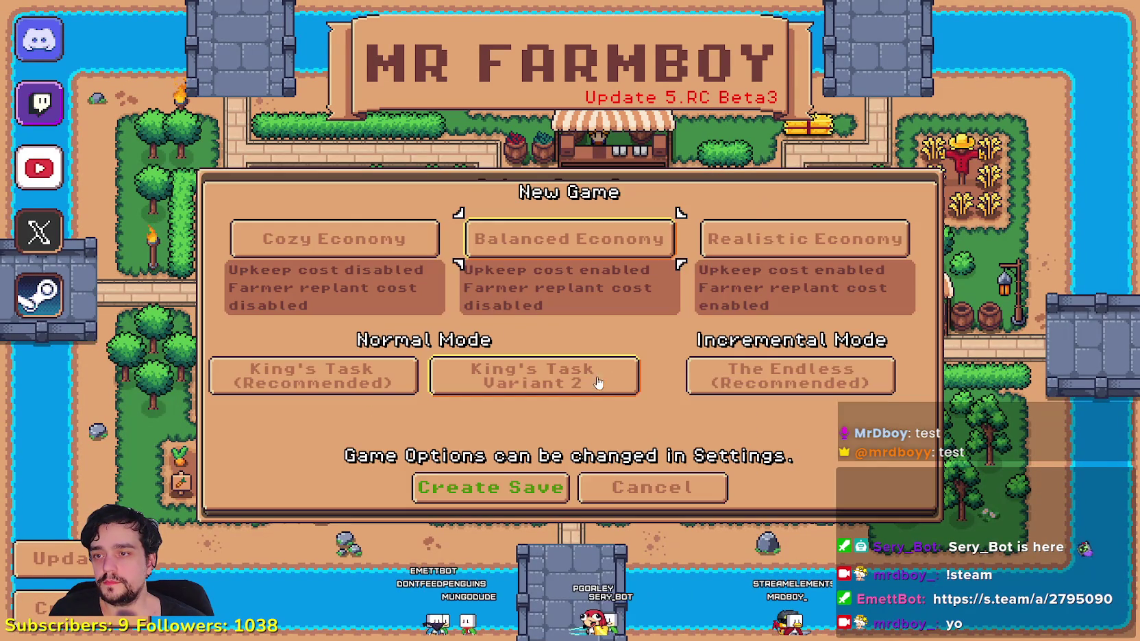
{"action": "left_click", "coordinate": [777, 376]}
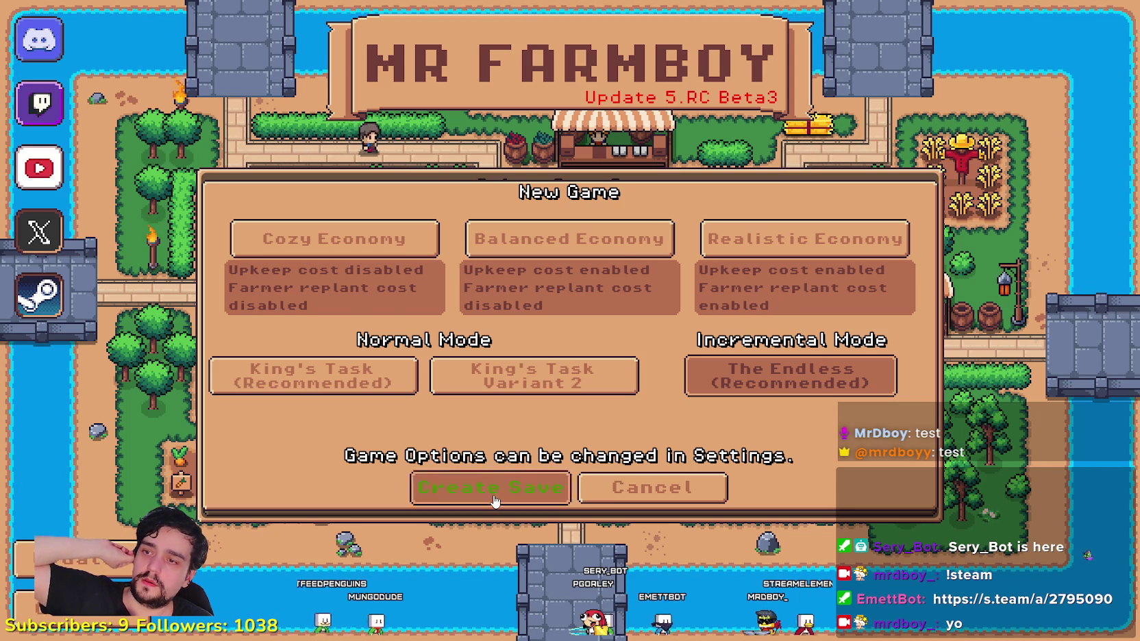
{"action": "left_click", "coordinate": [493, 496]}
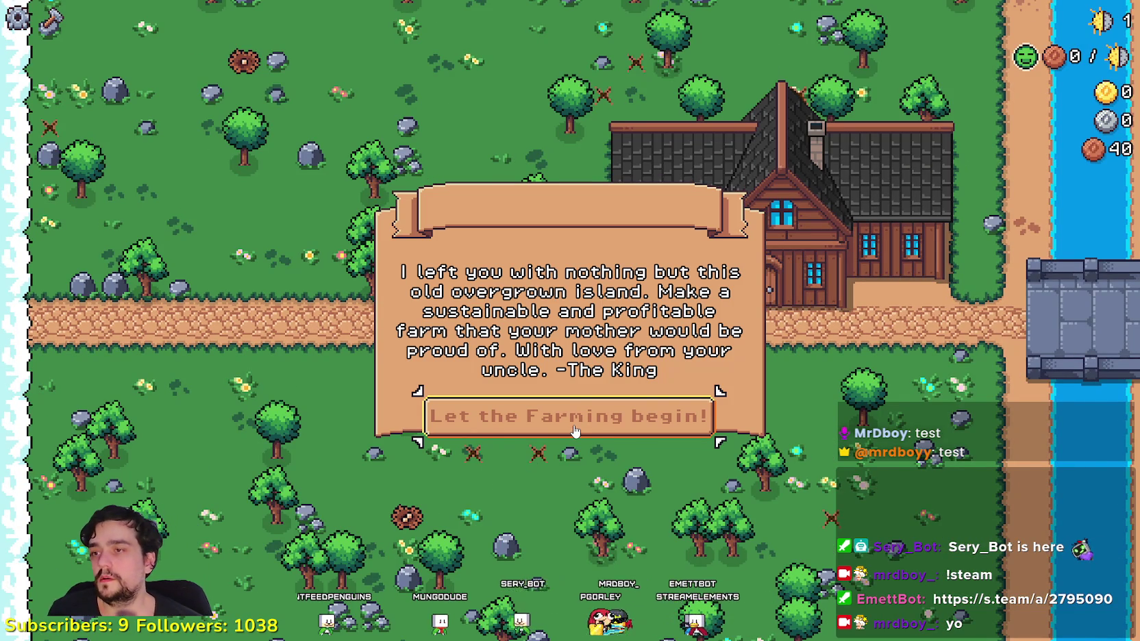
{"action": "key", "text": "Return"}
- Walk the farmer along the path and browse the crafting panel's Decorations list
{"action": "key", "text": "a"}
{"action": "key", "text": "d"}
{"action": "key", "text": "c"}
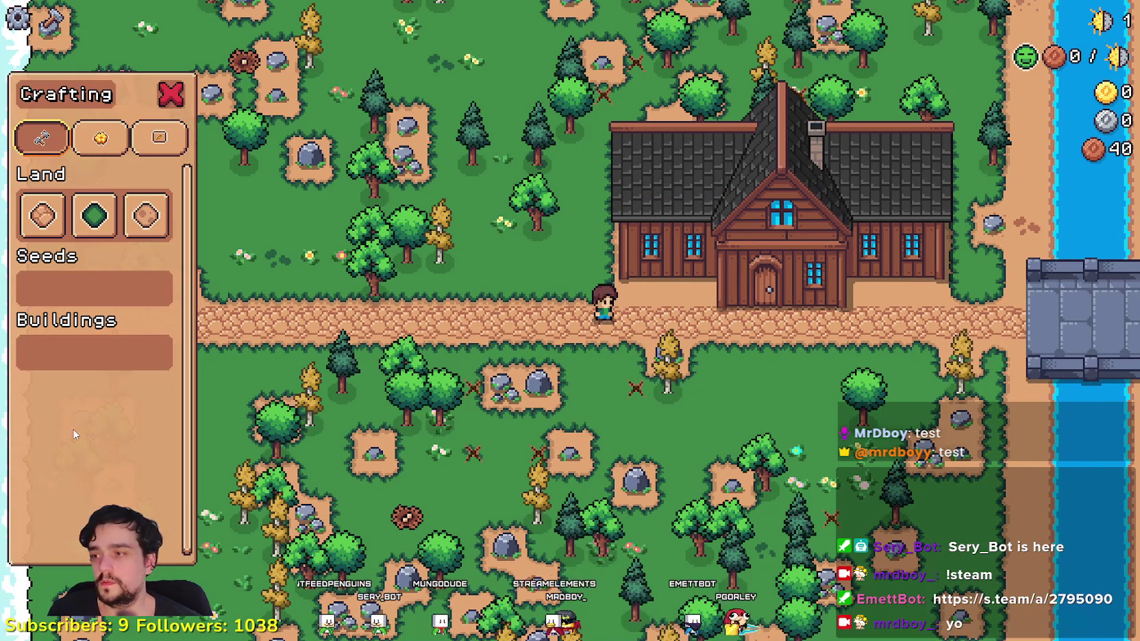
{"action": "left_click", "coordinate": [100, 138]}
{"action": "scroll", "coordinate": [125, 372], "scroll_direction": "down", "scroll_amount": 10}
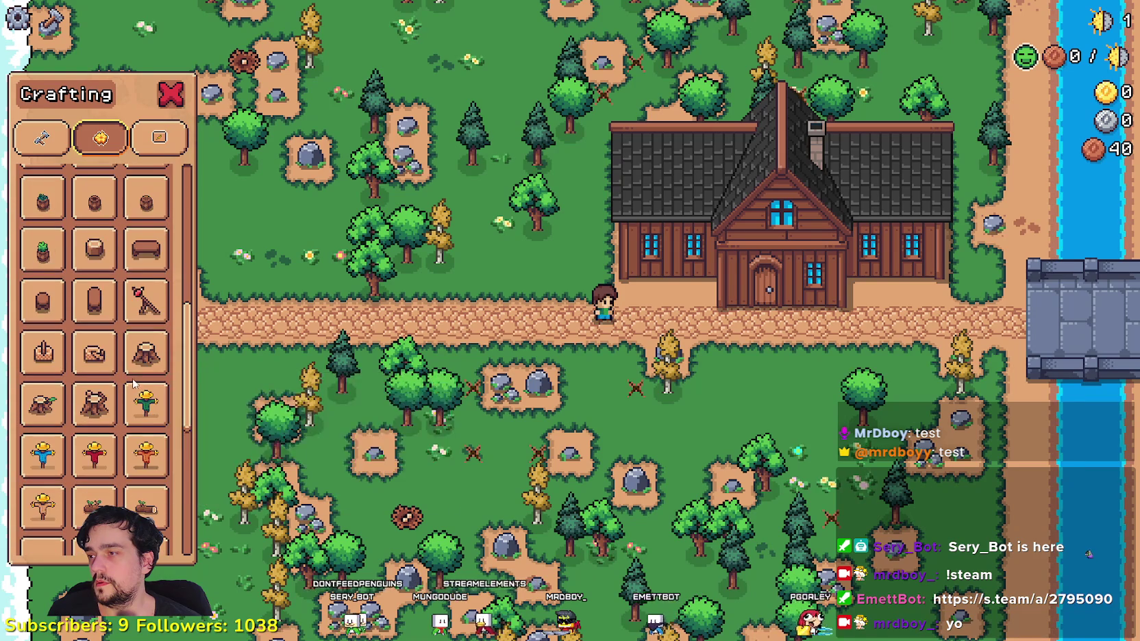
{"action": "mouse_move", "coordinate": [189, 345]}
{"action": "left_mouse_down"}
{"action": "mouse_move", "coordinate": [203, 185]}
{"action": "mouse_move", "coordinate": [203, 457]}
{"action": "left_mouse_up"}
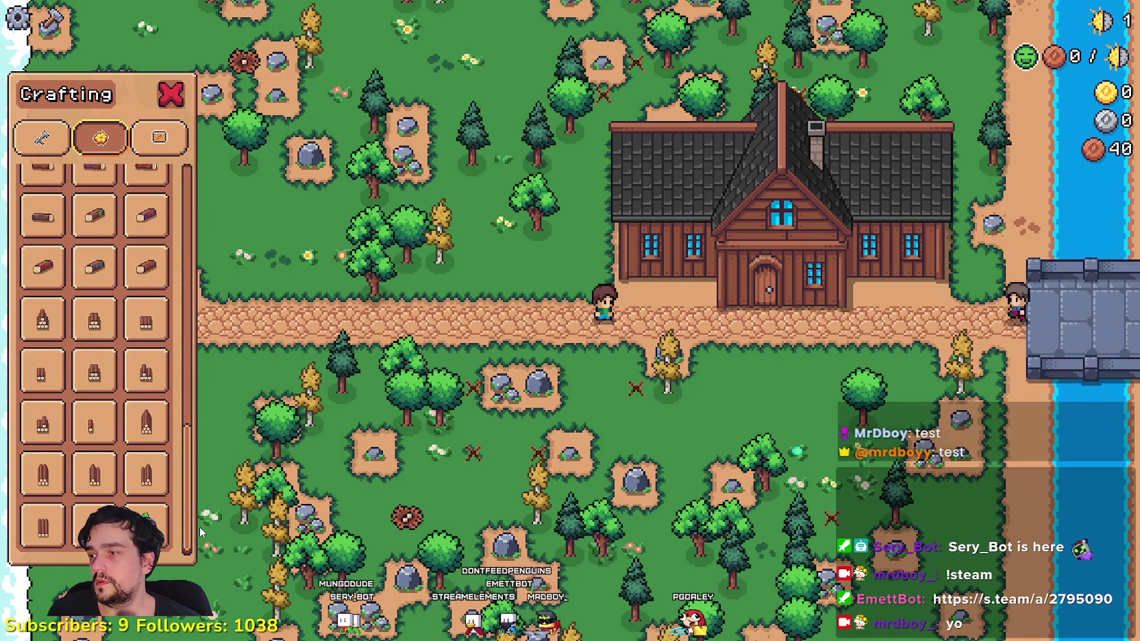
{"action": "scroll", "coordinate": [131, 308], "scroll_direction": "up", "scroll_amount": 10}
- Check the Signs recipes, return to Decorations, and stop the game with F8
{"action": "left_click", "coordinate": [142, 152]}
{"action": "scroll", "coordinate": [82, 308], "scroll_direction": "down", "scroll_amount": 4}
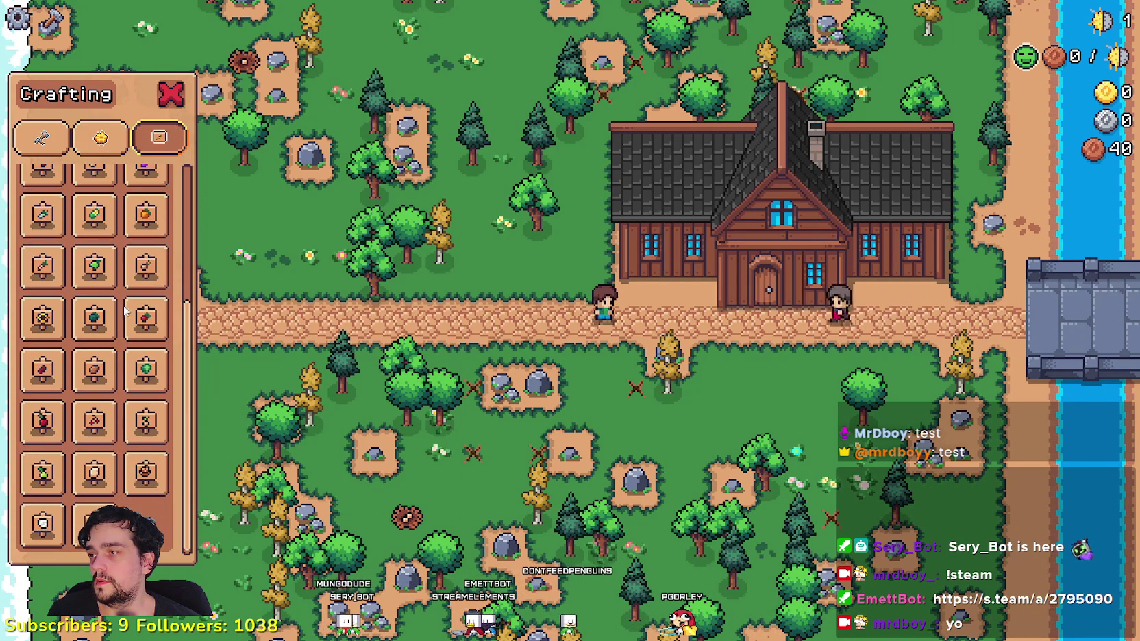
{"action": "left_click", "coordinate": [101, 138]}
{"action": "mouse_move", "coordinate": [187, 261]}
{"action": "left_mouse_down"}
{"action": "mouse_move", "coordinate": [187, 546]}
{"action": "mouse_move", "coordinate": [181, 295]}
{"action": "mouse_move", "coordinate": [152, 121]}
{"action": "left_mouse_up"}
{"action": "key", "text": "F8"}
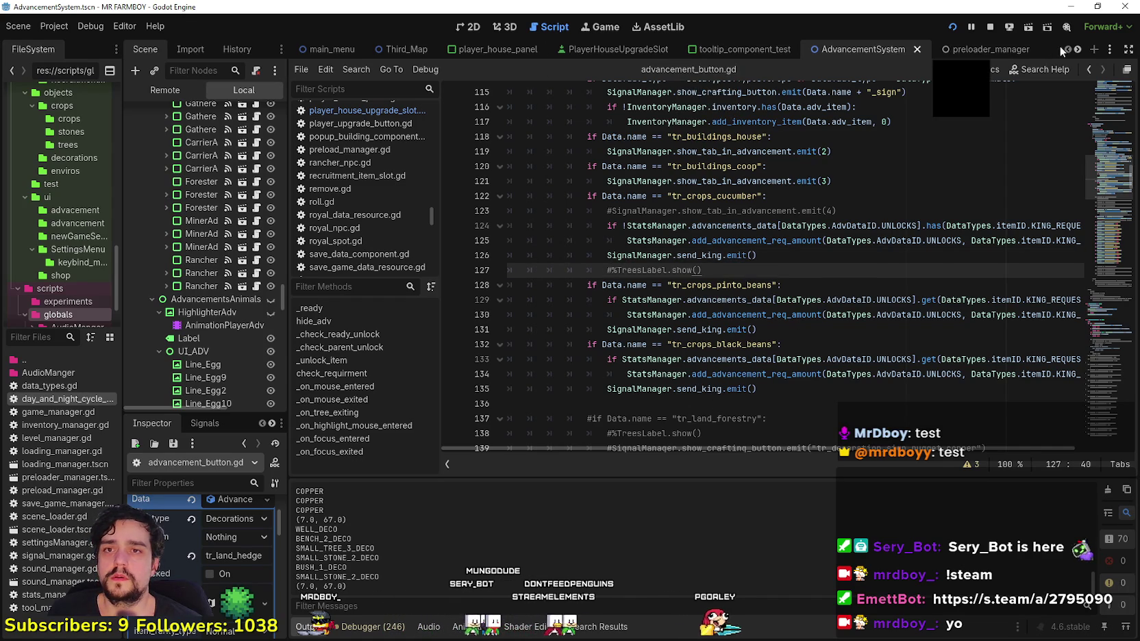
- Switch to the player_house_panel scene and scroll player_house_upgrade_slot.gd up to hide_adv
{"action": "left_click", "coordinate": [525, 52]}
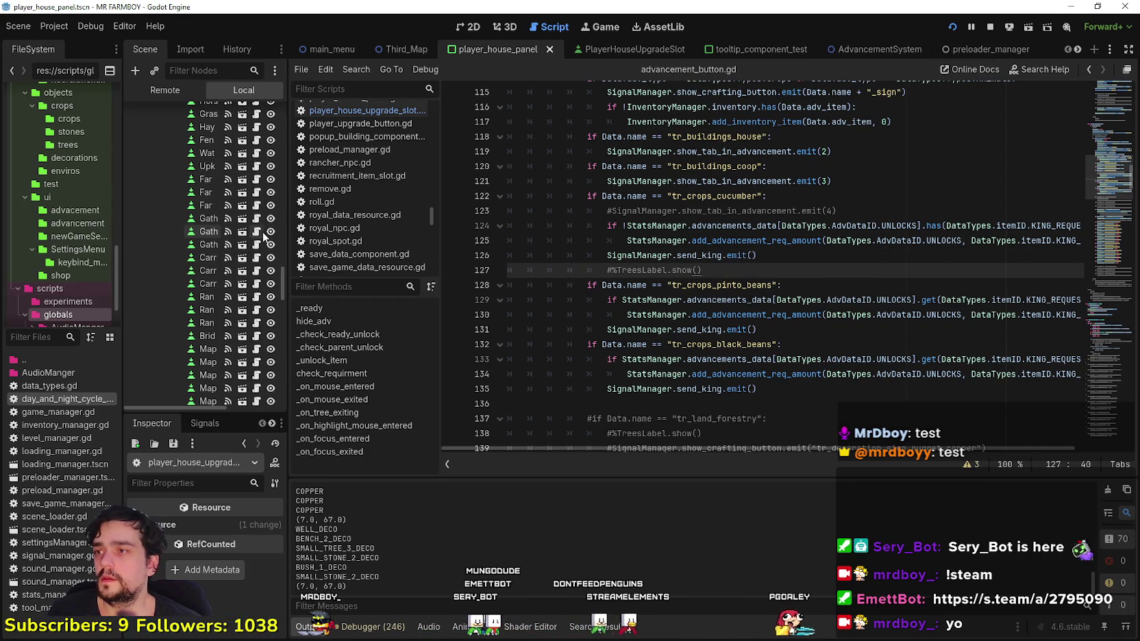
{"action": "left_click", "coordinate": [769, 329]}
{"action": "mouse_move", "coordinate": [769, 330]}
{"action": "left_mouse_down"}
{"action": "mouse_move", "coordinate": [549, 300]}
{"action": "mouse_move", "coordinate": [511, 255]}
{"action": "left_mouse_up"}
{"action": "scroll", "coordinate": [750, 327], "scroll_direction": "up", "scroll_amount": 5}
{"action": "scroll", "coordinate": [751, 327], "scroll_direction": "up", "scroll_amount": 4}
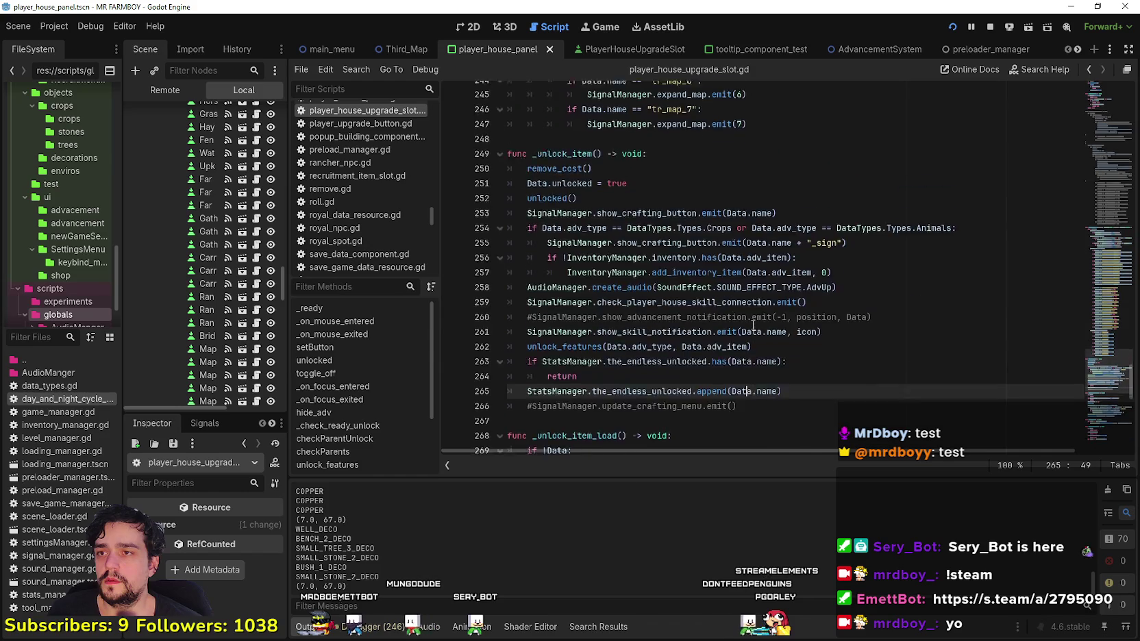
{"action": "left_click", "coordinate": [769, 287]}
{"action": "scroll", "coordinate": [768, 286], "scroll_direction": "up", "scroll_amount": 18}
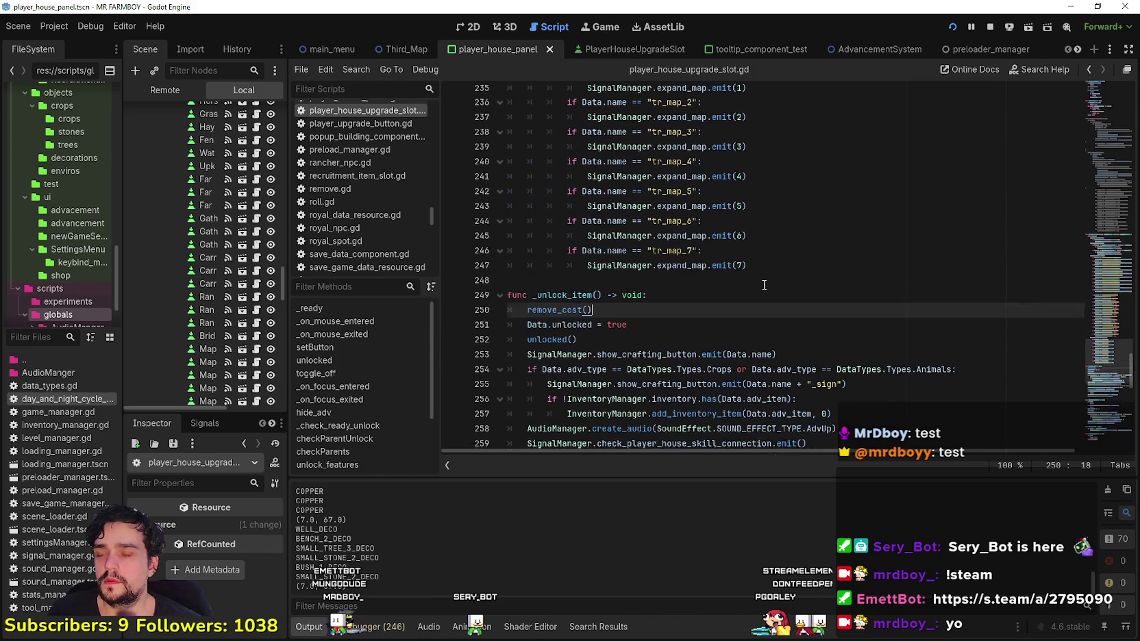
{"action": "left_click_drag", "start_coordinate": [1106, 263], "coordinate": [1101, 164]}
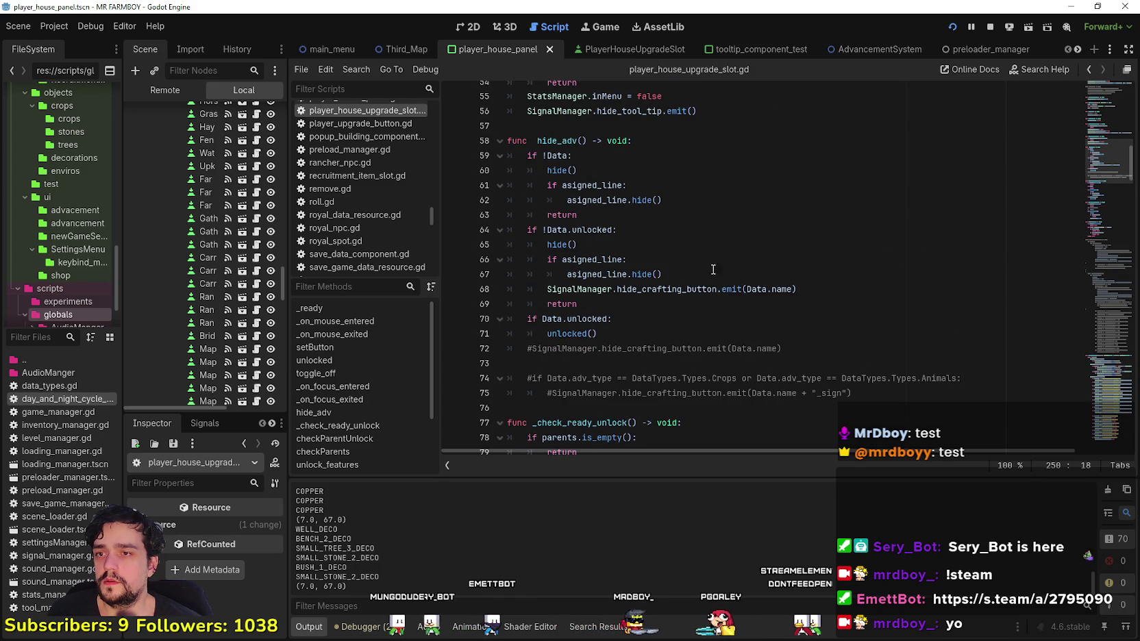
- Select the commented crop-and-animal hide_crafting_button lines 74–75
{"action": "double_click", "coordinate": [625, 289]}
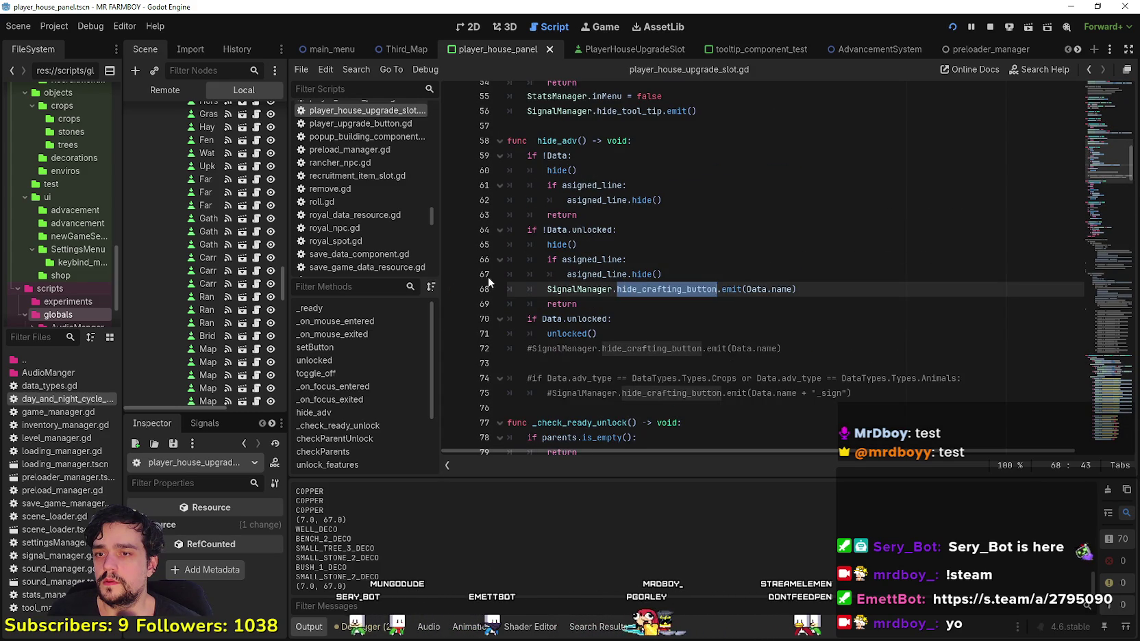
{"action": "double_click", "coordinate": [672, 393]}
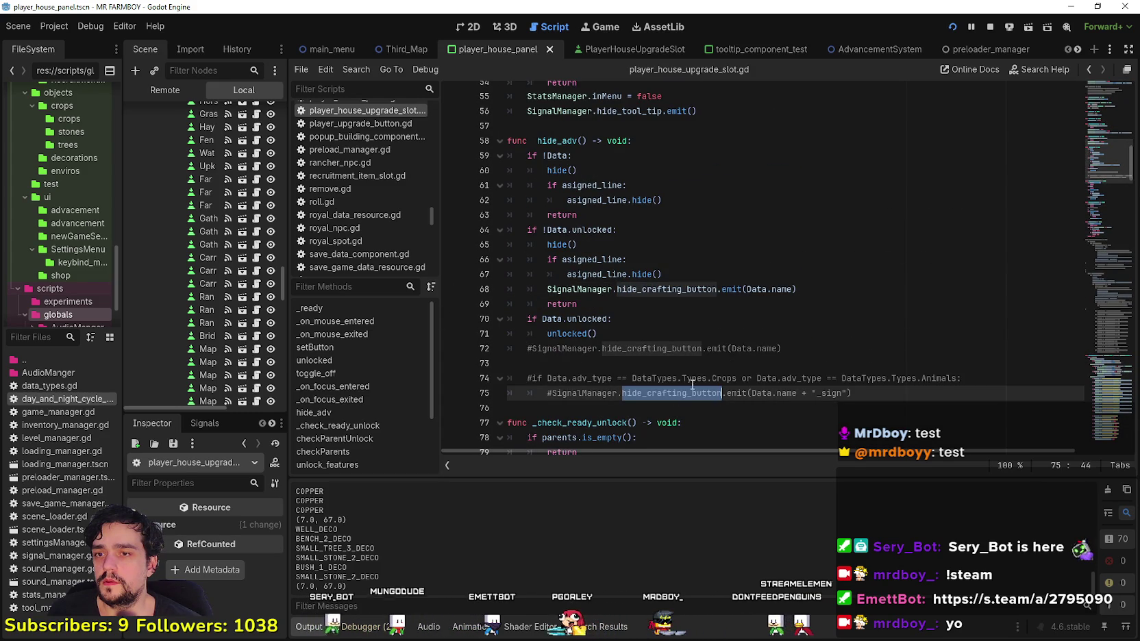
{"action": "mouse_move", "coordinate": [932, 394]}
{"action": "left_mouse_down"}
{"action": "mouse_move", "coordinate": [572, 378]}
{"action": "mouse_move", "coordinate": [553, 392]}
{"action": "left_mouse_up"}
{"action": "left_click", "coordinate": [888, 378]}
{"action": "mouse_move", "coordinate": [884, 396]}
{"action": "left_mouse_down"}
{"action": "mouse_move", "coordinate": [613, 394]}
{"action": "mouse_move", "coordinate": [500, 378]}
{"action": "left_mouse_up"}
{"action": "key", "text": "ctrl+c"}
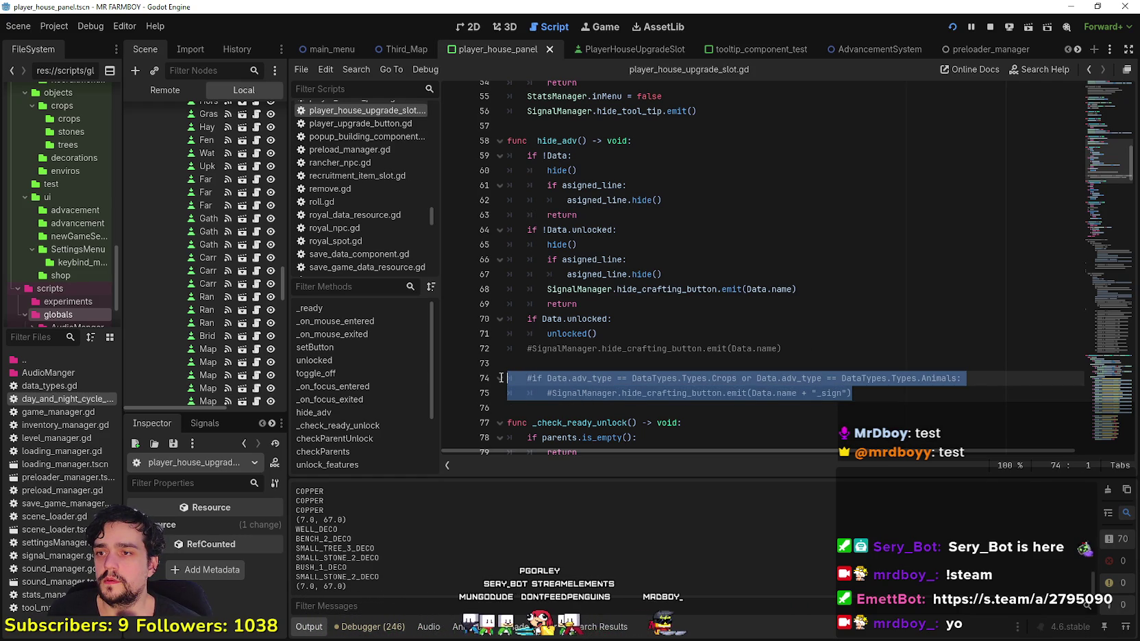
- Paste the two commented sign-hiding lines below line 68 and indent them one level
{"action": "left_click", "coordinate": [818, 287]}
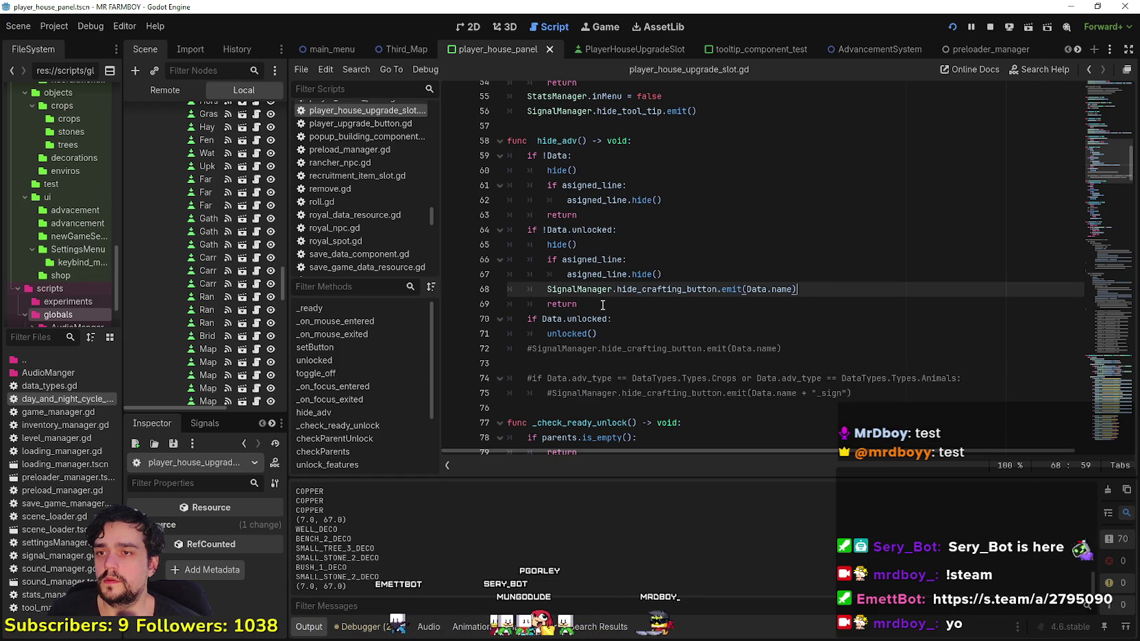
{"action": "key", "text": "Return"}
{"action": "left_click_drag", "start_coordinate": [547, 304], "coordinate": [490, 303]}
{"action": "key", "text": "ctrl+v"}
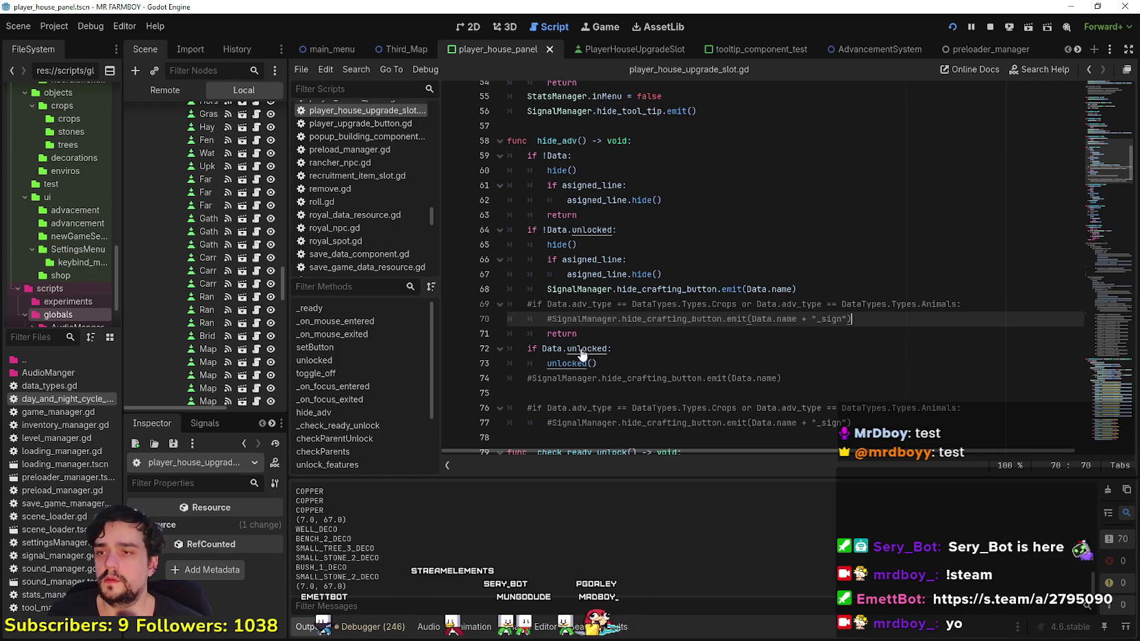
{"action": "left_click_drag", "start_coordinate": [856, 322], "coordinate": [507, 304]}
{"action": "key", "text": "Tab"}
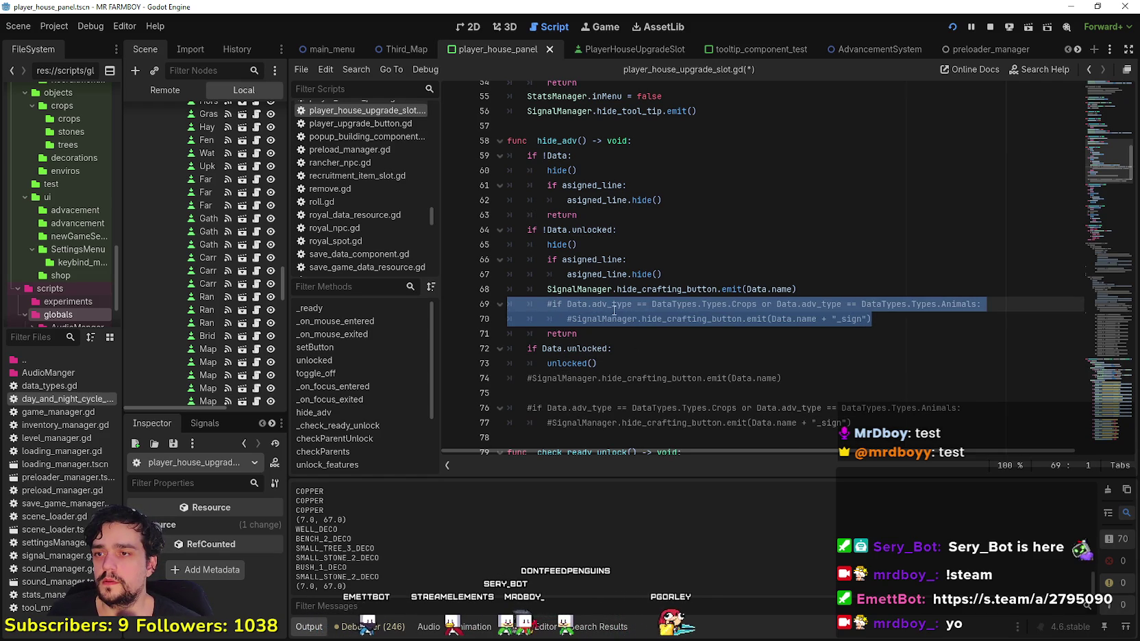
- Uncomment lines 69–70 so Crops and Animals hide their _sign button, then save
{"action": "left_click", "coordinate": [554, 305]}
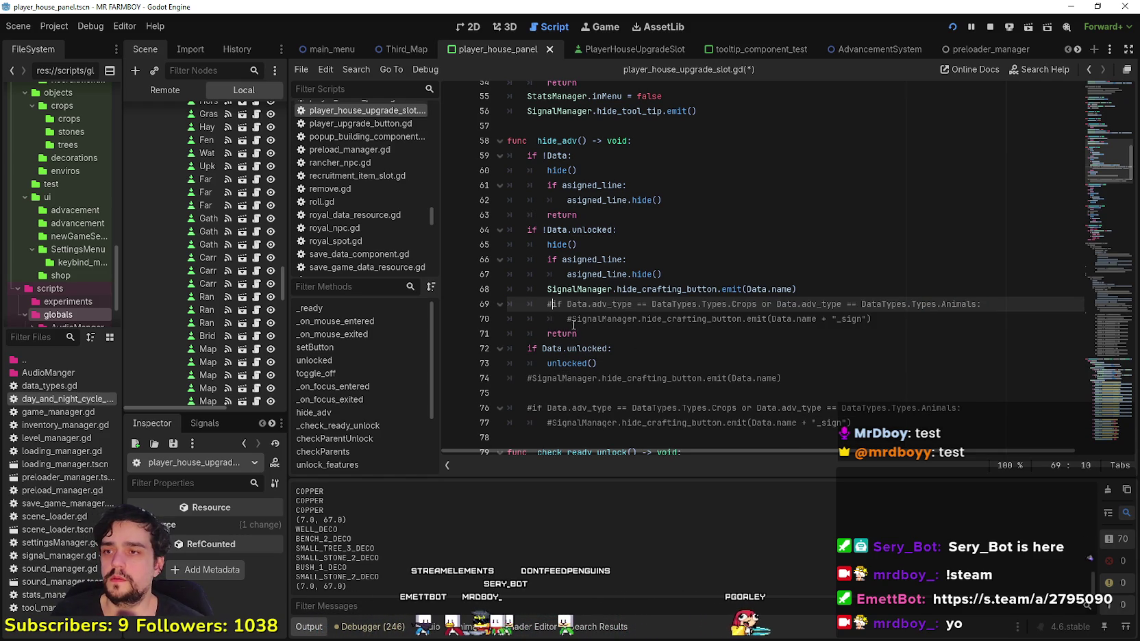
{"action": "key", "text": "BackSpace"}
{"action": "left_click", "coordinate": [570, 318]}
{"action": "key", "text": "BackSpace"}
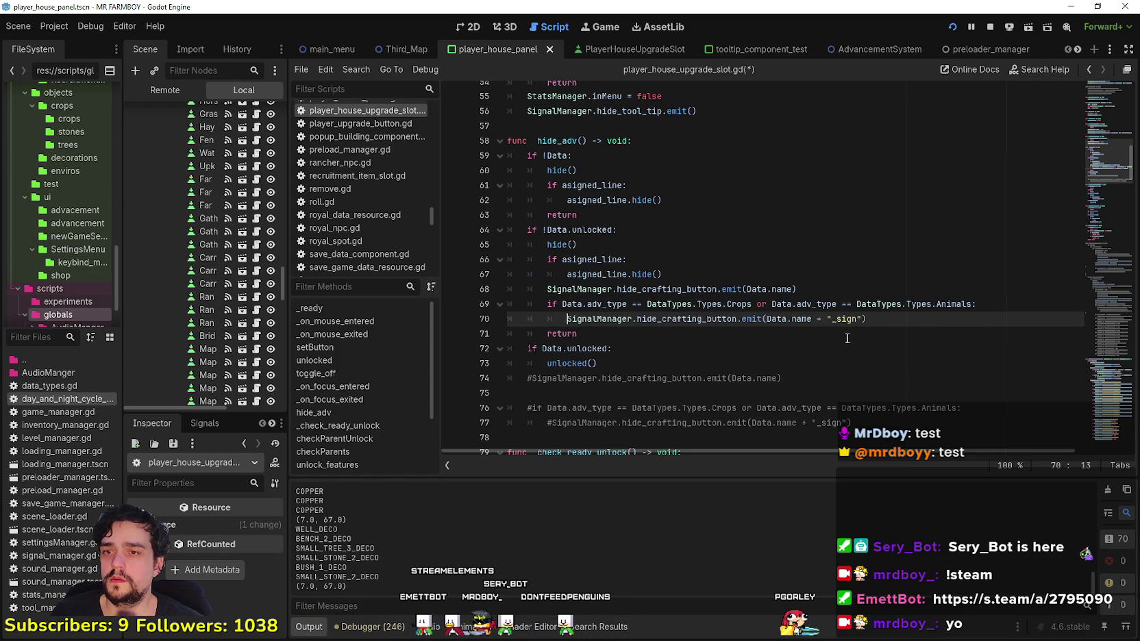
{"action": "left_click", "coordinate": [848, 334]}
{"action": "left_click", "coordinate": [936, 304]}
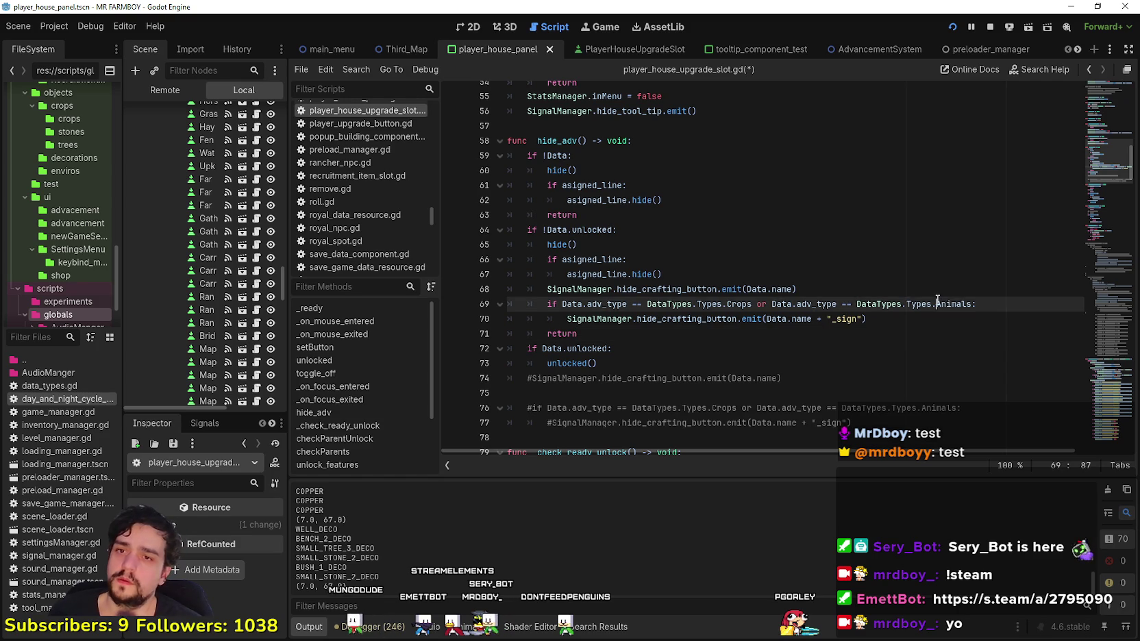
{"action": "left_click", "coordinate": [710, 339]}
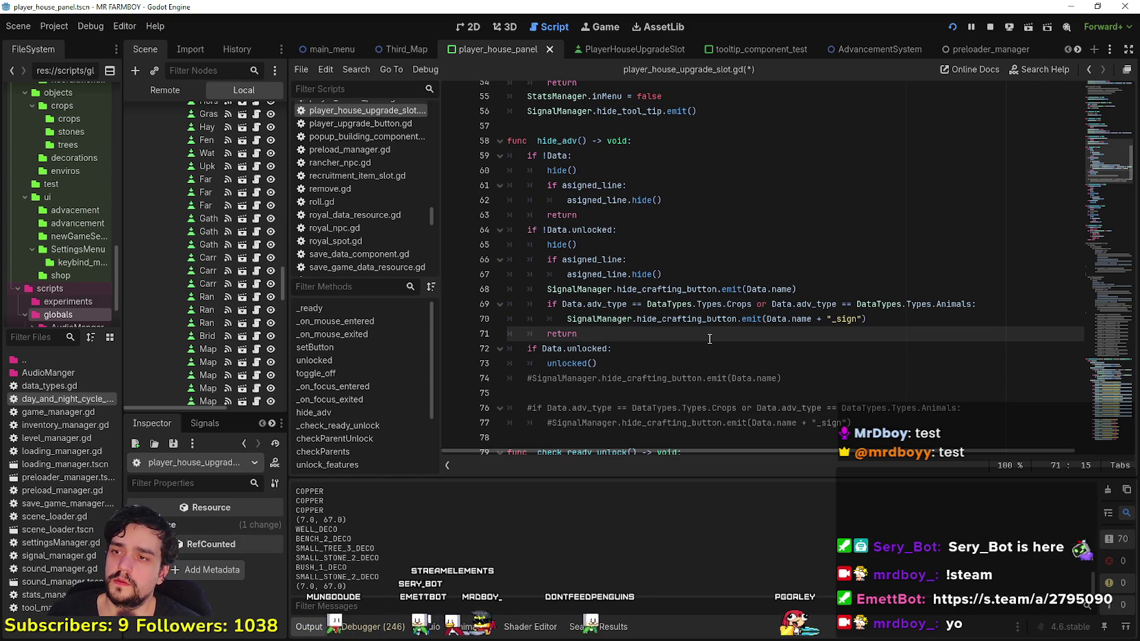
{"action": "key", "text": "ctrl+s"}
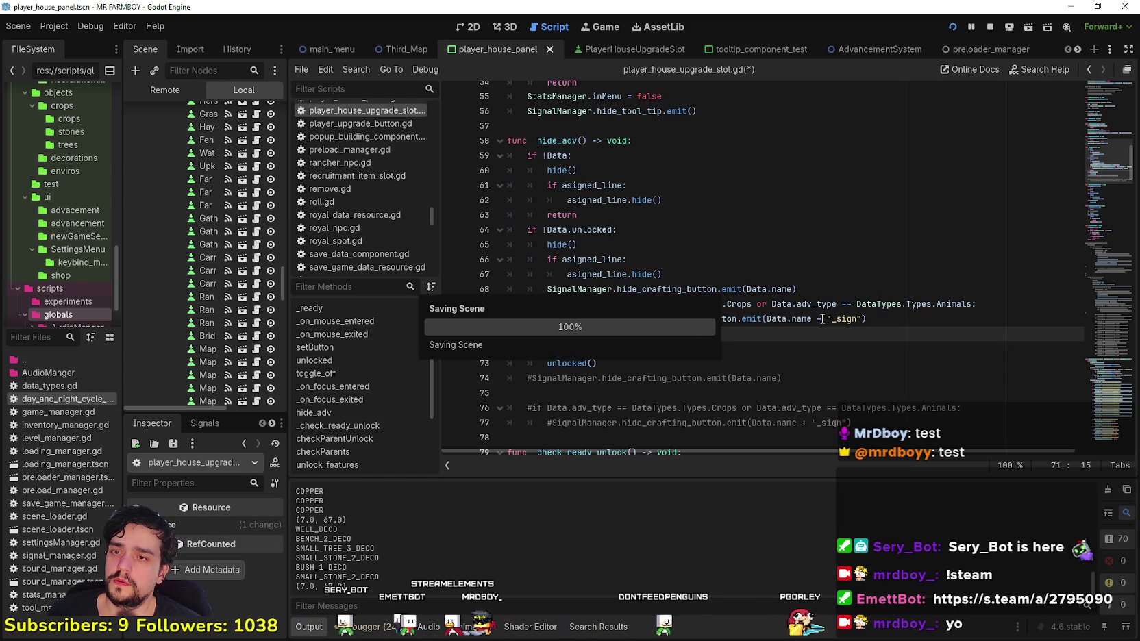
- Select hide_crafting_button to check its other uses, then return to the running game
{"action": "scroll", "coordinate": [685, 301], "scroll_direction": "down", "scroll_amount": 2}
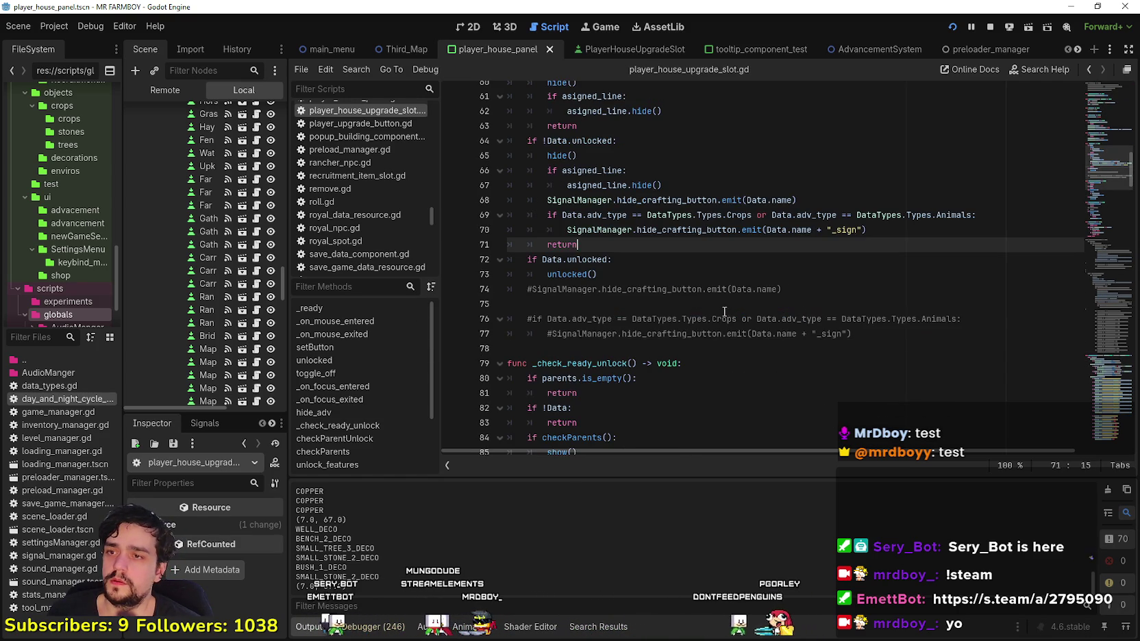
{"action": "left_click", "coordinate": [685, 300]}
{"action": "double_click", "coordinate": [693, 289]}
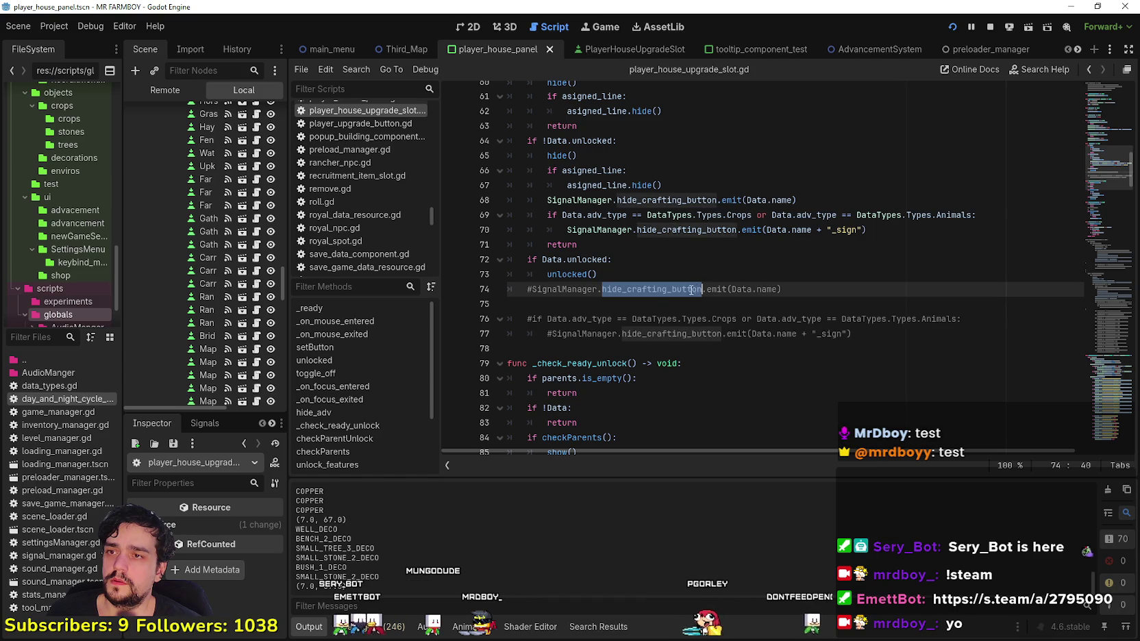
{"action": "key", "text": "alt+Tab"}
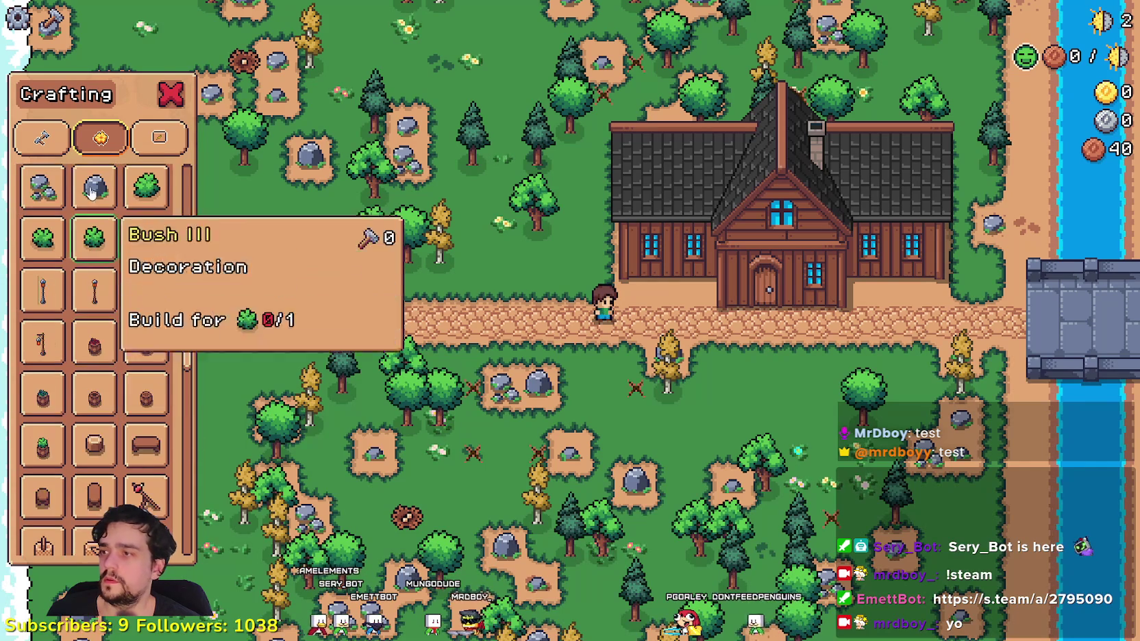
- Close crafting, pause the game and return to the title screen
{"action": "left_click", "coordinate": [139, 141]}
{"action": "key", "text": "Escape"}
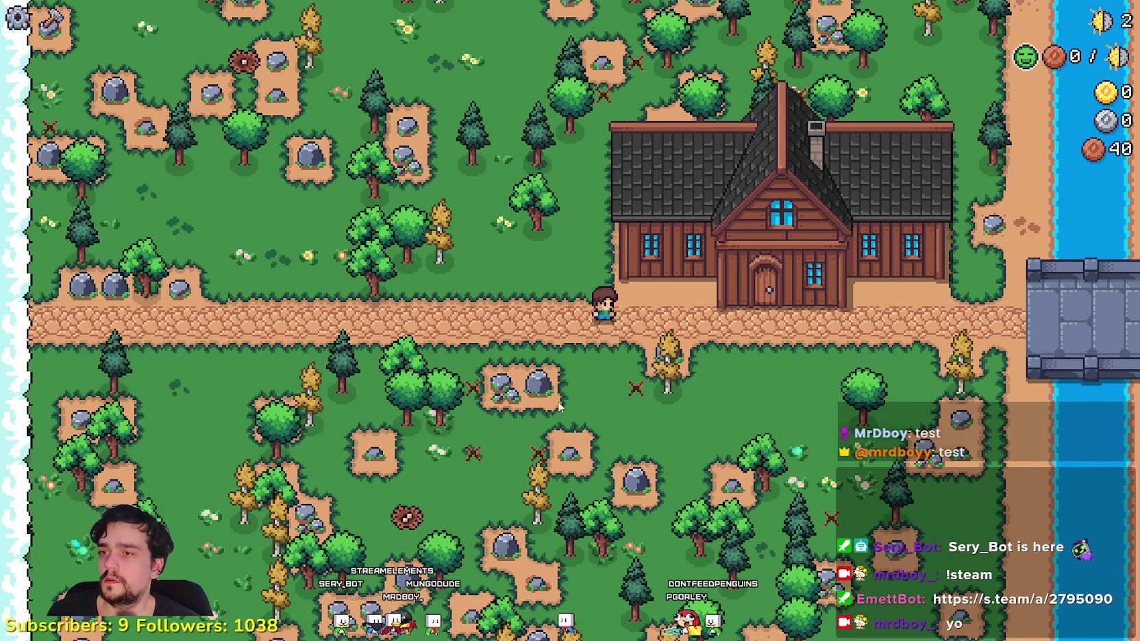
{"action": "key", "text": "Escape"}
{"action": "left_click", "coordinate": [603, 397]}
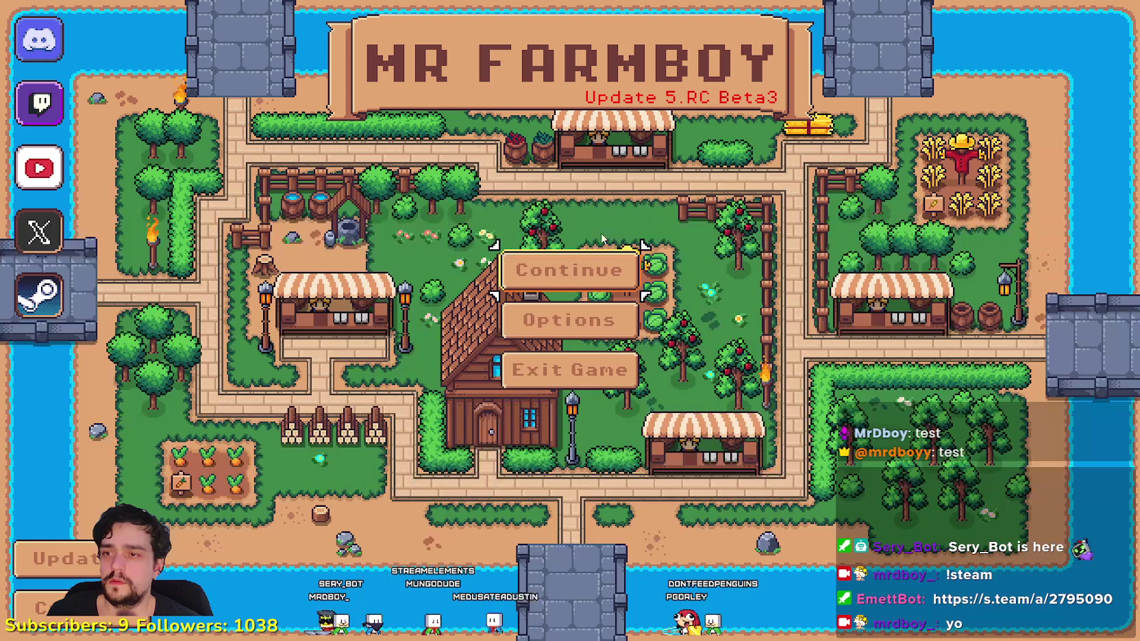
- Delete Save 5, create a new The Endless save and dismiss the opening letter
{"action": "left_click", "coordinate": [565, 267]}
{"action": "scroll", "coordinate": [607, 342], "scroll_direction": "down", "scroll_amount": 3}
{"action": "left_click", "coordinate": [608, 356]}
{"action": "left_click", "coordinate": [608, 356]}
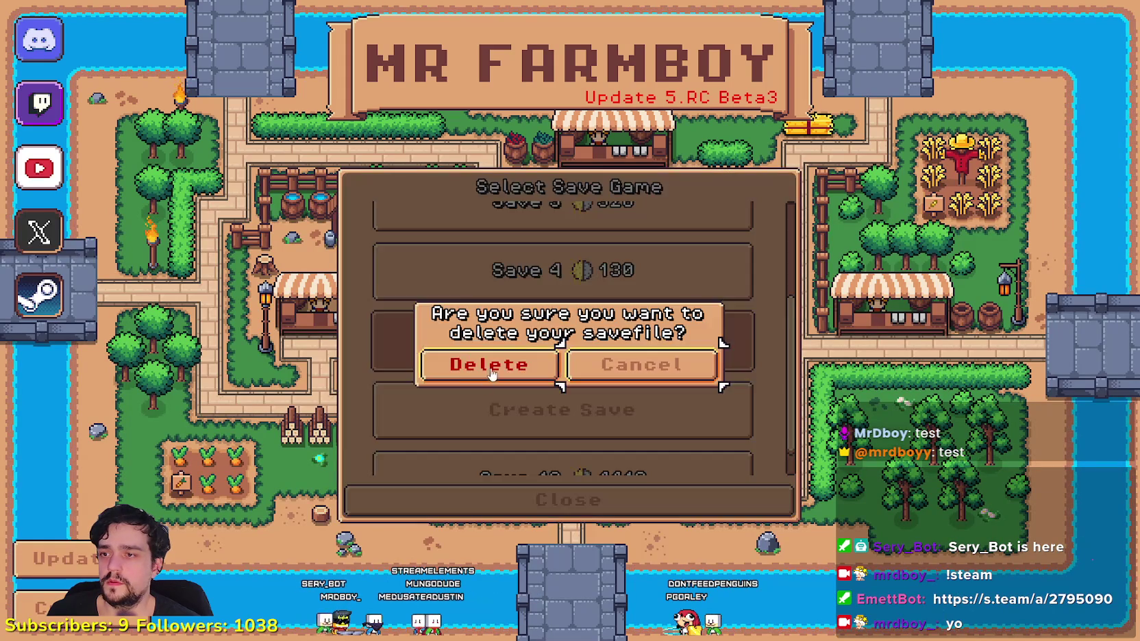
{"action": "left_click", "coordinate": [489, 364]}
{"action": "left_click", "coordinate": [788, 374]}
{"action": "left_click", "coordinate": [488, 486]}
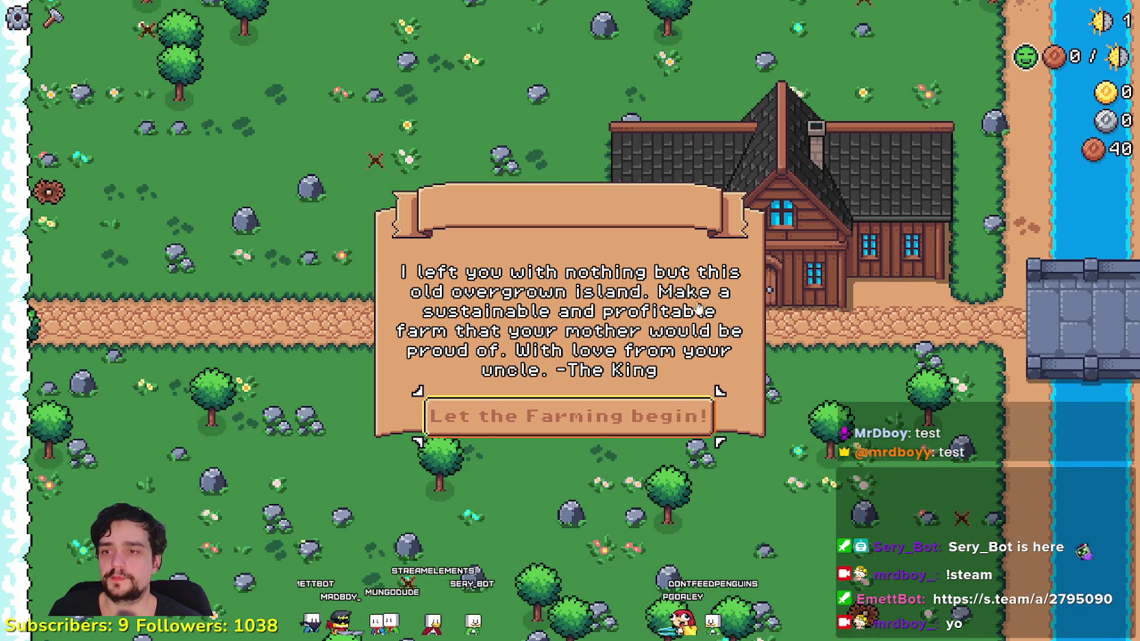
{"action": "left_click", "coordinate": [641, 425]}
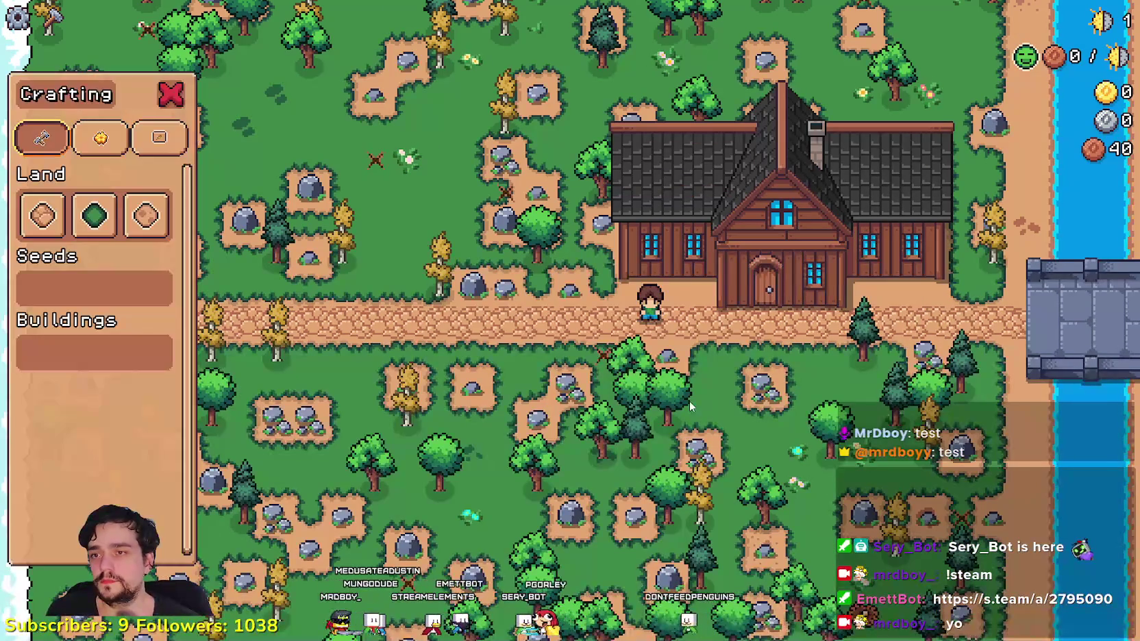
- Review the Signs, Land and Decorations crafting recipes, then return to Godot's line 73
{"action": "left_click", "coordinate": [159, 139]}
{"action": "mouse_move", "coordinate": [142, 230]}
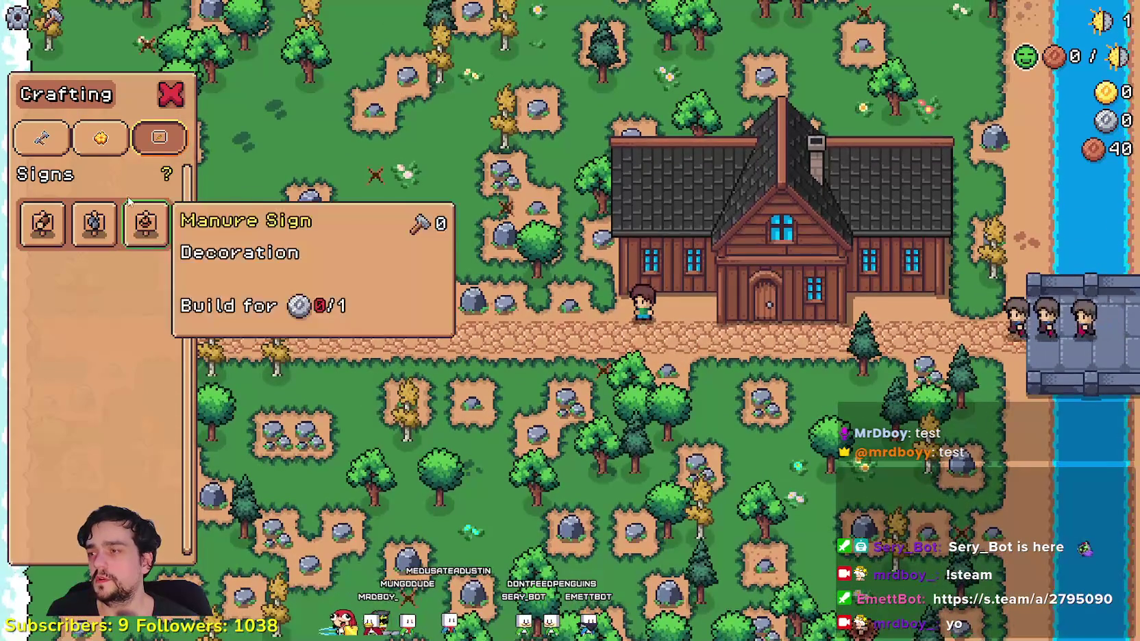
{"action": "left_click", "coordinate": [41, 138]}
{"action": "left_click", "coordinate": [100, 138]}
{"action": "mouse_move", "coordinate": [122, 291]}
{"action": "scroll", "coordinate": [130, 289], "scroll_direction": "down", "scroll_amount": 10}
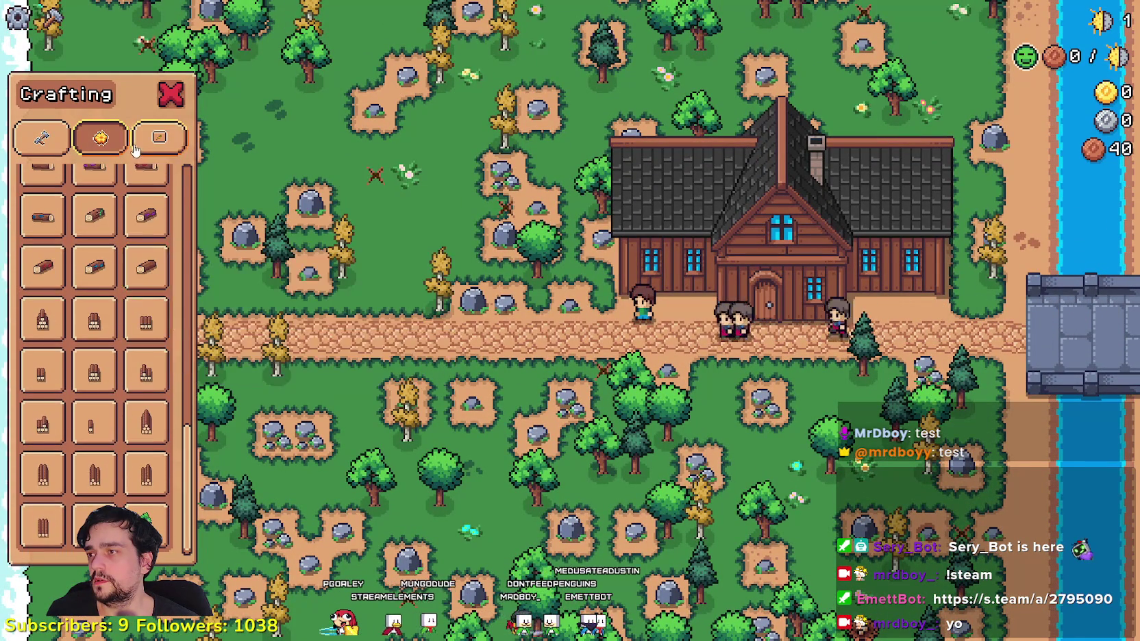
{"action": "left_click", "coordinate": [159, 137]}
{"action": "mouse_move", "coordinate": [94, 237]}
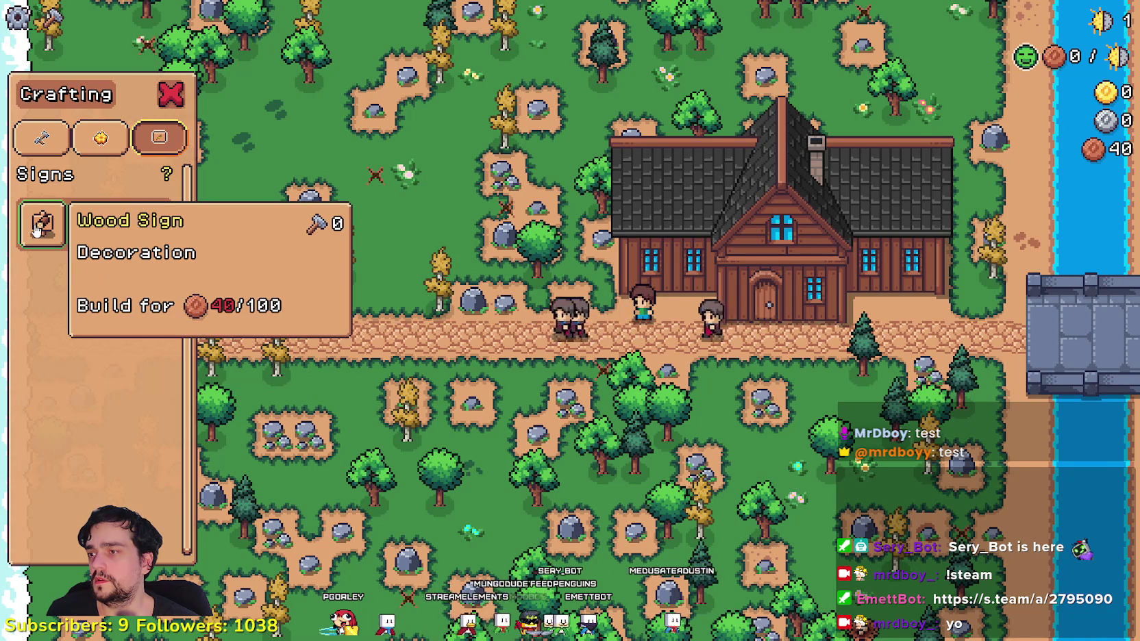
{"action": "mouse_move", "coordinate": [158, 235]}
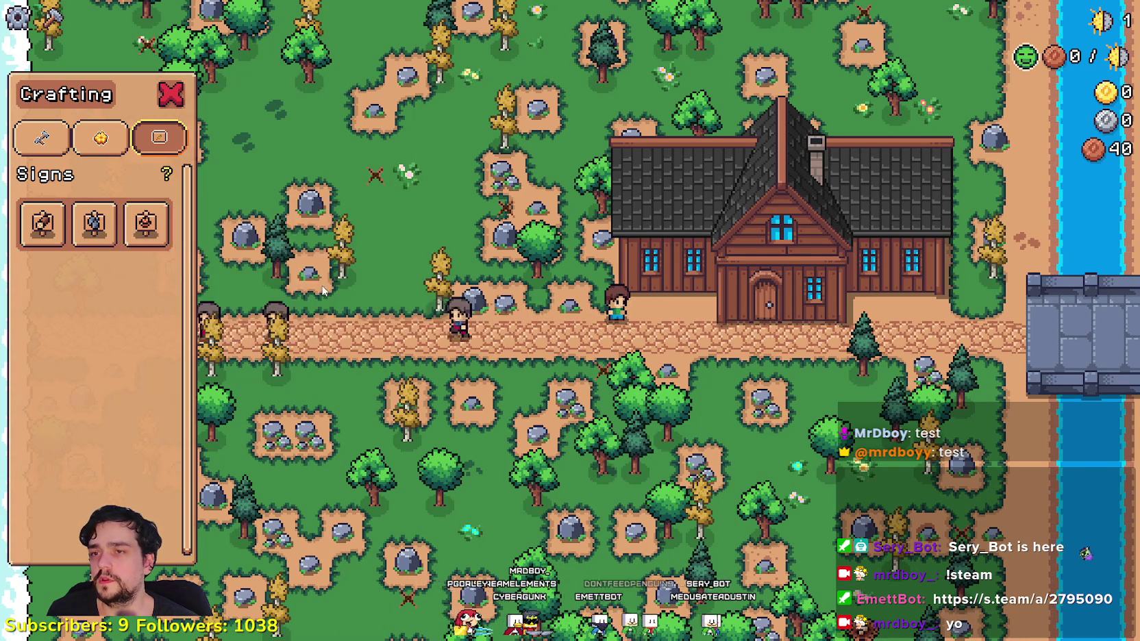
{"action": "key", "text": "alt+Tab"}
{"action": "left_click", "coordinate": [709, 278]}
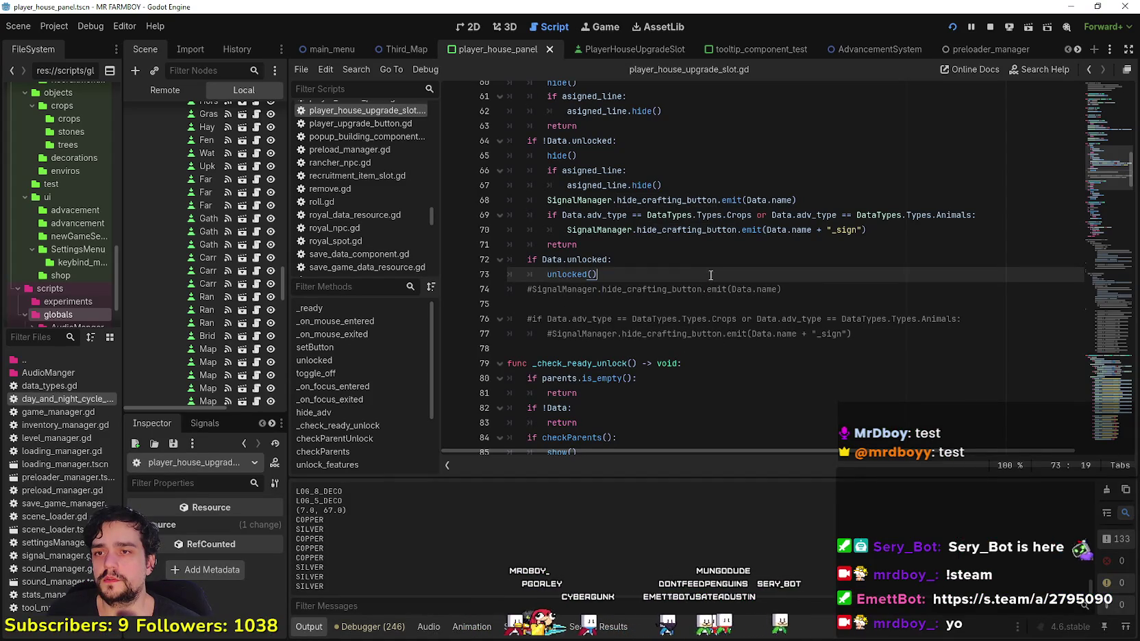
- Inspect the Manure slot's PlayerHouseSkillData (Animals, tr_inventory_manure), then switch to the localization spreadsheet
{"action": "left_click", "coordinate": [816, 230]}
{"action": "key", "text": "Down"}
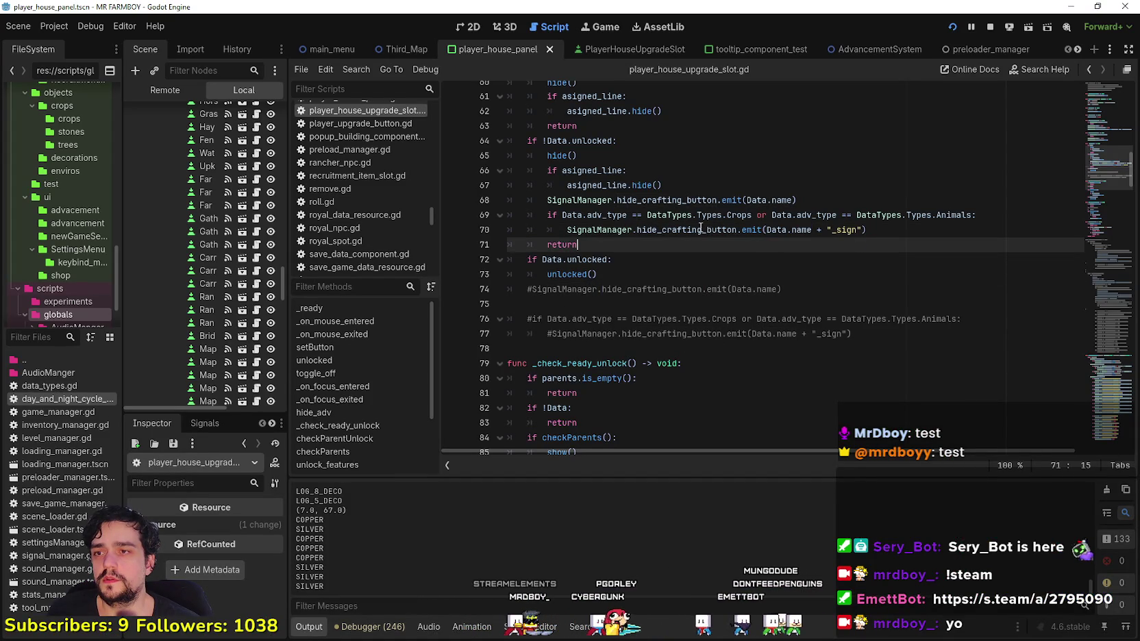
{"action": "left_click", "coordinate": [468, 28]}
{"action": "scroll", "coordinate": [834, 297], "scroll_direction": "up", "scroll_amount": 4}
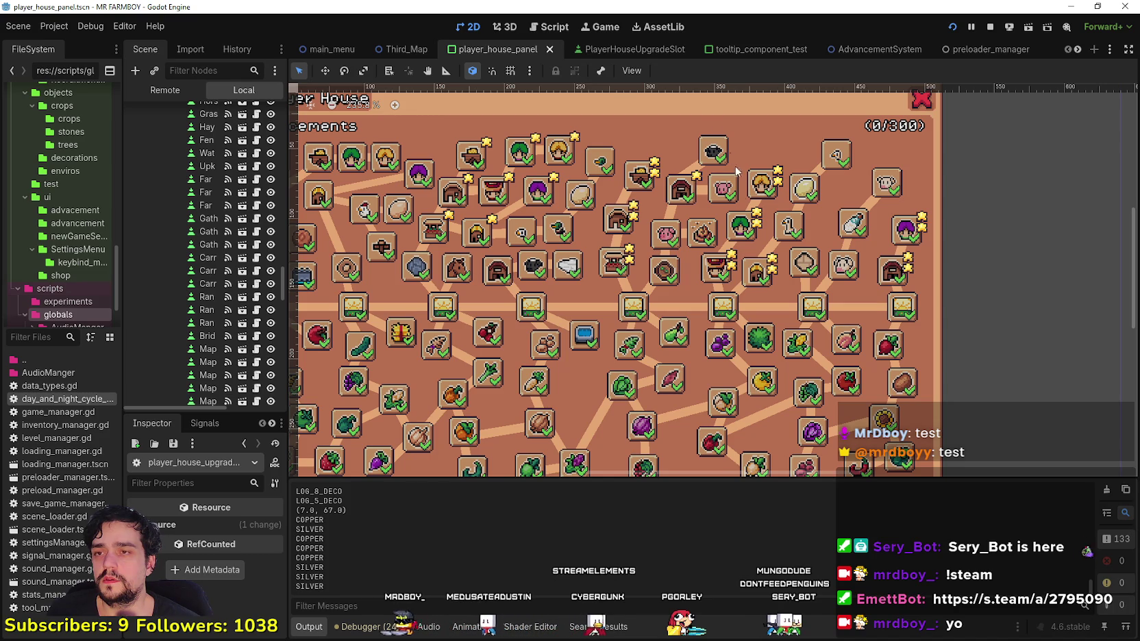
{"action": "left_click", "coordinate": [703, 240]}
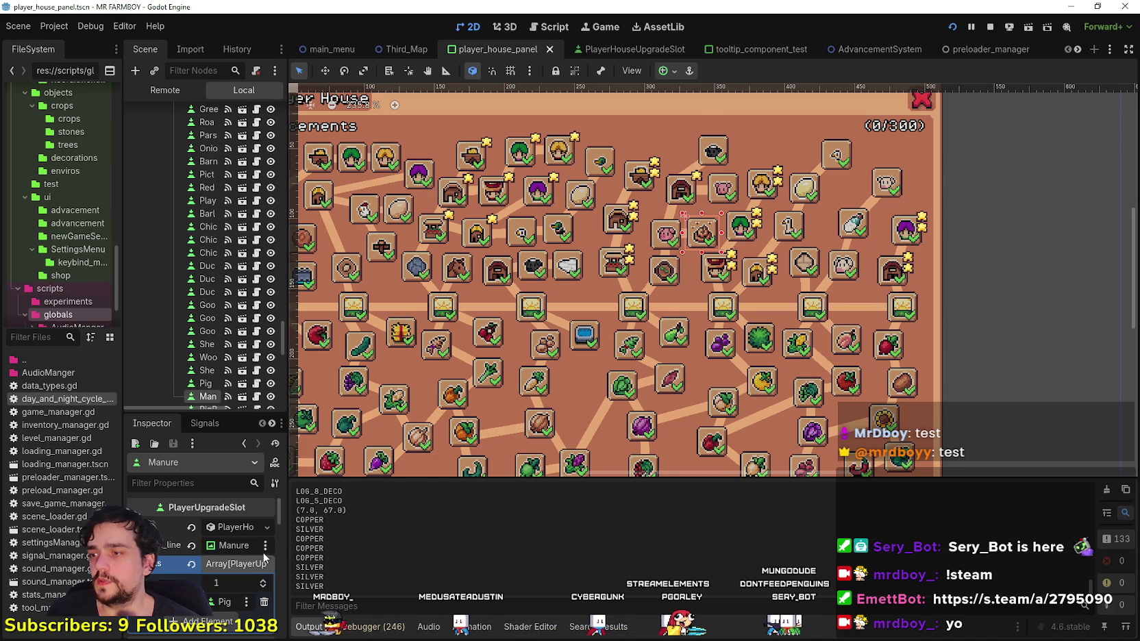
{"action": "left_click_drag", "start_coordinate": [288, 551], "coordinate": [411, 551]}
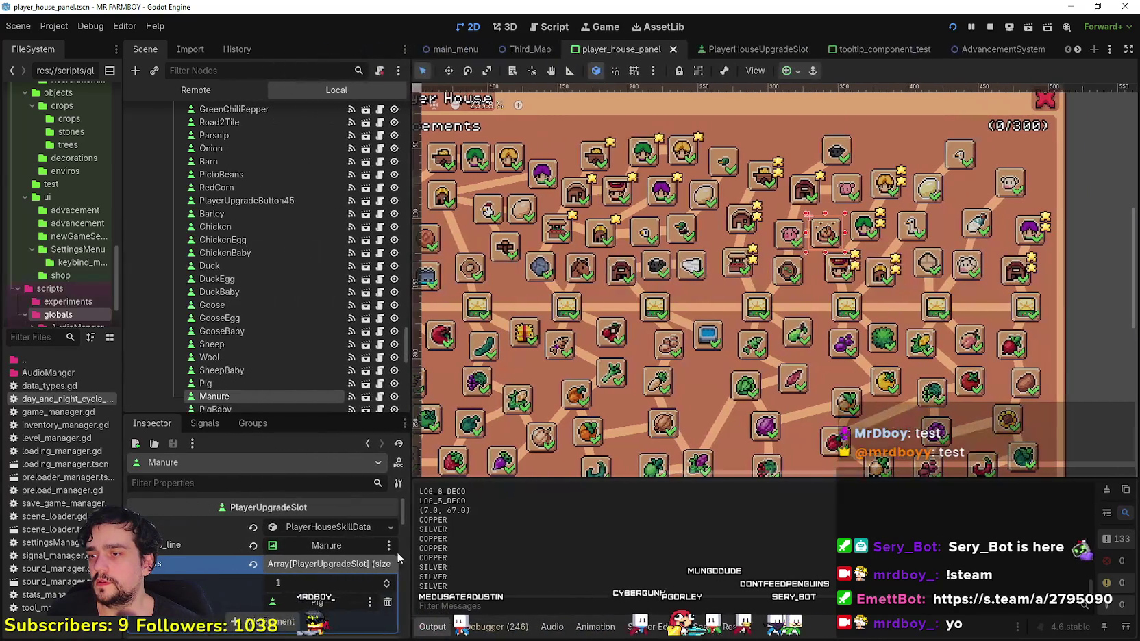
{"action": "left_click", "coordinate": [339, 528]}
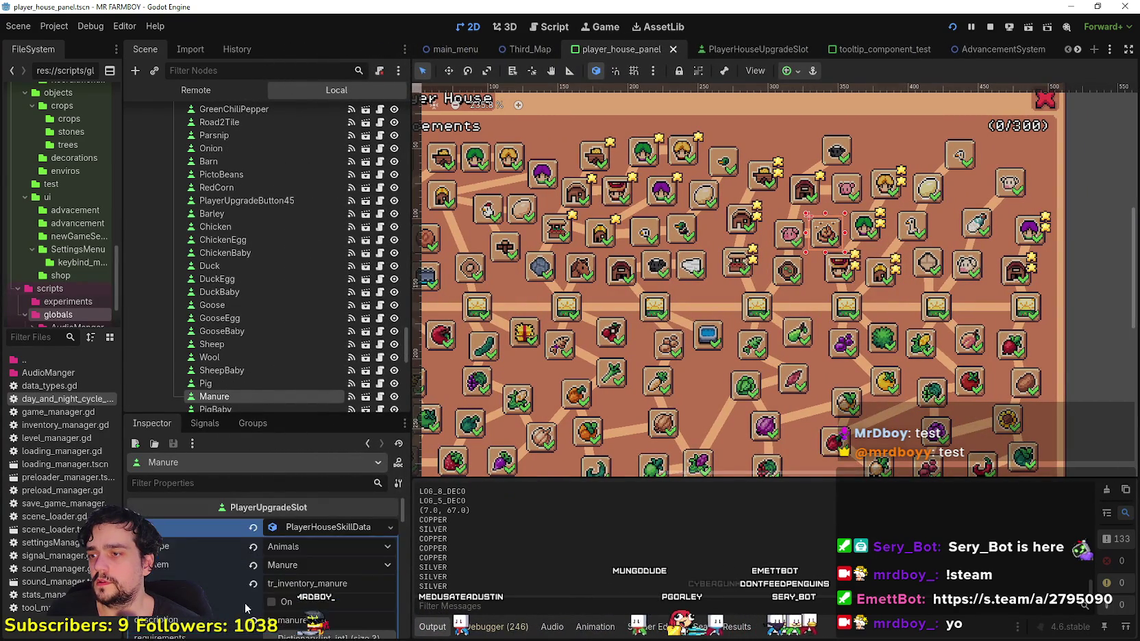
{"action": "scroll", "coordinate": [324, 555], "scroll_direction": "down", "scroll_amount": 1}
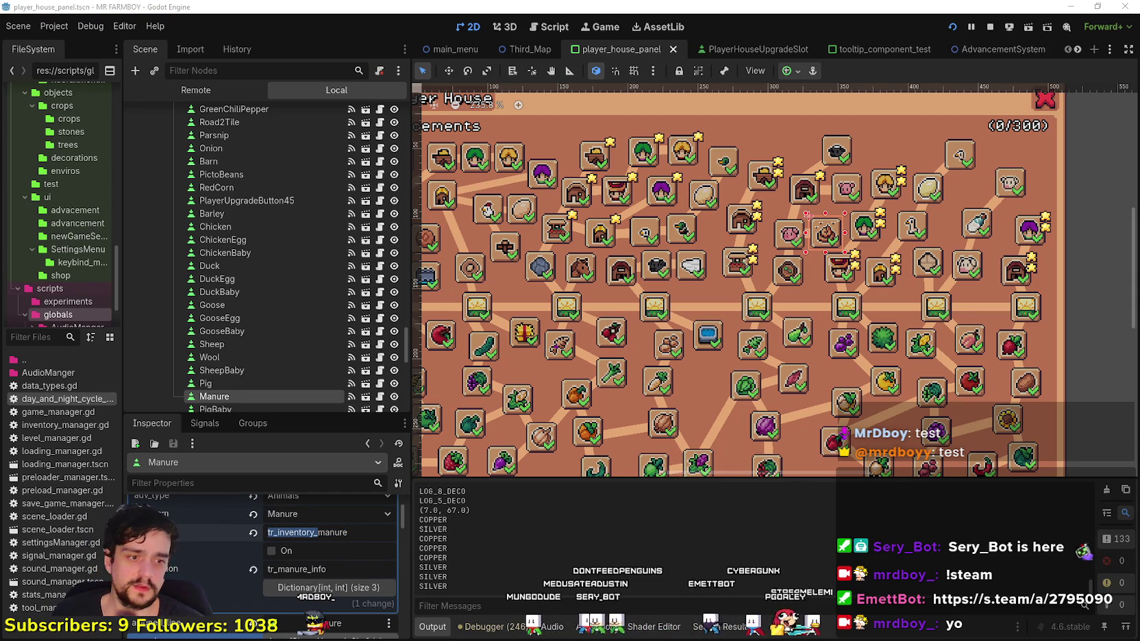
{"action": "key", "text": "alt+Tab"}
- Search Sheet4 for the pasted tr_inventory_ key, trying 'man' variants
{"action": "left_click", "coordinate": [870, 311]}
{"action": "key", "text": "ctrl+f"}
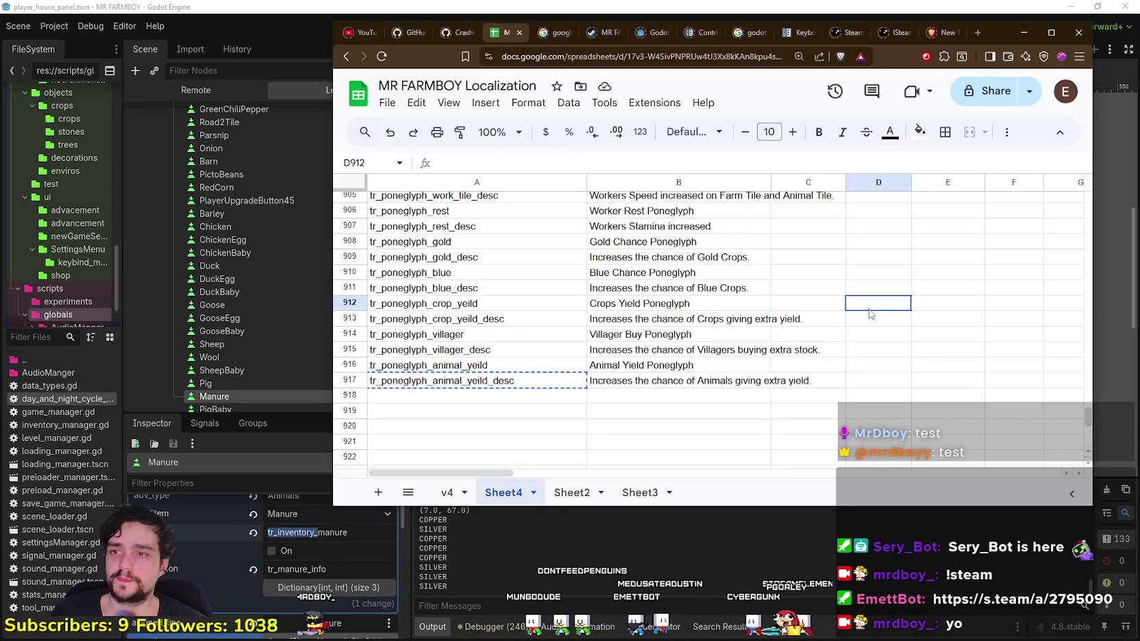
{"action": "type", "text": "tr_inventory_"}
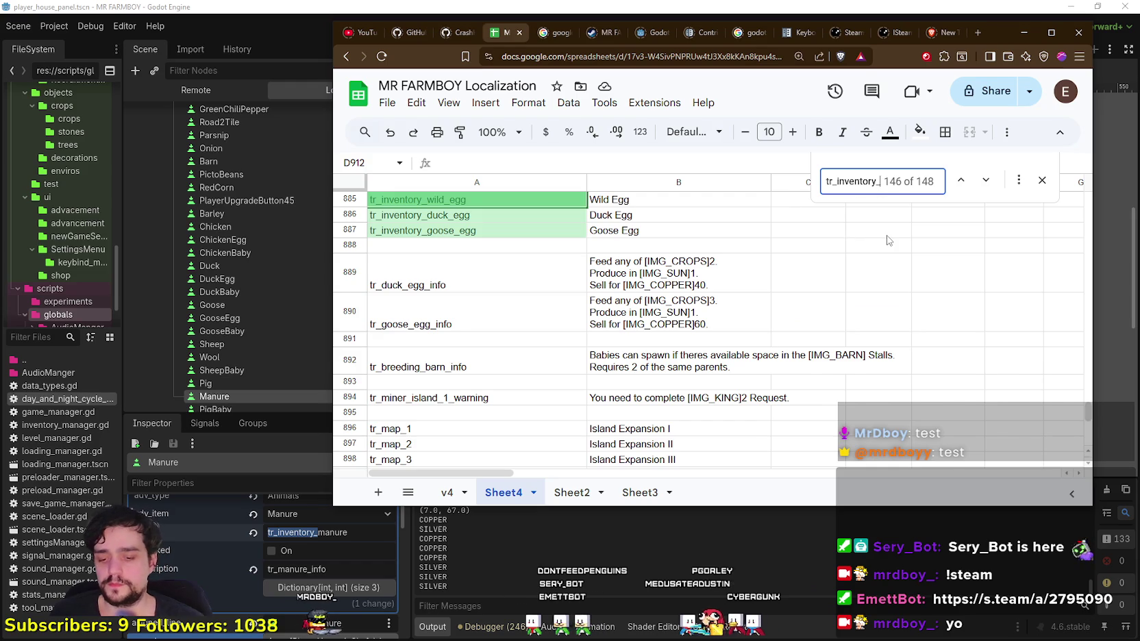
{"action": "type", "text": "man"}
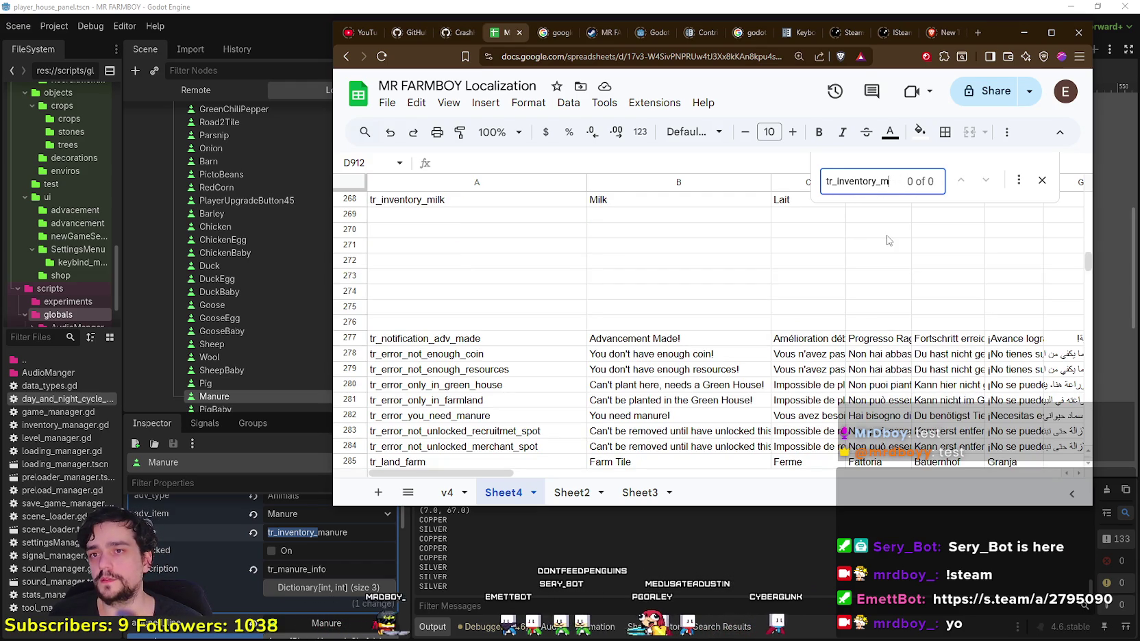
{"action": "key", "text": "BackSpace"}
{"action": "type", "text": "m"}
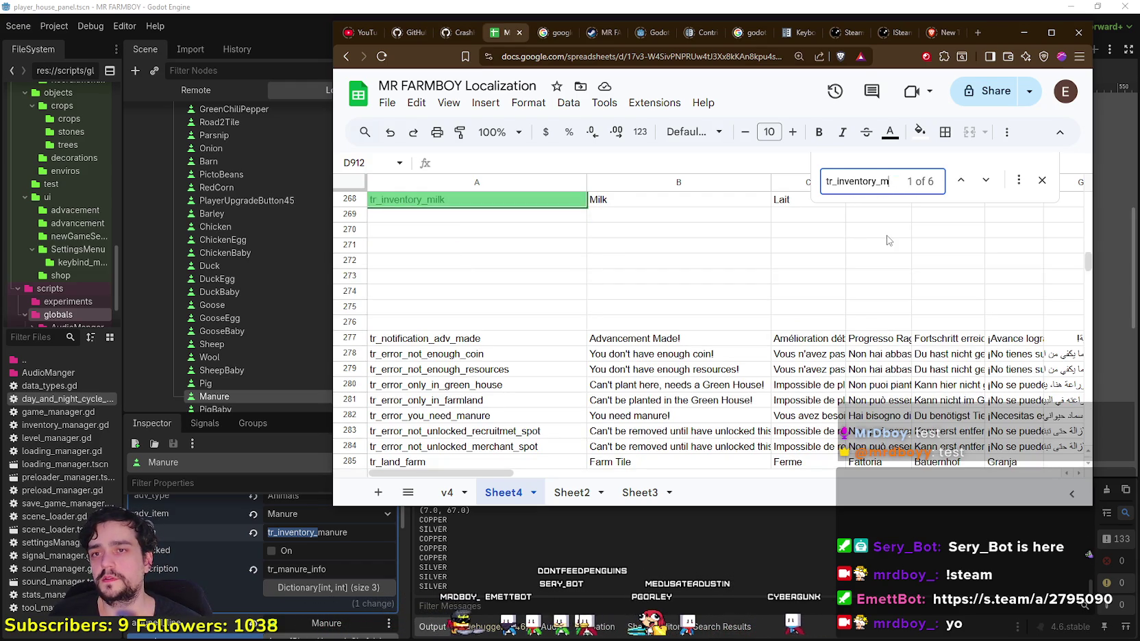
{"action": "type", "text": "u"}
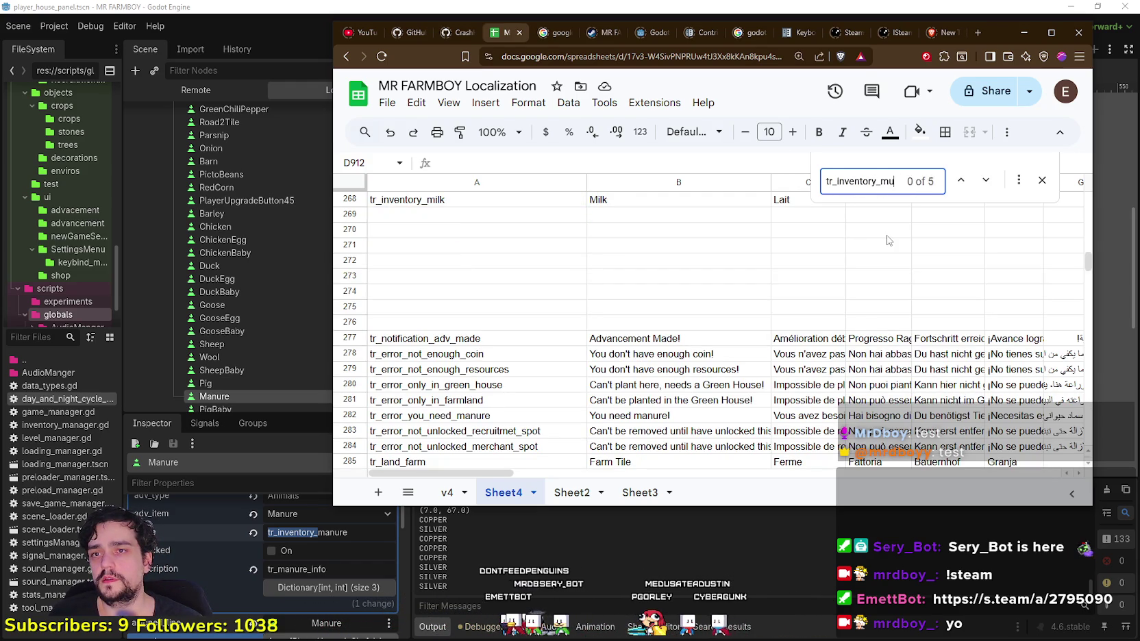
{"action": "key", "text": "BackSpace"}
{"action": "key", "text": "BackSpace"}
- Try 'hay' variants of the tr_inventory_ search, then widen it back to all inventory keys
{"action": "type", "text": "hay"}
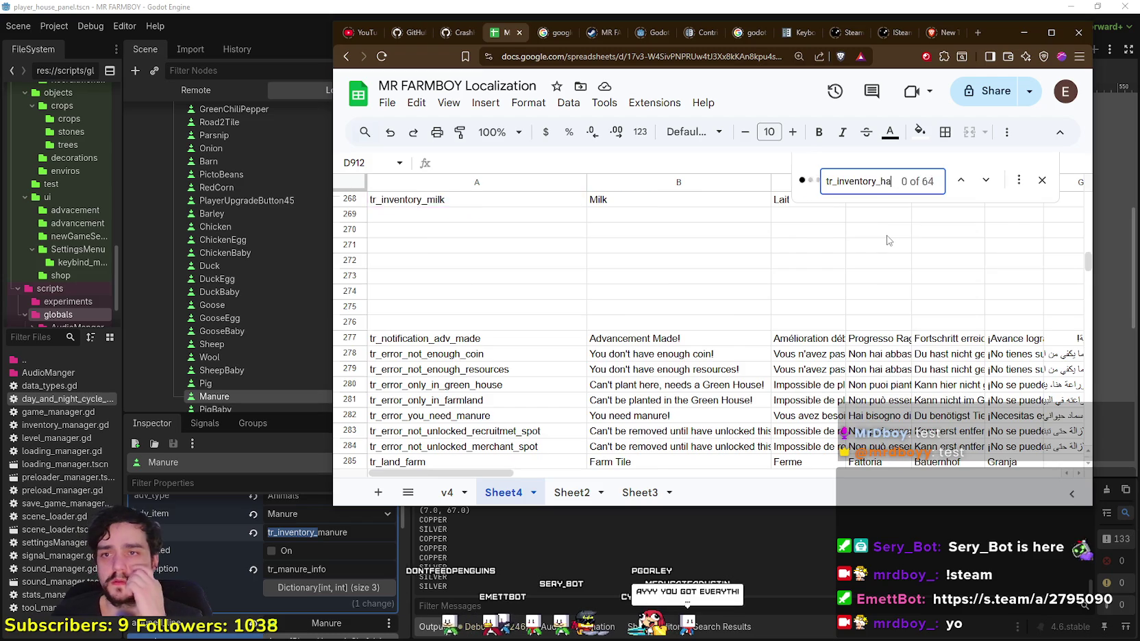
{"action": "key", "text": "BackSpace"}
{"action": "key", "text": "BackSpace"}
{"action": "type", "text": "e"}
{"action": "key", "text": "BackSpace"}
{"action": "key", "text": "BackSpace"}
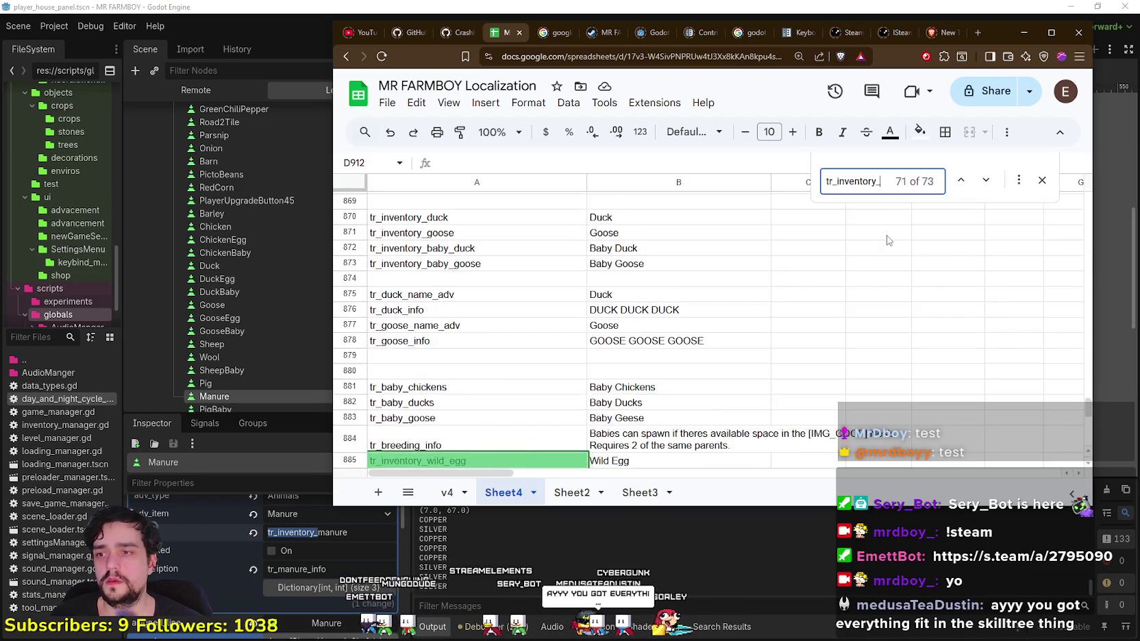
{"action": "type", "text": "ay"}
{"action": "key", "text": "BackSpace"}
{"action": "key", "text": "BackSpace"}
{"action": "type", "text": "h"}
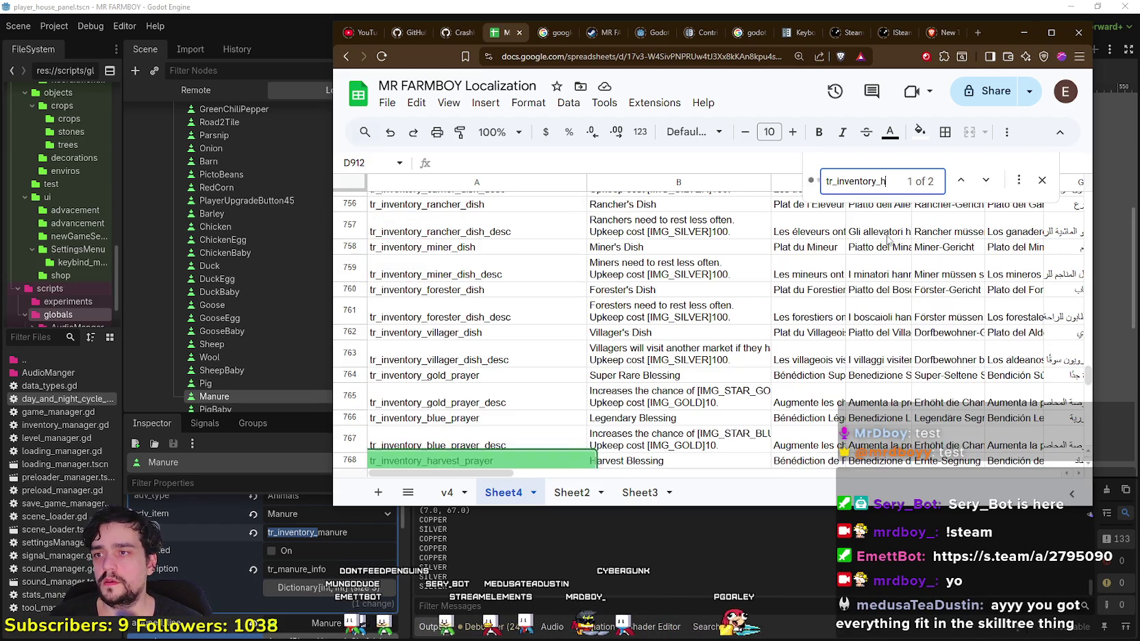
{"action": "key", "text": "BackSpace"}
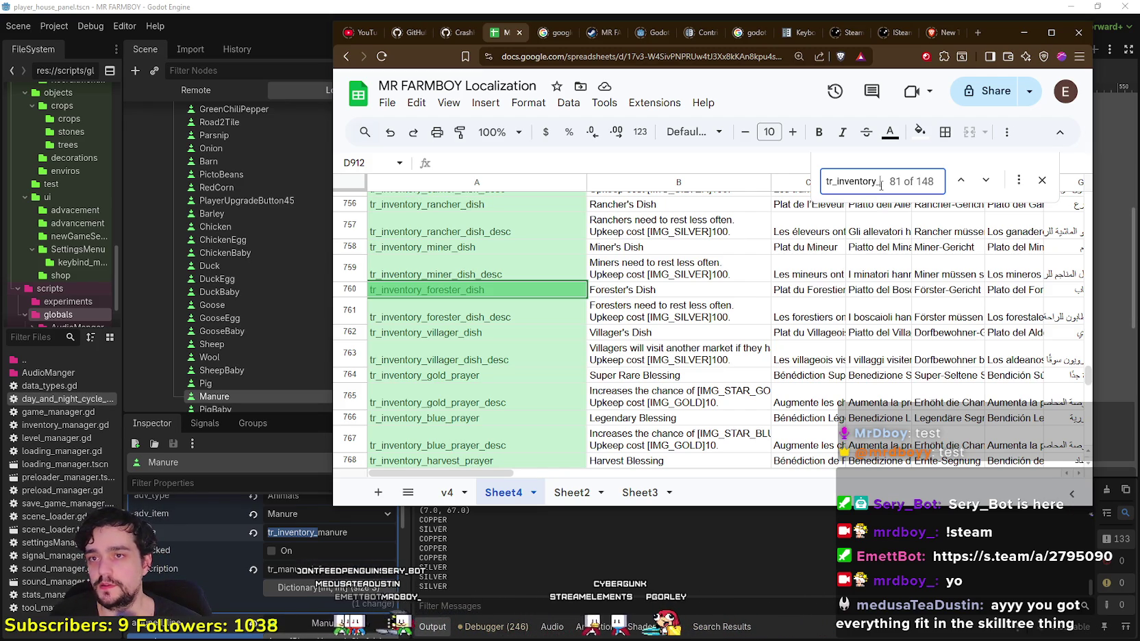
- Search for 'manure' and select tr_inventory_animal_manre in cell A261
{"action": "type", "text": "po"}
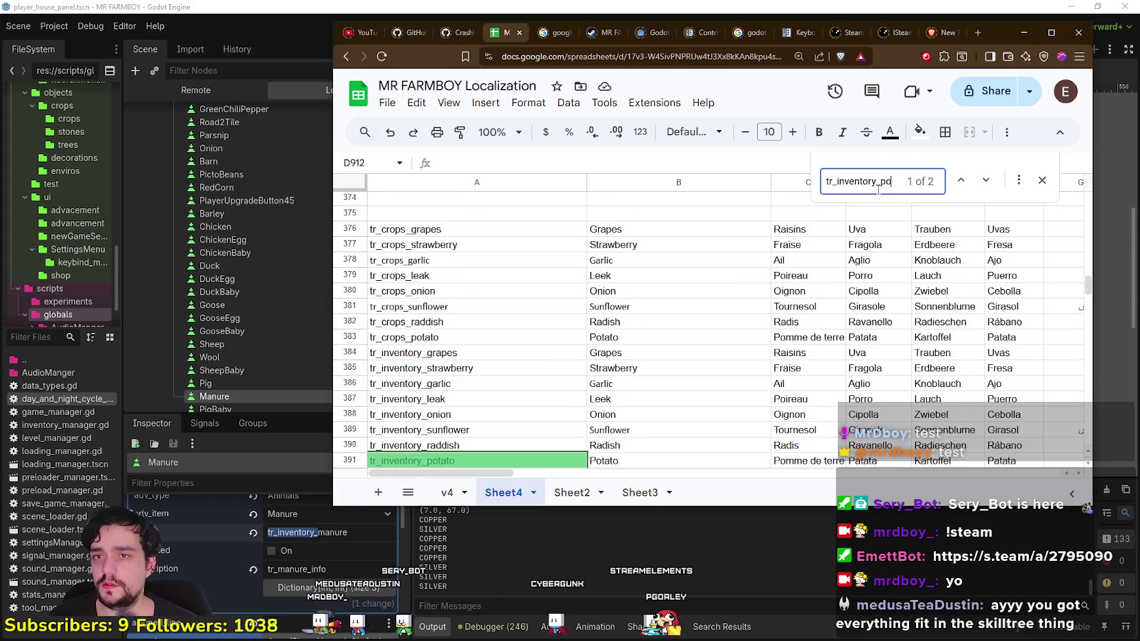
{"action": "key", "text": "BackSpace"}
{"action": "key", "text": "BackSpace"}
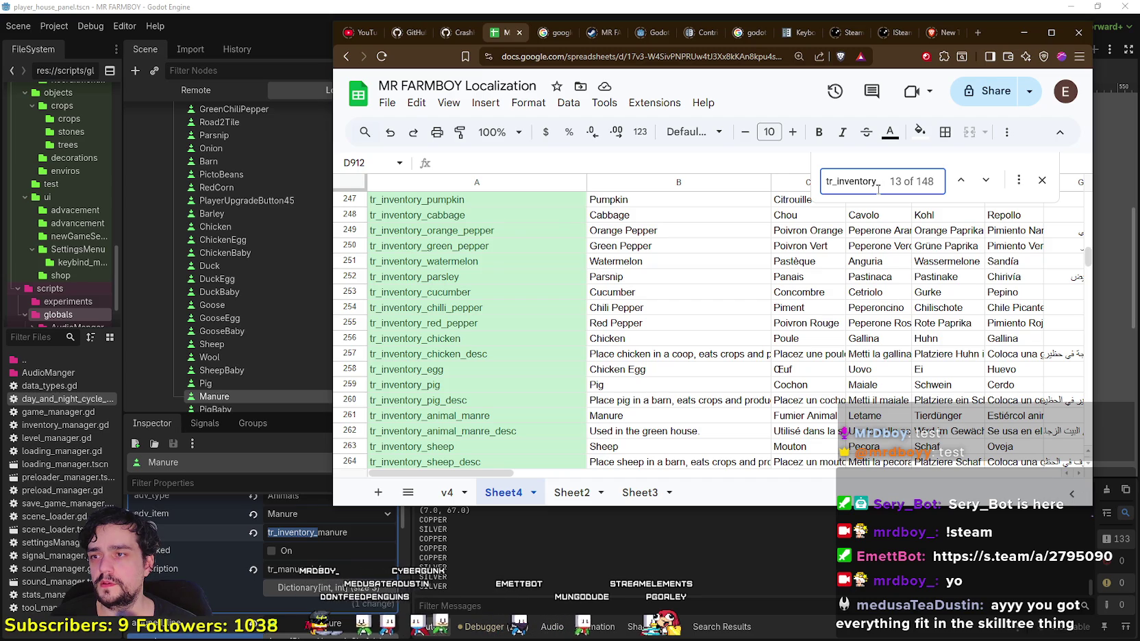
{"action": "key", "text": "BackSpace"}
{"action": "key", "text": "BackSpace"}
{"action": "key", "text": "BackSpace"}
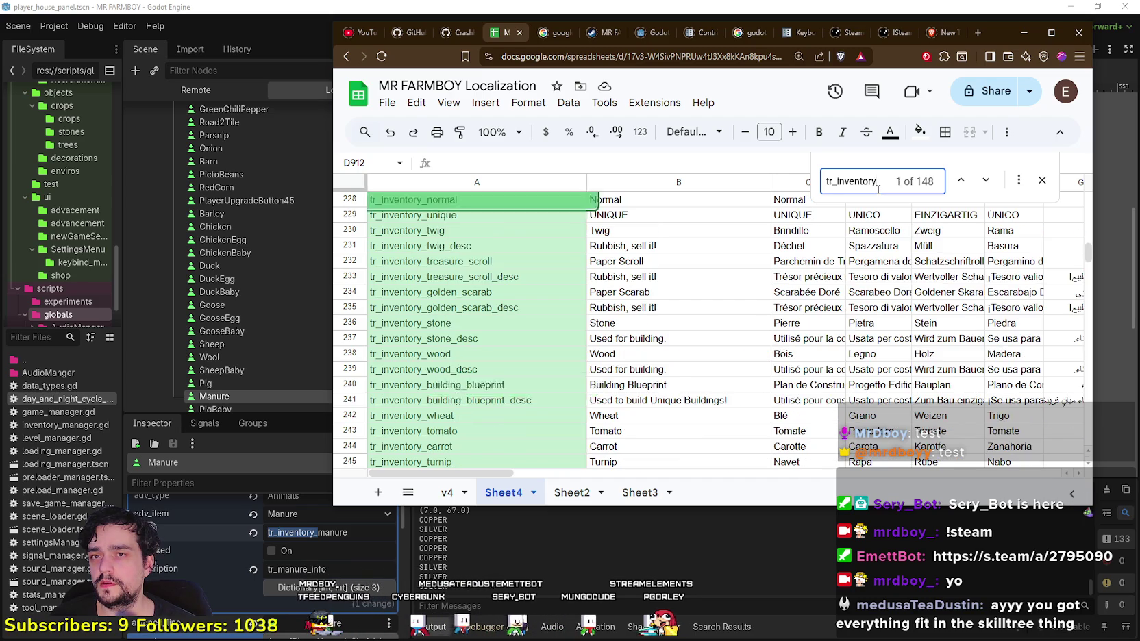
{"action": "type", "text": "manure"}
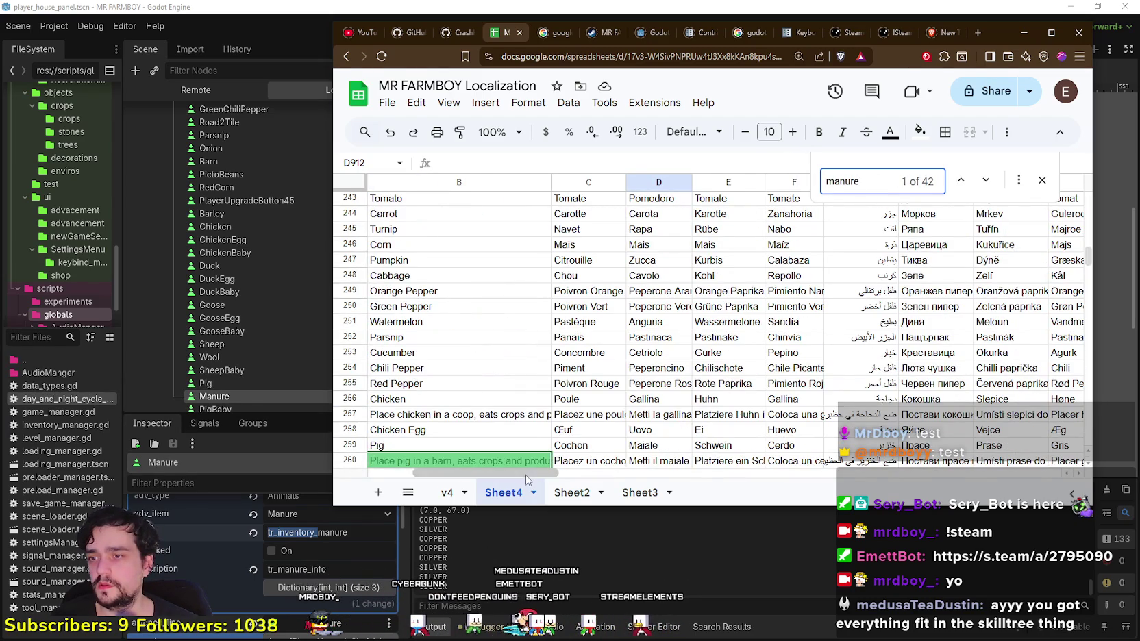
{"action": "scroll", "coordinate": [407, 439], "scroll_direction": "down", "scroll_amount": 3}
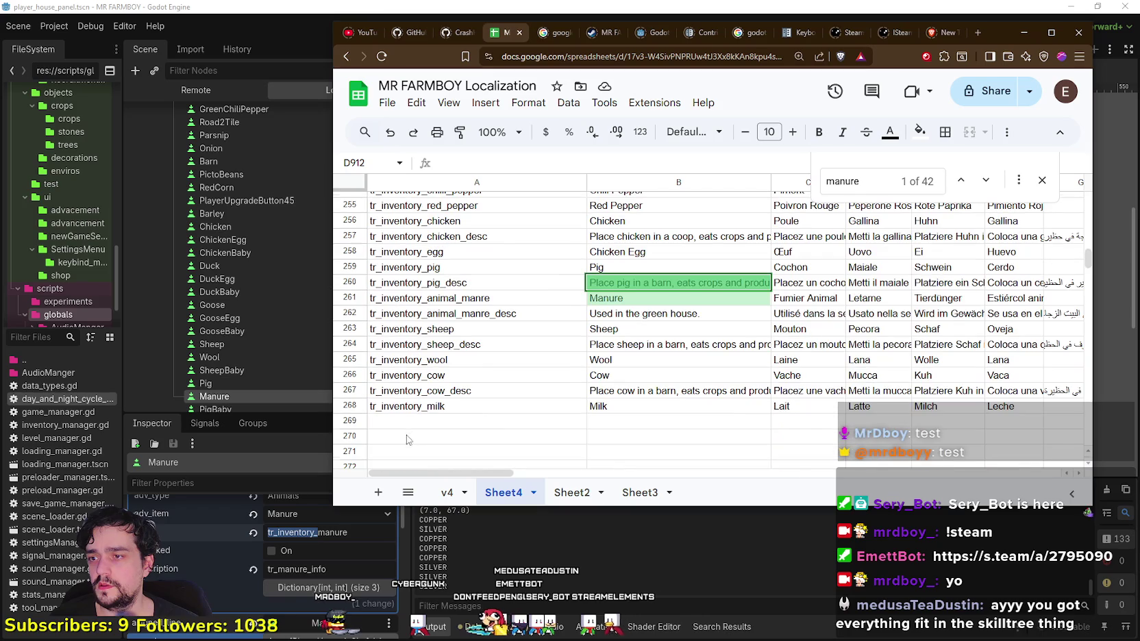
{"action": "left_click", "coordinate": [444, 301]}
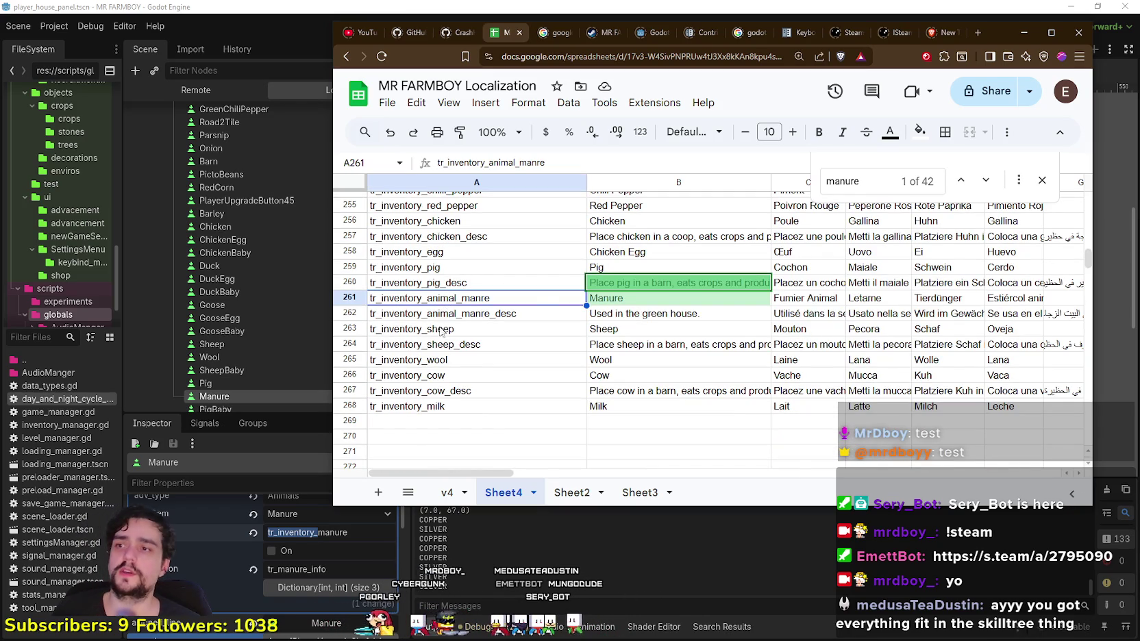
- Paste tr_inventory_animal_manre into the Manure slot's item field in Godot
{"action": "left_click", "coordinate": [312, 533]}
{"action": "key", "text": "ctrl+a"}
{"action": "type", "text": "tr_inventory_animal_manre"}
- Save the edited scene and launch the game to test the change
{"action": "key", "text": "ctrl+s"}
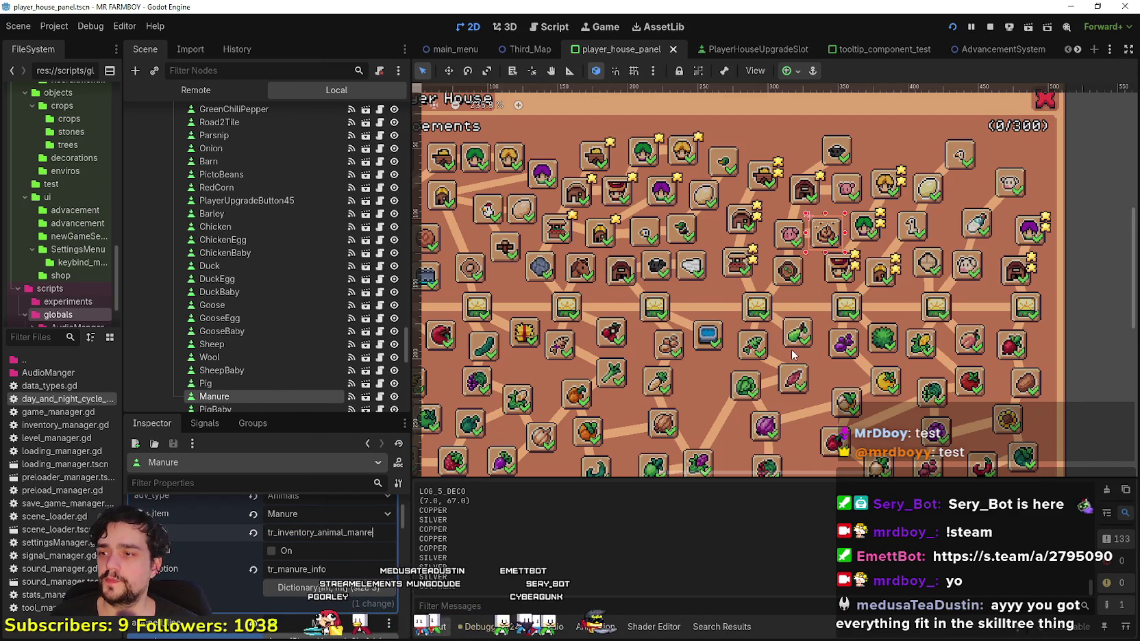
{"action": "key", "text": "alt+Tab"}
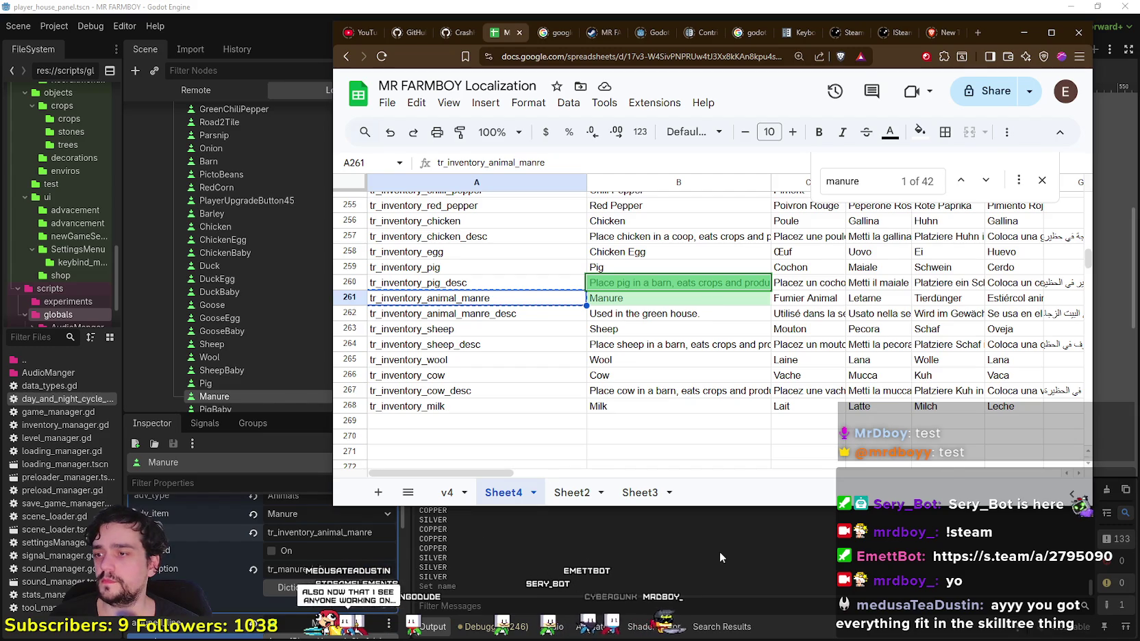
{"action": "left_click", "coordinate": [724, 544]}
{"action": "key", "text": "alt+Tab"}
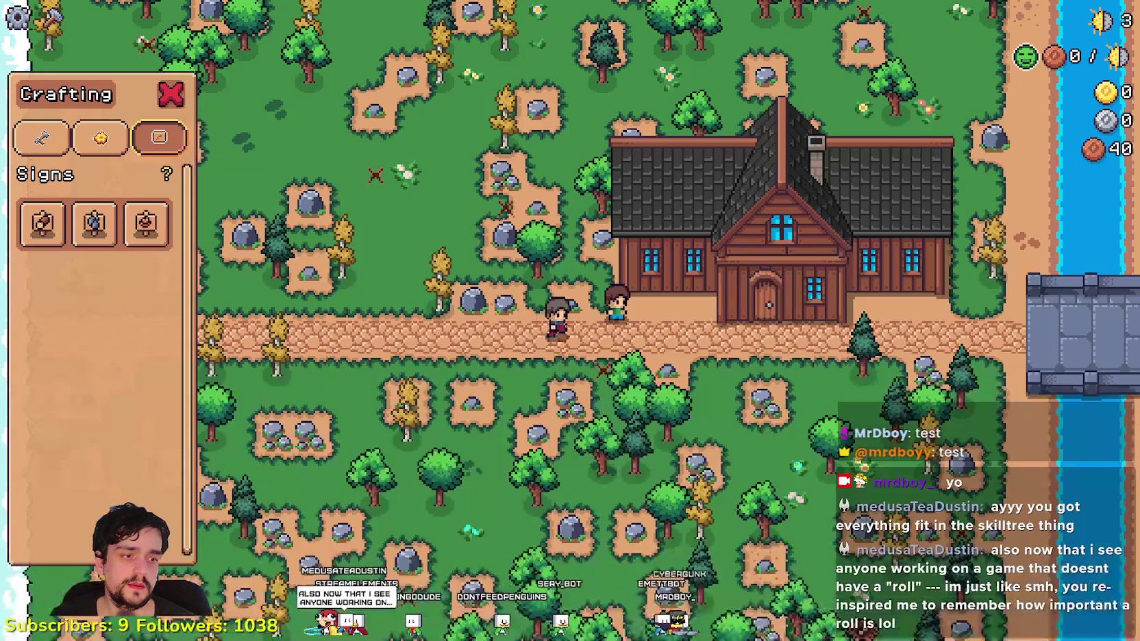
- From the title screen, delete Save 5 and create a new Save 5 on The Endless
{"action": "key", "text": "Escape"}
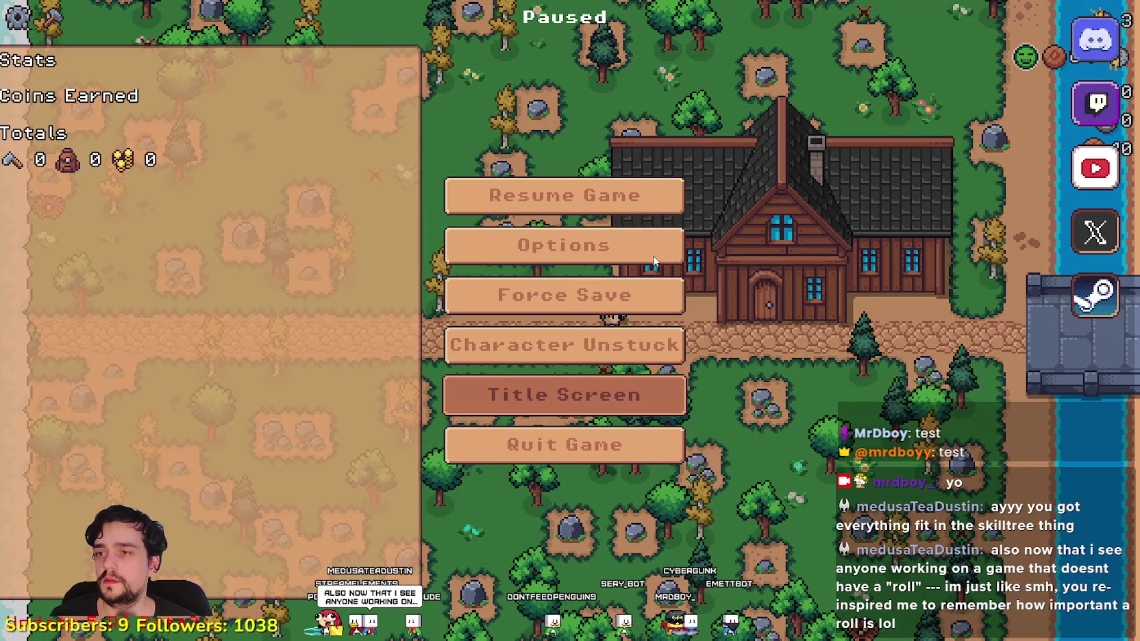
{"action": "left_click", "coordinate": [548, 394]}
{"action": "left_click", "coordinate": [548, 267]}
{"action": "scroll", "coordinate": [548, 267], "scroll_direction": "down", "scroll_amount": 3}
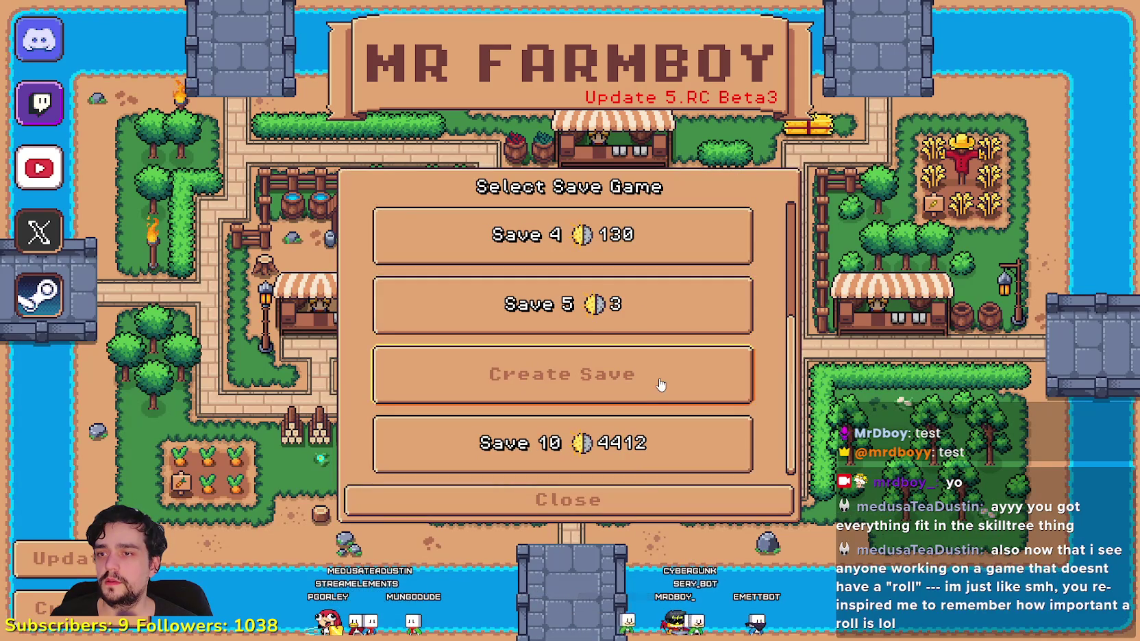
{"action": "left_click", "coordinate": [619, 305]}
{"action": "left_click", "coordinate": [648, 325]}
{"action": "left_click", "coordinate": [486, 364]}
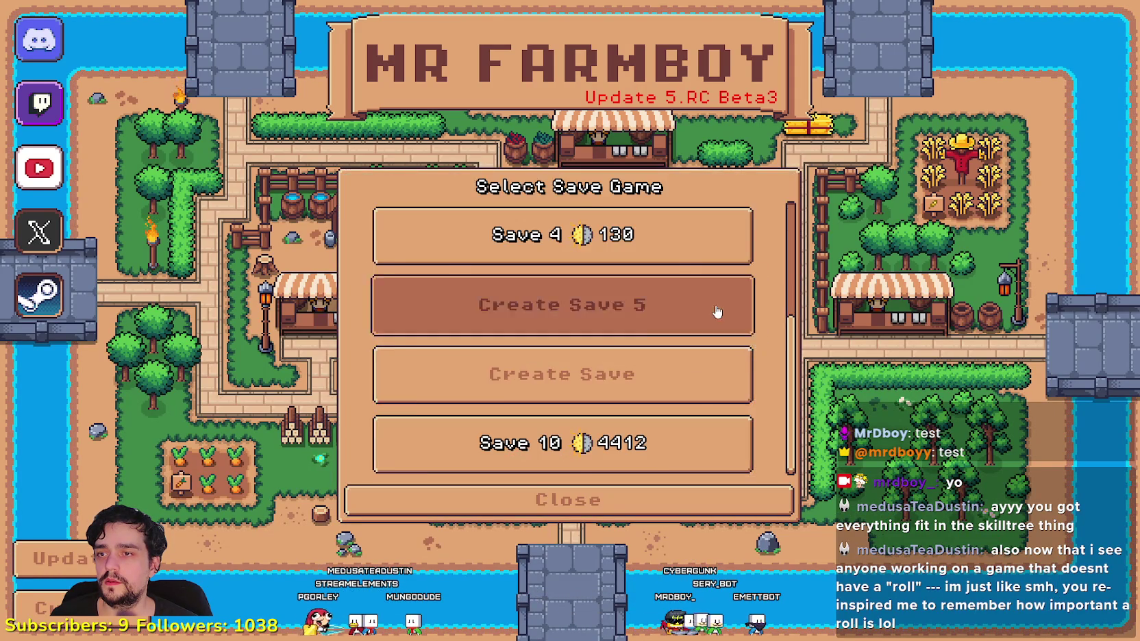
{"action": "left_click", "coordinate": [717, 313]}
{"action": "left_click", "coordinate": [790, 375]}
{"action": "left_click", "coordinate": [514, 488]}
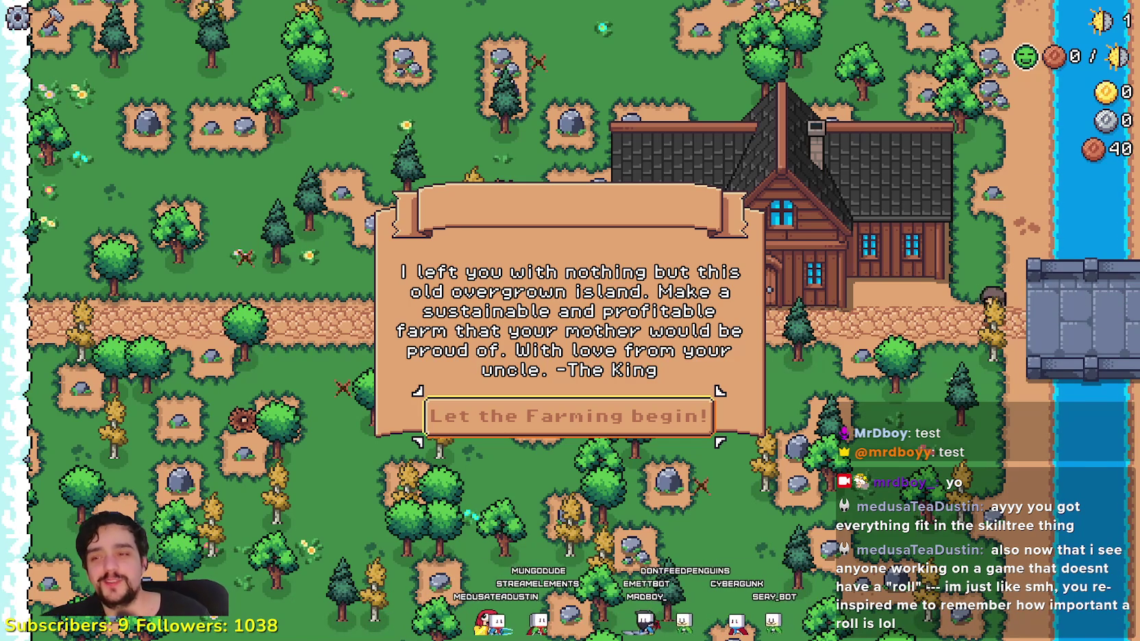
- Dismiss the intro letter, view the house advancements, and check the craftable signs
{"action": "left_click", "coordinate": [692, 415]}
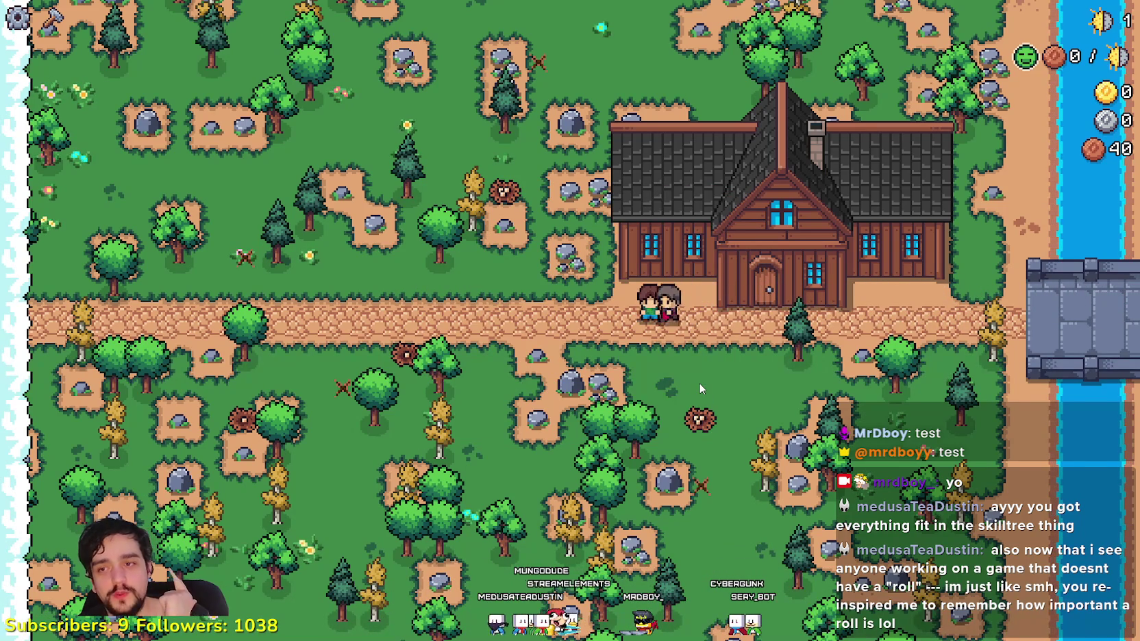
{"action": "key", "text": "d"}
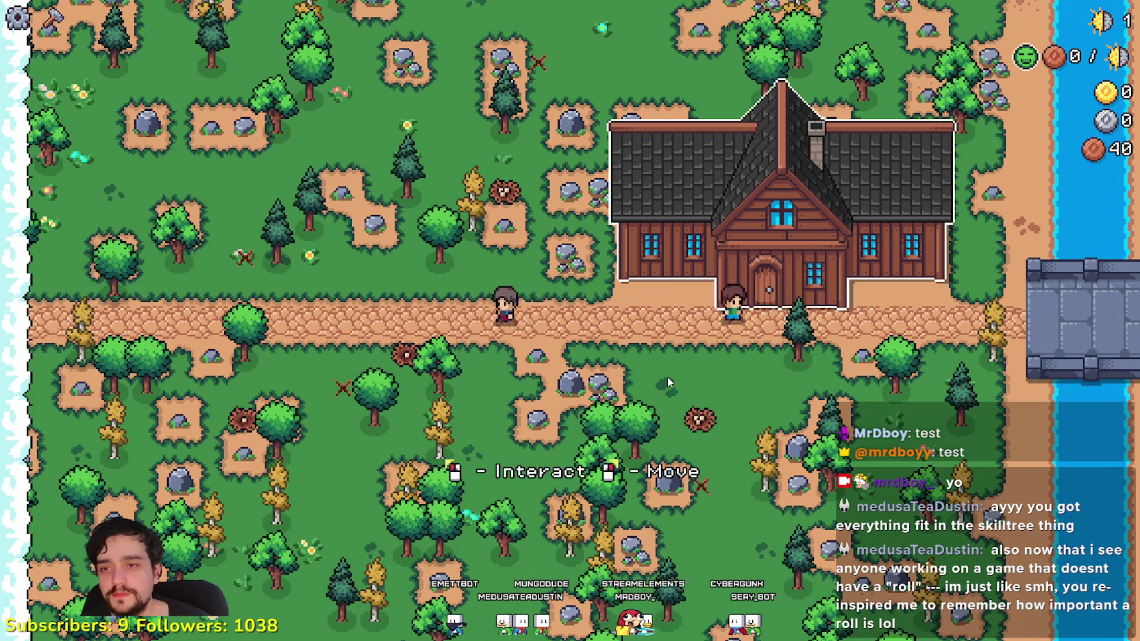
{"action": "key", "text": "e"}
{"action": "key", "text": "c"}
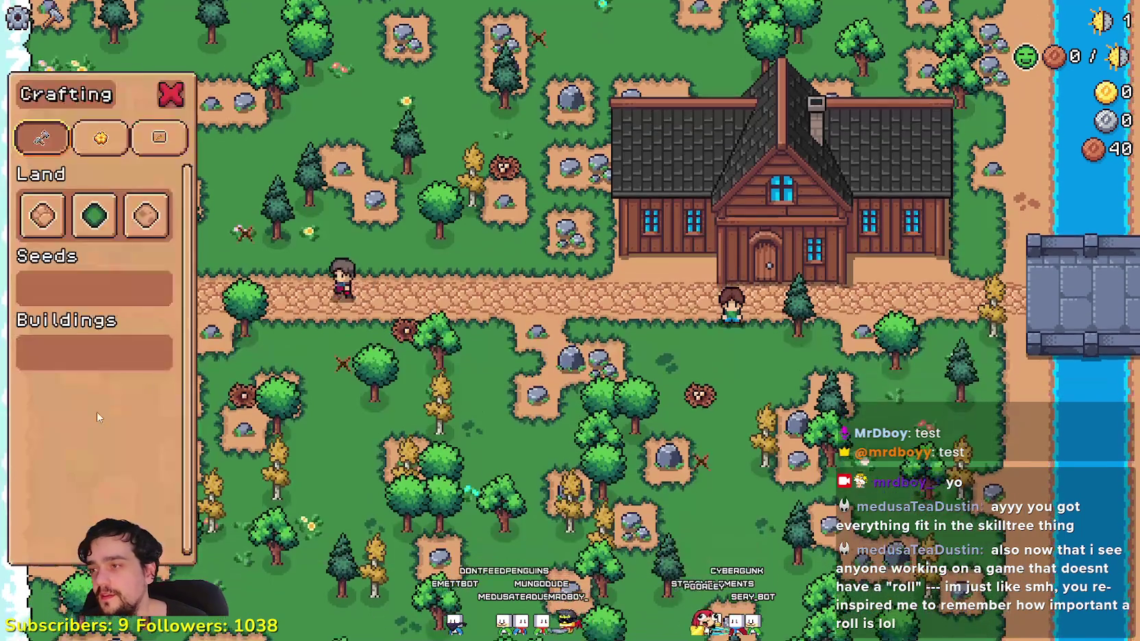
{"action": "left_click", "coordinate": [146, 152]}
{"action": "key", "text": "a"}
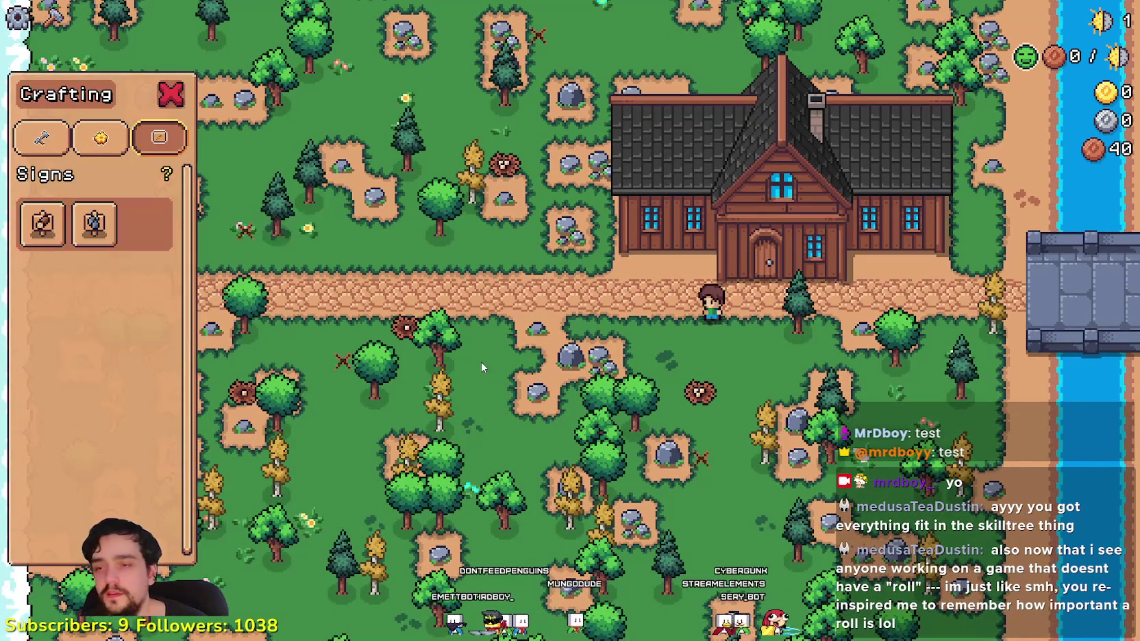
- Walk along the path, reopen the signs crafting menu, then return to the editor
{"action": "key", "text": "c"}
{"action": "key", "text": "space"}
{"action": "key", "text": "d"}
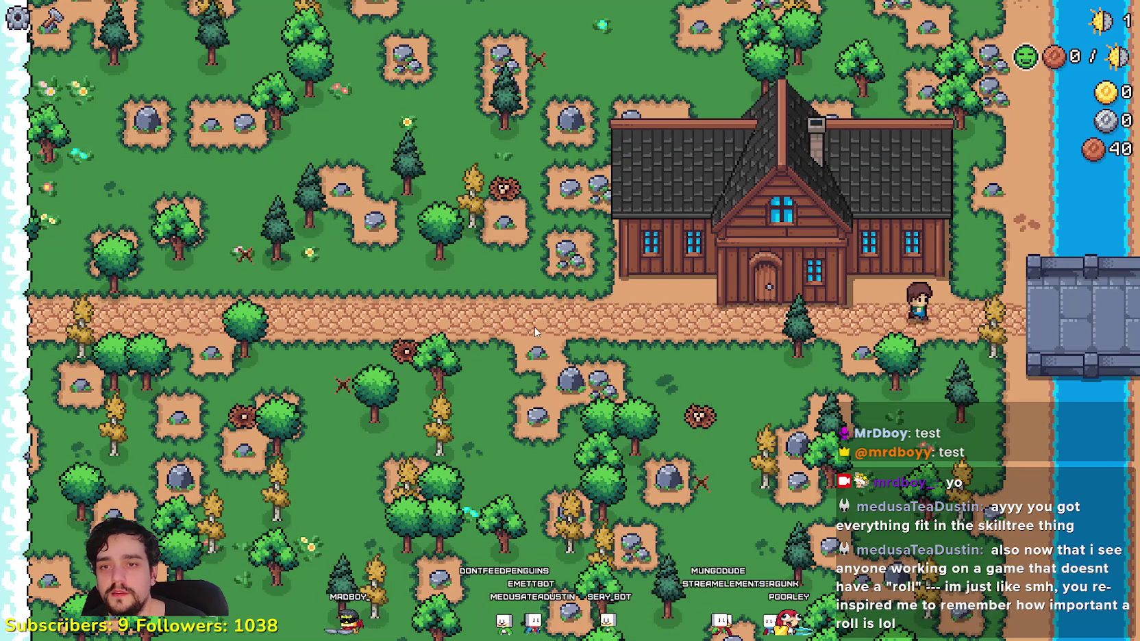
{"action": "key", "text": "a"}
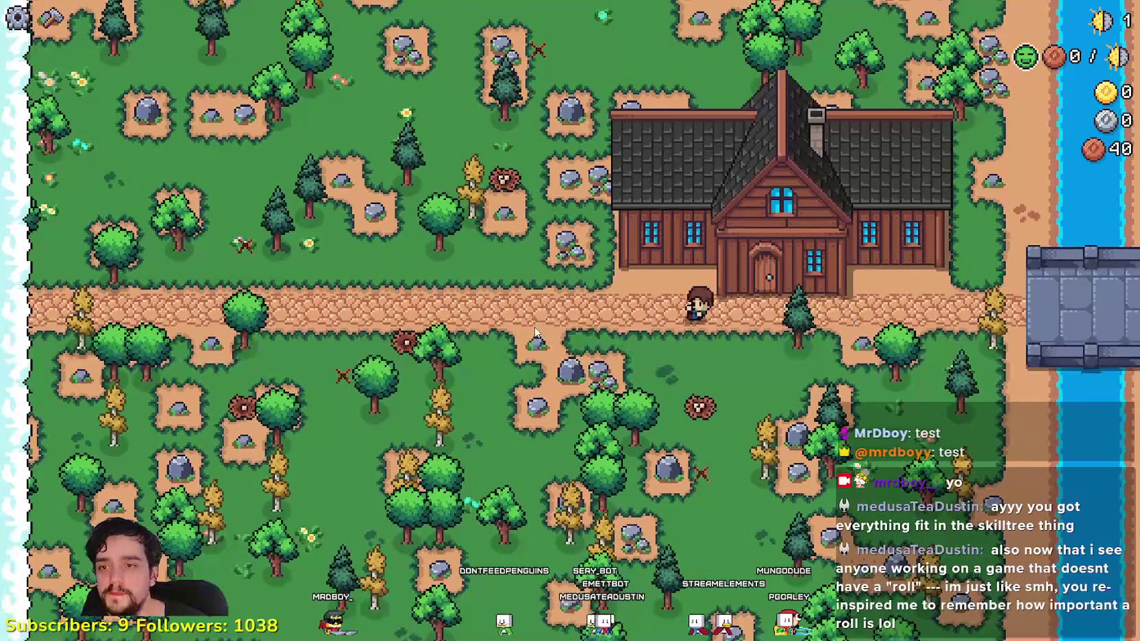
{"action": "key", "text": "a"}
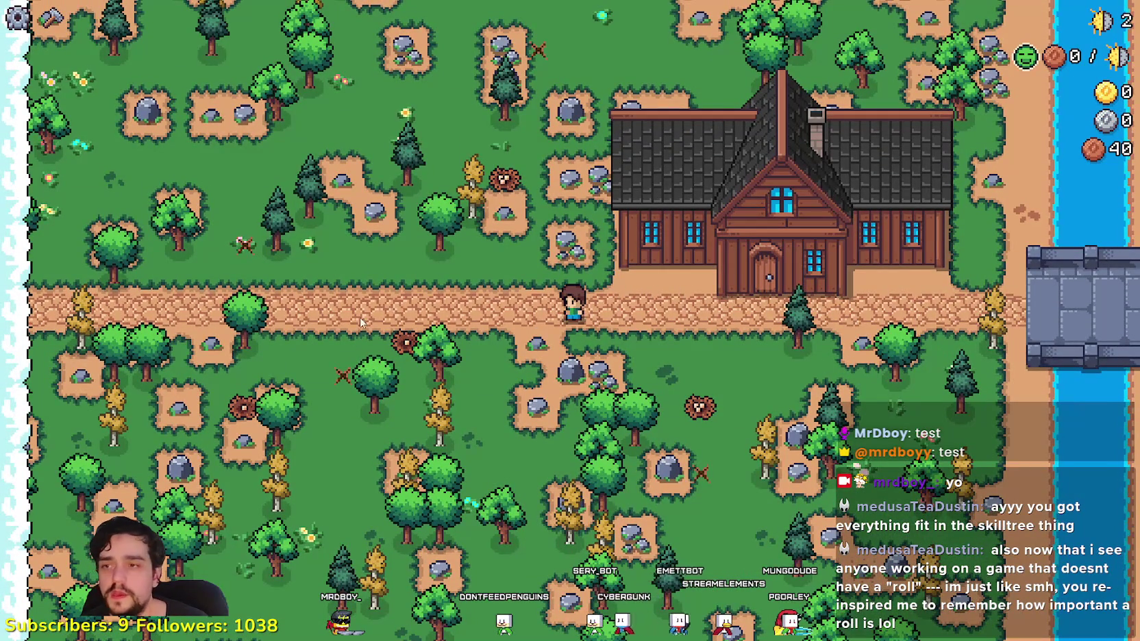
{"action": "key", "text": "d"}
{"action": "key", "text": "c"}
{"action": "mouse_move", "coordinate": [59, 229]}
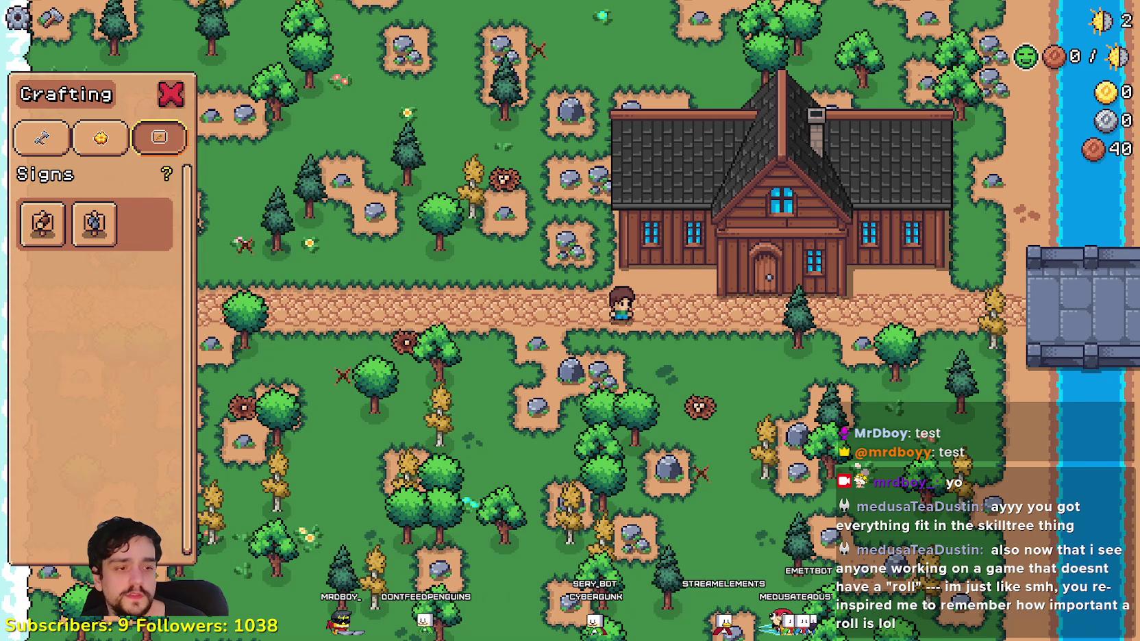
{"action": "key", "text": "alt+Tab"}
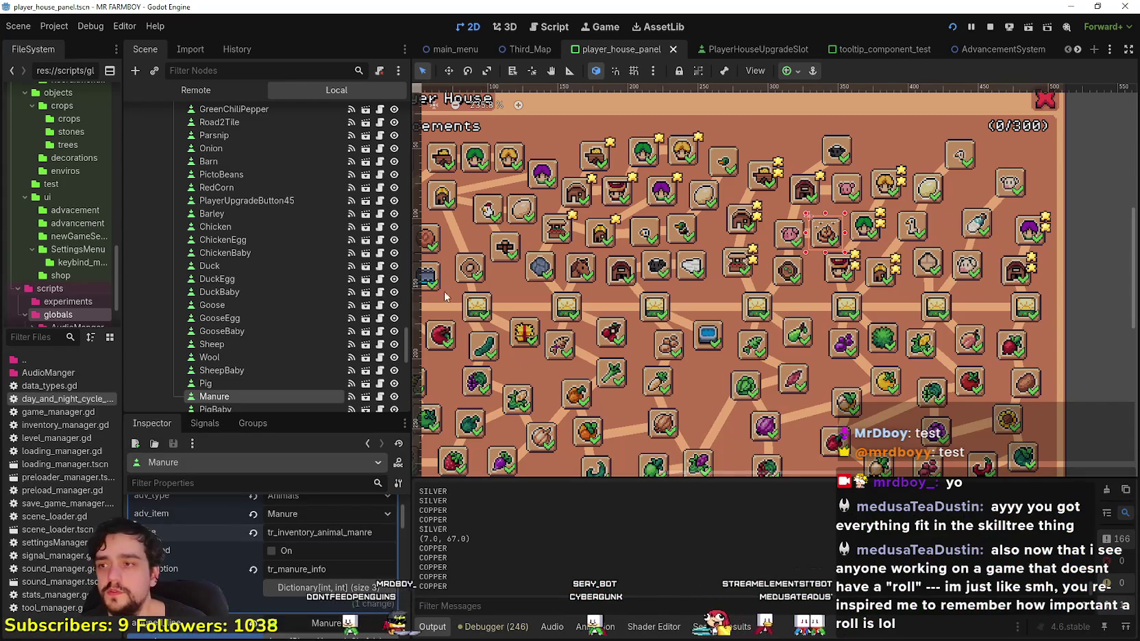
- In player_house_upgrade_slot.gd's hide_adv, hide the item's _sign button for Crops/Animals, then filter files by 'game_m'
{"action": "scroll", "coordinate": [855, 287], "scroll_direction": "down", "scroll_amount": 2}
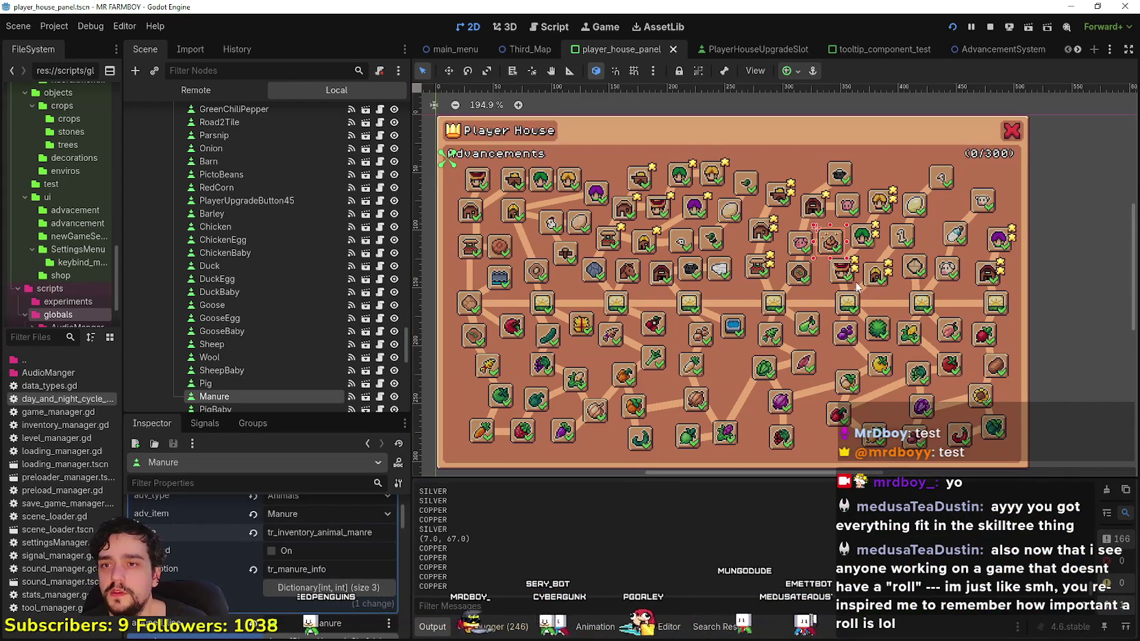
{"action": "scroll", "coordinate": [855, 288], "scroll_direction": "up", "scroll_amount": 2}
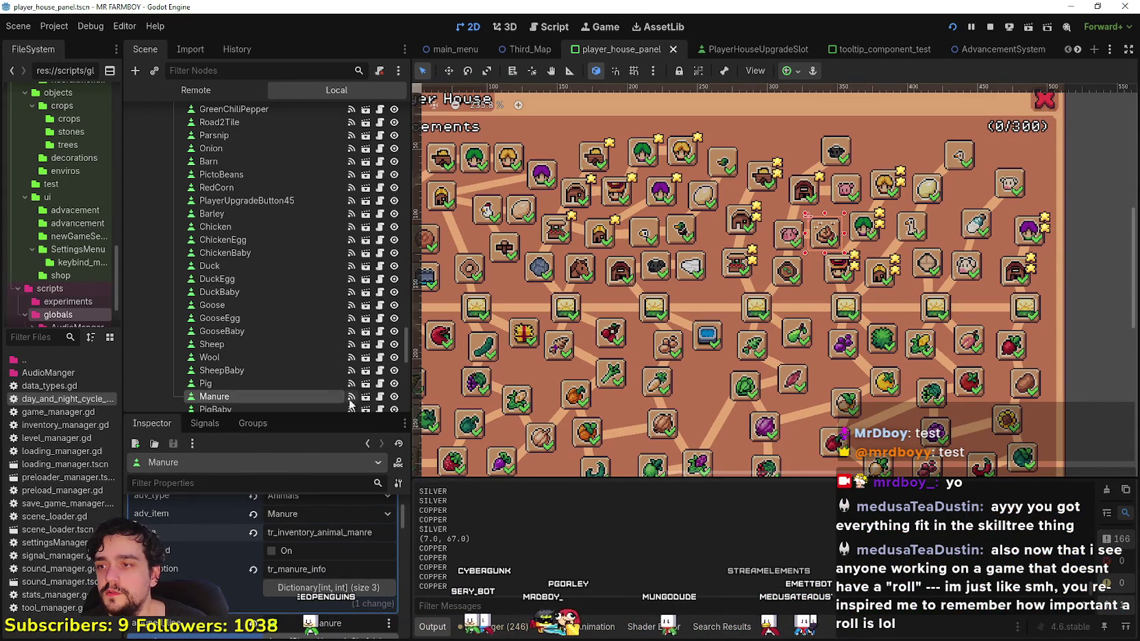
{"action": "left_click", "coordinate": [380, 396]}
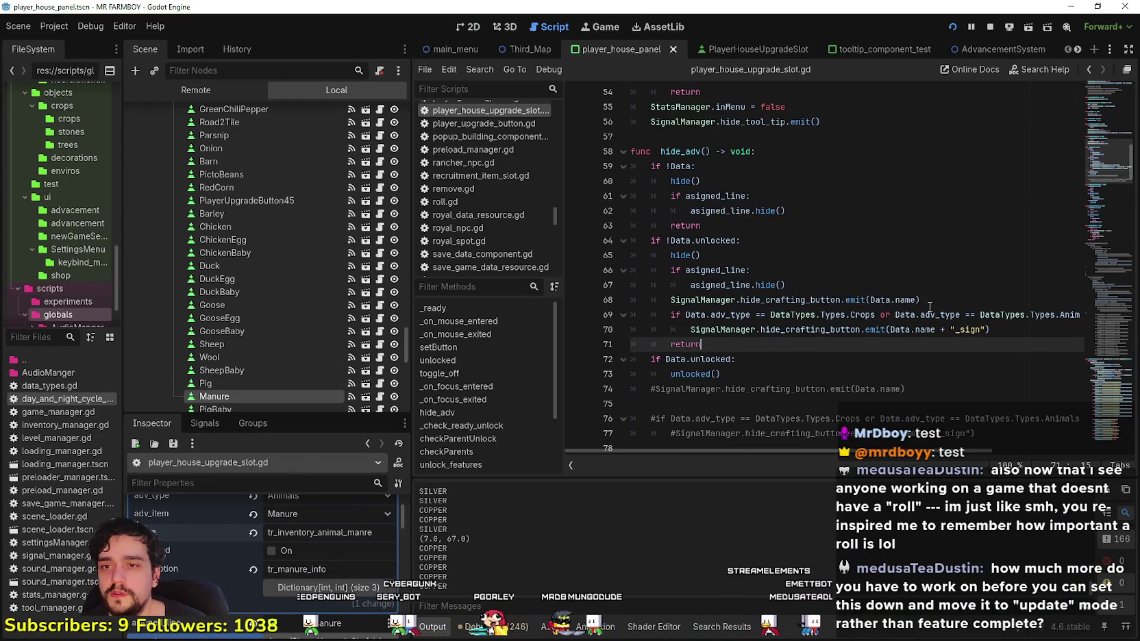
{"action": "left_click", "coordinate": [930, 306]}
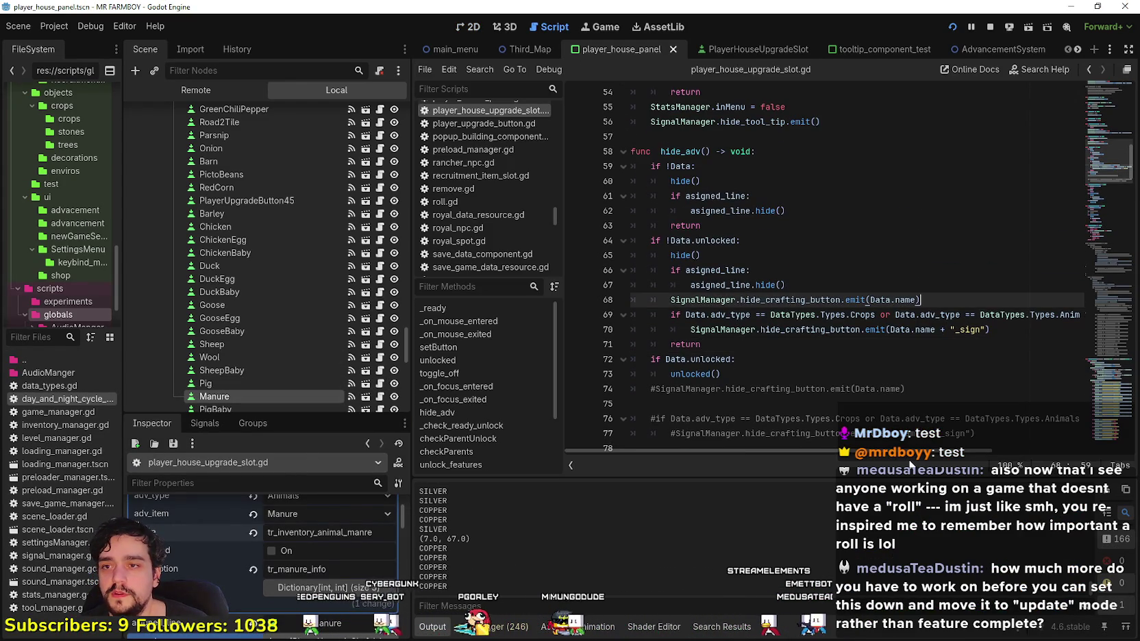
{"action": "left_click", "coordinate": [1018, 328]}
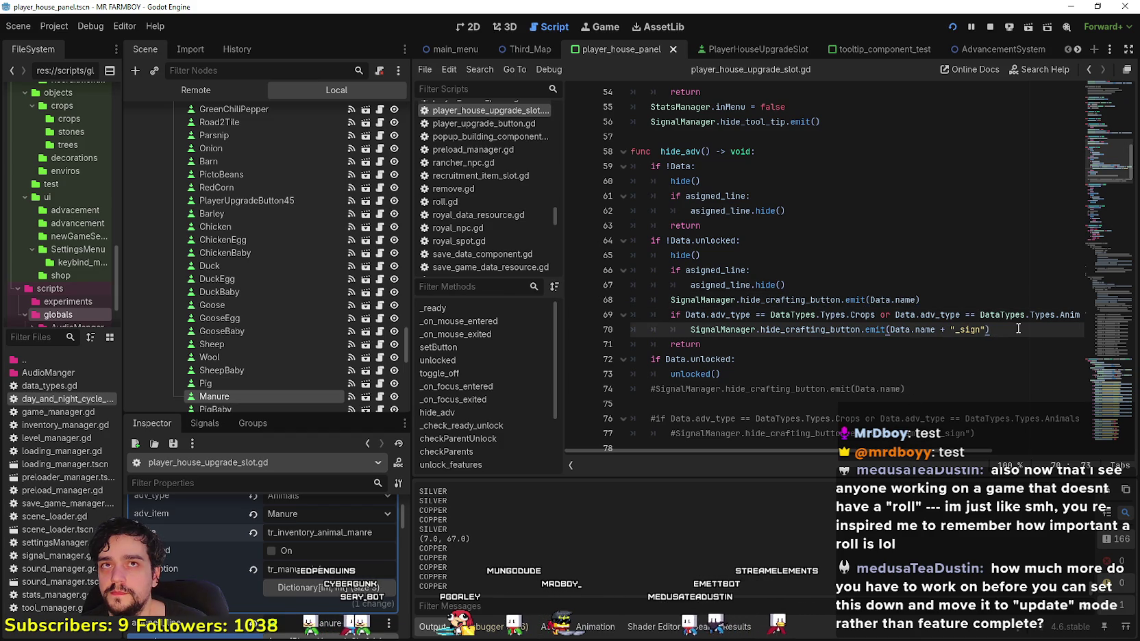
{"action": "left_click", "coordinate": [985, 303]}
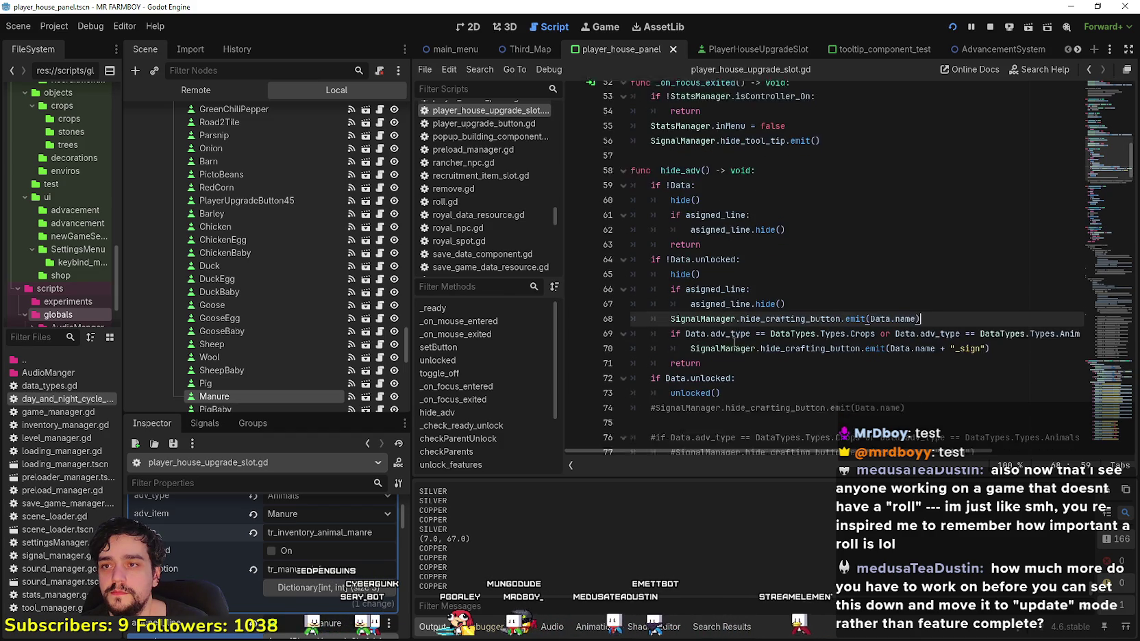
{"action": "left_click", "coordinate": [736, 343]}
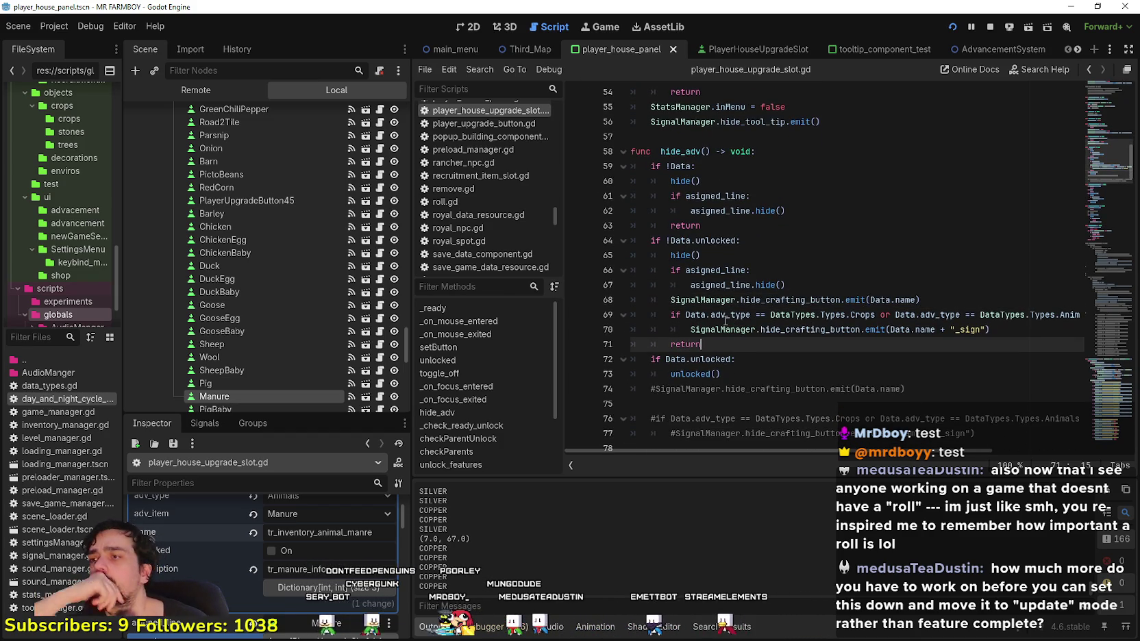
{"action": "mouse_move", "coordinate": [725, 321]}
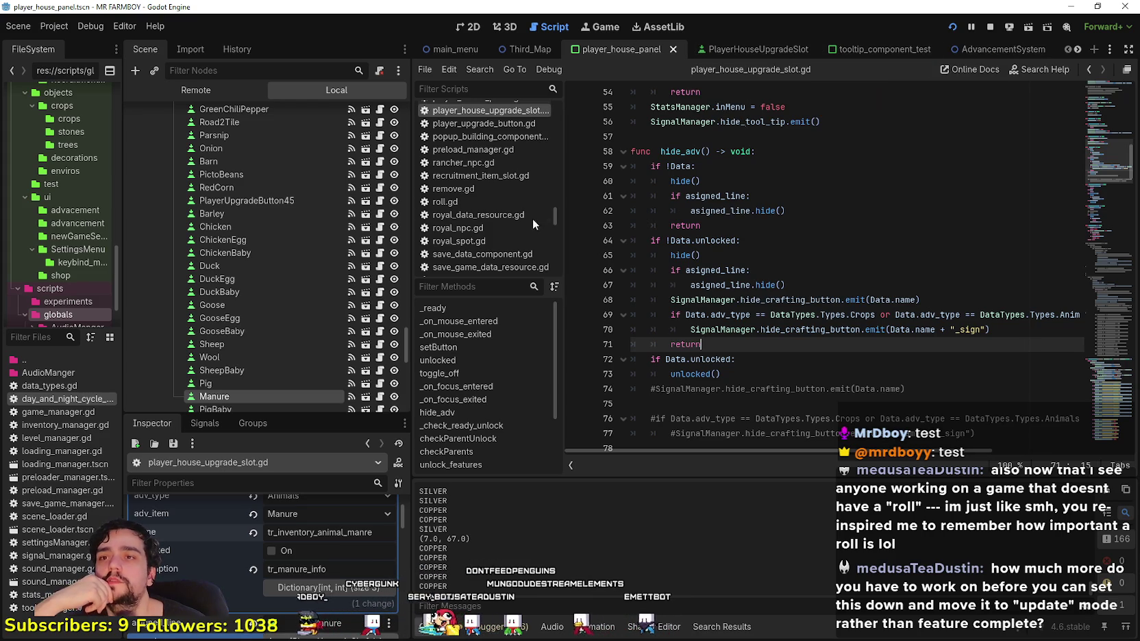
{"action": "type", "text": "game_m"}
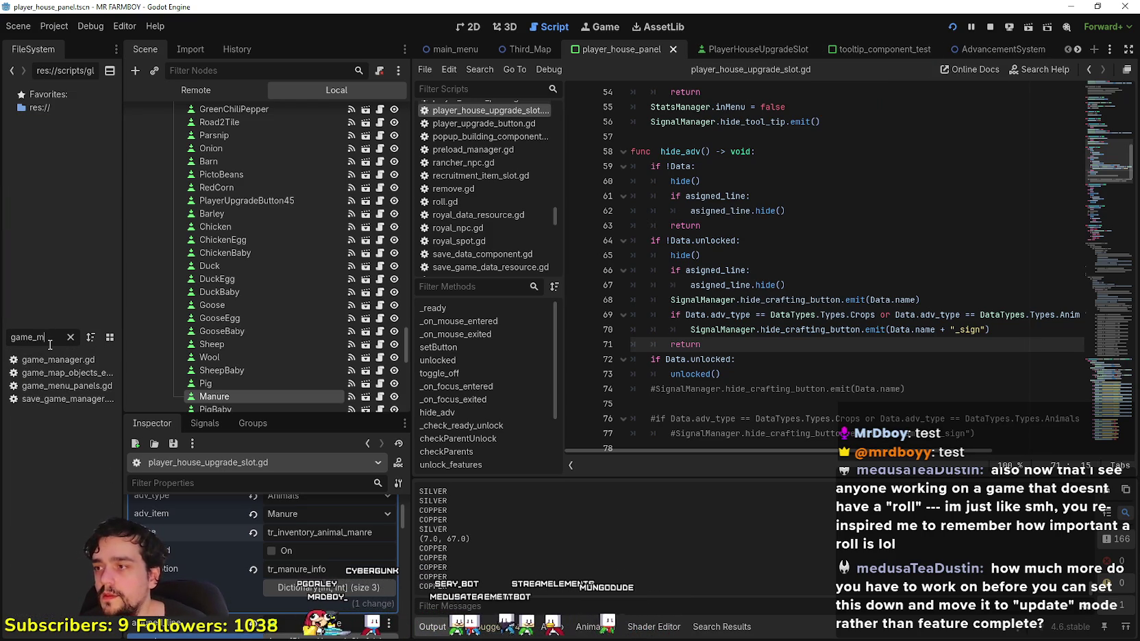
- Open game_screen_the_endless.tscn and select the ShopPanel node
{"action": "key", "text": "BackSpace"}
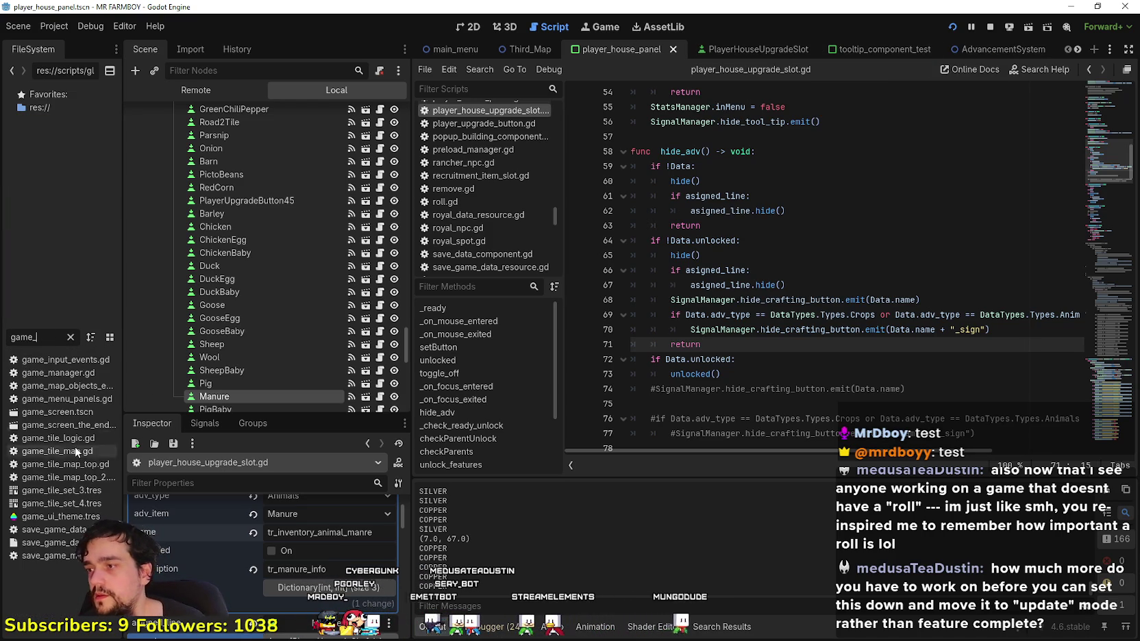
{"action": "double_click", "coordinate": [68, 424]}
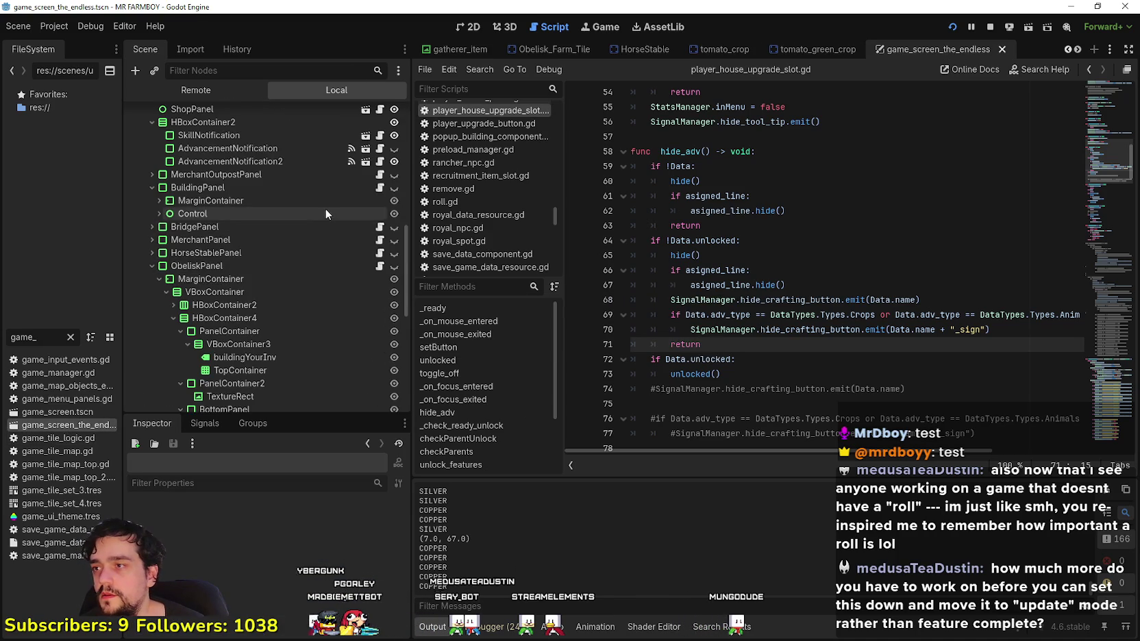
{"action": "scroll", "coordinate": [325, 213], "scroll_direction": "down", "scroll_amount": 5}
{"action": "scroll", "coordinate": [233, 185], "scroll_direction": "up", "scroll_amount": 8}
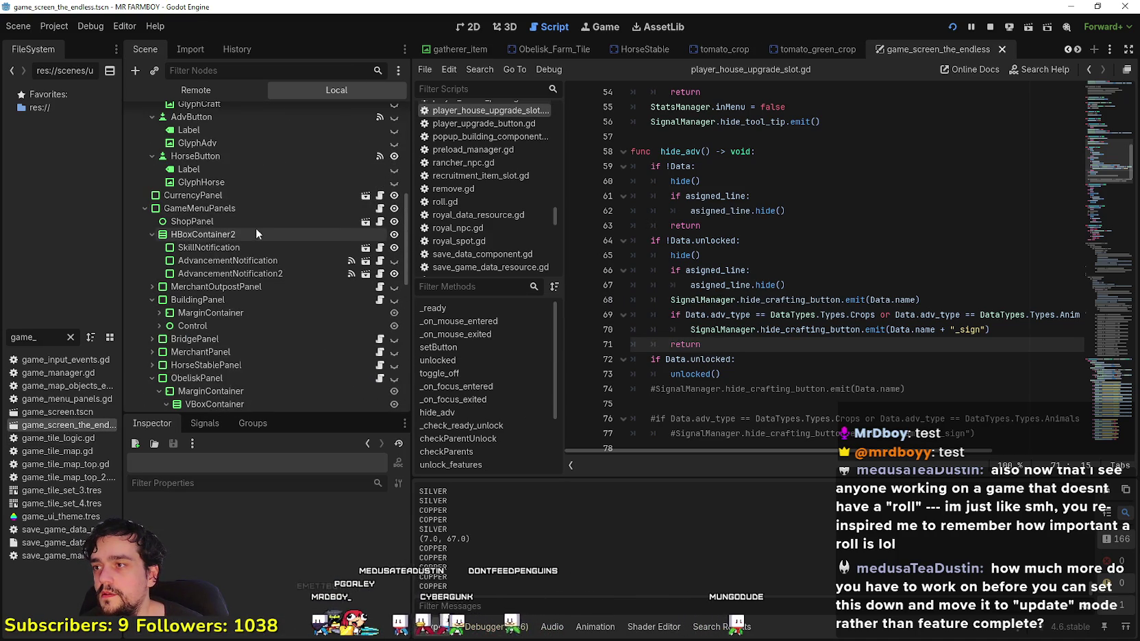
{"action": "left_click", "coordinate": [256, 223]}
- Remove shop_sign_wood and shop_sign_stone from SignsData, save the scene, and run the game
{"action": "left_click_drag", "start_coordinate": [302, 415], "coordinate": [307, 208]}
{"action": "left_click", "coordinate": [309, 332]}
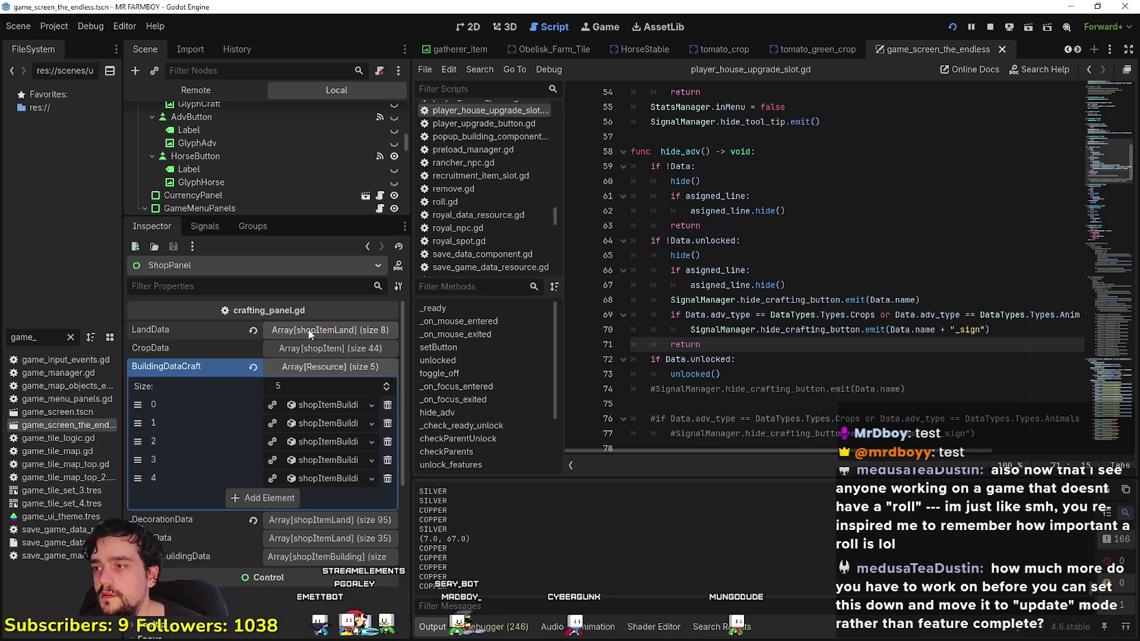
{"action": "left_click", "coordinate": [316, 369]}
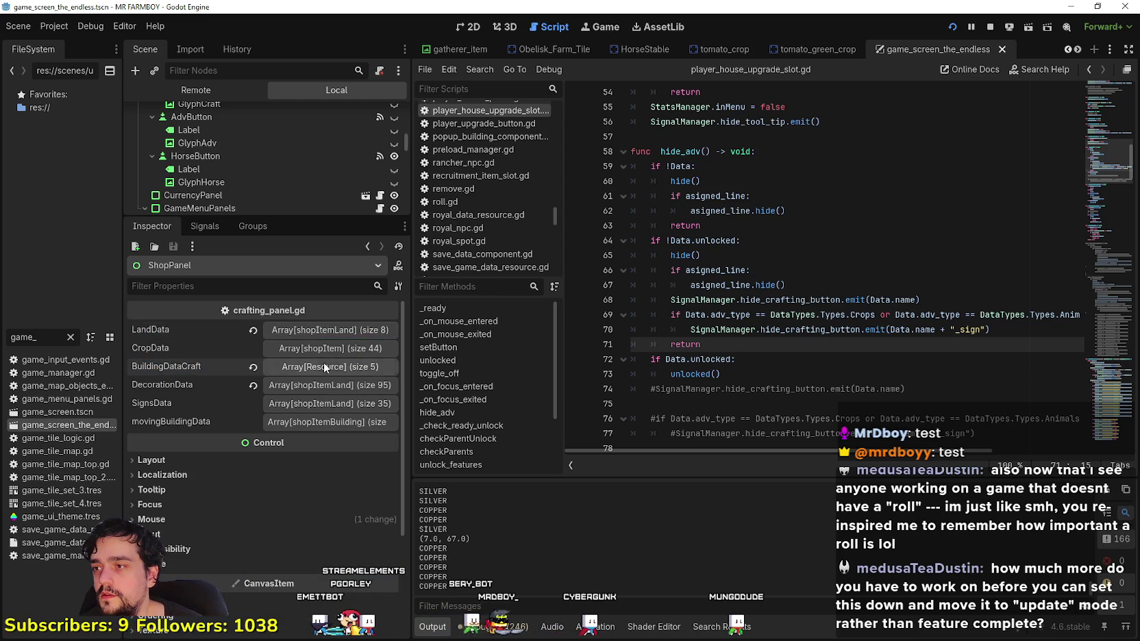
{"action": "left_click", "coordinate": [320, 405]}
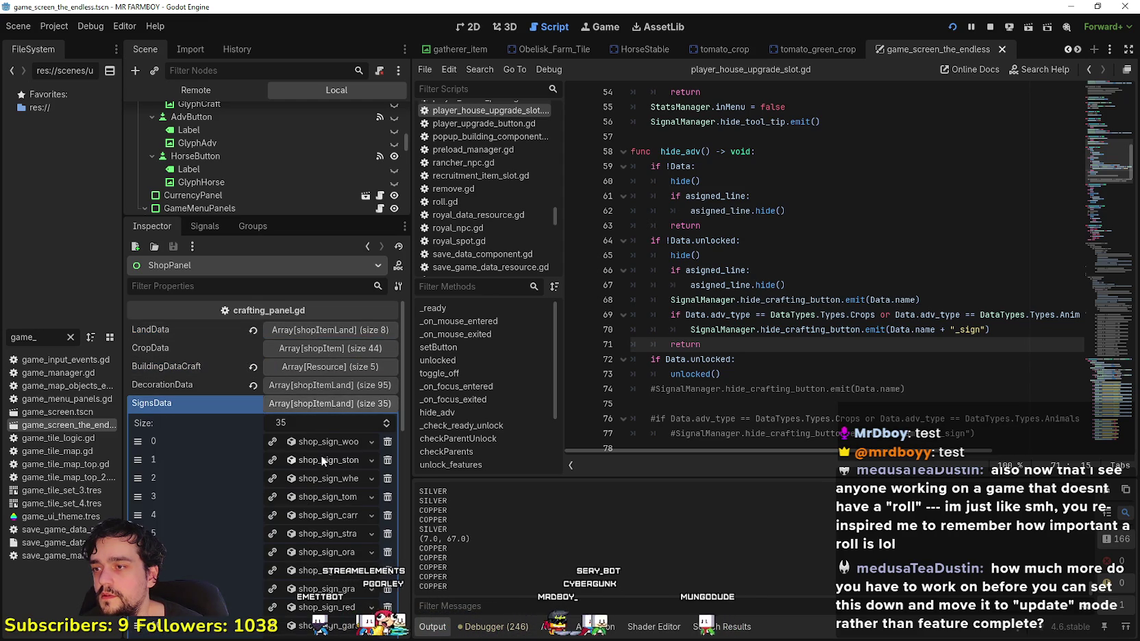
{"action": "left_click_drag", "start_coordinate": [411, 469], "coordinate": [478, 469]}
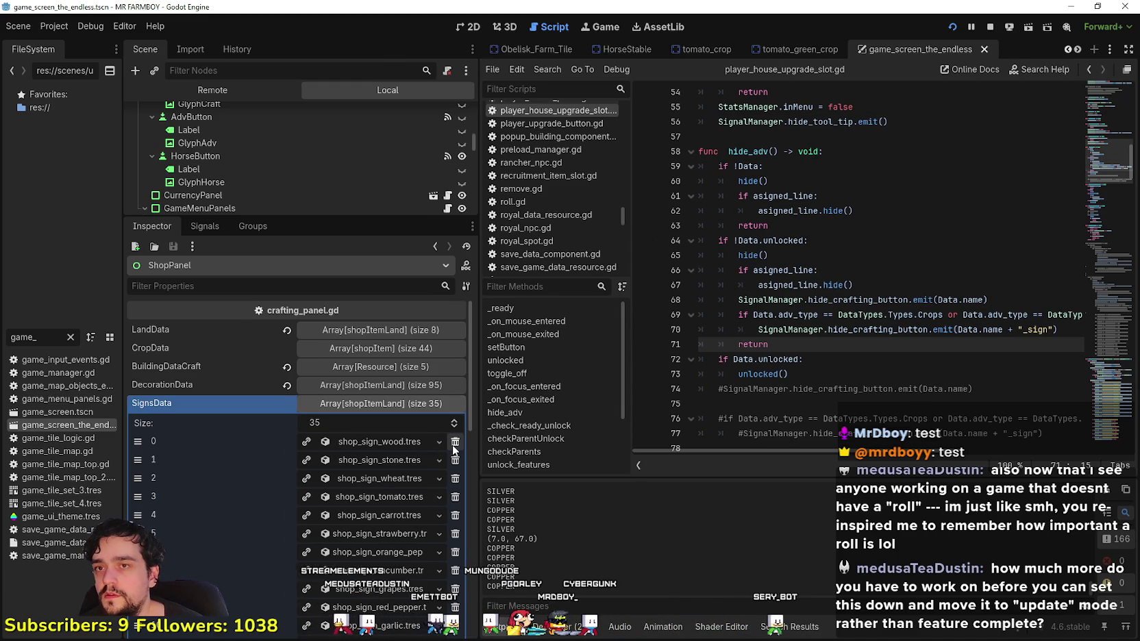
{"action": "left_click", "coordinate": [455, 443]}
{"action": "left_click", "coordinate": [453, 443]}
{"action": "key", "text": "ctrl+s"}
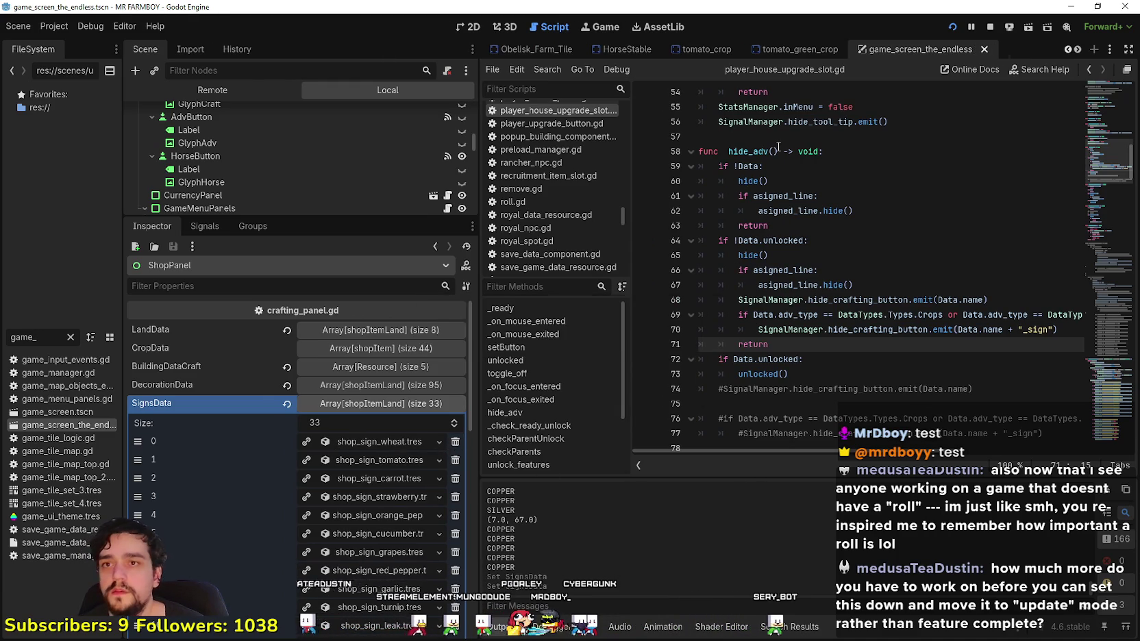
{"action": "key", "text": "Escape"}
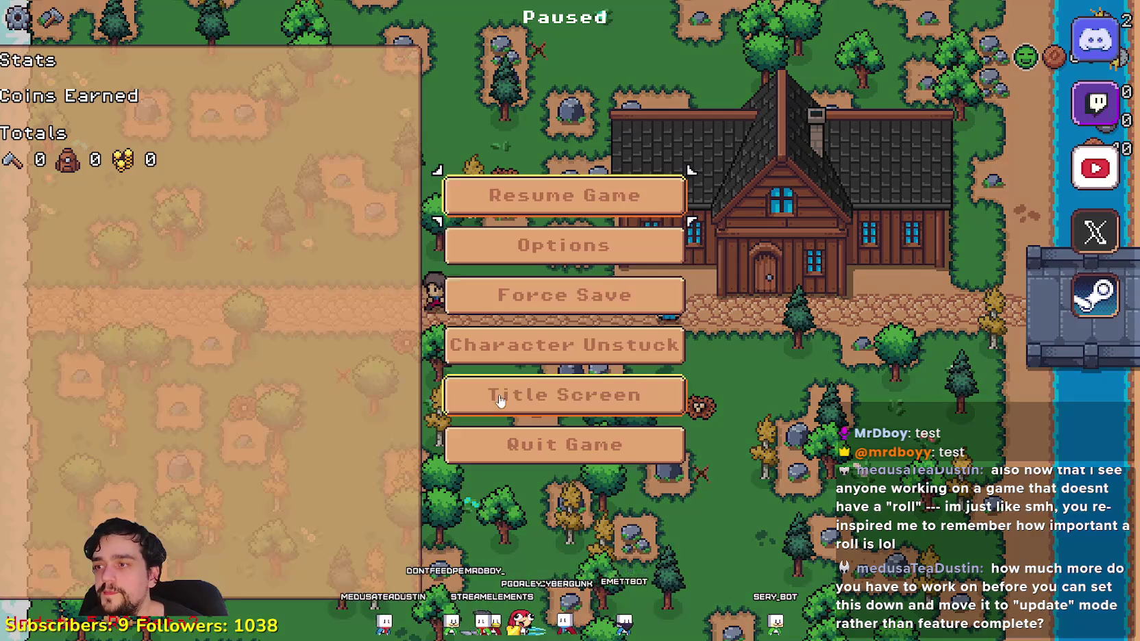
- Delete Save 5, start a new game on The Endless, and dismiss the intro letter
{"action": "left_click", "coordinate": [603, 395]}
{"action": "left_click", "coordinate": [566, 270]}
{"action": "scroll", "coordinate": [644, 384], "scroll_direction": "down", "scroll_amount": 3}
{"action": "left_click", "coordinate": [643, 370]}
{"action": "left_click", "coordinate": [643, 370]}
{"action": "left_click", "coordinate": [565, 338]}
{"action": "left_click", "coordinate": [788, 374]}
{"action": "left_click", "coordinate": [490, 486]}
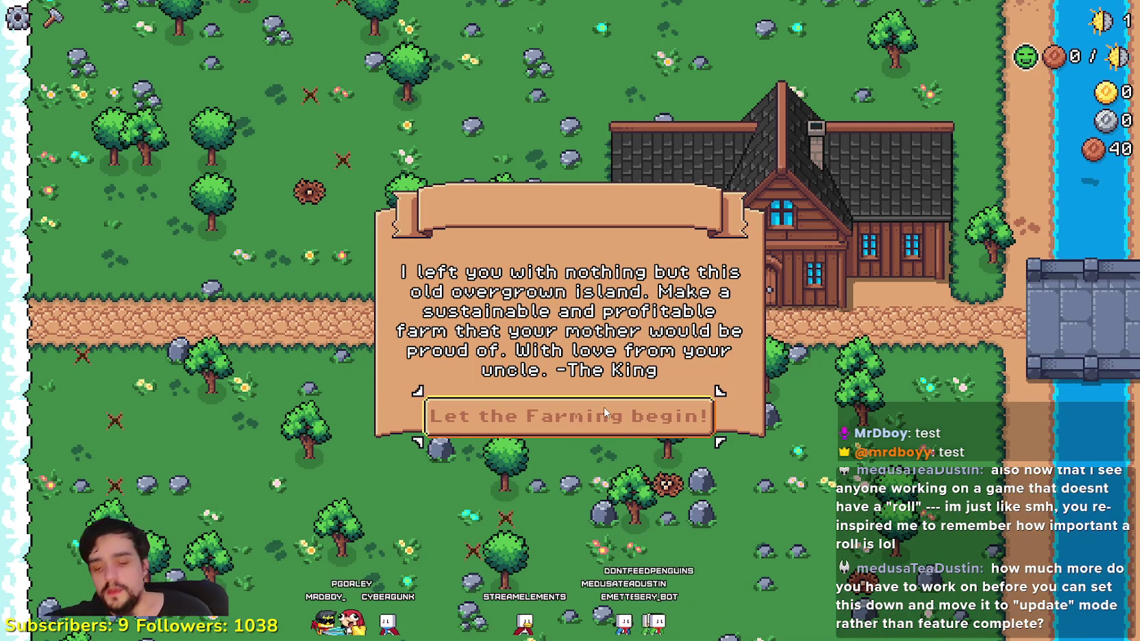
{"action": "left_click", "coordinate": [519, 415]}
- Walk across the farm to the Worker Speed Poneglyph and open it
{"action": "key", "text": "w"}
{"action": "key", "text": "d"}
{"action": "key", "text": "Escape"}
{"action": "key", "text": "w"}
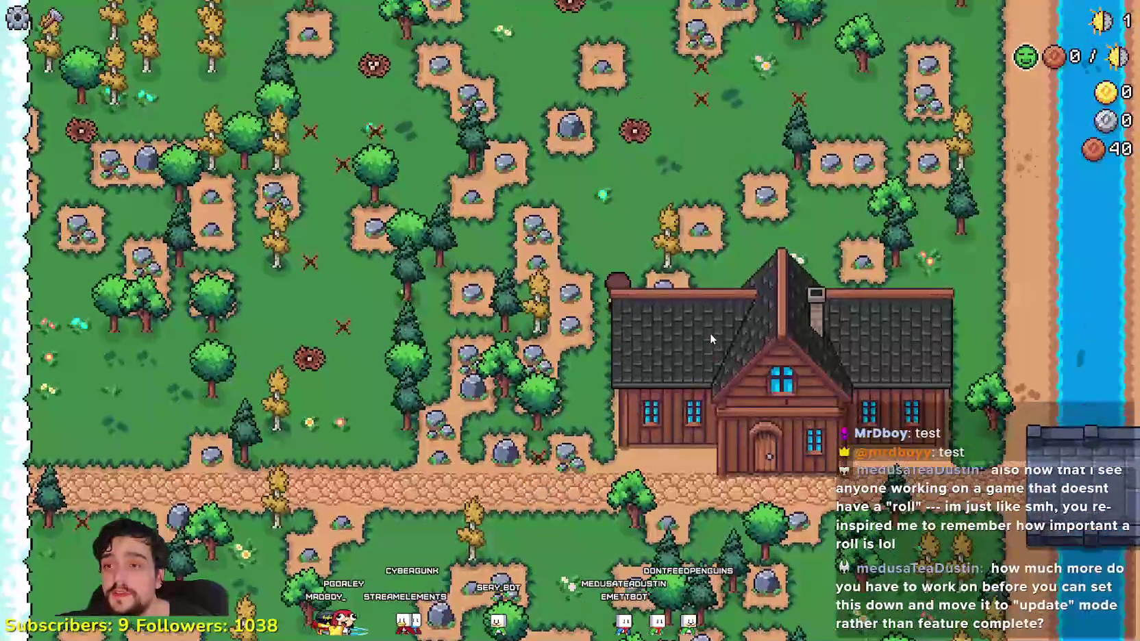
{"action": "key", "text": "d"}
{"action": "key", "text": "w"}
{"action": "key", "text": "e"}
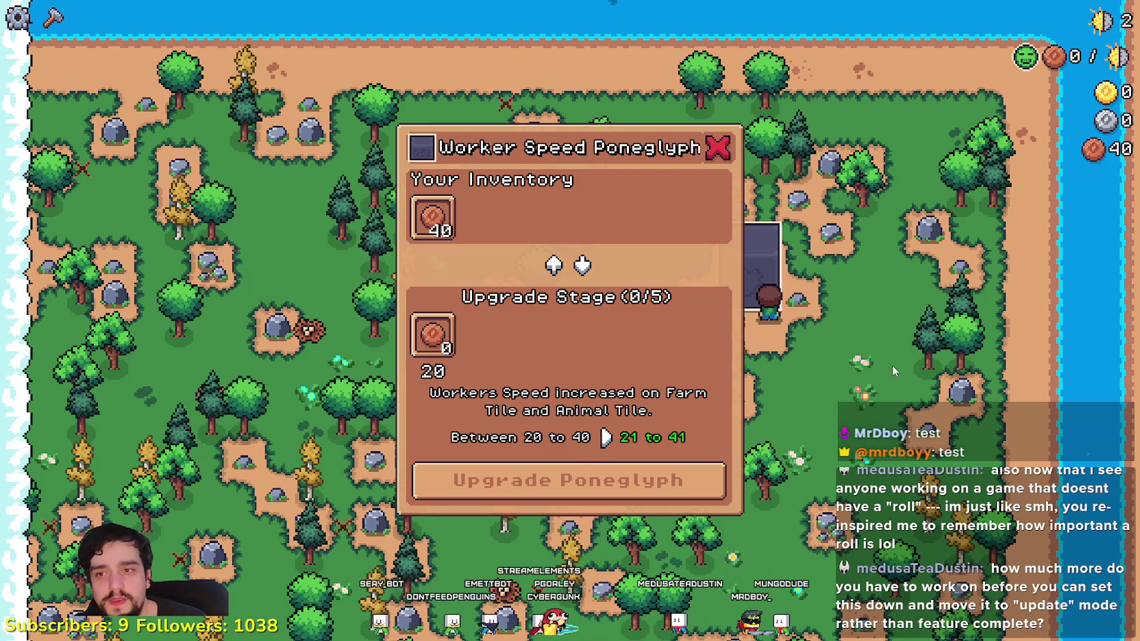
- Walk down to the house, collecting the dropped log and a sapling, then head to the river bank
{"action": "key", "text": "s"}
{"action": "key", "text": "a"}
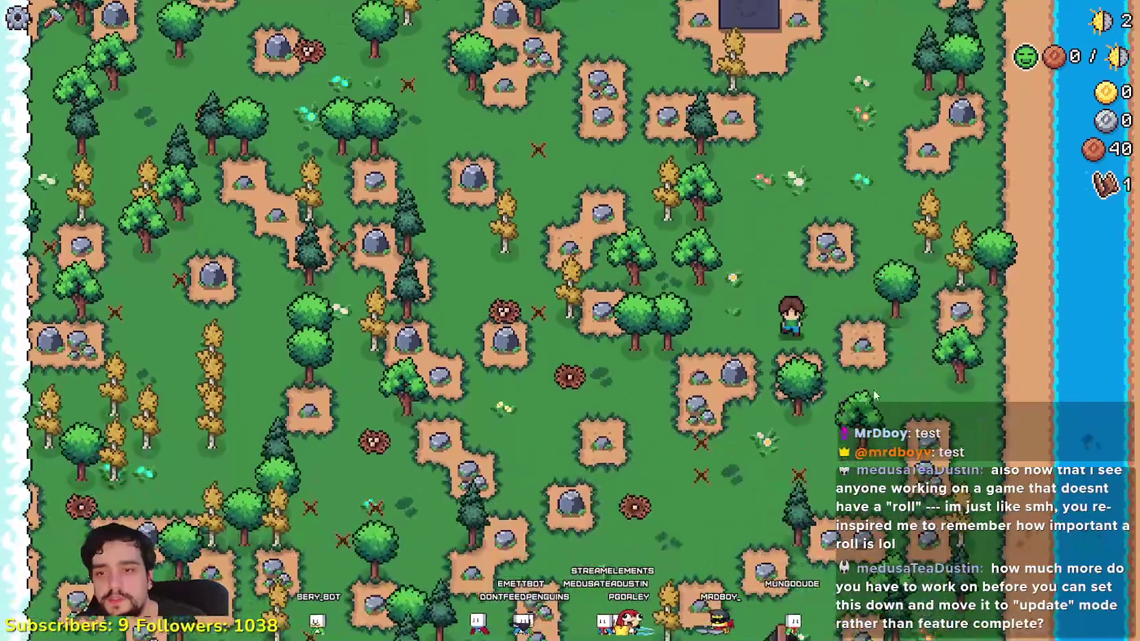
{"action": "key", "text": "s"}
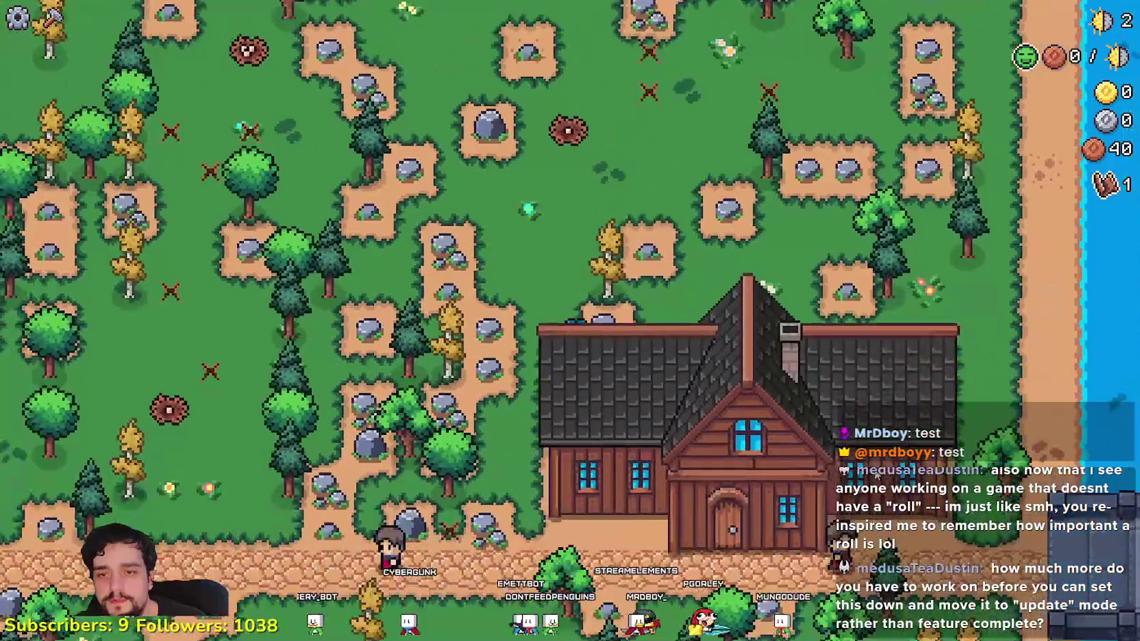
{"action": "key", "text": "a"}
{"action": "key", "text": "s"}
{"action": "key", "text": "d"}
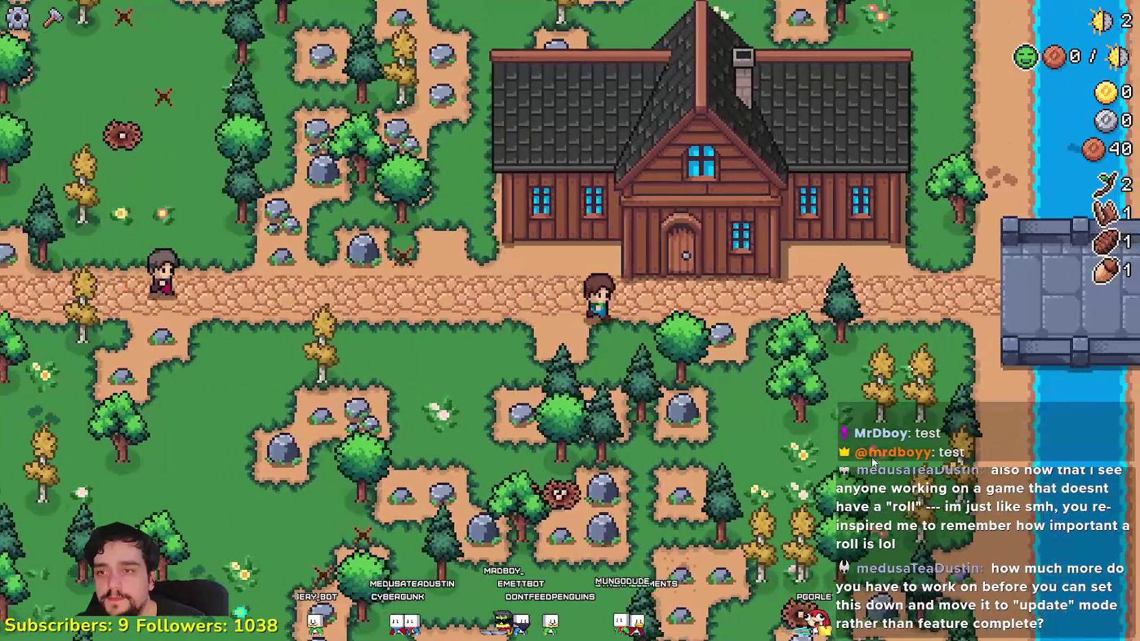
{"action": "key", "text": "e"}
{"action": "key", "text": "Escape"}
{"action": "key", "text": "s"}
{"action": "key", "text": "d"}
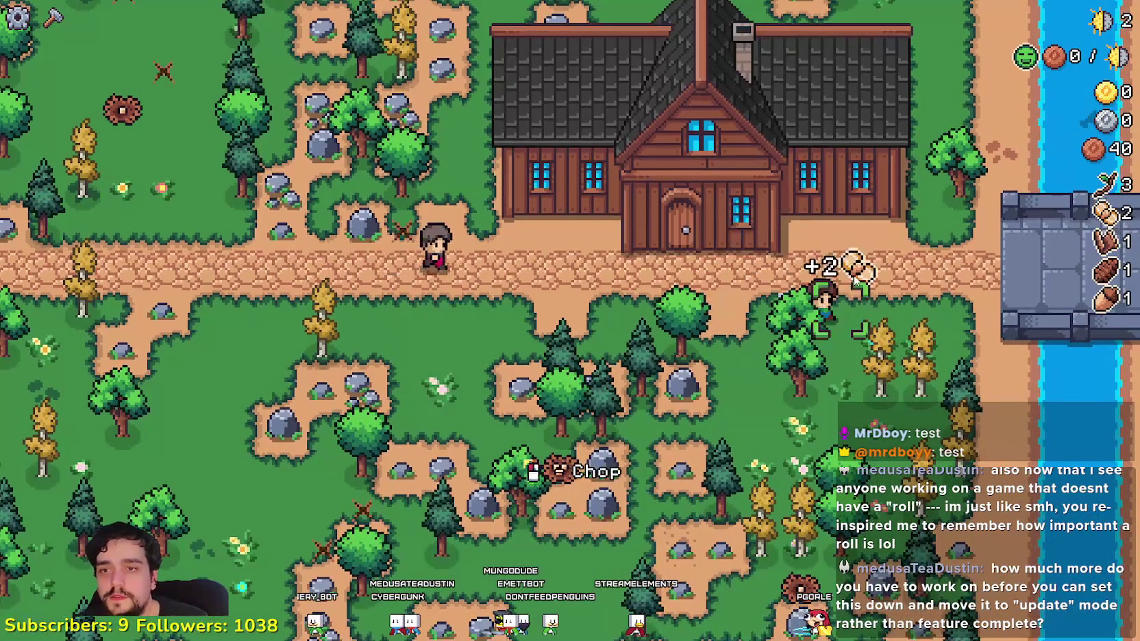
{"action": "scroll", "coordinate": [845, 325], "scroll_direction": "up", "scroll_amount": 3}
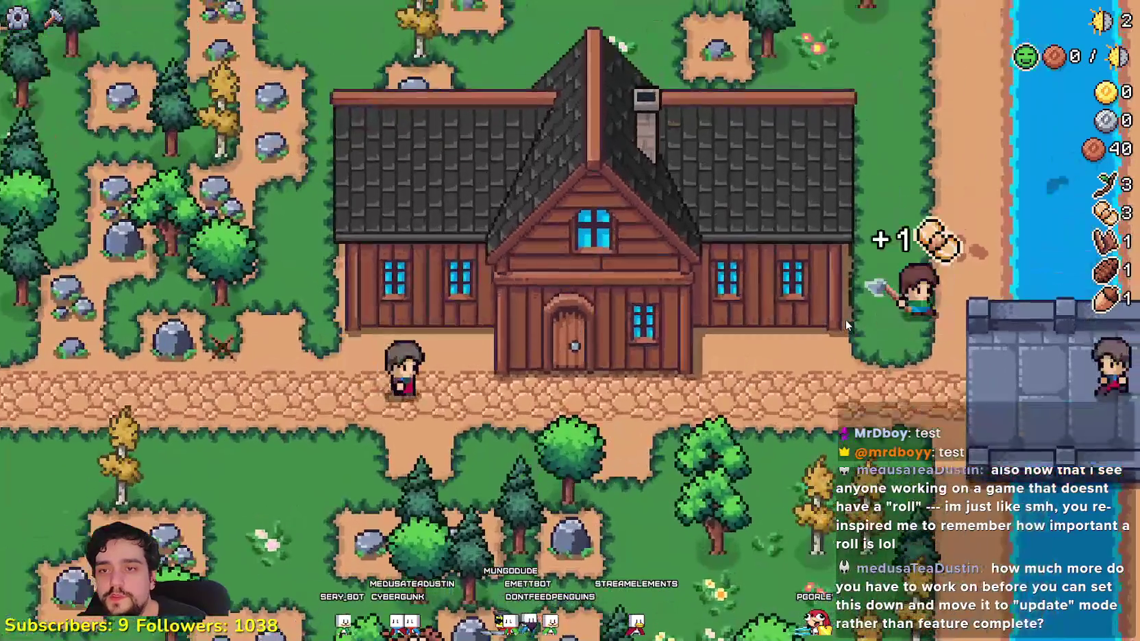
{"action": "key", "text": "d"}
{"action": "key", "text": "w"}
- Fish in the river, chop the pine tree, mine the rock and collect the drops
{"action": "left_click", "coordinate": [861, 256]}
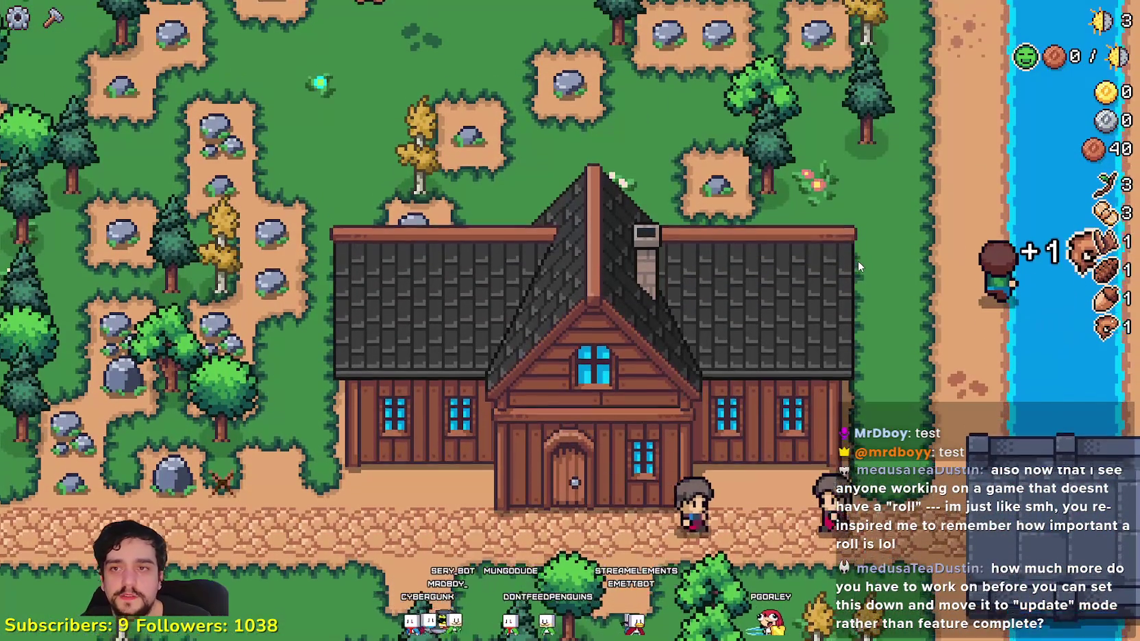
{"action": "key", "text": "w"}
{"action": "key", "text": "a"}
{"action": "left_click", "coordinate": [848, 257]}
{"action": "key", "text": "a"}
{"action": "key", "text": "a"}
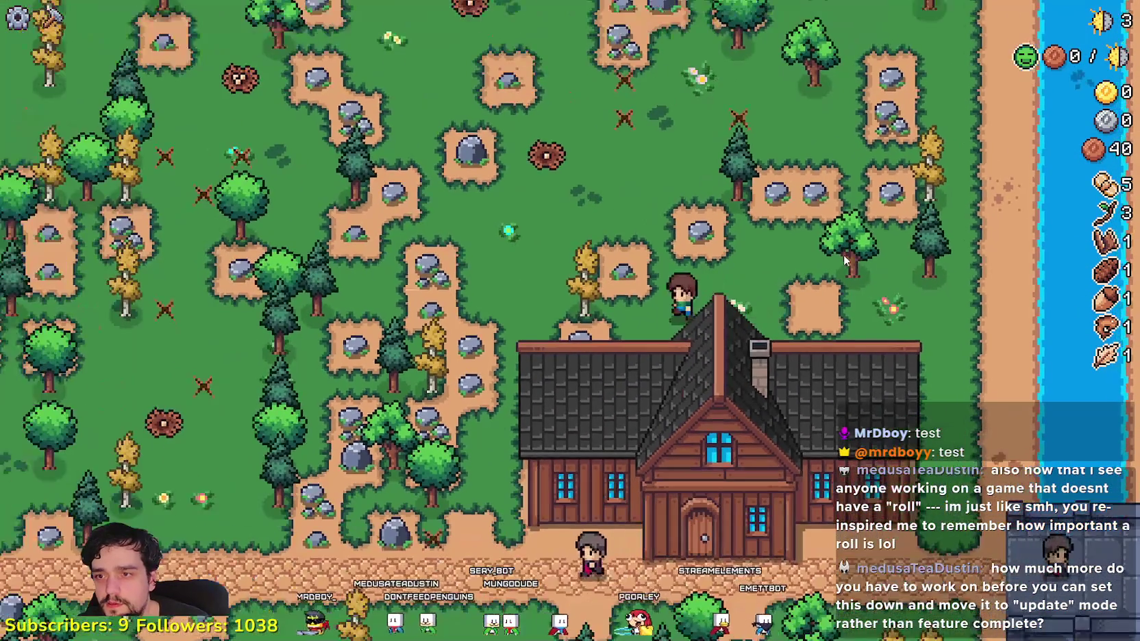
{"action": "left_click", "coordinate": [843, 254]}
{"action": "key", "text": "s"}
{"action": "key", "text": "a"}
{"action": "key", "text": "w"}
{"action": "key", "text": "d"}
- Check the house advancements, then chop the yellow tree west of the house for acorns and wood
{"action": "key", "text": "d"}
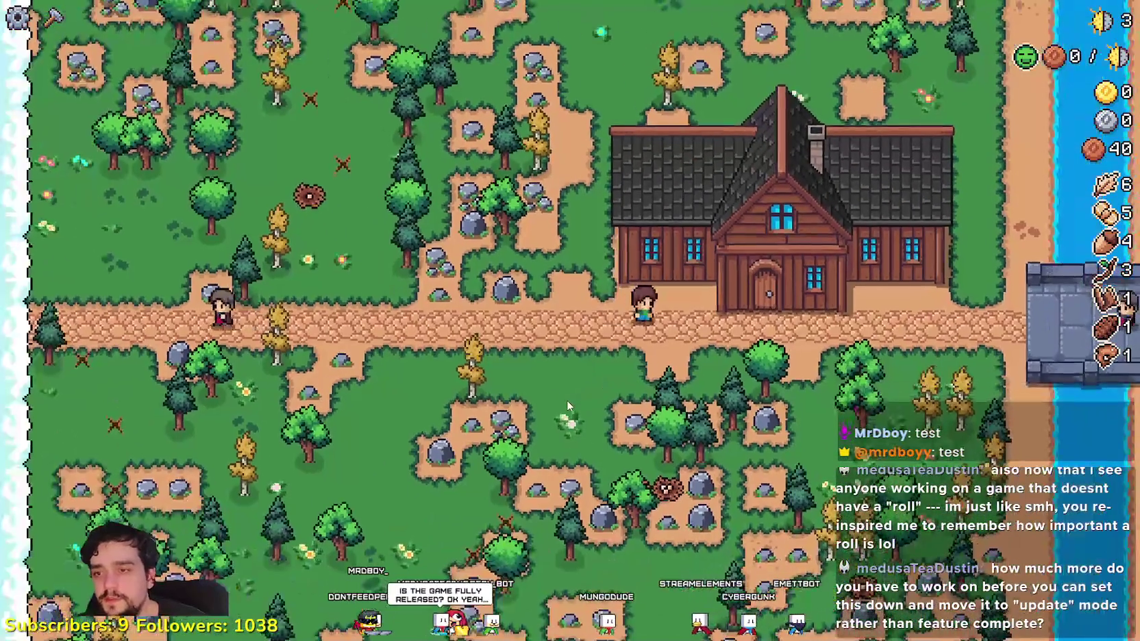
{"action": "key", "text": "e"}
{"action": "key", "text": "Escape"}
{"action": "key", "text": "s"}
{"action": "key", "text": "d"}
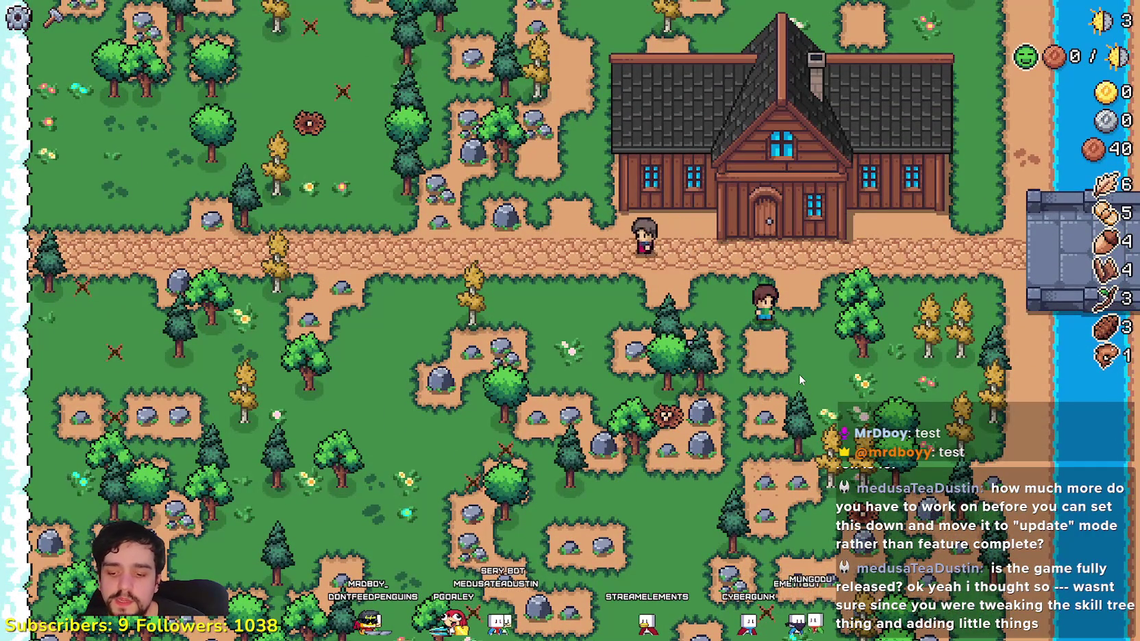
{"action": "key", "text": "w"}
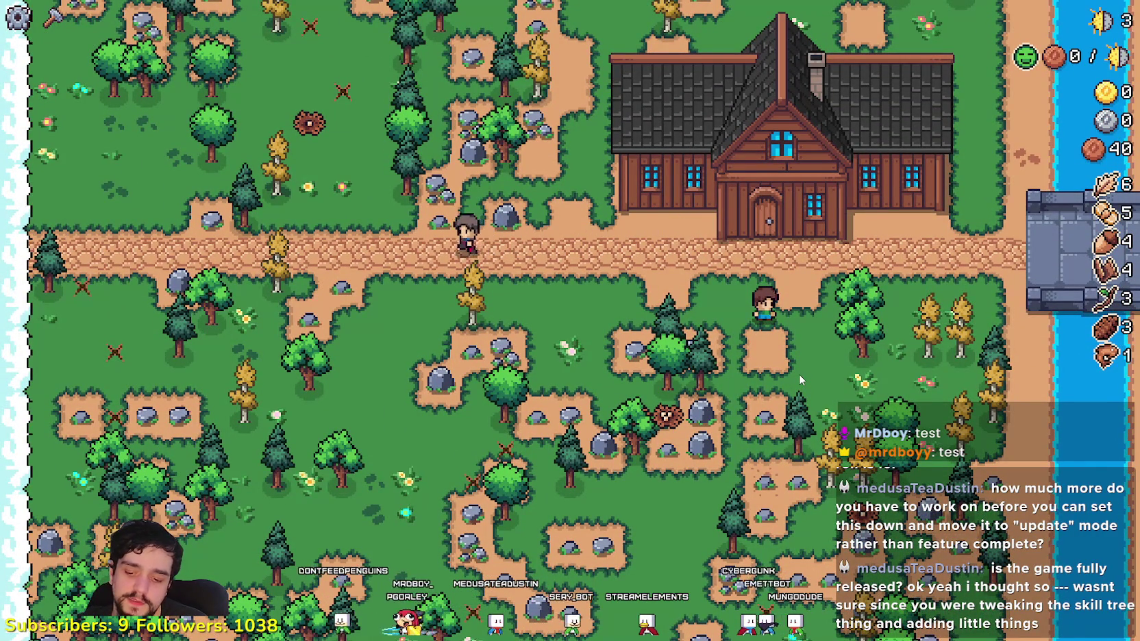
{"action": "key", "text": "a"}
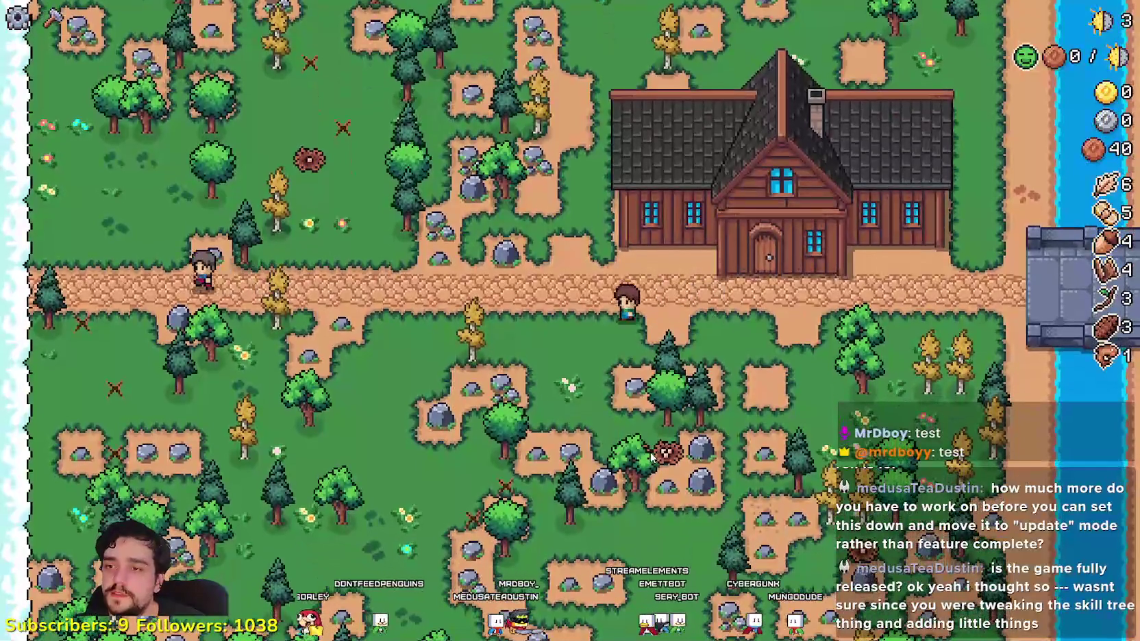
{"action": "scroll", "coordinate": [650, 448], "scroll_direction": "up", "scroll_amount": 2}
{"action": "key", "text": "a"}
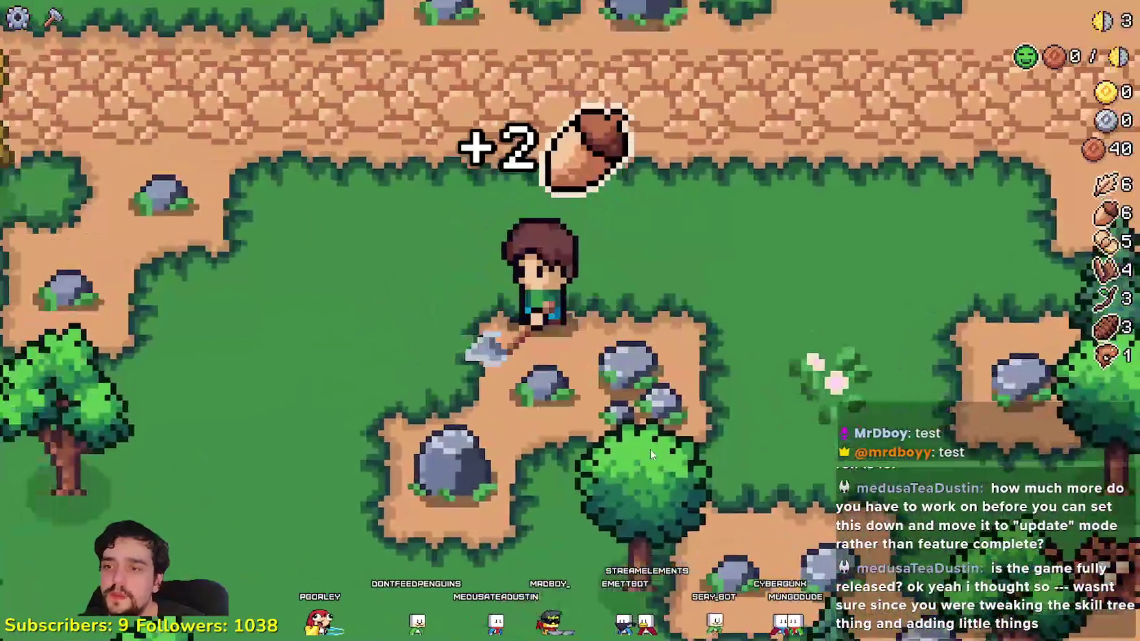
{"action": "key", "text": "w"}
{"action": "scroll", "coordinate": [653, 368], "scroll_direction": "down", "scroll_amount": 1}
{"action": "key", "text": "w"}
{"action": "key", "text": "d"}
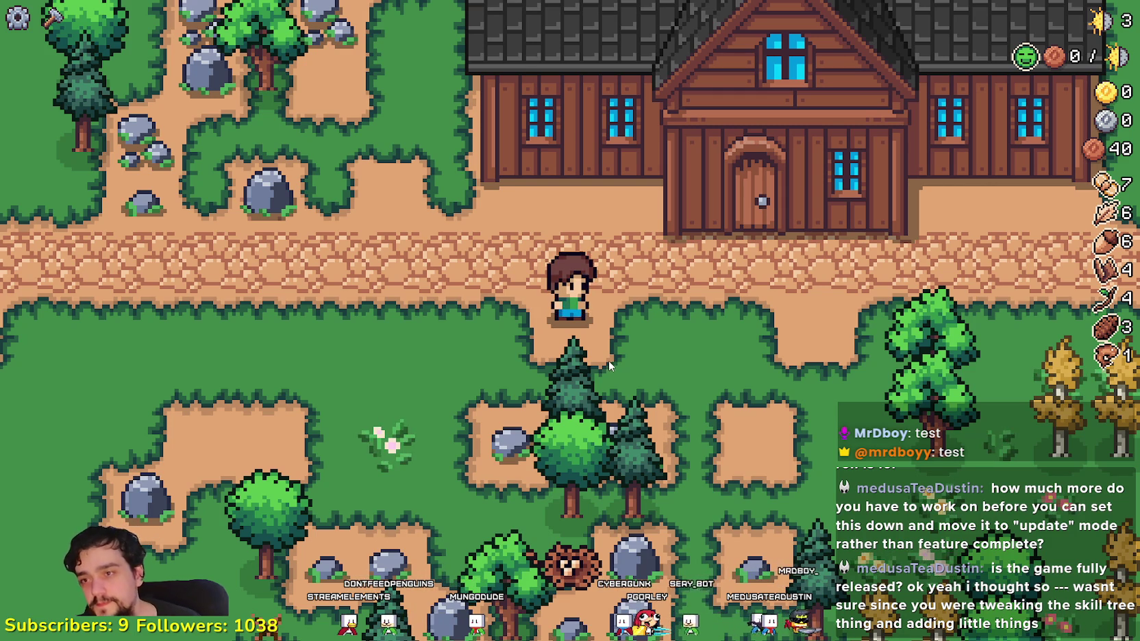
{"action": "scroll", "coordinate": [559, 396], "scroll_direction": "down", "scroll_amount": 2}
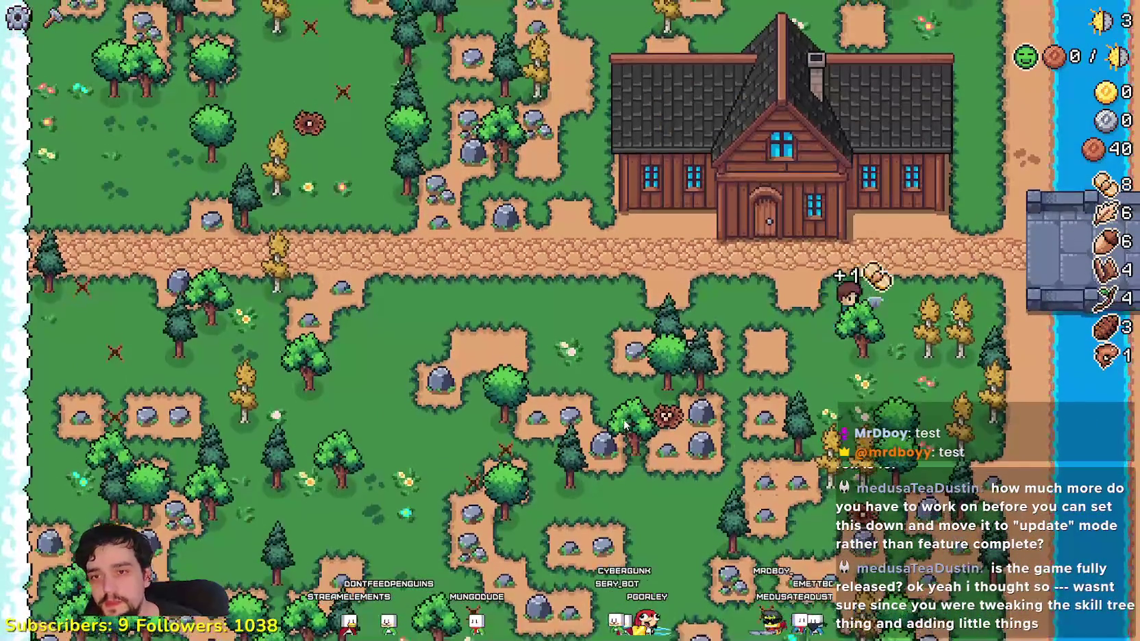
- Gather the remaining items around the path below the house, then switch back to the Godot editor
{"action": "key", "text": "a"}
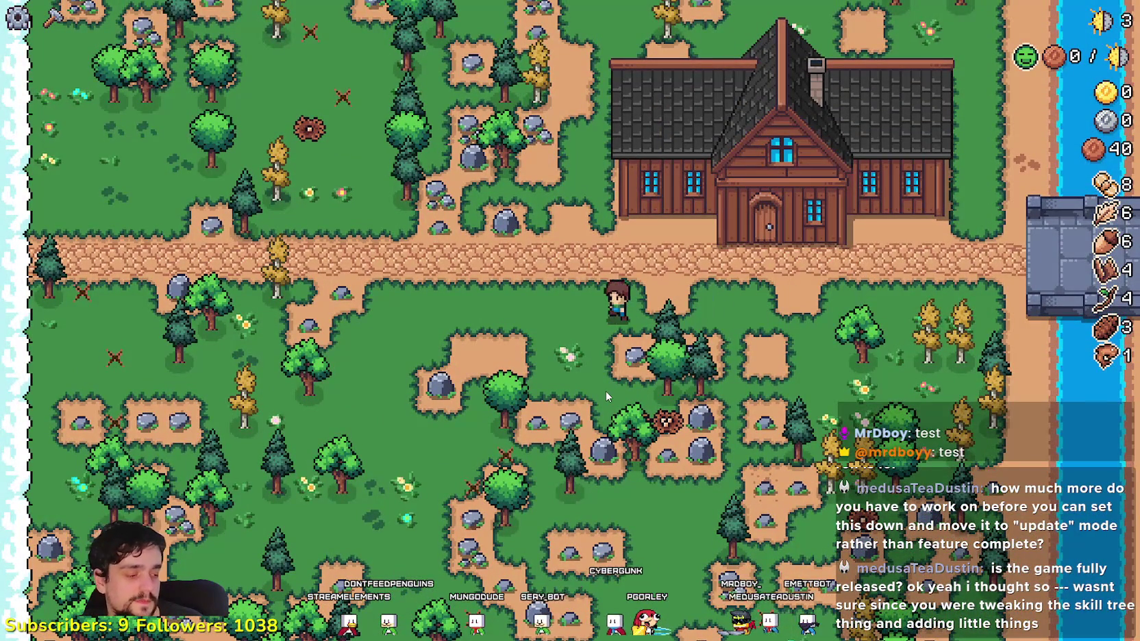
{"action": "key", "text": "a"}
{"action": "key", "text": "w"}
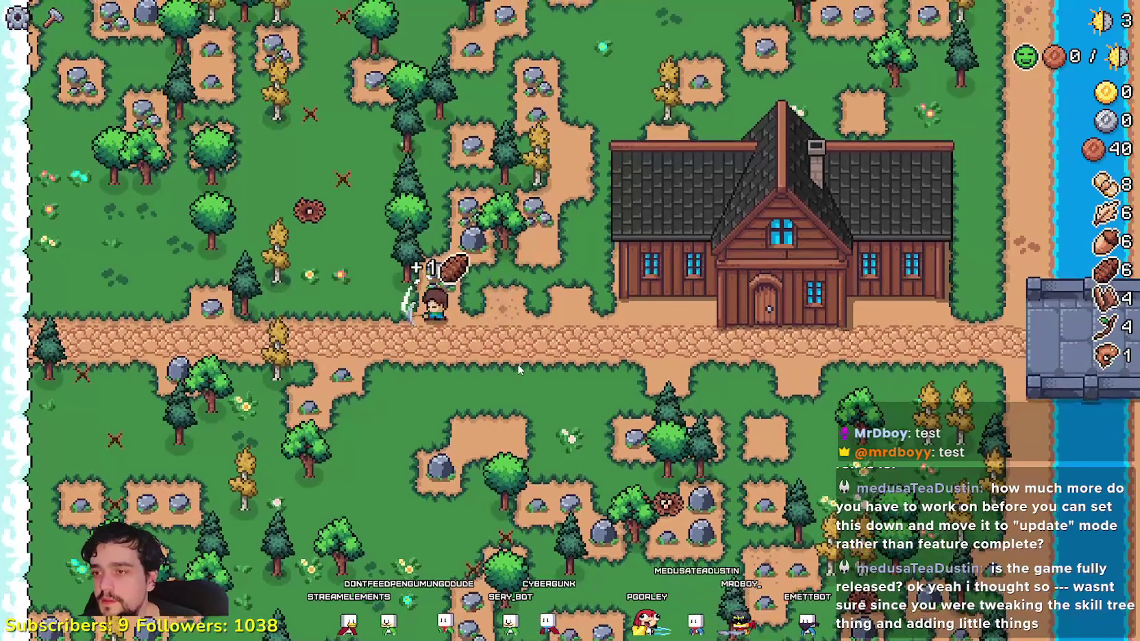
{"action": "key", "text": "s"}
{"action": "key", "text": "d"}
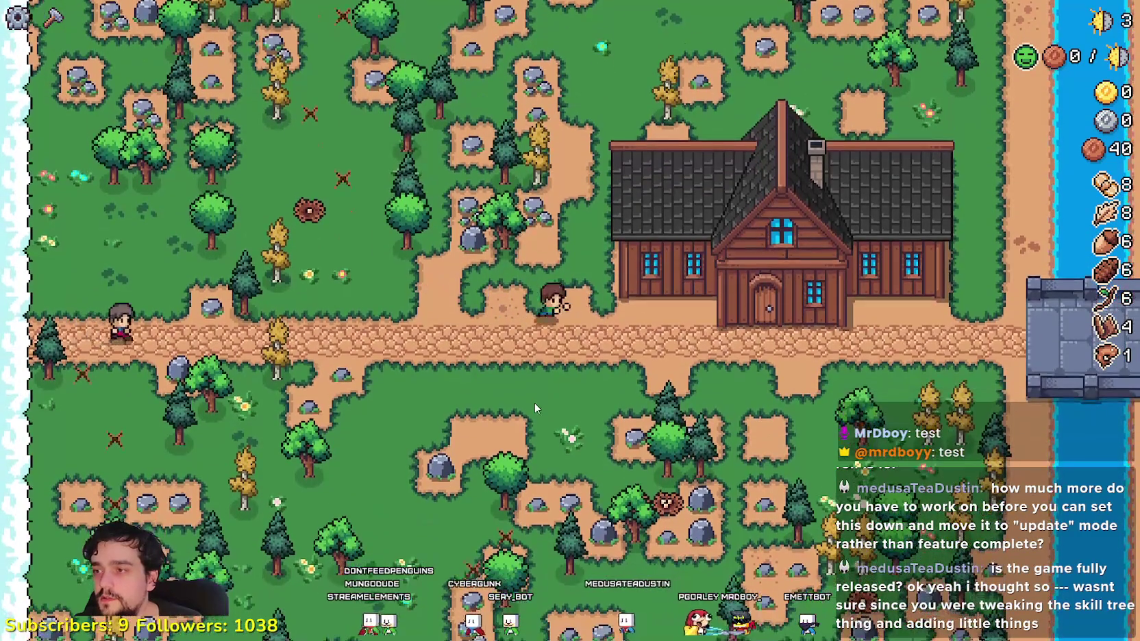
{"action": "key", "text": "s"}
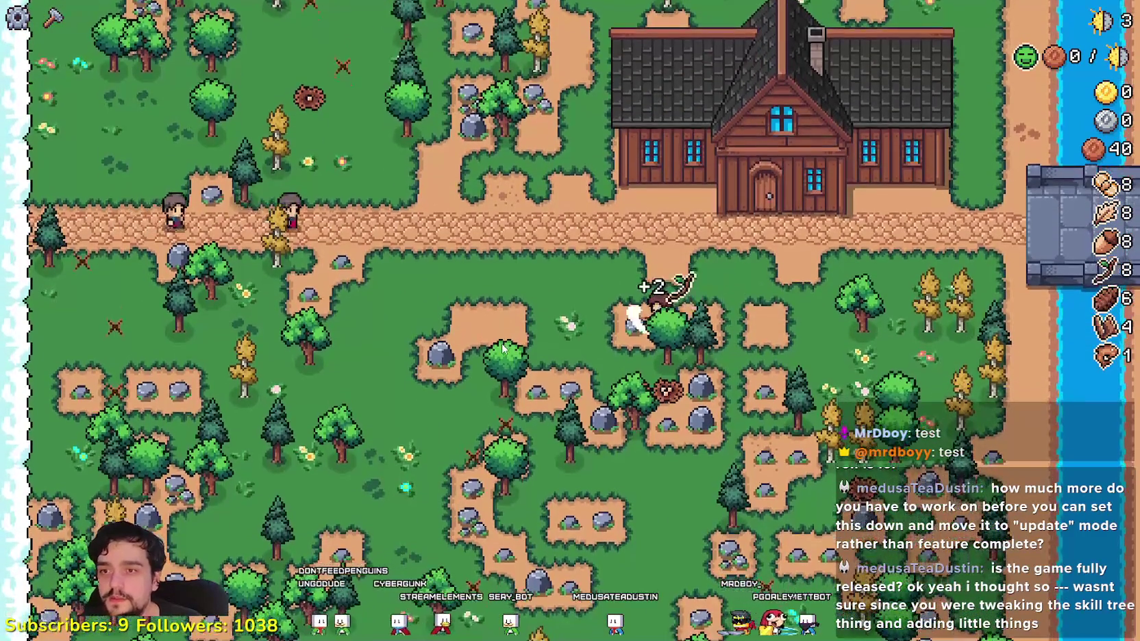
{"action": "key", "text": "w"}
{"action": "key", "text": "d"}
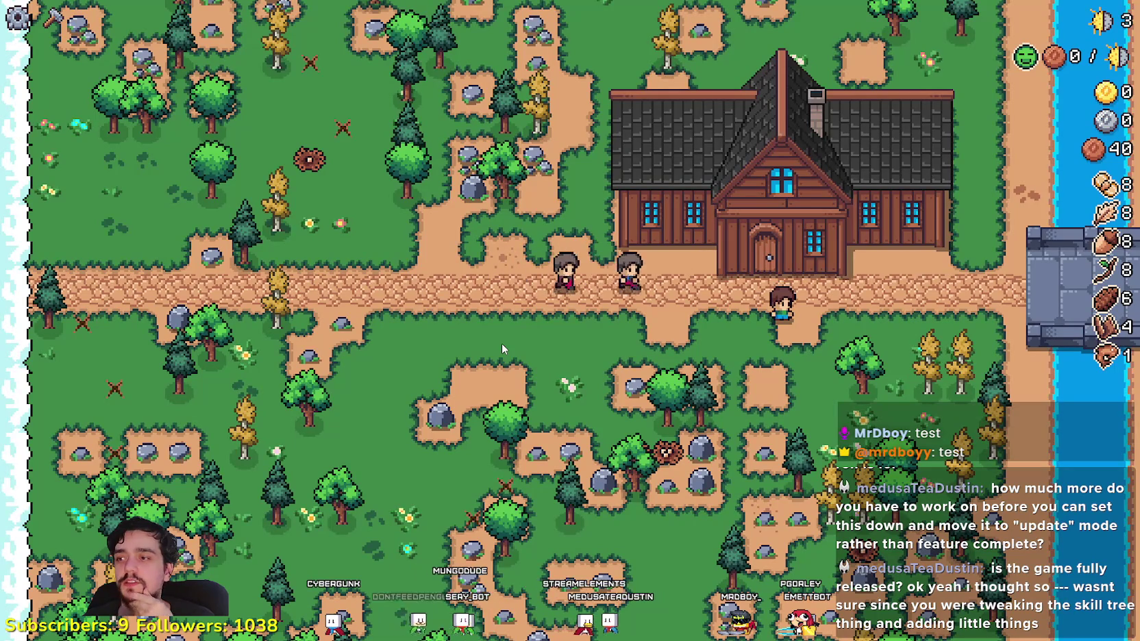
{"action": "key", "text": "d"}
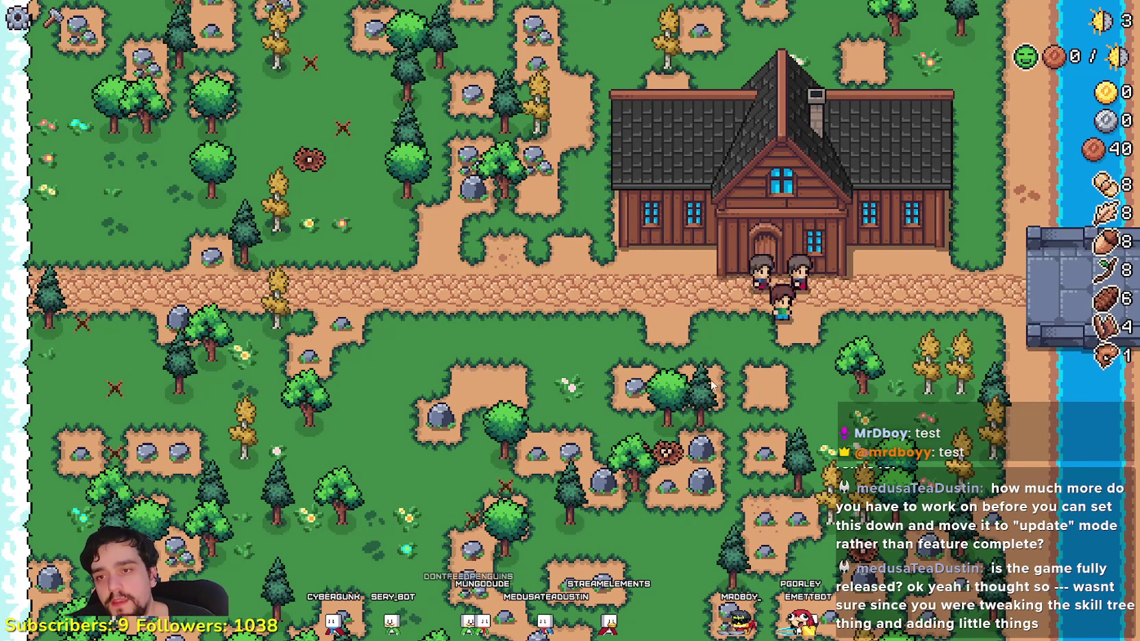
{"action": "key", "text": "a"}
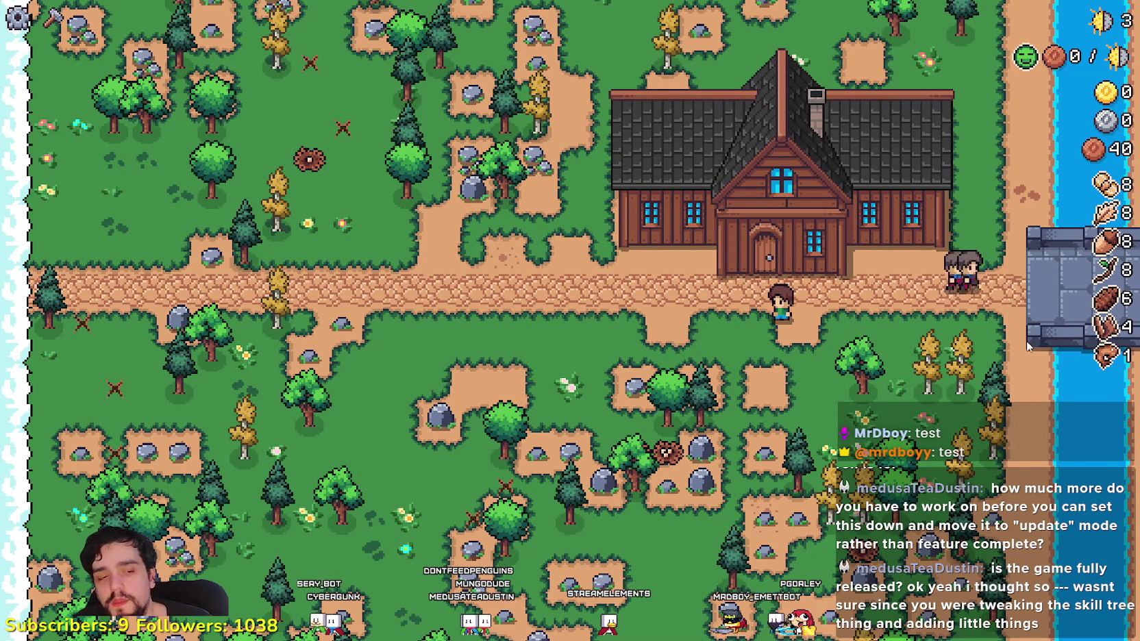
{"action": "key", "text": "F8"}
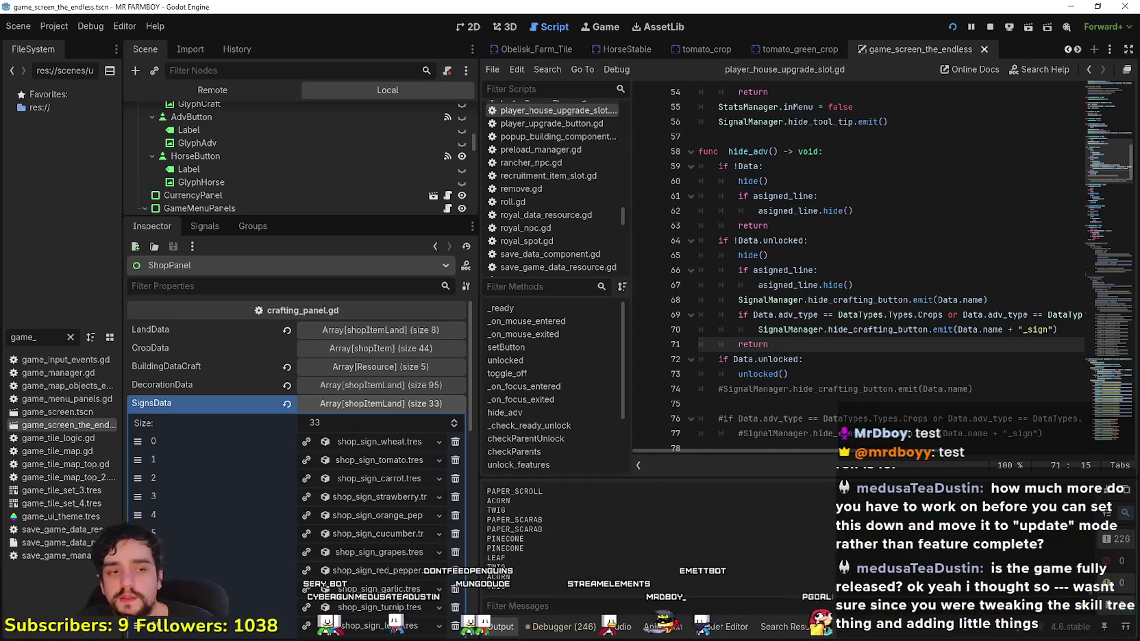
- In the Remote tree, set InventoryManager's inventory key 57 from 40 to 54543534, then return to the game
{"action": "left_click", "coordinate": [255, 87]}
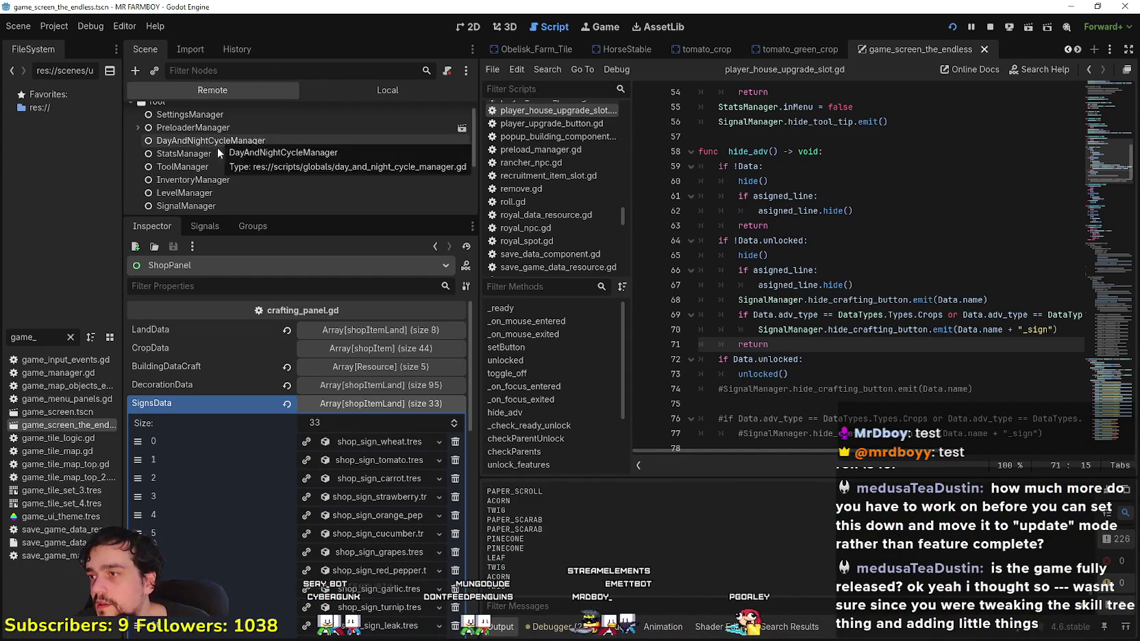
{"action": "left_click", "coordinate": [205, 180]}
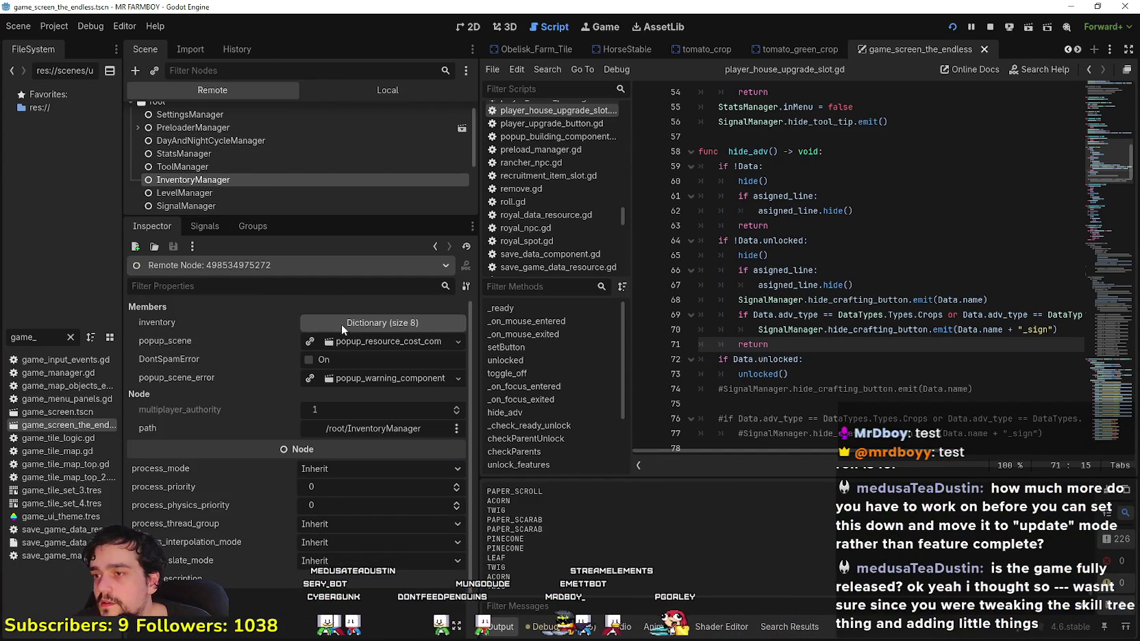
{"action": "left_click", "coordinate": [341, 324]}
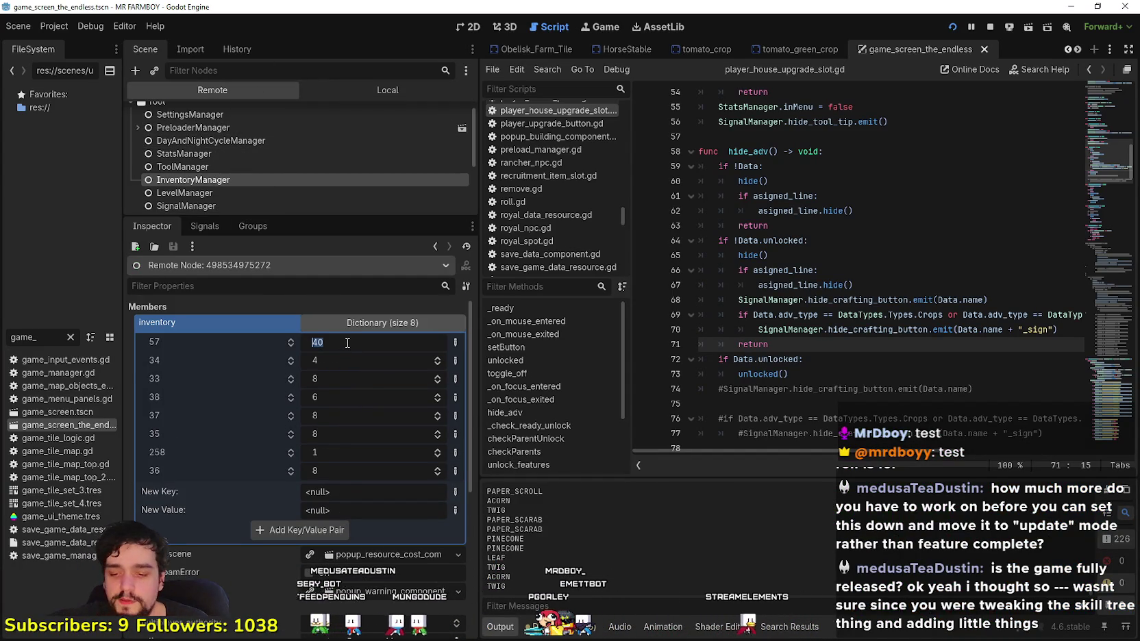
{"action": "left_click", "coordinate": [352, 89]}
{"action": "left_click", "coordinate": [332, 142]}
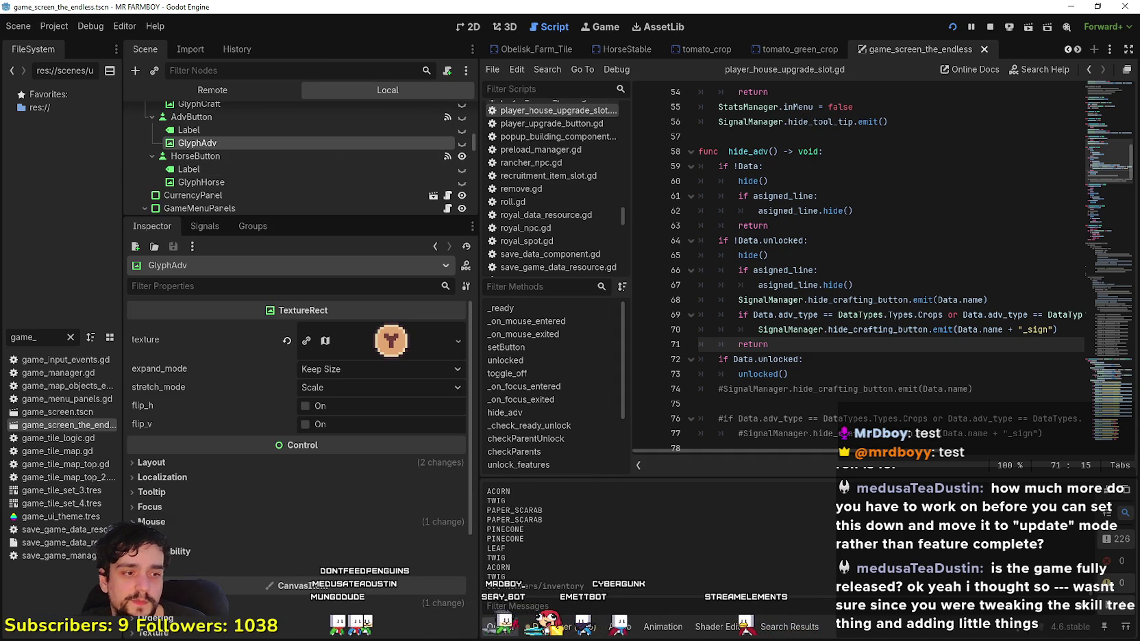
{"action": "key", "text": "alt+Tab"}
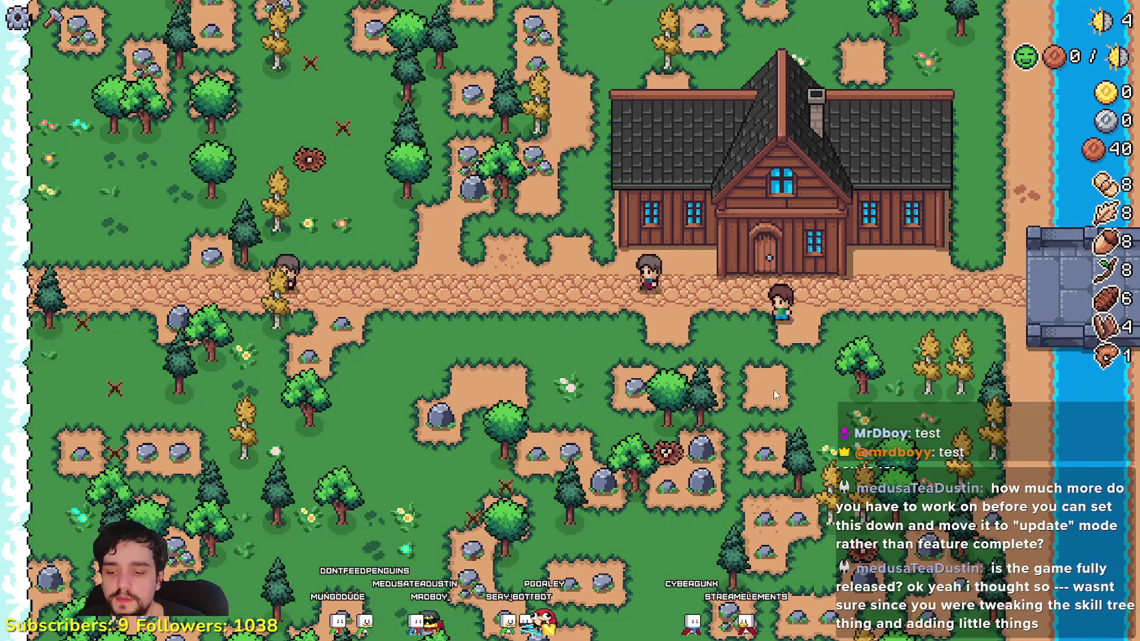
- Buy Island Expansion I through VII in the Player House advancements and close the panel
{"action": "key", "text": "e"}
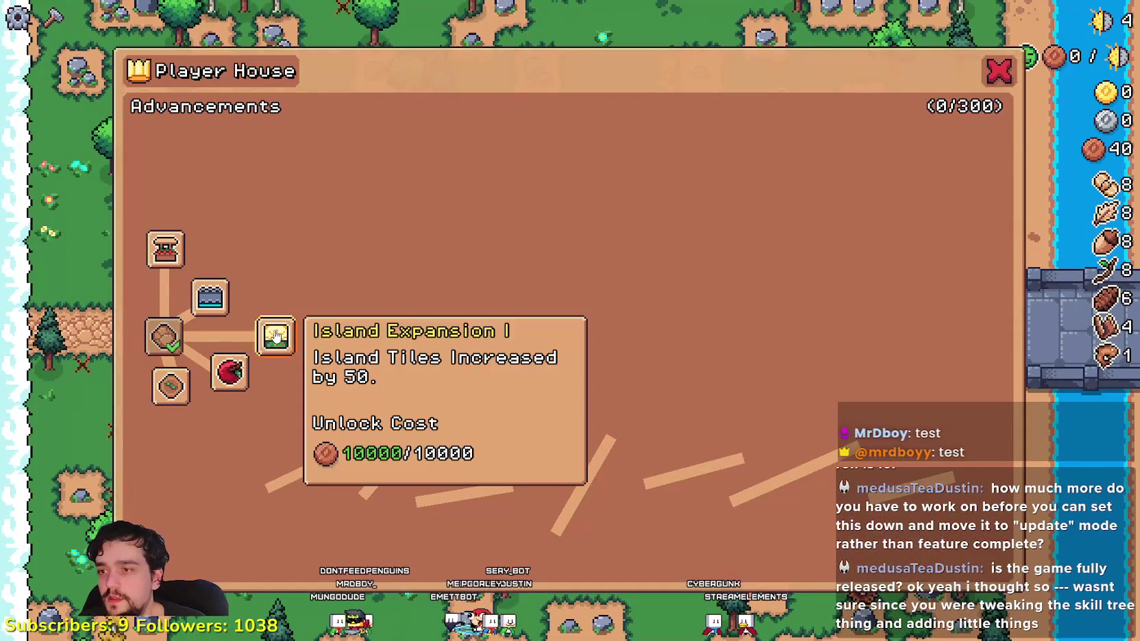
{"action": "left_click", "coordinate": [276, 335]}
{"action": "left_click", "coordinate": [390, 335]}
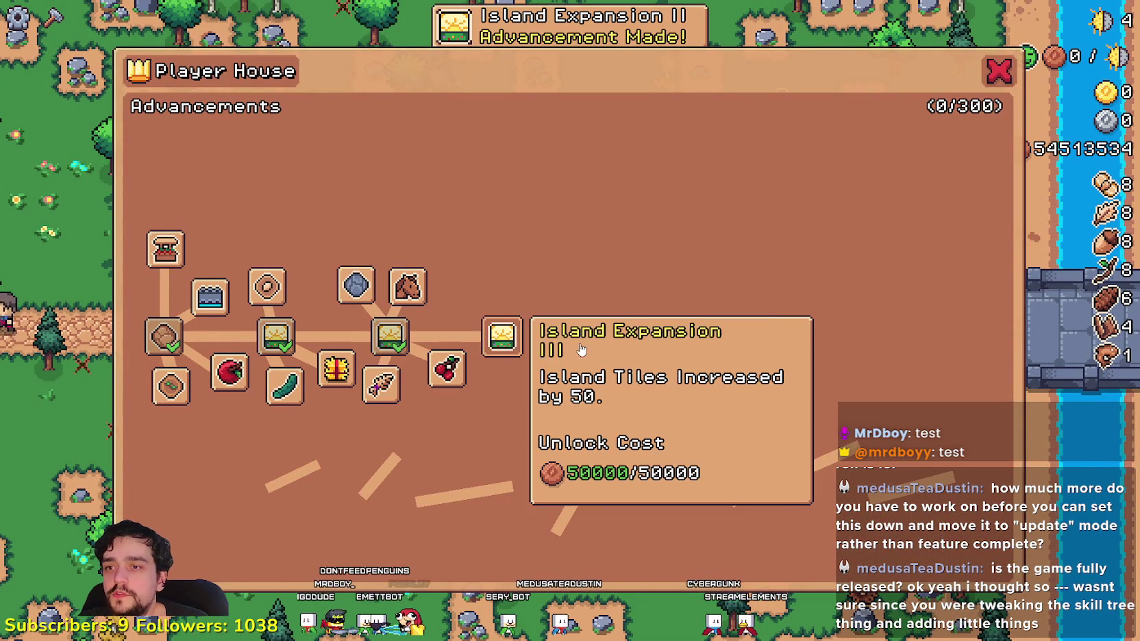
{"action": "left_click", "coordinate": [502, 335]}
{"action": "left_click", "coordinate": [634, 349]}
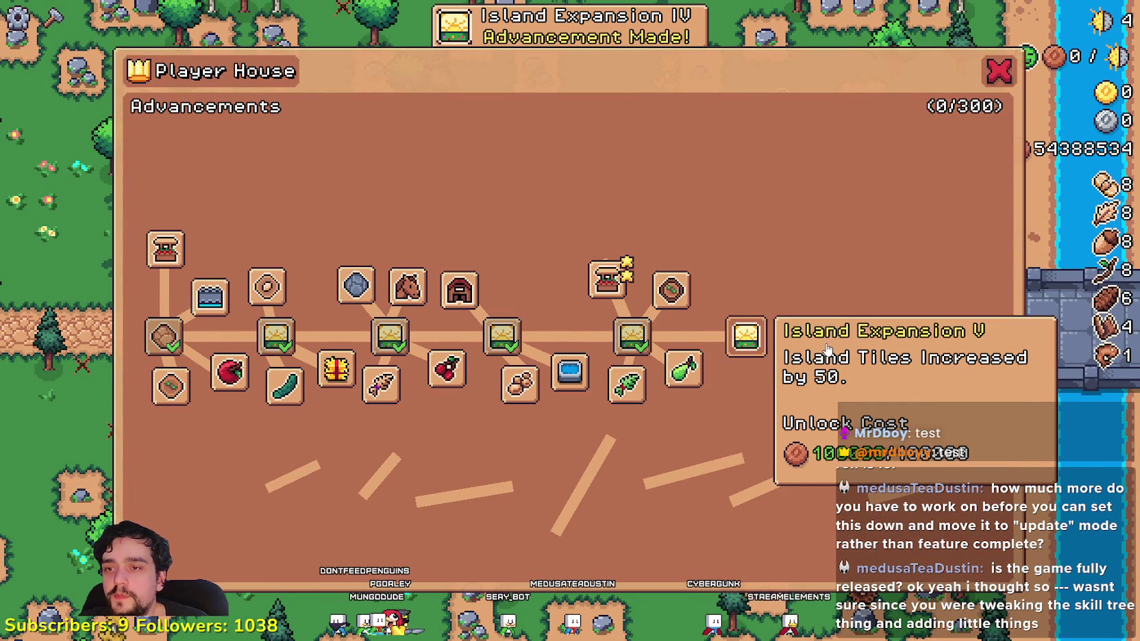
{"action": "left_click", "coordinate": [746, 337]}
{"action": "left_click", "coordinate": [861, 335]}
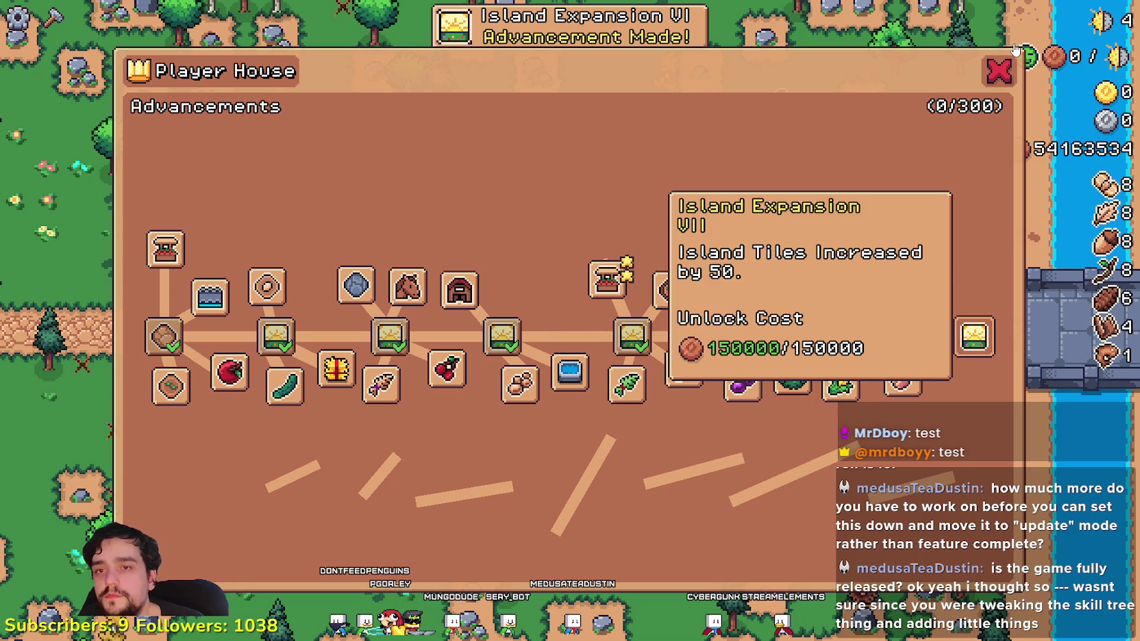
{"action": "left_click", "coordinate": [974, 336]}
{"action": "left_click", "coordinate": [998, 70]}
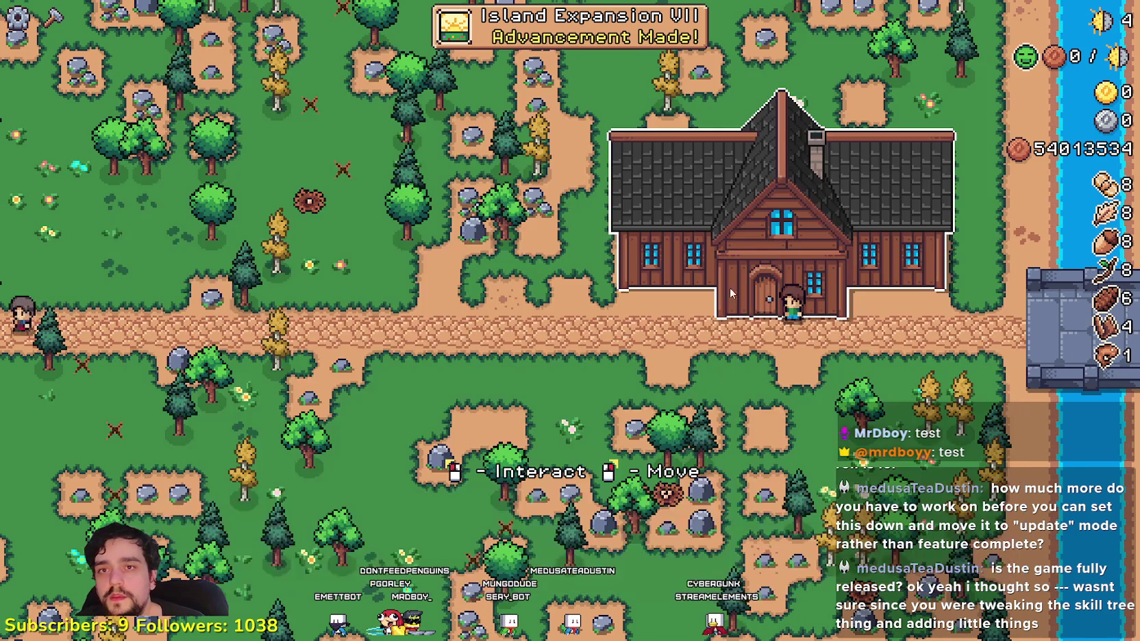
- Zoom out over the enlarged island, then pause the game
{"action": "scroll", "coordinate": [686, 327], "scroll_direction": "down", "scroll_amount": 8}
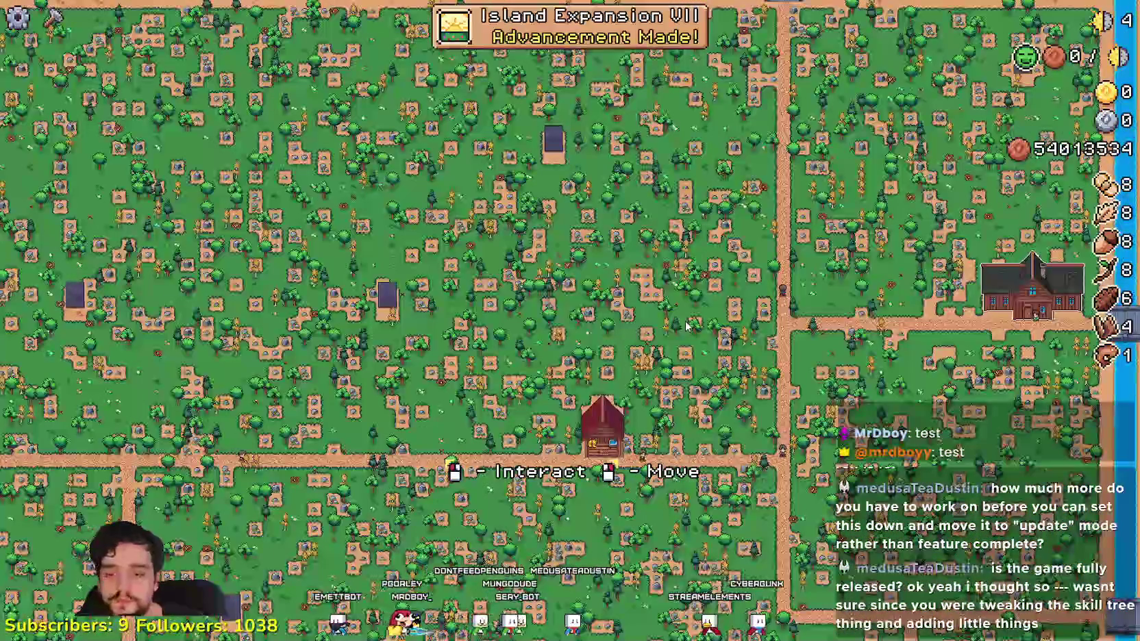
{"action": "scroll", "coordinate": [685, 326], "scroll_direction": "down", "scroll_amount": 4}
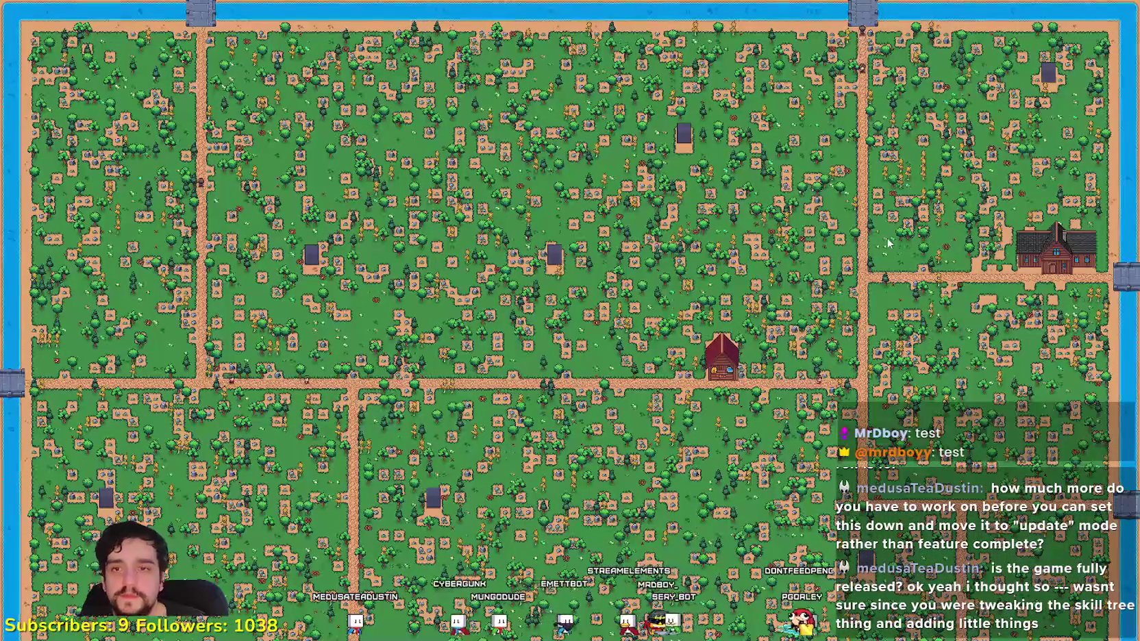
{"action": "scroll", "coordinate": [912, 261], "scroll_direction": "up", "scroll_amount": 5}
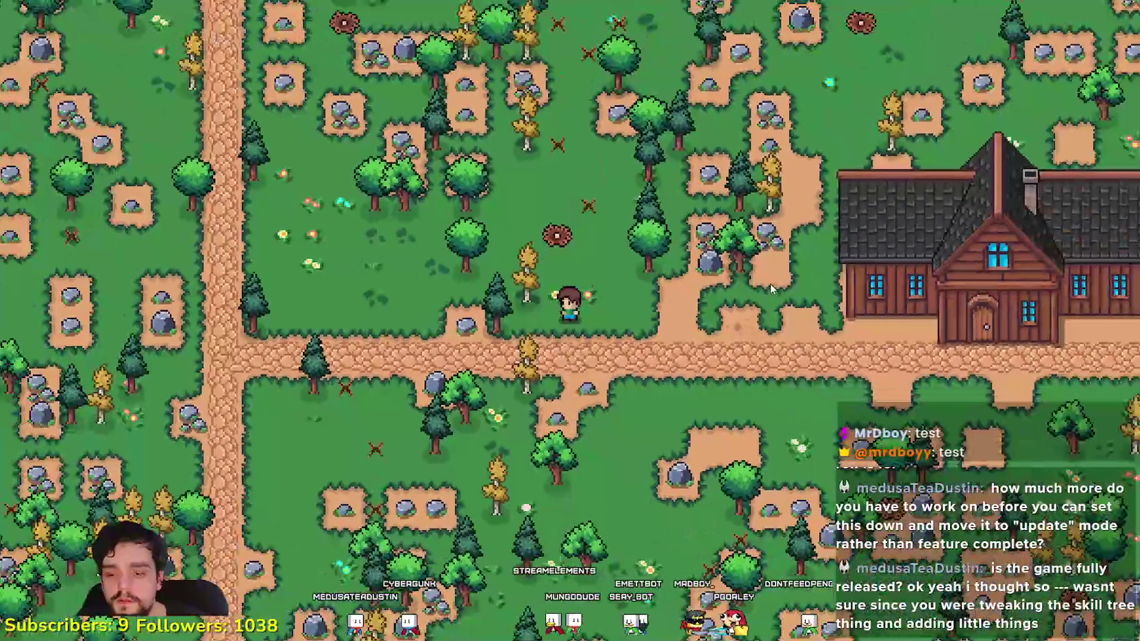
{"action": "key", "text": "Escape"}
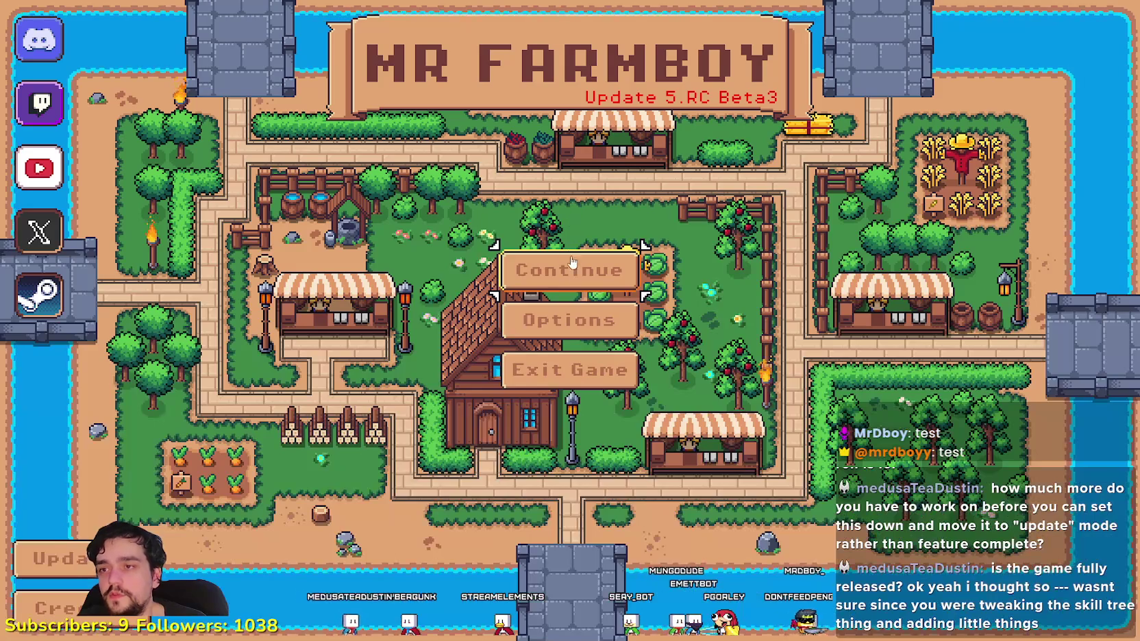
- Return to the title screen and load Save 2
{"action": "left_click", "coordinate": [572, 266]}
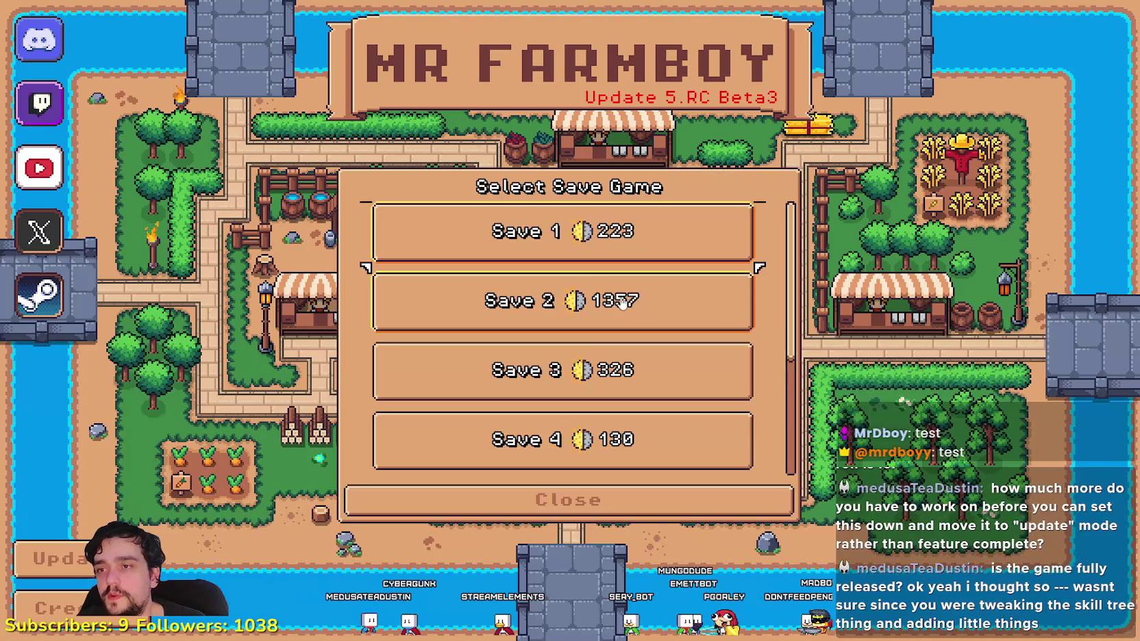
{"action": "left_click", "coordinate": [661, 305]}
{"action": "left_click", "coordinate": [515, 319]}
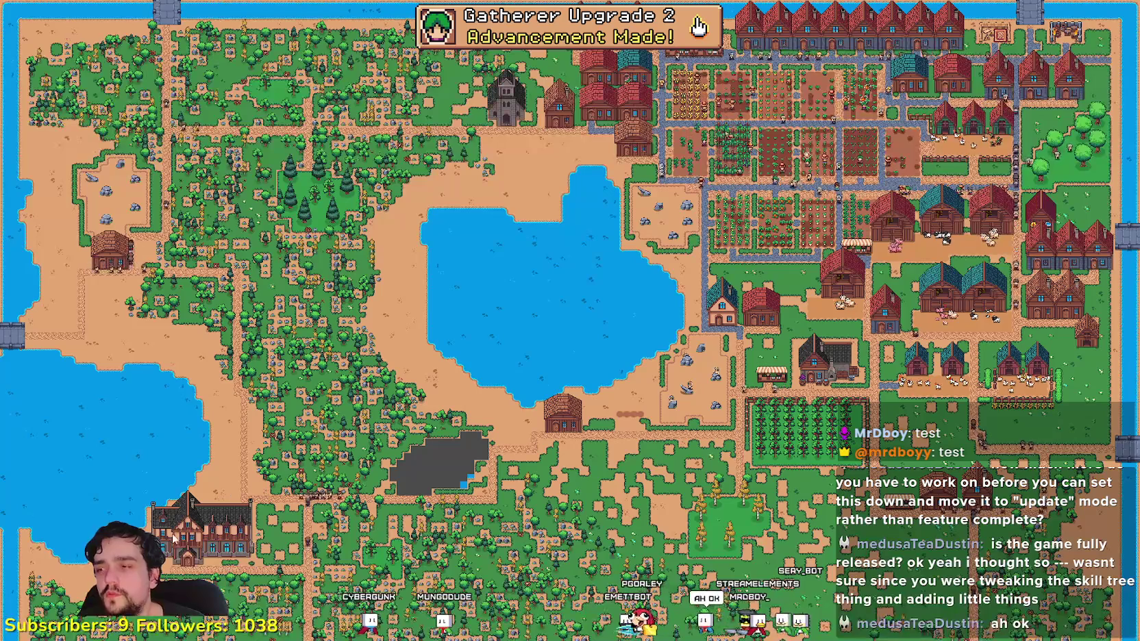
- Zoom around the developed Save 2 island and walk the farmer up-right past the orchard
{"action": "scroll", "coordinate": [789, 220], "scroll_direction": "up", "scroll_amount": 5}
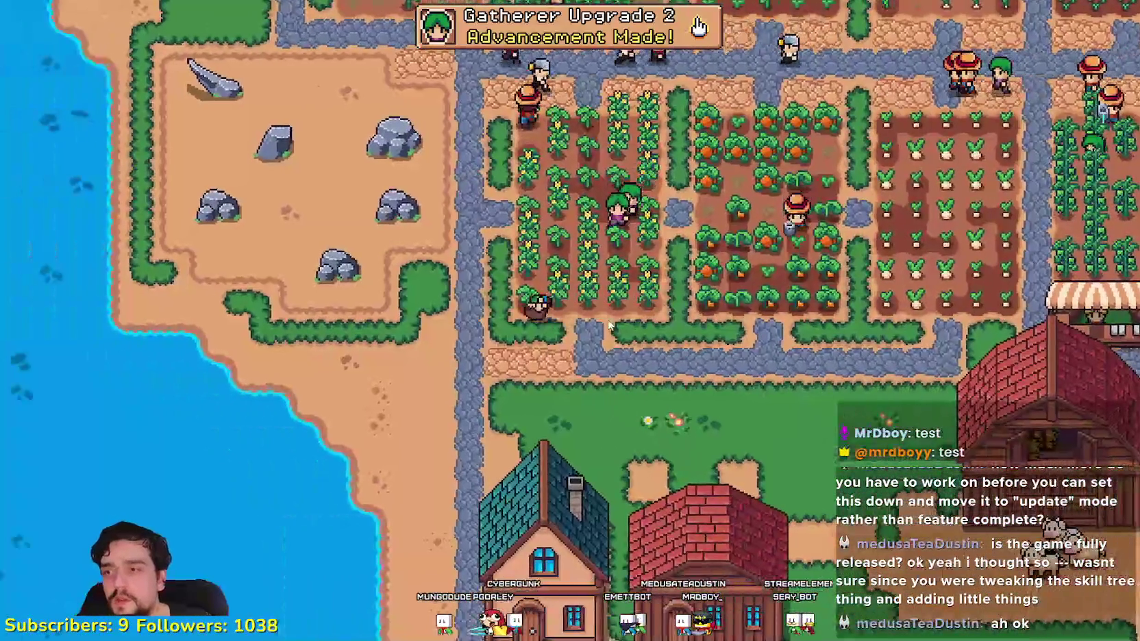
{"action": "scroll", "coordinate": [787, 366], "scroll_direction": "down", "scroll_amount": 5}
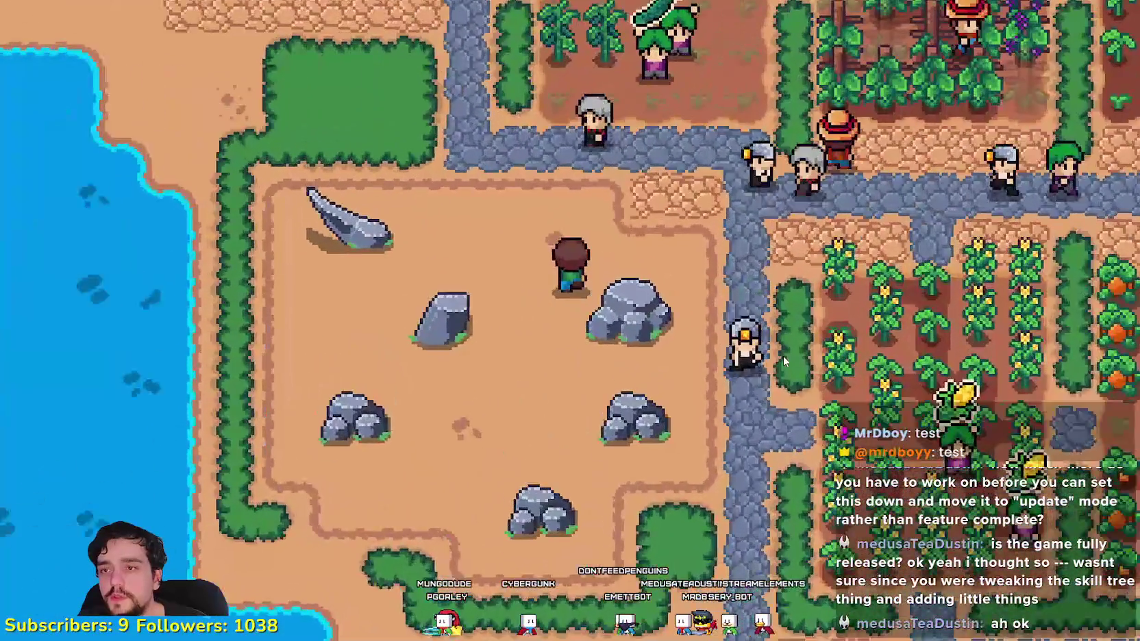
{"action": "scroll", "coordinate": [765, 339], "scroll_direction": "up", "scroll_amount": 2}
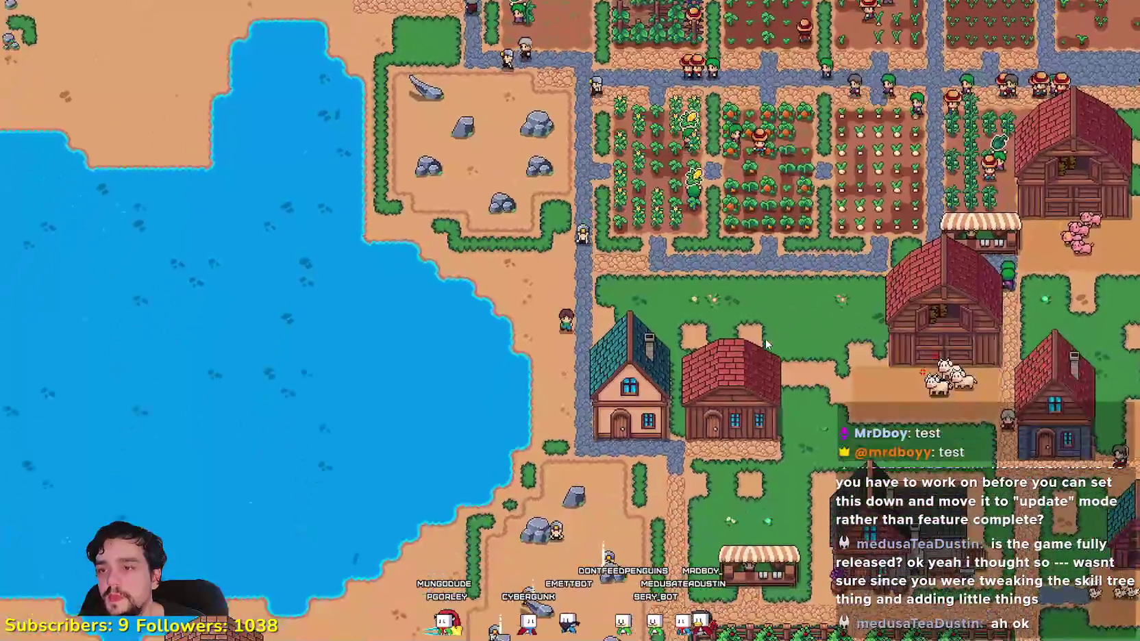
{"action": "scroll", "coordinate": [761, 333], "scroll_direction": "down", "scroll_amount": 5}
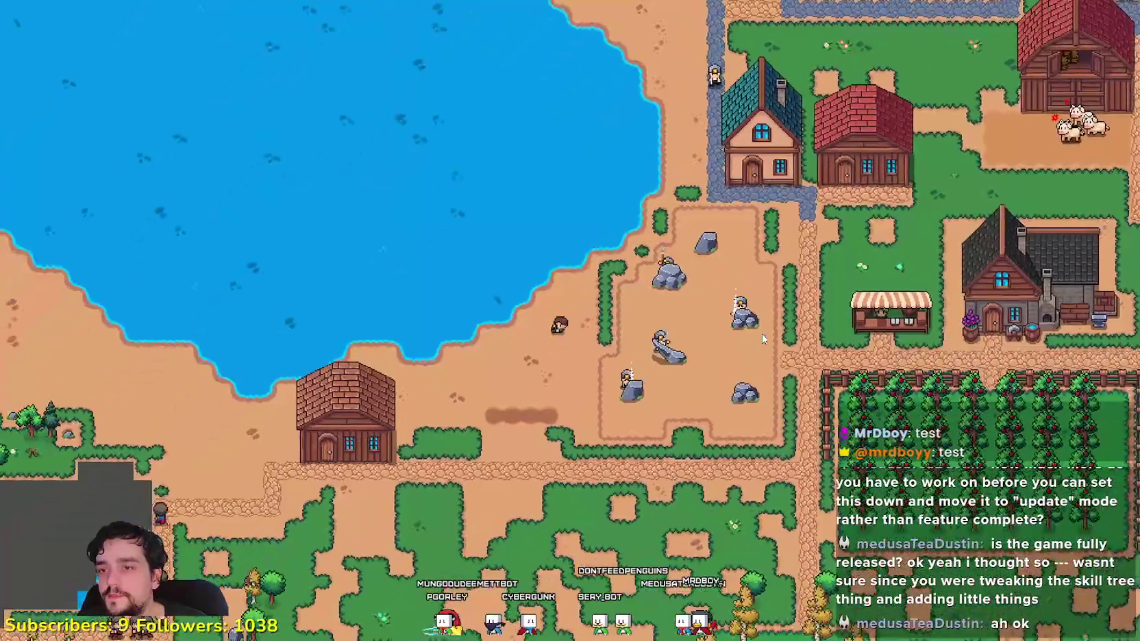
{"action": "scroll", "coordinate": [705, 529], "scroll_direction": "up", "scroll_amount": 5}
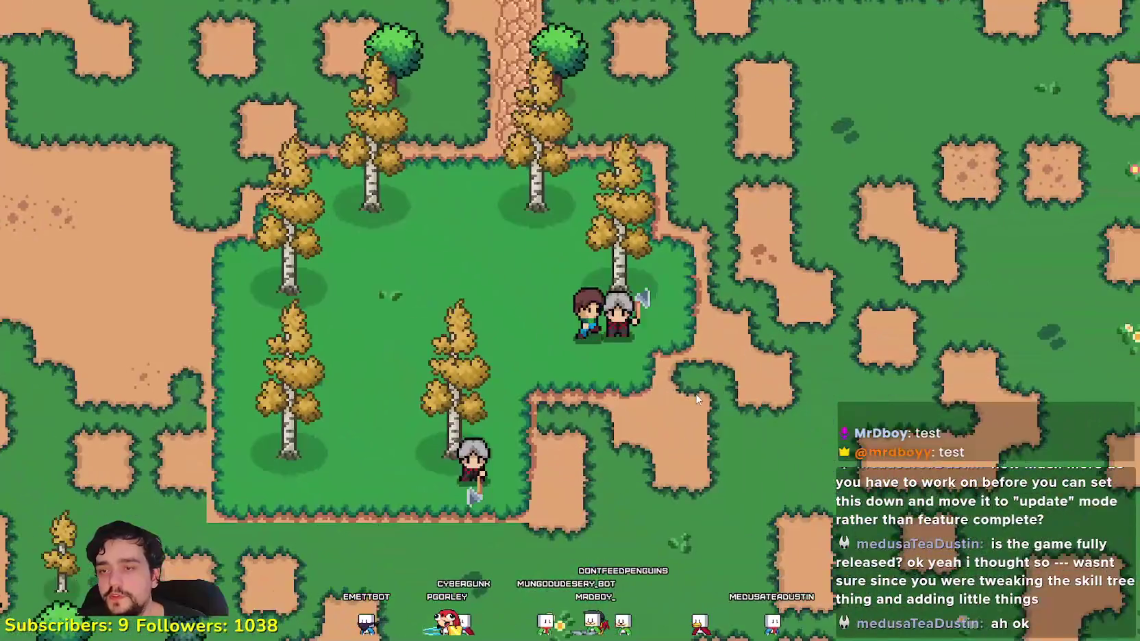
{"action": "scroll", "coordinate": [696, 400], "scroll_direction": "down", "scroll_amount": 5}
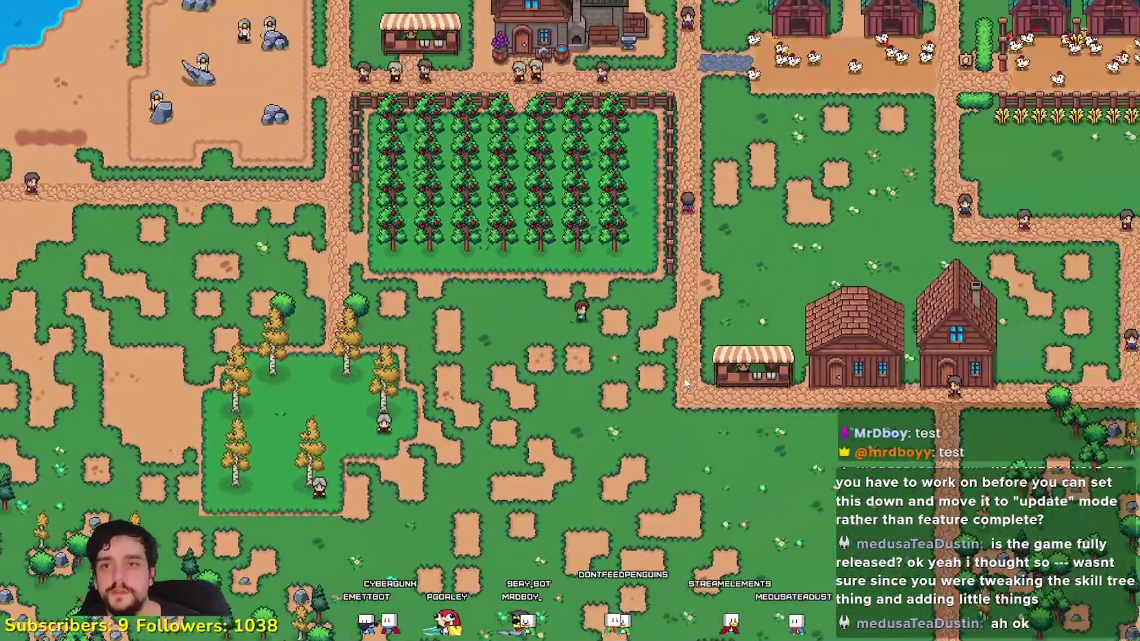
{"action": "key", "text": "w"}
{"action": "key", "text": "d"}
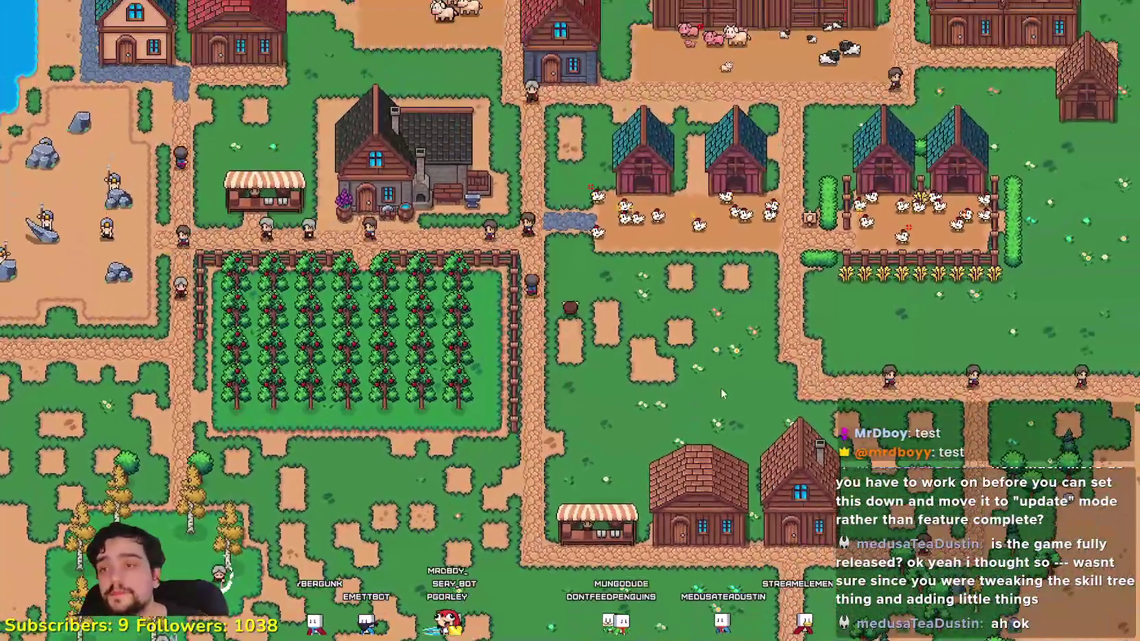
{"action": "scroll", "coordinate": [721, 388], "scroll_direction": "down", "scroll_amount": 5}
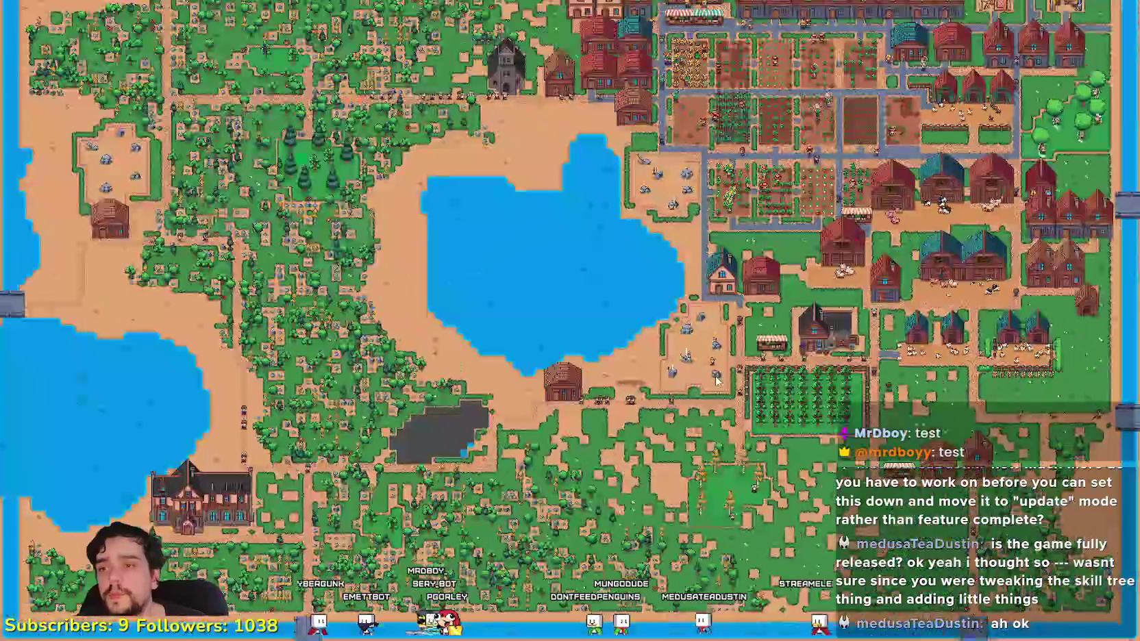
- Quit to the title screen and open the save game list
{"action": "key", "text": "Escape"}
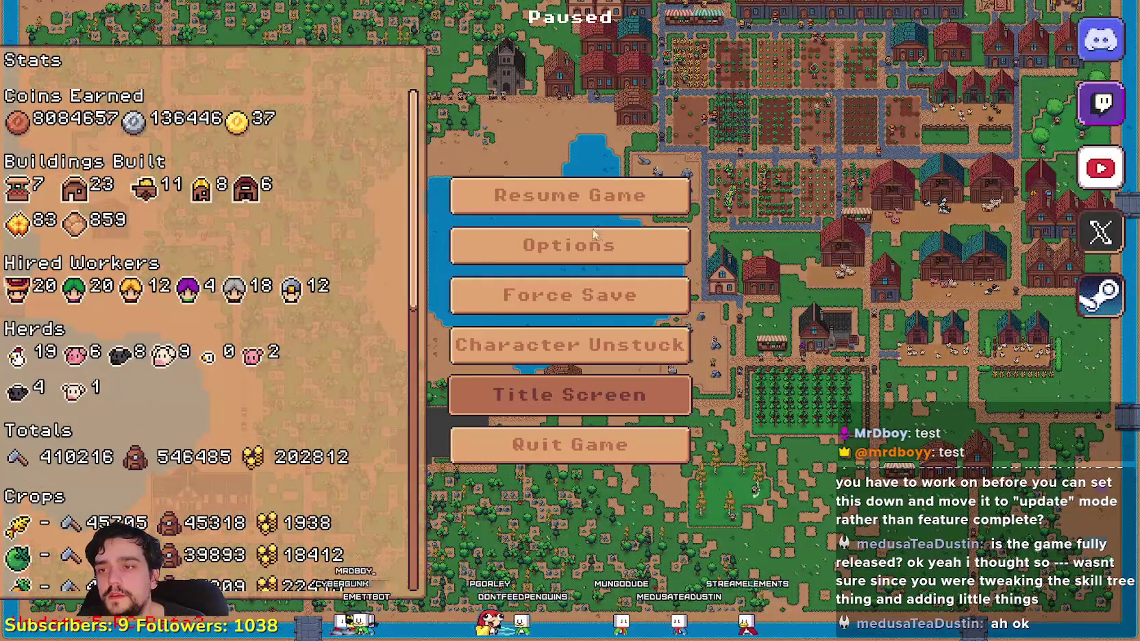
{"action": "left_click", "coordinate": [570, 394]}
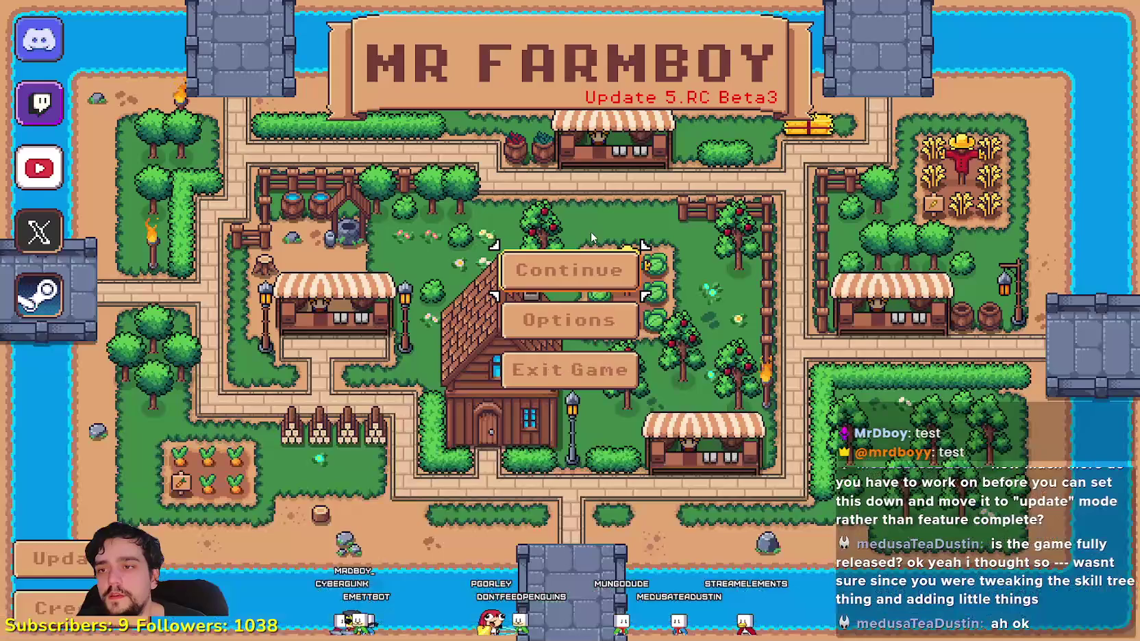
{"action": "left_click", "coordinate": [580, 267]}
{"action": "scroll", "coordinate": [682, 300], "scroll_direction": "down", "scroll_amount": 2}
- Delete Save 5, start a new game setup in slot 5, then cancel it
{"action": "left_click", "coordinate": [610, 336]}
{"action": "left_click", "coordinate": [635, 352]}
{"action": "left_click", "coordinate": [636, 356]}
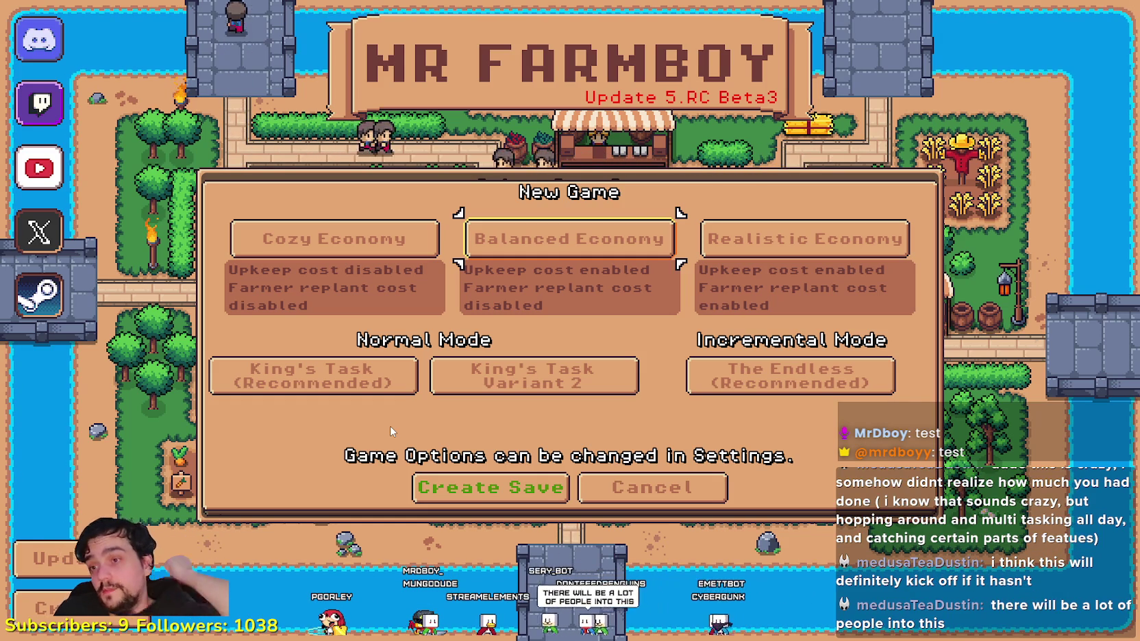
{"action": "left_click", "coordinate": [661, 489]}
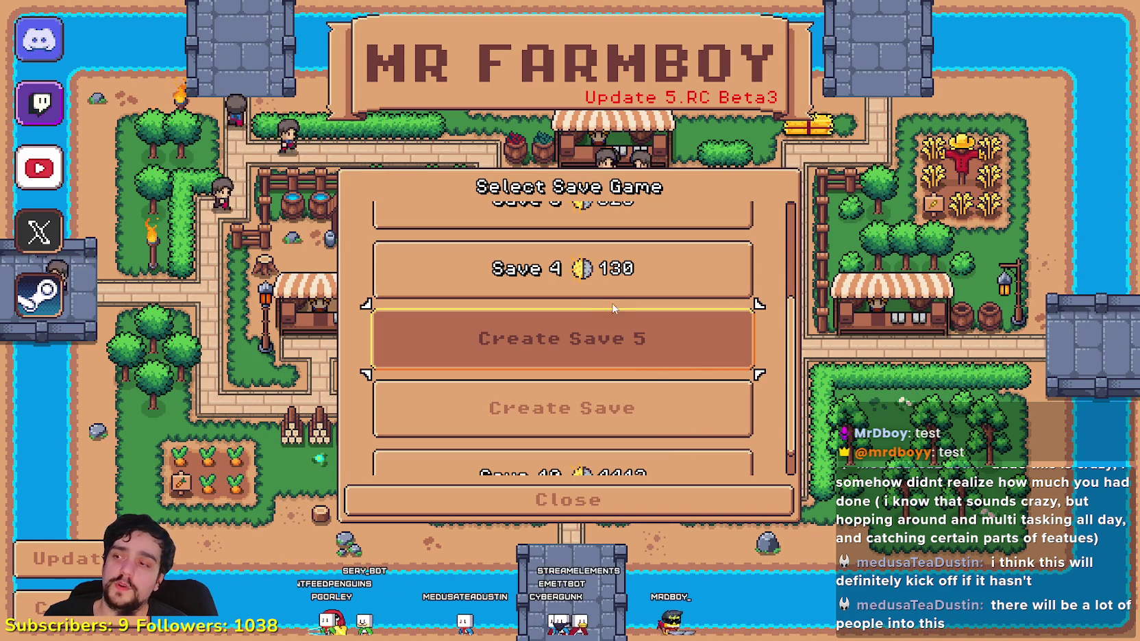
- Scroll the save list, select Save 10 and load it
{"action": "scroll", "coordinate": [587, 338], "scroll_direction": "up", "scroll_amount": 1}
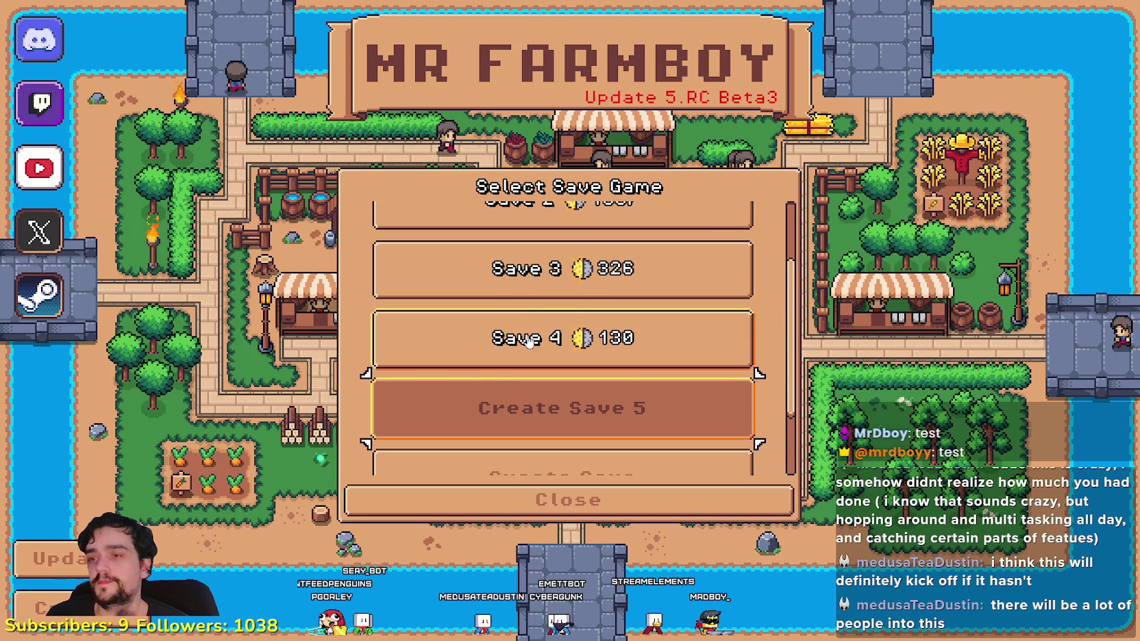
{"action": "scroll", "coordinate": [519, 352], "scroll_direction": "up", "scroll_amount": 2}
{"action": "scroll", "coordinate": [548, 391], "scroll_direction": "down", "scroll_amount": 4}
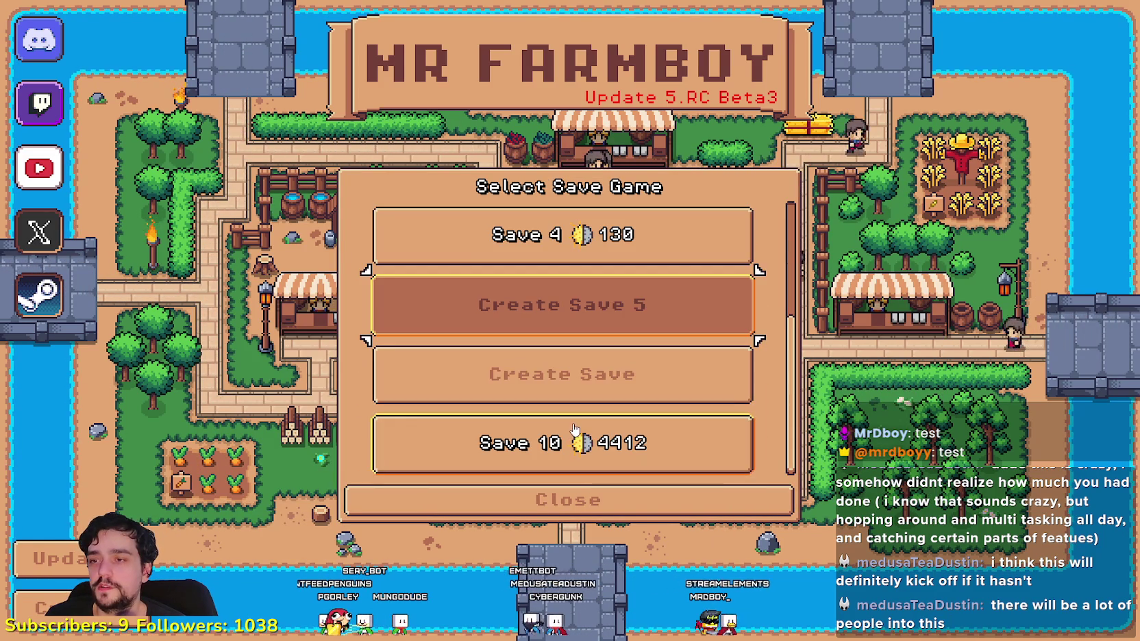
{"action": "left_click", "coordinate": [660, 437]}
{"action": "left_click", "coordinate": [475, 457]}
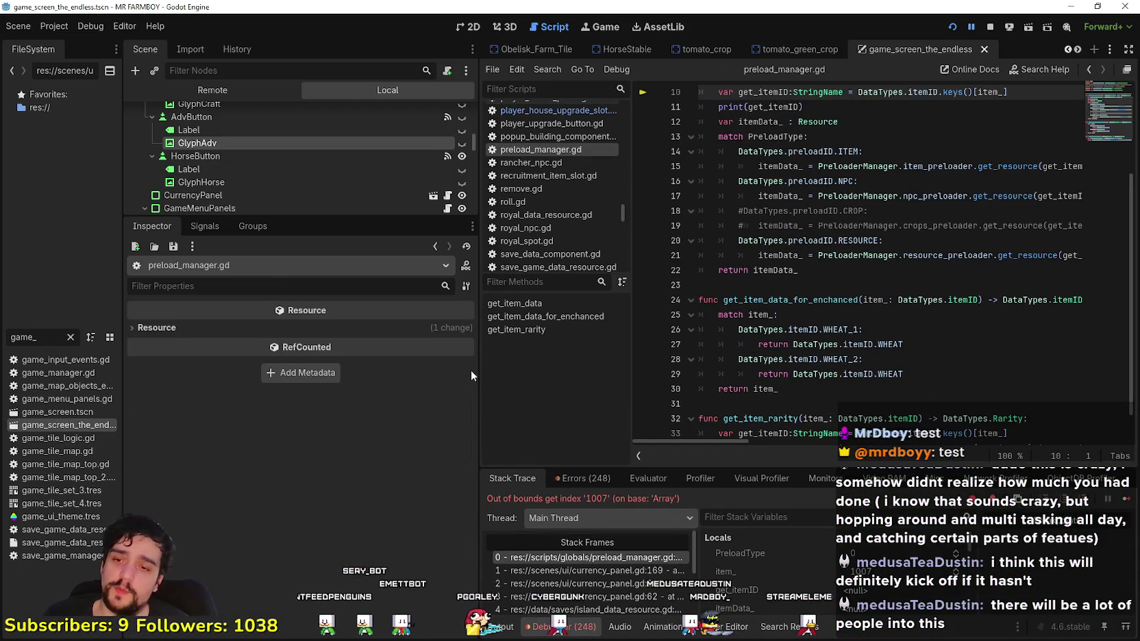
- Continue the game from the Godot debugger past the index 1007 error
{"action": "left_click", "coordinate": [1127, 500]}
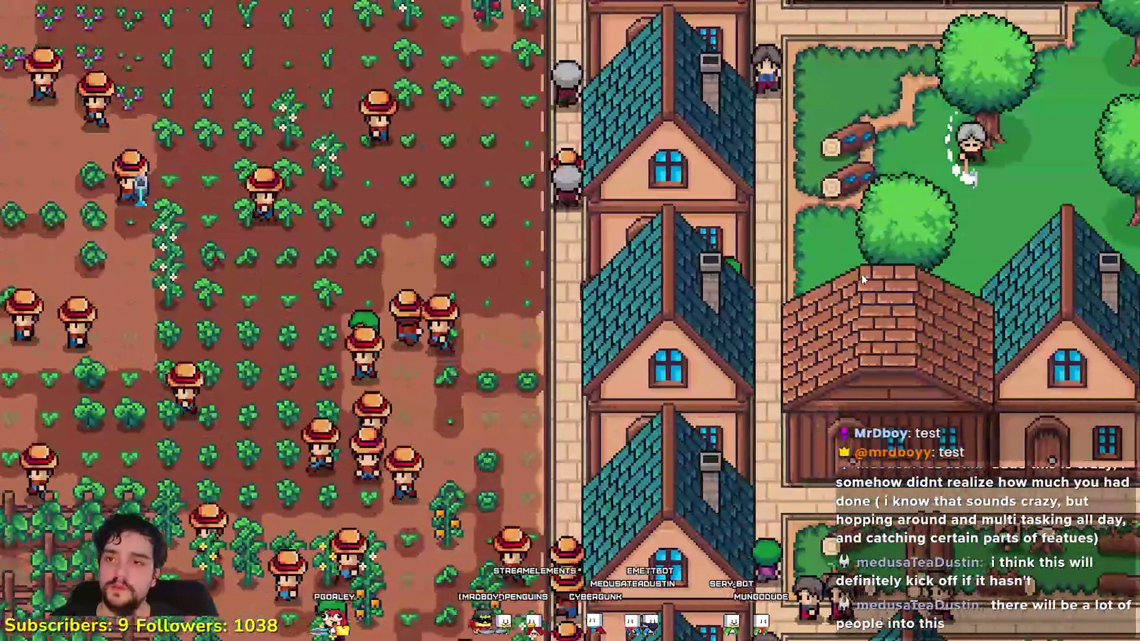
- Review the brick house's workers and item priority, then close its details
{"action": "left_click", "coordinate": [860, 271]}
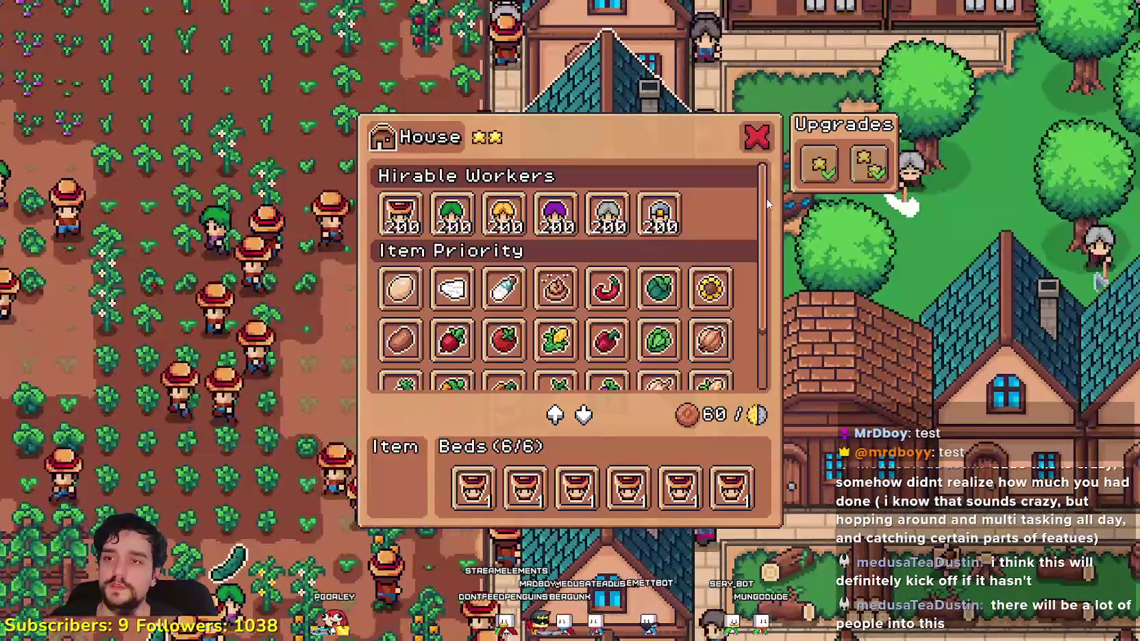
{"action": "scroll", "coordinate": [767, 203], "scroll_direction": "down", "scroll_amount": 3}
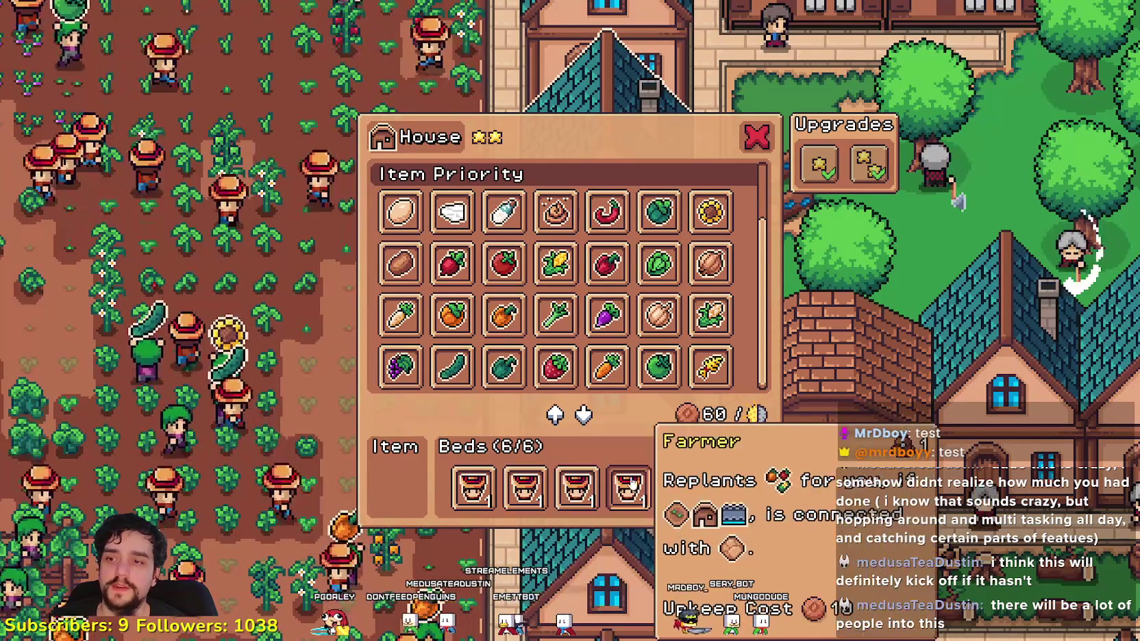
{"action": "left_click", "coordinate": [354, 505]}
{"action": "scroll", "coordinate": [360, 349], "scroll_direction": "down", "scroll_amount": 10}
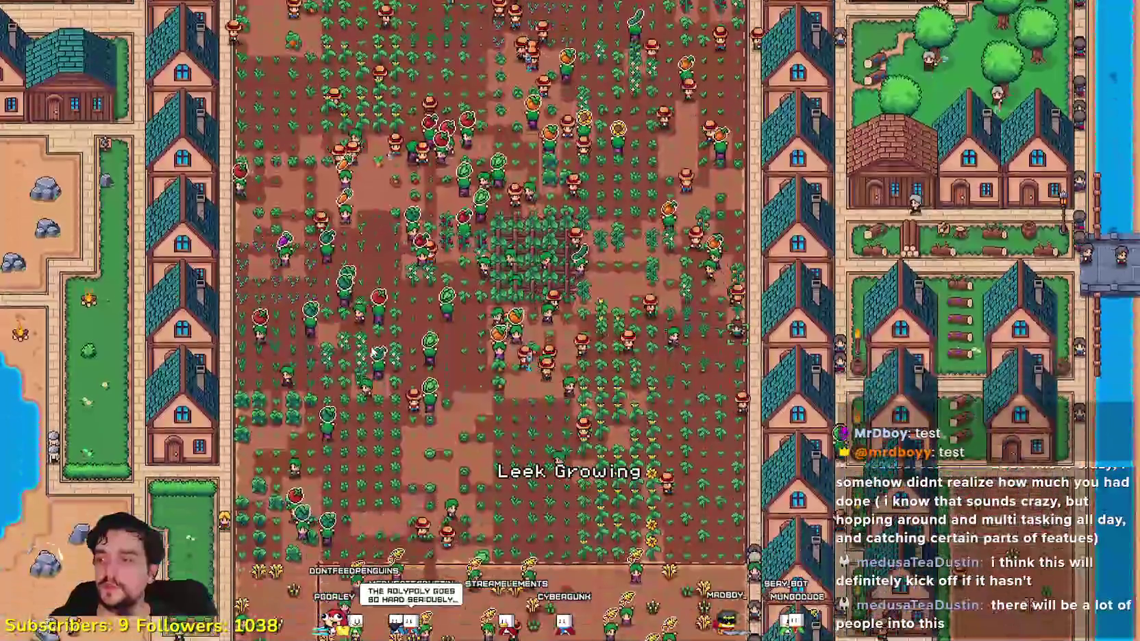
{"action": "scroll", "coordinate": [373, 352], "scroll_direction": "down", "scroll_amount": 5}
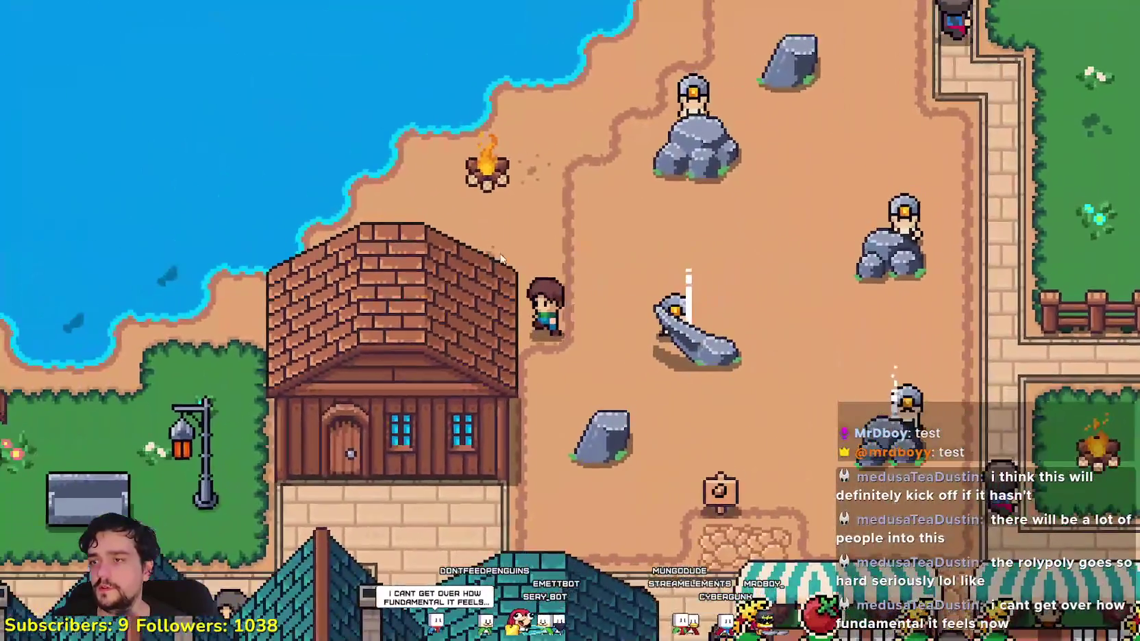
- Walk the farmer to the red barn and bring up the Land crafting list
{"action": "key", "text": "s"}
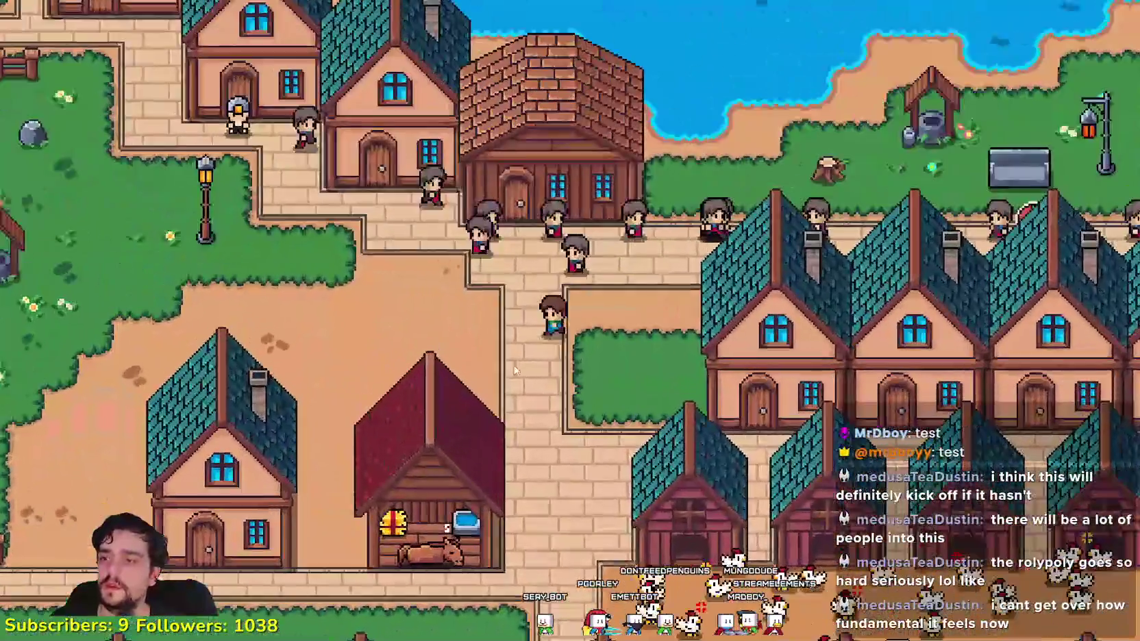
{"action": "left_click", "coordinate": [514, 370]}
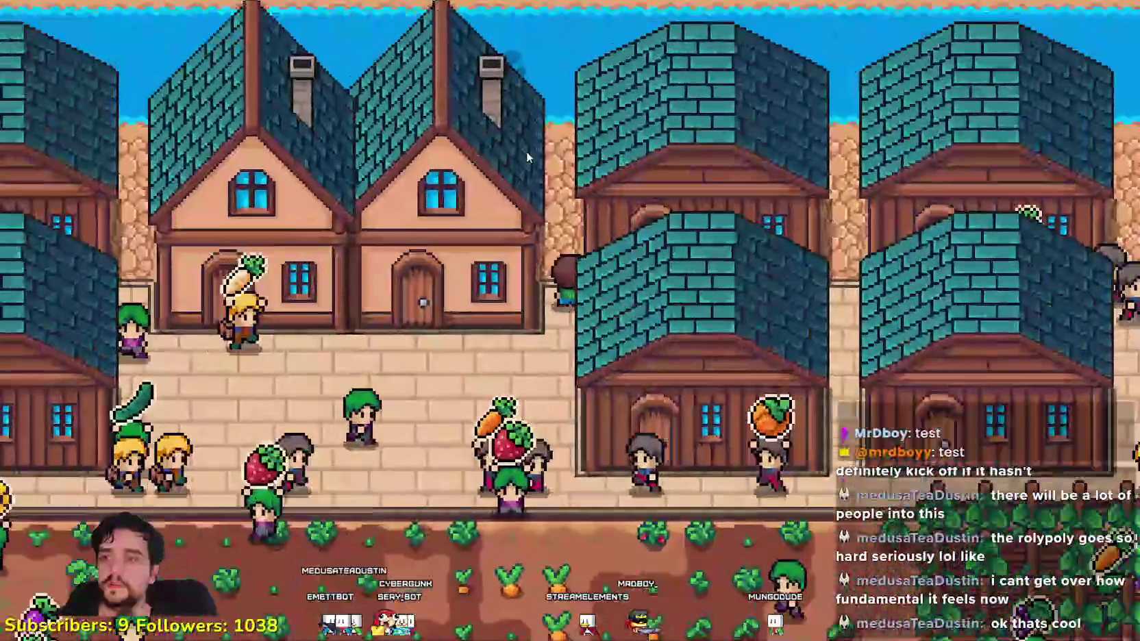
{"action": "key", "text": "c"}
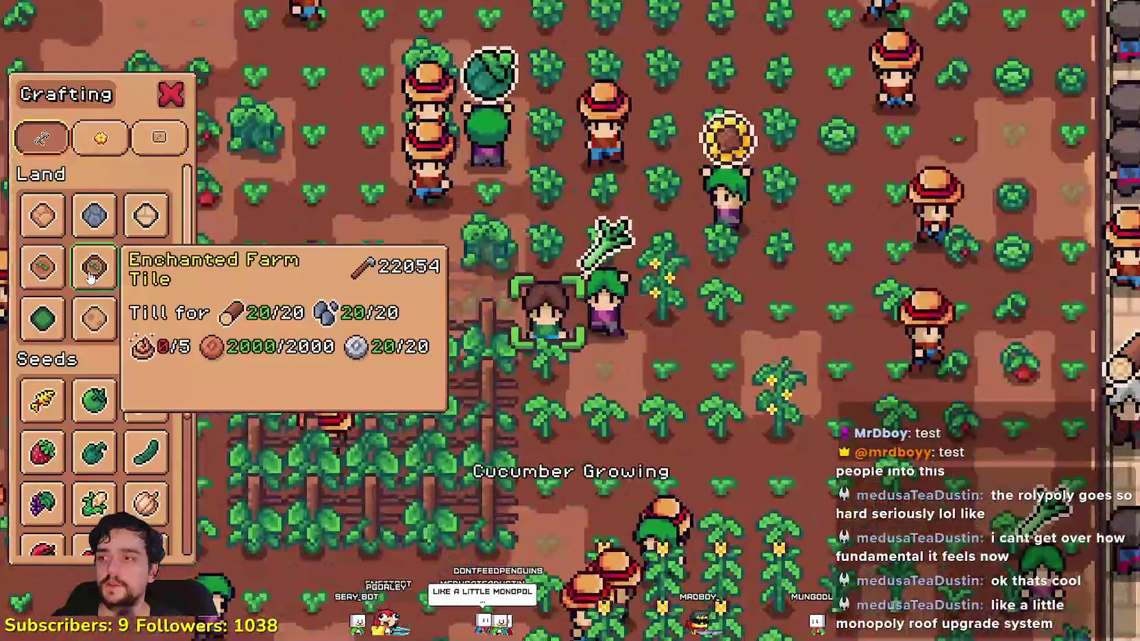
- Close the Crafting panel with the C key
{"action": "key", "text": "c"}
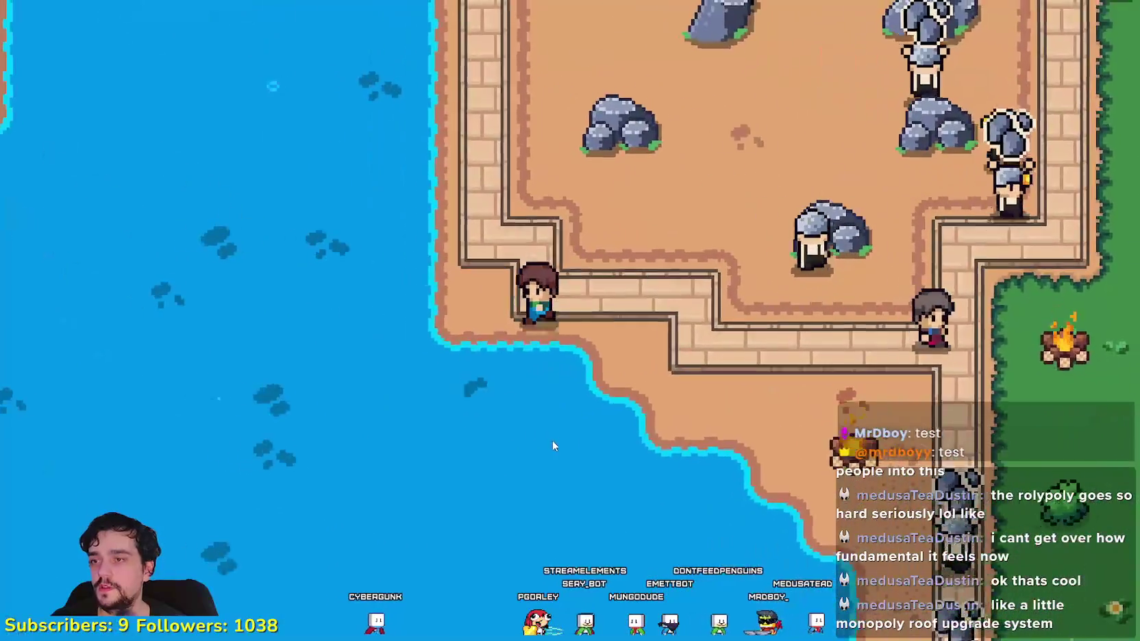
- Take out the fishing rod, walk west to the pond shore and cast a line
{"action": "key", "text": "1"}
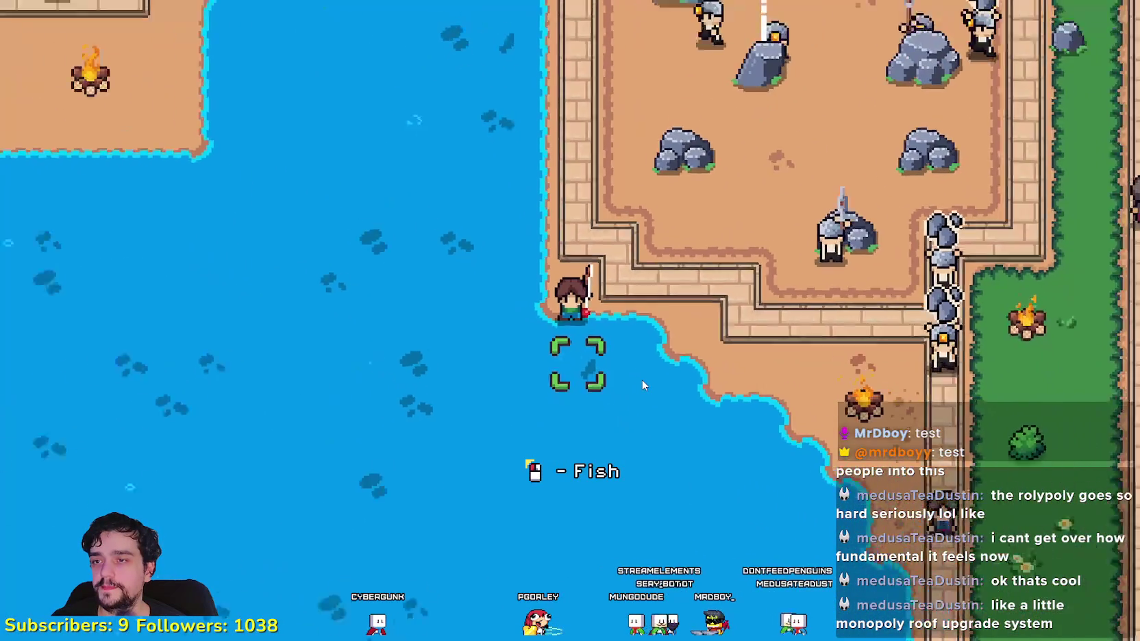
{"action": "key", "text": "w"}
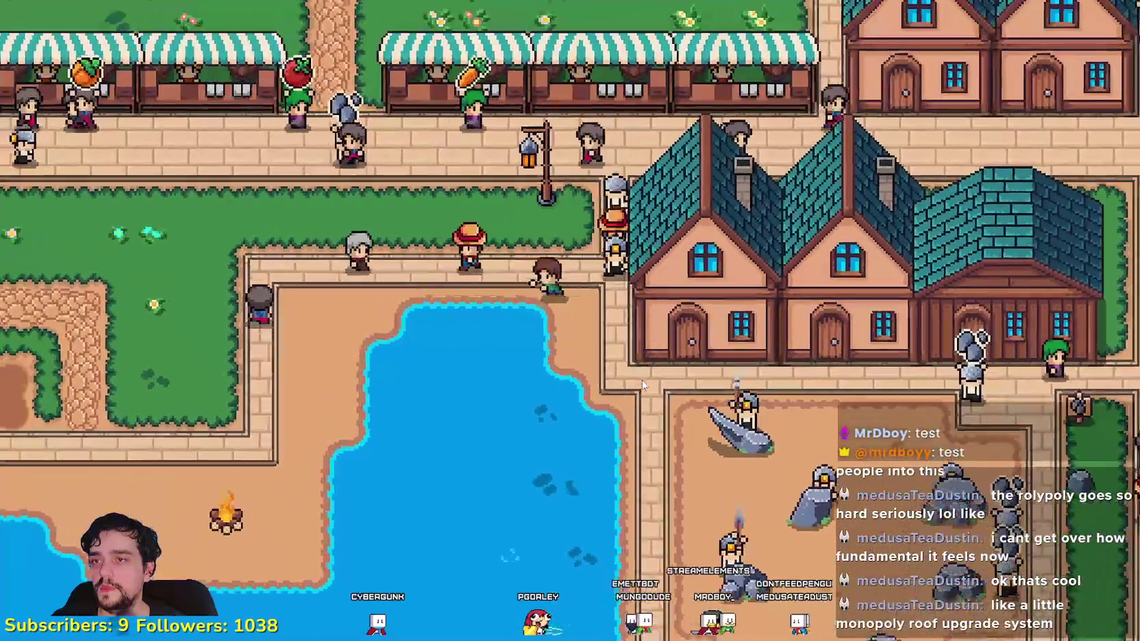
{"action": "key", "text": "a"}
{"action": "key", "text": "s"}
{"action": "key", "text": "a"}
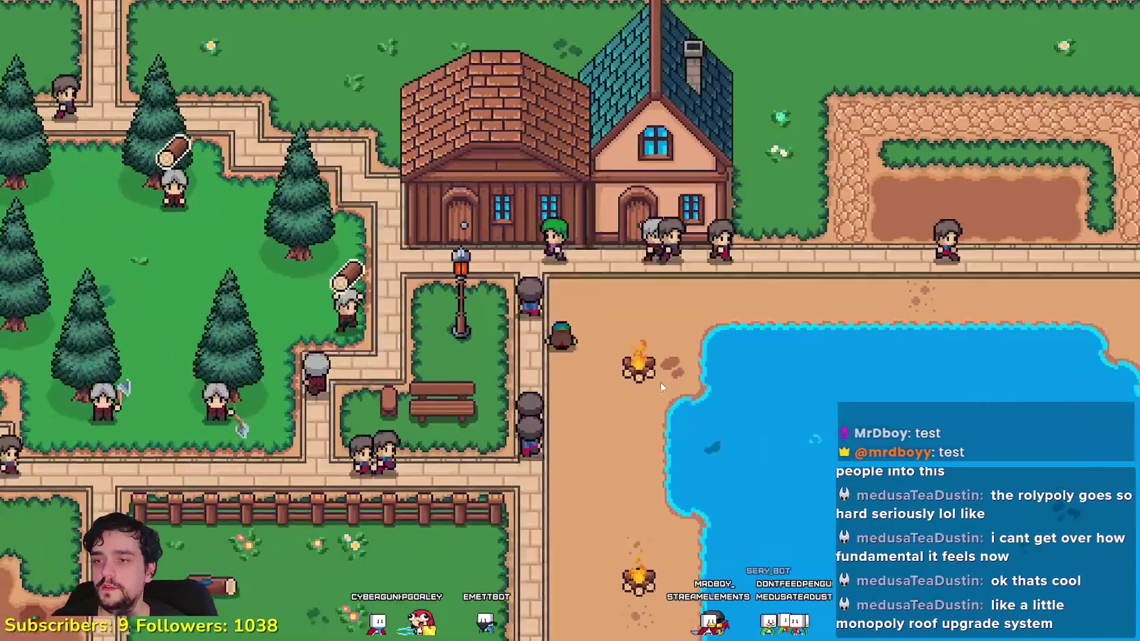
{"action": "key", "text": "s"}
{"action": "key", "text": "d"}
{"action": "left_click", "coordinate": [701, 354]}
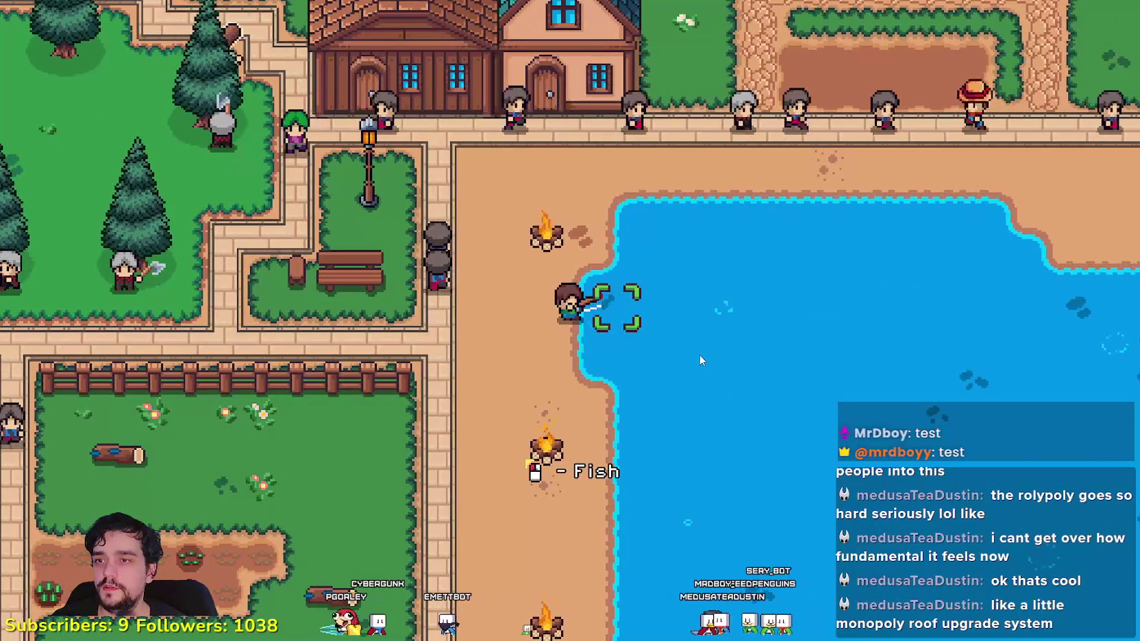
{"action": "key", "text": "s"}
- Mount the horse and ride north along the beach through the fenced field to the corner
{"action": "key", "text": "r"}
{"action": "key", "text": "a"}
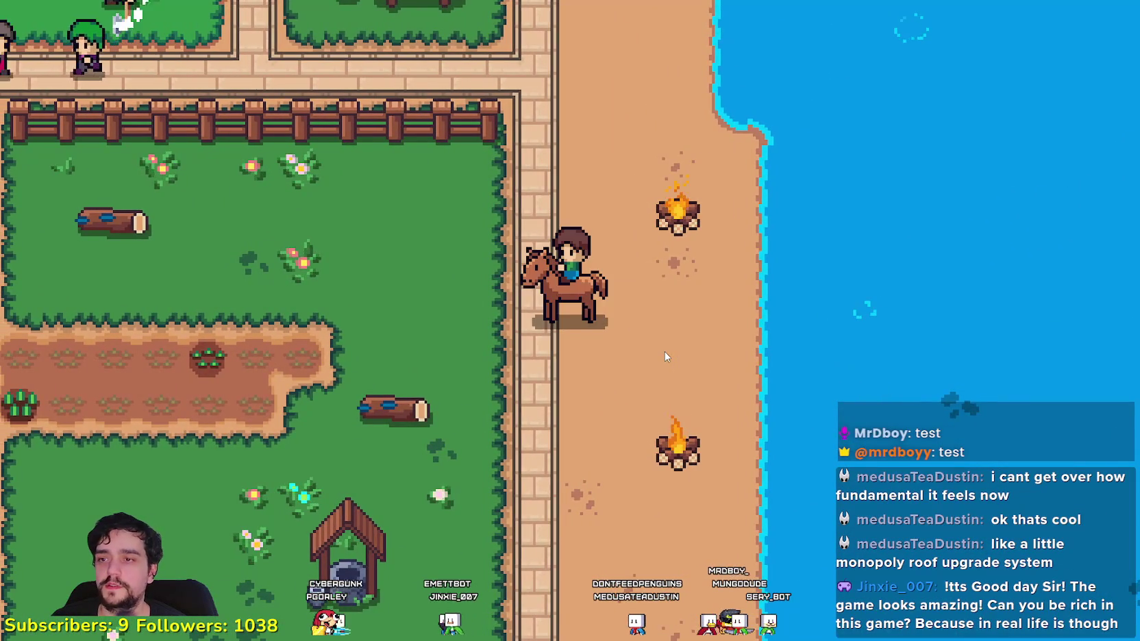
{"action": "key", "text": "w"}
{"action": "key", "text": "d"}
{"action": "key", "text": "a"}
{"action": "key", "text": "s"}
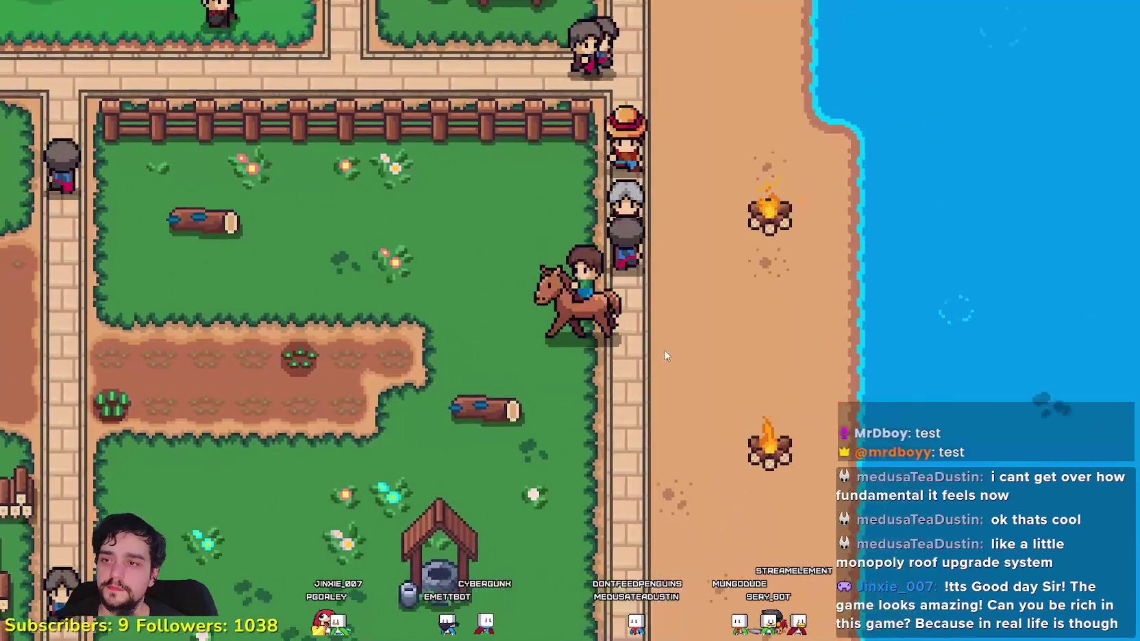
{"action": "key", "text": "w"}
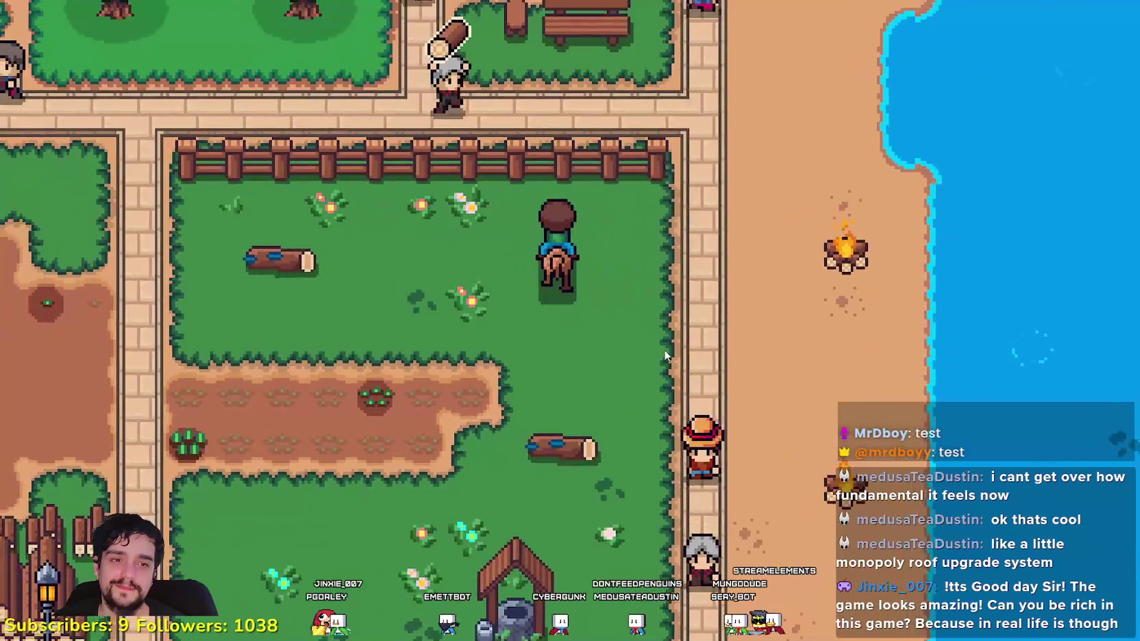
{"action": "key", "text": "d"}
{"action": "key", "text": "w"}
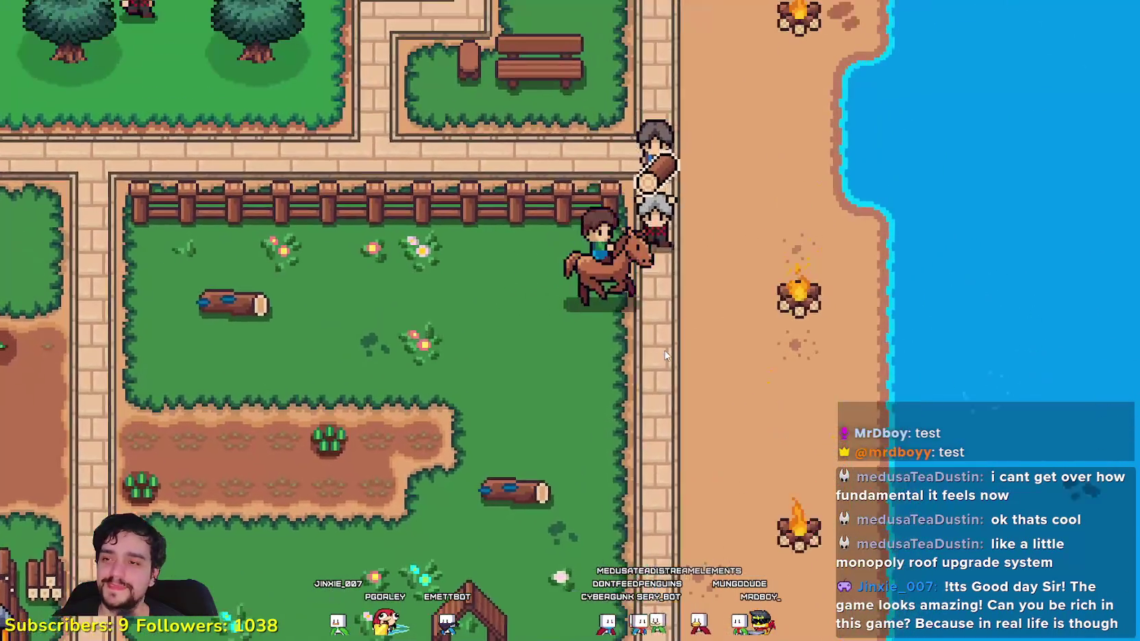
- Ride south across the field and east to the coops, dismount and open a coop's details
{"action": "key", "text": "s"}
{"action": "scroll", "coordinate": [664, 354], "scroll_direction": "down", "scroll_amount": 1}
{"action": "key", "text": "s"}
{"action": "key", "text": "a"}
{"action": "key", "text": "s"}
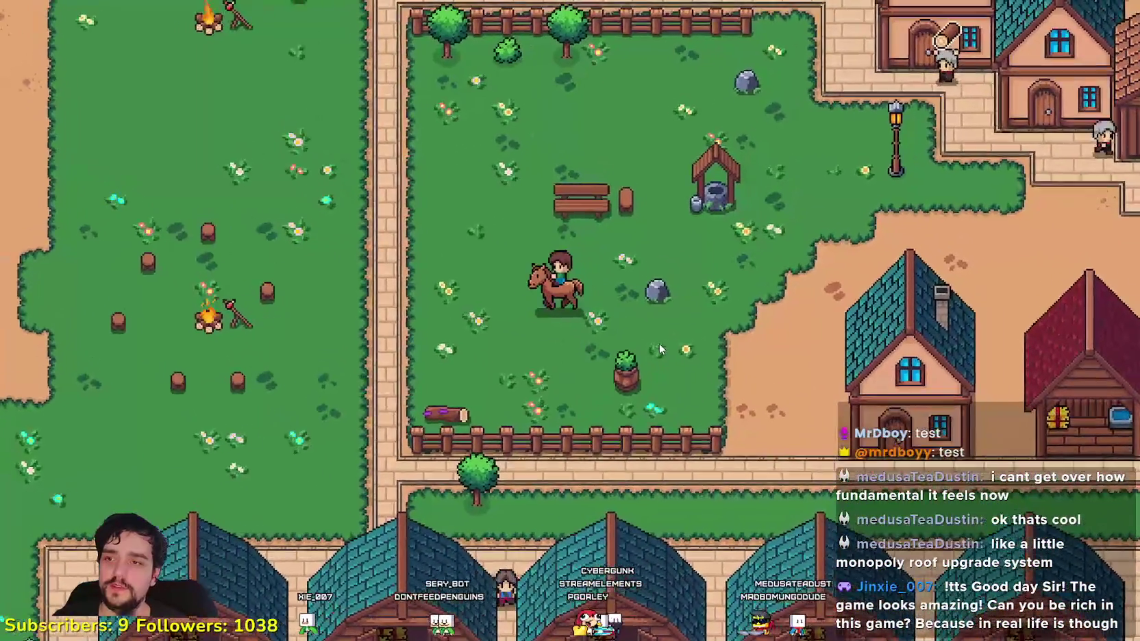
{"action": "key", "text": "d"}
{"action": "key", "text": "s"}
{"action": "key", "text": "d"}
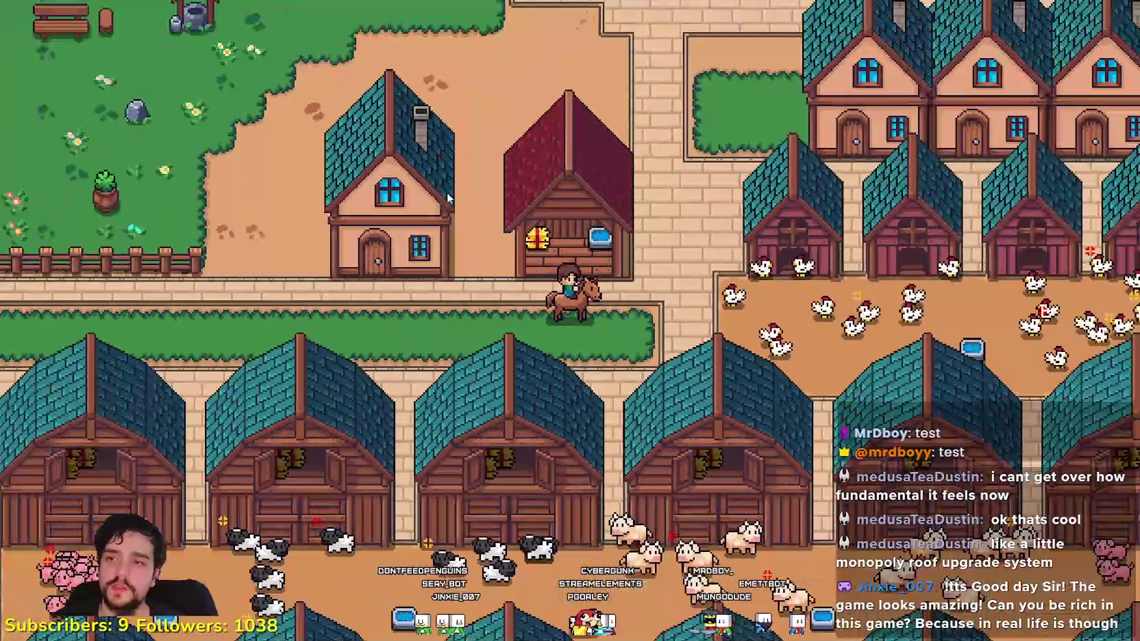
{"action": "key", "text": "w"}
{"action": "key", "text": "s"}
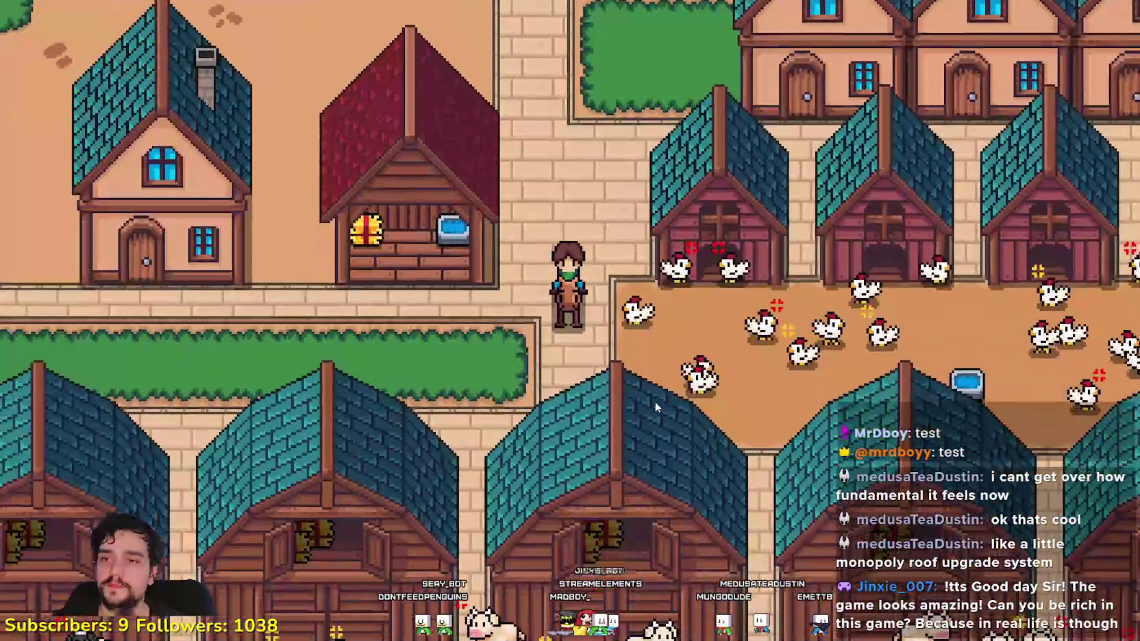
{"action": "key", "text": "d"}
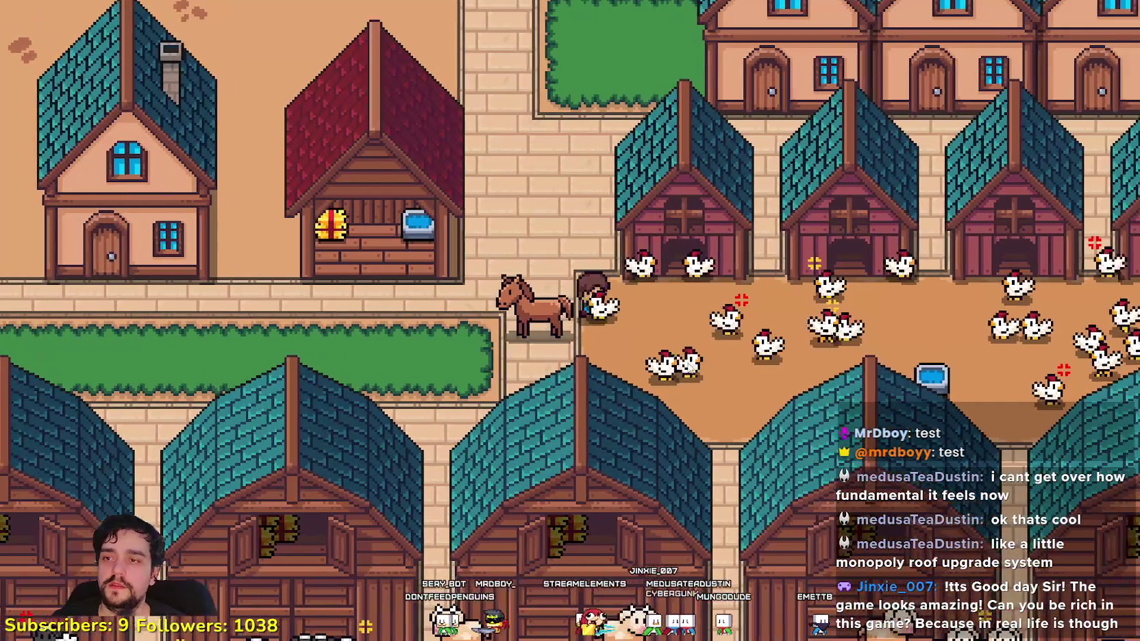
{"action": "key", "text": "e"}
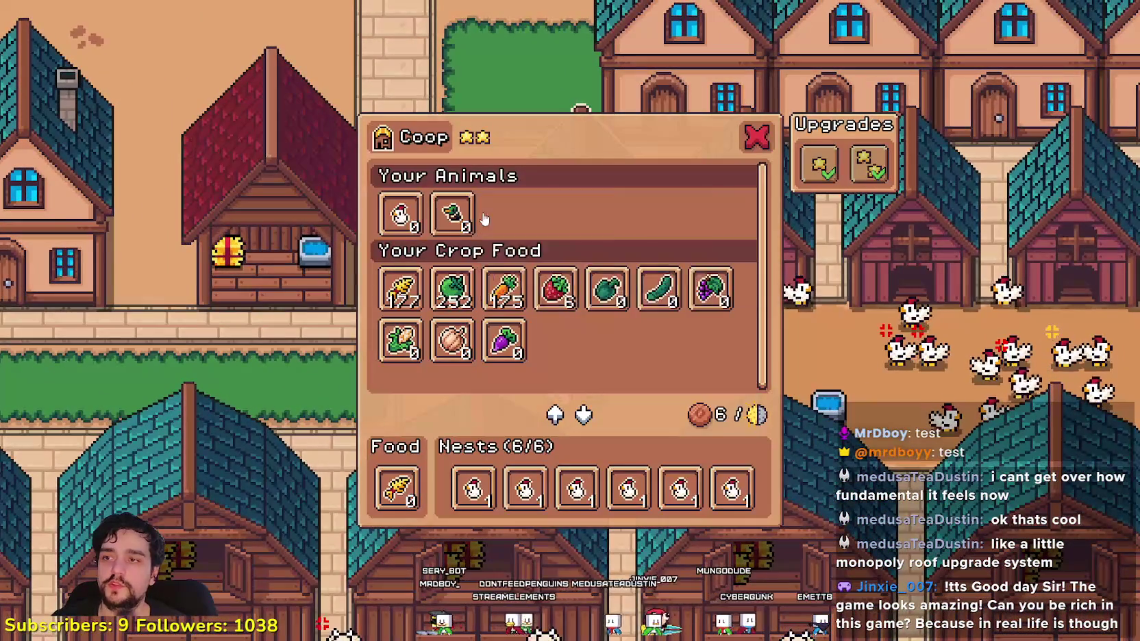
- Take two chickens off the coop nests and close the coop details
{"action": "left_click", "coordinate": [628, 489]}
{"action": "left_click", "coordinate": [577, 488]}
{"action": "left_click", "coordinate": [414, 546]}
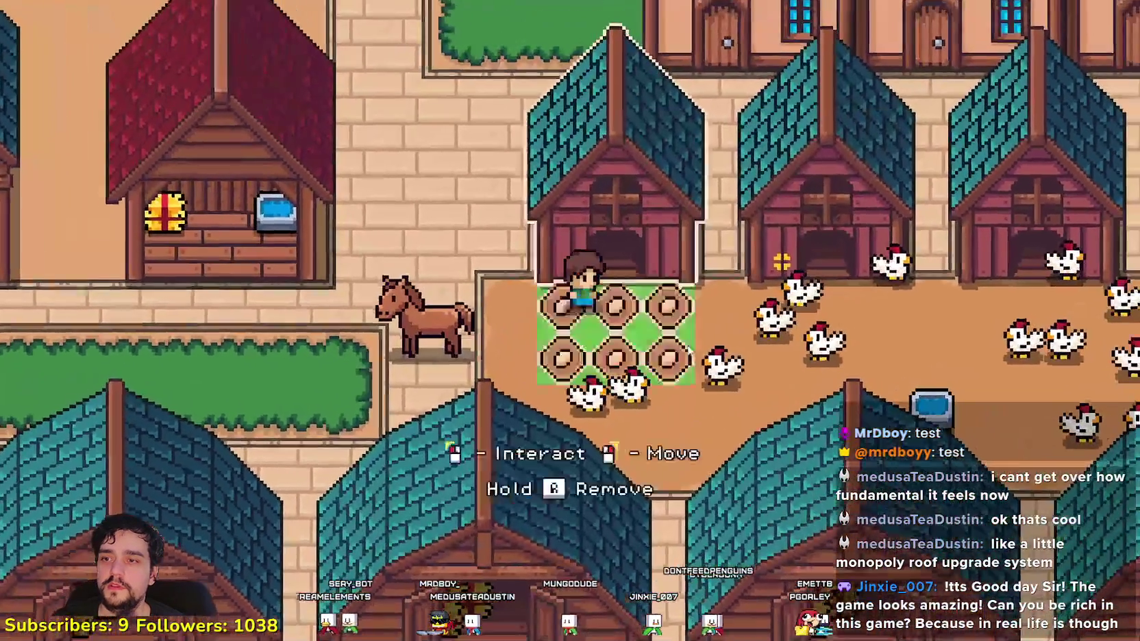
{"action": "left_click", "coordinate": [562, 479]}
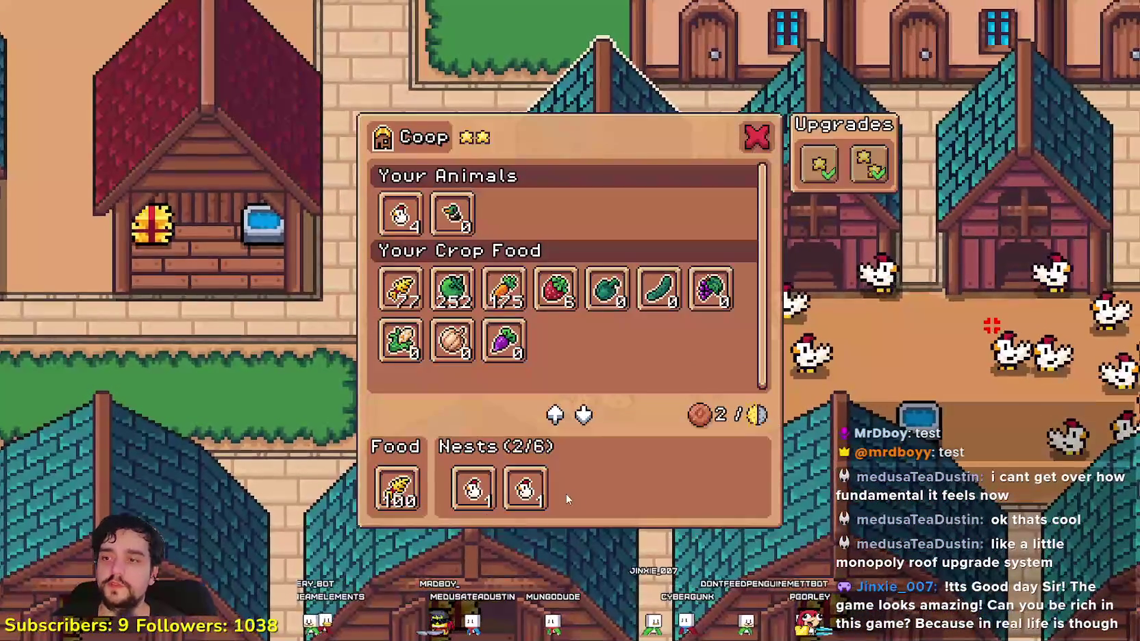
{"action": "key", "text": "Escape"}
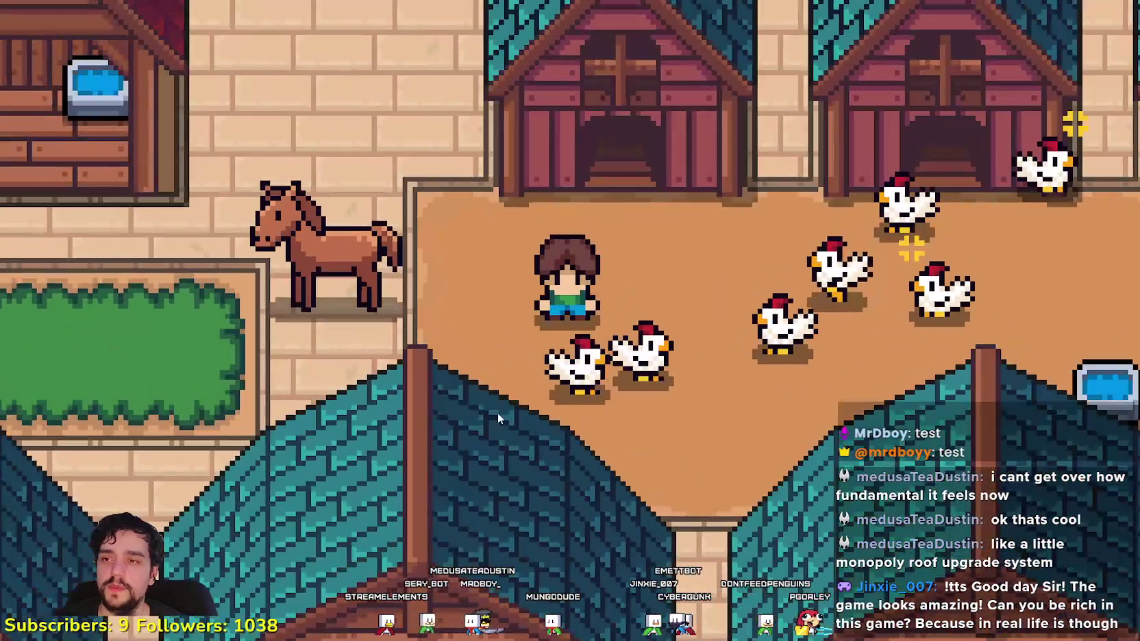
- Walk the farmer left across the chicken yard to the egg nest
{"action": "scroll", "coordinate": [624, 396], "scroll_direction": "down", "scroll_amount": 3}
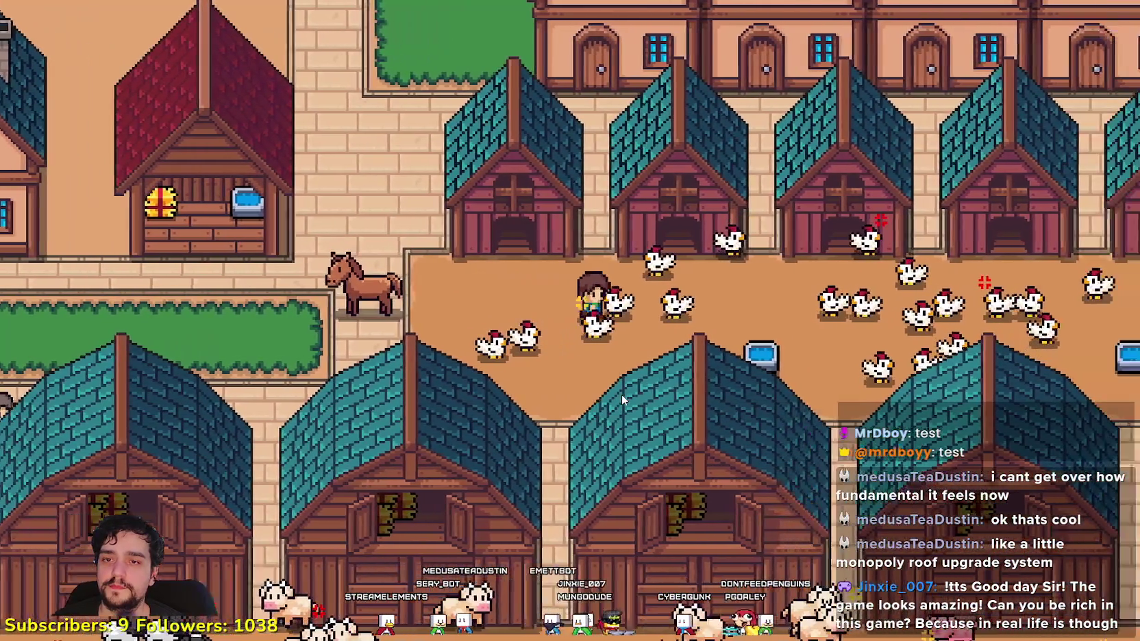
{"action": "scroll", "coordinate": [622, 400], "scroll_direction": "down", "scroll_amount": 2}
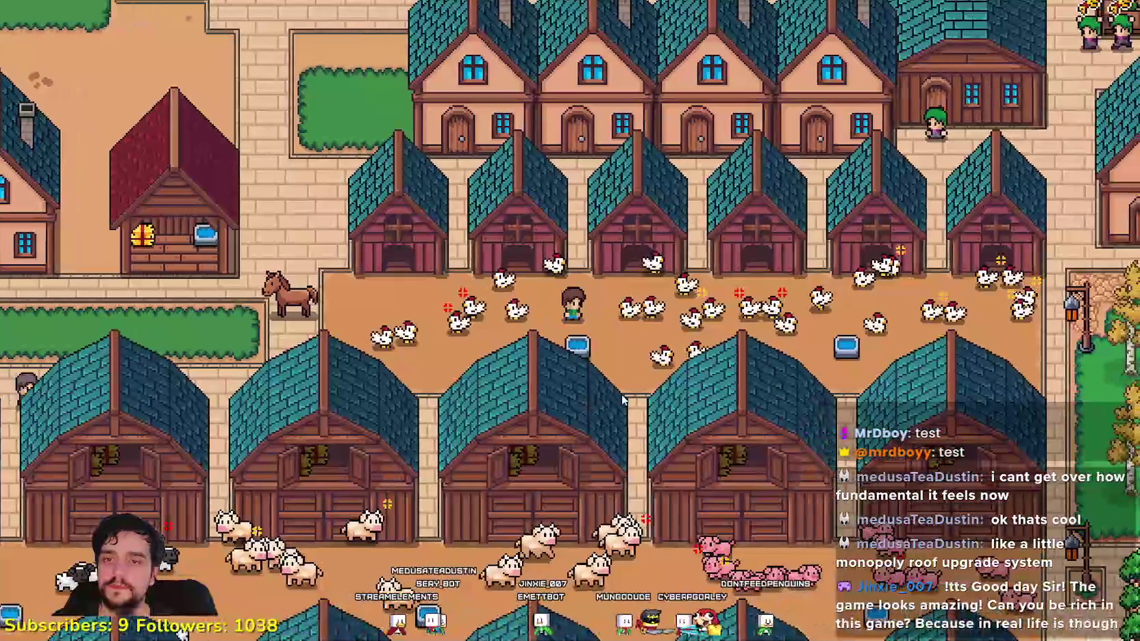
{"action": "key", "text": "a"}
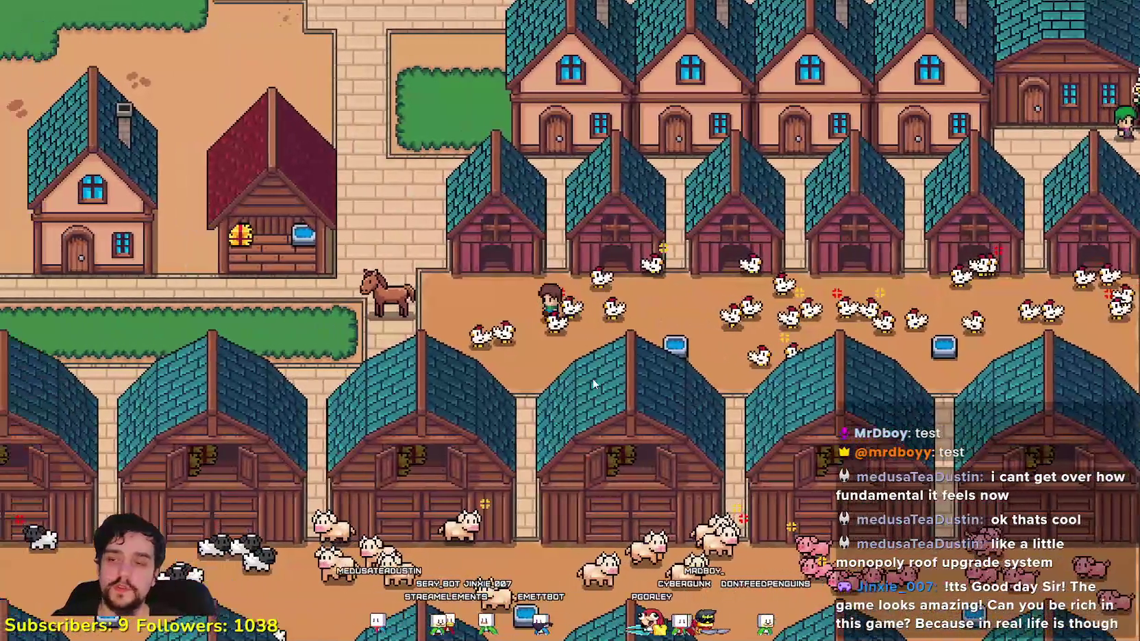
{"action": "key", "text": "a"}
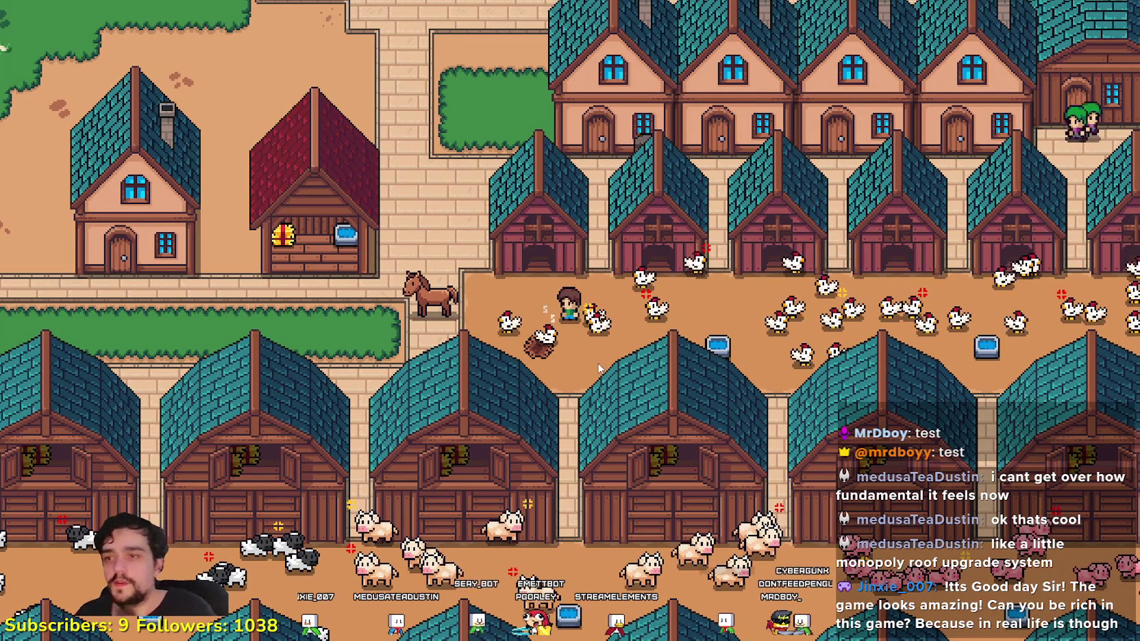
{"action": "scroll", "coordinate": [598, 368], "scroll_direction": "up", "scroll_amount": 5}
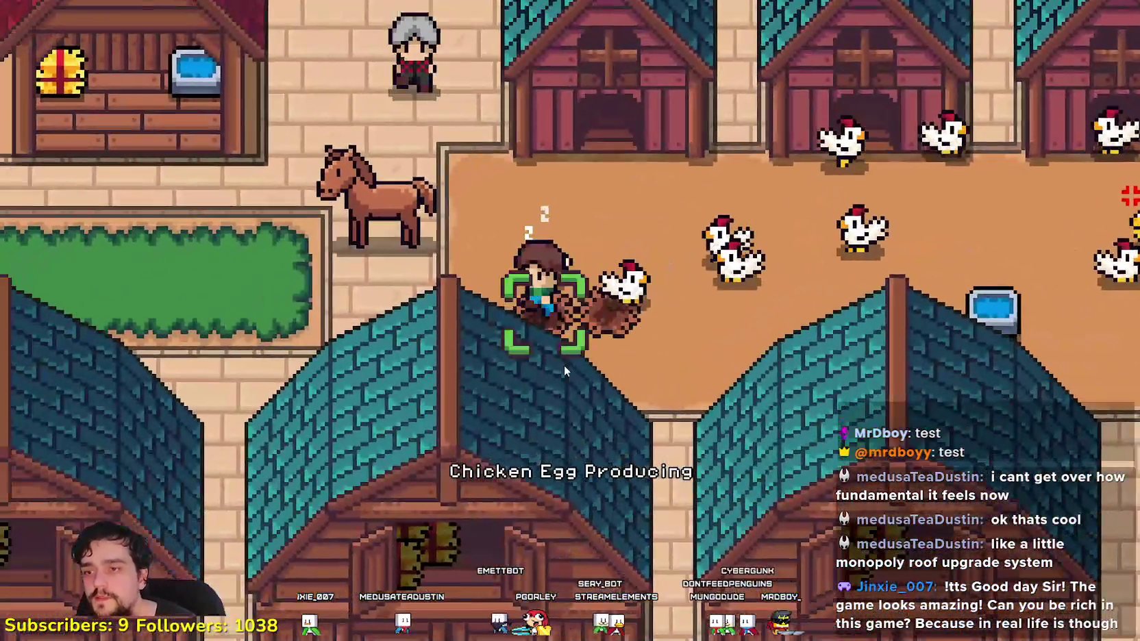
- Ride north out of the chicken pen and east past the houses into the crop field
{"action": "scroll", "coordinate": [564, 370], "scroll_direction": "down", "scroll_amount": 5}
{"action": "key", "text": "w"}
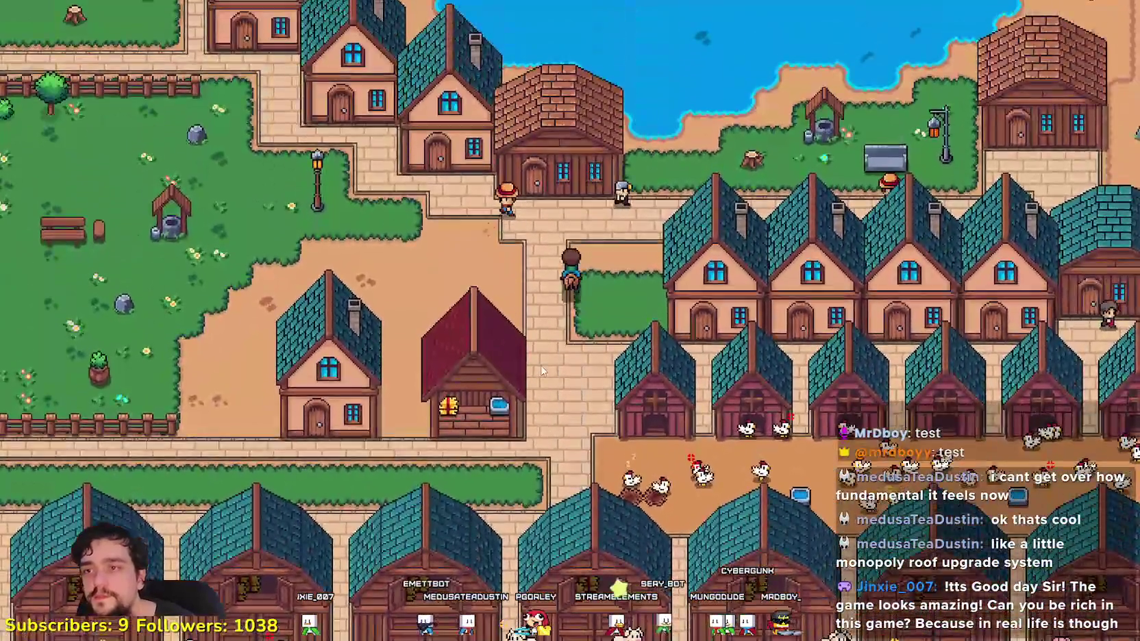
{"action": "key", "text": "d"}
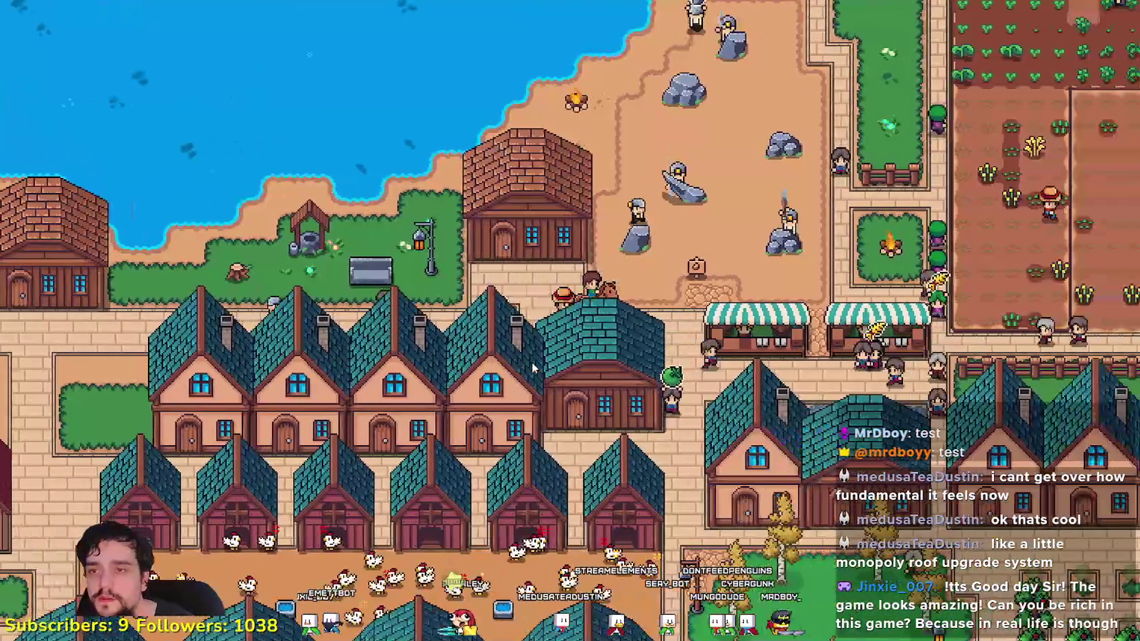
{"action": "key", "text": "w"}
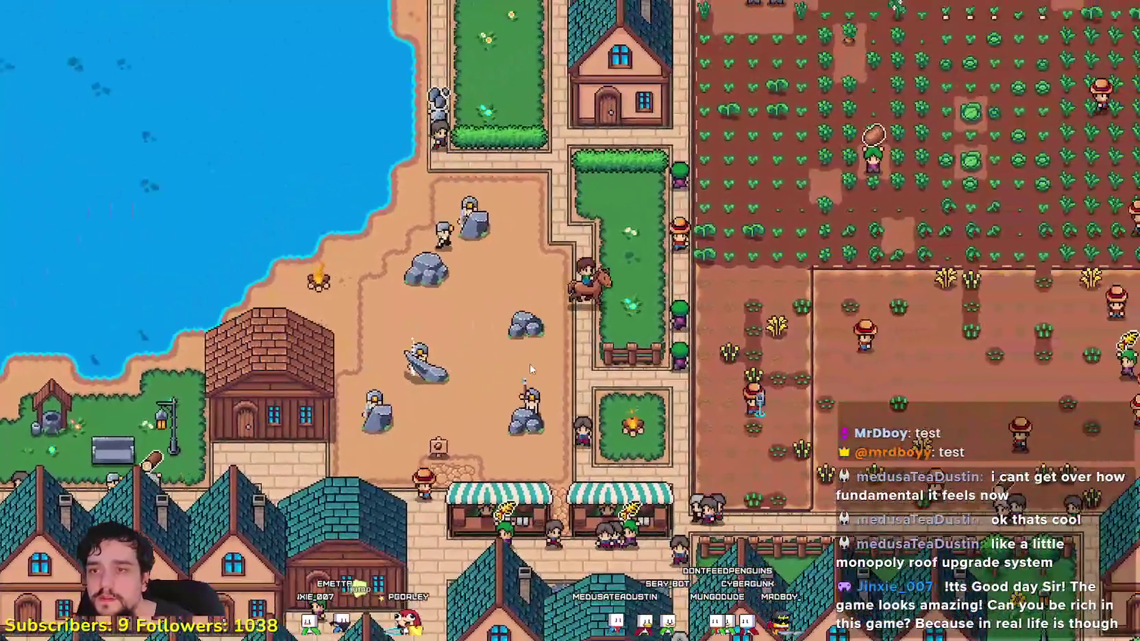
{"action": "scroll", "coordinate": [530, 363], "scroll_direction": "down", "scroll_amount": 5}
{"action": "key", "text": "d"}
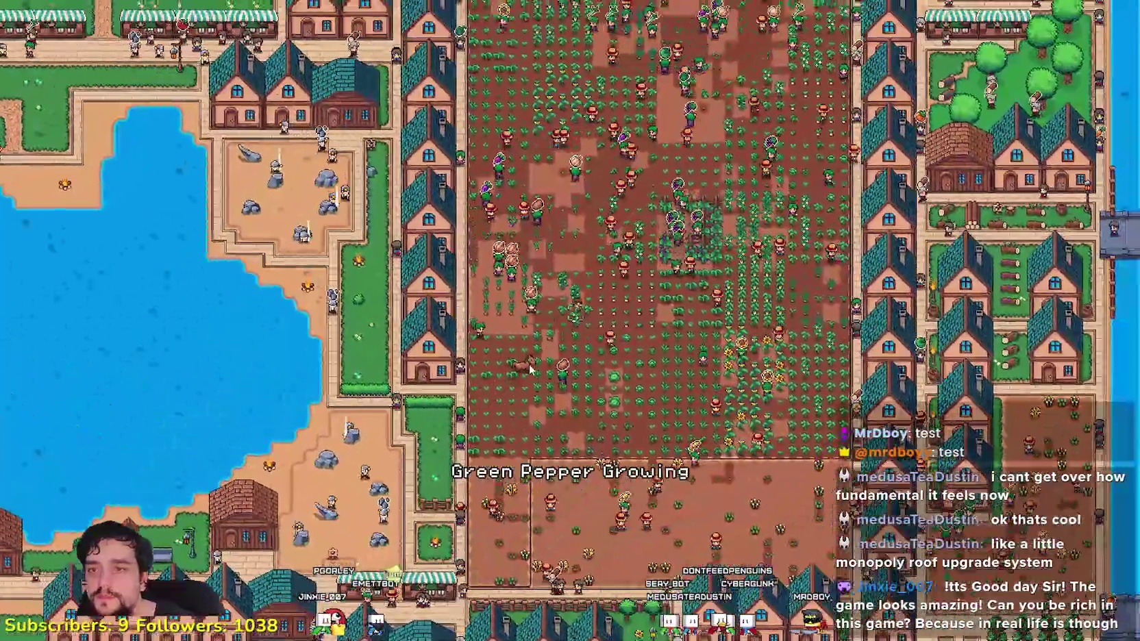
- Zoom the map in and out, then bring up the Advancements overview
{"action": "scroll", "coordinate": [530, 370], "scroll_direction": "down", "scroll_amount": 3}
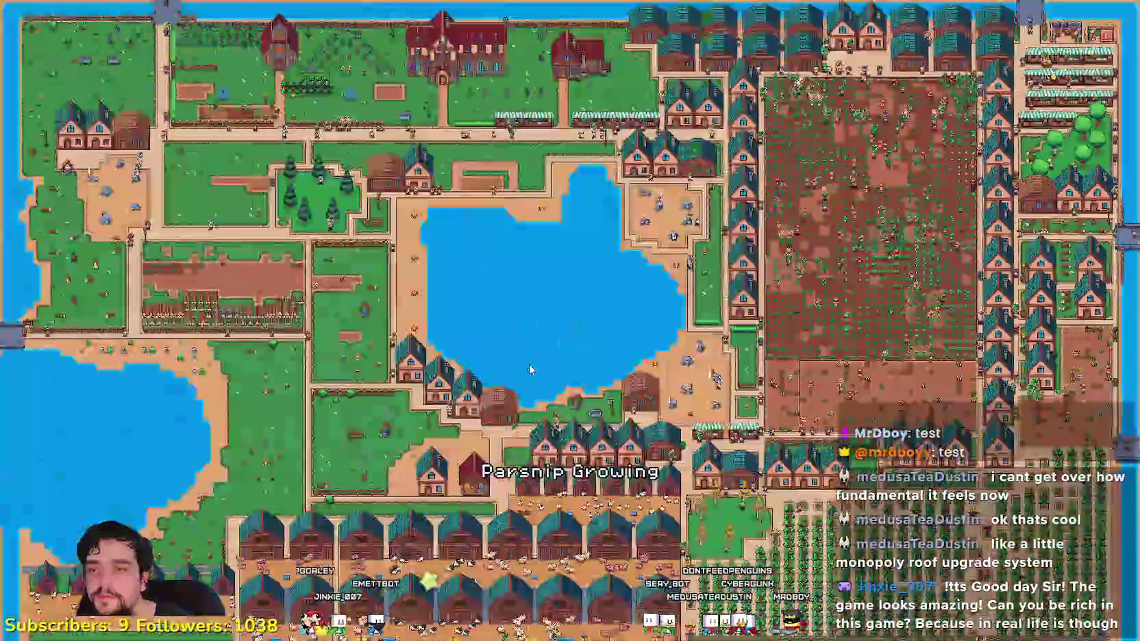
{"action": "scroll", "coordinate": [528, 364], "scroll_direction": "up", "scroll_amount": 5}
{"action": "scroll", "coordinate": [518, 301], "scroll_direction": "down", "scroll_amount": 3}
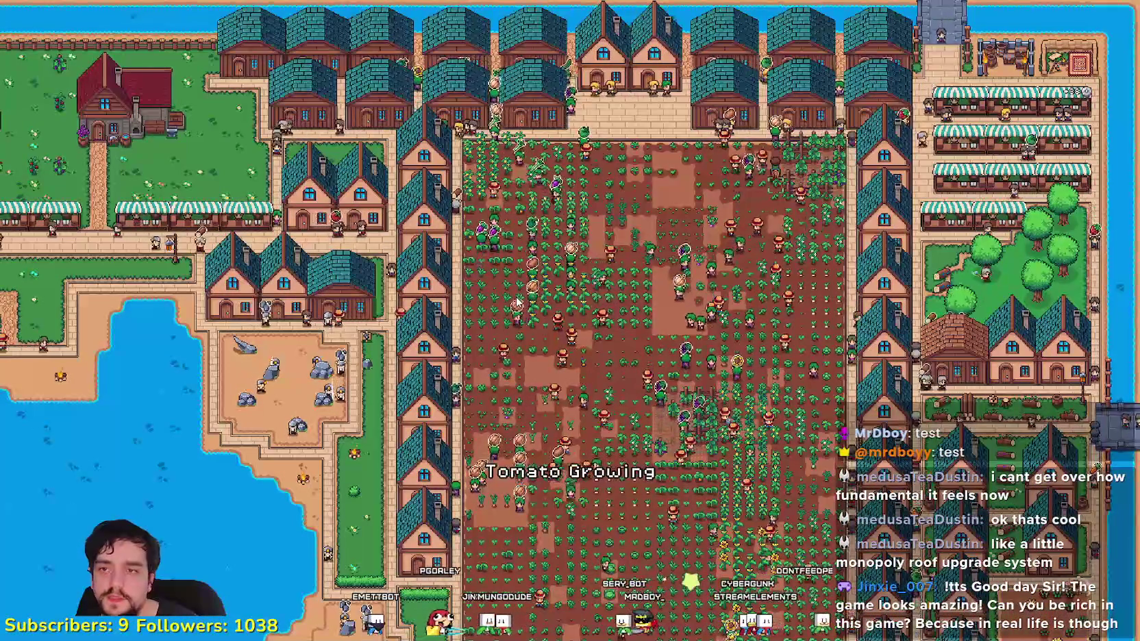
{"action": "scroll", "coordinate": [504, 280], "scroll_direction": "up", "scroll_amount": 3}
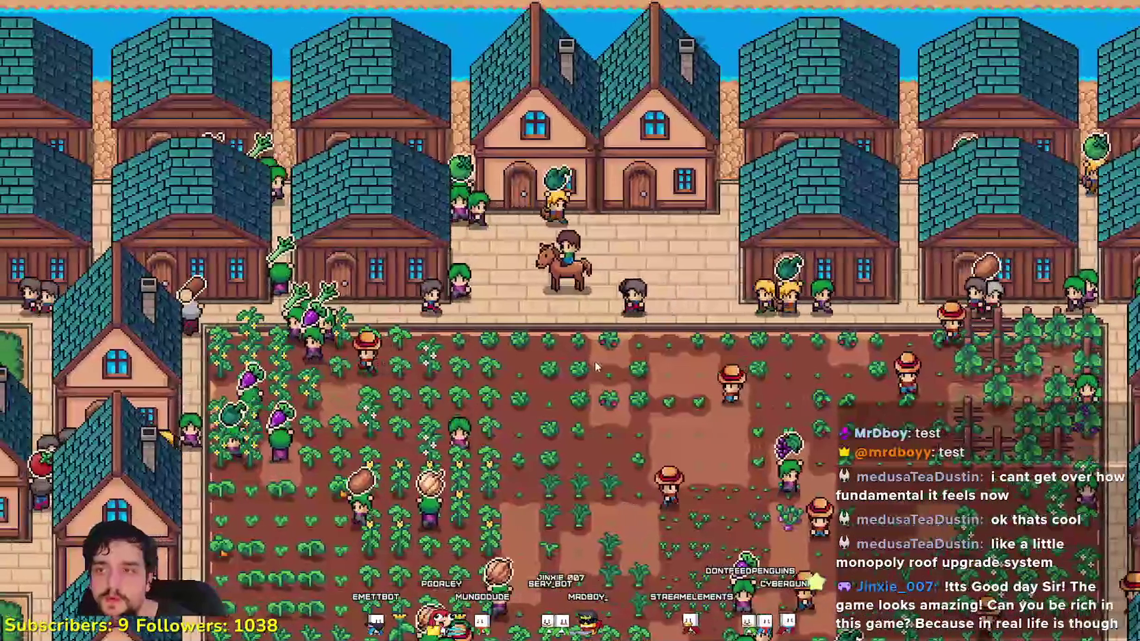
{"action": "key", "text": "a"}
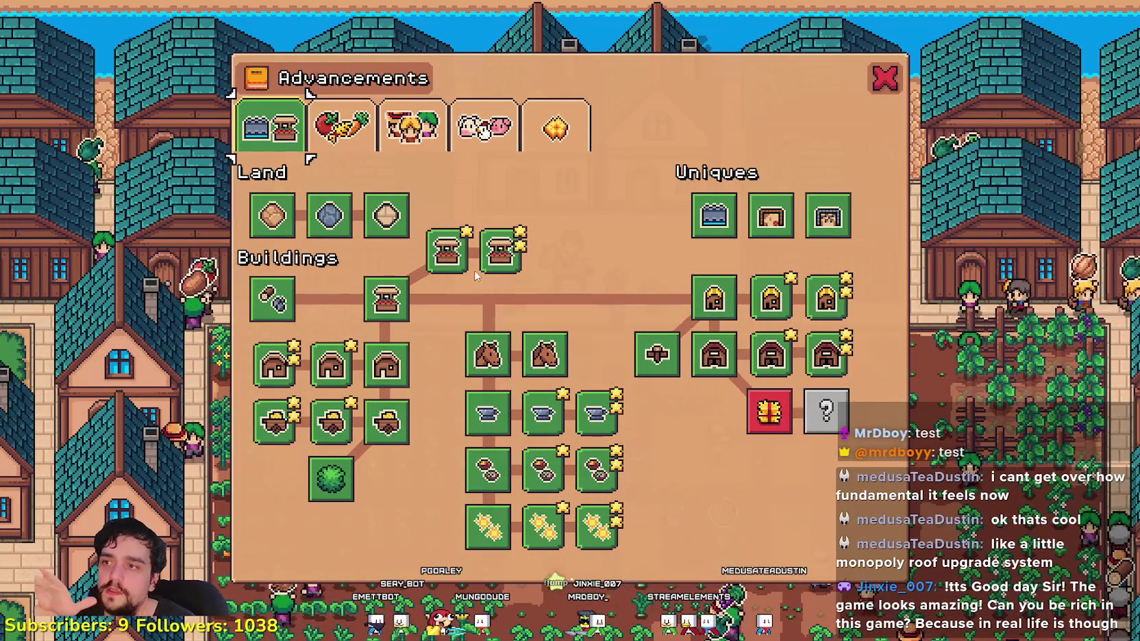
- Browse the Crops and Animals advancements, then return to Land and Buildings
{"action": "mouse_move", "coordinate": [780, 409]}
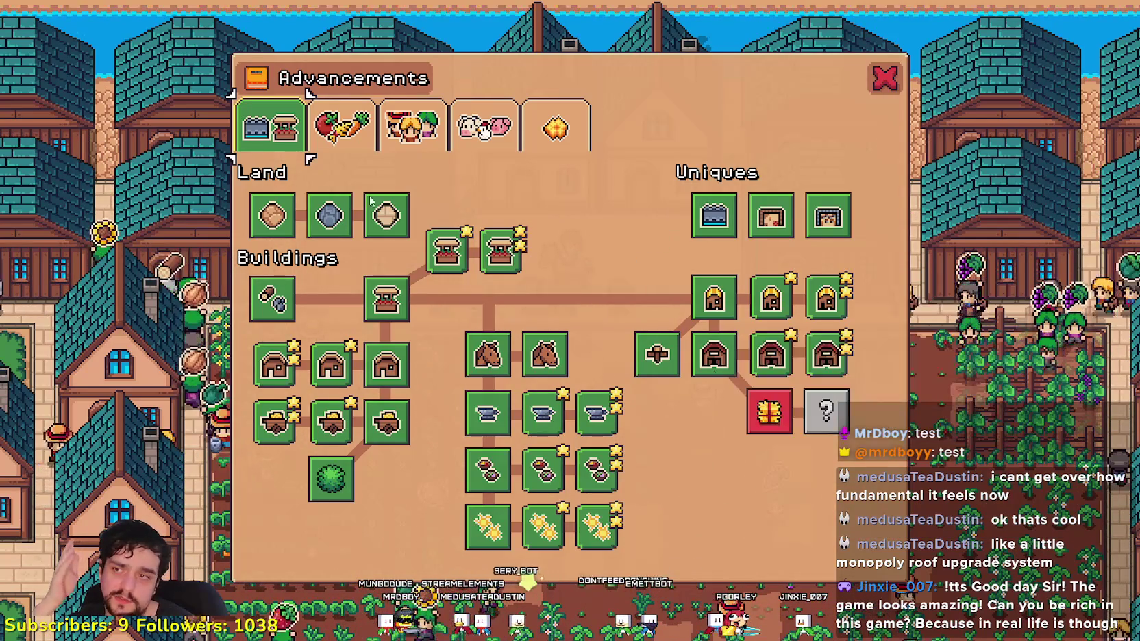
{"action": "left_click", "coordinate": [338, 118]}
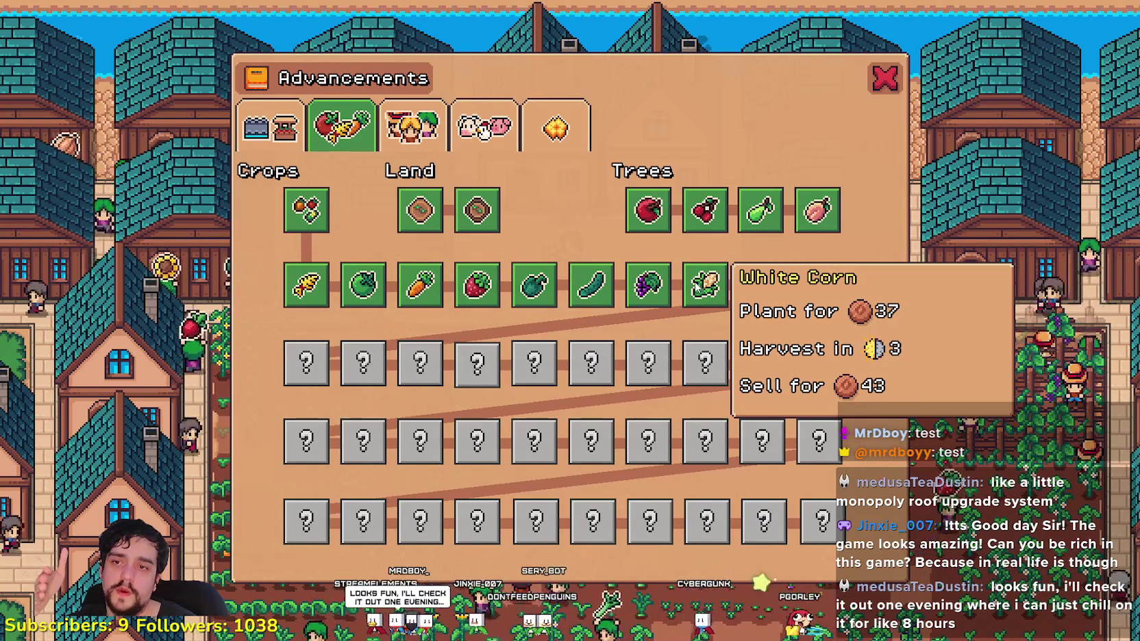
{"action": "mouse_move", "coordinate": [839, 296]}
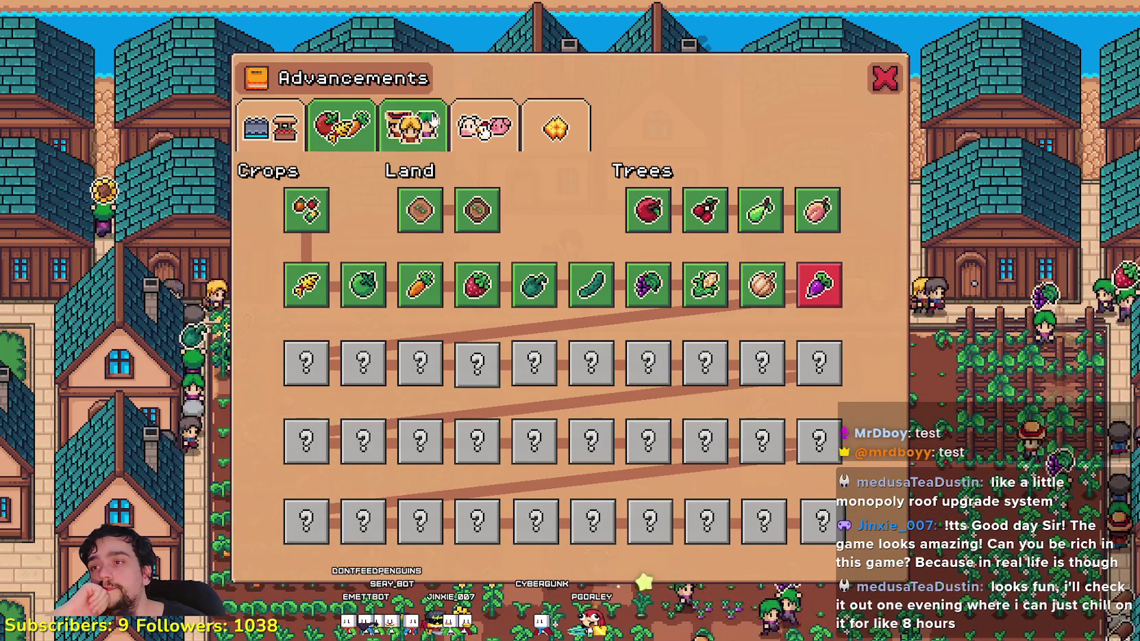
{"action": "key", "text": "e"}
{"action": "key", "text": "e"}
{"action": "key", "text": "e"}
{"action": "left_click", "coordinate": [483, 130]}
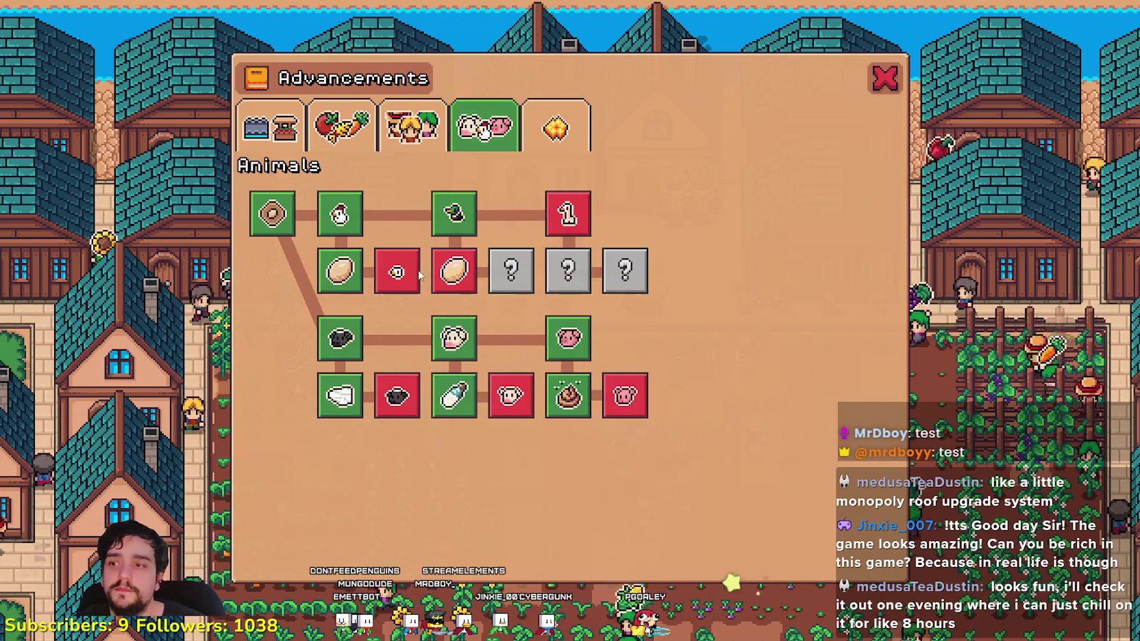
{"action": "mouse_move", "coordinate": [419, 275]}
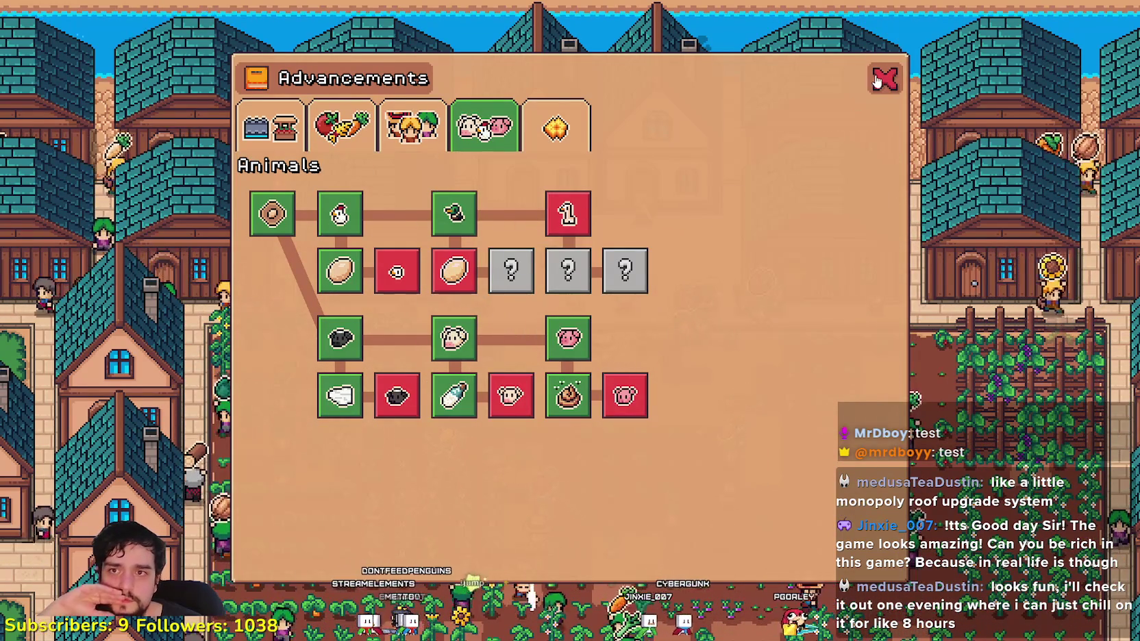
{"action": "left_click", "coordinate": [274, 125]}
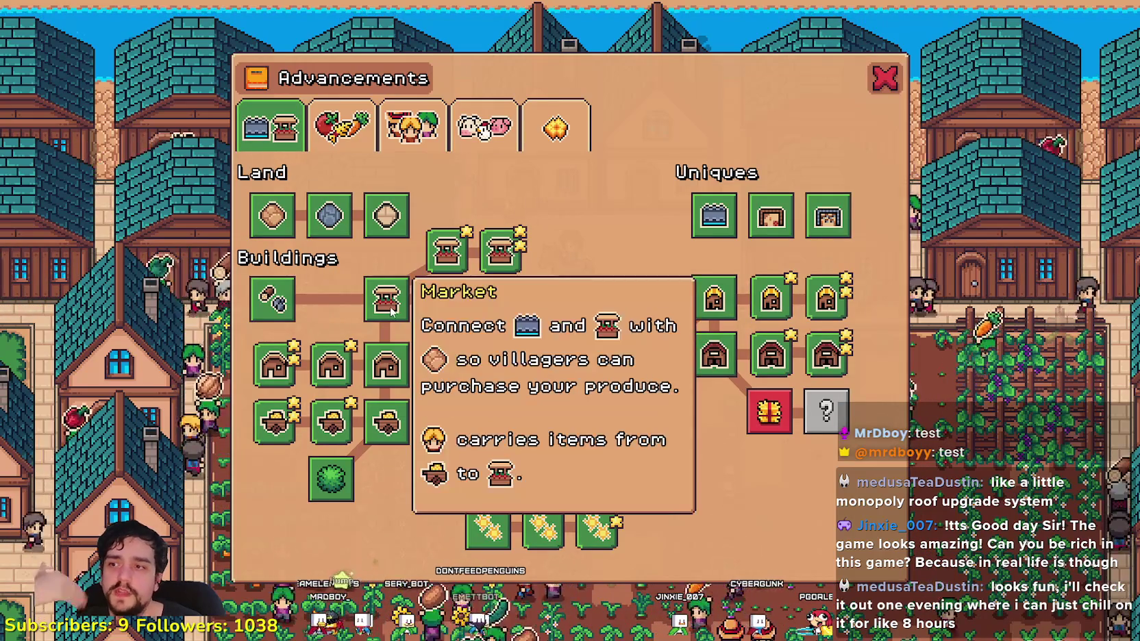
- Flip through the Crops, Animals, Decorations and Workers advancements, then close the overview
{"action": "mouse_move", "coordinate": [718, 305]}
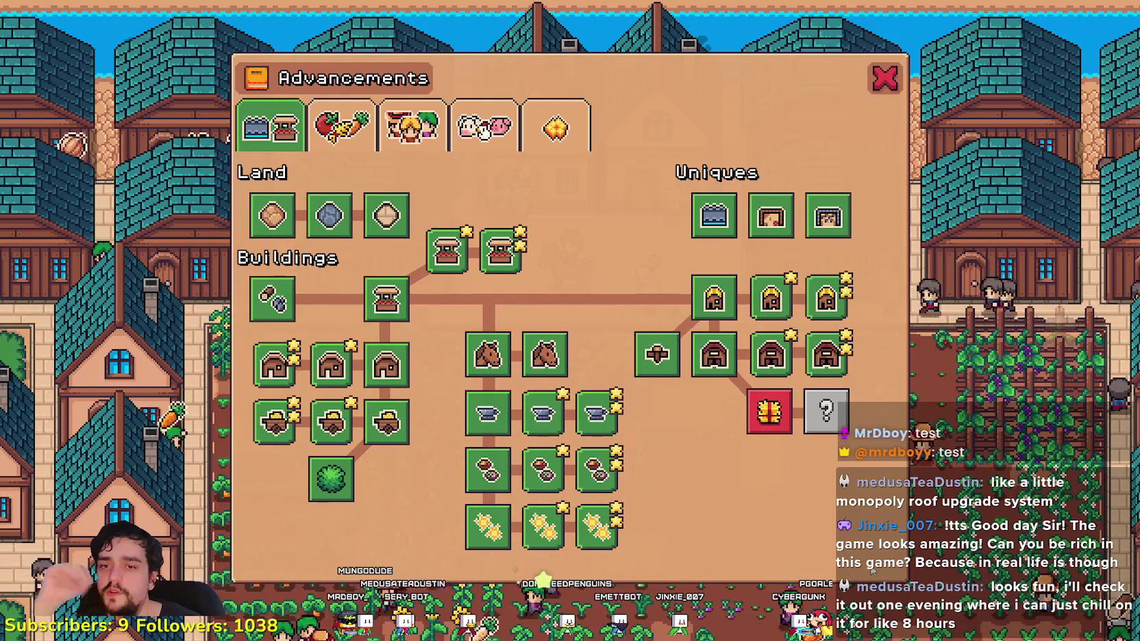
{"action": "left_click", "coordinate": [340, 126]}
{"action": "left_click", "coordinate": [472, 141]}
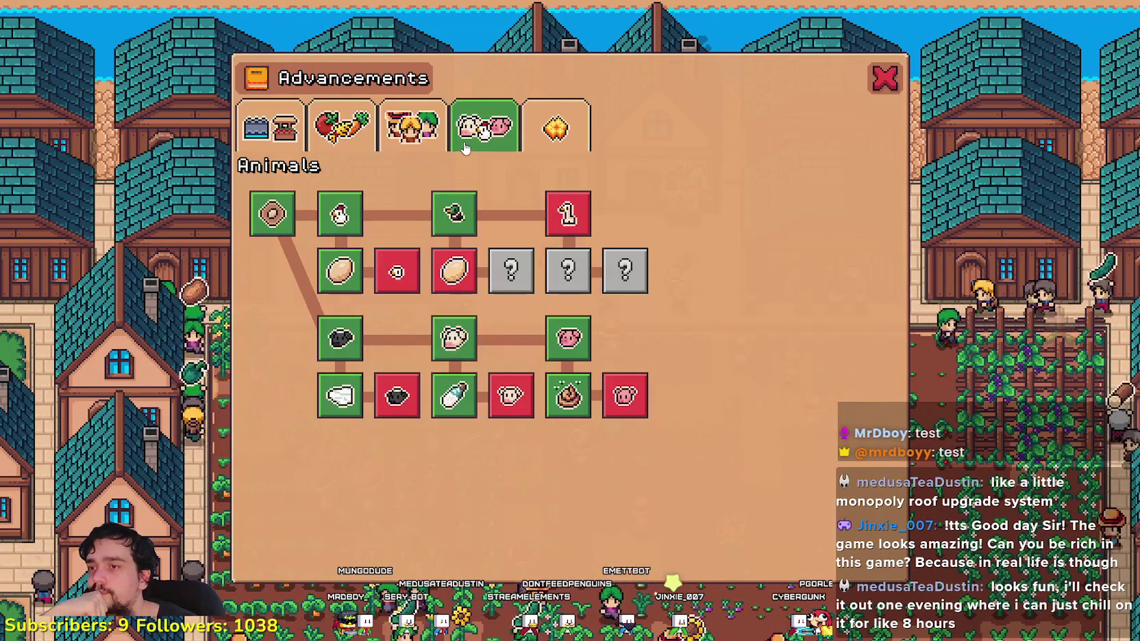
{"action": "left_click", "coordinate": [561, 139]}
{"action": "left_click", "coordinate": [483, 127]}
{"action": "left_click", "coordinate": [556, 129]}
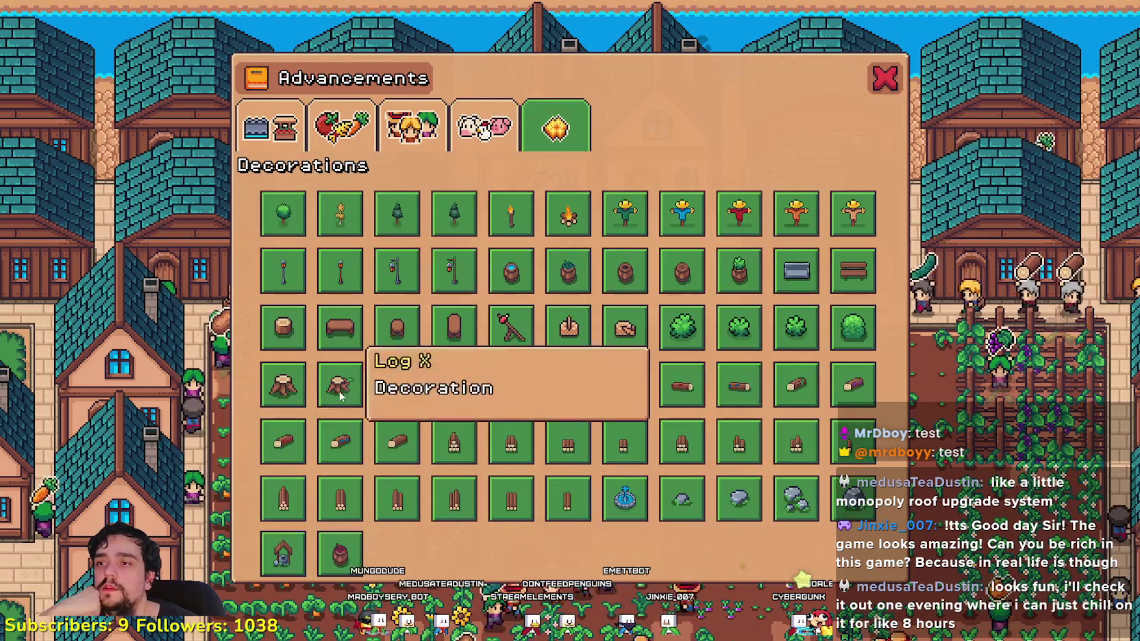
{"action": "left_click", "coordinate": [411, 125]}
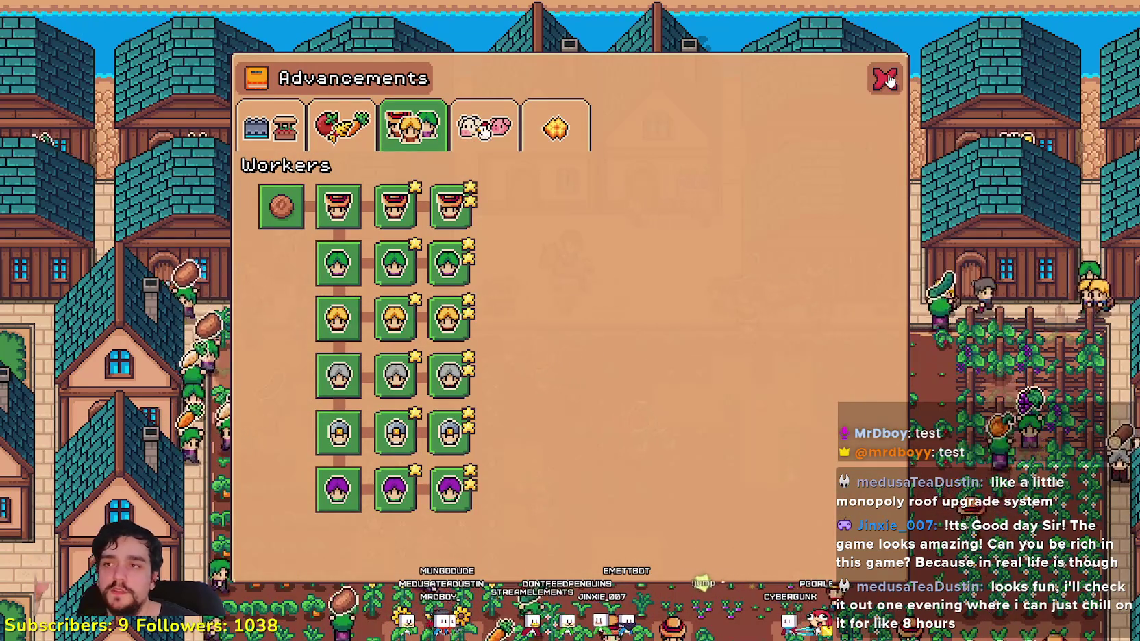
{"action": "left_click", "coordinate": [484, 126]}
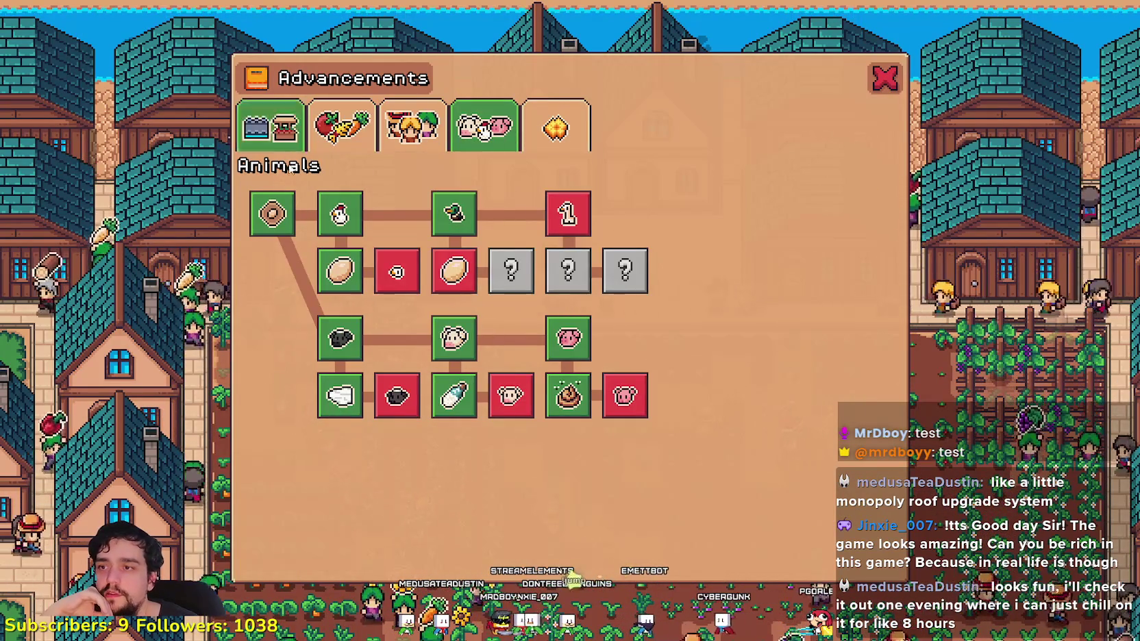
{"action": "key", "text": "Escape"}
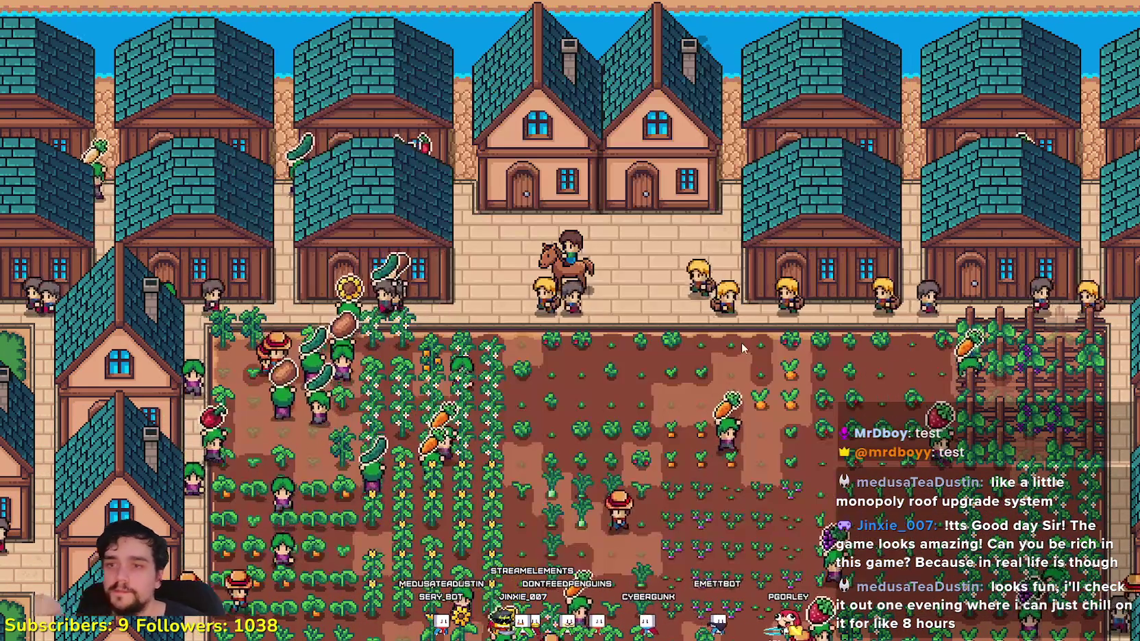
- Quit to the title screen, create a new save and dismiss the King's letter
{"action": "scroll", "coordinate": [739, 347], "scroll_direction": "down", "scroll_amount": 5}
{"action": "scroll", "coordinate": [739, 347], "scroll_direction": "up", "scroll_amount": 8}
{"action": "key", "text": "Escape"}
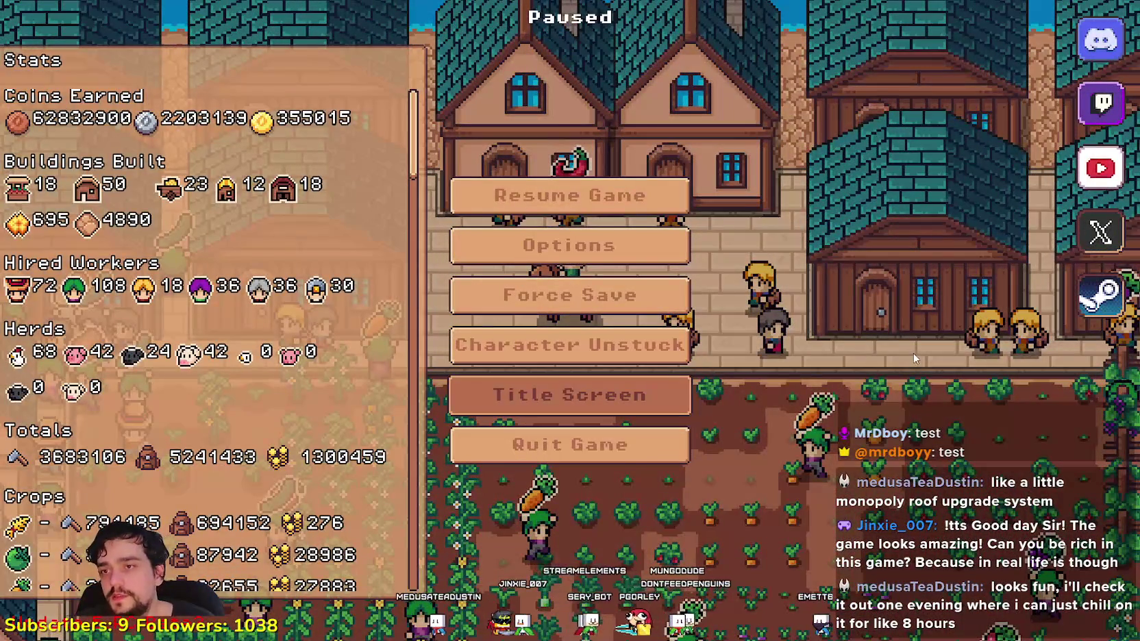
{"action": "left_click", "coordinate": [570, 394]}
{"action": "left_click", "coordinate": [564, 269]}
{"action": "scroll", "coordinate": [647, 303], "scroll_direction": "down", "scroll_amount": 1}
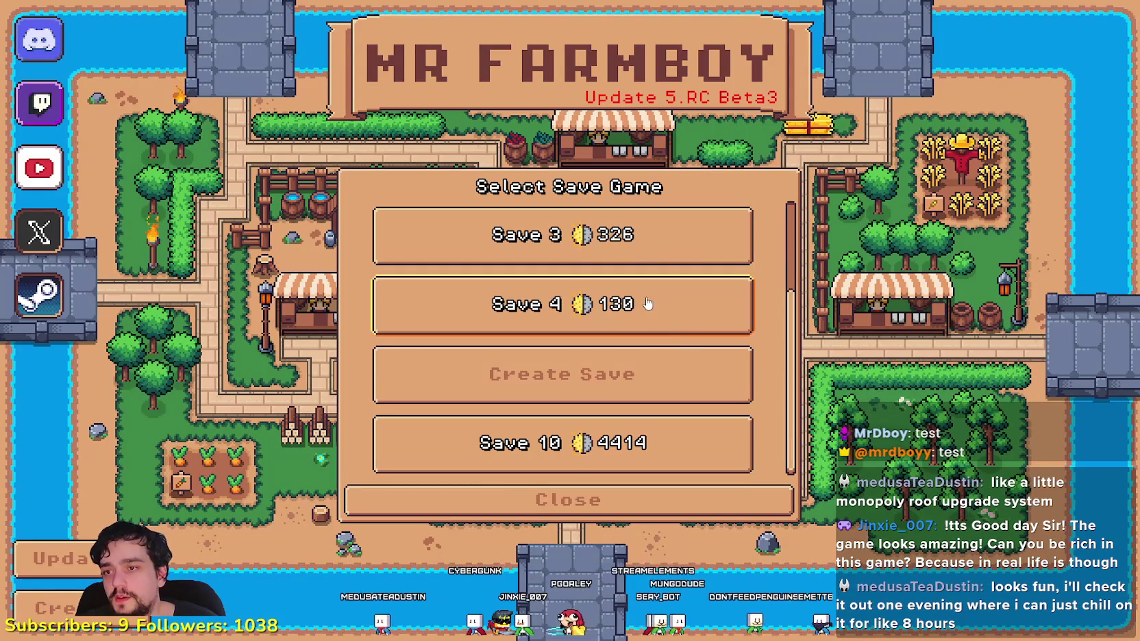
{"action": "left_click", "coordinate": [627, 356]}
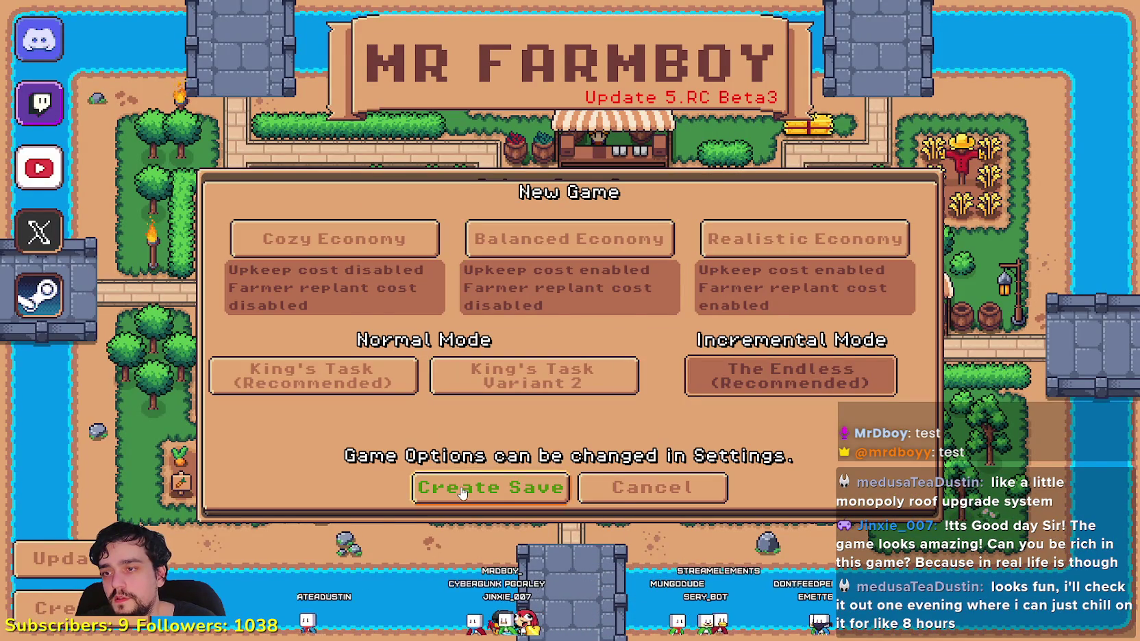
{"action": "left_click", "coordinate": [462, 492]}
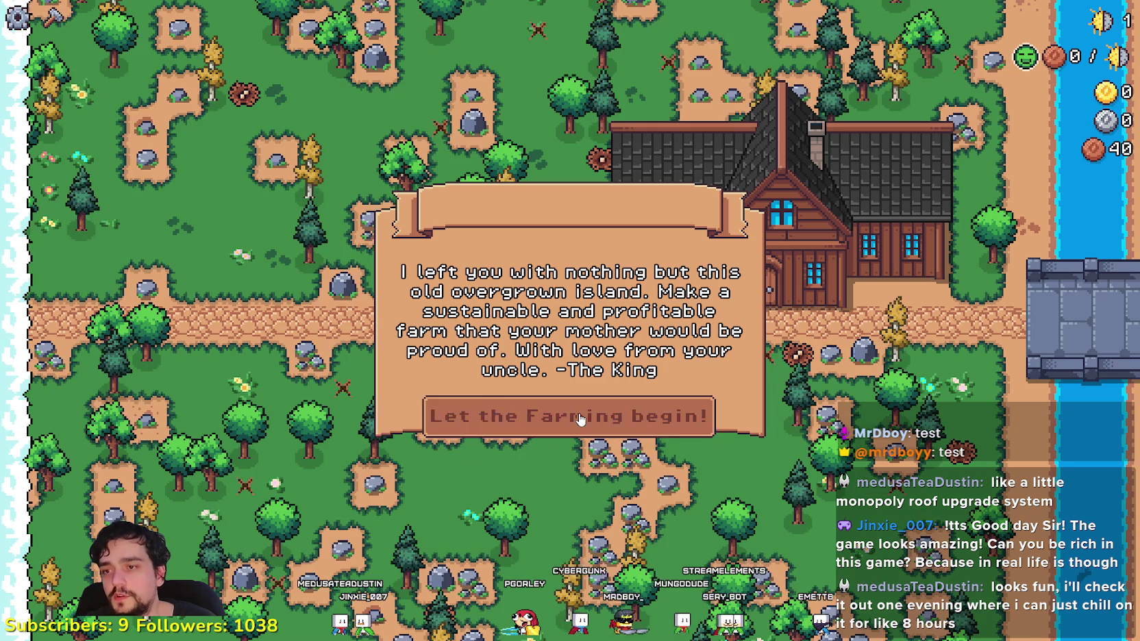
{"action": "left_click", "coordinate": [580, 418]}
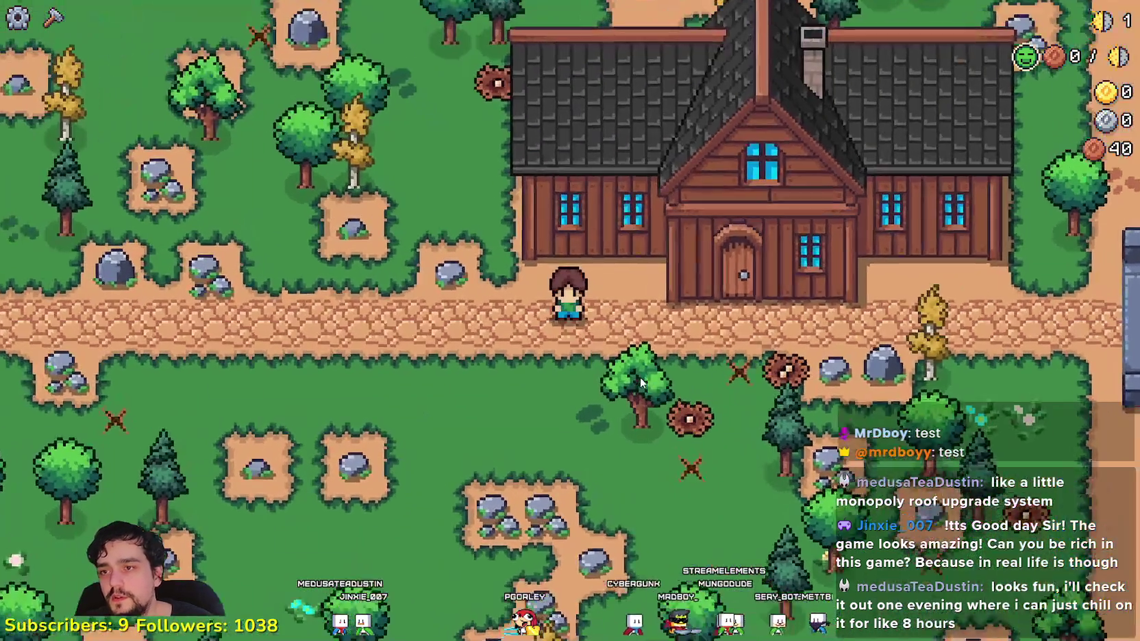
- Chop down a nearby tree for a stick and bring up the Player House advancements
{"action": "left_click", "coordinate": [639, 377]}
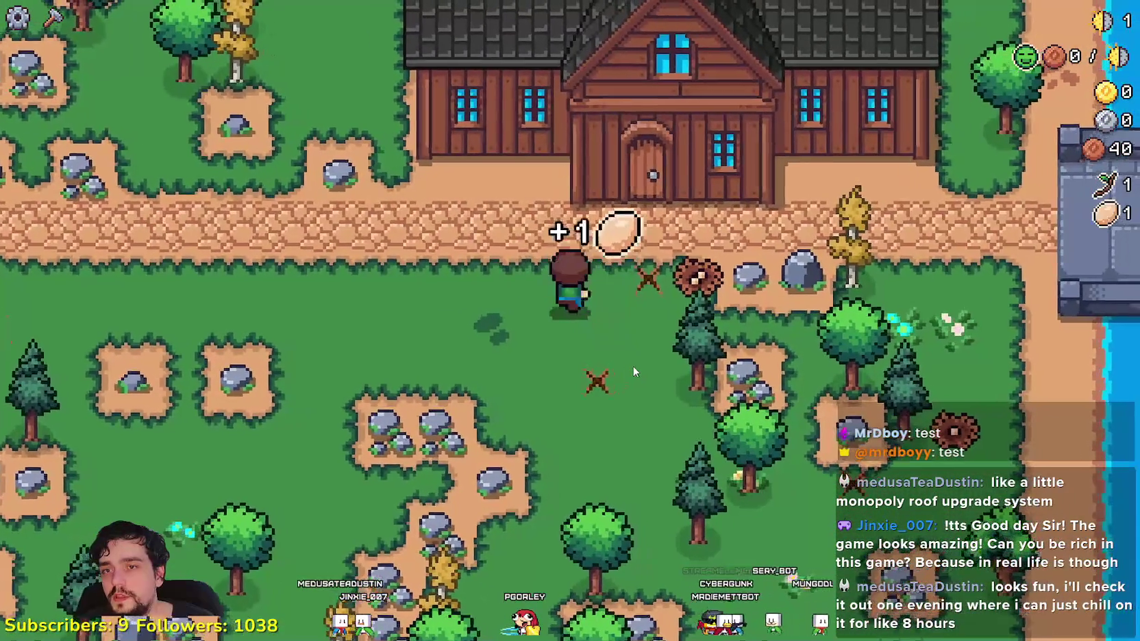
{"action": "scroll", "coordinate": [635, 378], "scroll_direction": "down", "scroll_amount": 3}
{"action": "scroll", "coordinate": [623, 352], "scroll_direction": "up", "scroll_amount": 2}
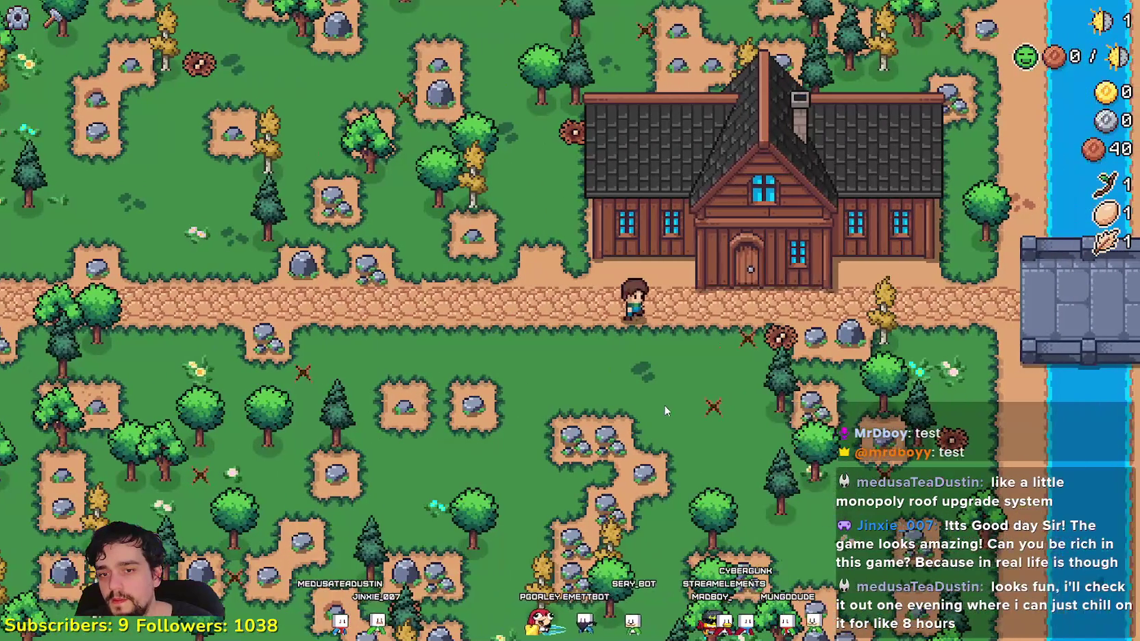
{"action": "scroll", "coordinate": [663, 396], "scroll_direction": "up", "scroll_amount": 1}
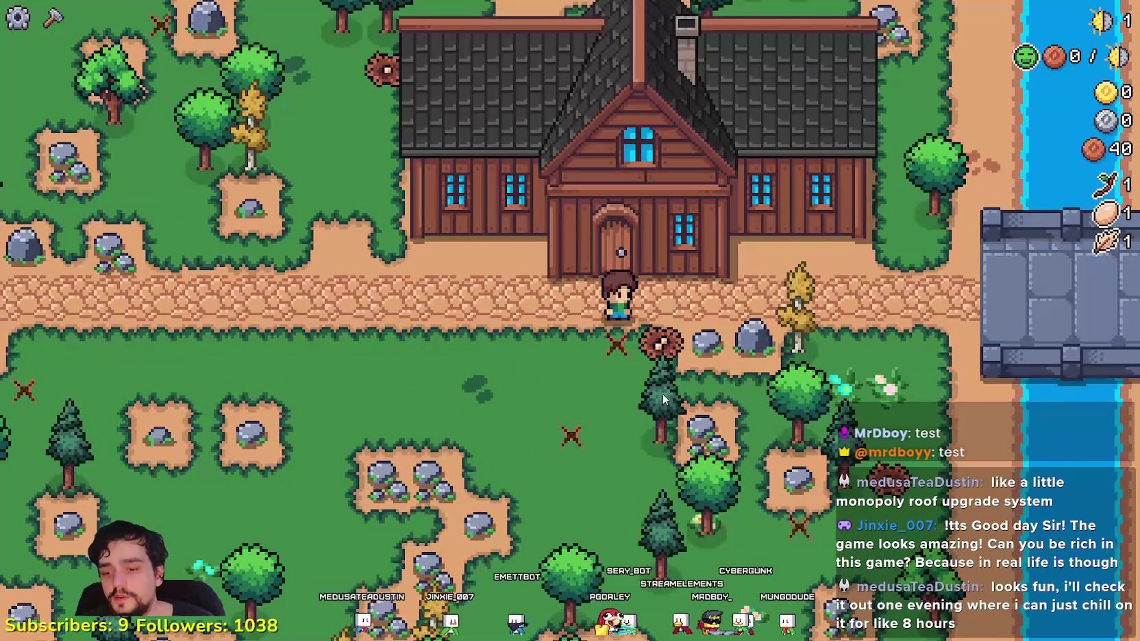
{"action": "left_click", "coordinate": [641, 205]}
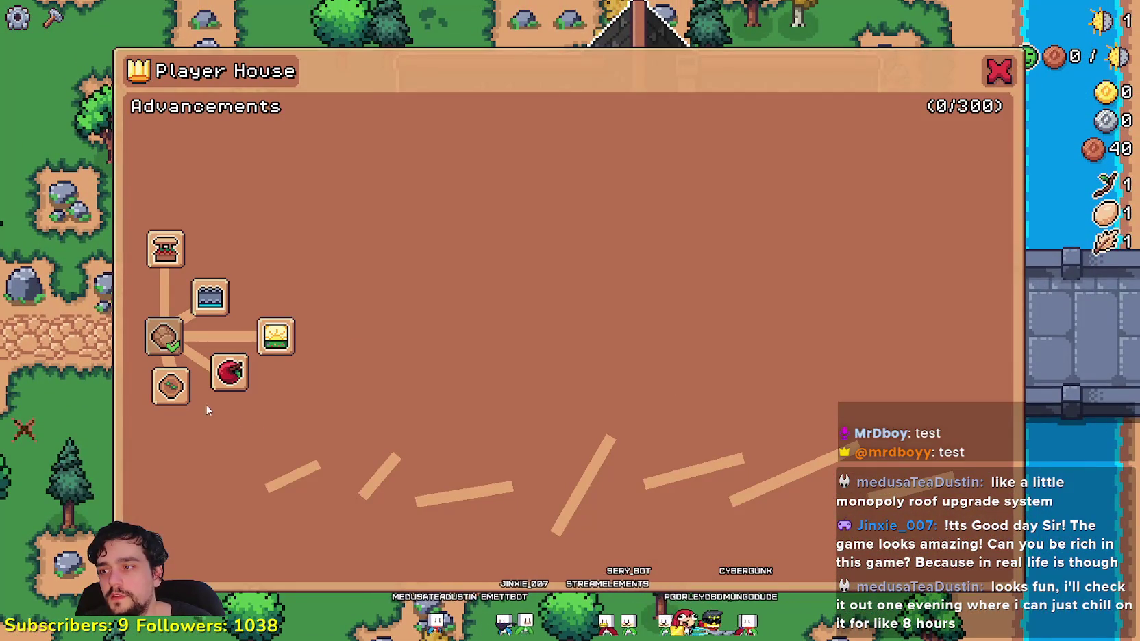
- Unlock the Farm Tile advancement, review the remaining Player House nodes, and close the tree
{"action": "left_click", "coordinate": [181, 400]}
{"action": "mouse_move", "coordinate": [203, 432]}
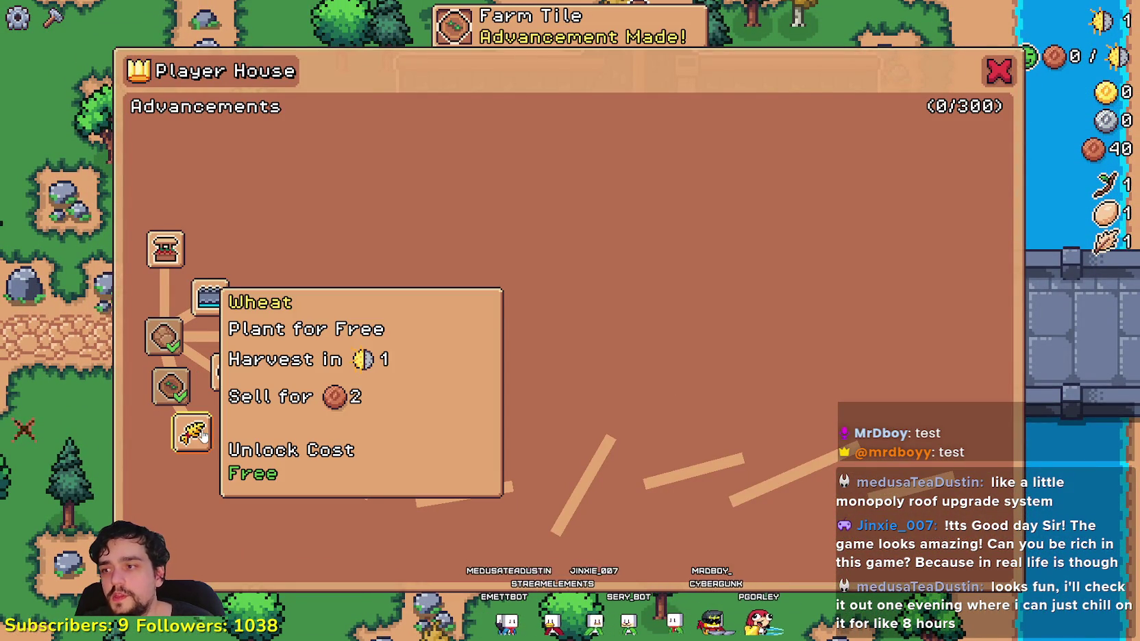
{"action": "mouse_move", "coordinate": [223, 478]}
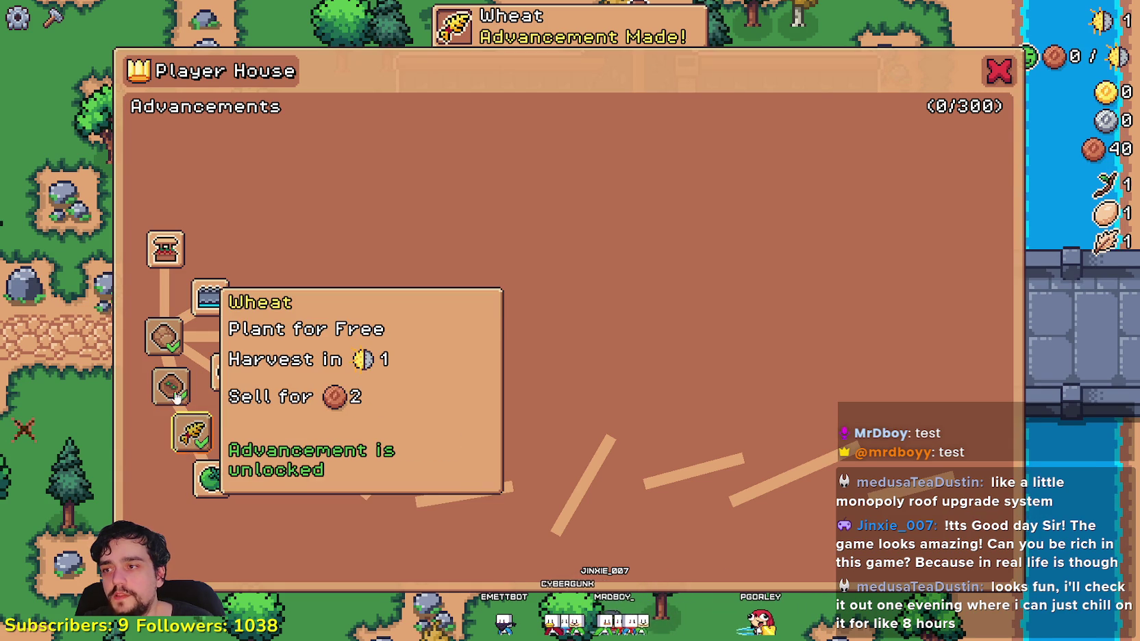
{"action": "mouse_move", "coordinate": [169, 252]}
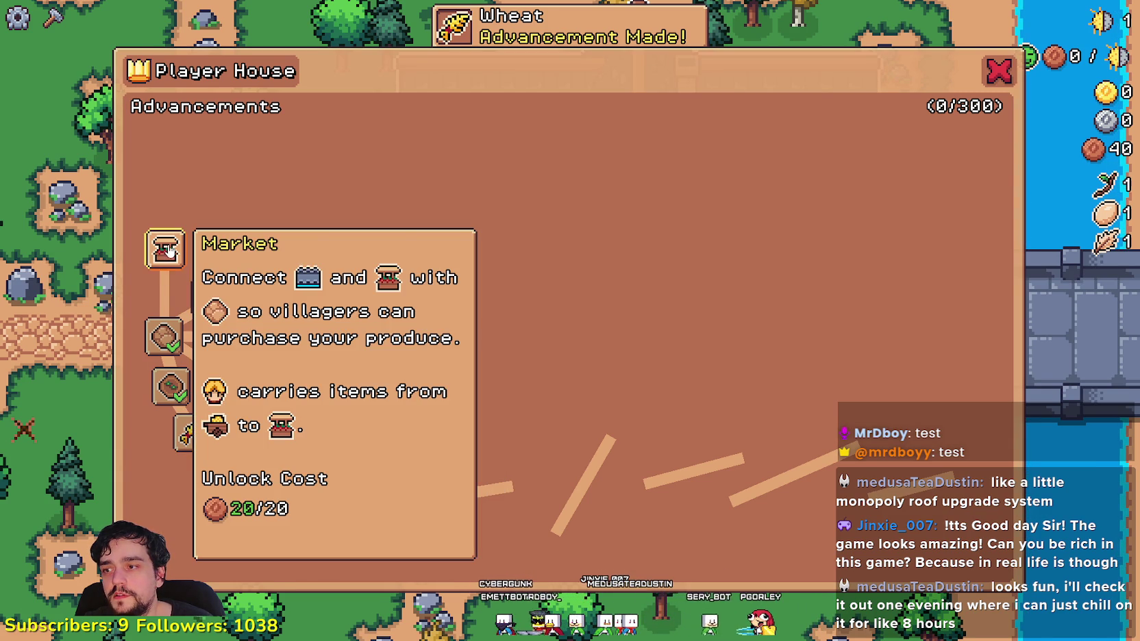
{"action": "mouse_move", "coordinate": [204, 294]}
{"action": "key", "text": "Escape"}
- Till a strip of farm tiles beside the character, then check the house advancements
{"action": "left_click", "coordinate": [53, 17]}
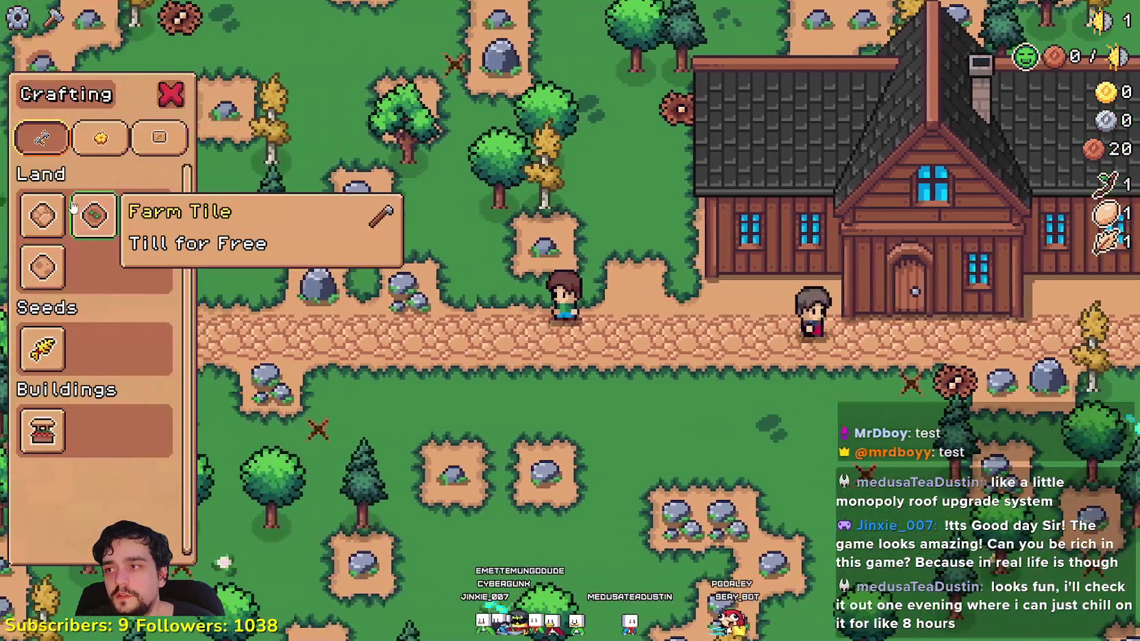
{"action": "left_click", "coordinate": [94, 215]}
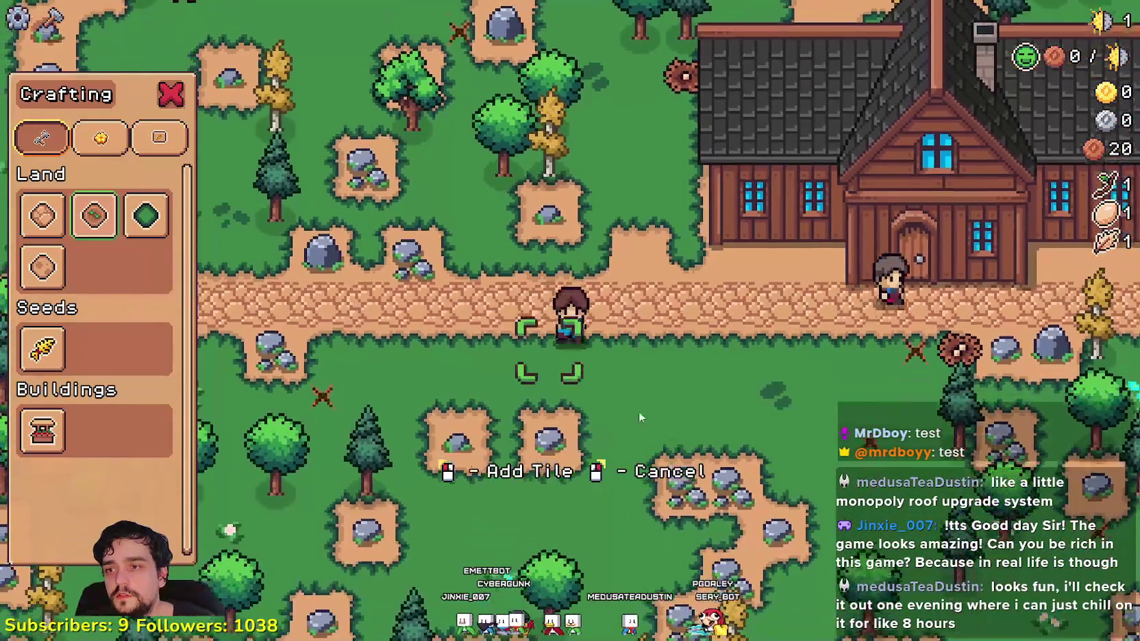
{"action": "left_click", "coordinate": [623, 387]}
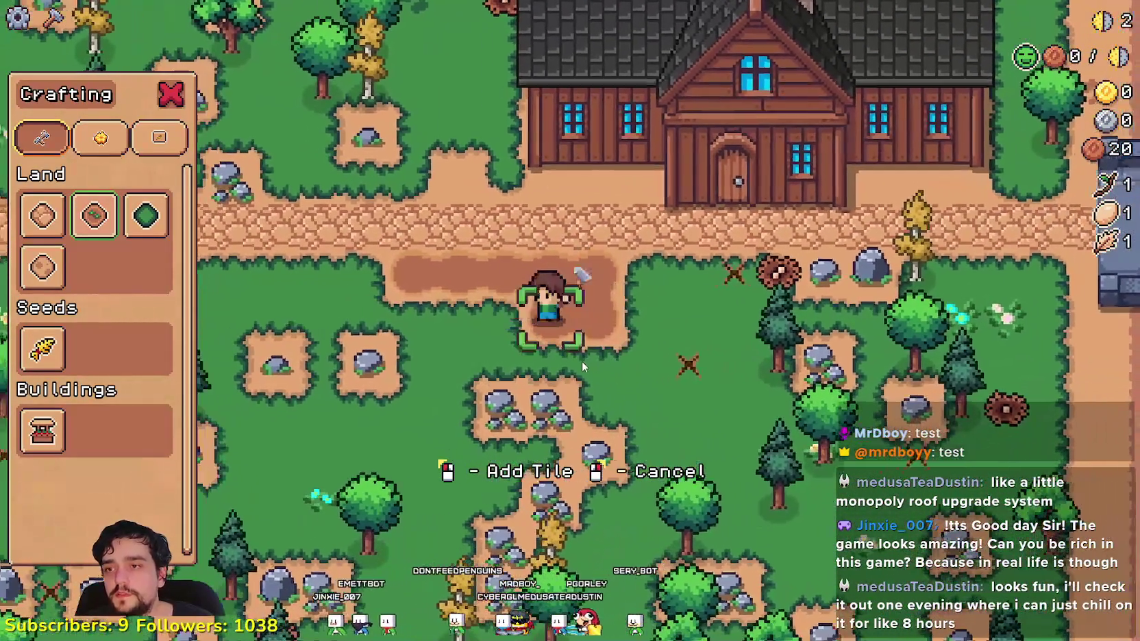
{"action": "key", "text": "a"}
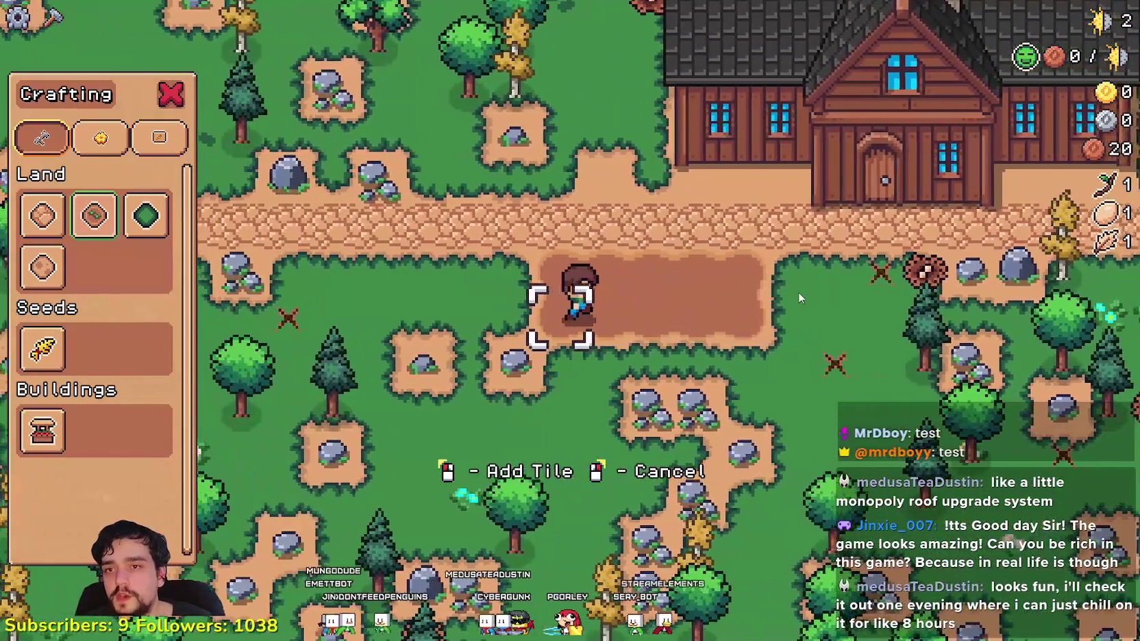
{"action": "right_click", "coordinate": [798, 292]}
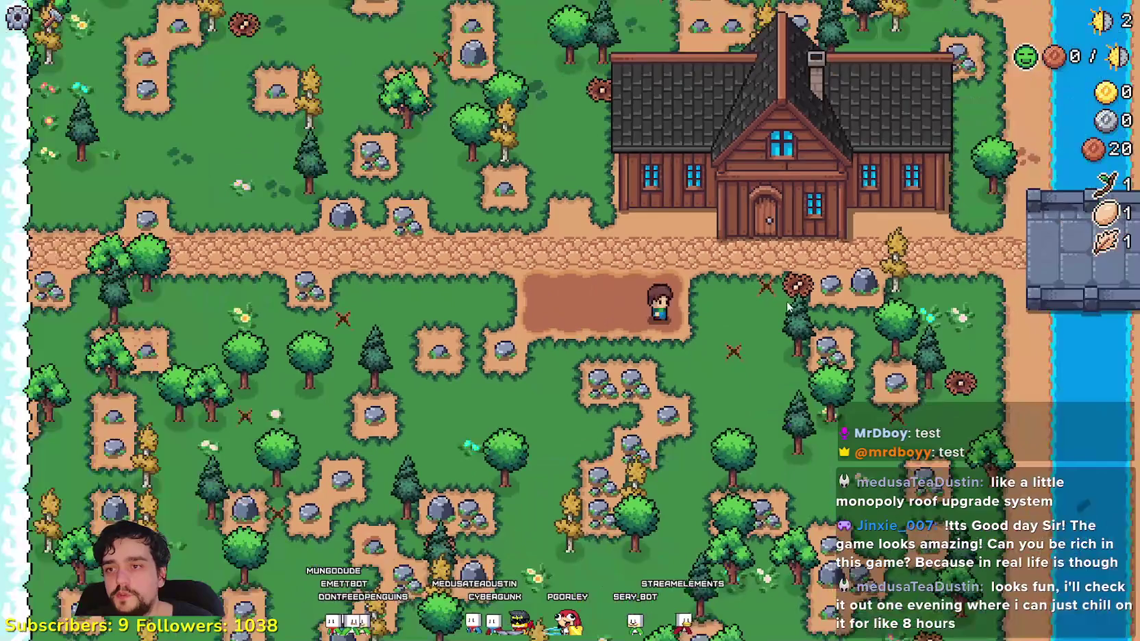
{"action": "key", "text": "e"}
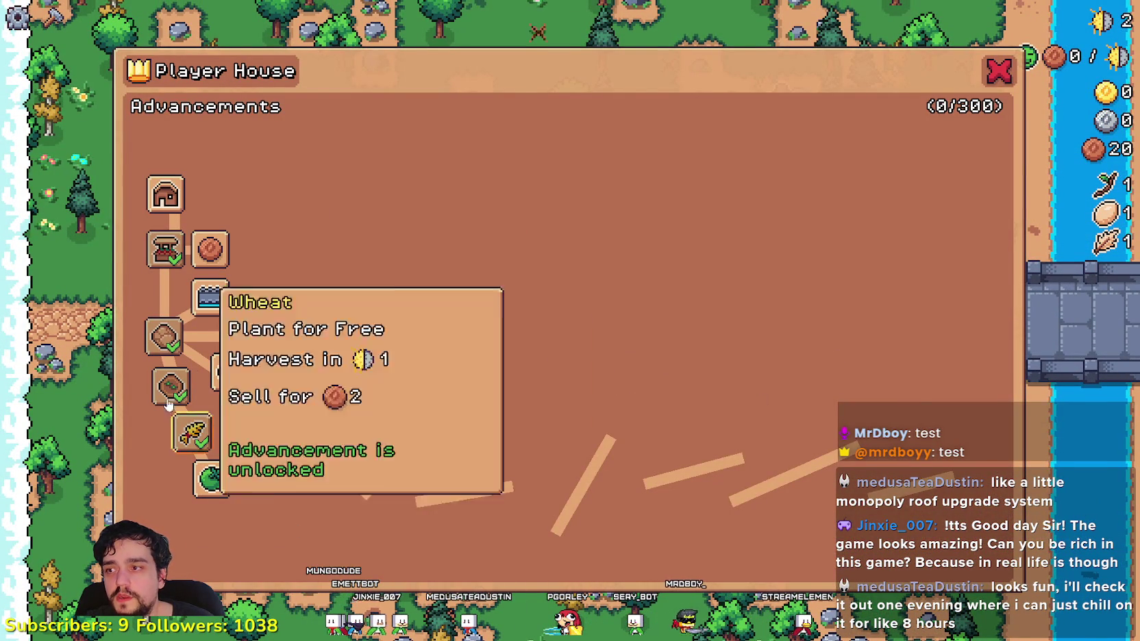
{"action": "key", "text": "Escape"}
- Plant wheat seeds along the plot's top row
{"action": "key", "text": "c"}
{"action": "left_click", "coordinate": [42, 350]}
{"action": "left_click", "coordinate": [710, 454]}
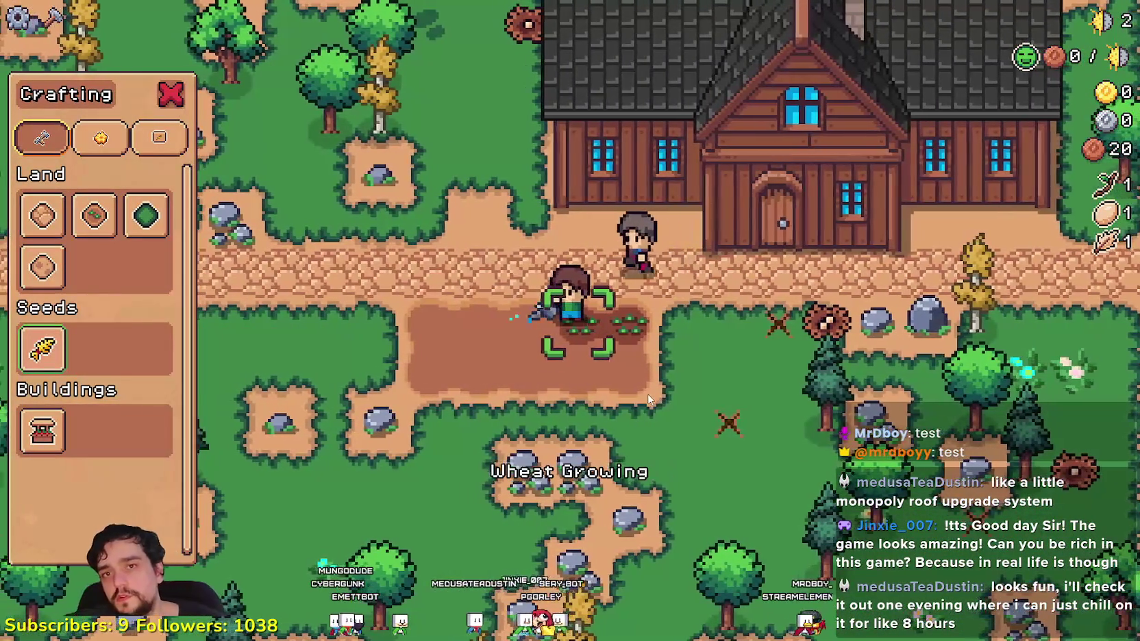
{"action": "key", "text": "a"}
{"action": "left_click", "coordinate": [618, 347]}
{"action": "left_click", "coordinate": [617, 342]}
- Plant wheat seeds along the plot's bottom row
{"action": "key", "text": "s"}
{"action": "left_click", "coordinate": [745, 345]}
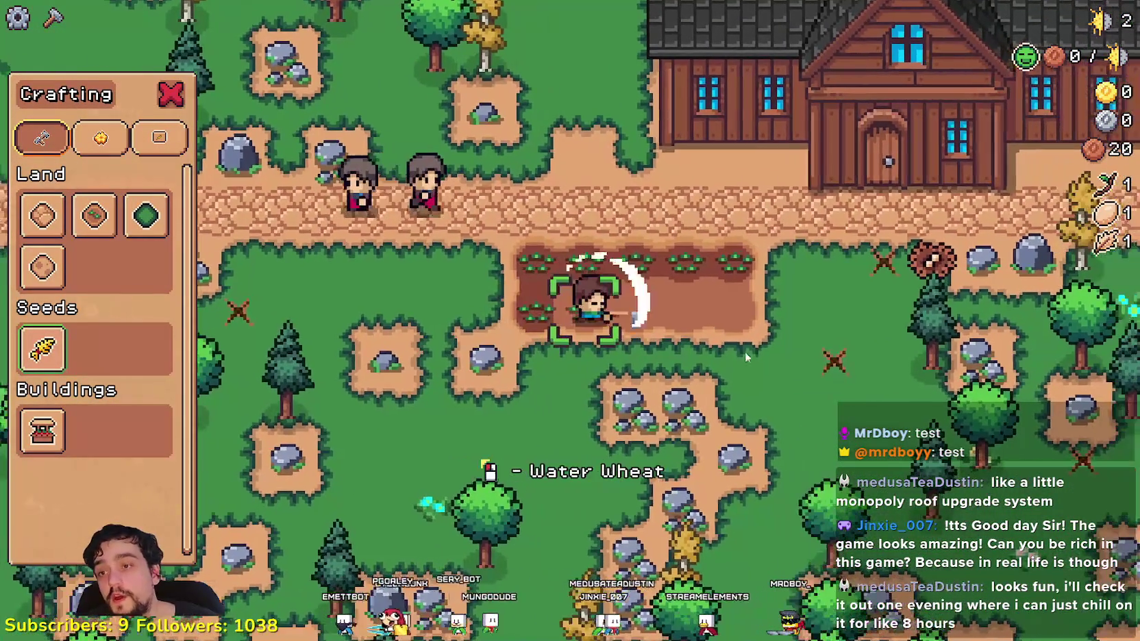
{"action": "left_click", "coordinate": [743, 349]}
{"action": "key", "text": "d"}
{"action": "left_click", "coordinate": [730, 363]}
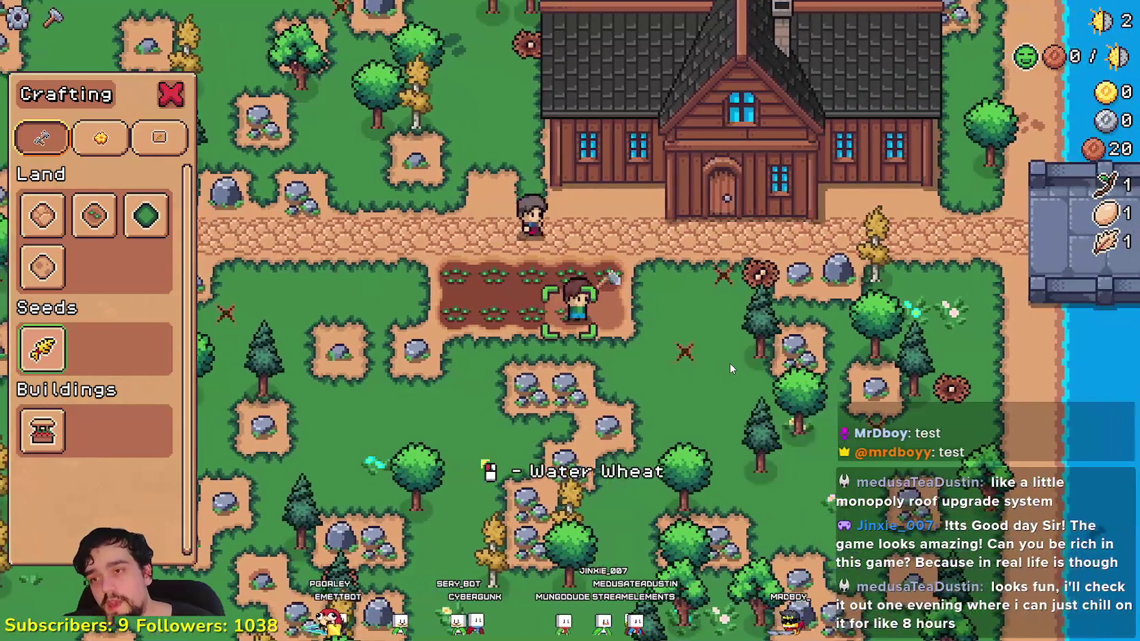
{"action": "key", "text": "d"}
{"action": "left_click", "coordinate": [722, 340]}
{"action": "left_click", "coordinate": [720, 340]}
{"action": "key", "text": "a"}
- Add farm tiles below and to the right of the plot, including the rocky patch
{"action": "key", "text": "s"}
{"action": "left_click", "coordinate": [94, 215]}
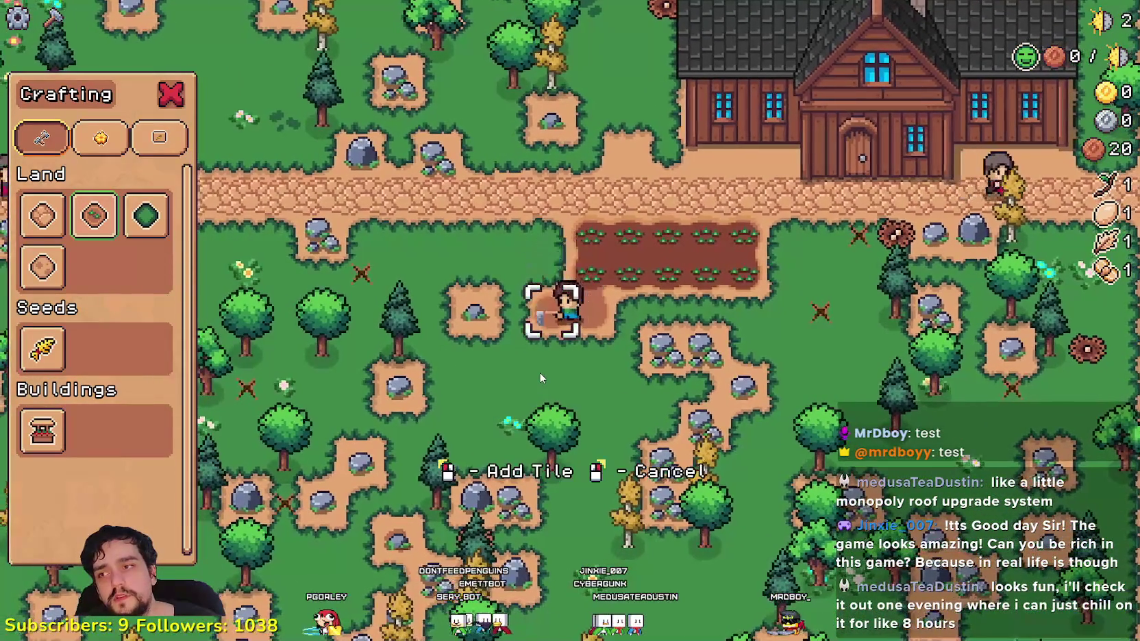
{"action": "key", "text": "d"}
{"action": "left_click", "coordinate": [539, 372]}
{"action": "left_click", "coordinate": [539, 372]}
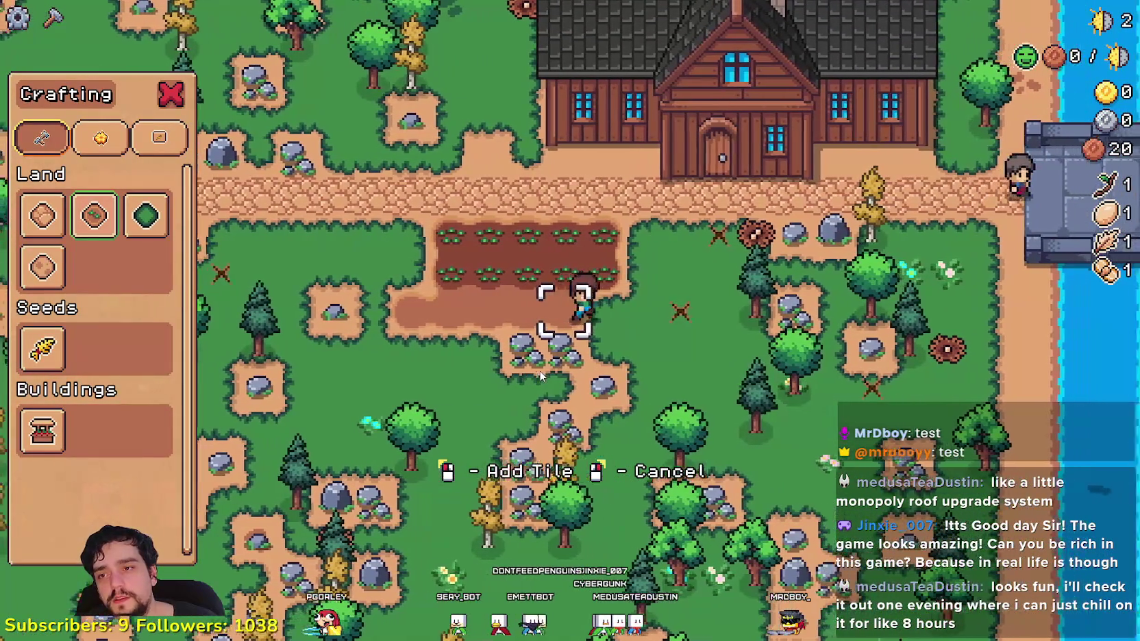
{"action": "key", "text": "s"}
{"action": "left_click", "coordinate": [661, 329]}
{"action": "key", "text": "a"}
{"action": "key", "text": "a"}
{"action": "left_click", "coordinate": [658, 325]}
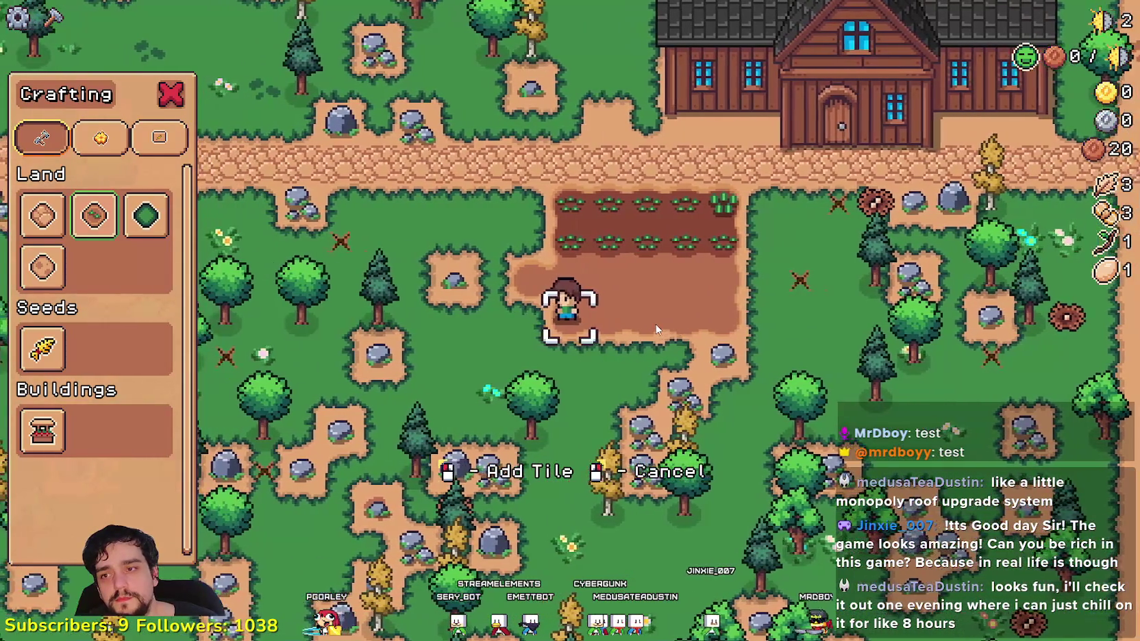
- Break the rock beside the plot and return to the house advancements
{"action": "key", "text": "s"}
{"action": "key", "text": "d"}
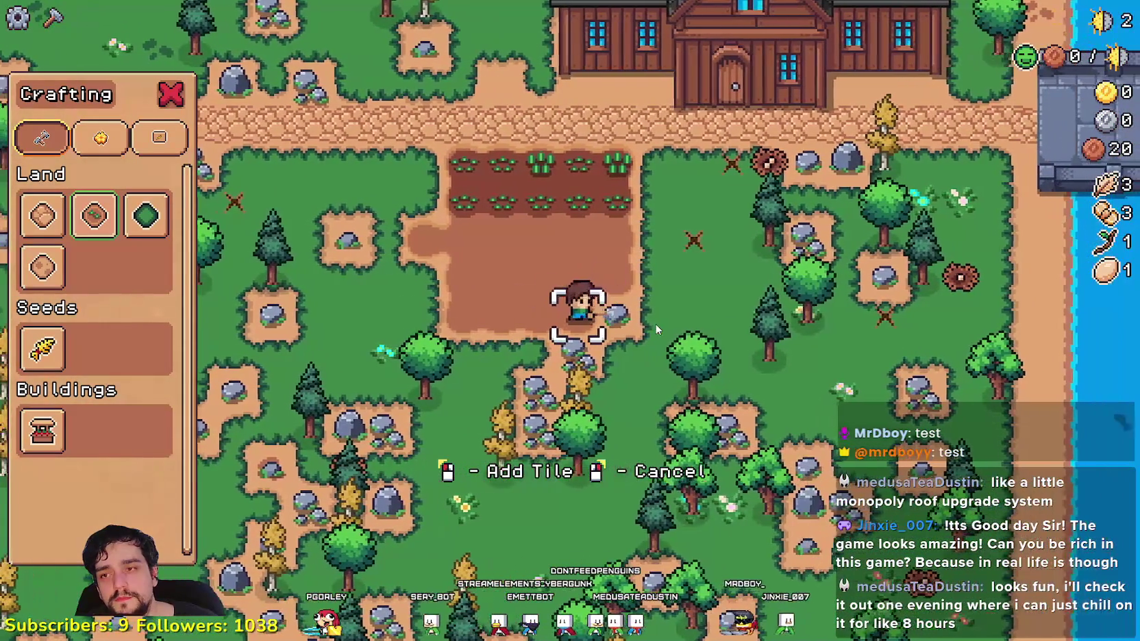
{"action": "key", "text": "d"}
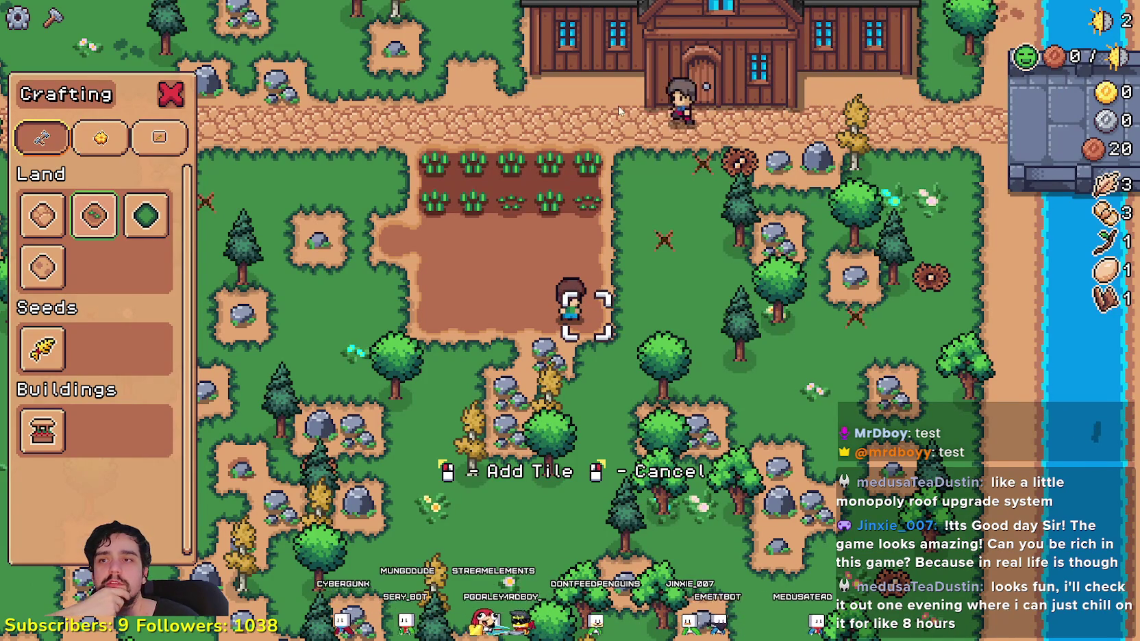
{"action": "right_click", "coordinate": [642, 355]}
{"action": "key", "text": "w"}
{"action": "key", "text": "e"}
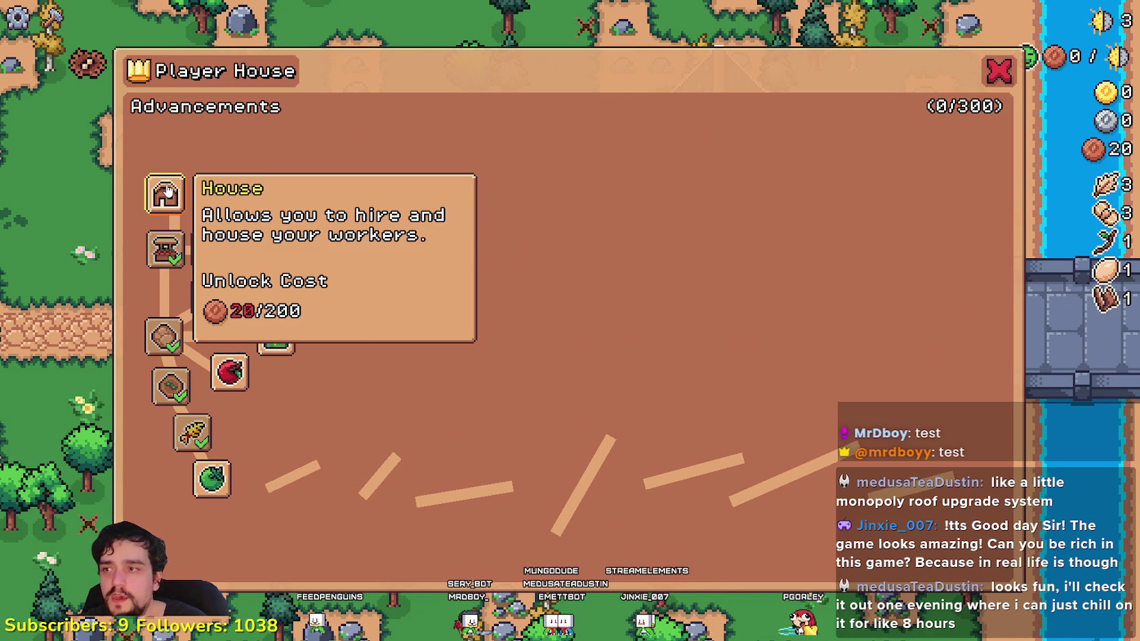
- Read the House advancement's 200-coin cost and close the Player House panel
{"action": "mouse_move", "coordinate": [168, 253]}
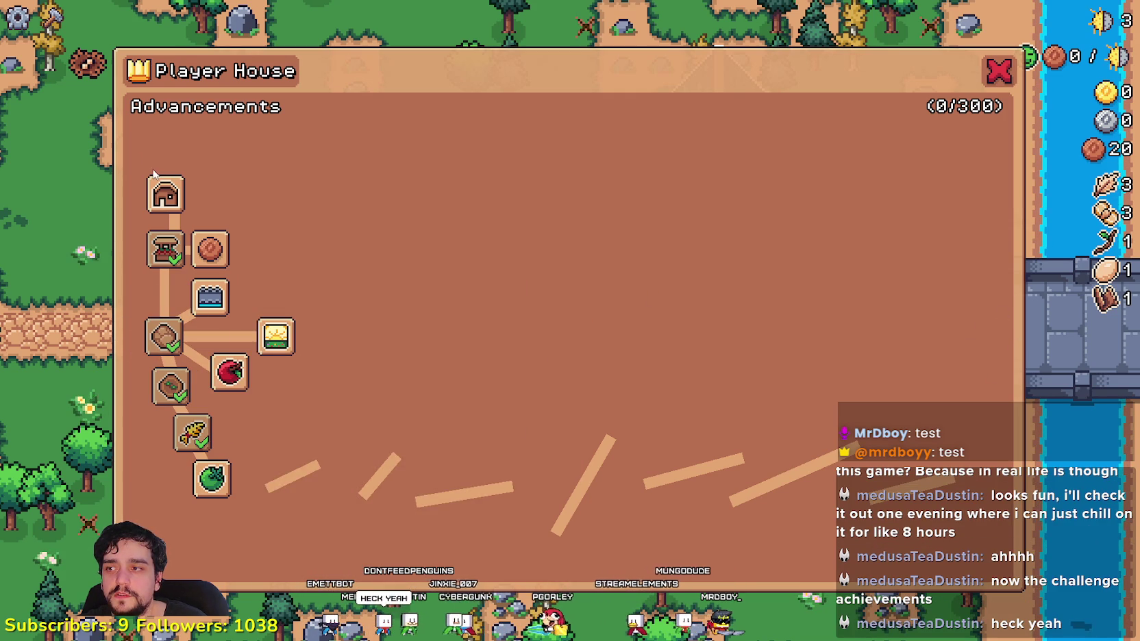
{"action": "key", "text": "Escape"}
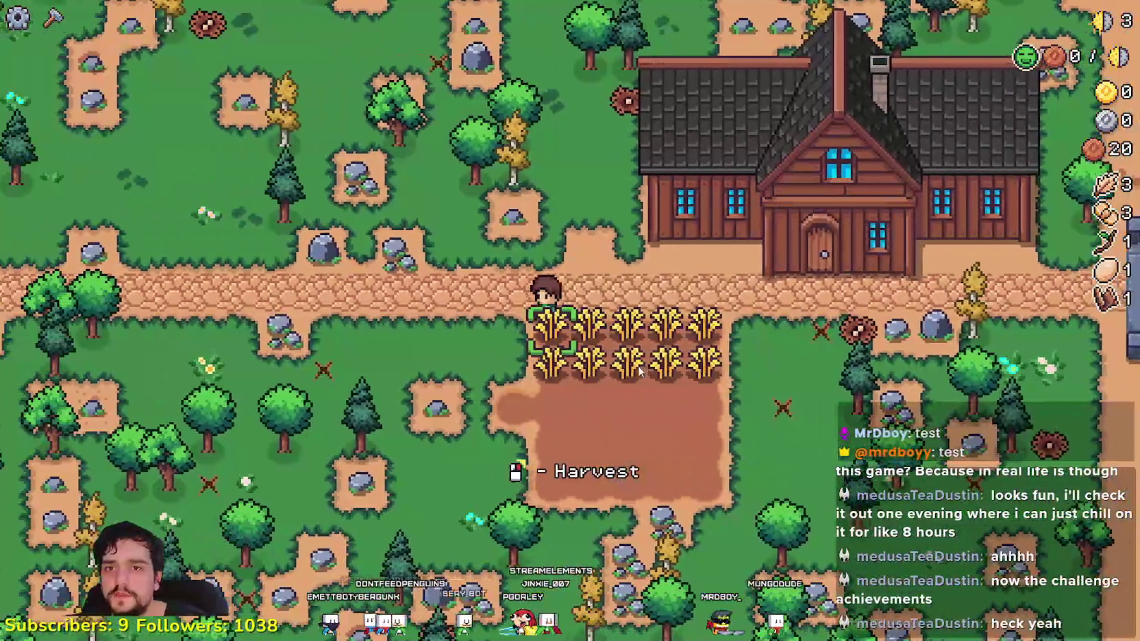
- Harvest both rows of ripe wheat in the field
{"action": "left_click", "coordinate": [541, 358]}
{"action": "left_click", "coordinate": [540, 360]}
{"action": "left_click", "coordinate": [535, 367]}
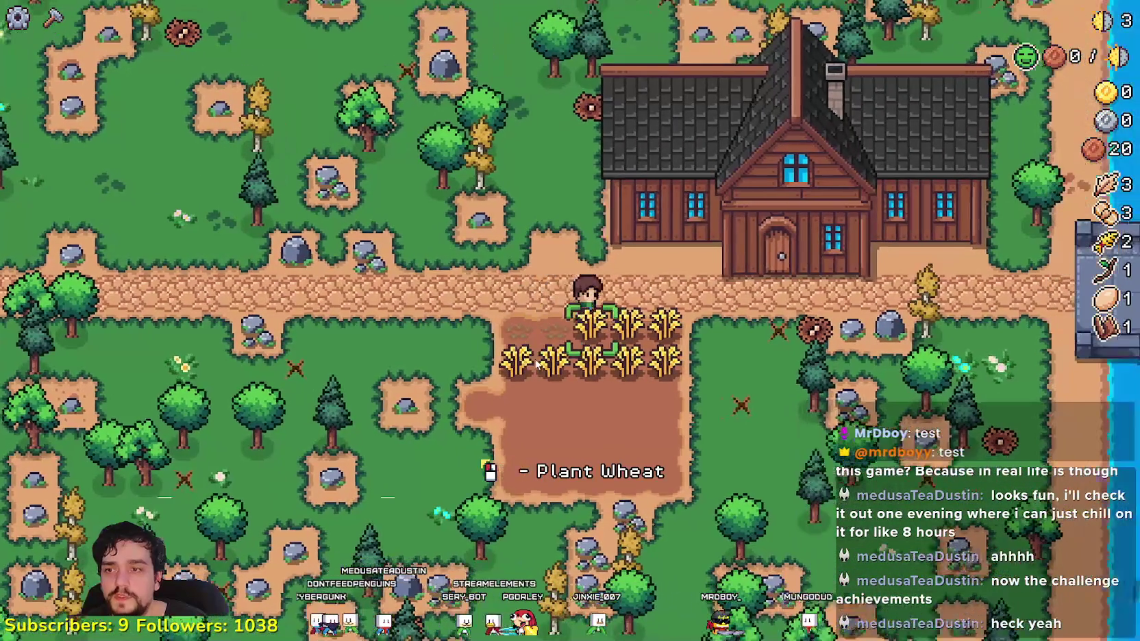
{"action": "left_click", "coordinate": [528, 342]}
{"action": "left_click", "coordinate": [528, 340]}
{"action": "left_click", "coordinate": [527, 339]}
{"action": "left_click", "coordinate": [528, 340]}
{"action": "left_click", "coordinate": [527, 336]}
{"action": "left_click", "coordinate": [528, 336]}
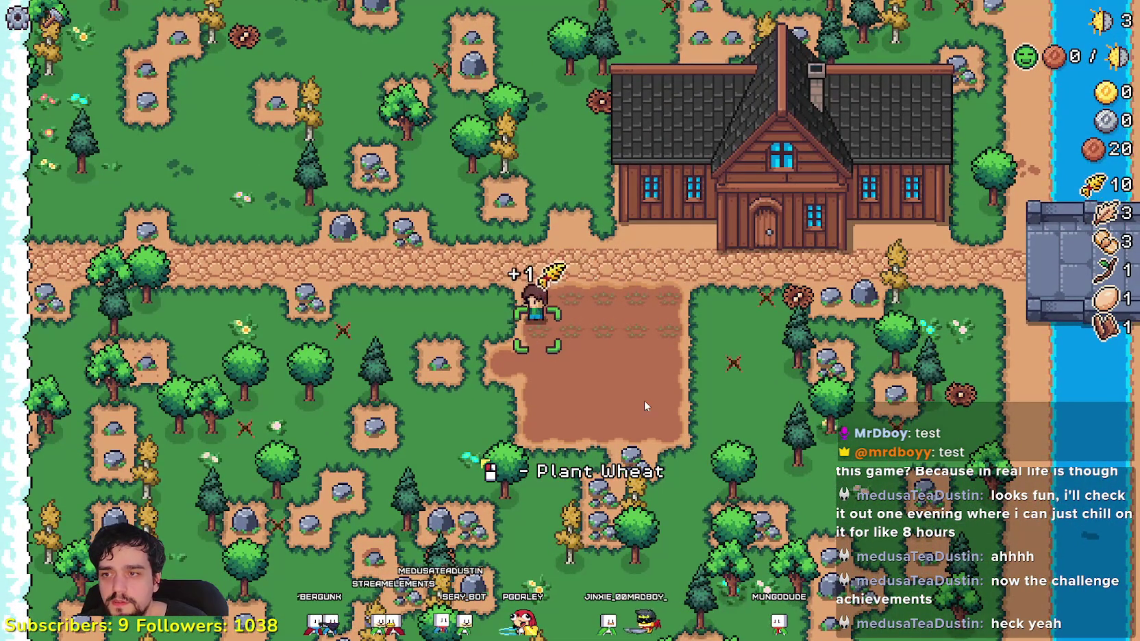
- Select grass tiles and walk around collecting acorns, sticks and feathers
{"action": "key", "text": "c"}
{"action": "left_click", "coordinate": [146, 218]}
{"action": "key", "text": "a"}
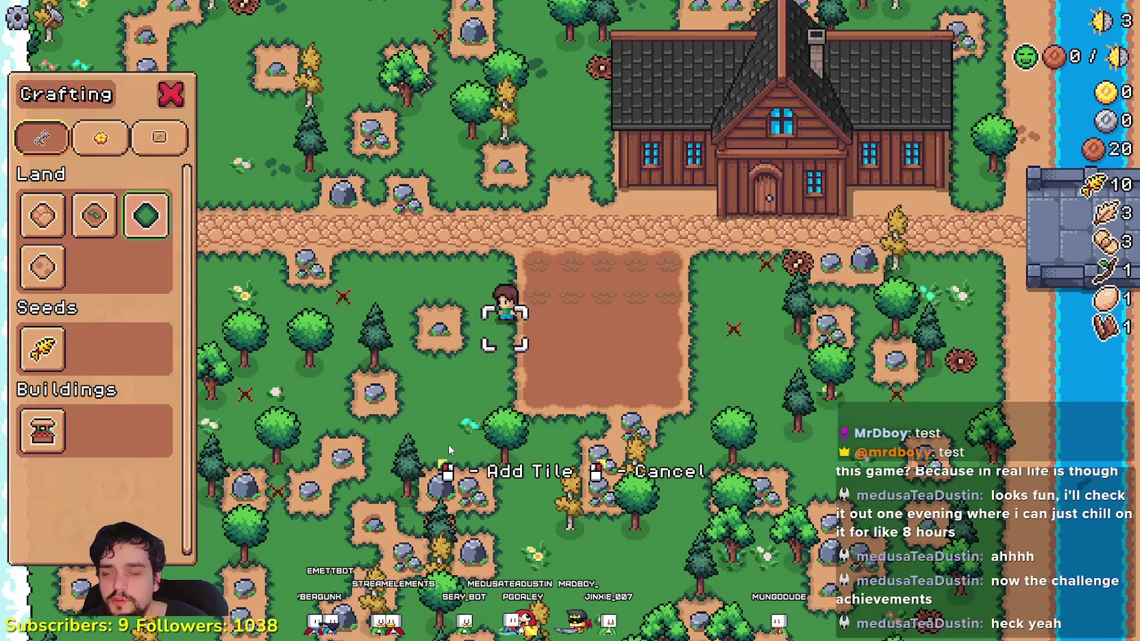
{"action": "key", "text": "d"}
{"action": "key", "text": "s"}
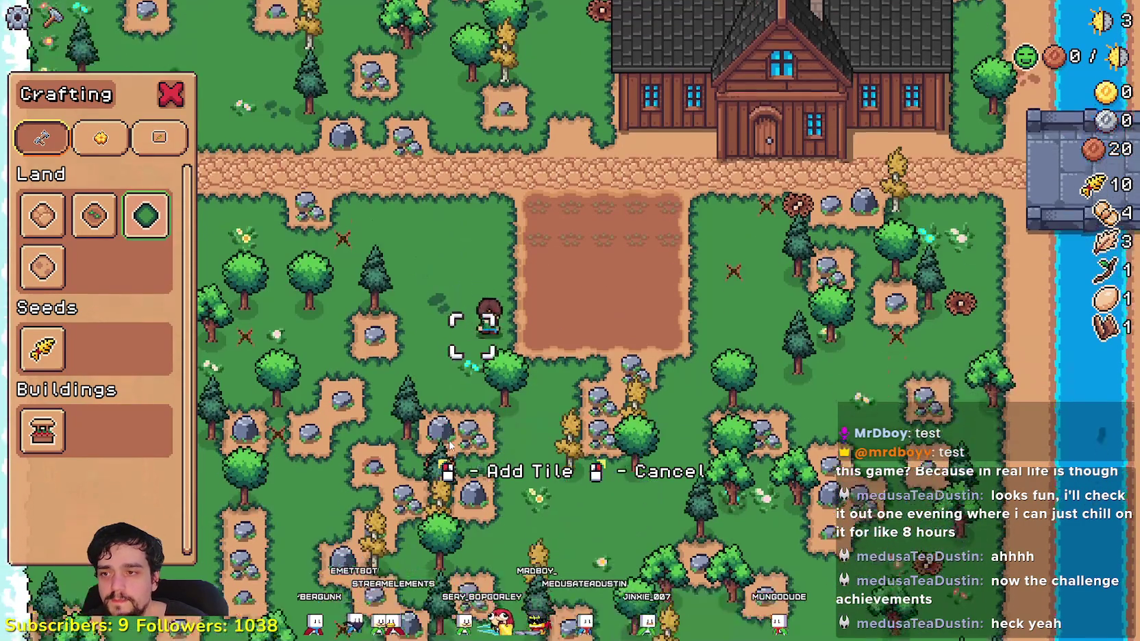
{"action": "key", "text": "s"}
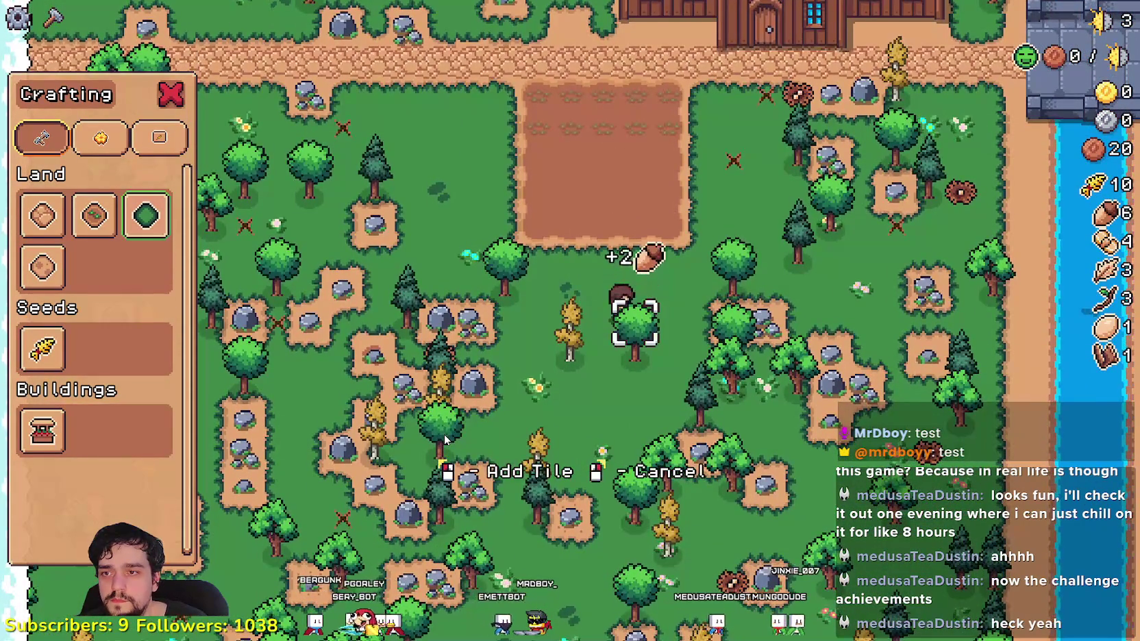
{"action": "key", "text": "a"}
- Select wheat seeds and replant wheat in the empty field
{"action": "key", "text": "d"}
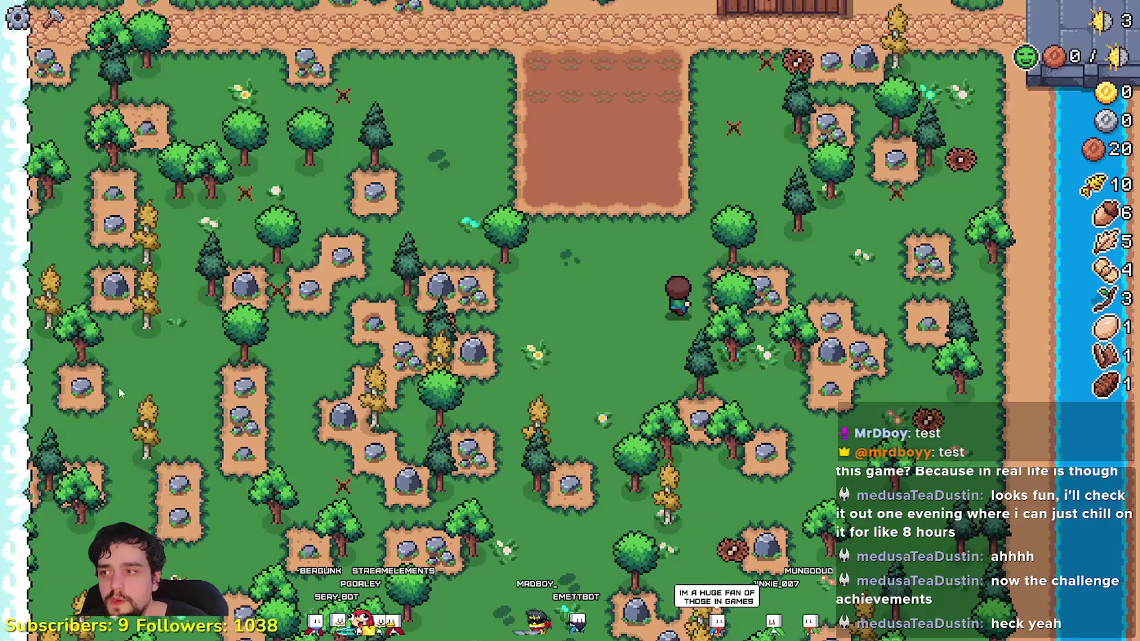
{"action": "left_click", "coordinate": [43, 348]}
{"action": "key", "text": "w"}
{"action": "key", "text": "a"}
{"action": "left_click", "coordinate": [599, 407]}
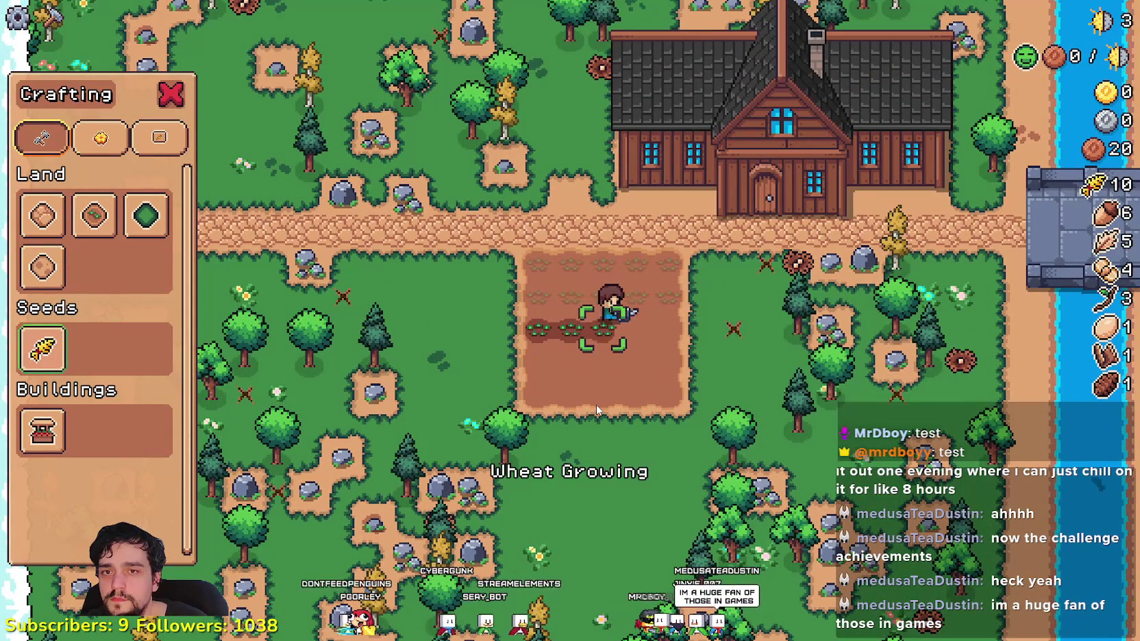
{"action": "left_click", "coordinate": [42, 430]}
- Build the market stall beside the house and put the wheat up for sale
{"action": "key", "text": "w"}
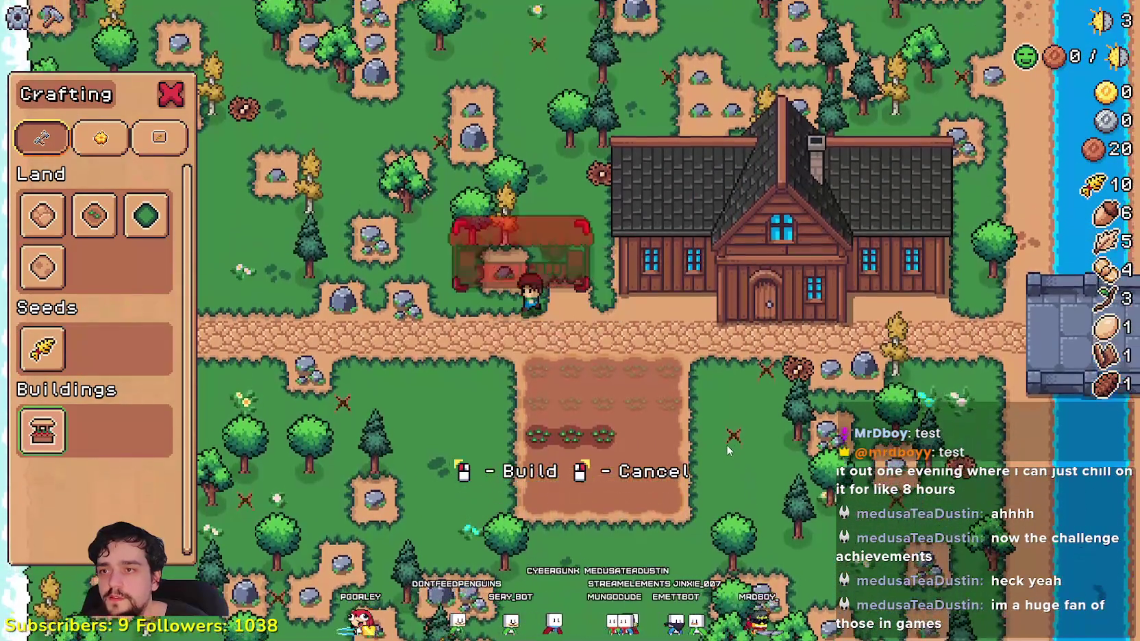
{"action": "right_click", "coordinate": [728, 453]}
{"action": "key", "text": "s"}
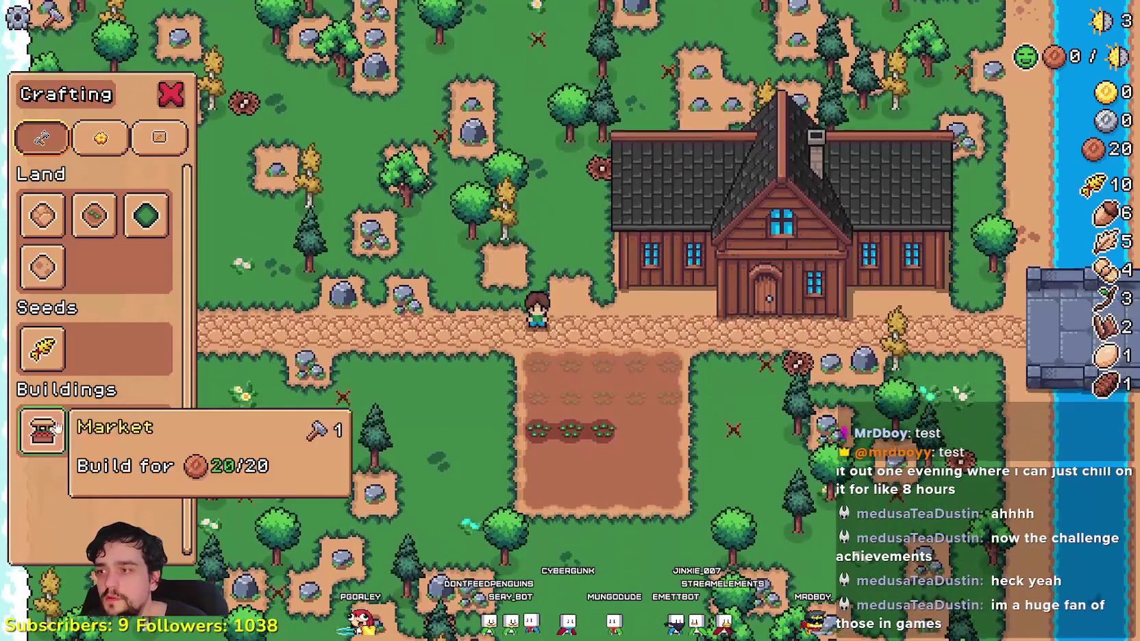
{"action": "left_click", "coordinate": [42, 430]}
{"action": "left_click", "coordinate": [677, 409]}
{"action": "left_click", "coordinate": [485, 255]}
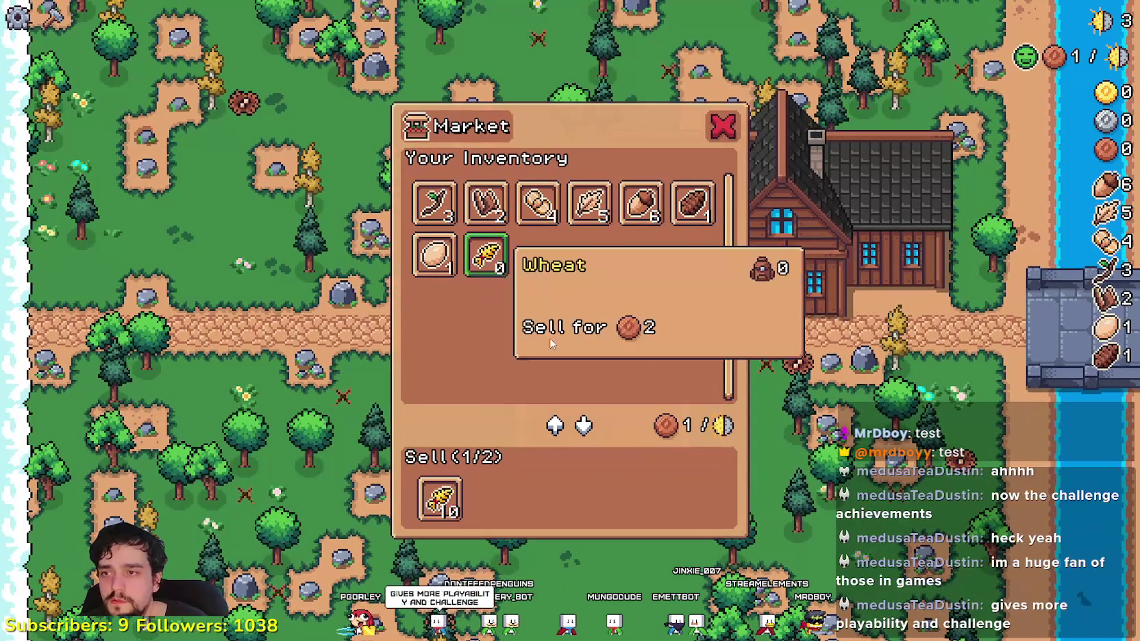
{"action": "key", "text": "Escape"}
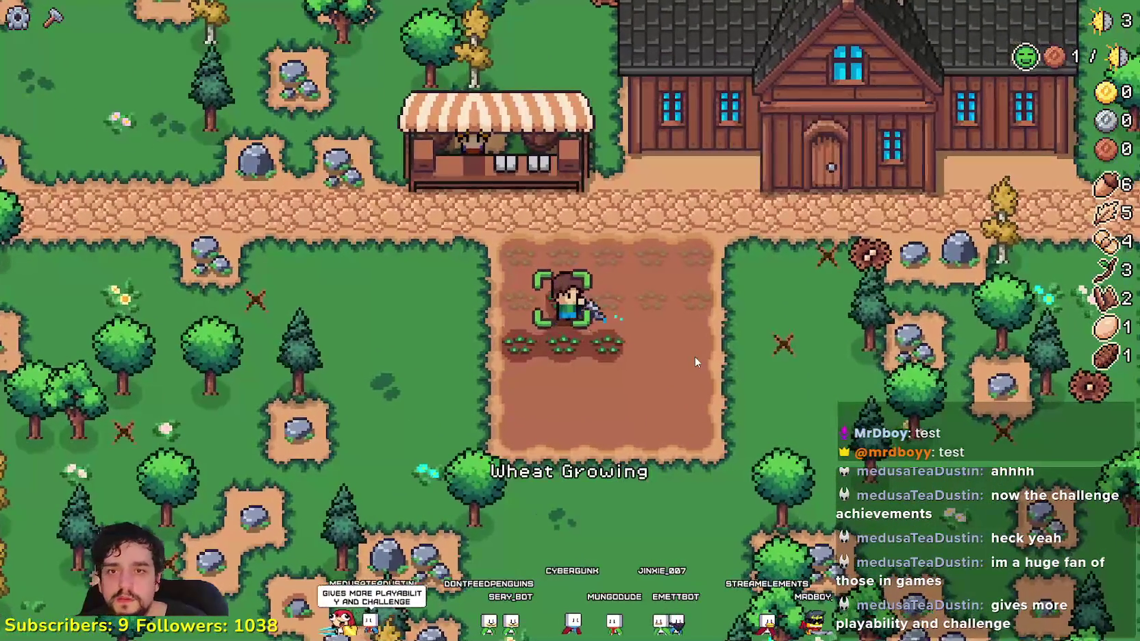
- Walk across the plot's rows replanting and watering the wheat
{"action": "key", "text": "d"}
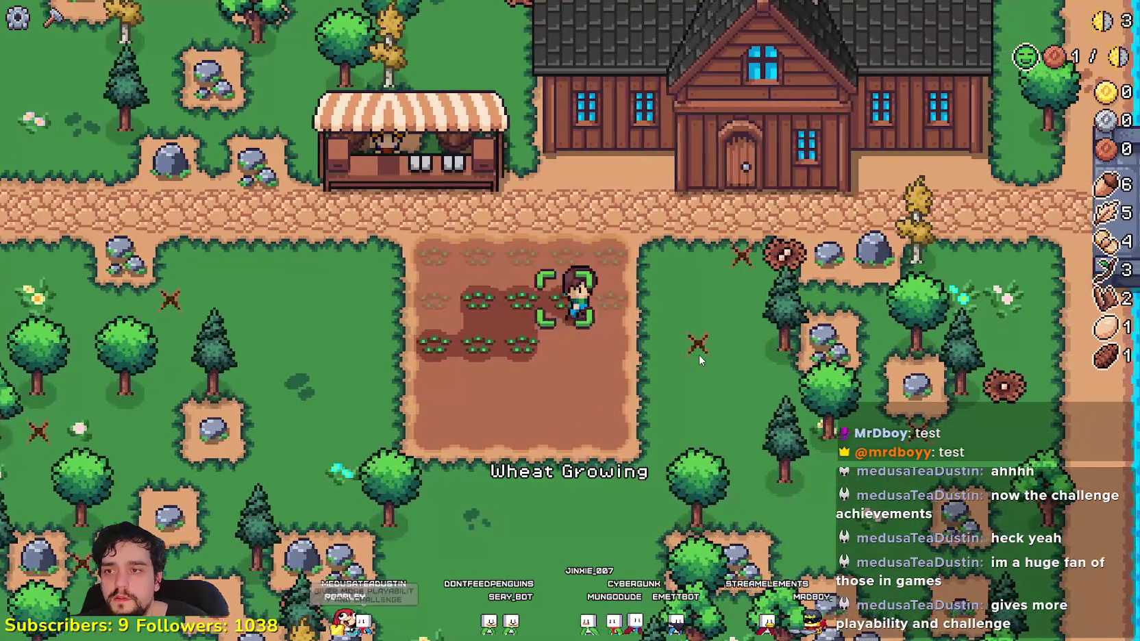
{"action": "key", "text": "w"}
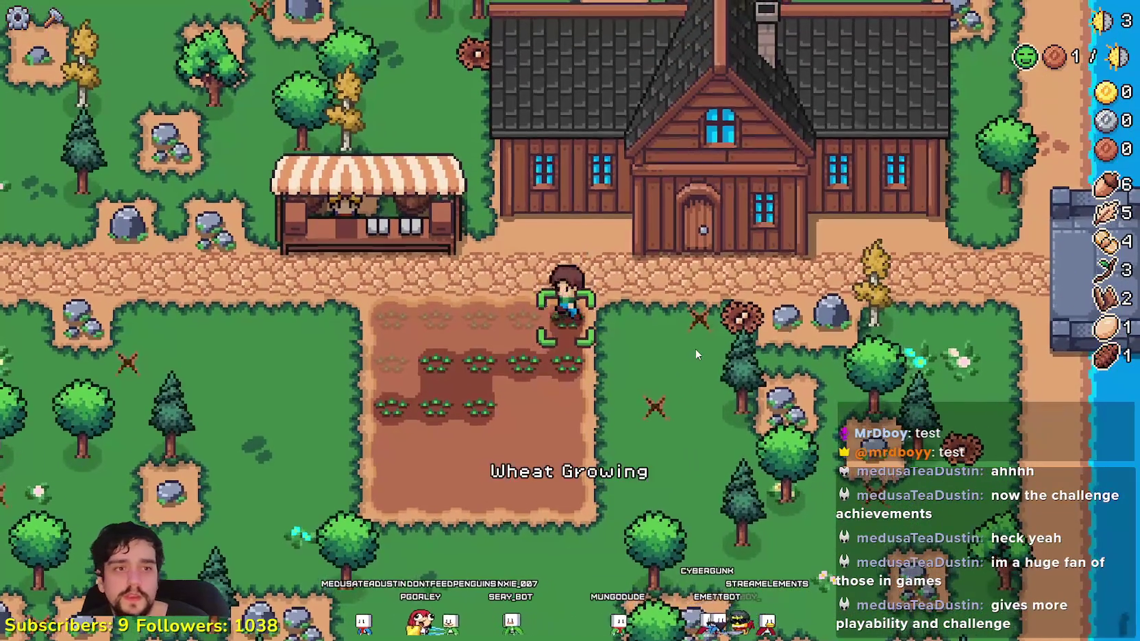
{"action": "key", "text": "a"}
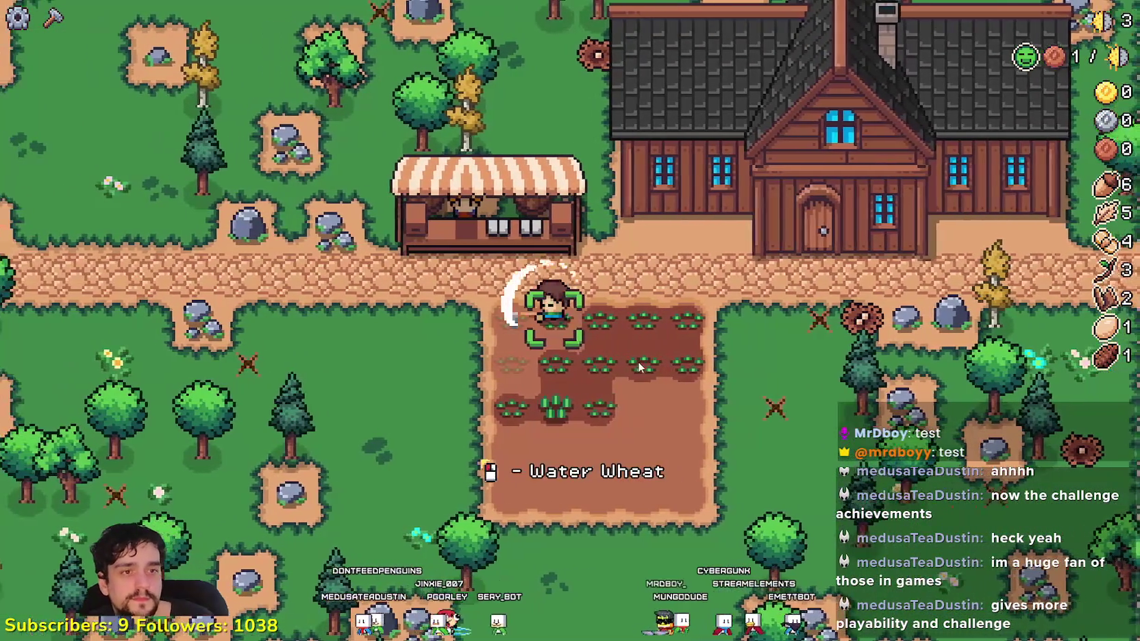
{"action": "key", "text": "a"}
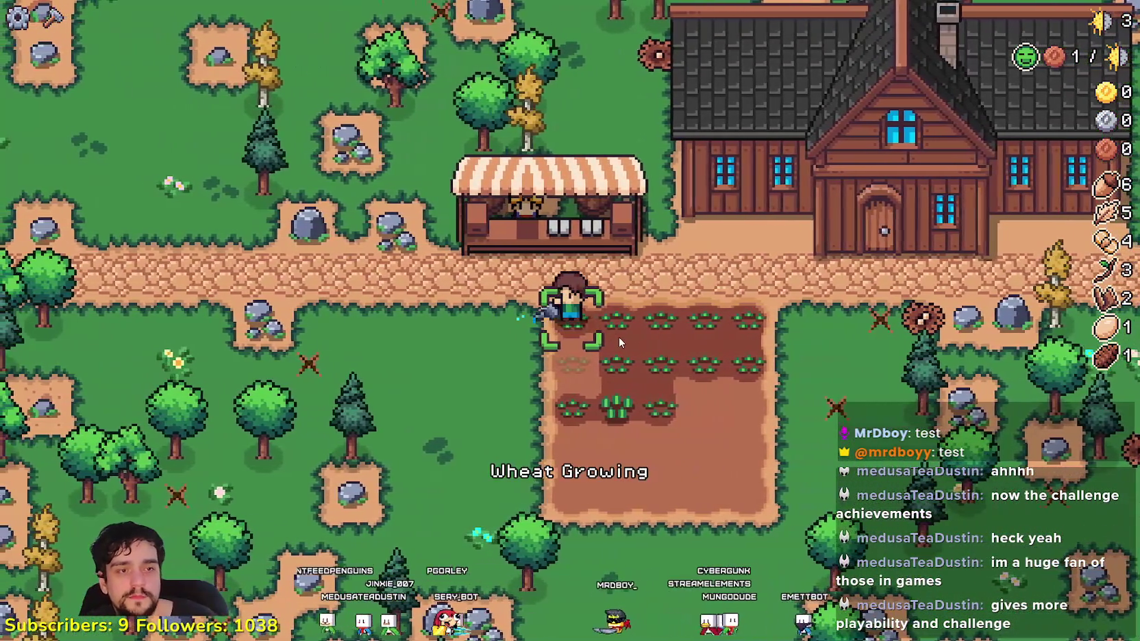
{"action": "key", "text": "s"}
{"action": "key", "text": "d"}
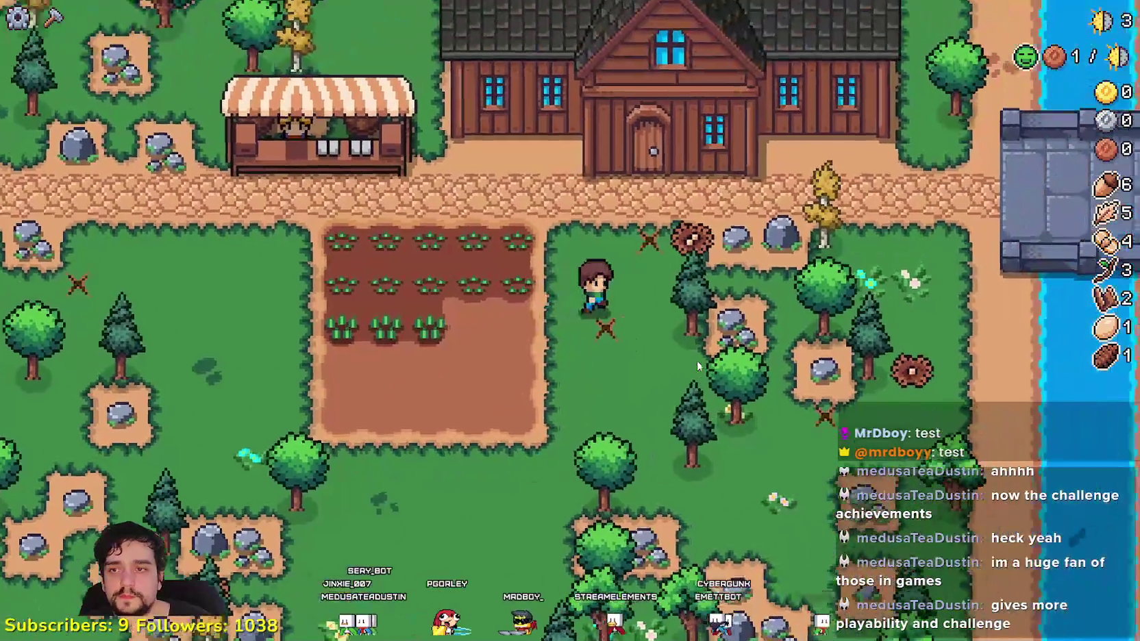
{"action": "key", "text": "w"}
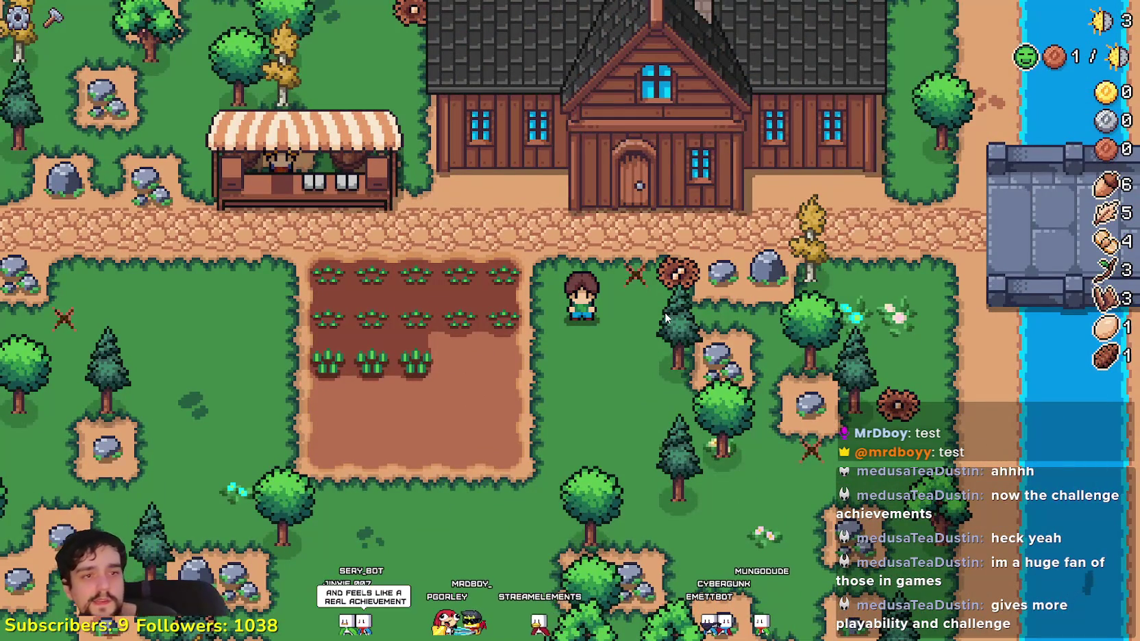
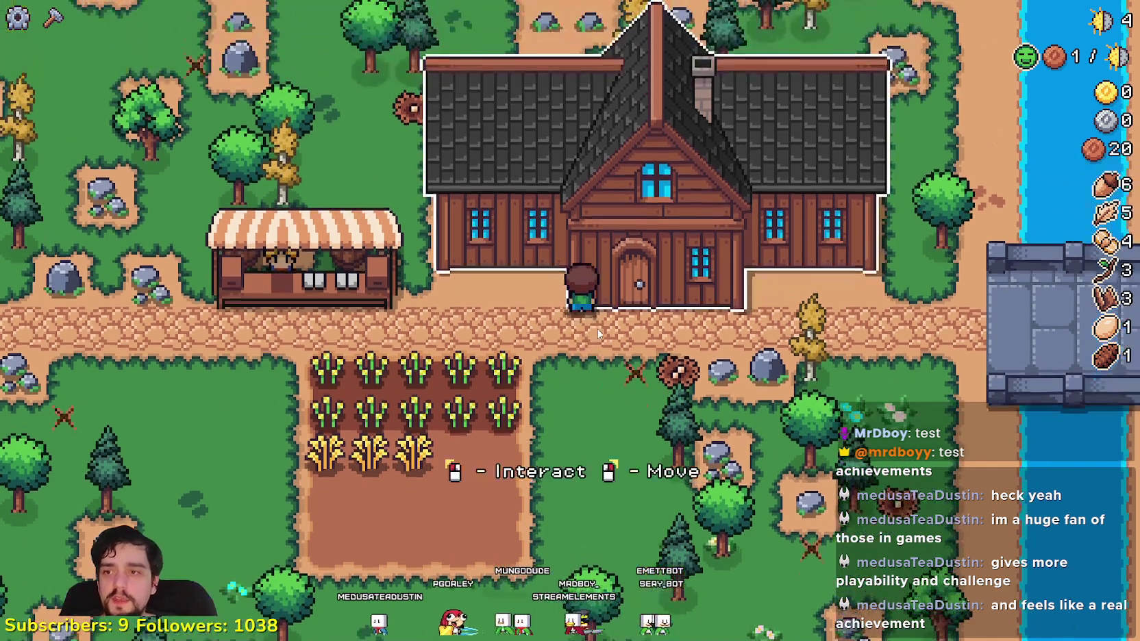
- Look over the Player House advancements, then close the panel
{"action": "left_click", "coordinate": [596, 333]}
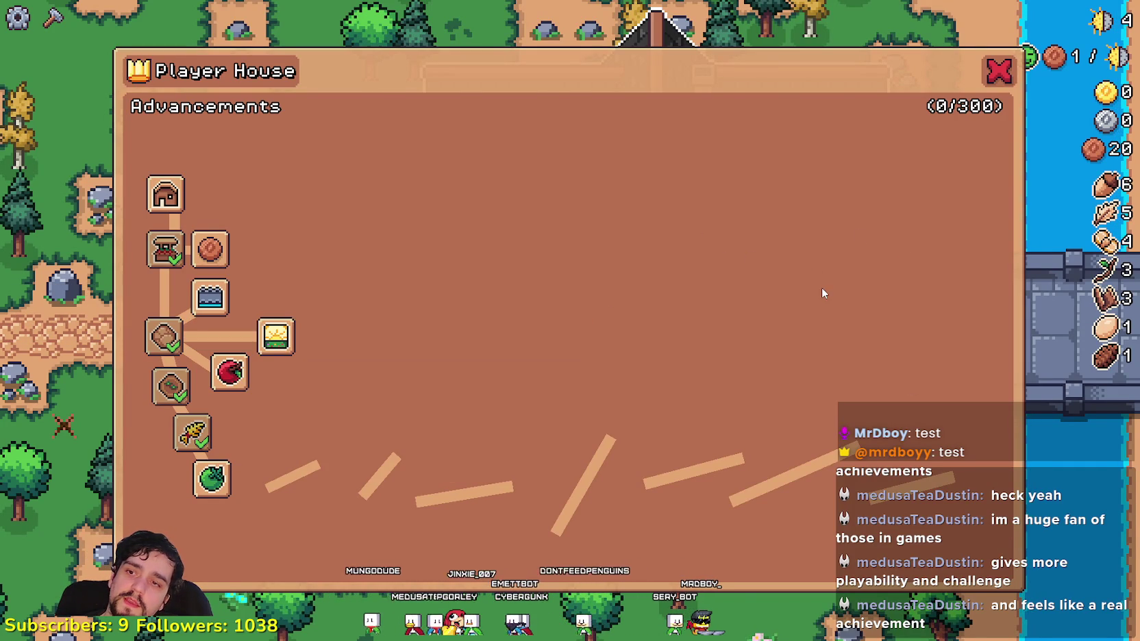
{"action": "mouse_move", "coordinate": [226, 498]}
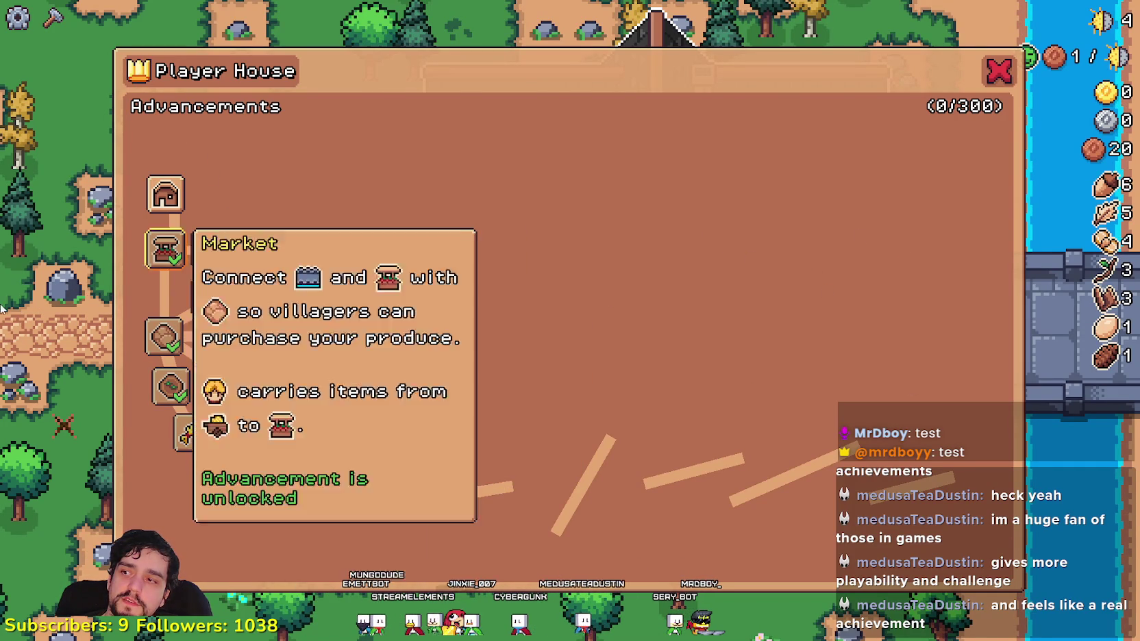
{"action": "mouse_move", "coordinate": [177, 437]}
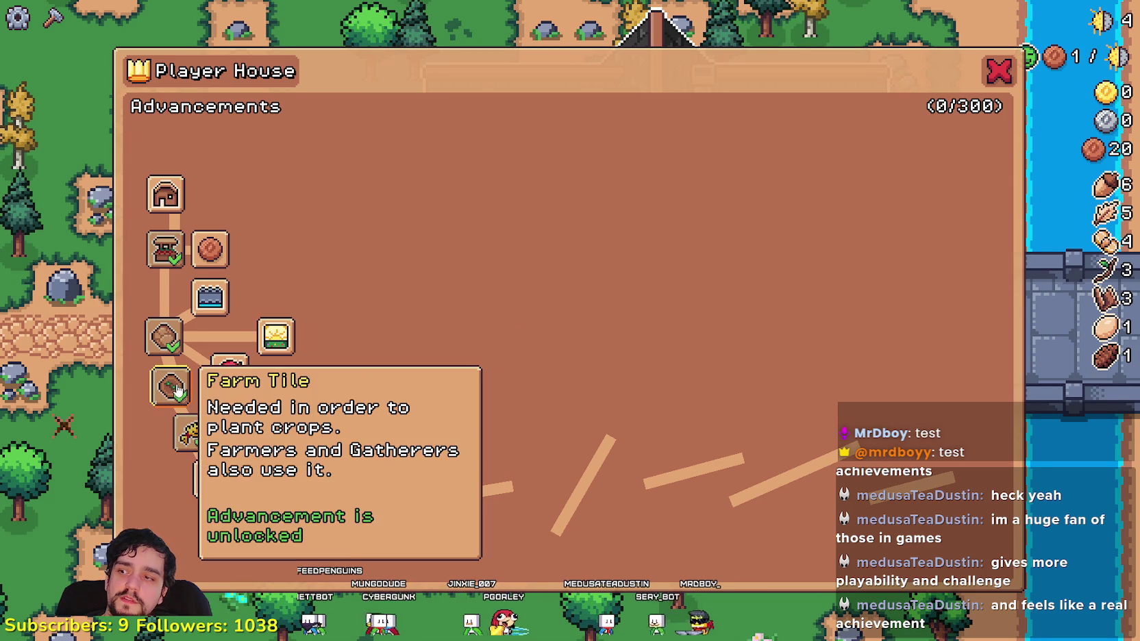
{"action": "left_click", "coordinate": [196, 439]}
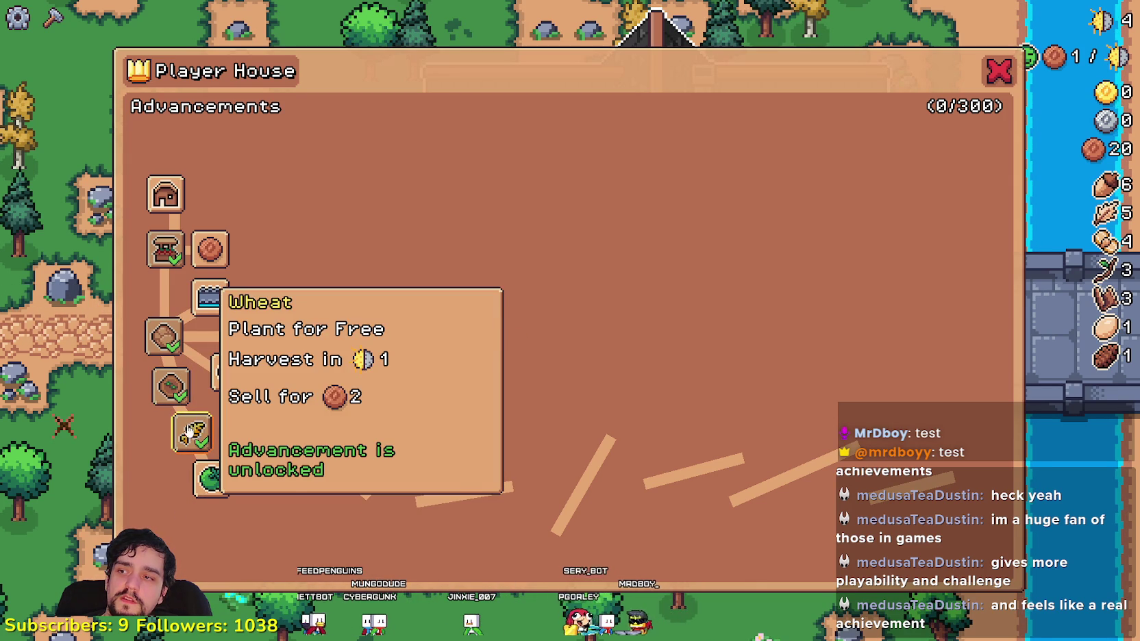
{"action": "left_click", "coordinate": [998, 68]}
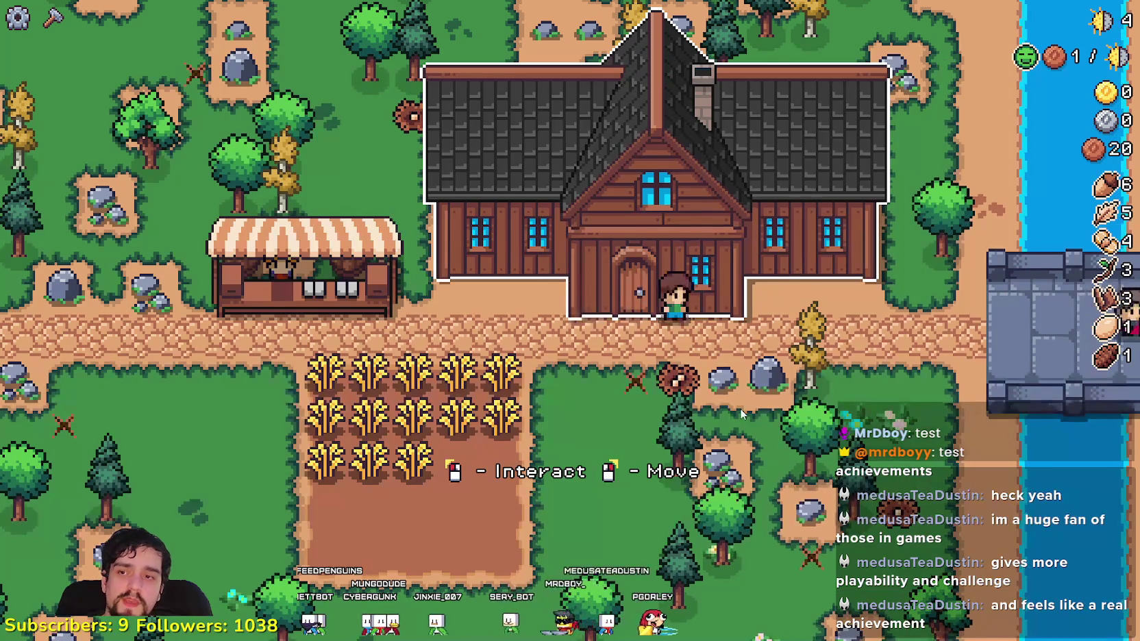
- Walk through every row of the field to harvest all the wheat
{"action": "key", "text": "s"}
{"action": "key", "text": "a"}
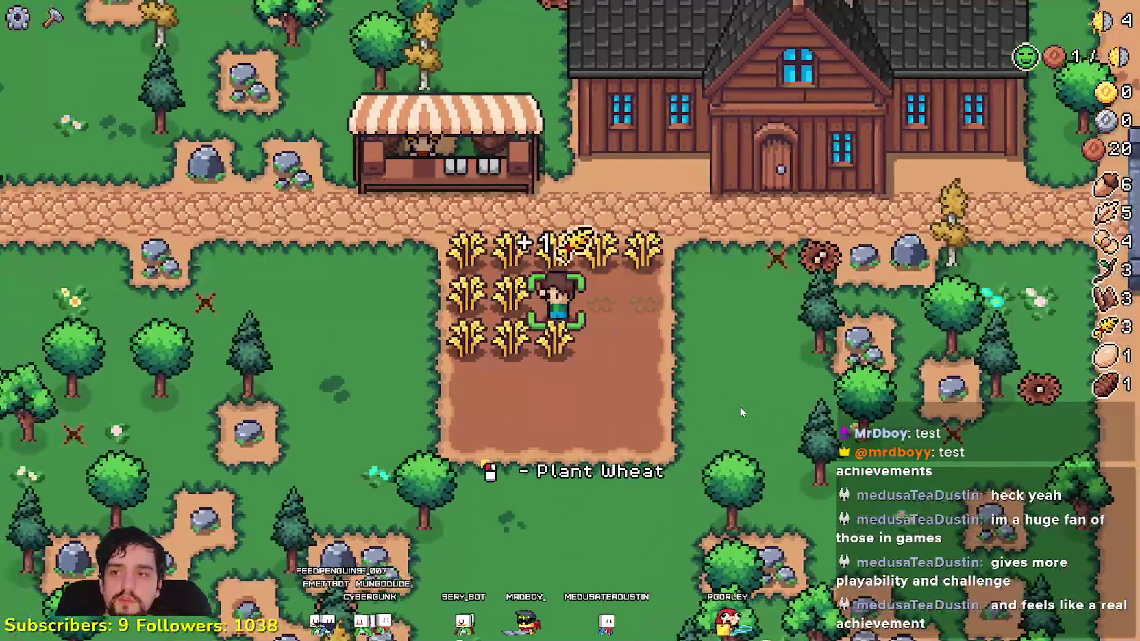
{"action": "key", "text": "a"}
{"action": "key", "text": "s"}
{"action": "key", "text": "d"}
{"action": "key", "text": "w"}
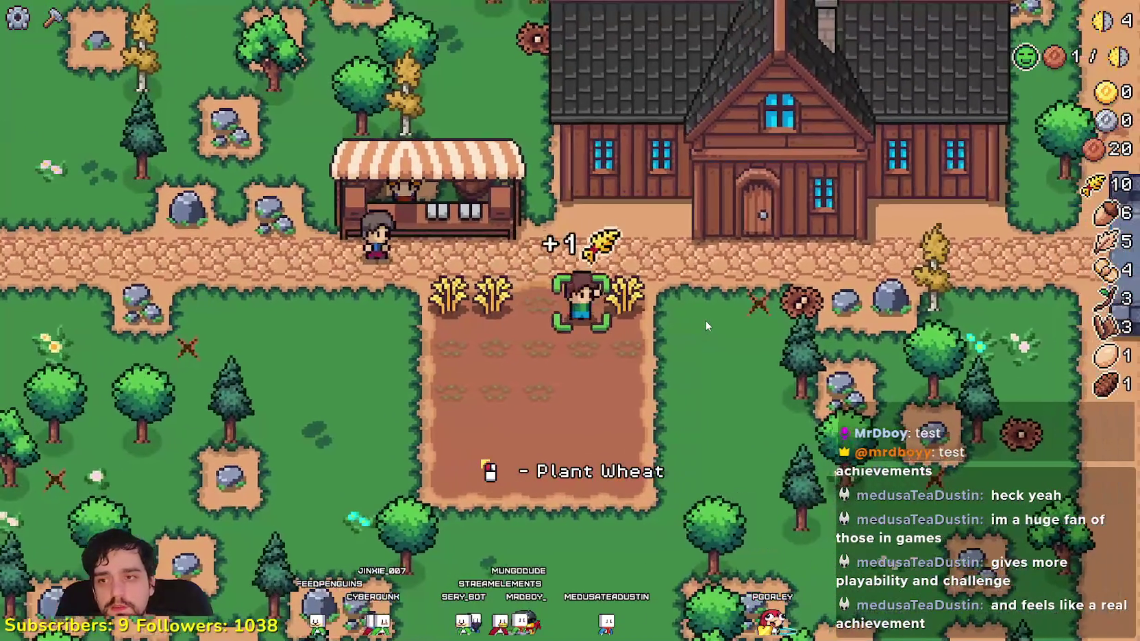
{"action": "key", "text": "a"}
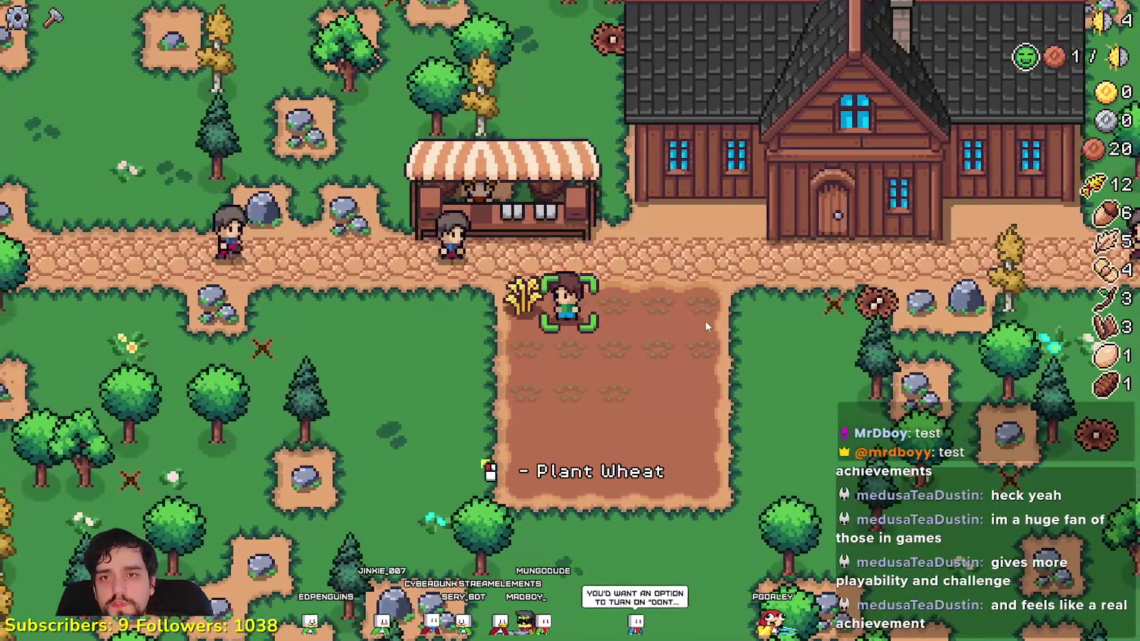
{"action": "key", "text": "a"}
{"action": "key", "text": "w"}
- Collect the logs along the path and open the Player House advancements
{"action": "key", "text": "a"}
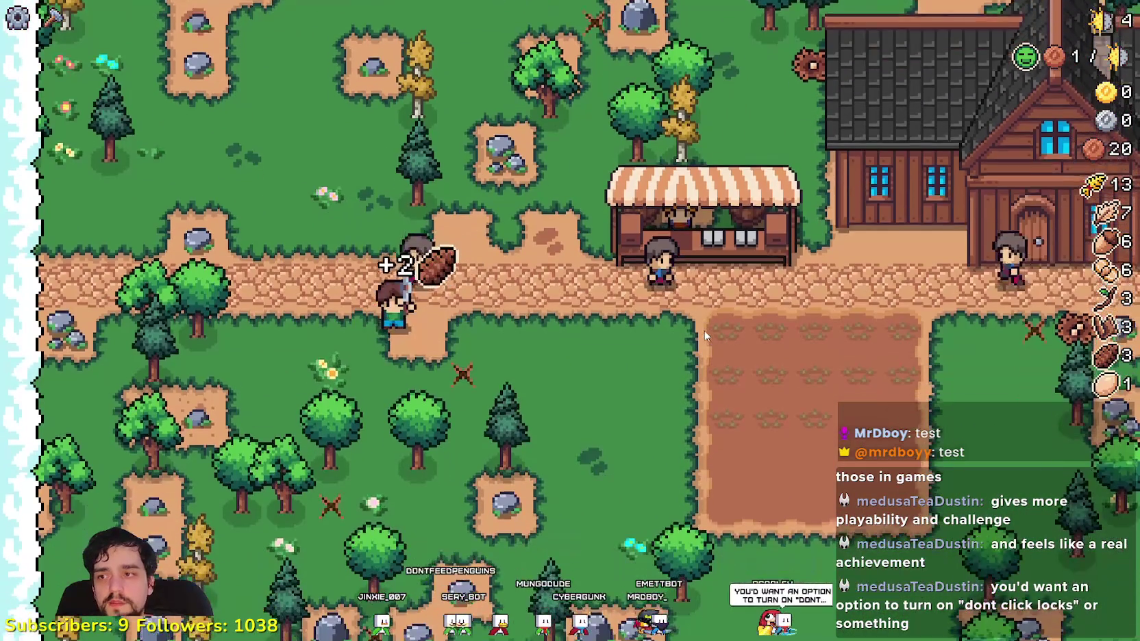
{"action": "key", "text": "d"}
{"action": "key", "text": "c"}
{"action": "key", "text": "c"}
{"action": "key", "text": "d"}
{"action": "key", "text": "w"}
{"action": "key", "text": "e"}
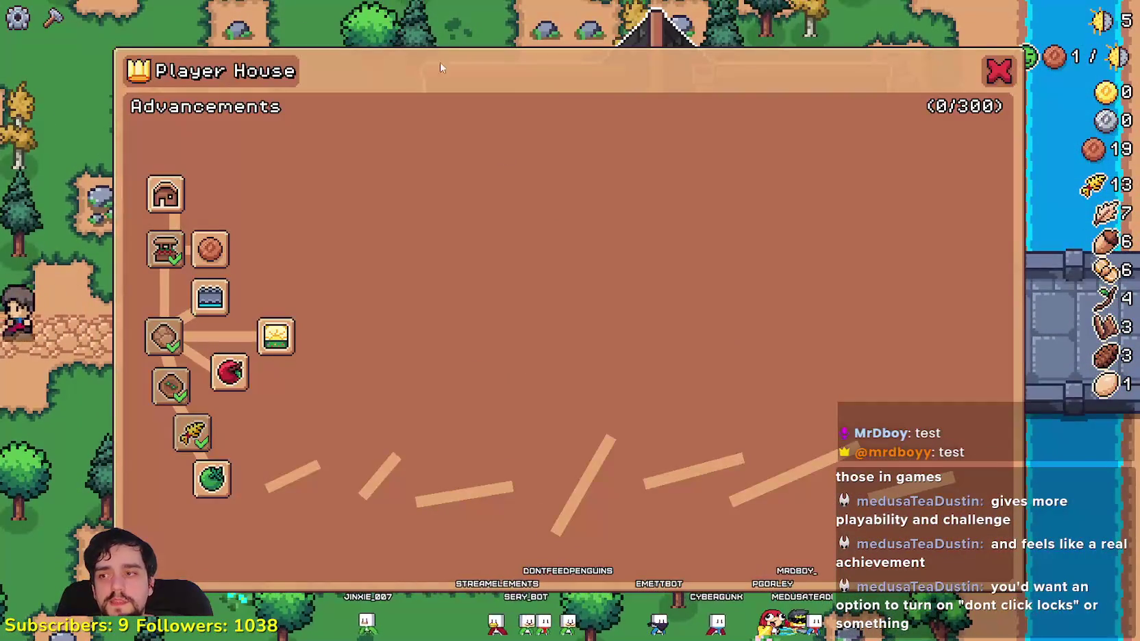
- Leave the advancements, go to the Market stall and put the 13 wheat in the Sell slot
{"action": "mouse_move", "coordinate": [172, 333]}
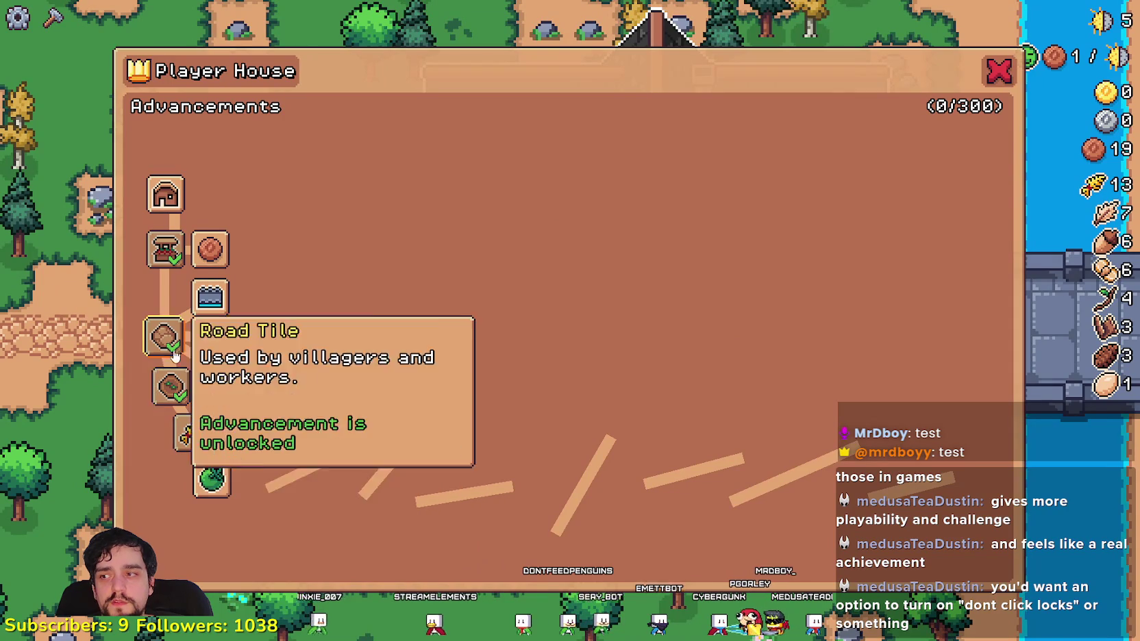
{"action": "key", "text": "Escape"}
{"action": "key", "text": "a"}
{"action": "key", "text": "e"}
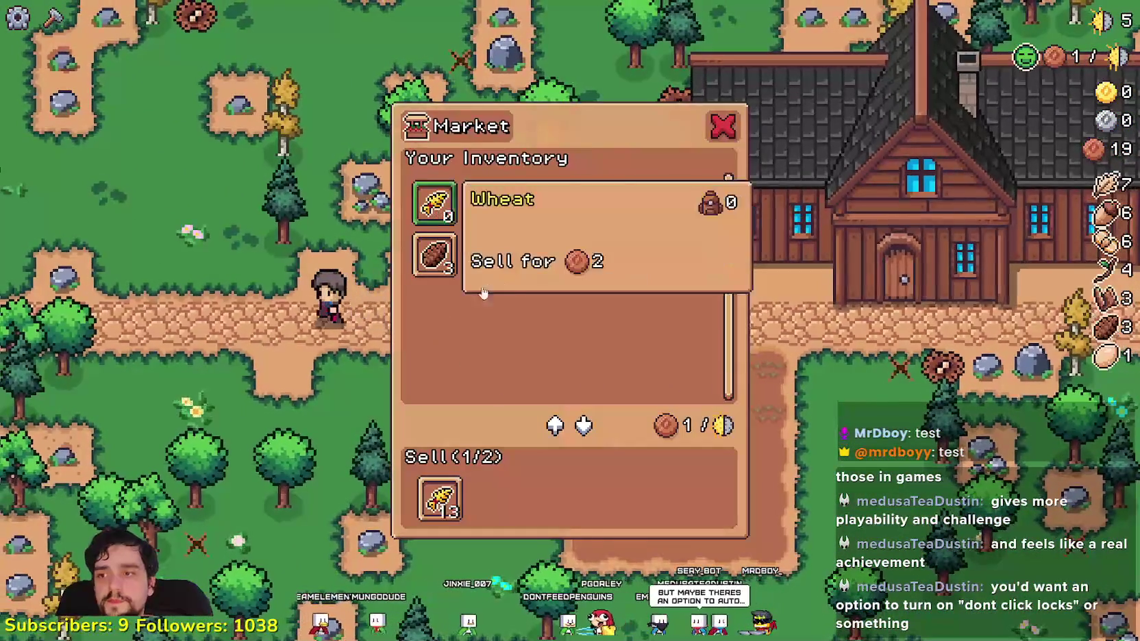
{"action": "key", "text": "Escape"}
{"action": "key", "text": "e"}
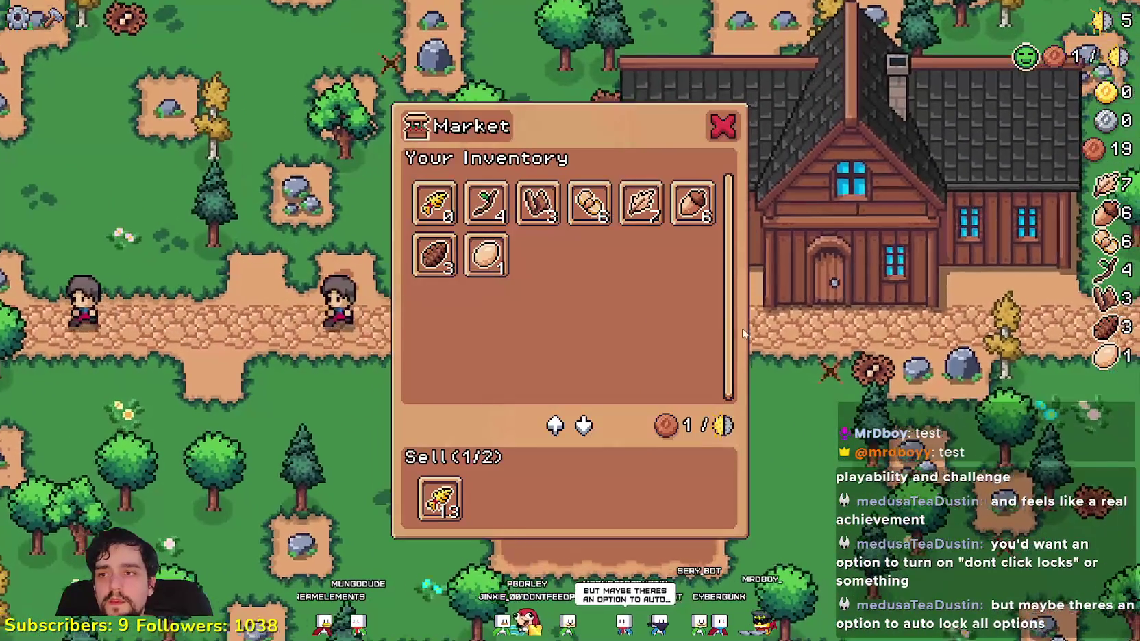
- Walk back to the house, reopen its advancements, then close them
{"action": "key", "text": "Escape"}
{"action": "key", "text": "d"}
{"action": "key", "text": "e"}
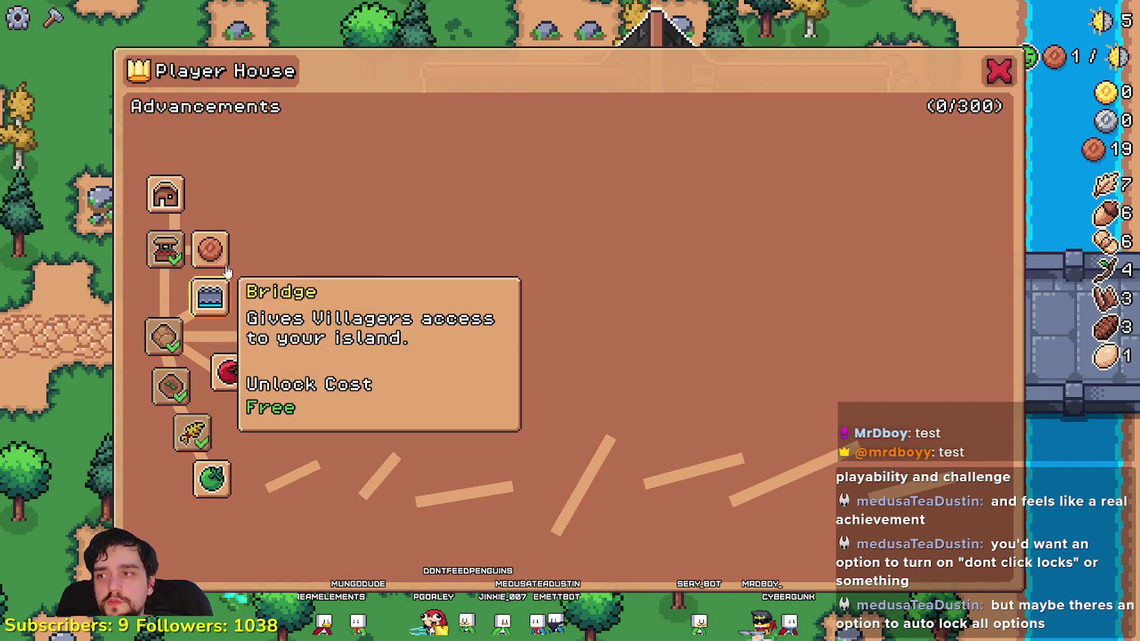
{"action": "key", "text": "Escape"}
- Walk over the empty farm plot and back to the house door
{"action": "key", "text": "a"}
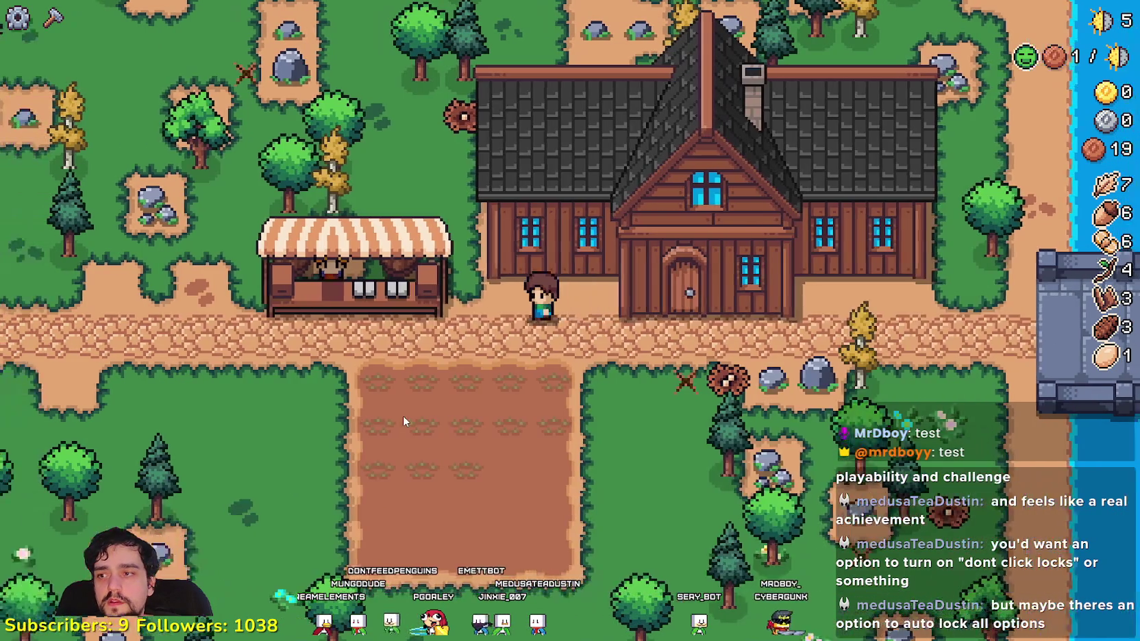
{"action": "key", "text": "s"}
{"action": "key", "text": "d"}
{"action": "key", "text": "w"}
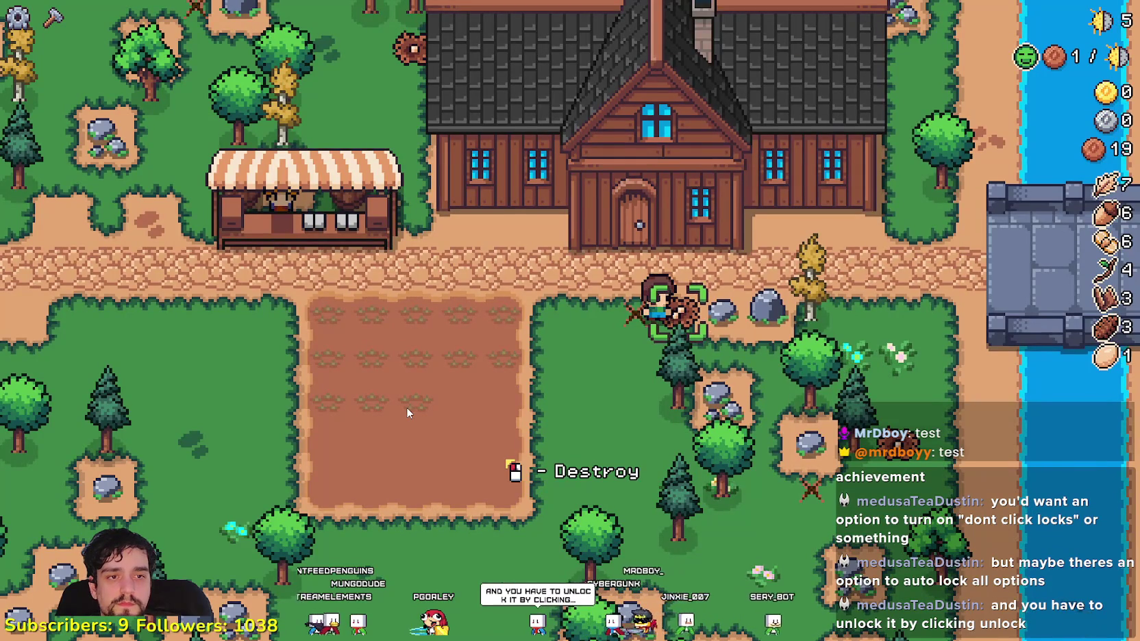
{"action": "key", "text": "a"}
{"action": "key", "text": "s"}
{"action": "key", "text": "w"}
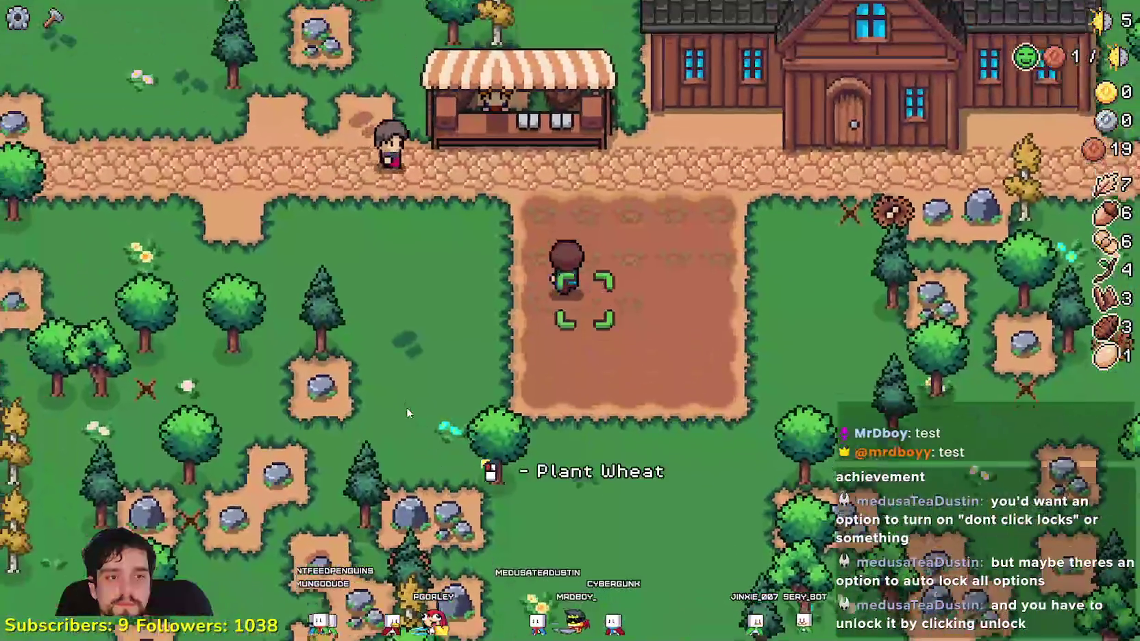
{"action": "key", "text": "s"}
{"action": "key", "text": "w"}
{"action": "key", "text": "d"}
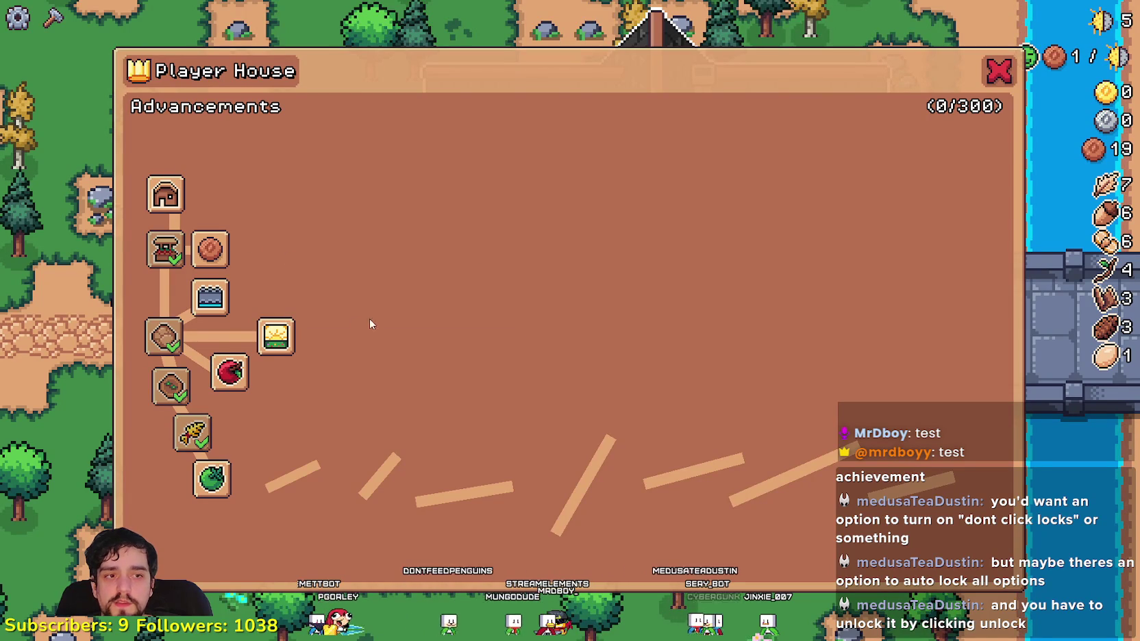
- Check the Island Expansion and Green Tomato advancements, then collect the wheat-sale coins, reaching 44
{"action": "key", "text": "a"}
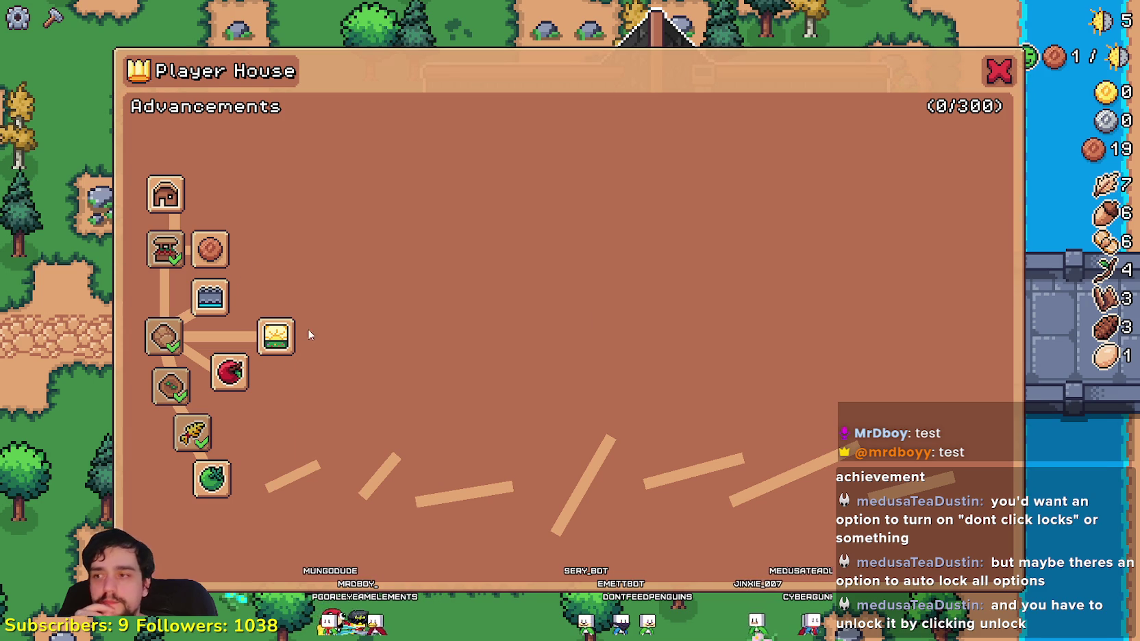
{"action": "mouse_move", "coordinate": [285, 333]}
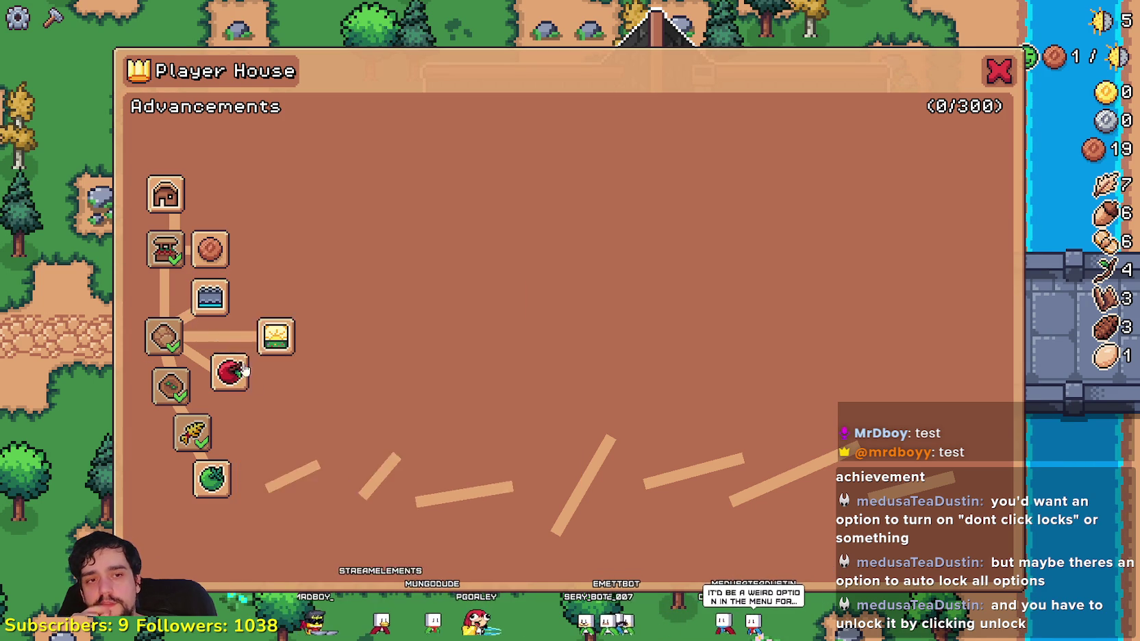
{"action": "mouse_move", "coordinate": [207, 498]}
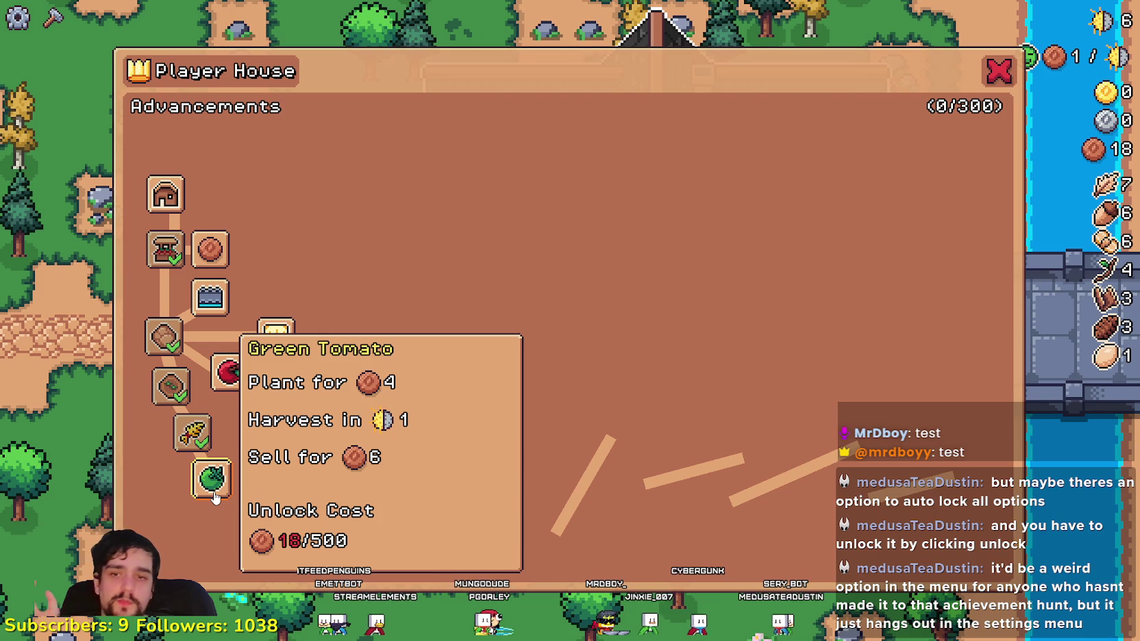
{"action": "left_click", "coordinate": [999, 74]}
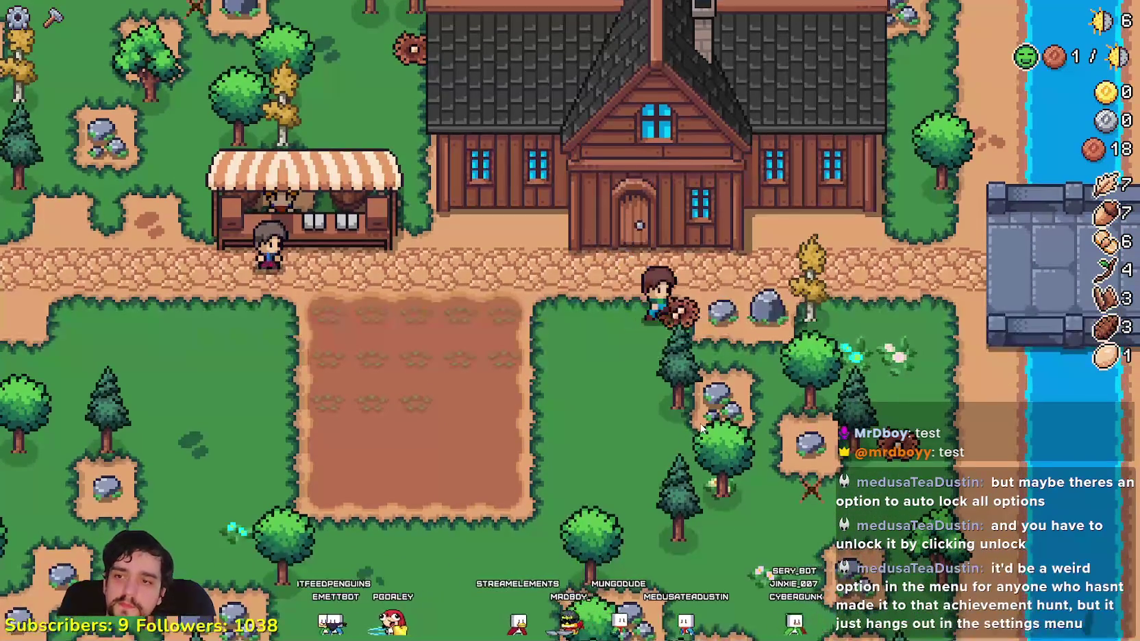
{"action": "left_click", "coordinate": [663, 184]}
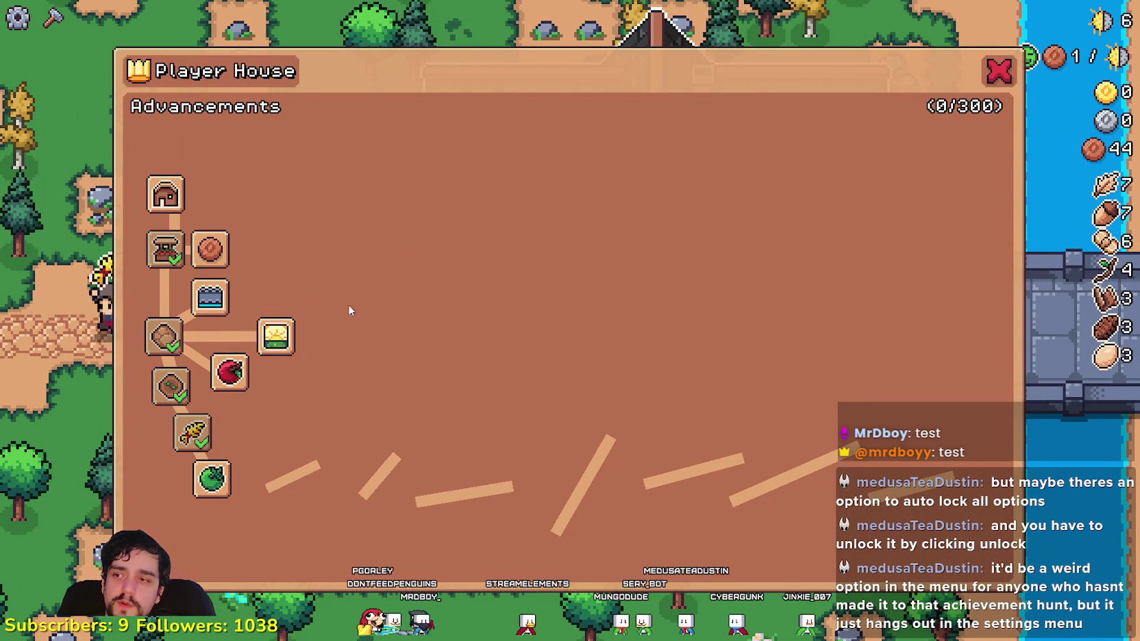
{"action": "left_click", "coordinate": [998, 71]}
- Replant the field with wheat and water the new tiles
{"action": "key", "text": "c"}
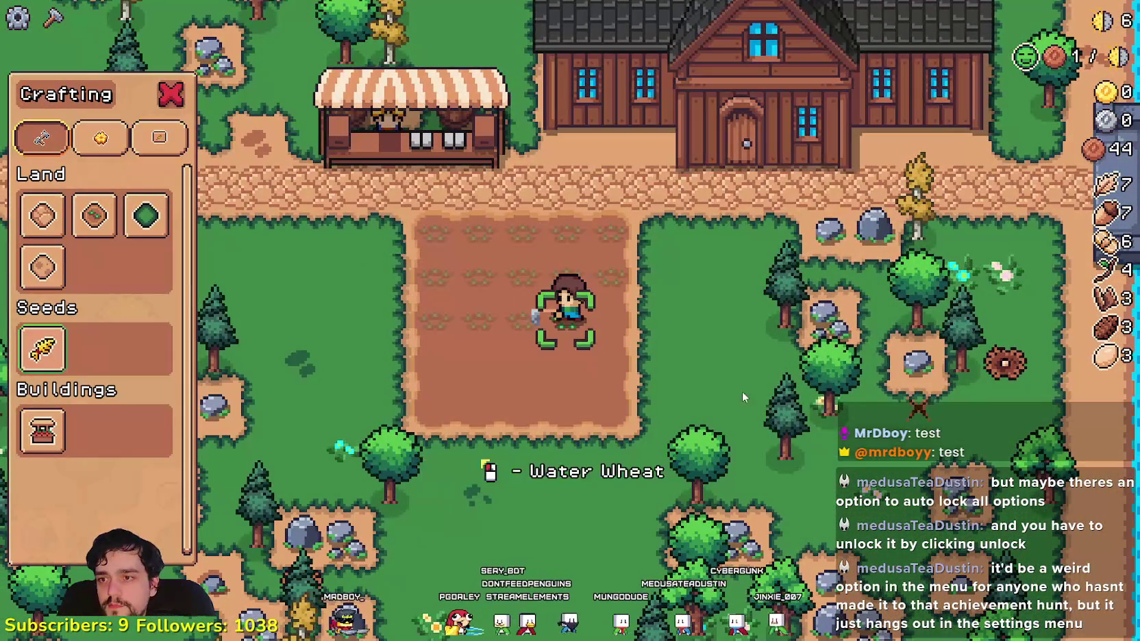
{"action": "key", "text": "d"}
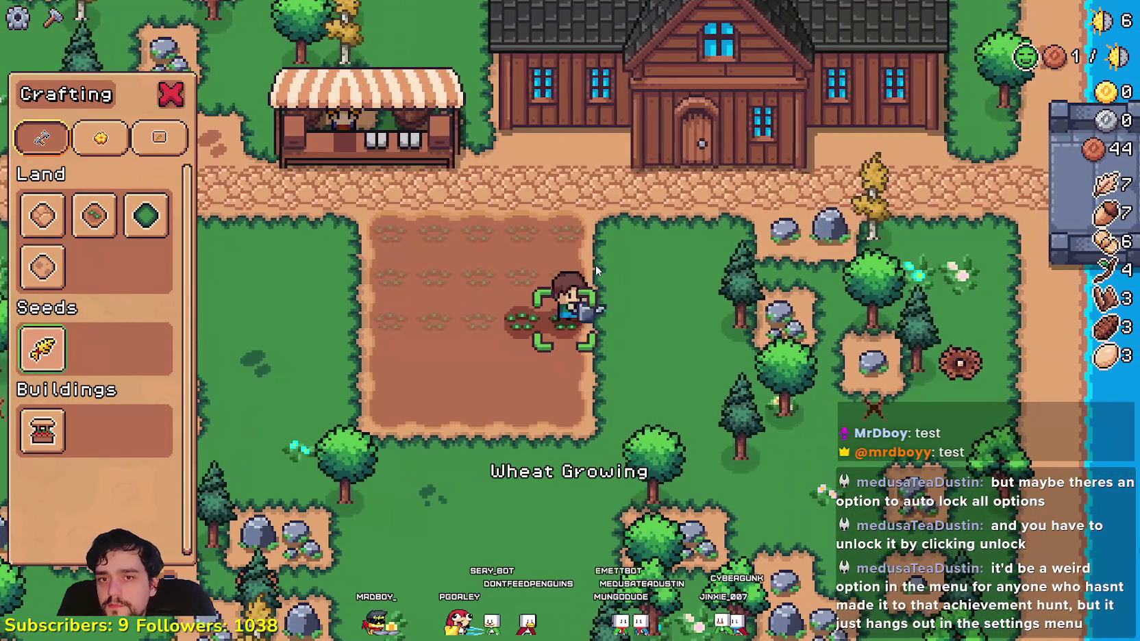
{"action": "key", "text": "s"}
{"action": "left_click", "coordinate": [599, 264]}
{"action": "key", "text": "a"}
{"action": "key", "text": "a"}
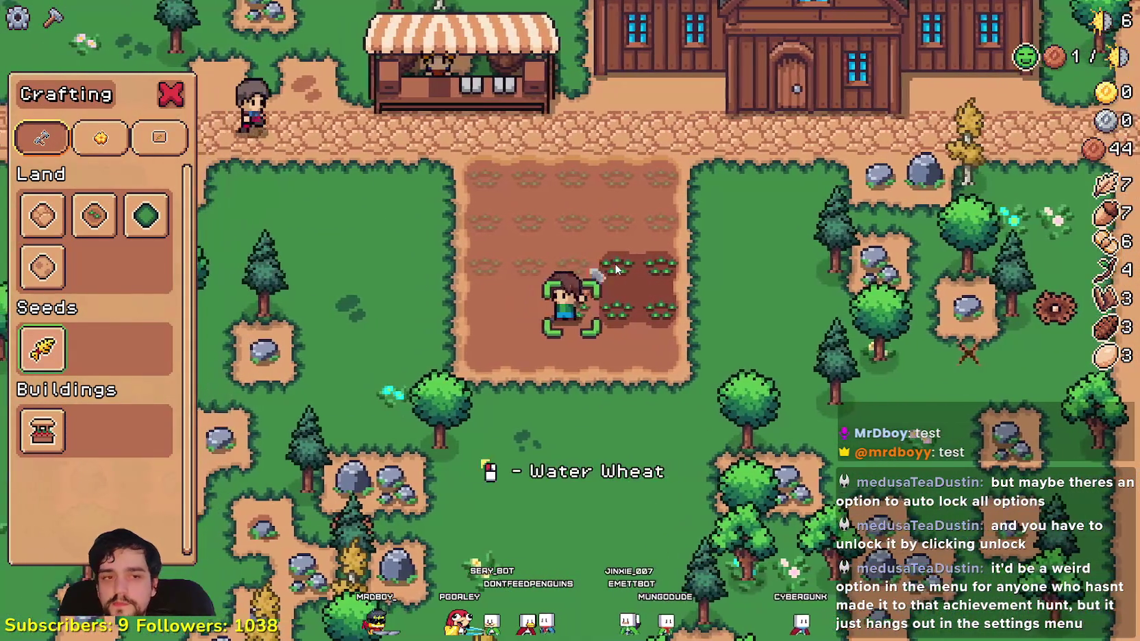
{"action": "left_click", "coordinate": [615, 263]}
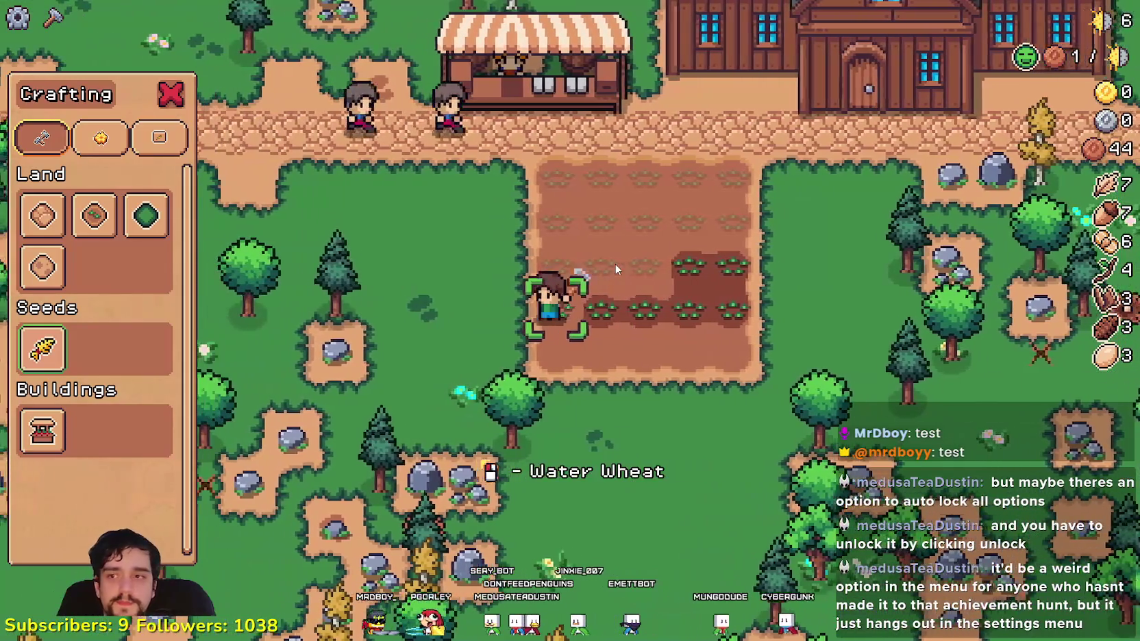
{"action": "key", "text": "s"}
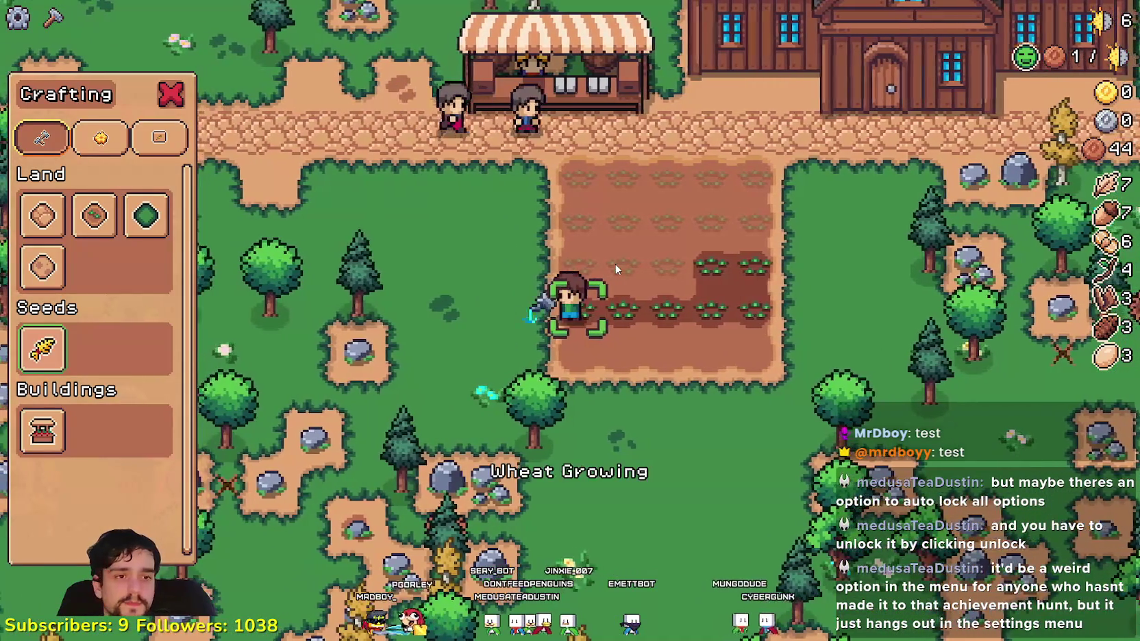
{"action": "left_click", "coordinate": [615, 264]}
{"action": "key", "text": "d"}
{"action": "left_click", "coordinate": [615, 265]}
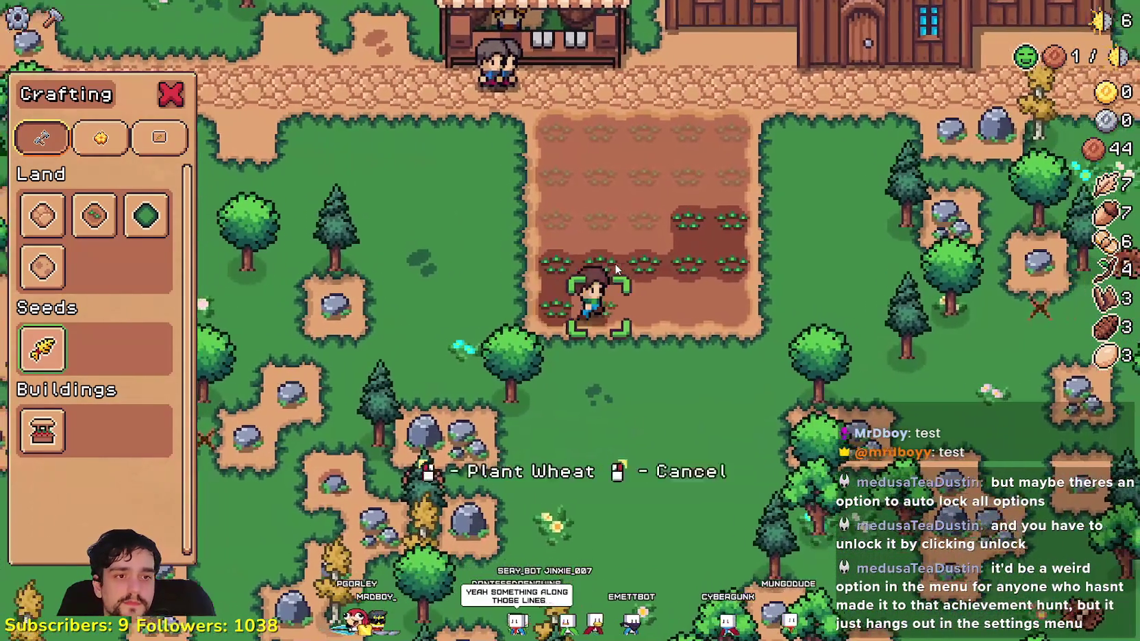
{"action": "left_click", "coordinate": [615, 266]}
{"action": "key", "text": "d"}
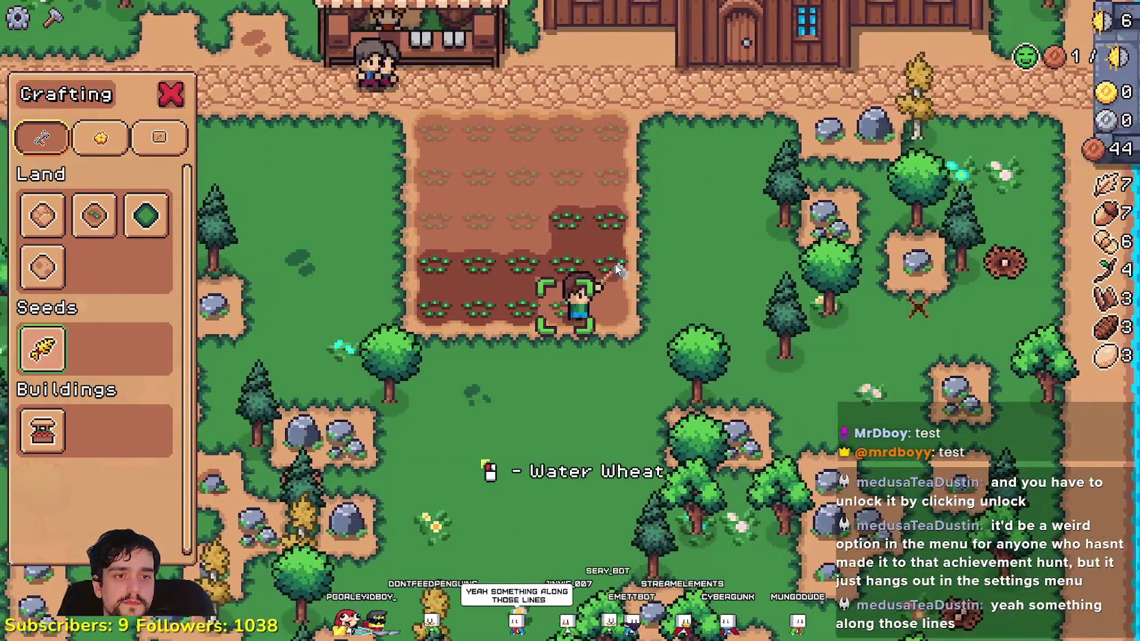
{"action": "left_click", "coordinate": [615, 269]}
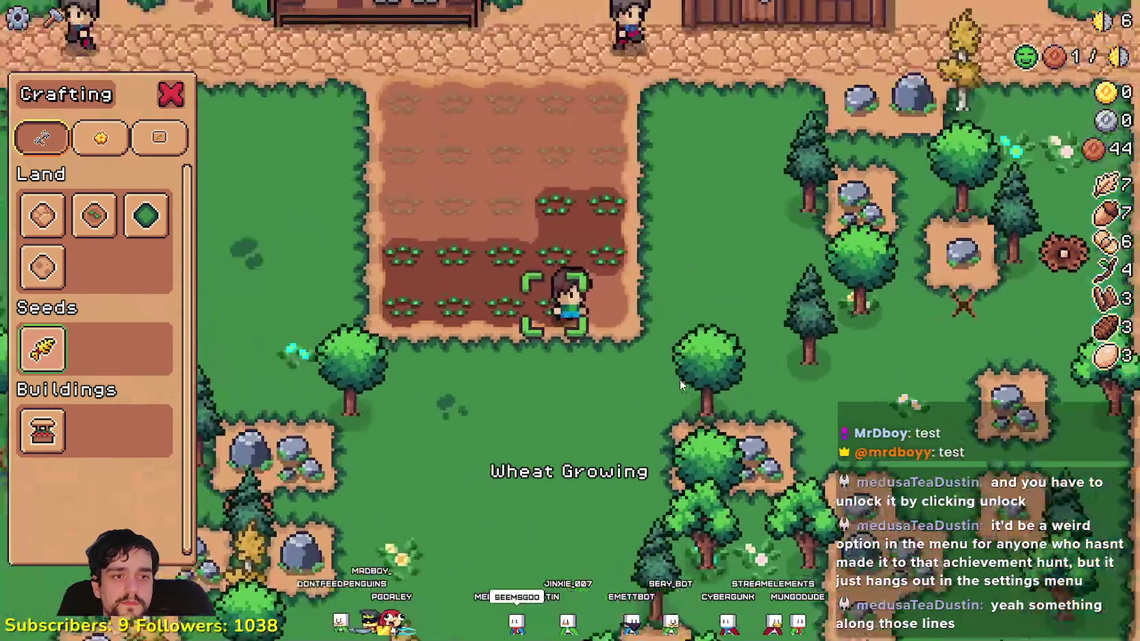
- Walk east past the bridge to the riverbank and catch a fish
{"action": "key", "text": "Escape"}
{"action": "key", "text": "d"}
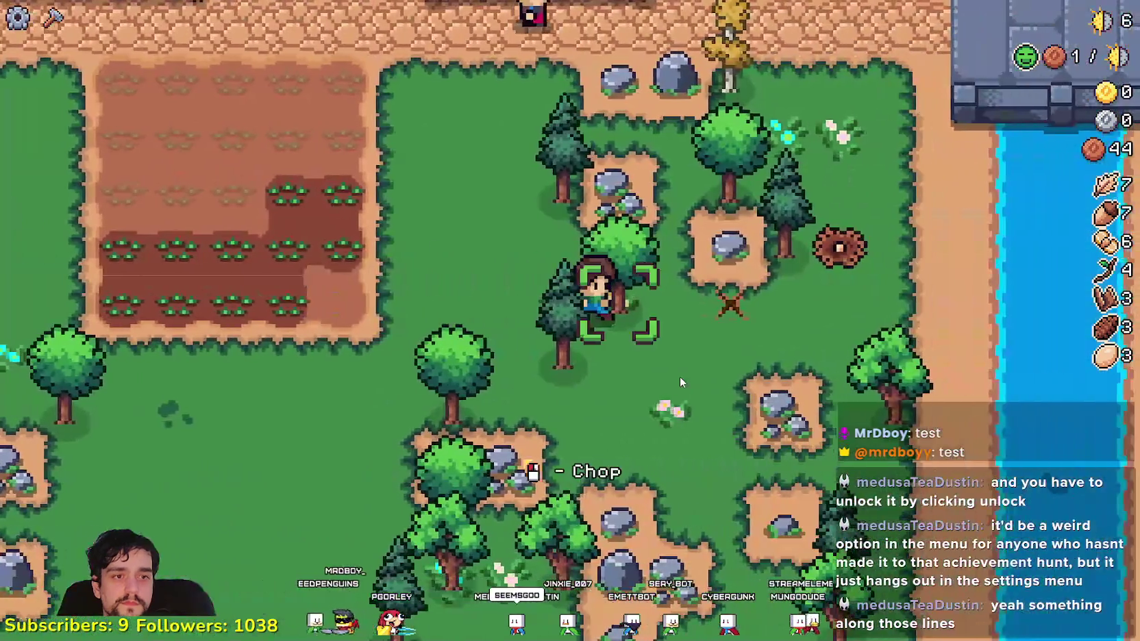
{"action": "key", "text": "w"}
{"action": "key", "text": "d"}
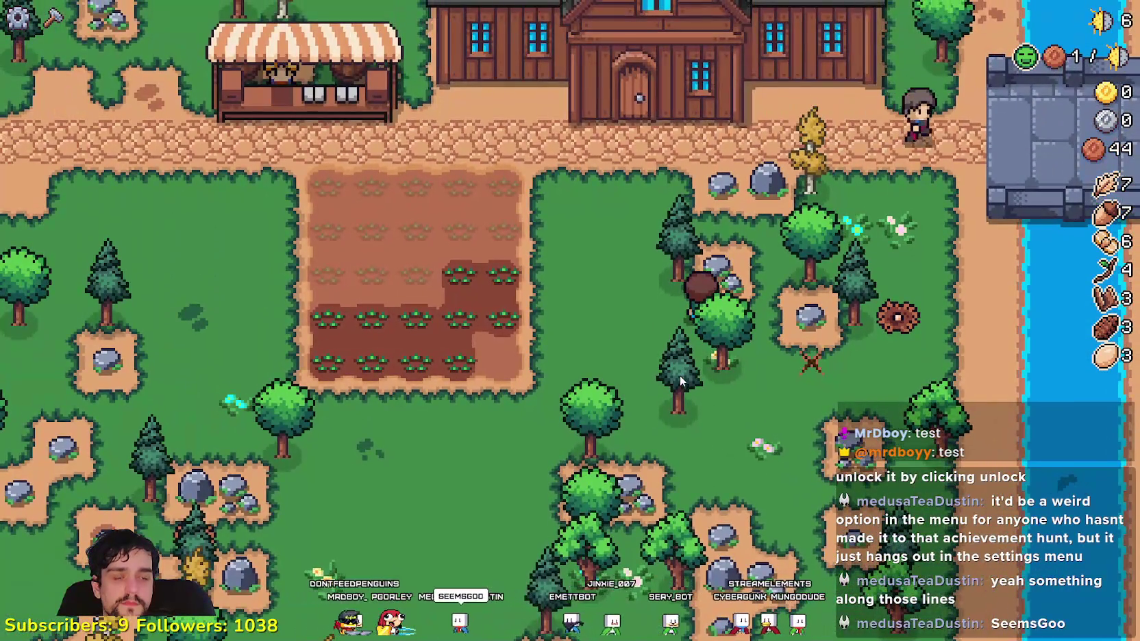
{"action": "key", "text": "d"}
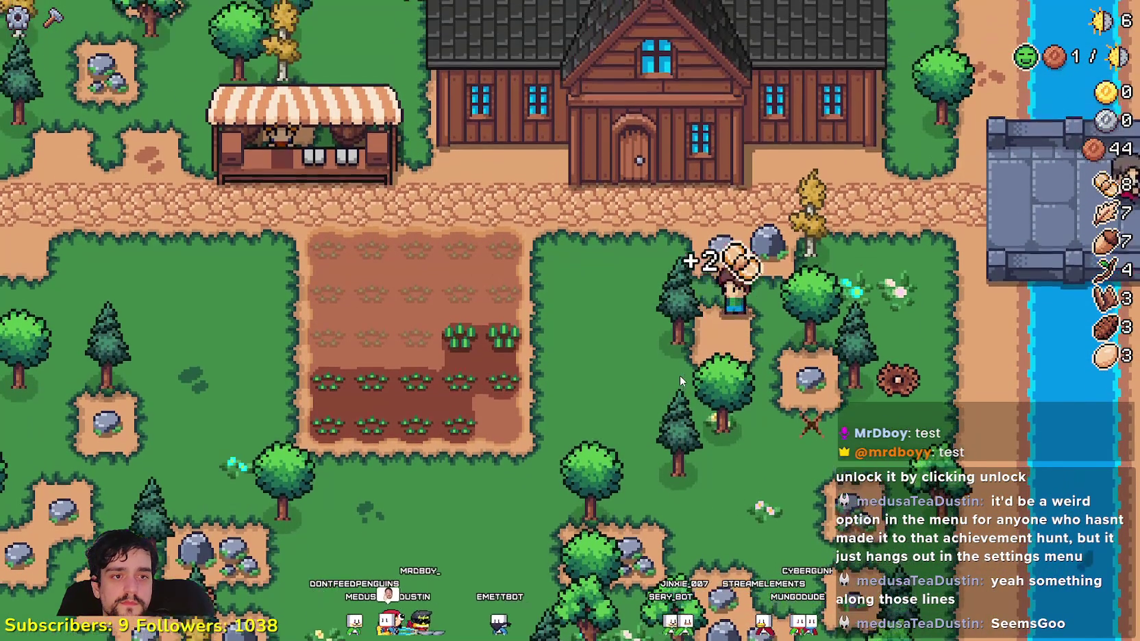
{"action": "key", "text": "d"}
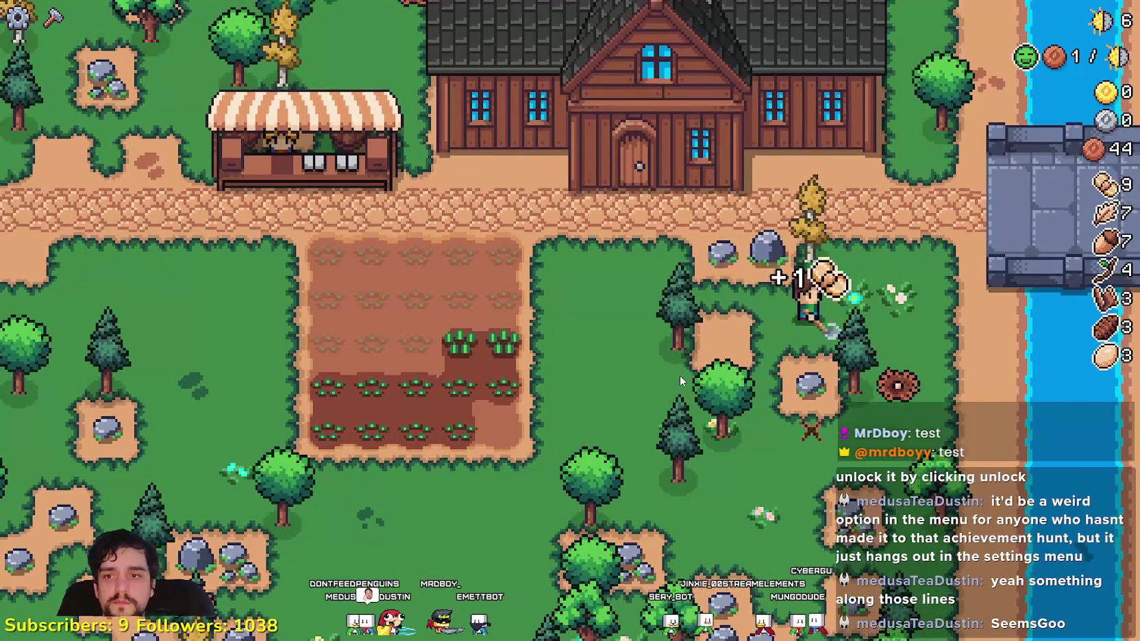
{"action": "key", "text": "s"}
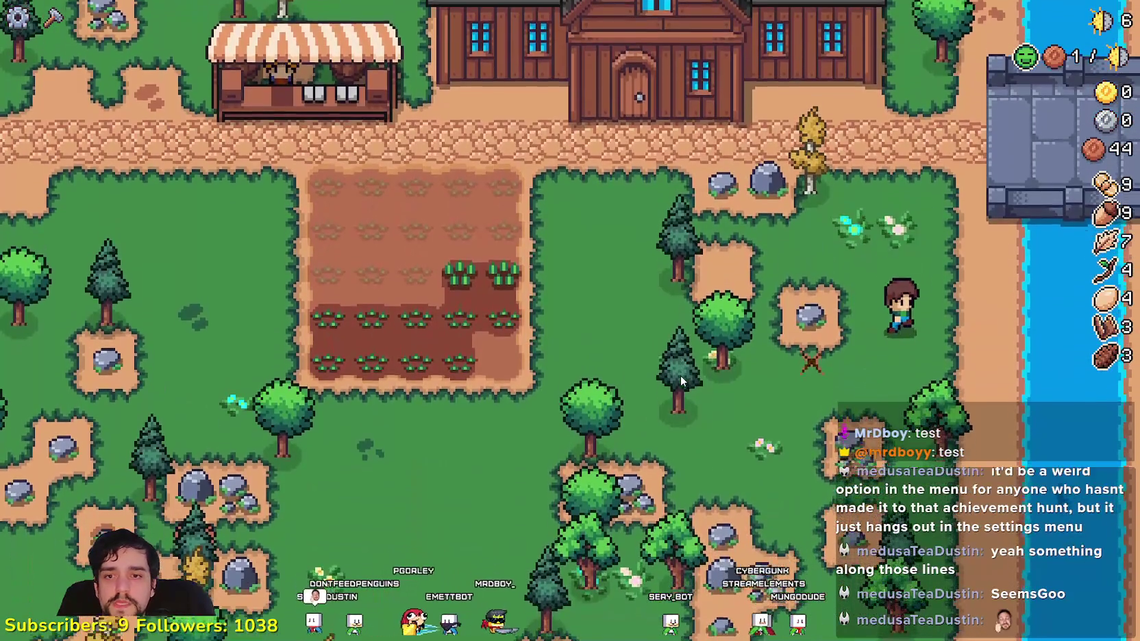
{"action": "key", "text": "d"}
{"action": "key", "text": "s"}
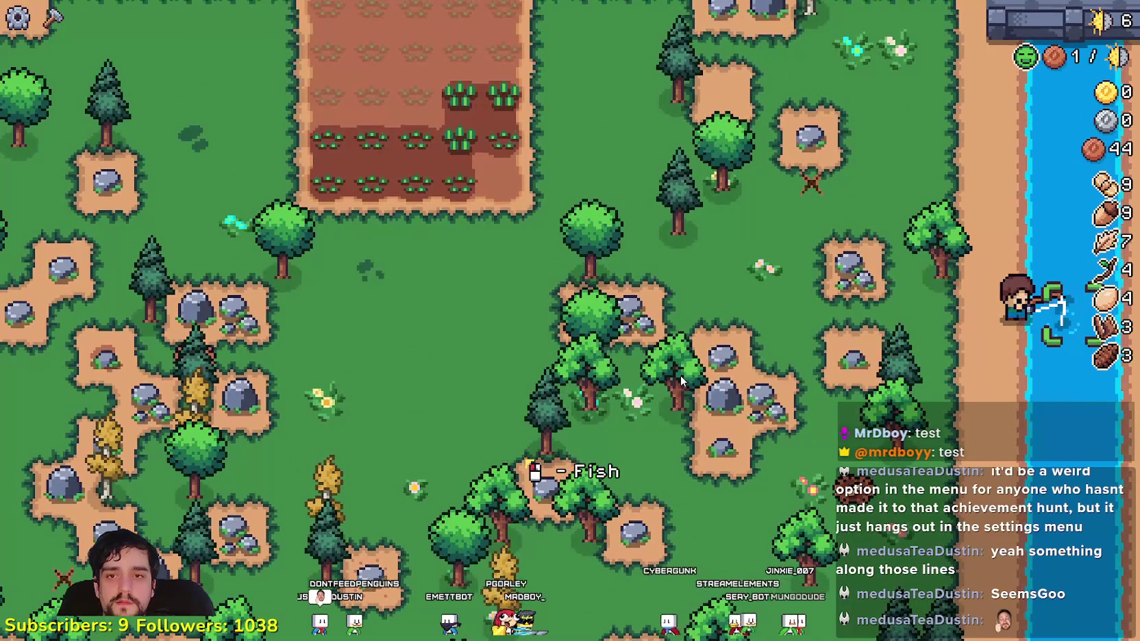
{"action": "key", "text": "a"}
- Return to the market stall and open its sell window
{"action": "key", "text": "w"}
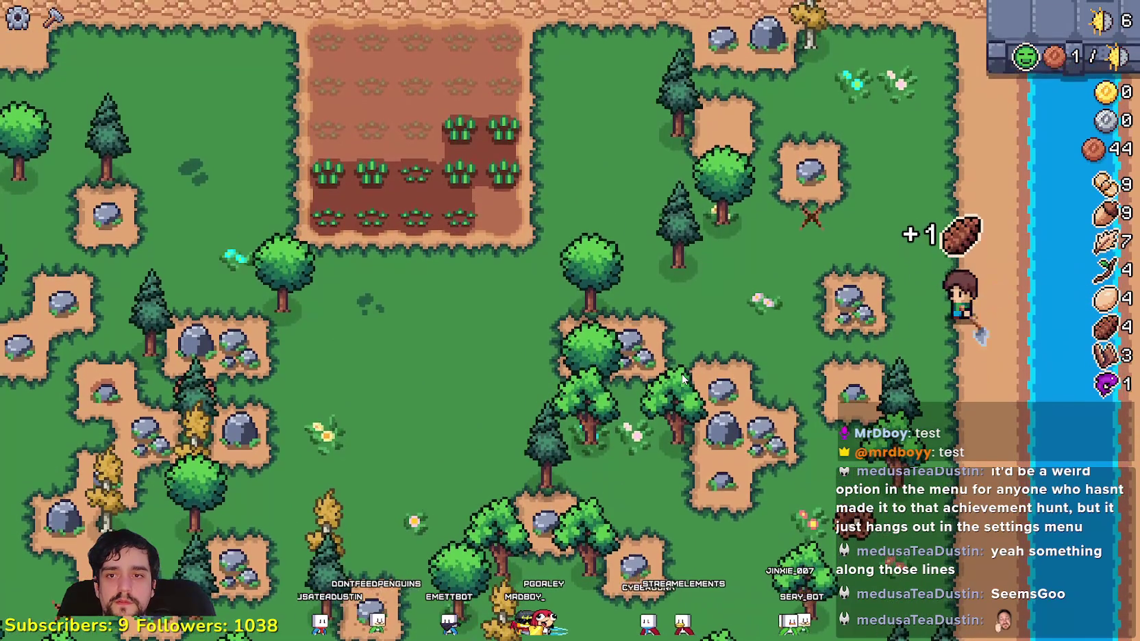
{"action": "key", "text": "w"}
{"action": "key", "text": "a"}
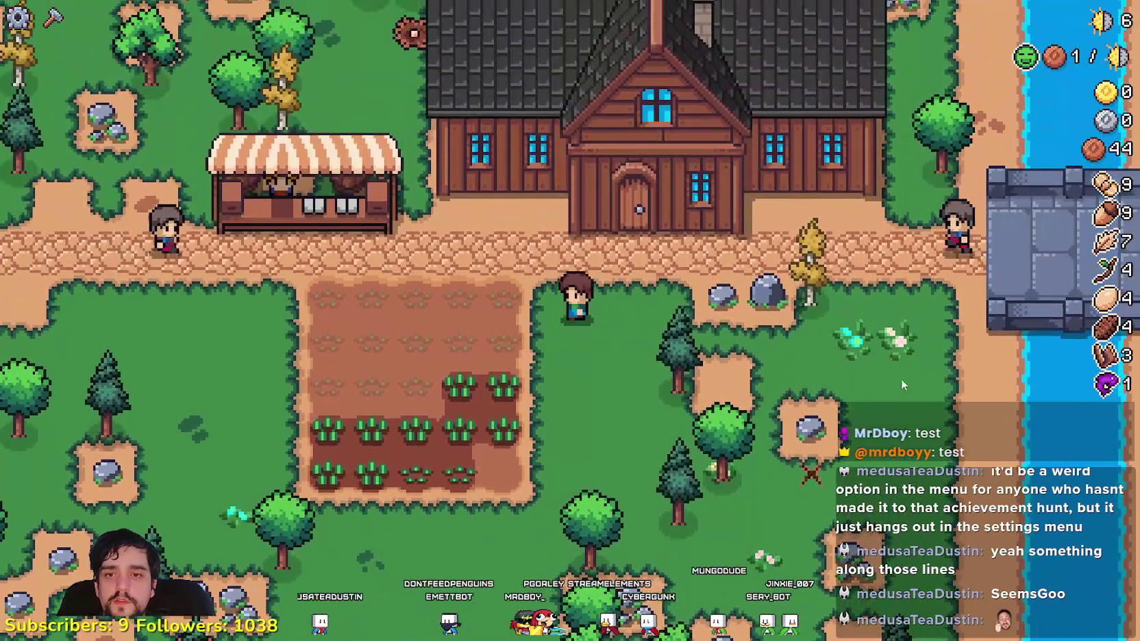
{"action": "key", "text": "a"}
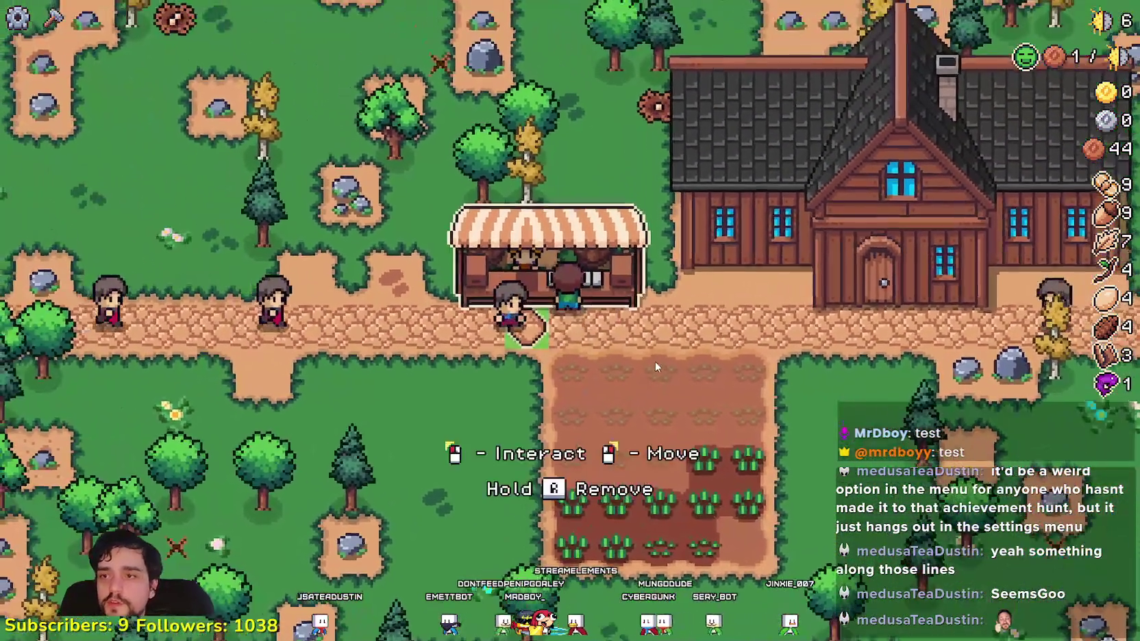
{"action": "key", "text": "e"}
{"action": "mouse_move", "coordinate": [553, 259]}
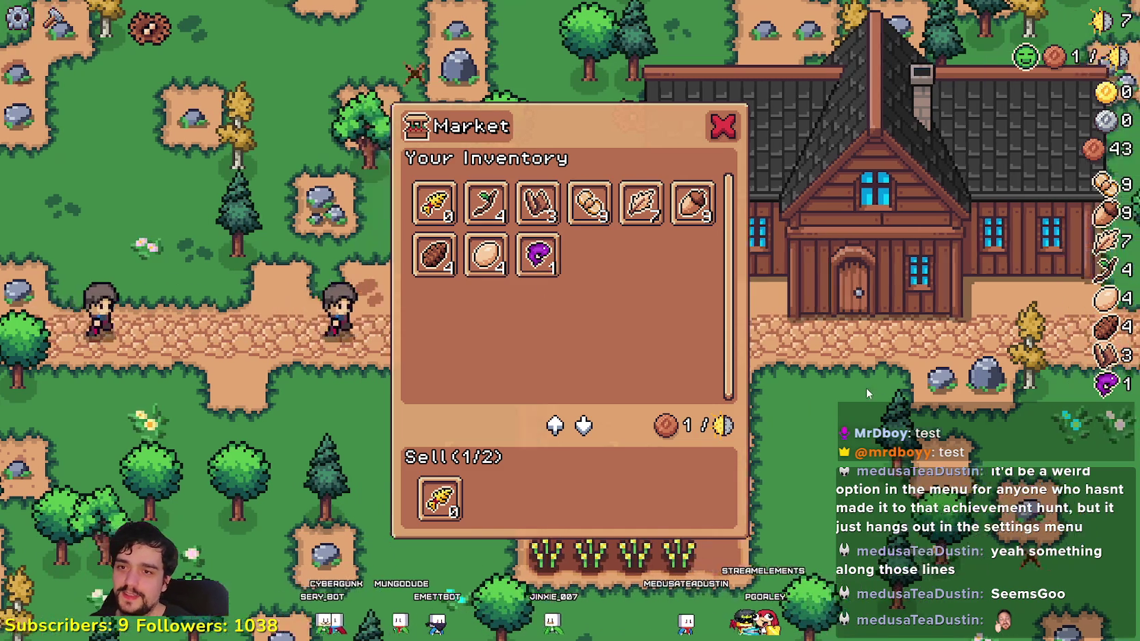
- Close the Market window and the house panel to get back to the farm map
{"action": "key", "text": "Tab"}
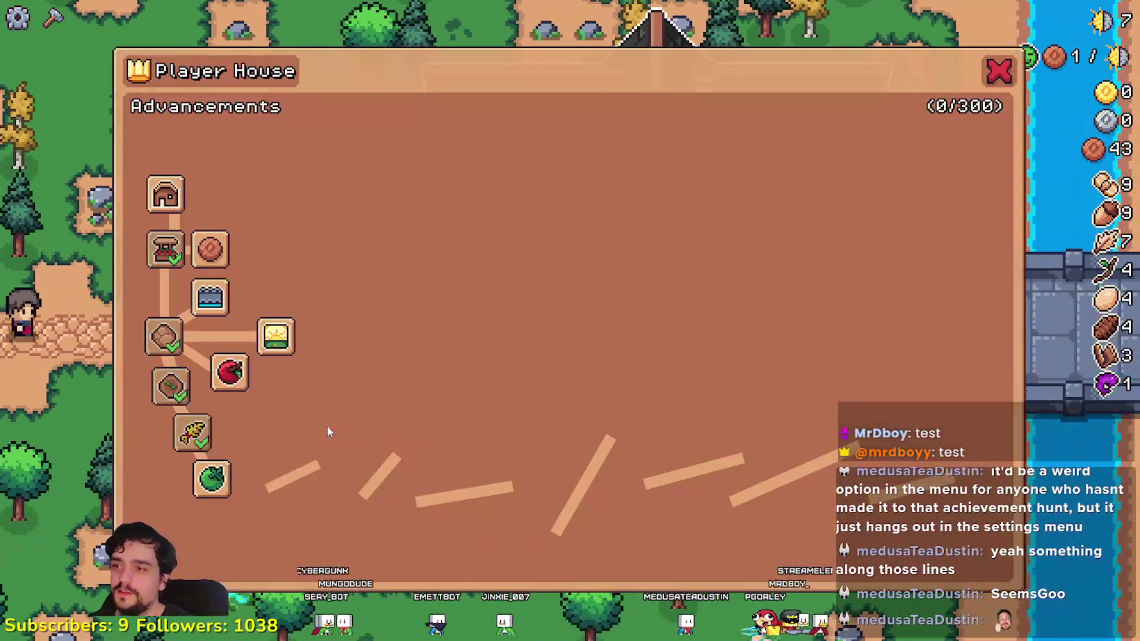
{"action": "key", "text": "Escape"}
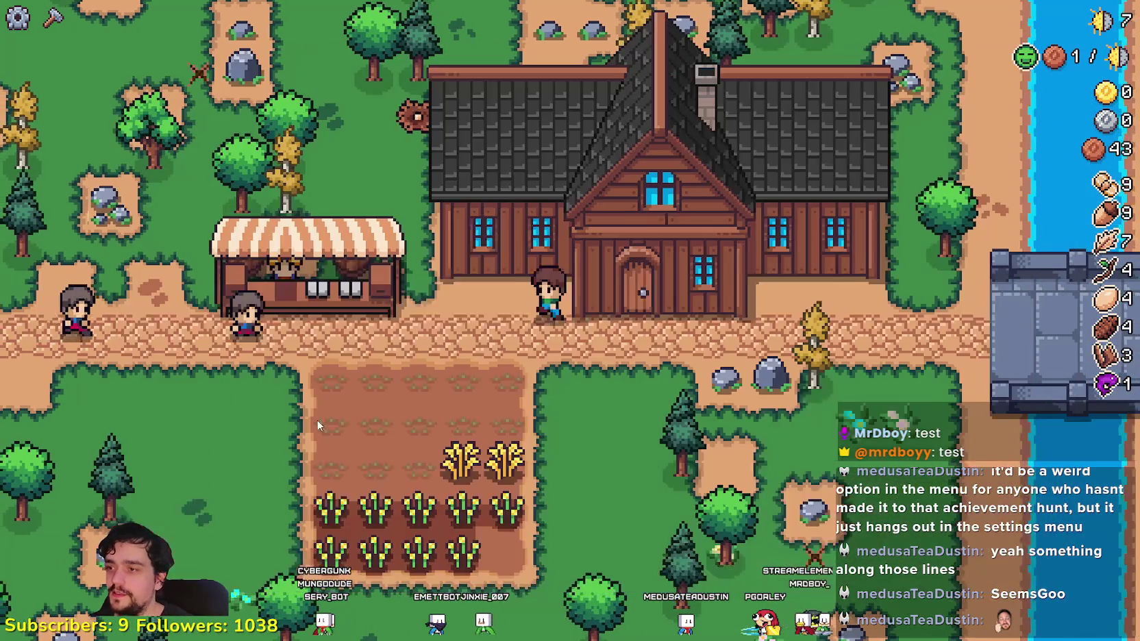
- Browse the decoration build costs in the Crafting panel's Decorations list
{"action": "key", "text": "c"}
{"action": "left_click", "coordinate": [100, 137]}
{"action": "scroll", "coordinate": [92, 322], "scroll_direction": "down", "scroll_amount": 3}
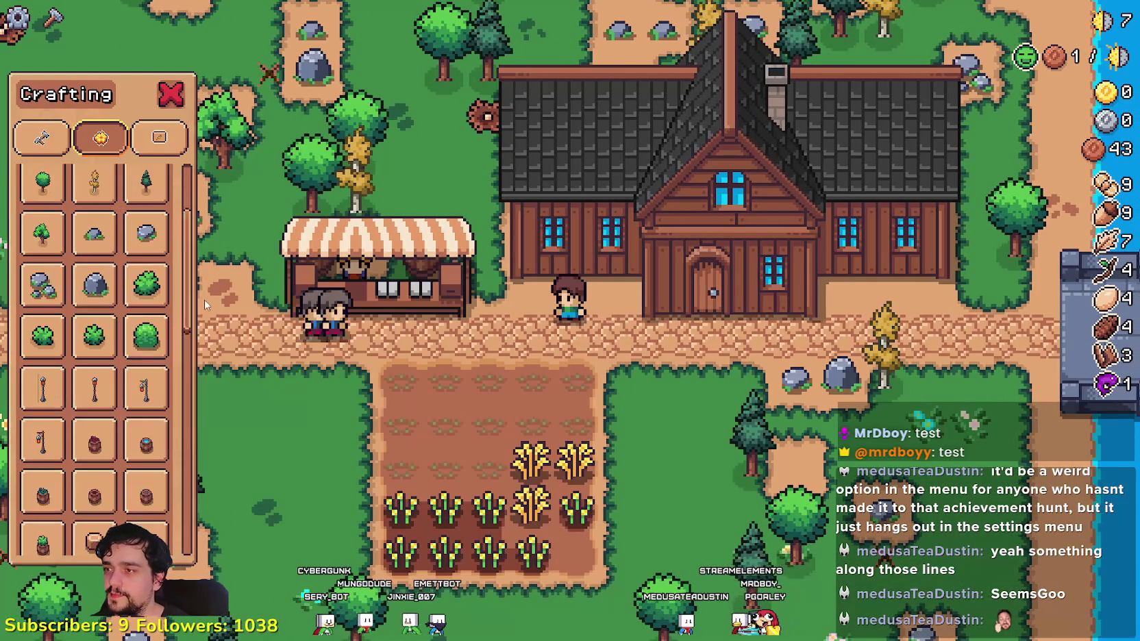
{"action": "scroll", "coordinate": [46, 246], "scroll_direction": "up", "scroll_amount": 3}
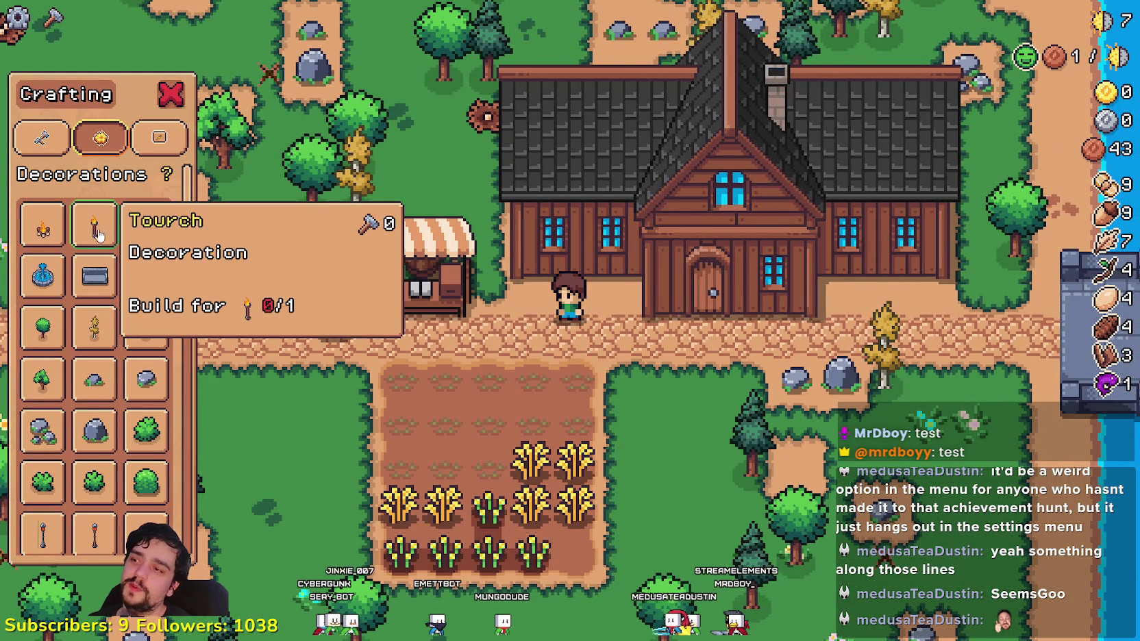
{"action": "scroll", "coordinate": [59, 355], "scroll_direction": "down", "scroll_amount": 4}
{"action": "scroll", "coordinate": [59, 355], "scroll_direction": "down", "scroll_amount": 10}
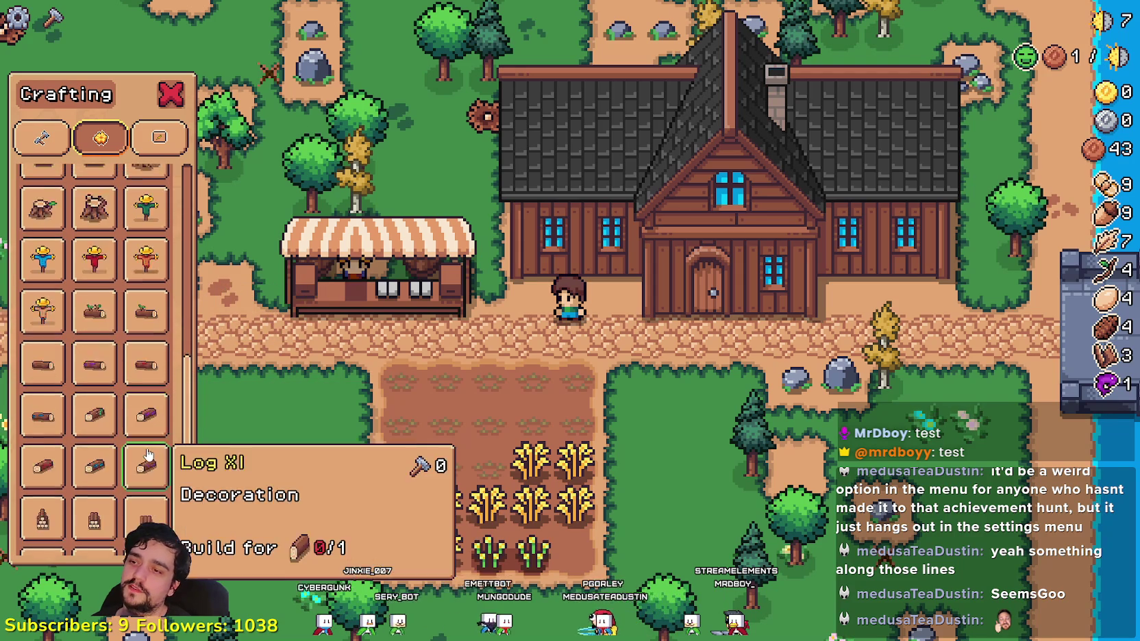
{"action": "scroll", "coordinate": [137, 514], "scroll_direction": "down", "scroll_amount": 4}
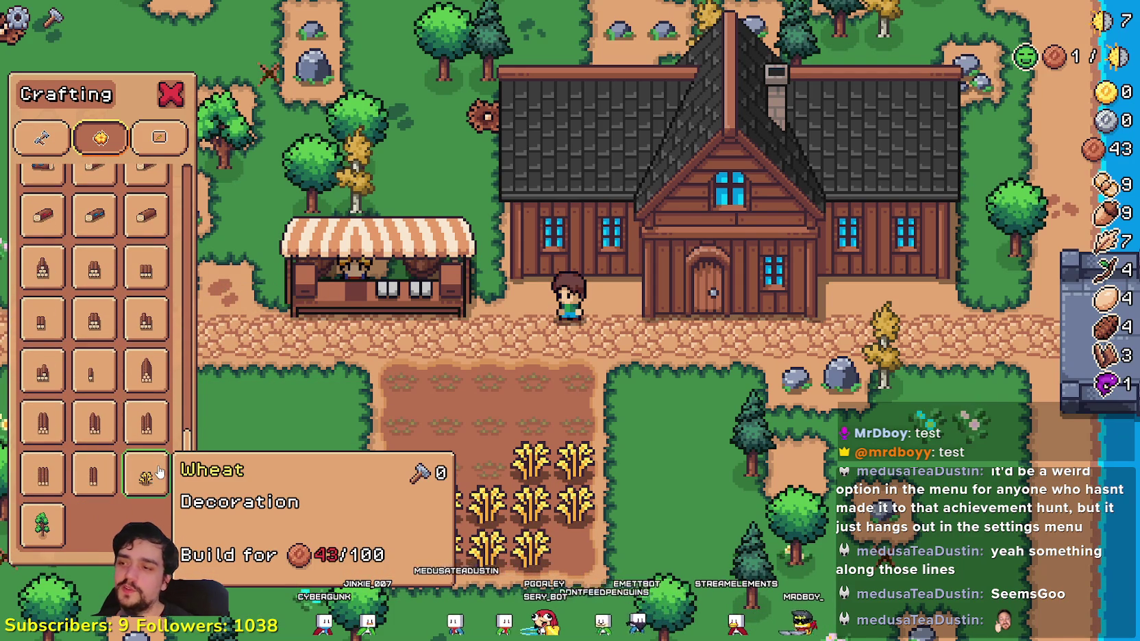
- Review the Signs list costs, close Crafting and pause the game
{"action": "left_click", "coordinate": [159, 137]}
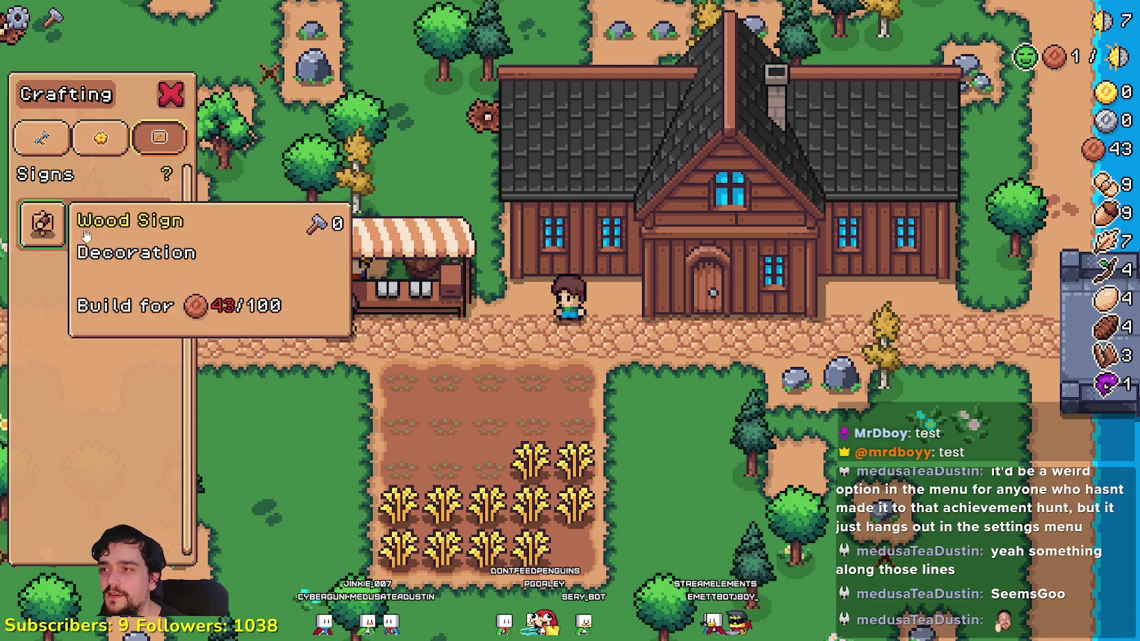
{"action": "key", "text": "a"}
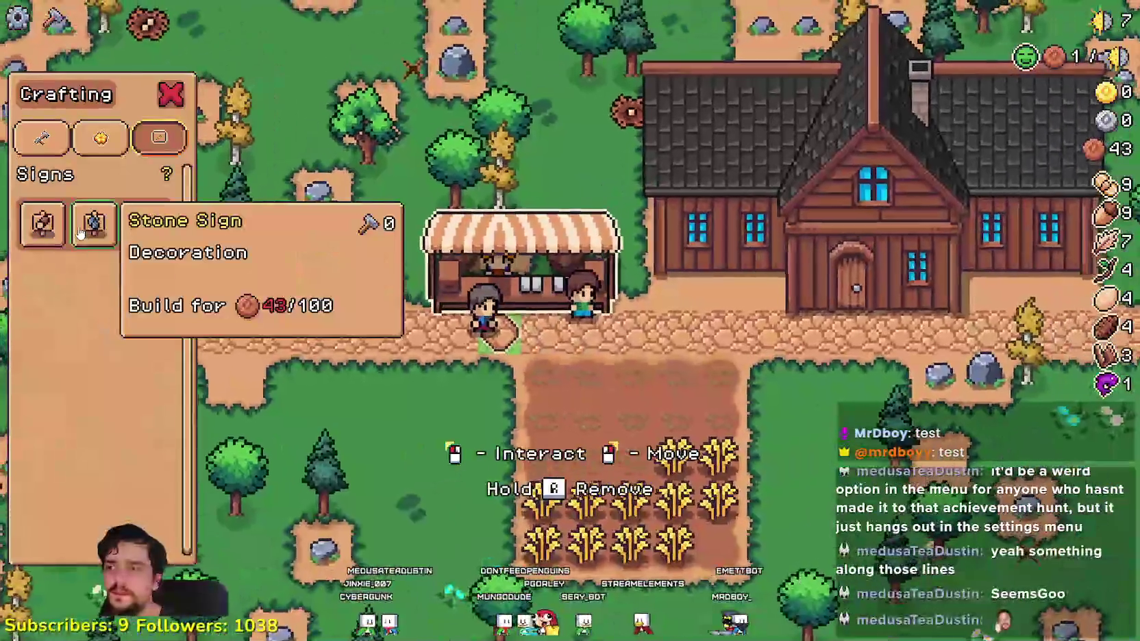
{"action": "key", "text": "a"}
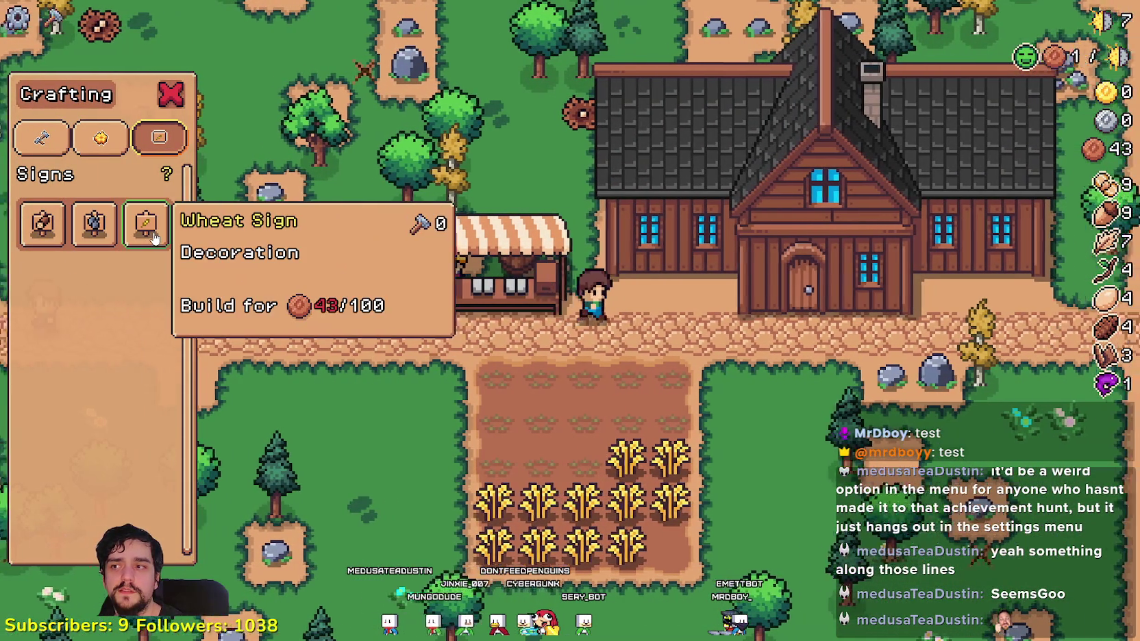
{"action": "key", "text": "d"}
{"action": "key", "text": "Escape"}
{"action": "key", "text": "Escape"}
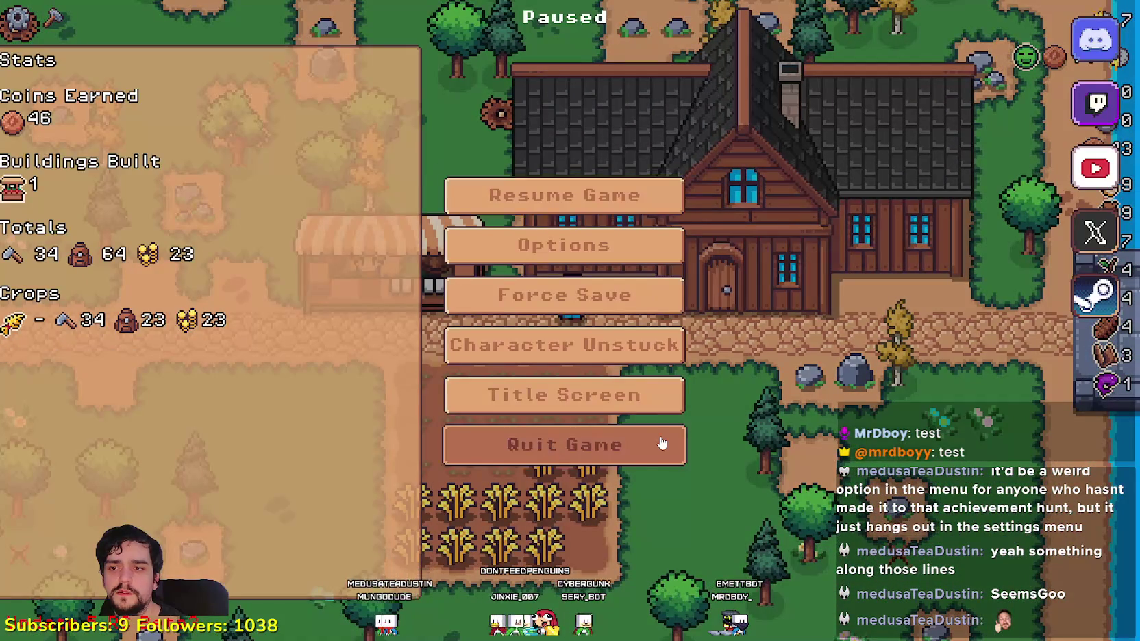
- Quit Mr Farmboy from the pause menu and scroll up the editor's Scene dock
{"action": "left_click", "coordinate": [662, 444]}
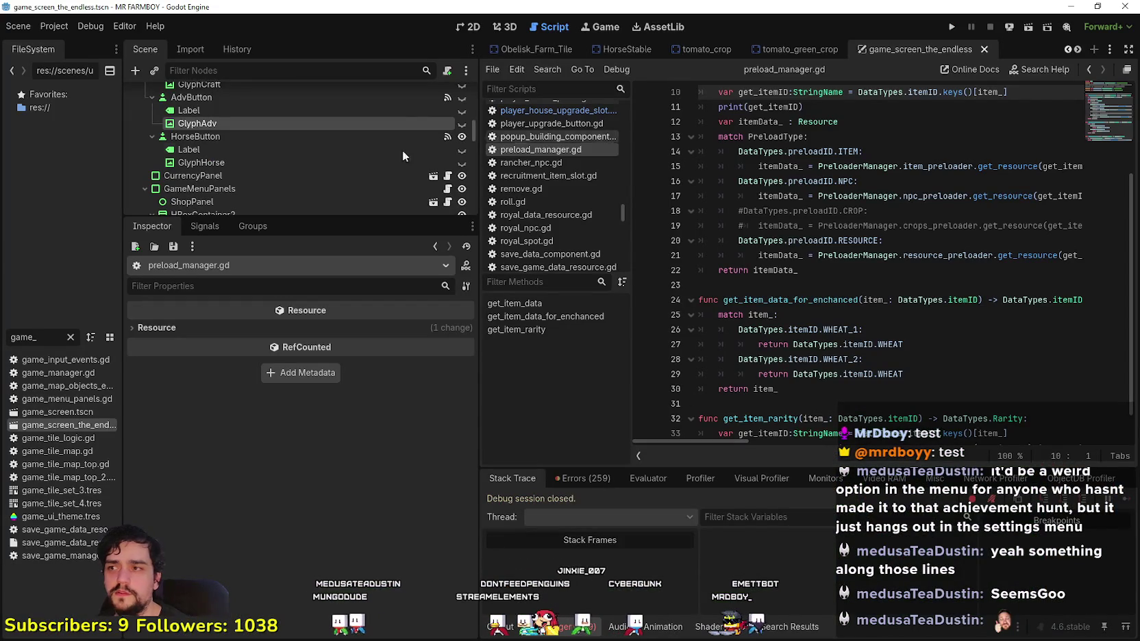
{"action": "scroll", "coordinate": [274, 138], "scroll_direction": "up", "scroll_amount": 5}
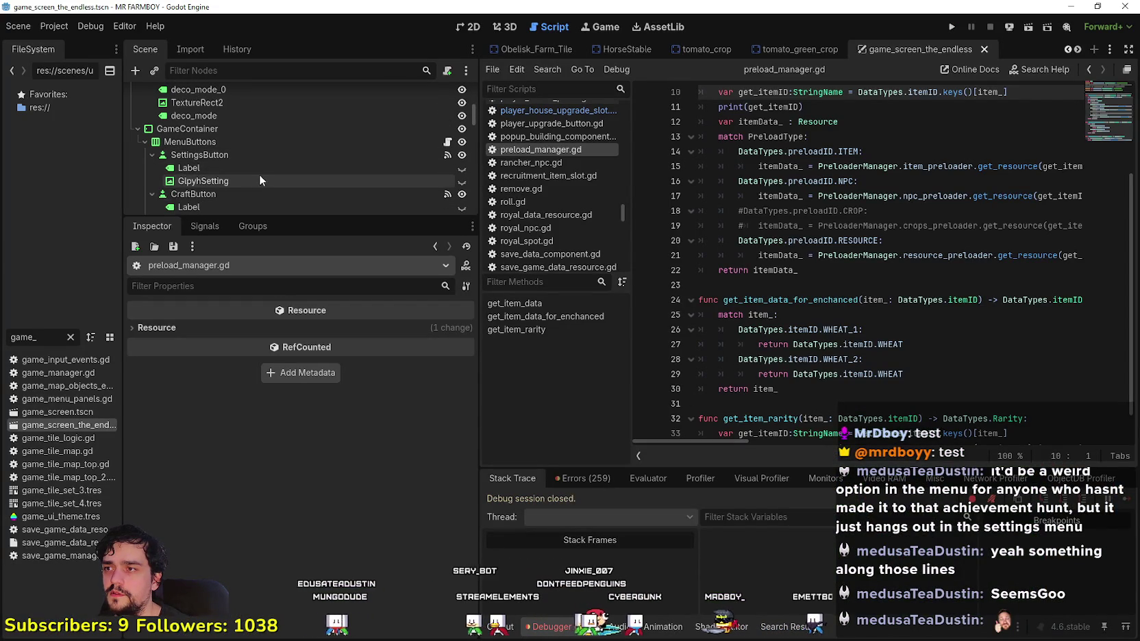
{"action": "scroll", "coordinate": [241, 151], "scroll_direction": "up", "scroll_amount": 2}
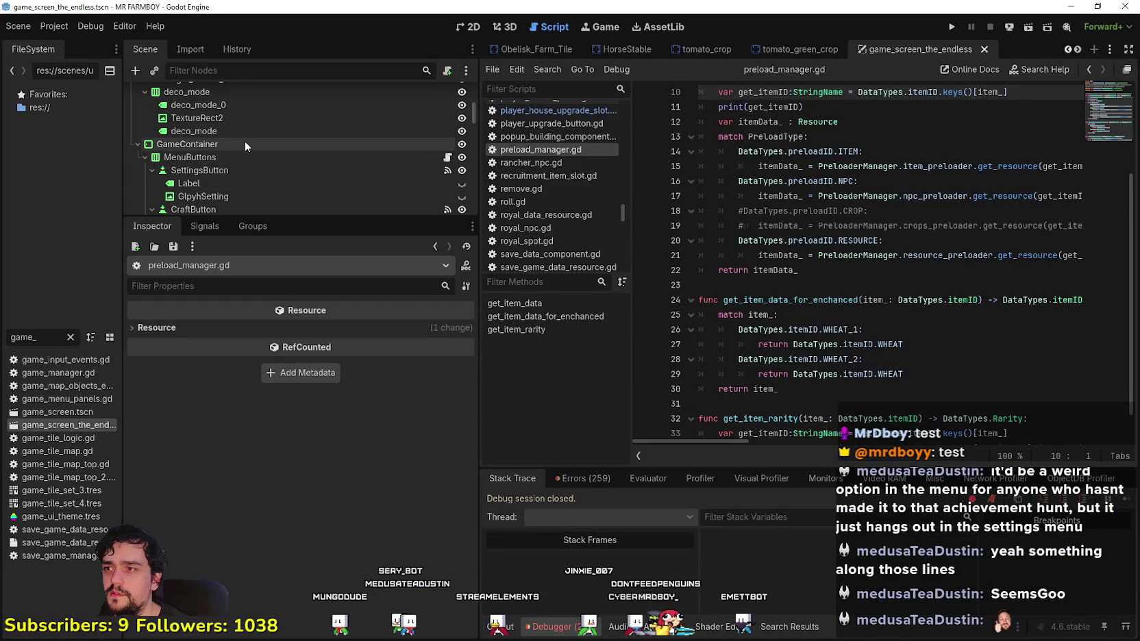
{"action": "scroll", "coordinate": [250, 134], "scroll_direction": "up", "scroll_amount": 3}
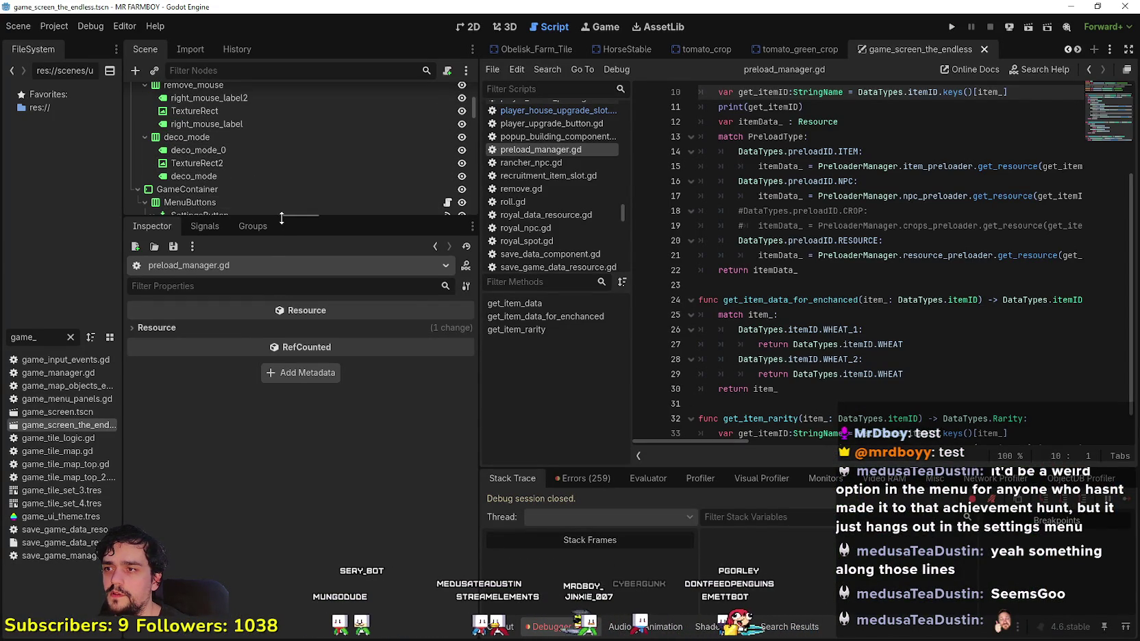
- Enlarge the Scene dock and Inspector and select the ShopPanel node
{"action": "left_click_drag", "start_coordinate": [280, 218], "coordinate": [279, 396]}
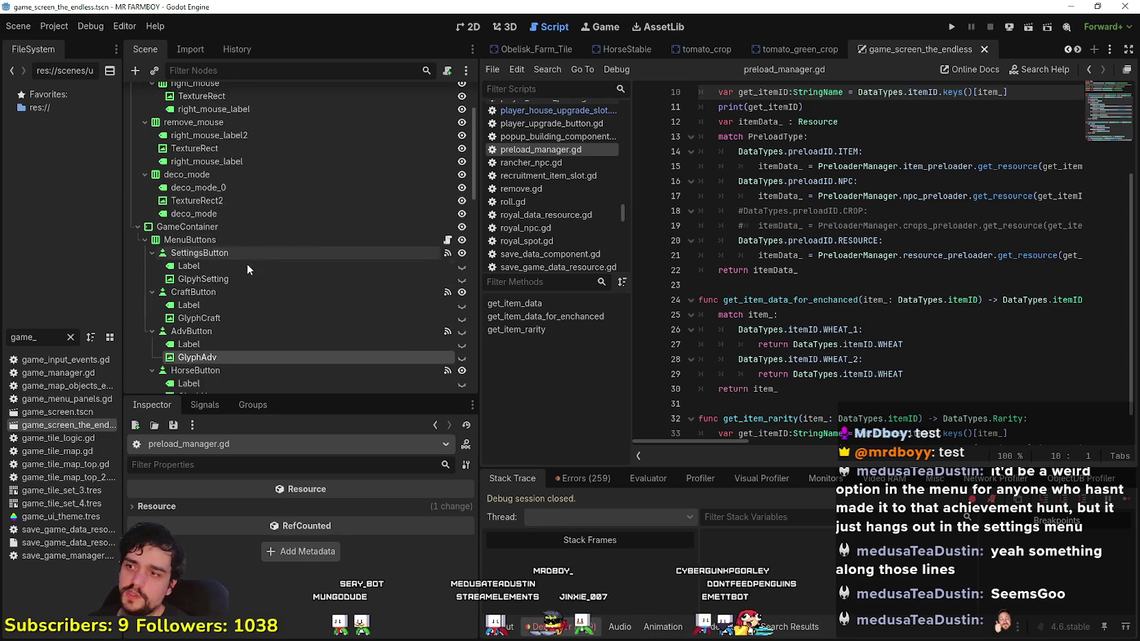
{"action": "left_click", "coordinate": [294, 189]}
{"action": "scroll", "coordinate": [250, 295], "scroll_direction": "up", "scroll_amount": 5}
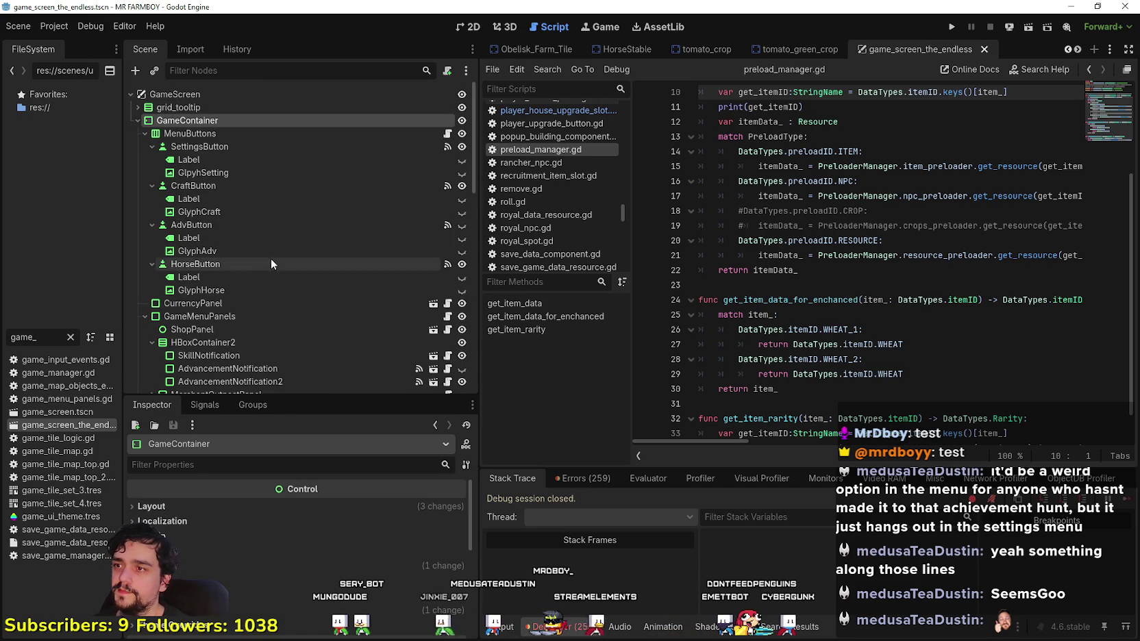
{"action": "scroll", "coordinate": [216, 319], "scroll_direction": "down", "scroll_amount": 8}
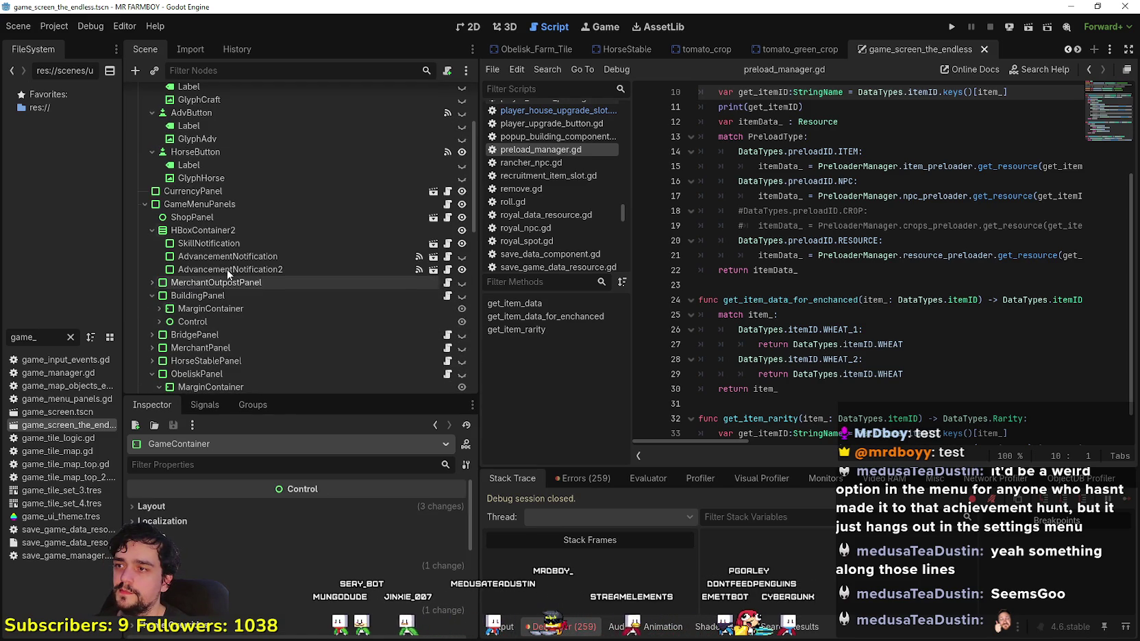
{"action": "left_click", "coordinate": [220, 216]}
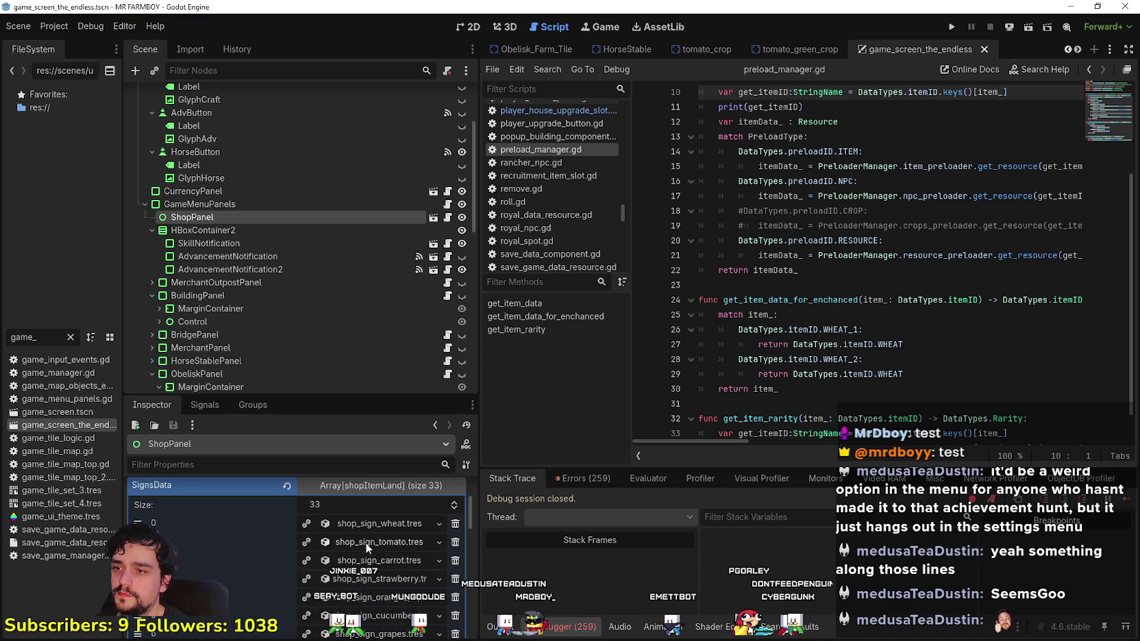
{"action": "left_click_drag", "start_coordinate": [370, 398], "coordinate": [376, 200]}
{"action": "scroll", "coordinate": [362, 493], "scroll_direction": "down", "scroll_amount": 5}
{"action": "scroll", "coordinate": [372, 483], "scroll_direction": "up", "scroll_amount": 5}
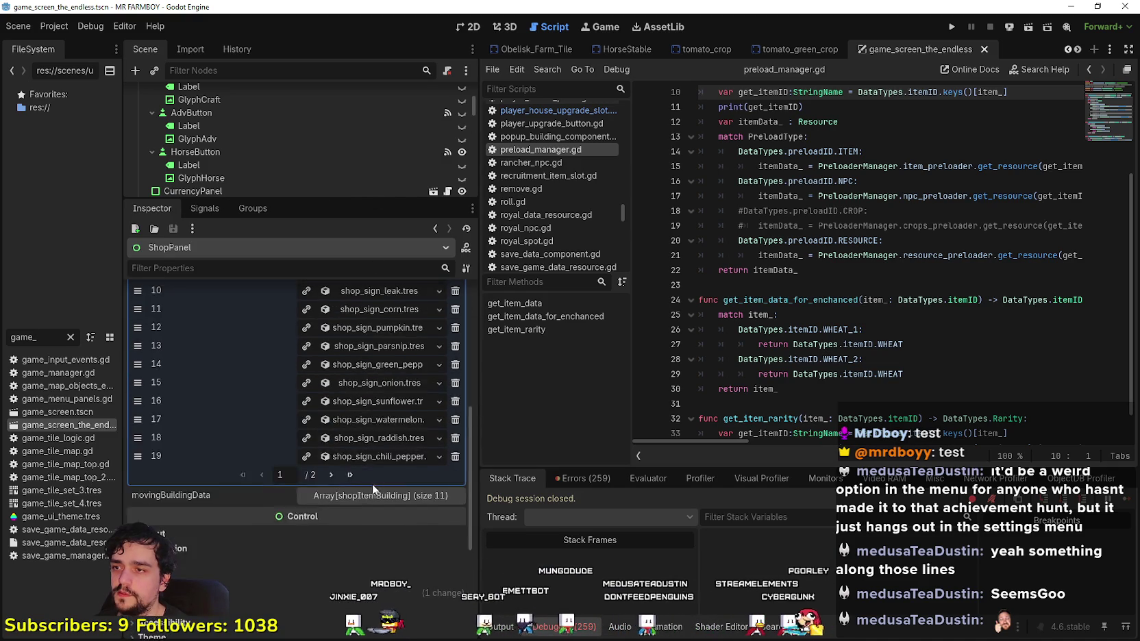
{"action": "scroll", "coordinate": [357, 598], "scroll_direction": "down", "scroll_amount": 3}
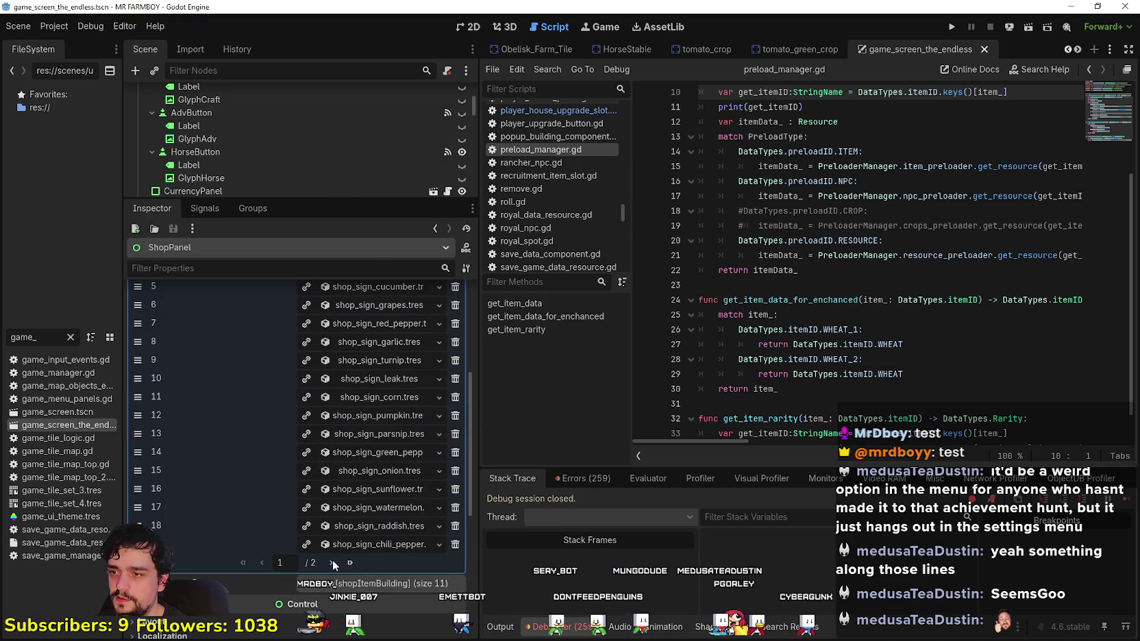
- Delete the three nugget signs (items 30–32) from SignsData page 2 and save
{"action": "left_click", "coordinate": [333, 563]}
{"action": "scroll", "coordinate": [335, 553], "scroll_direction": "up", "scroll_amount": 3}
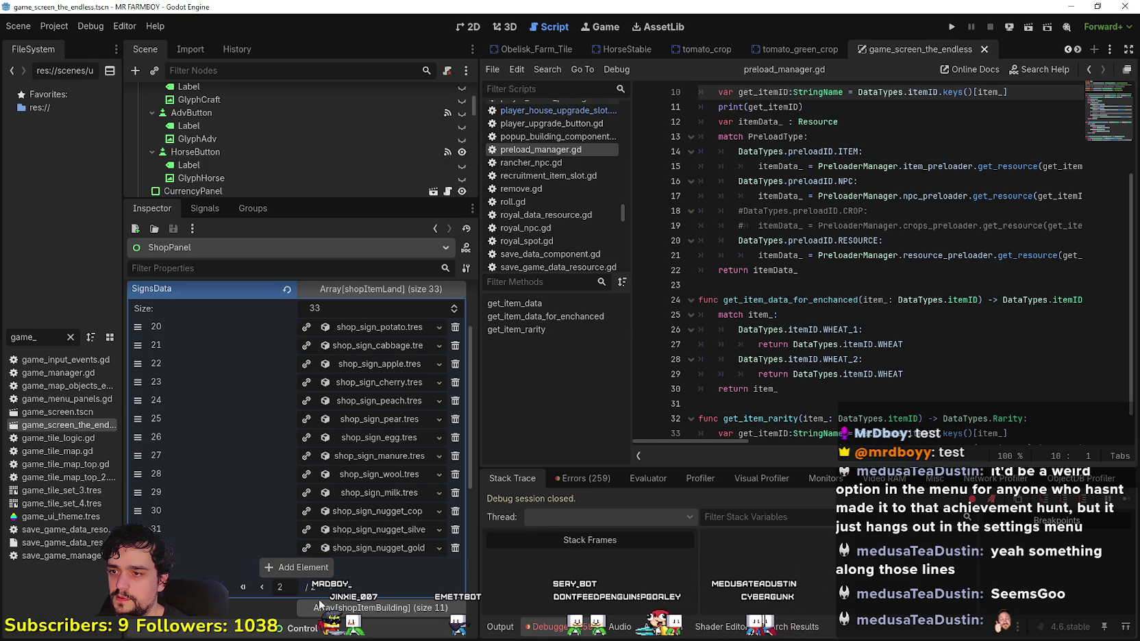
{"action": "left_click", "coordinate": [454, 548]}
{"action": "left_click", "coordinate": [455, 529]}
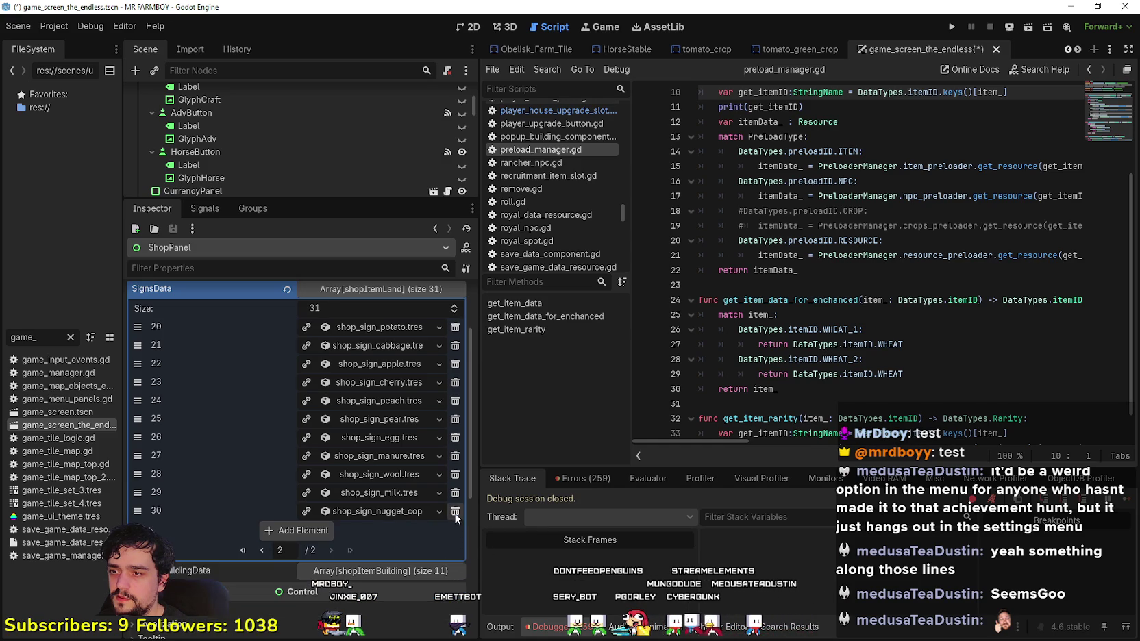
{"action": "left_click", "coordinate": [454, 511]}
{"action": "key", "text": "ctrl+s"}
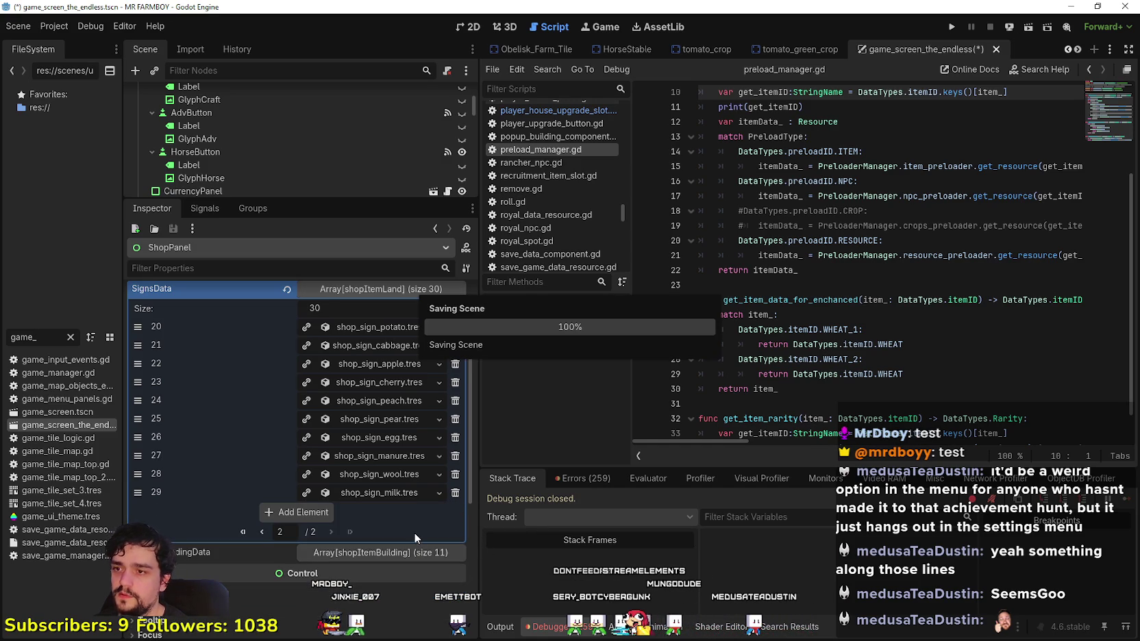
- Return to SignsData page 1, collapse the array, save again and run the game
{"action": "left_click", "coordinate": [263, 532]}
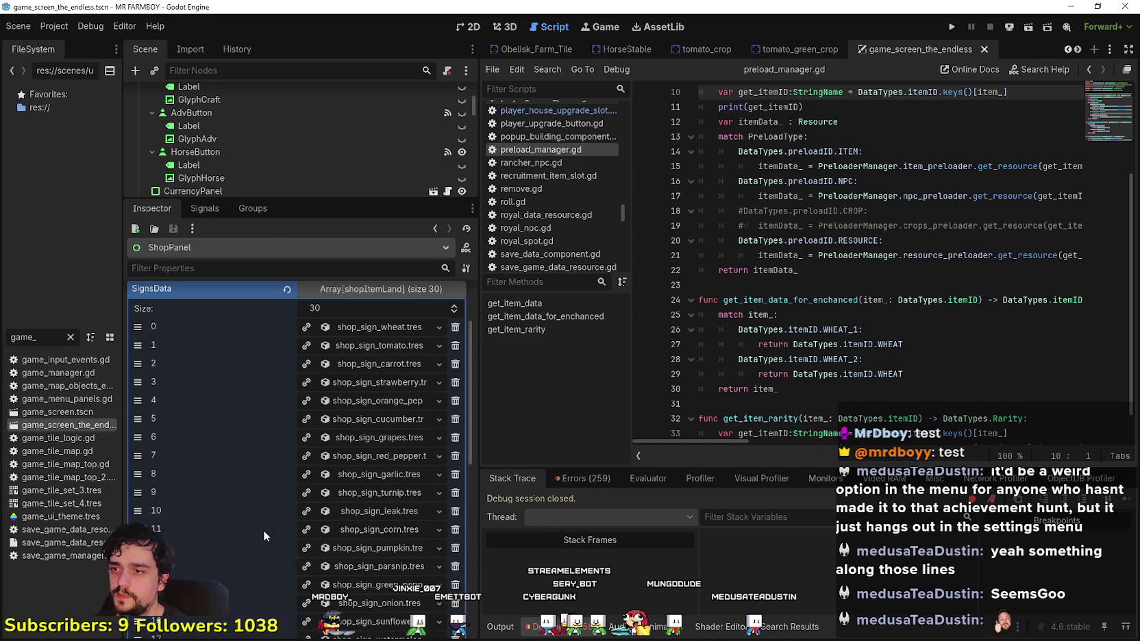
{"action": "scroll", "coordinate": [334, 496], "scroll_direction": "up", "scroll_amount": 5}
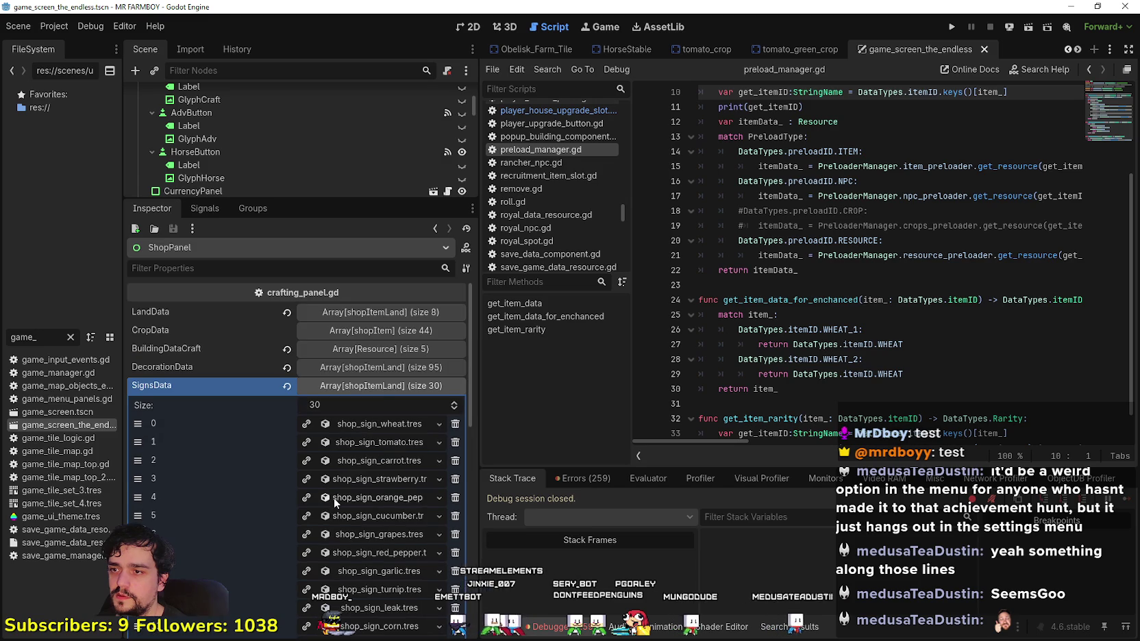
{"action": "left_click", "coordinate": [379, 391]}
{"action": "key", "text": "ctrl+s"}
{"action": "left_click", "coordinate": [957, 25]}
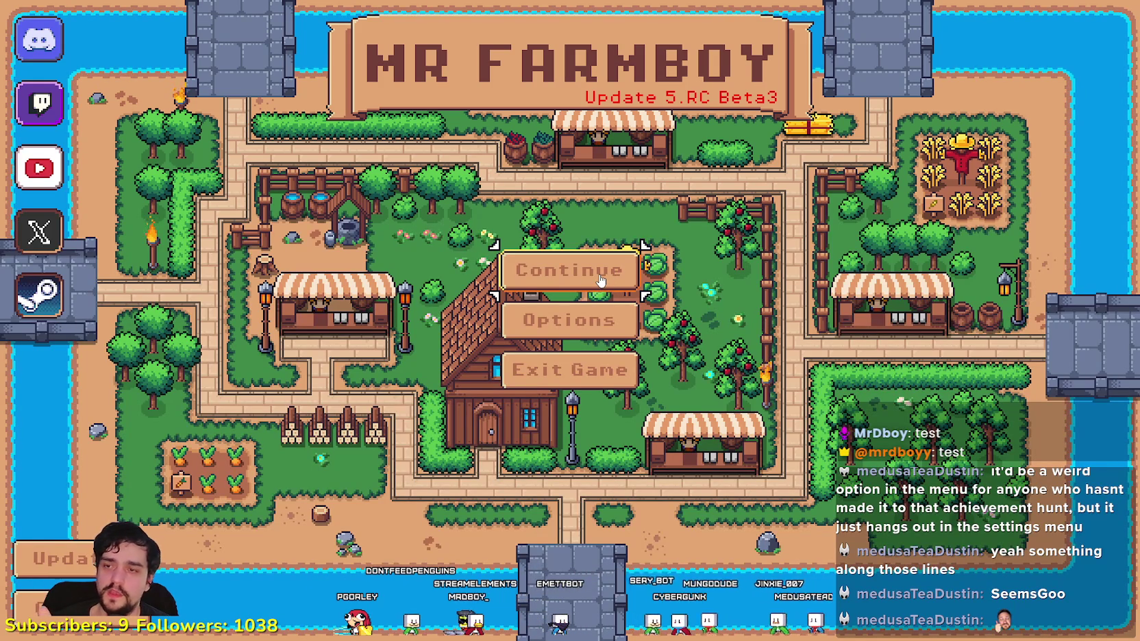
- Pick Save 5 (7 coins) from the Continue save list and load it
{"action": "left_click", "coordinate": [600, 279]}
{"action": "scroll", "coordinate": [656, 364], "scroll_direction": "down", "scroll_amount": 2}
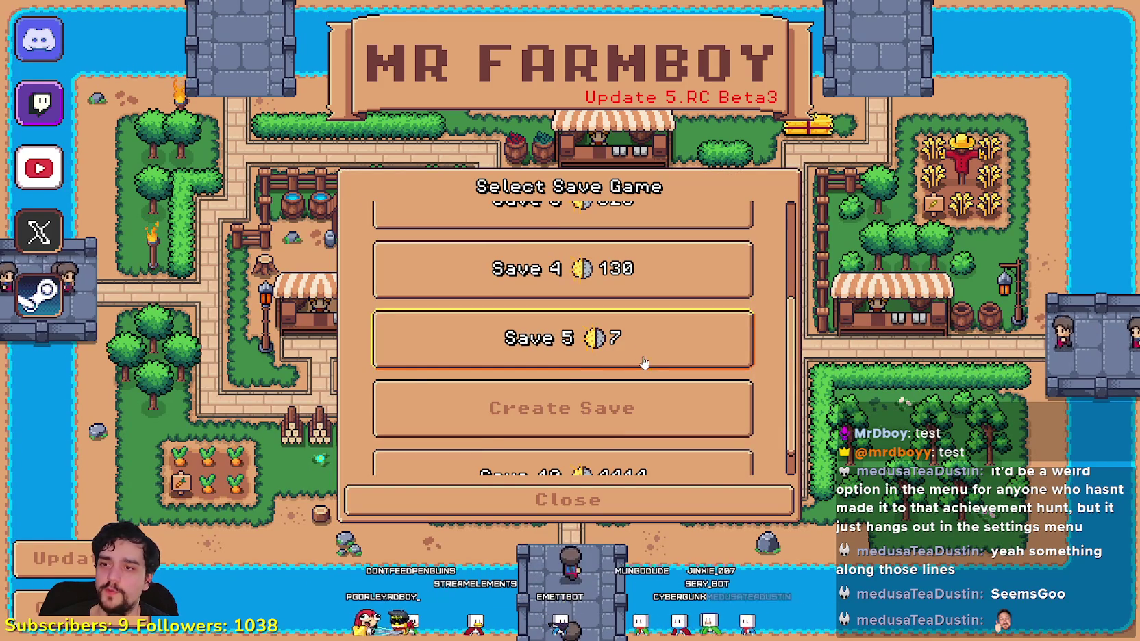
{"action": "left_click", "coordinate": [636, 350]}
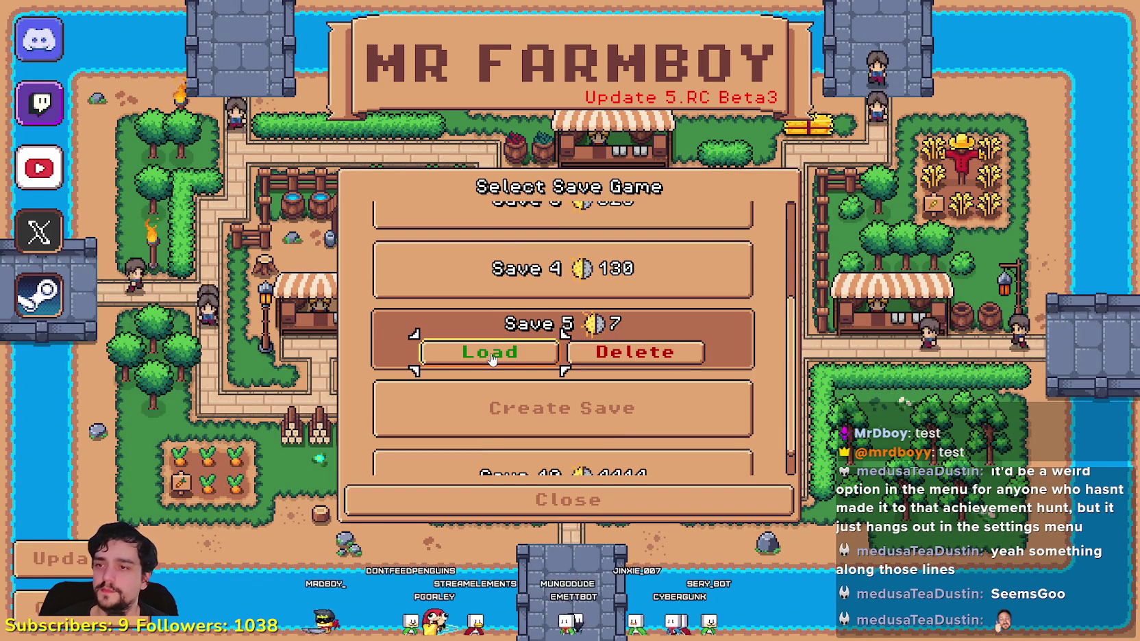
{"action": "left_click", "coordinate": [495, 353]}
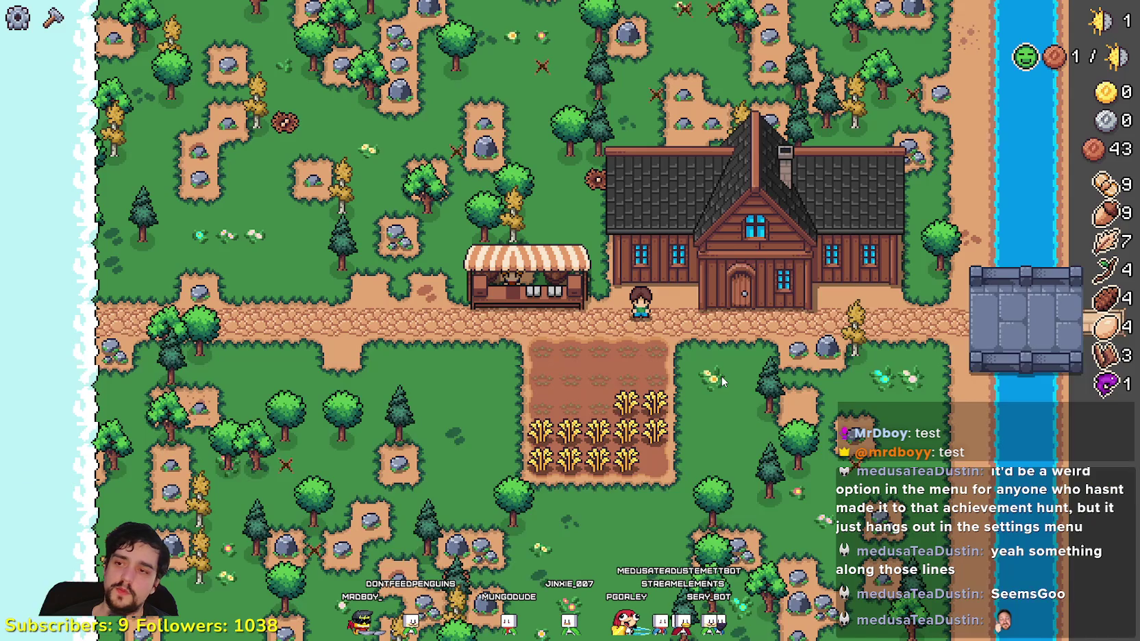
{"action": "key", "text": "d"}
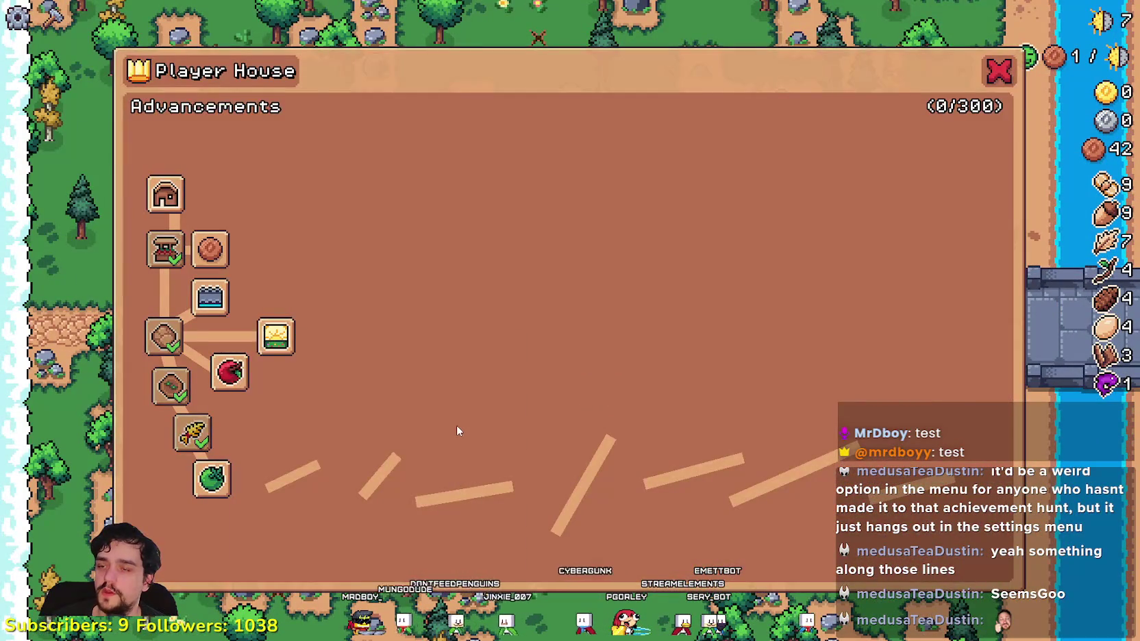
{"action": "key", "text": "Escape"}
{"action": "key", "text": "c"}
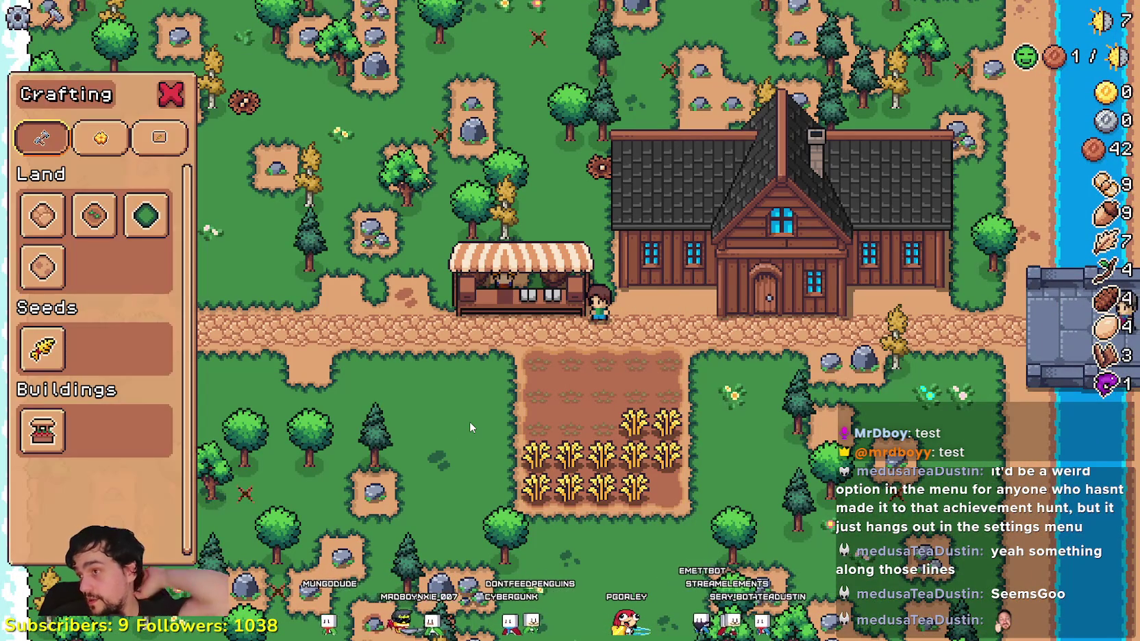
{"action": "left_click", "coordinate": [103, 141]}
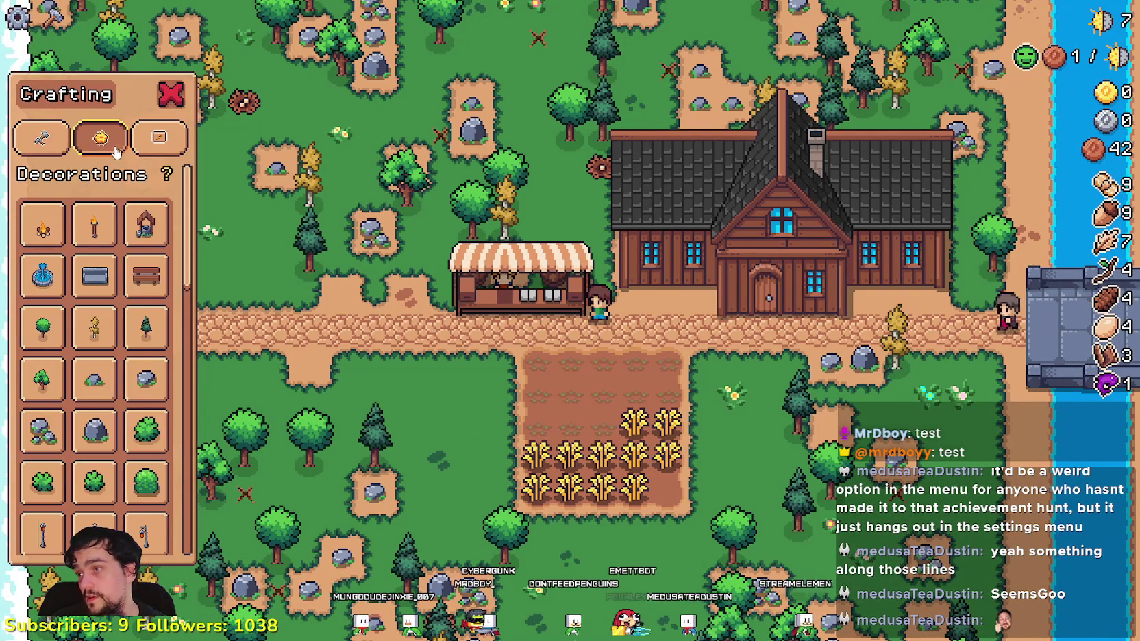
{"action": "left_click", "coordinate": [159, 137]}
{"action": "left_click", "coordinate": [100, 137]}
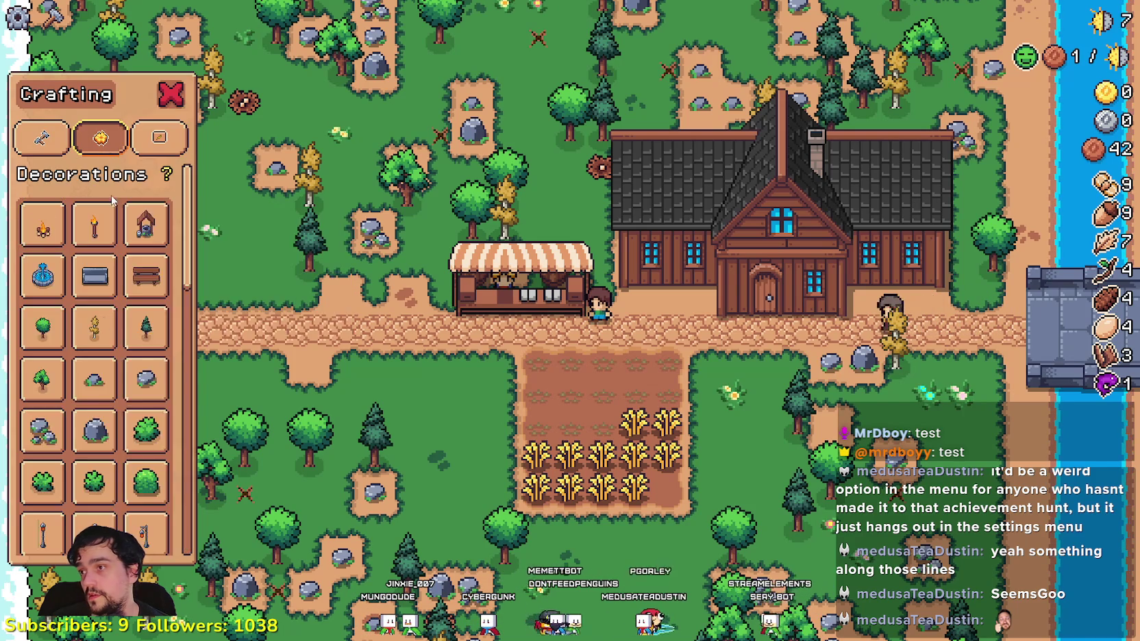
{"action": "scroll", "coordinate": [104, 421], "scroll_direction": "down", "scroll_amount": 5}
{"action": "scroll", "coordinate": [105, 421], "scroll_direction": "down", "scroll_amount": 10}
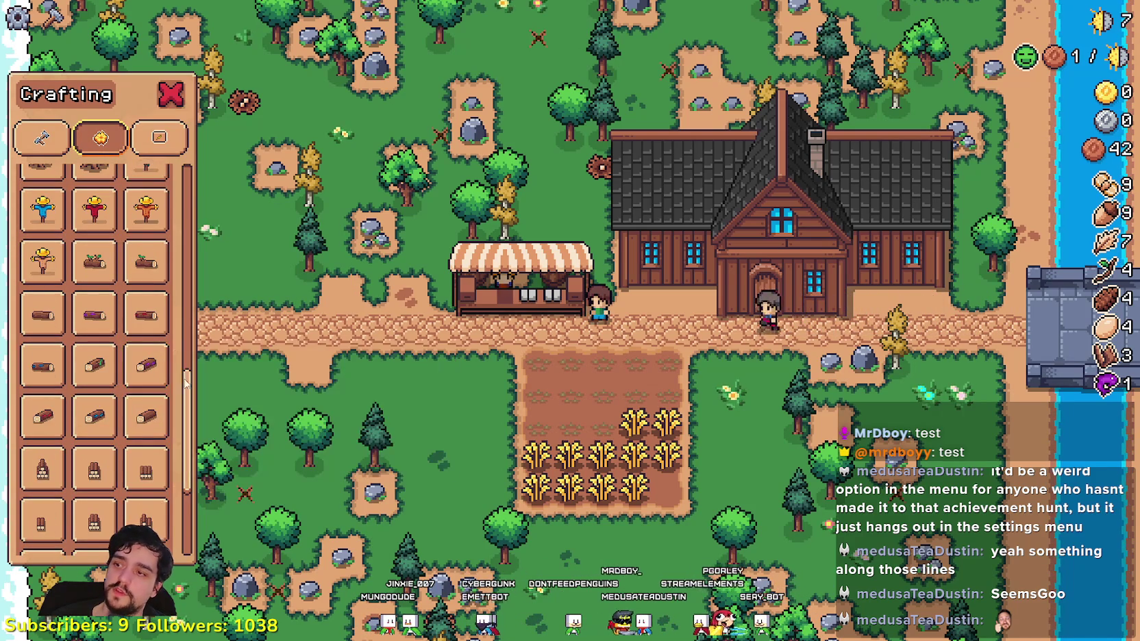
{"action": "scroll", "coordinate": [172, 411], "scroll_direction": "up", "scroll_amount": 15}
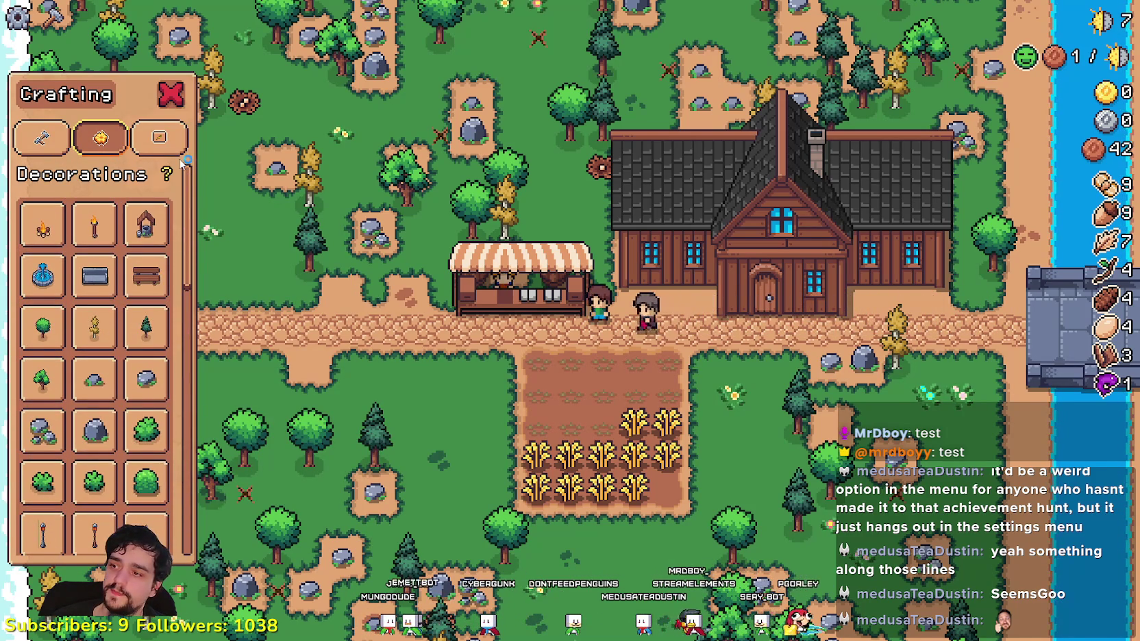
{"action": "scroll", "coordinate": [162, 302], "scroll_direction": "down", "scroll_amount": 4}
{"action": "scroll", "coordinate": [161, 302], "scroll_direction": "down", "scroll_amount": 8}
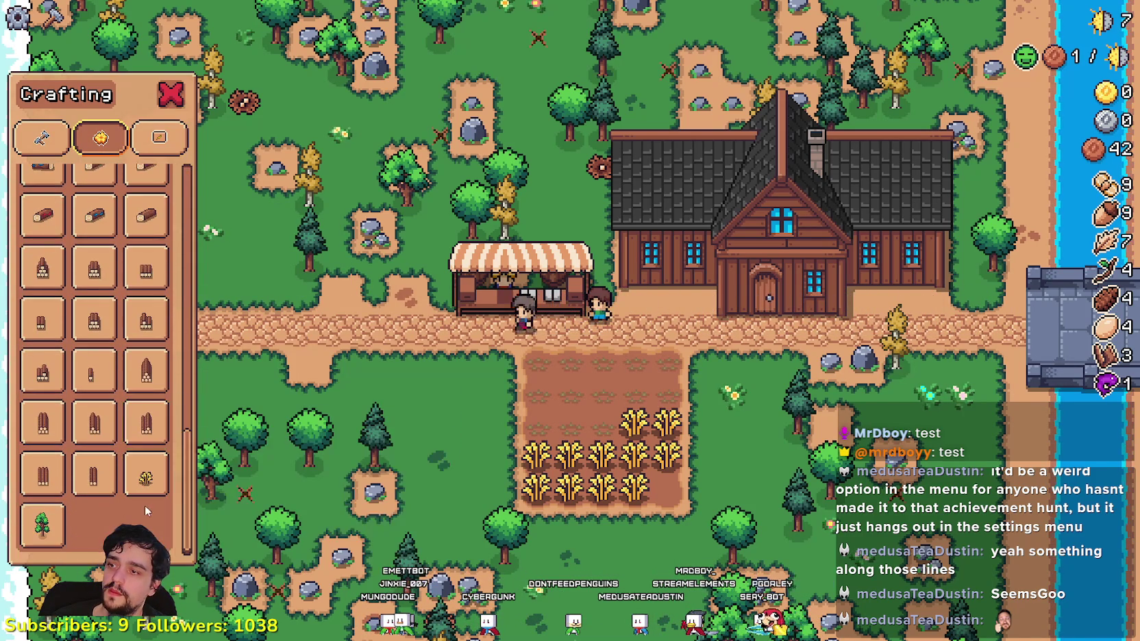
{"action": "key", "text": "e"}
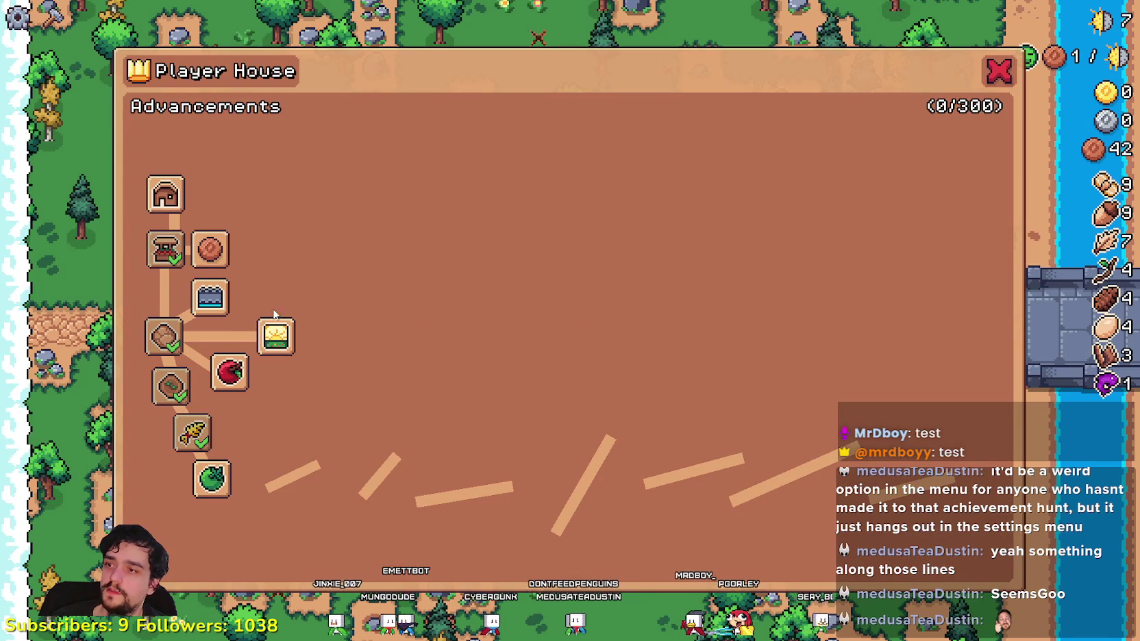
{"action": "key", "text": "e"}
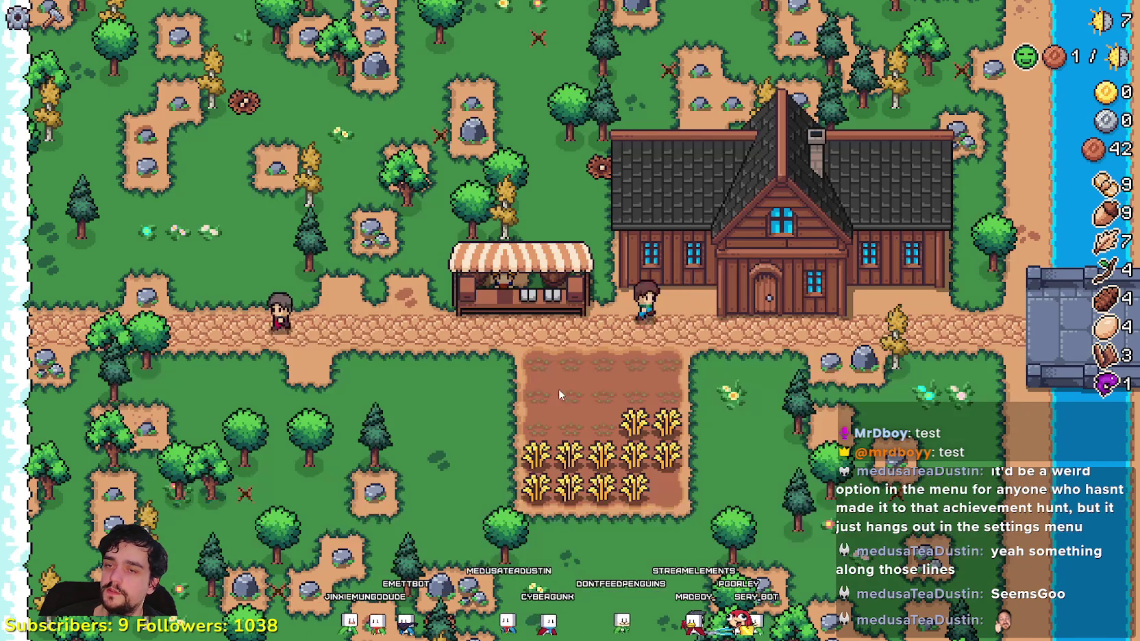
- Unlock the Bridge and Upkeep advancements in the Player House panel
{"action": "key", "text": "e"}
{"action": "left_click", "coordinate": [216, 305]}
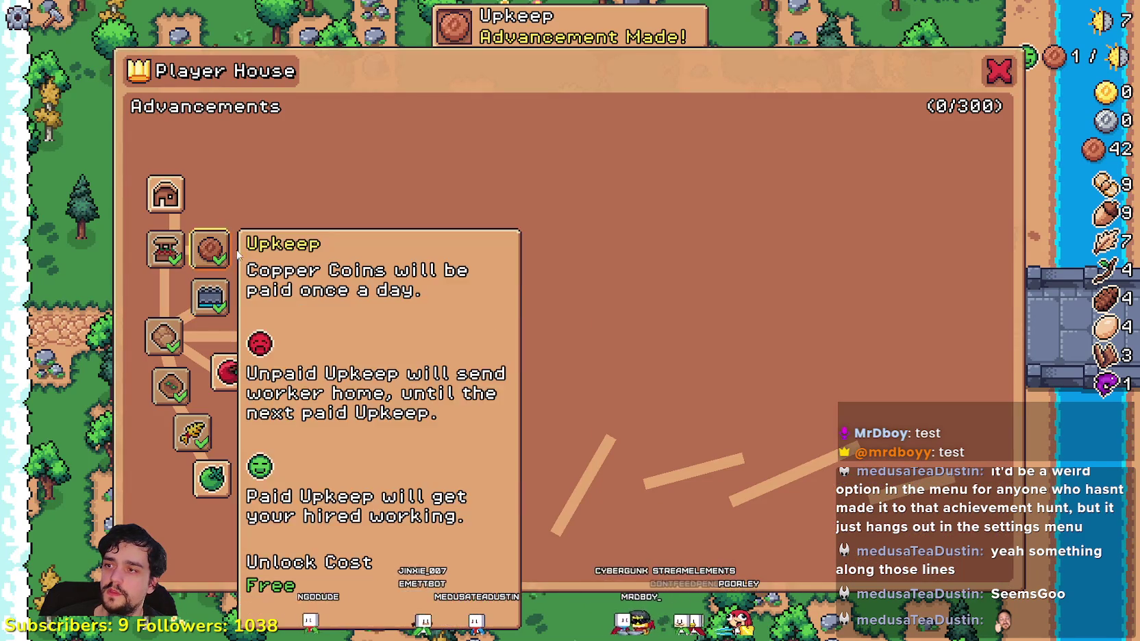
{"action": "left_click", "coordinate": [210, 248]}
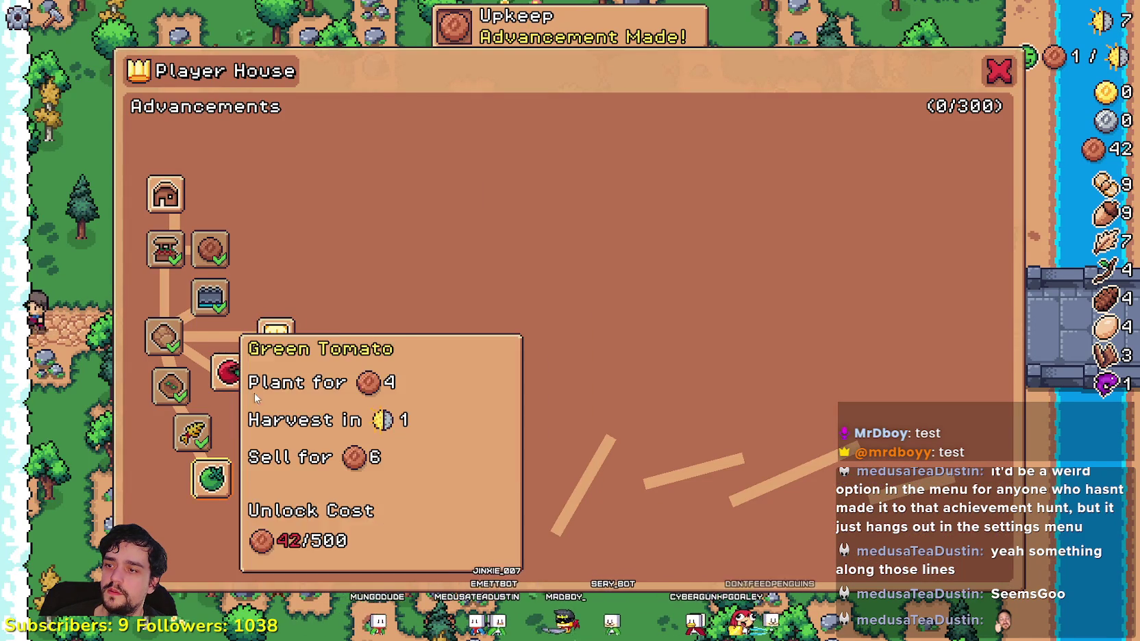
{"action": "key", "text": "e"}
- Walk the farmer to the rocks, mine them, and head back toward the house
{"action": "key", "text": "d"}
{"action": "key", "text": "s"}
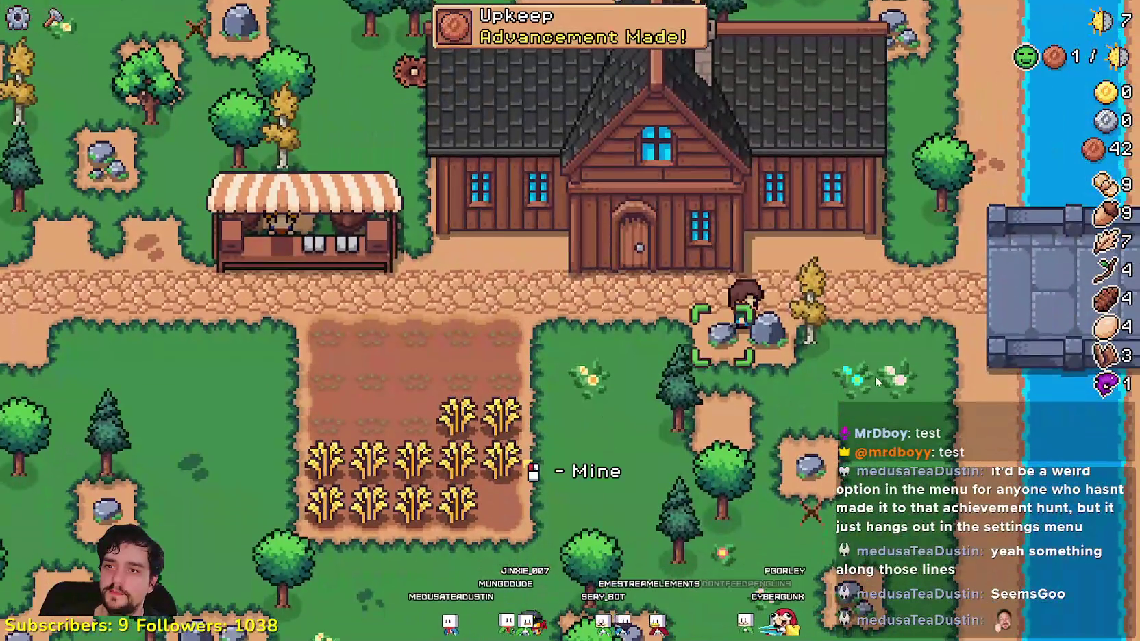
{"action": "left_click", "coordinate": [875, 376]}
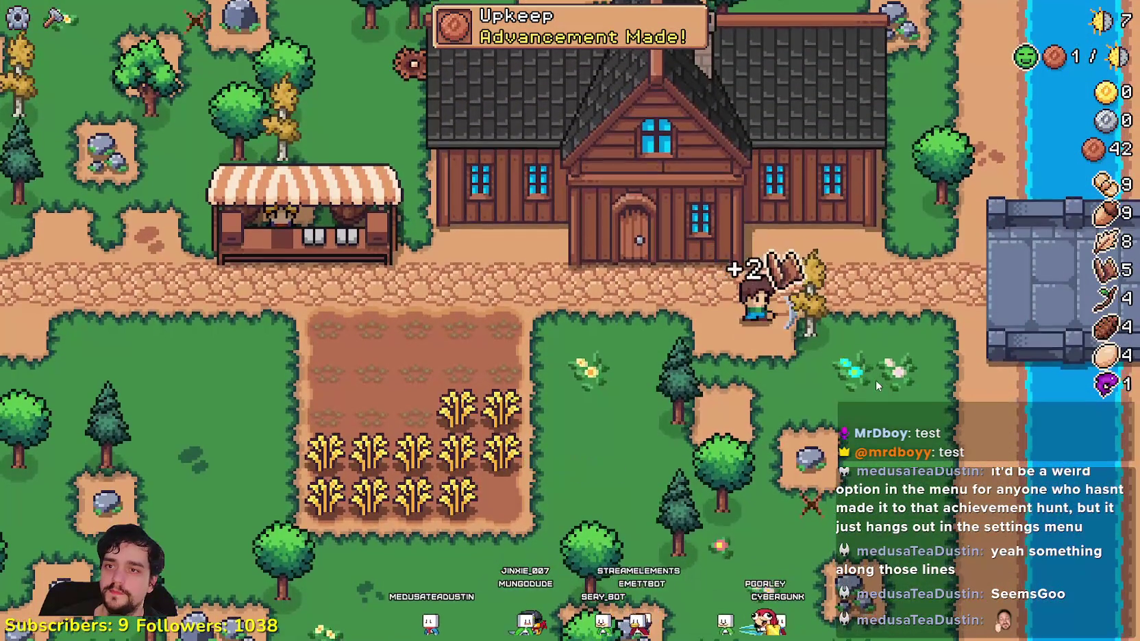
{"action": "key", "text": "a"}
{"action": "key", "text": "a"}
{"action": "key", "text": "w"}
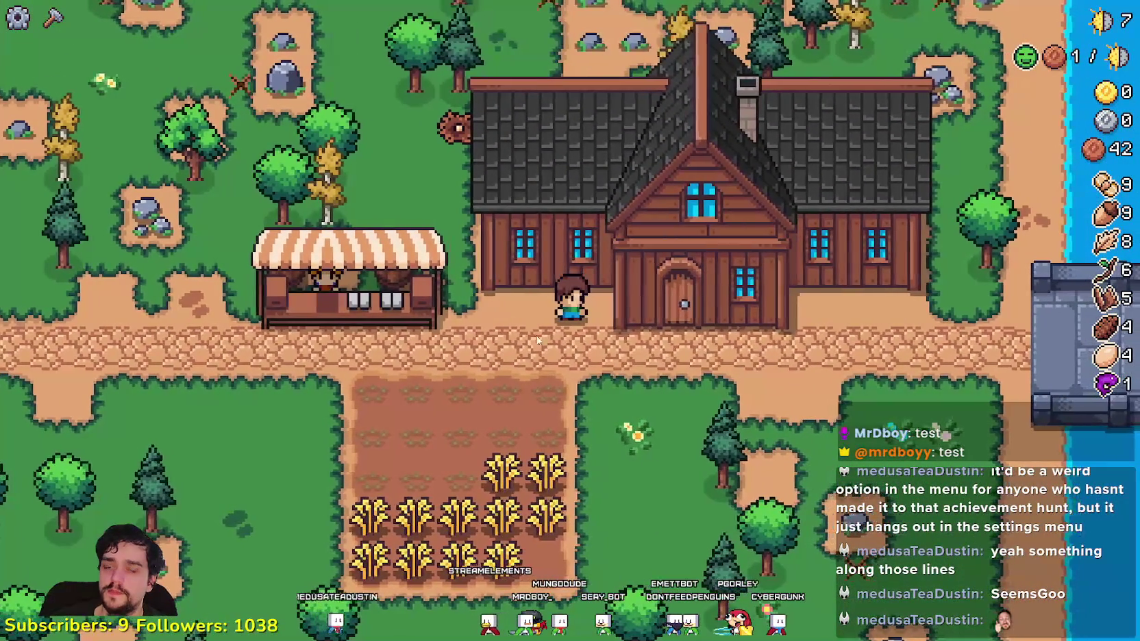
{"action": "key", "text": "d"}
{"action": "key", "text": "w"}
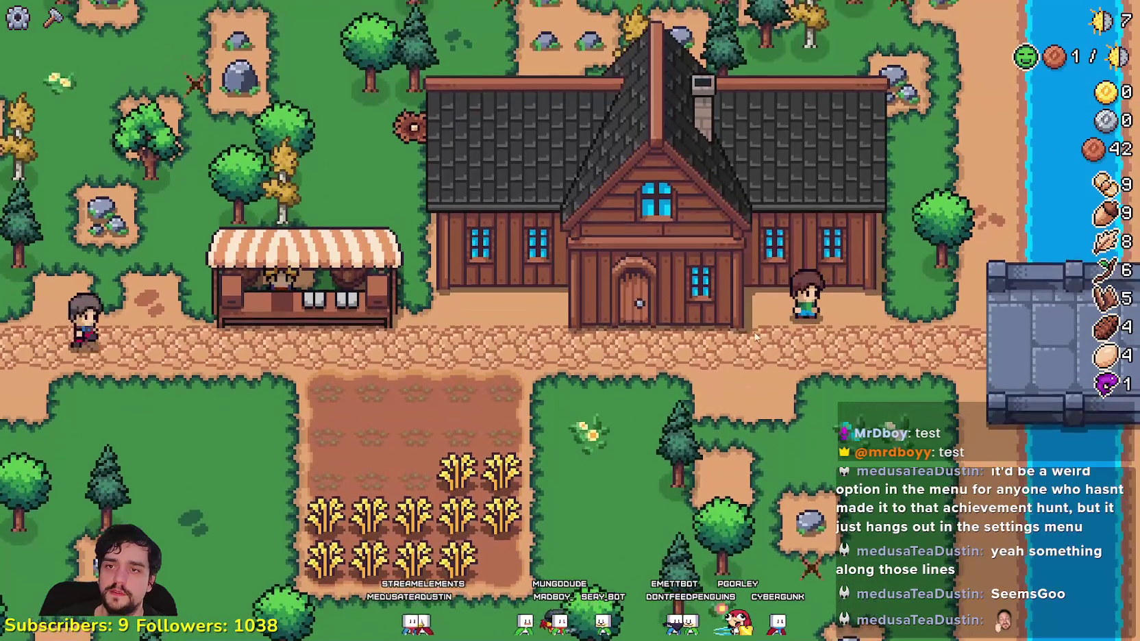
- Reopen and close the Player House advancements at the door, then bring up the crafting list
{"action": "key", "text": "c"}
{"action": "key", "text": "c"}
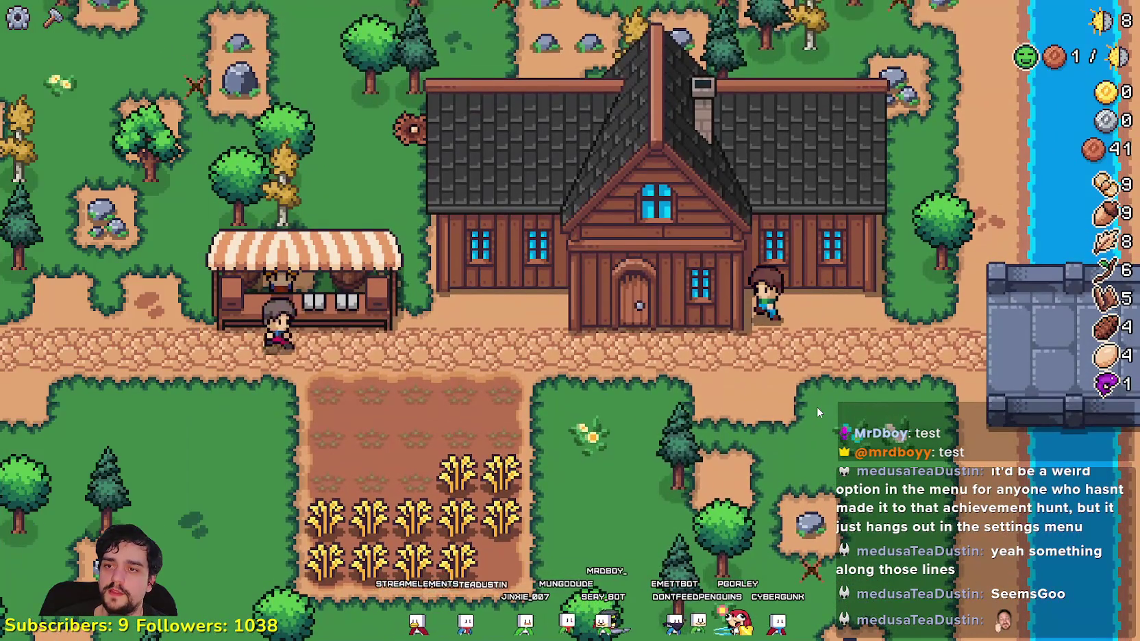
{"action": "key", "text": "a"}
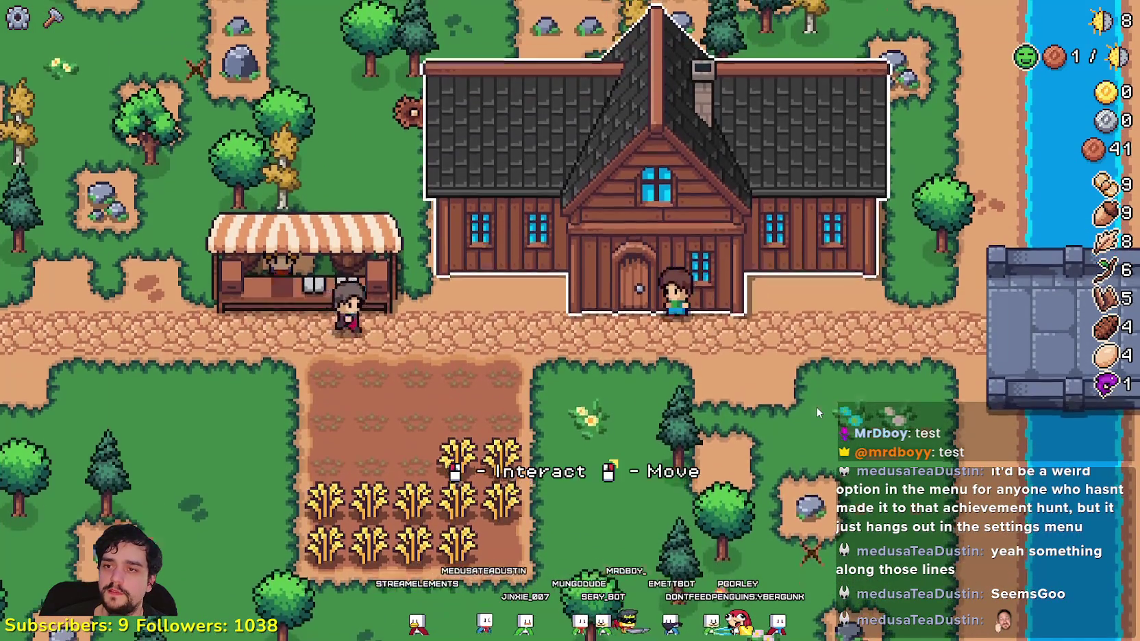
{"action": "key", "text": "e"}
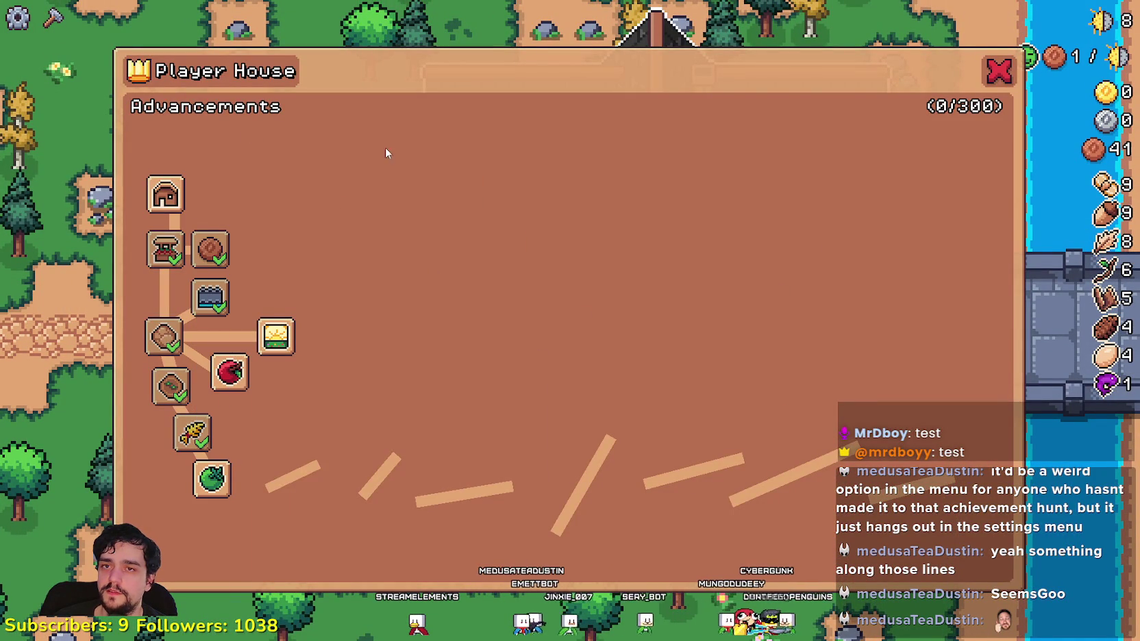
{"action": "key", "text": "d"}
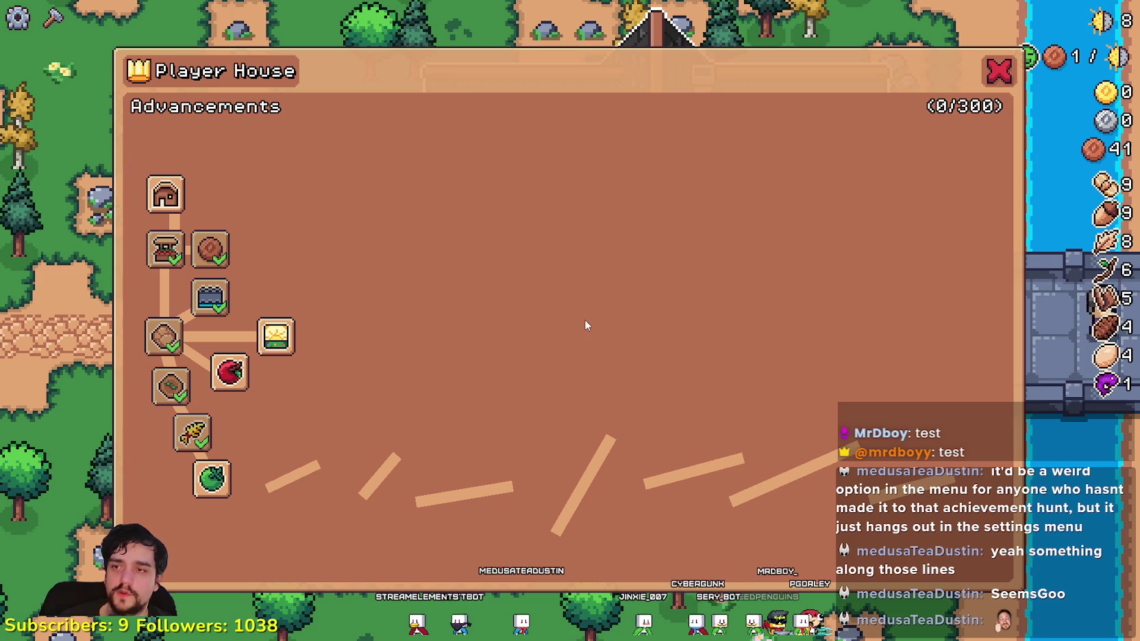
{"action": "left_click", "coordinate": [1000, 74]}
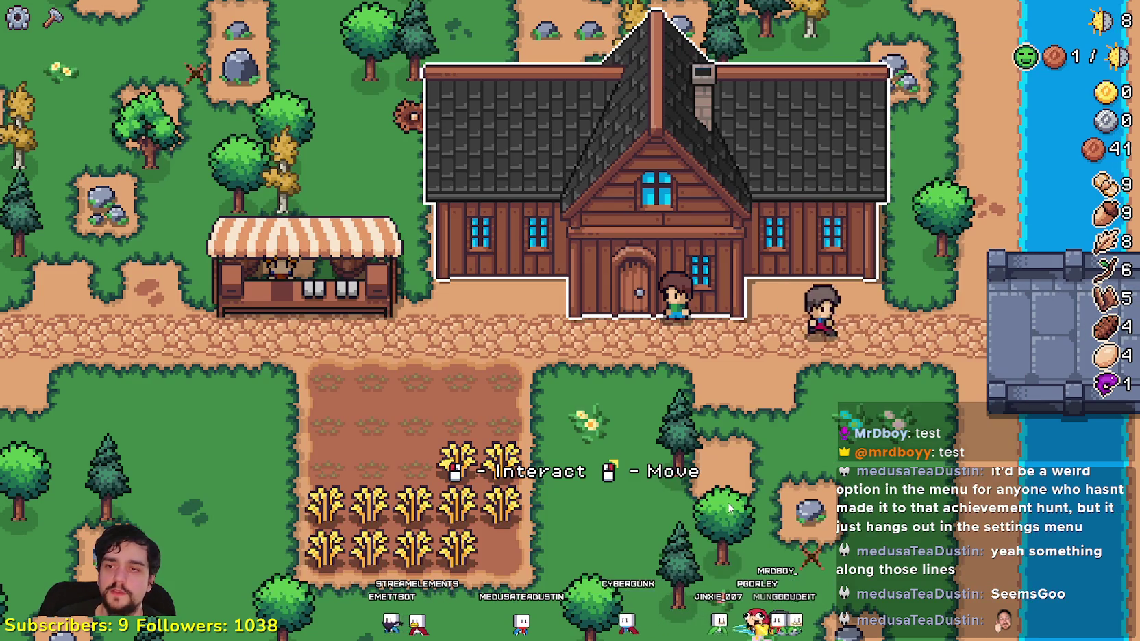
{"action": "key", "text": "s"}
{"action": "key", "text": "c"}
{"action": "key", "text": "d"}
{"action": "key", "text": "w"}
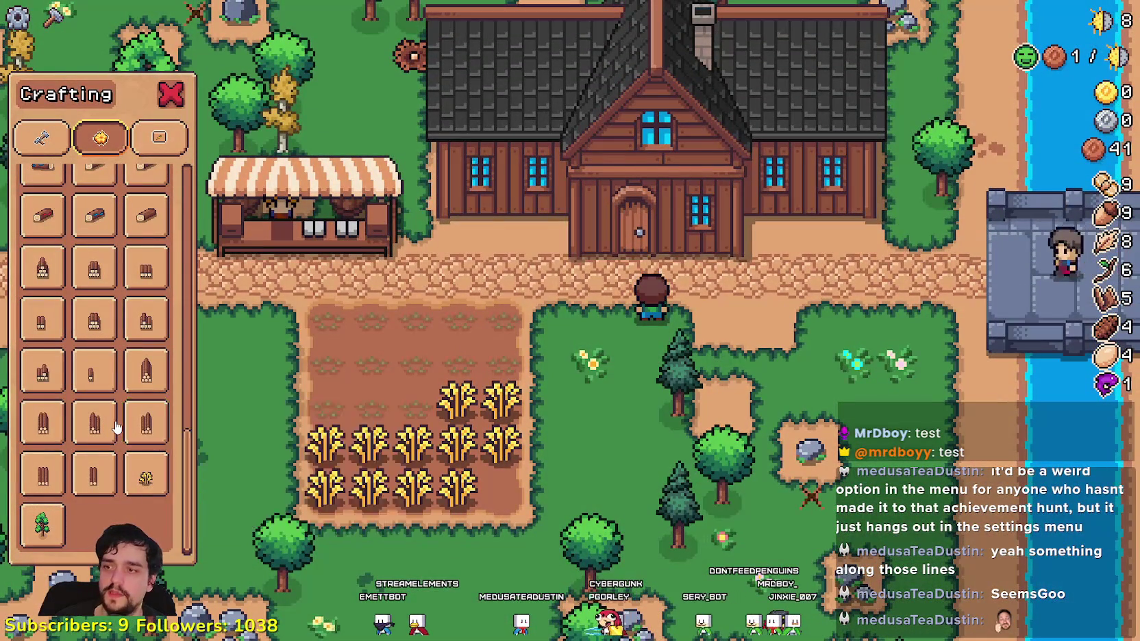
- Scroll the decorations list to read build costs for Log V, Camp Prop V and Barrel I
{"action": "scroll", "coordinate": [118, 435], "scroll_direction": "down", "scroll_amount": 2}
{"action": "scroll", "coordinate": [120, 442], "scroll_direction": "up", "scroll_amount": 6}
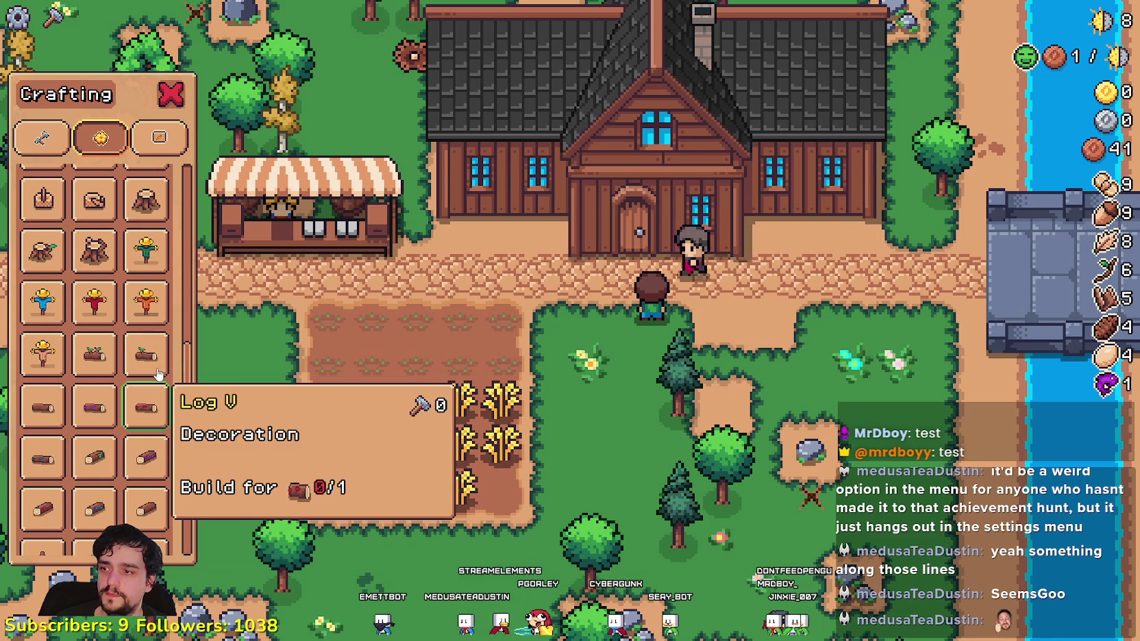
{"action": "scroll", "coordinate": [134, 219], "scroll_direction": "up", "scroll_amount": 1}
{"action": "scroll", "coordinate": [134, 219], "scroll_direction": "up", "scroll_amount": 5}
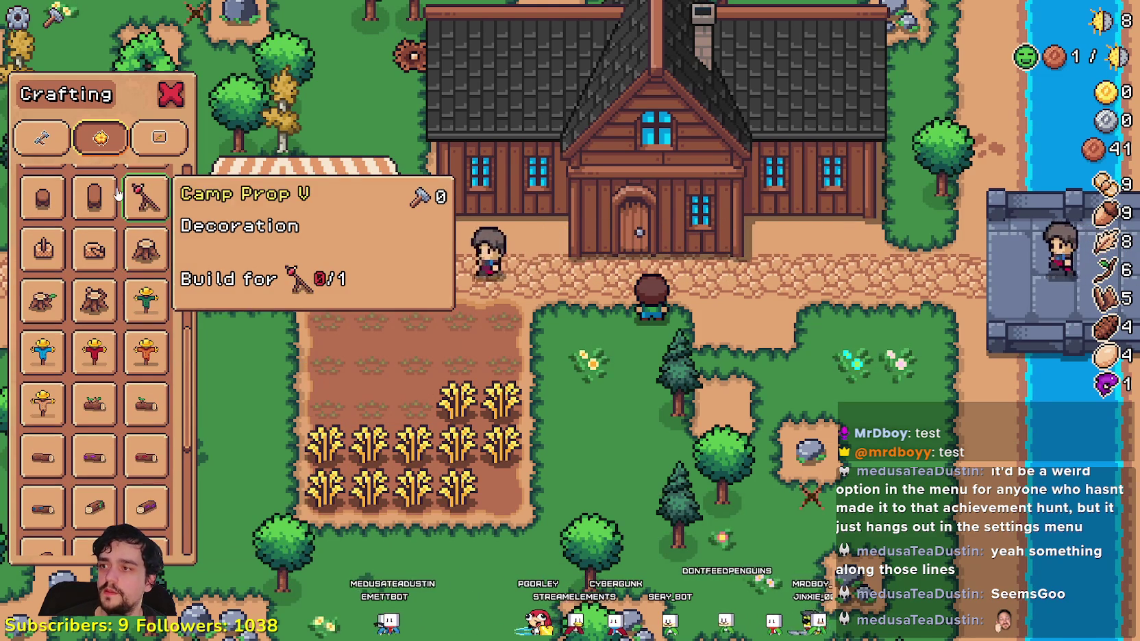
{"action": "scroll", "coordinate": [95, 291], "scroll_direction": "up", "scroll_amount": 1}
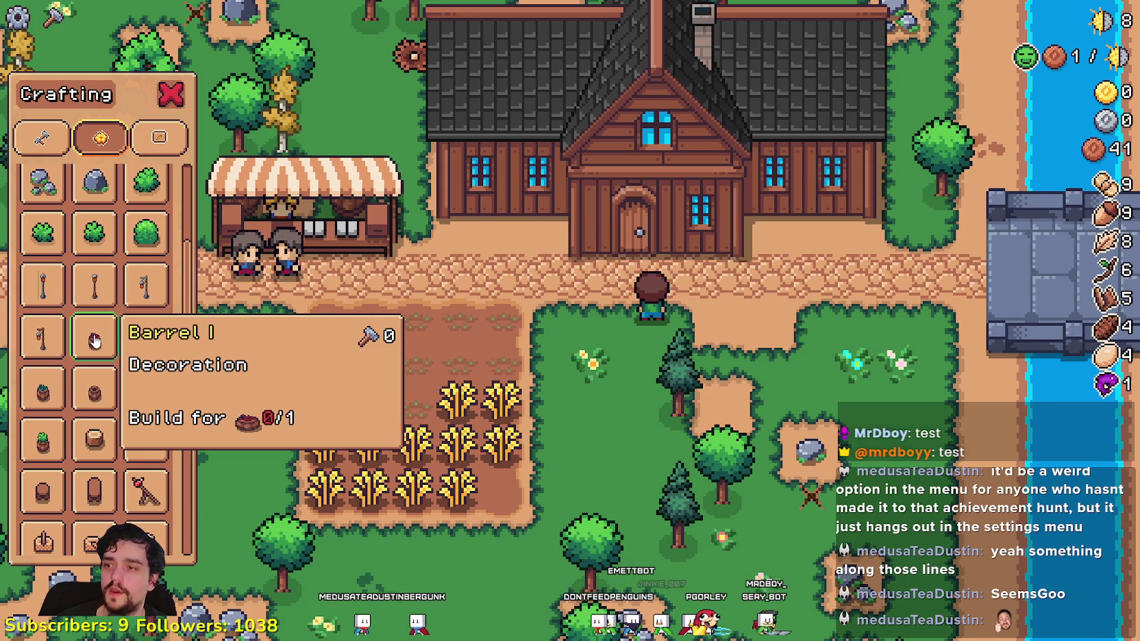
{"action": "scroll", "coordinate": [69, 442], "scroll_direction": "down", "scroll_amount": 3}
{"action": "scroll", "coordinate": [197, 102], "scroll_direction": "up", "scroll_amount": 5}
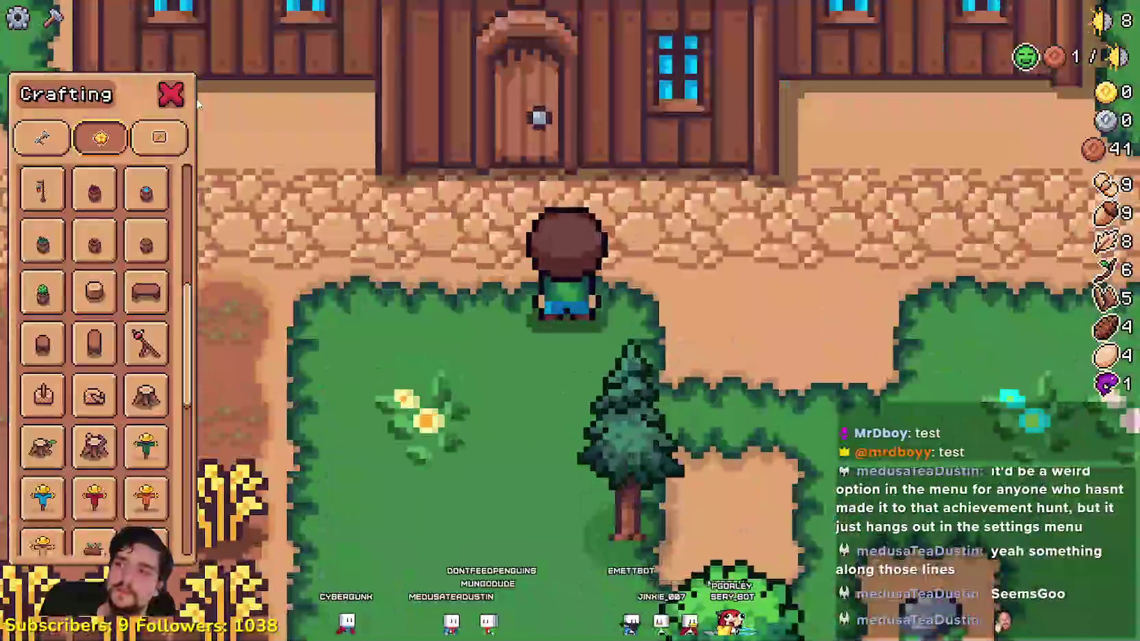
- Close the crafting list and harvest every stalk in the wheat field
{"action": "left_click", "coordinate": [173, 100]}
{"action": "key", "text": "s"}
{"action": "left_click", "coordinate": [611, 427]}
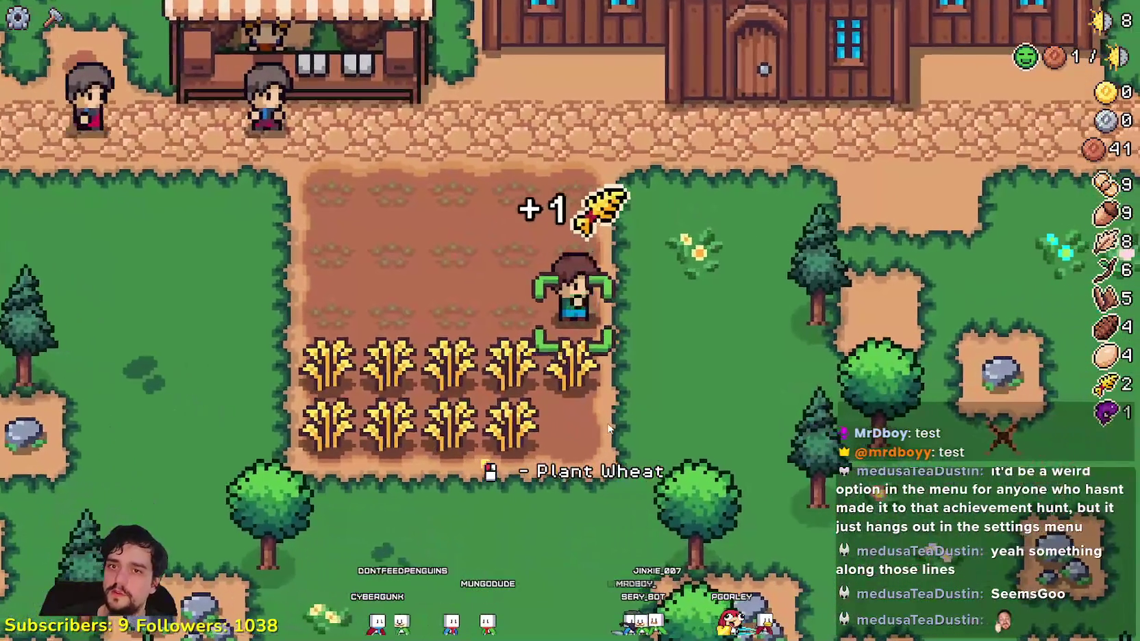
{"action": "key", "text": "a"}
{"action": "left_click", "coordinate": [606, 425]}
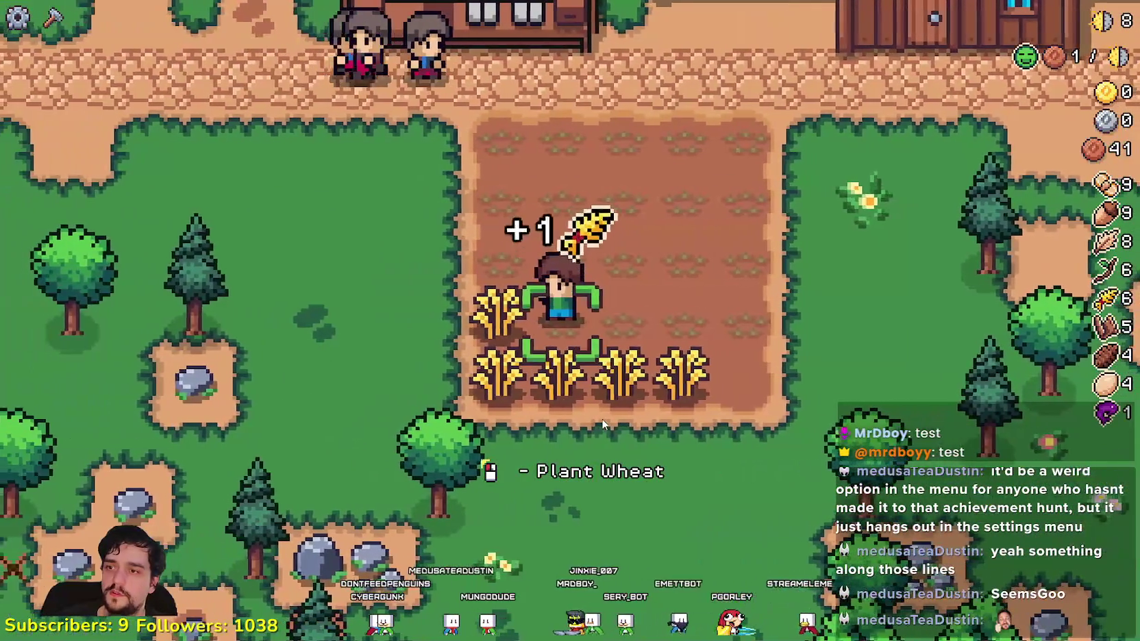
{"action": "key", "text": "a"}
{"action": "left_click", "coordinate": [599, 416]}
{"action": "key", "text": "s"}
{"action": "key", "text": "d"}
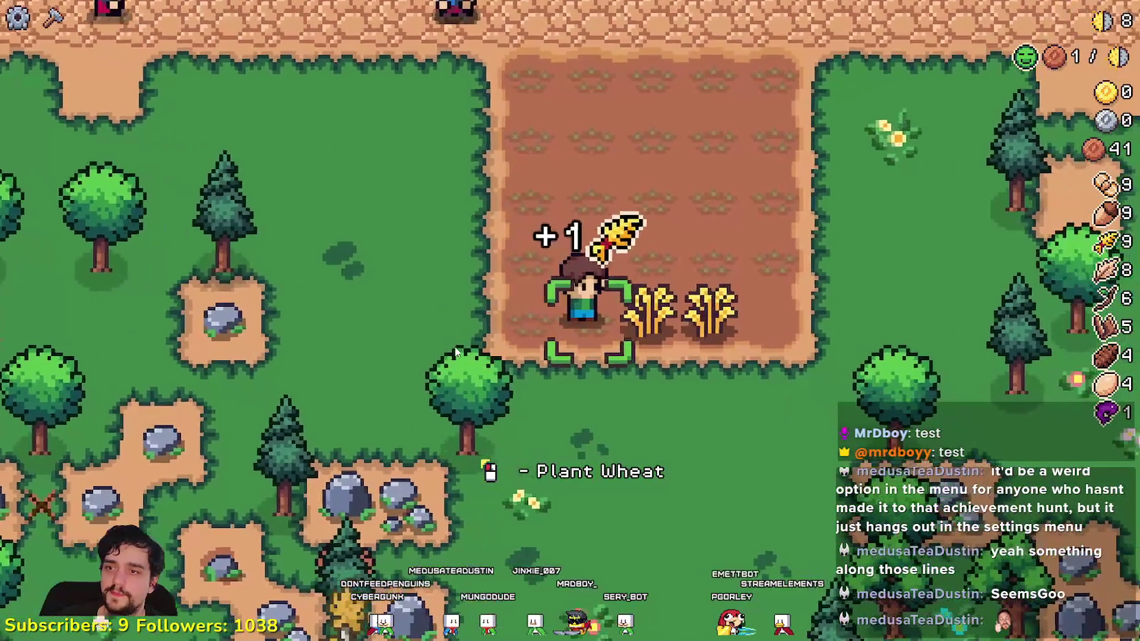
{"action": "key", "text": "d"}
- Replant the tilled field with Wheat seeds from Crafting
{"action": "left_click", "coordinate": [52, 18]}
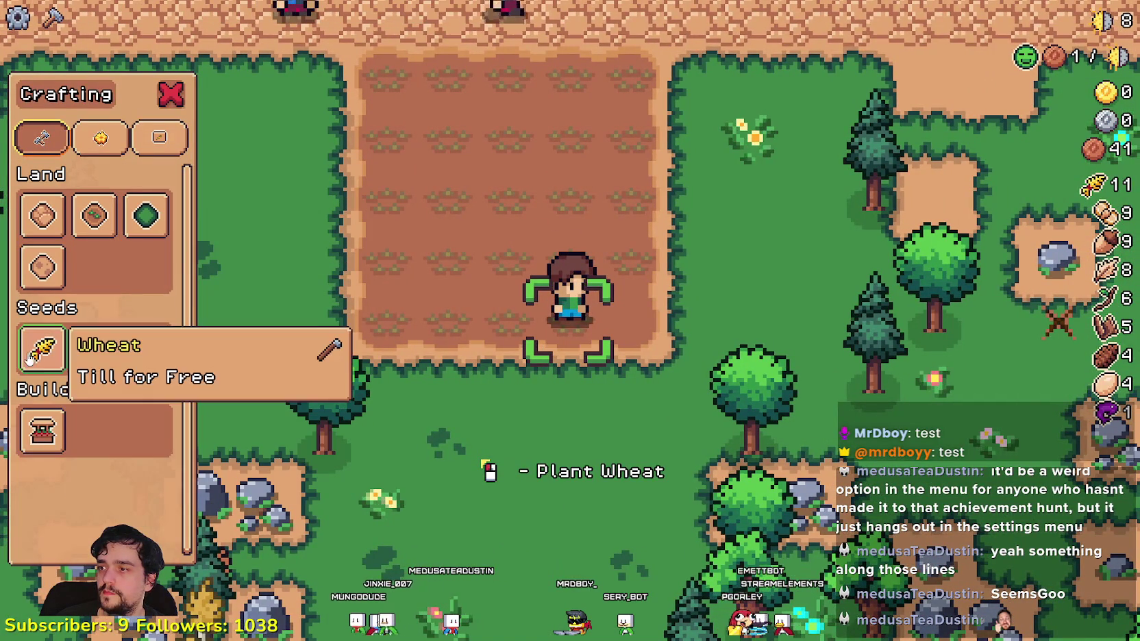
{"action": "left_click", "coordinate": [26, 360]}
{"action": "left_click", "coordinate": [520, 363]}
{"action": "right_click", "coordinate": [519, 363]}
- Sell the fish and wheat at the market stall for copper
{"action": "key", "text": "w"}
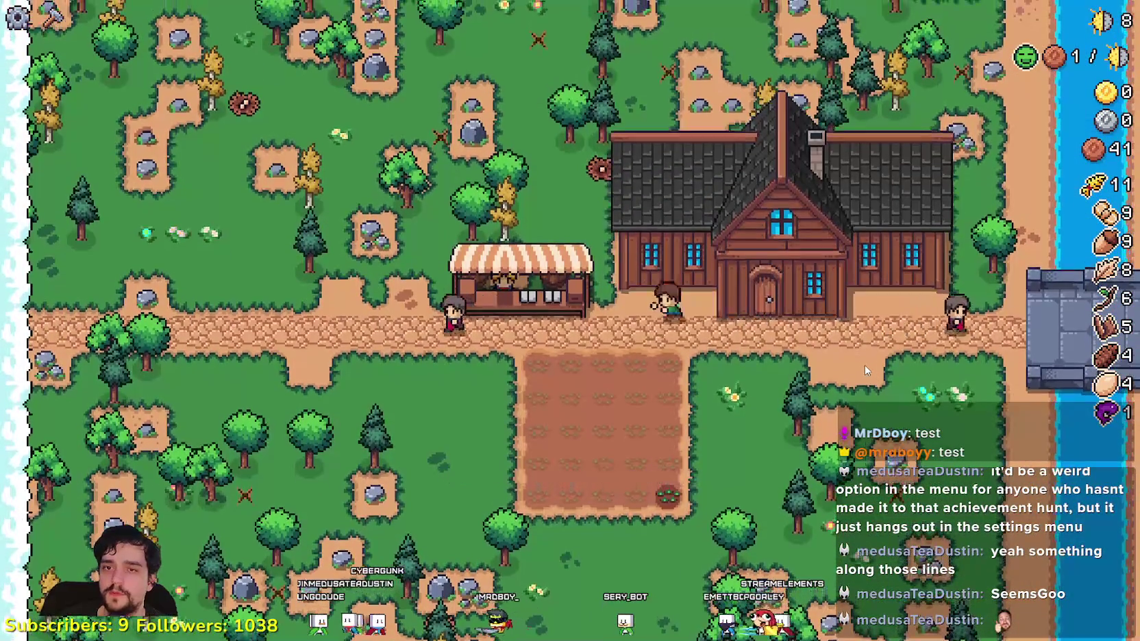
{"action": "key", "text": "a"}
{"action": "left_click", "coordinate": [440, 498]}
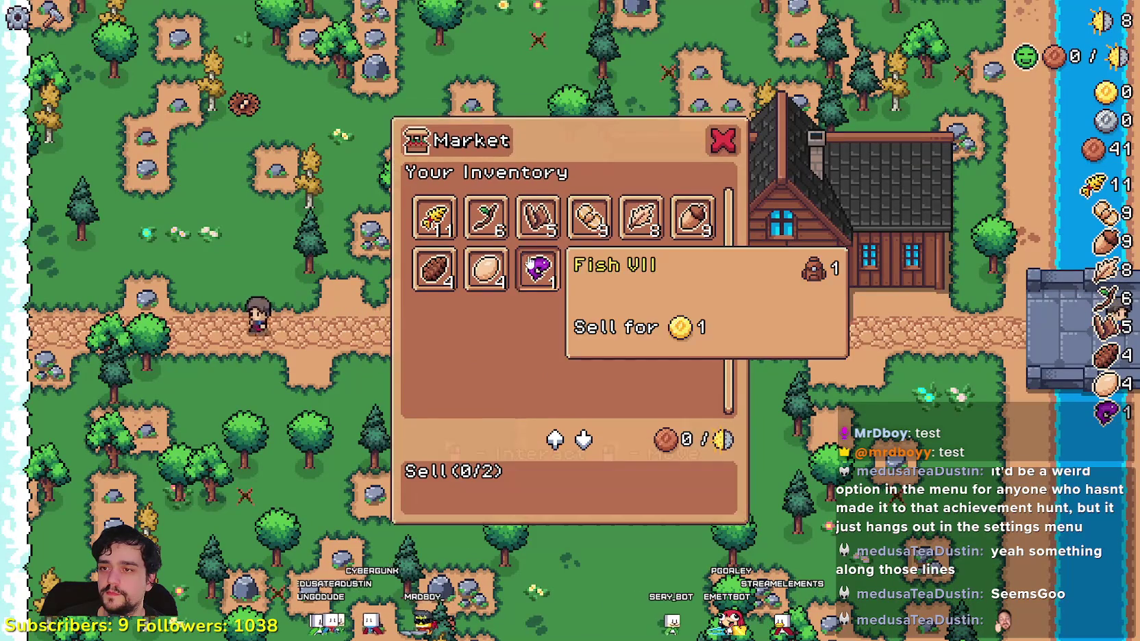
{"action": "left_click", "coordinate": [537, 255]}
{"action": "left_click", "coordinate": [434, 203]}
{"action": "key", "text": "Escape"}
{"action": "key", "text": "d"}
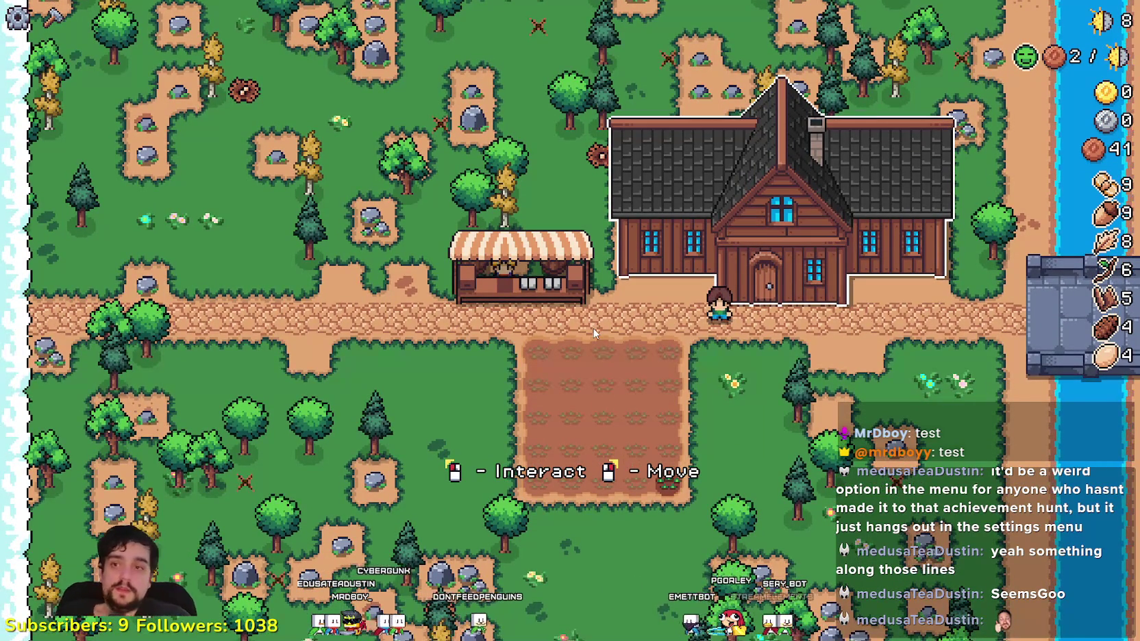
- Walk to the farmhouse and open Crafting on the Decorations tab
{"action": "key", "text": "d"}
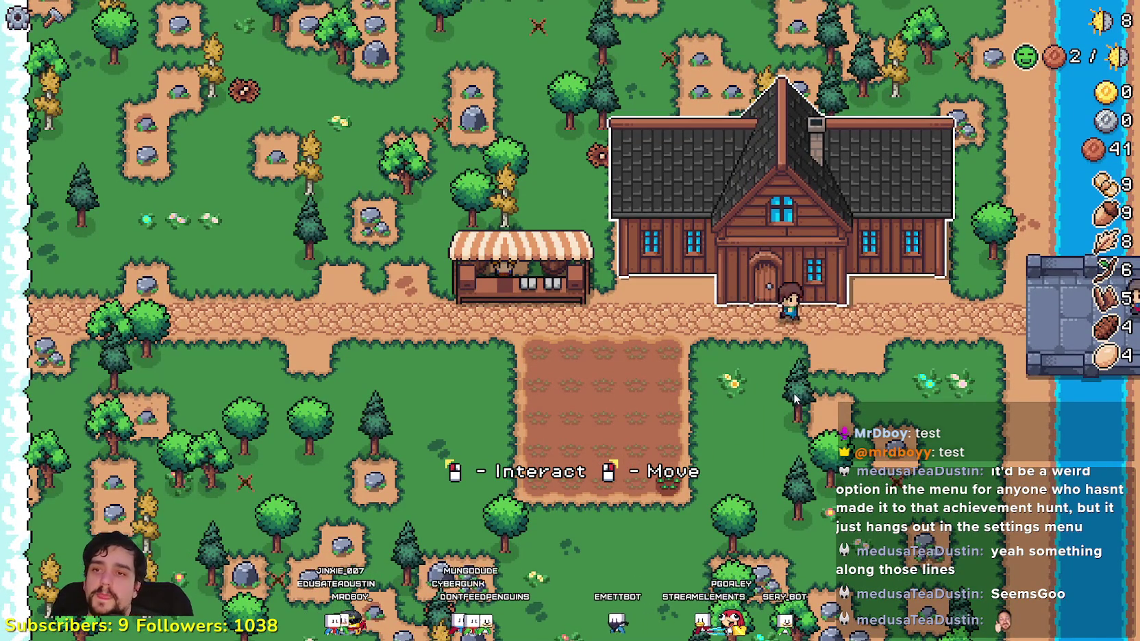
{"action": "key", "text": "s"}
{"action": "key", "text": "w"}
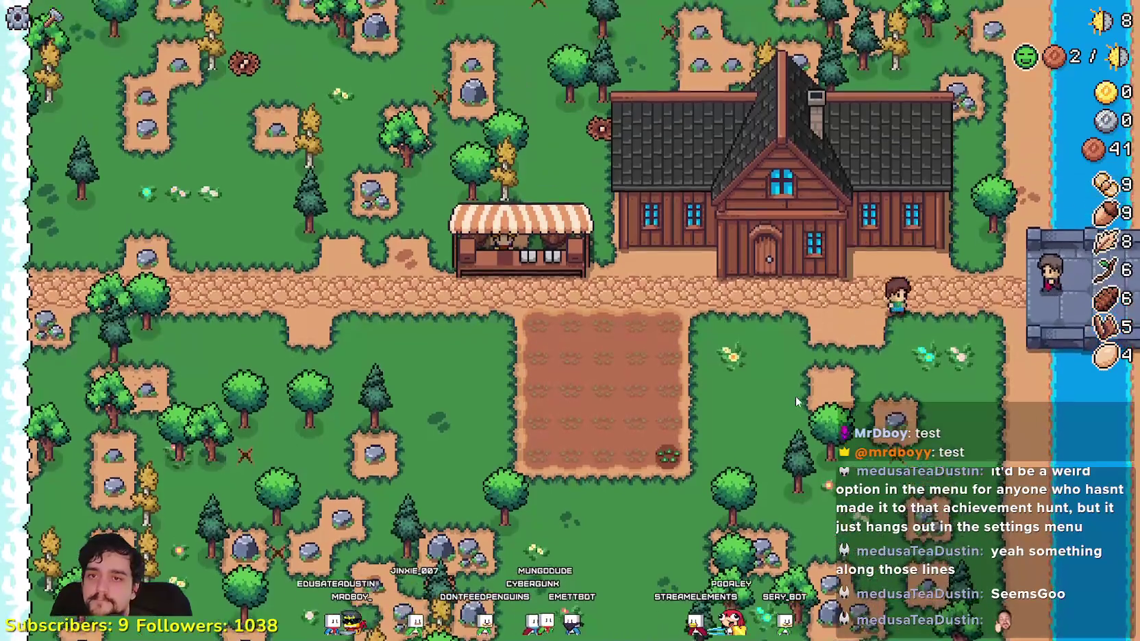
{"action": "key", "text": "c"}
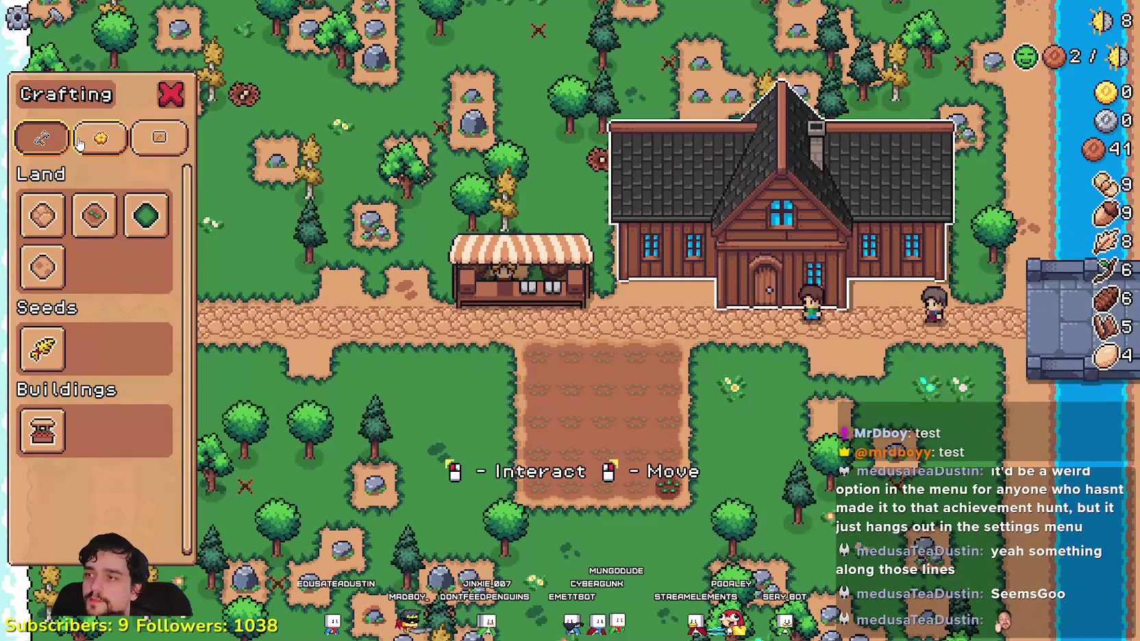
{"action": "left_click", "coordinate": [100, 138]}
- Scroll through the decoration build costs, then switch to the YouTube Music window
{"action": "scroll", "coordinate": [128, 332], "scroll_direction": "down", "scroll_amount": 3}
{"action": "scroll", "coordinate": [137, 342], "scroll_direction": "down", "scroll_amount": 5}
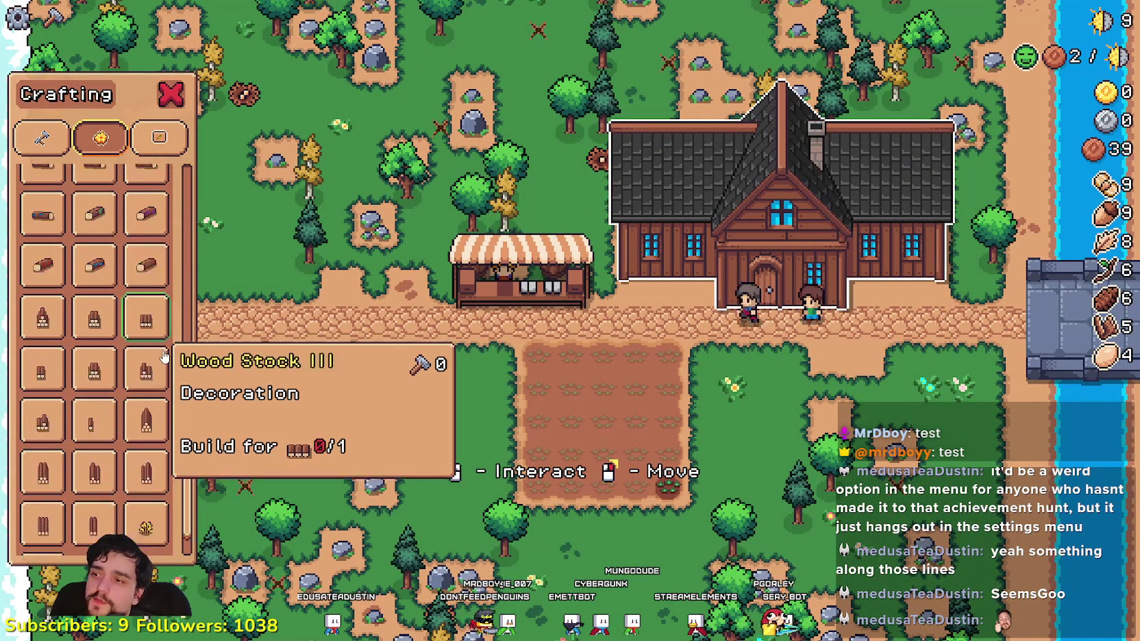
{"action": "scroll", "coordinate": [59, 349], "scroll_direction": "up", "scroll_amount": 5}
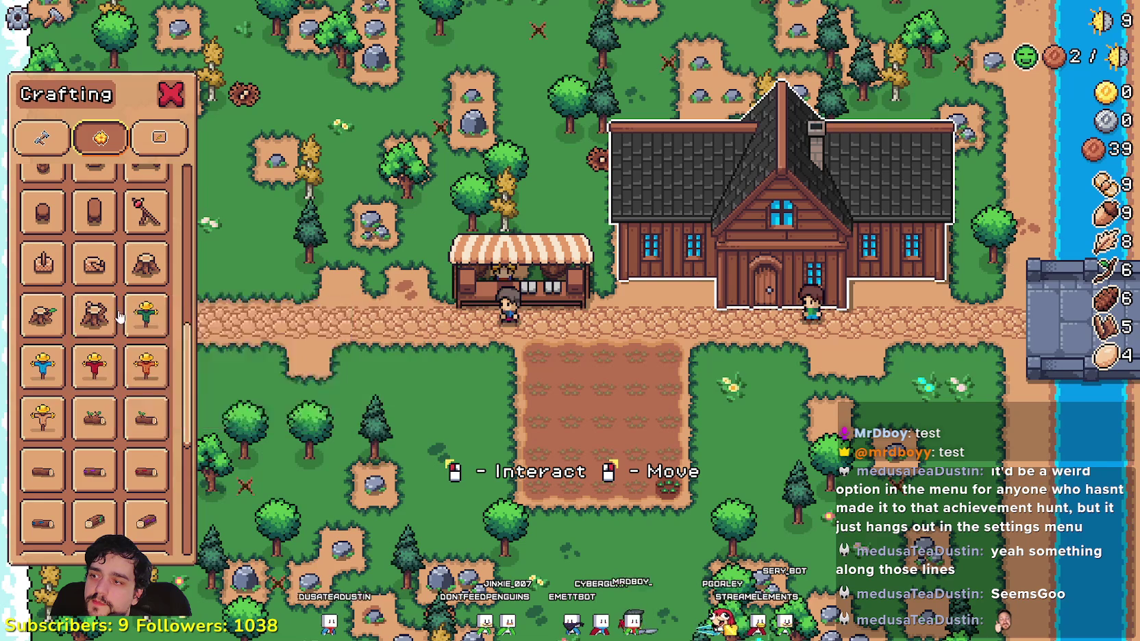
{"action": "scroll", "coordinate": [130, 354], "scroll_direction": "up", "scroll_amount": 4}
{"action": "scroll", "coordinate": [134, 350], "scroll_direction": "up", "scroll_amount": 6}
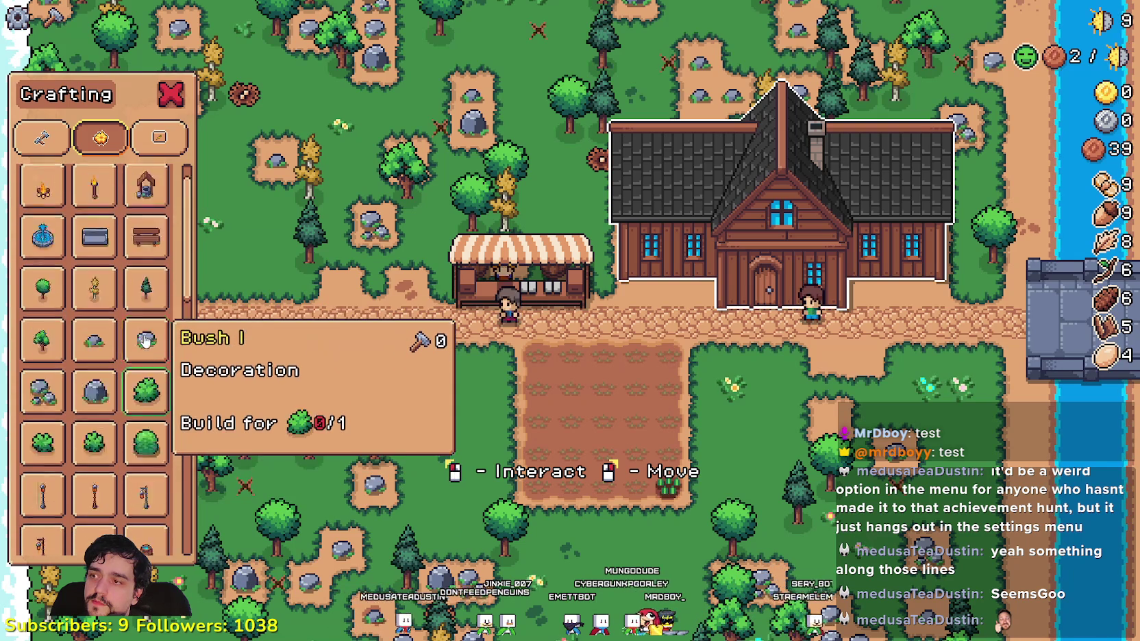
{"action": "scroll", "coordinate": [146, 340], "scroll_direction": "down", "scroll_amount": 4}
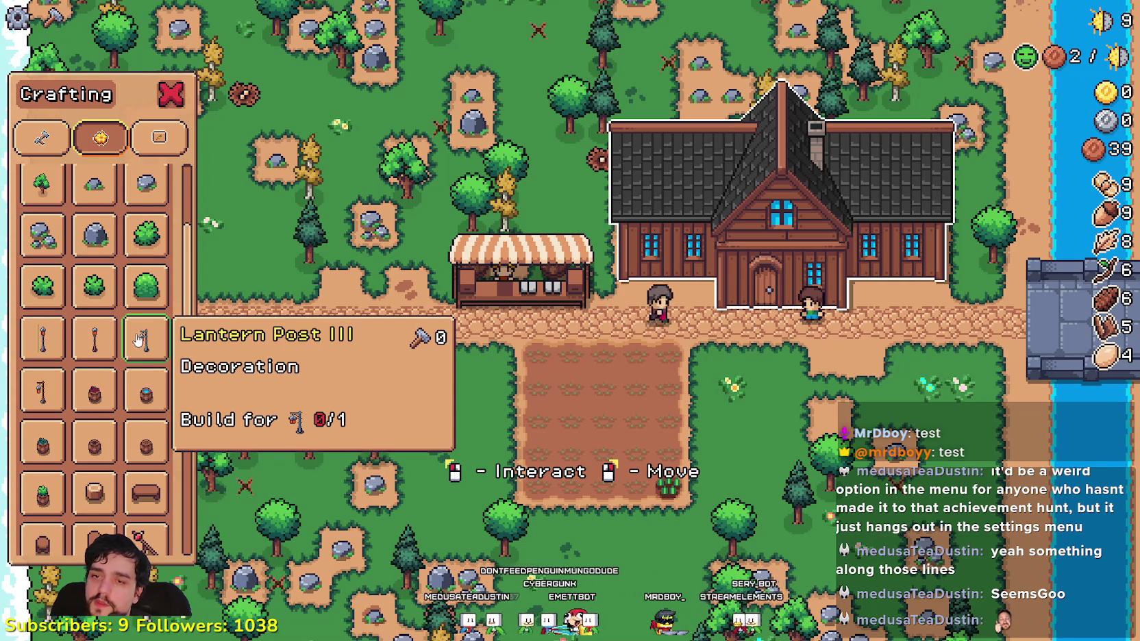
{"action": "scroll", "coordinate": [140, 338], "scroll_direction": "up", "scroll_amount": 3}
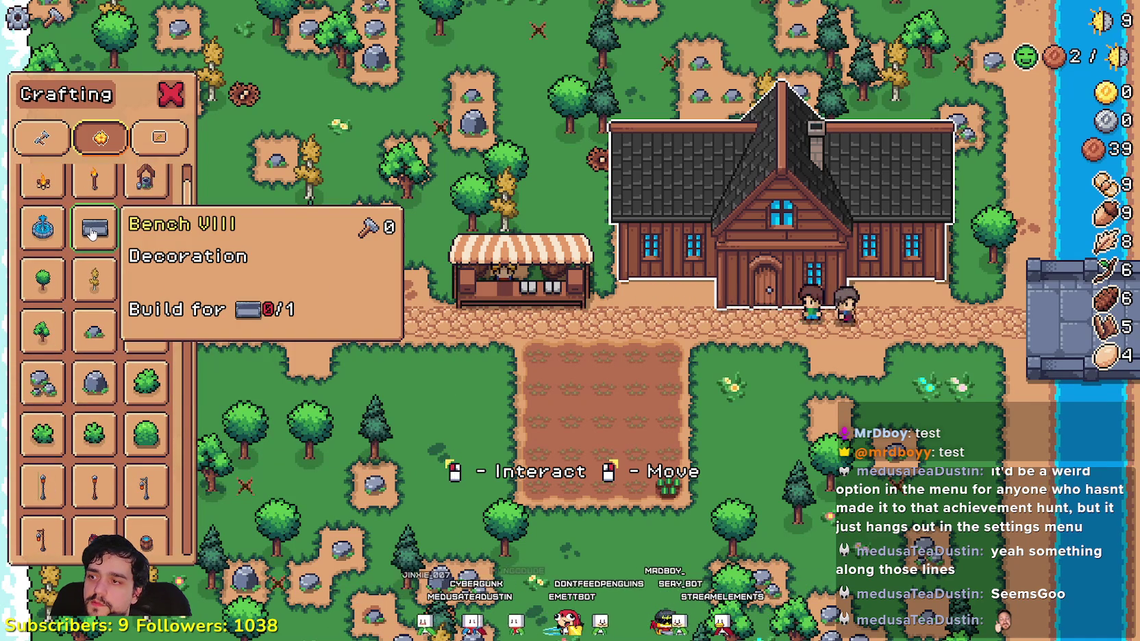
{"action": "scroll", "coordinate": [92, 232], "scroll_direction": "up", "scroll_amount": 1}
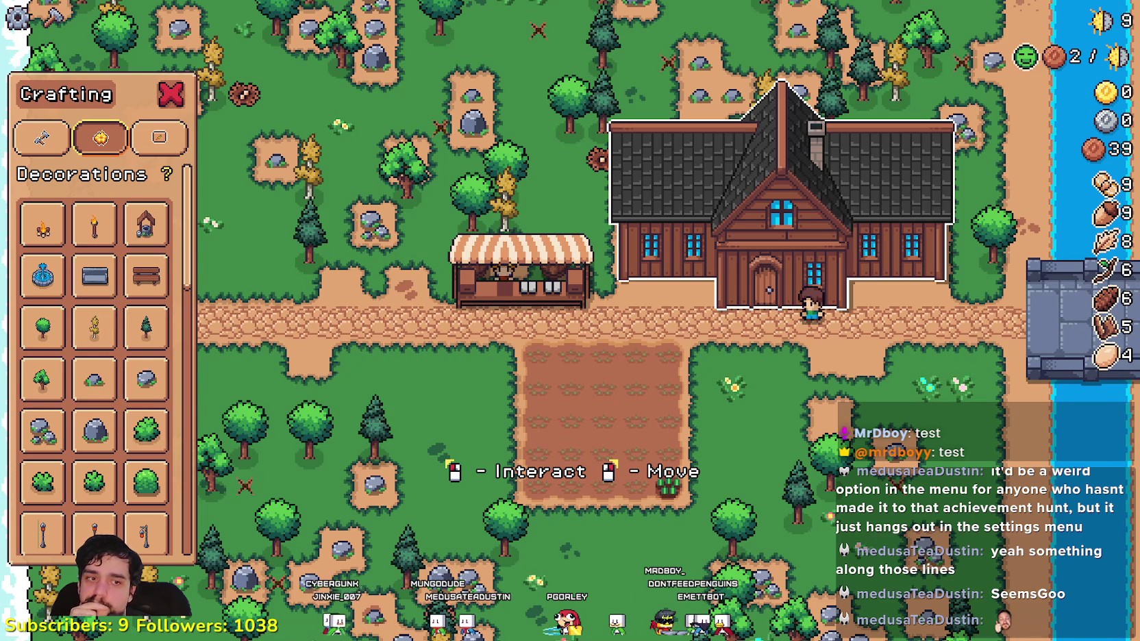
{"action": "key", "text": "alt+Tab"}
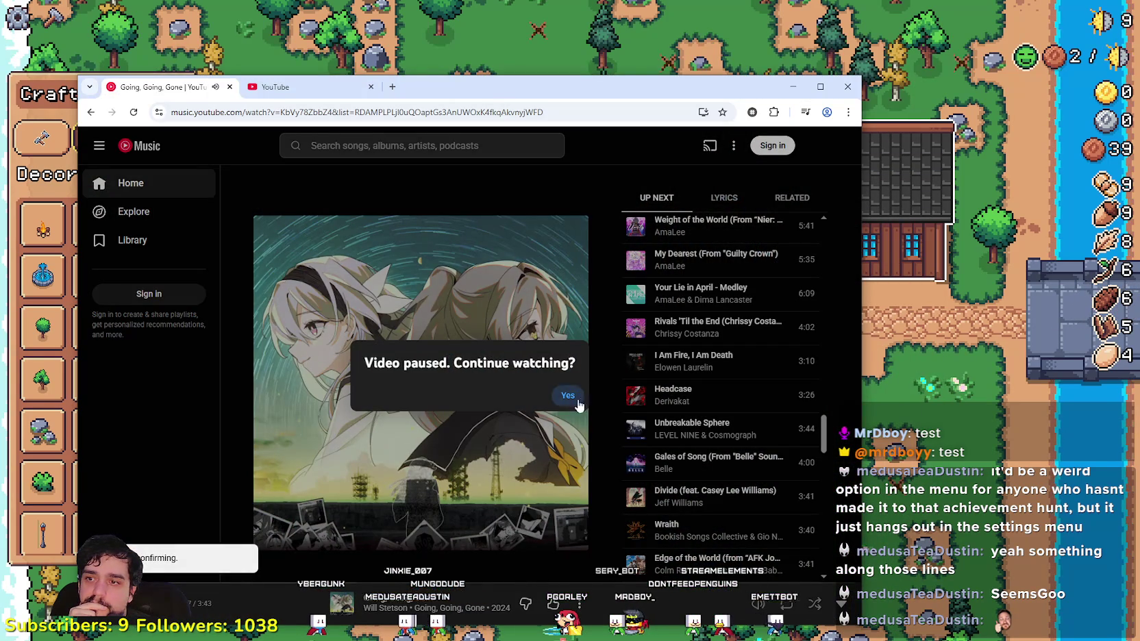
- Continue the paused song and reload the YouTube Music page
{"action": "left_click", "coordinate": [582, 399]}
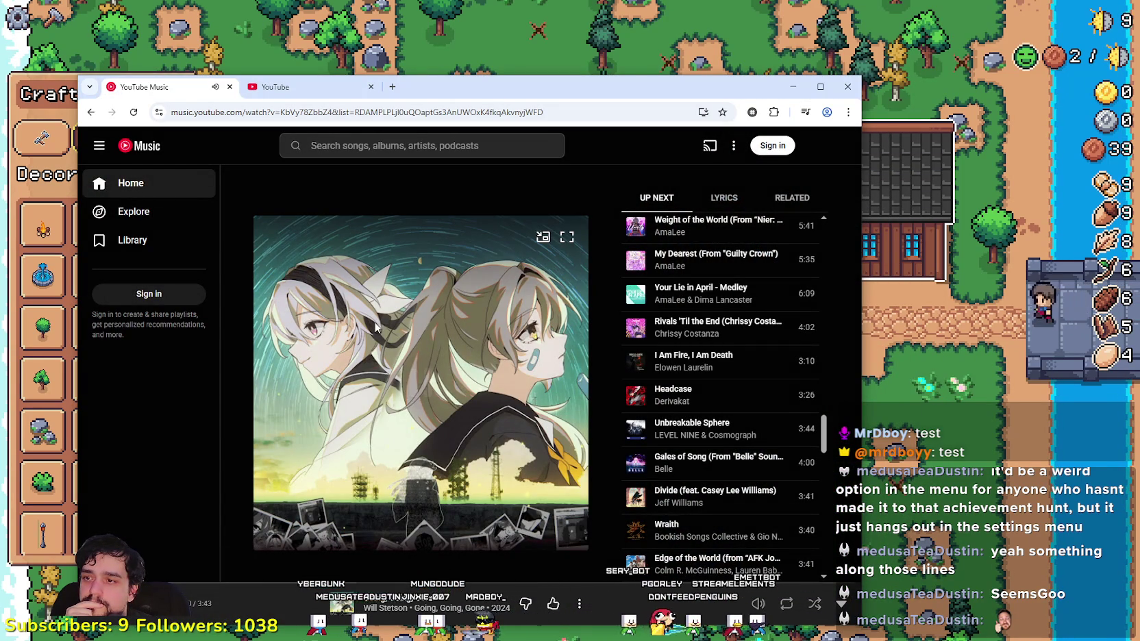
{"action": "scroll", "coordinate": [658, 352], "scroll_direction": "up", "scroll_amount": 10}
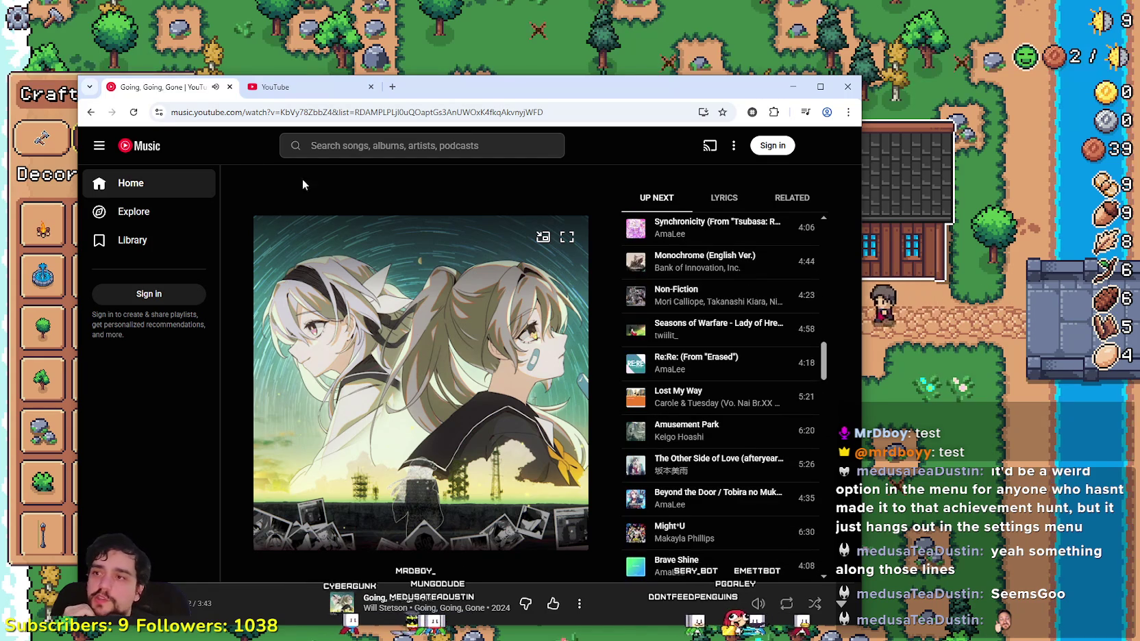
{"action": "left_click", "coordinate": [141, 113]}
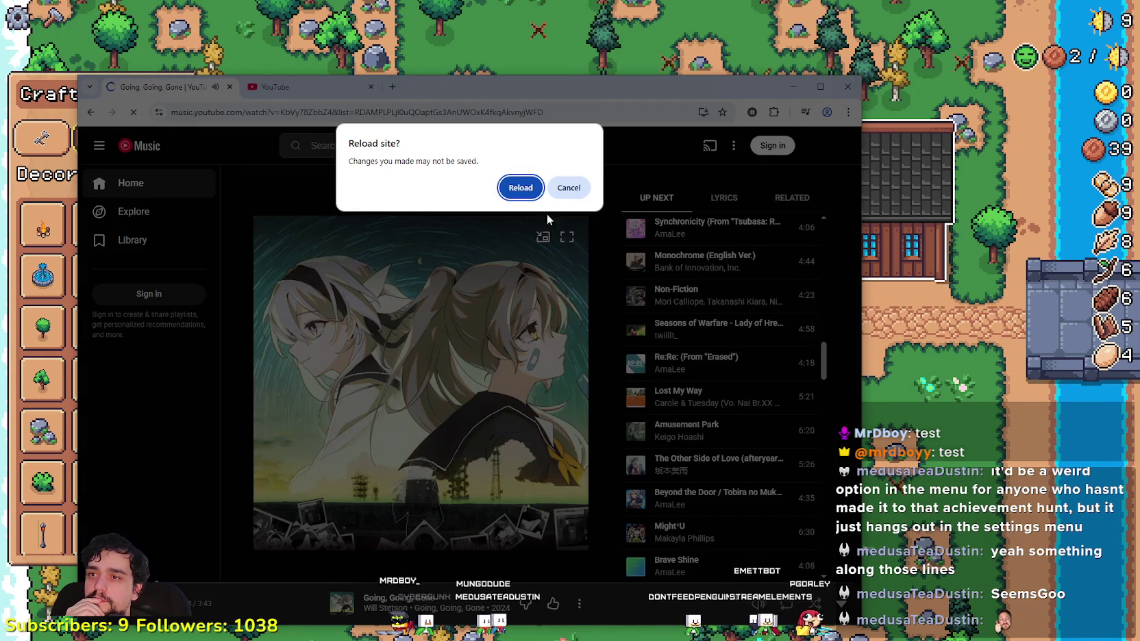
{"action": "left_click", "coordinate": [522, 187]}
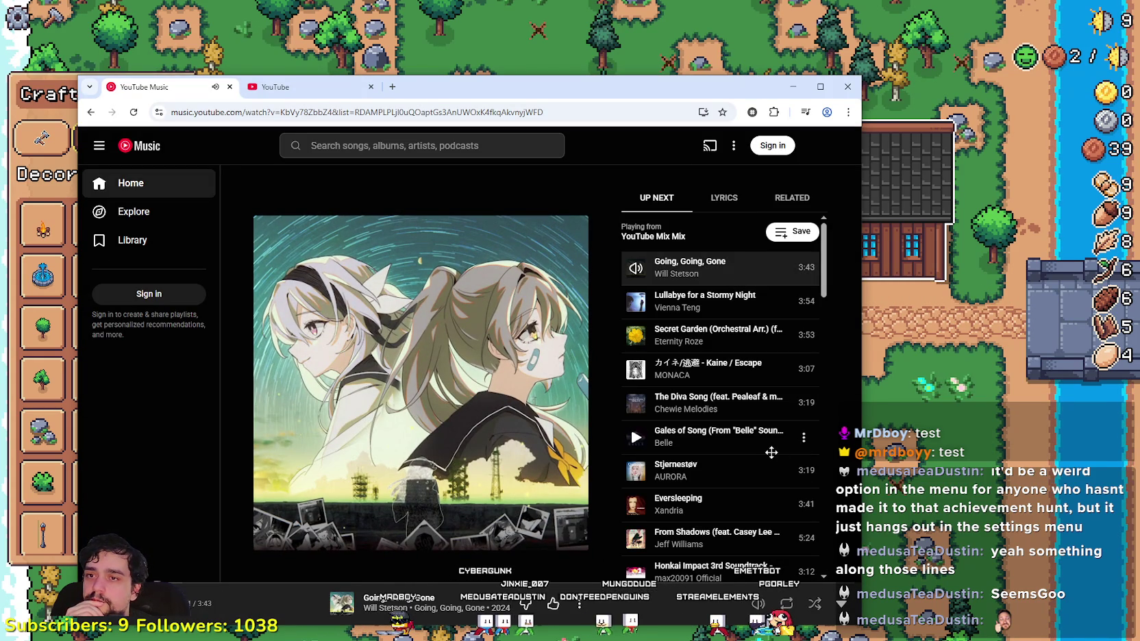
- Browse the Up Next queue, then minimize the browser
{"action": "scroll", "coordinate": [759, 406], "scroll_direction": "down", "scroll_amount": 10}
{"action": "scroll", "coordinate": [757, 408], "scroll_direction": "down", "scroll_amount": 4}
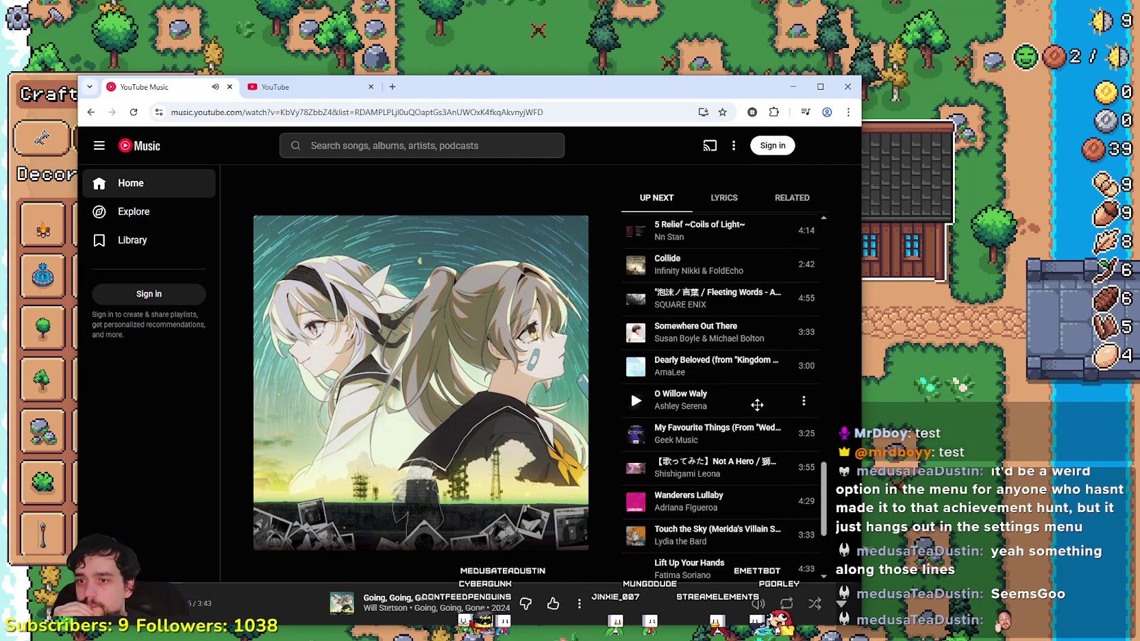
{"action": "scroll", "coordinate": [756, 450], "scroll_direction": "up", "scroll_amount": 9}
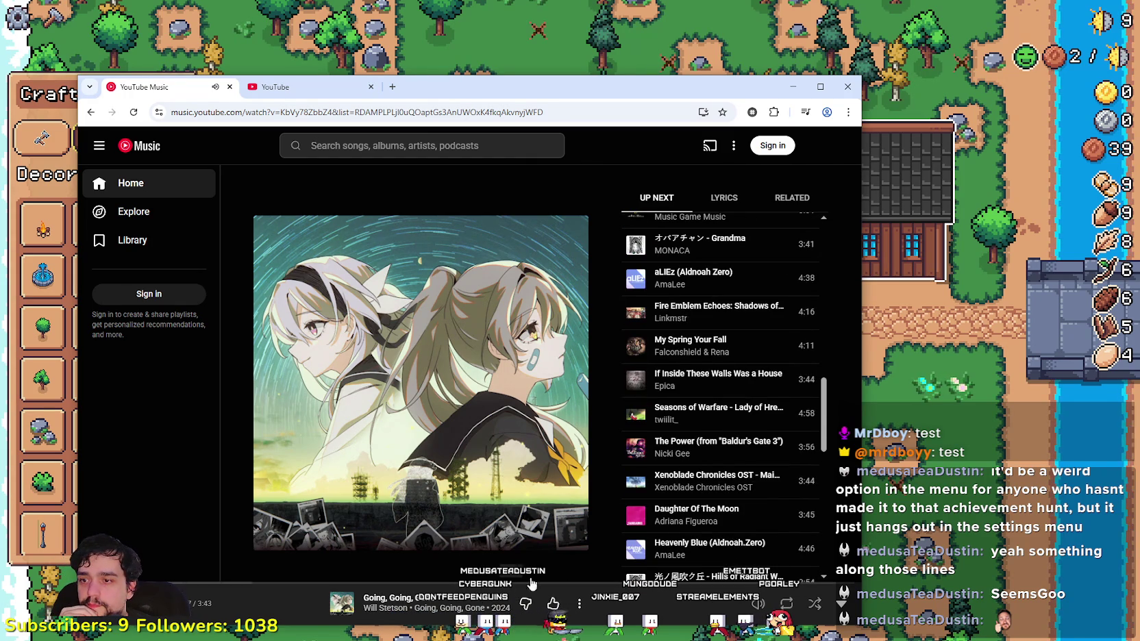
{"action": "scroll", "coordinate": [725, 511], "scroll_direction": "up", "scroll_amount": 10}
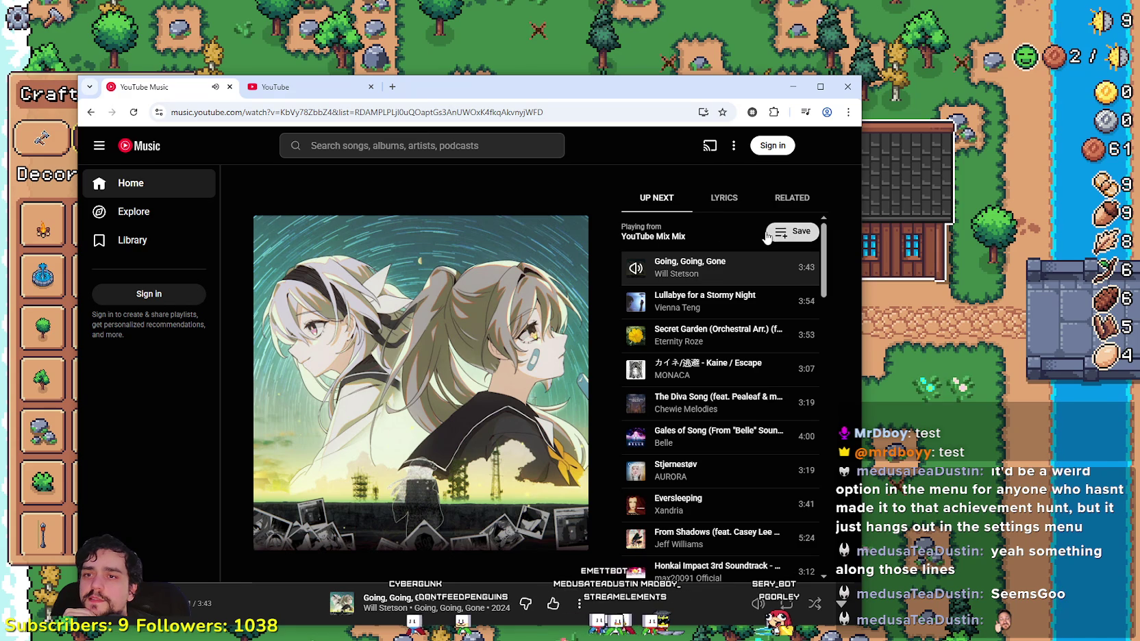
{"action": "mouse_move", "coordinate": [821, 247]}
{"action": "left_mouse_down"}
{"action": "mouse_move", "coordinate": [821, 257]}
{"action": "mouse_move", "coordinate": [824, 198]}
{"action": "mouse_move", "coordinate": [831, 576]}
{"action": "left_mouse_up"}
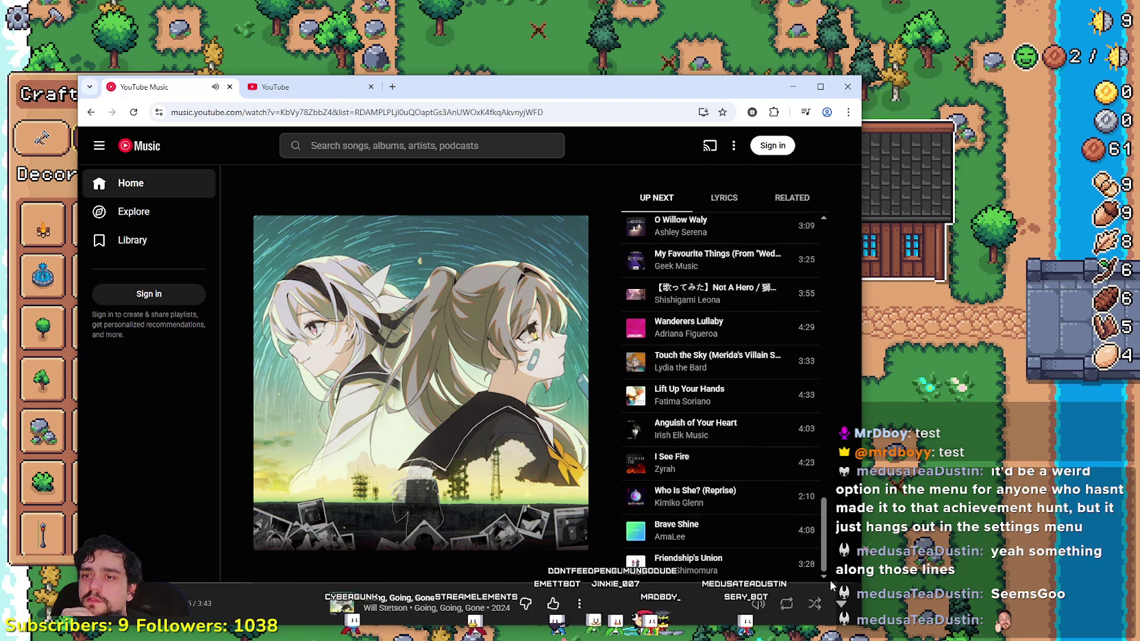
{"action": "scroll", "coordinate": [749, 532], "scroll_direction": "up", "scroll_amount": 20}
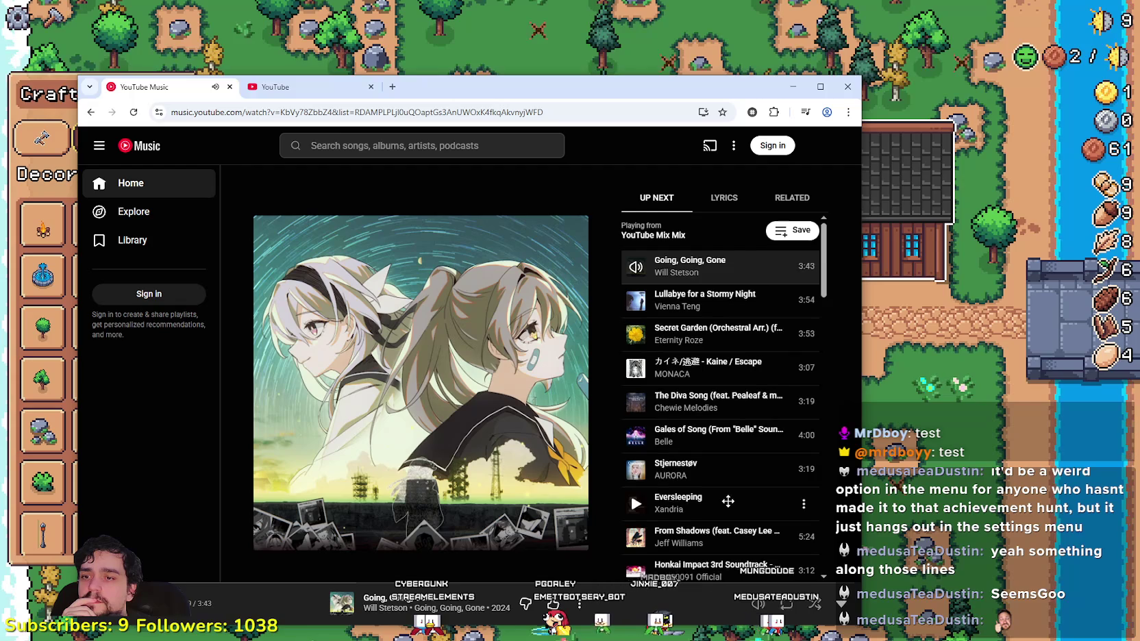
{"action": "scroll", "coordinate": [733, 521], "scroll_direction": "down", "scroll_amount": 10}
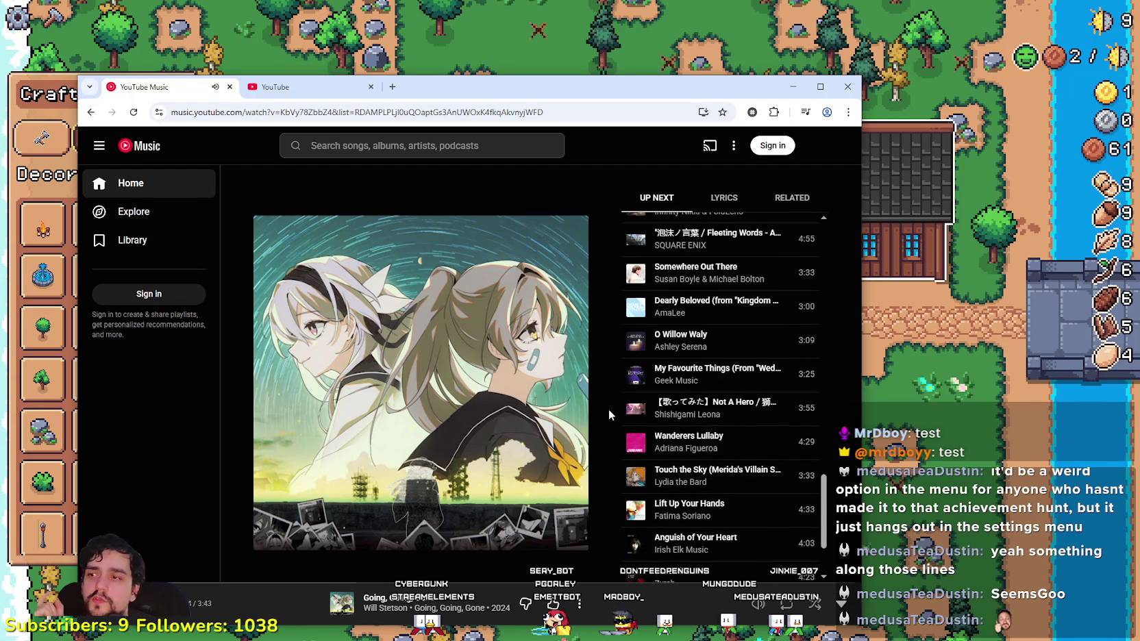
{"action": "scroll", "coordinate": [695, 488], "scroll_direction": "down", "scroll_amount": 3}
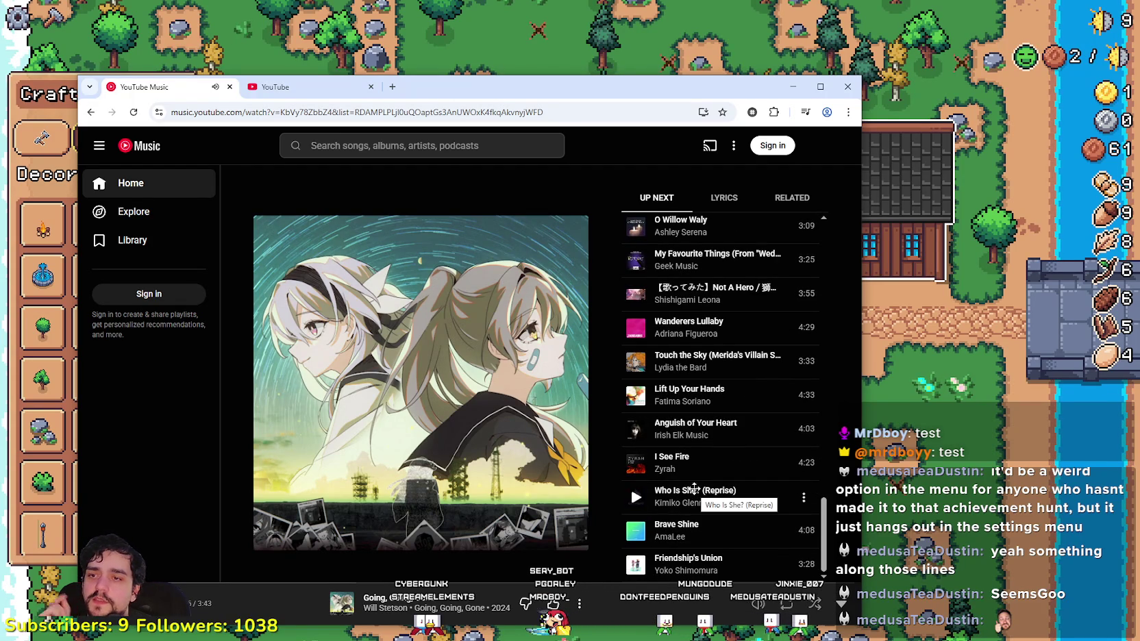
{"action": "scroll", "coordinate": [688, 492], "scroll_direction": "up", "scroll_amount": 20}
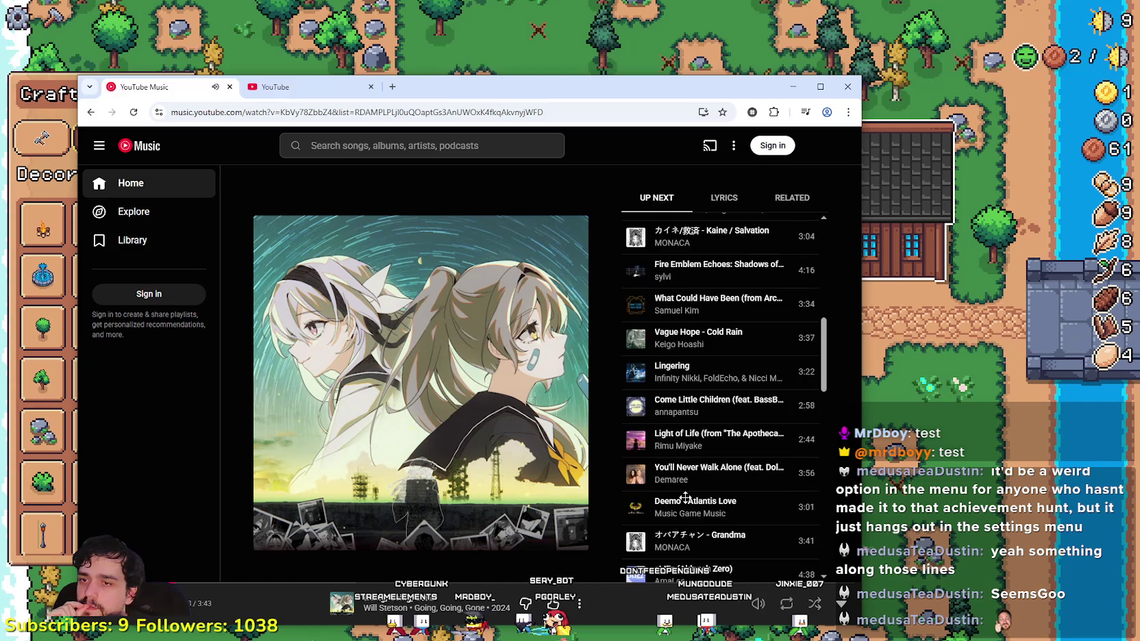
{"action": "scroll", "coordinate": [685, 498], "scroll_direction": "up", "scroll_amount": 5}
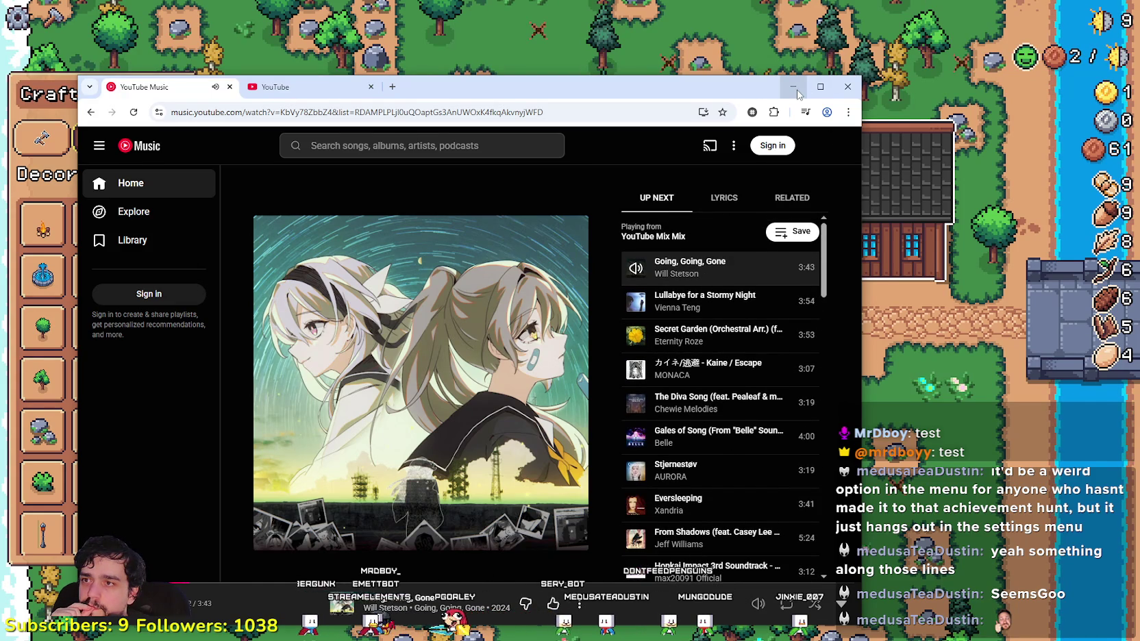
{"action": "left_click", "coordinate": [855, 33]}
- Close the Player House advancements and walk the farmer to the house door
{"action": "key", "text": "e"}
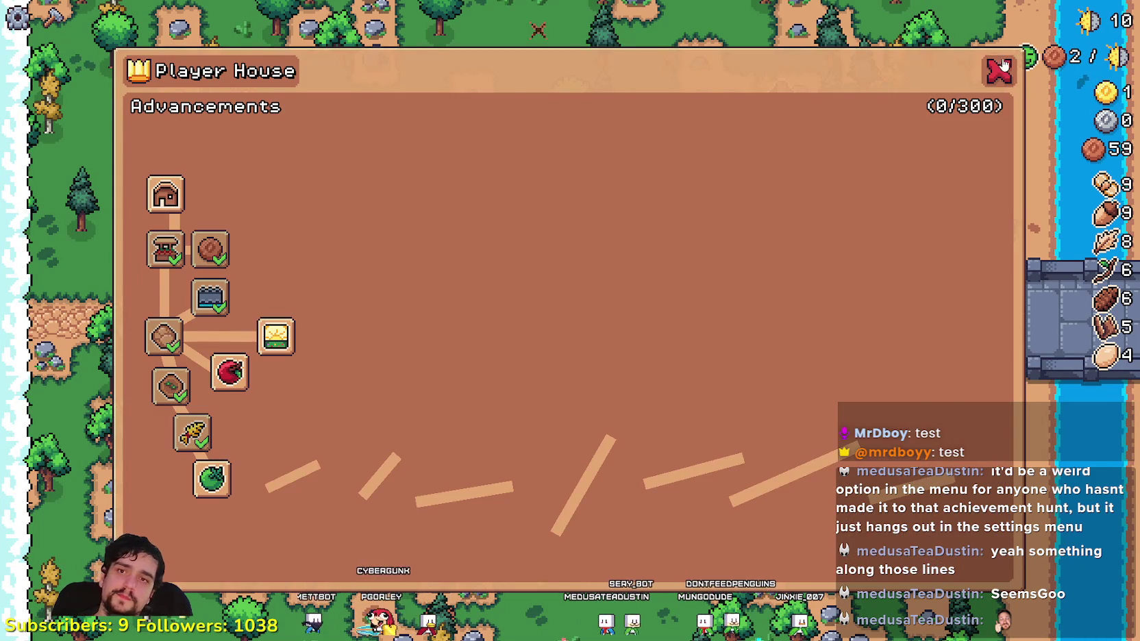
{"action": "left_click", "coordinate": [1000, 57]}
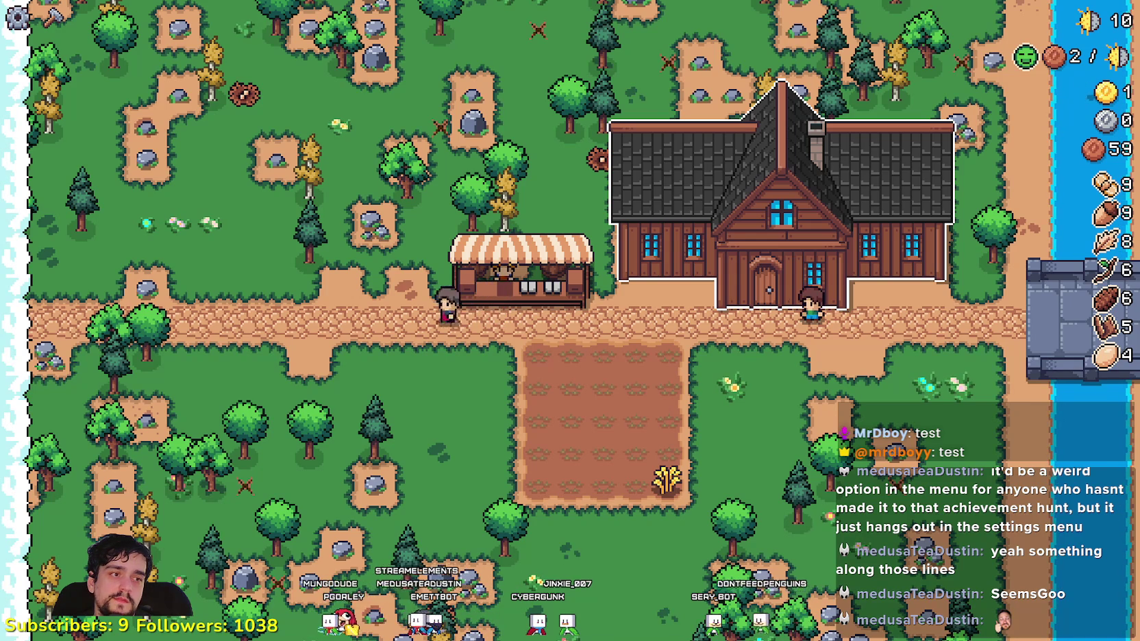
{"action": "key", "text": "a"}
{"action": "key", "text": "w"}
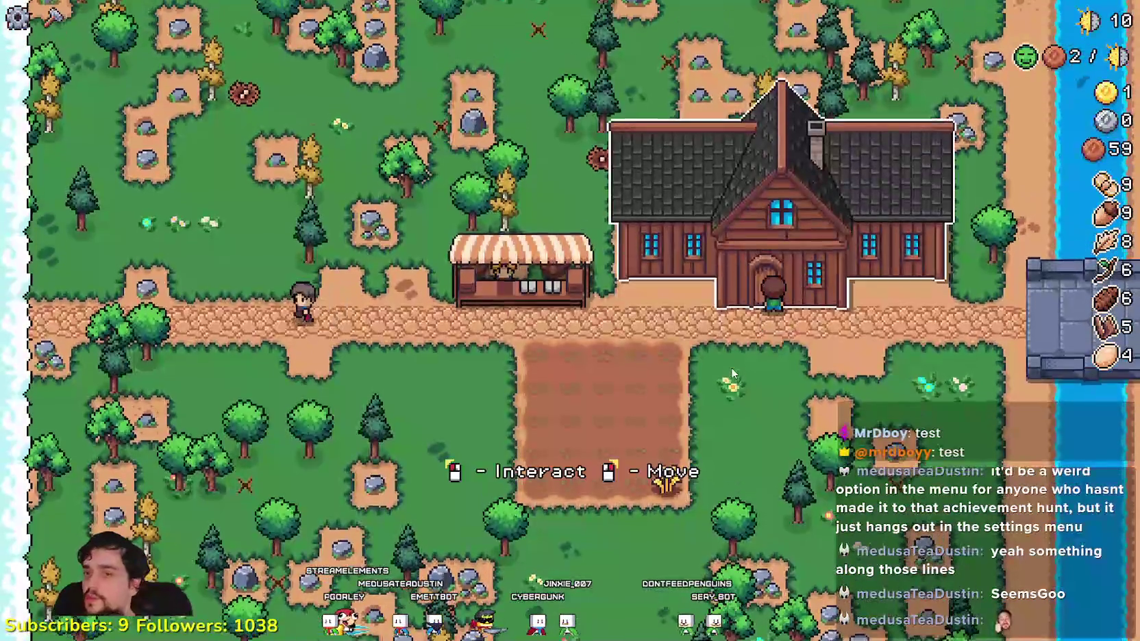
- Gather wood by the trees and river, then check the Player House advancements
{"action": "key", "text": "d"}
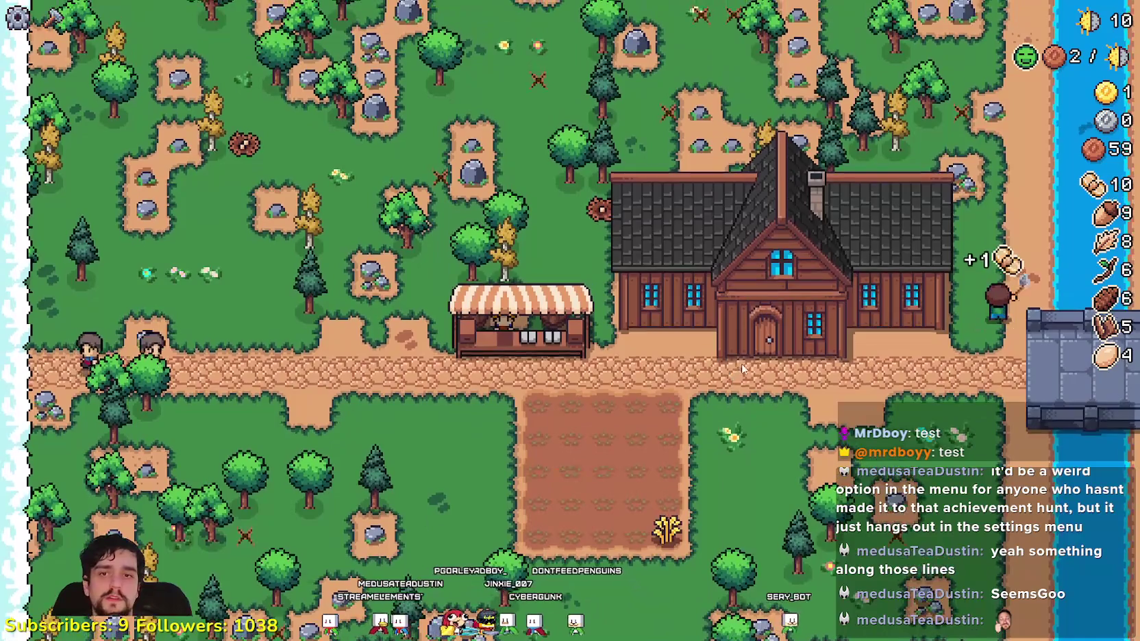
{"action": "key", "text": "w"}
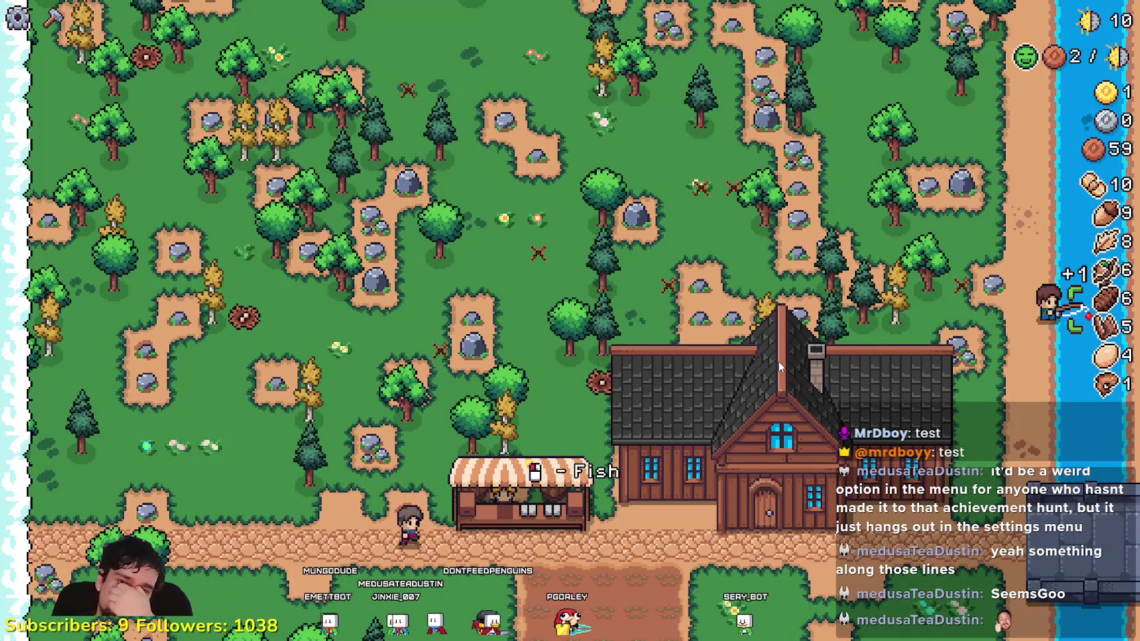
{"action": "key", "text": "a"}
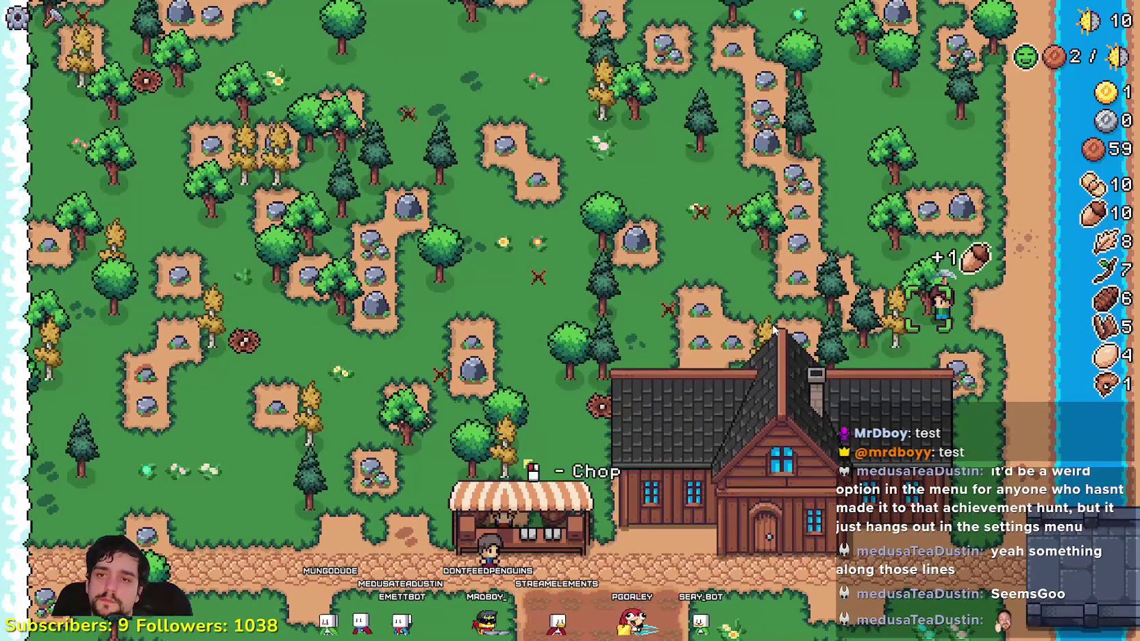
{"action": "key", "text": "s"}
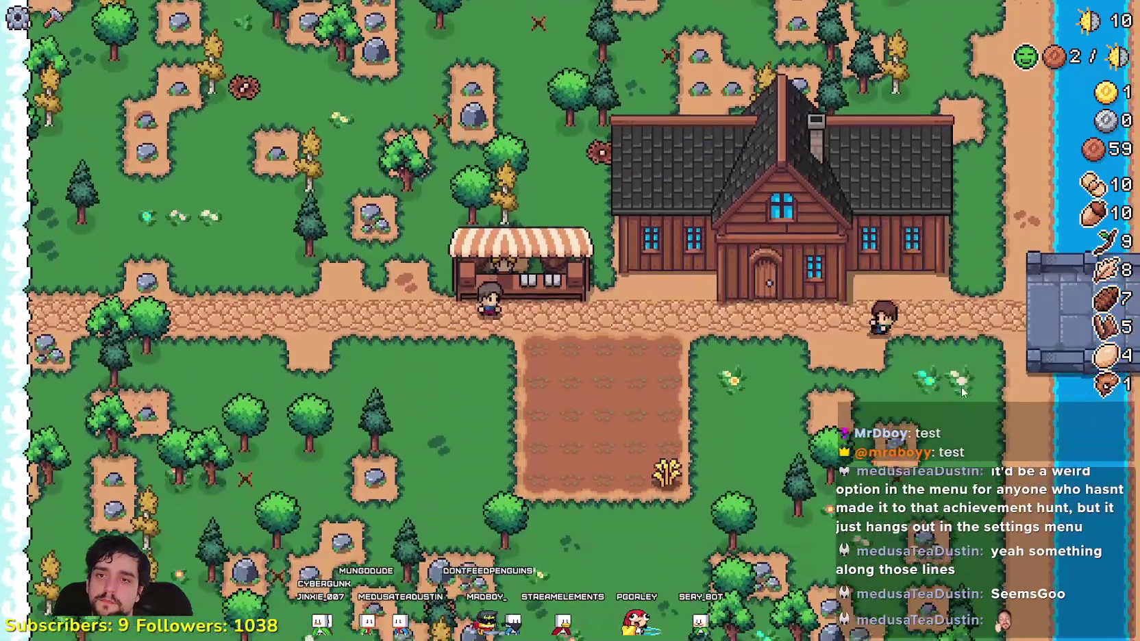
{"action": "left_click", "coordinate": [775, 336]}
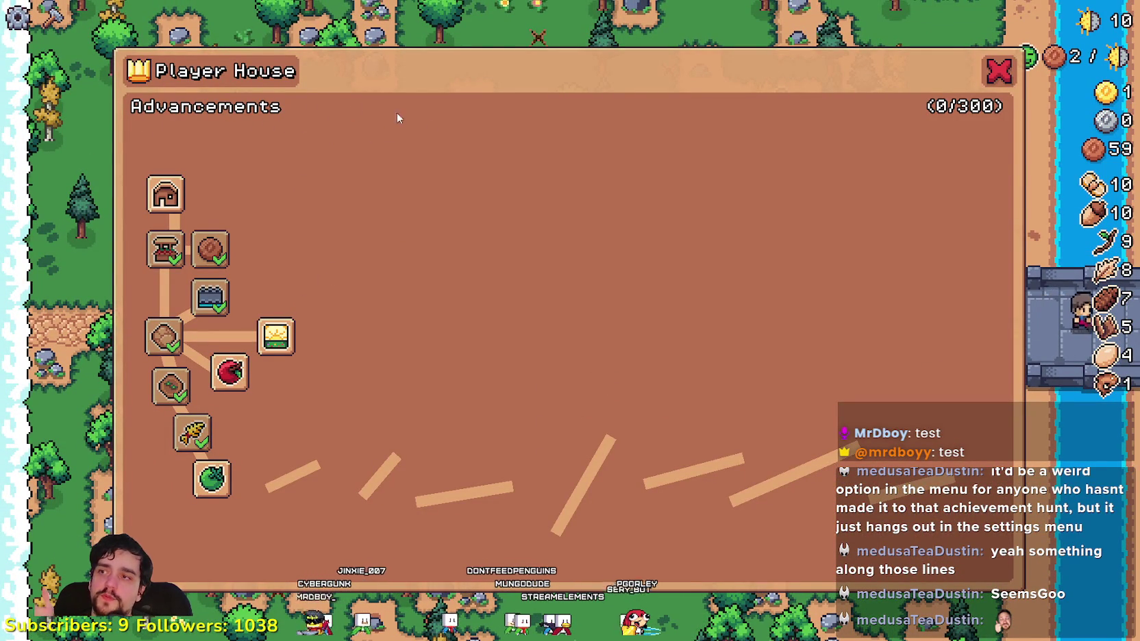
{"action": "left_click", "coordinate": [1001, 72]}
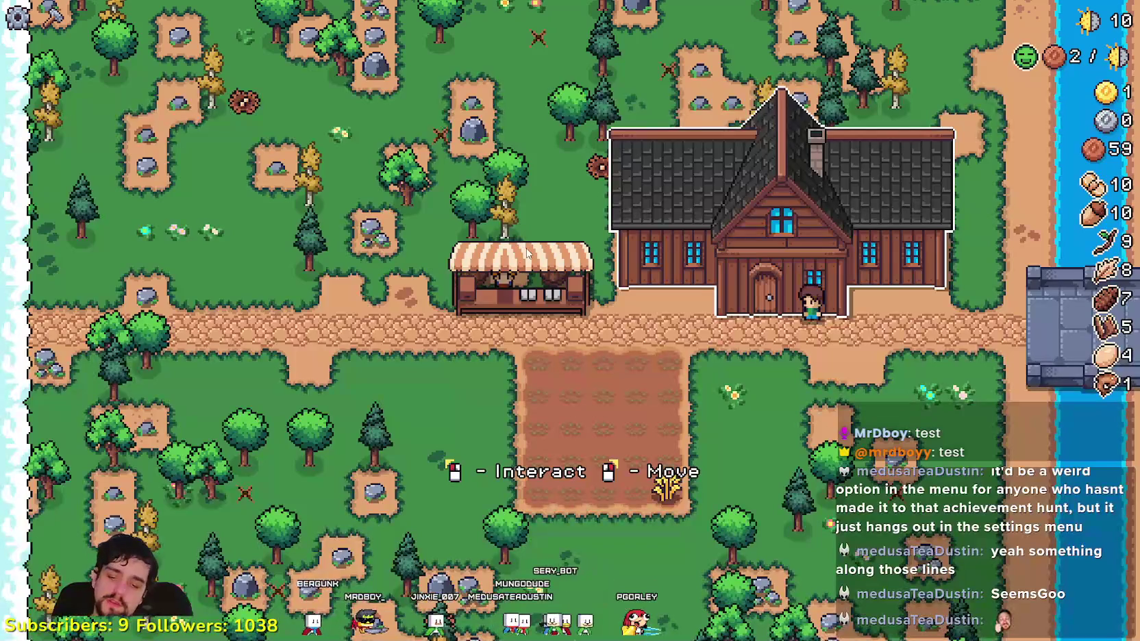
- Open the Crafting panel and scroll the Decorations list reading build costs
{"action": "key", "text": "c"}
{"action": "scroll", "coordinate": [96, 278], "scroll_direction": "down", "scroll_amount": 2}
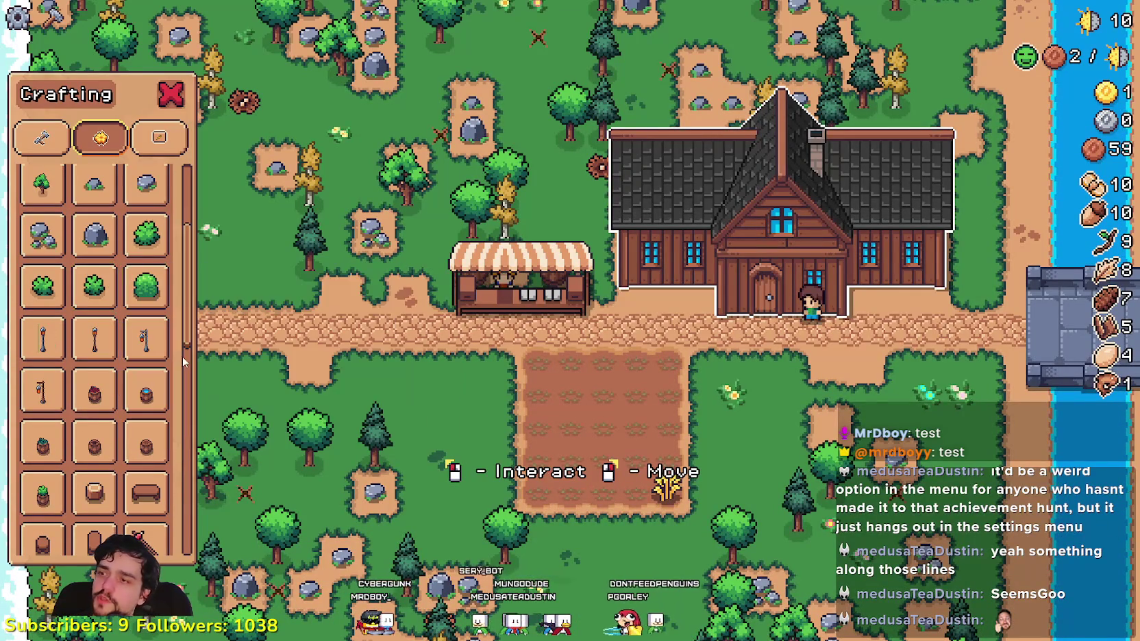
{"action": "left_click_drag", "start_coordinate": [188, 332], "coordinate": [196, 236]}
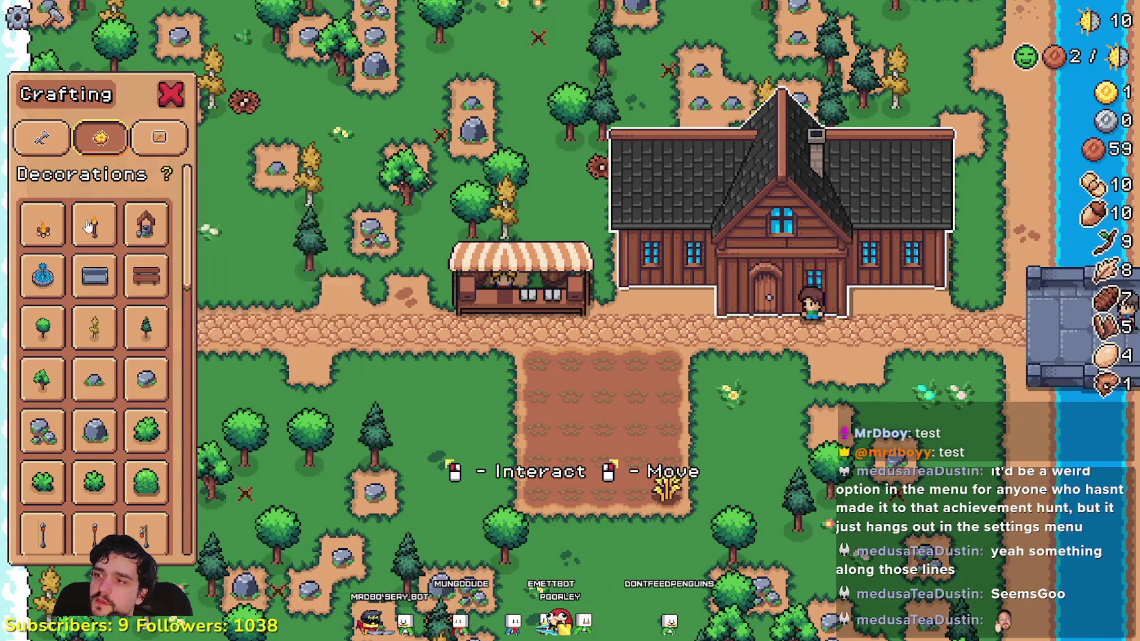
{"action": "scroll", "coordinate": [74, 308], "scroll_direction": "down", "scroll_amount": 5}
{"action": "scroll", "coordinate": [74, 308], "scroll_direction": "down", "scroll_amount": 3}
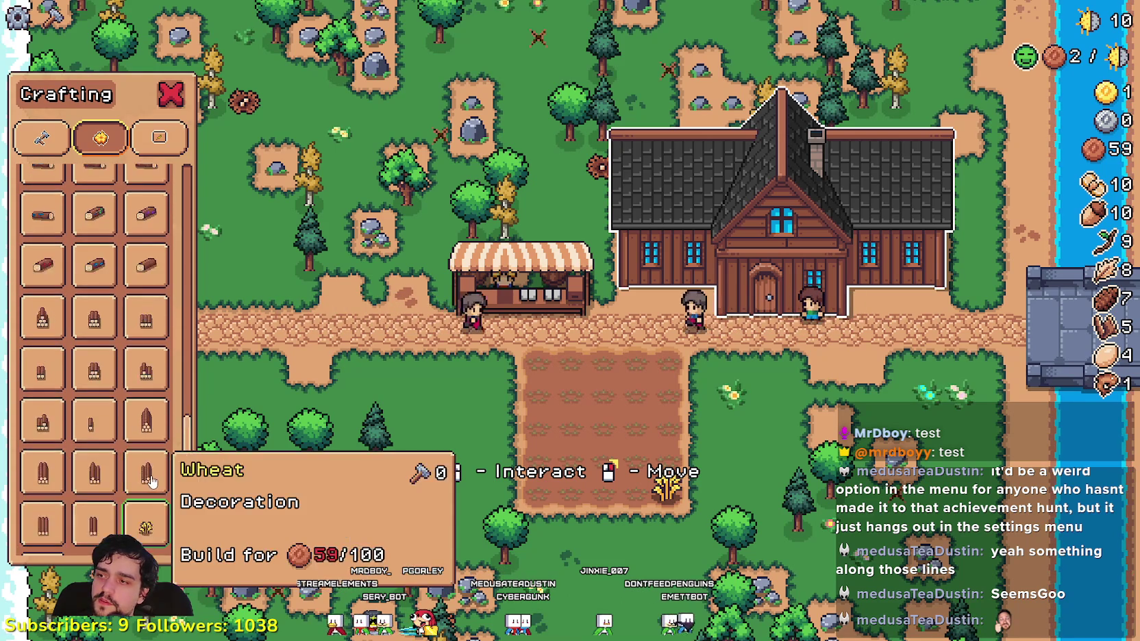
{"action": "scroll", "coordinate": [154, 480], "scroll_direction": "up", "scroll_amount": 5}
{"action": "scroll", "coordinate": [154, 472], "scroll_direction": "up", "scroll_amount": 3}
{"action": "scroll", "coordinate": [67, 432], "scroll_direction": "down", "scroll_amount": 1}
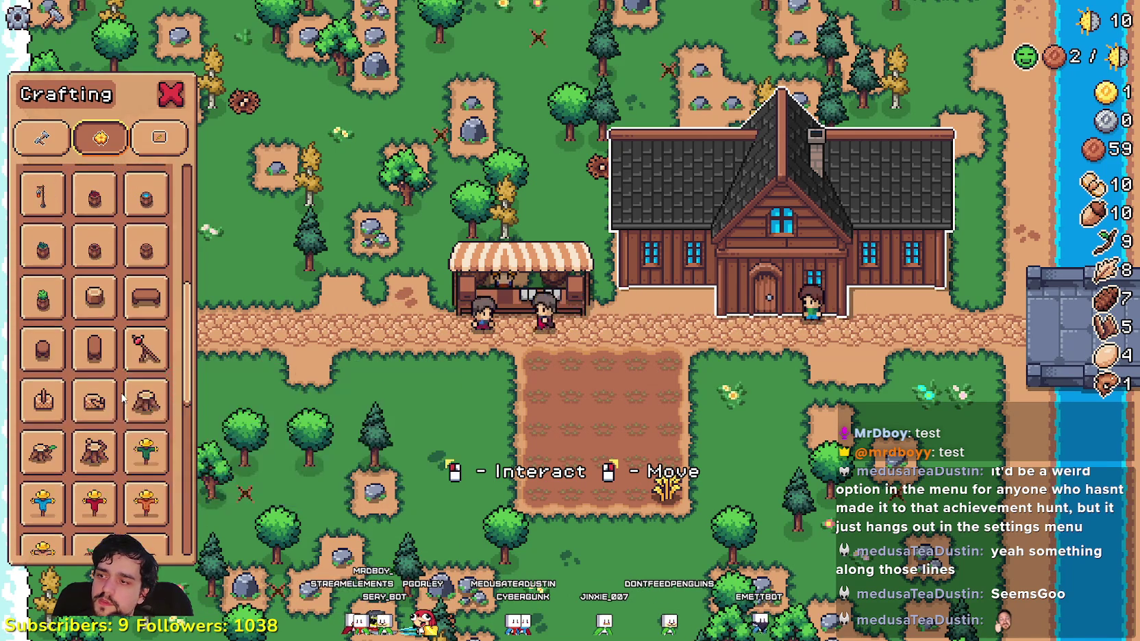
{"action": "scroll", "coordinate": [68, 424], "scroll_direction": "down", "scroll_amount": 5}
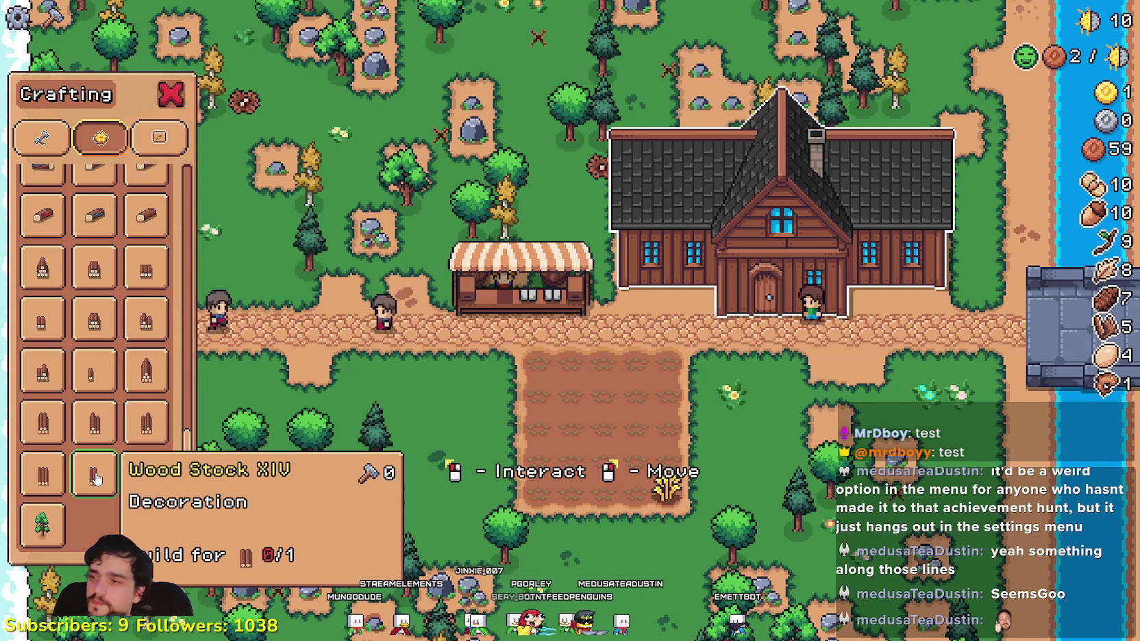
- Scroll down to the lower decorations, then open the Player House advancements
{"action": "scroll", "coordinate": [146, 400], "scroll_direction": "up", "scroll_amount": 4}
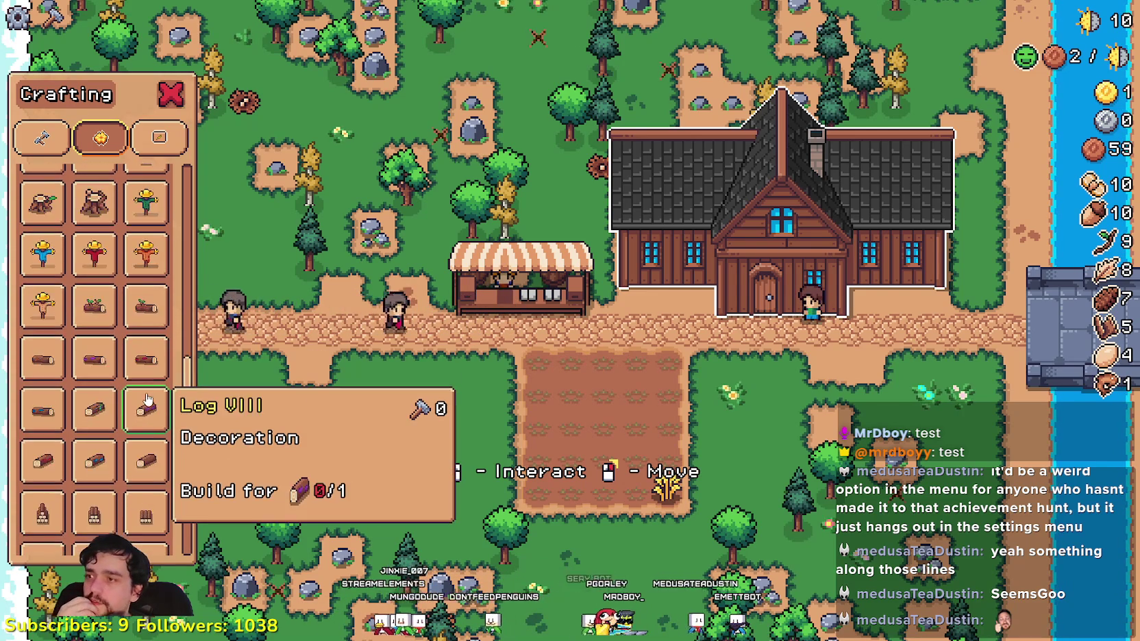
{"action": "scroll", "coordinate": [146, 401], "scroll_direction": "up", "scroll_amount": 5}
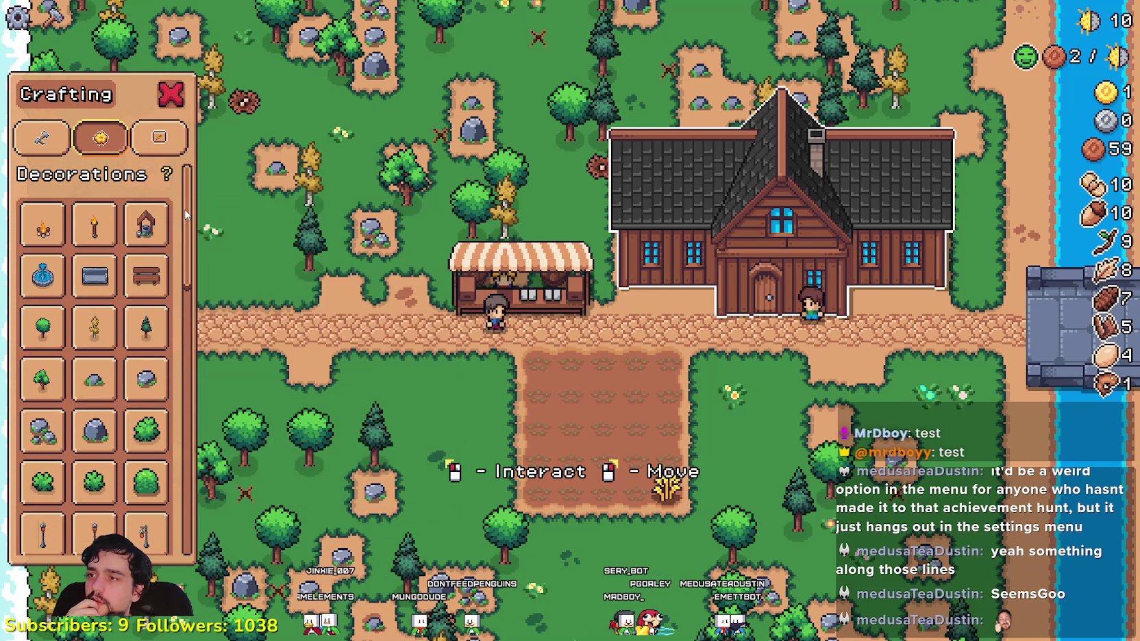
{"action": "scroll", "coordinate": [186, 215], "scroll_direction": "down", "scroll_amount": 2}
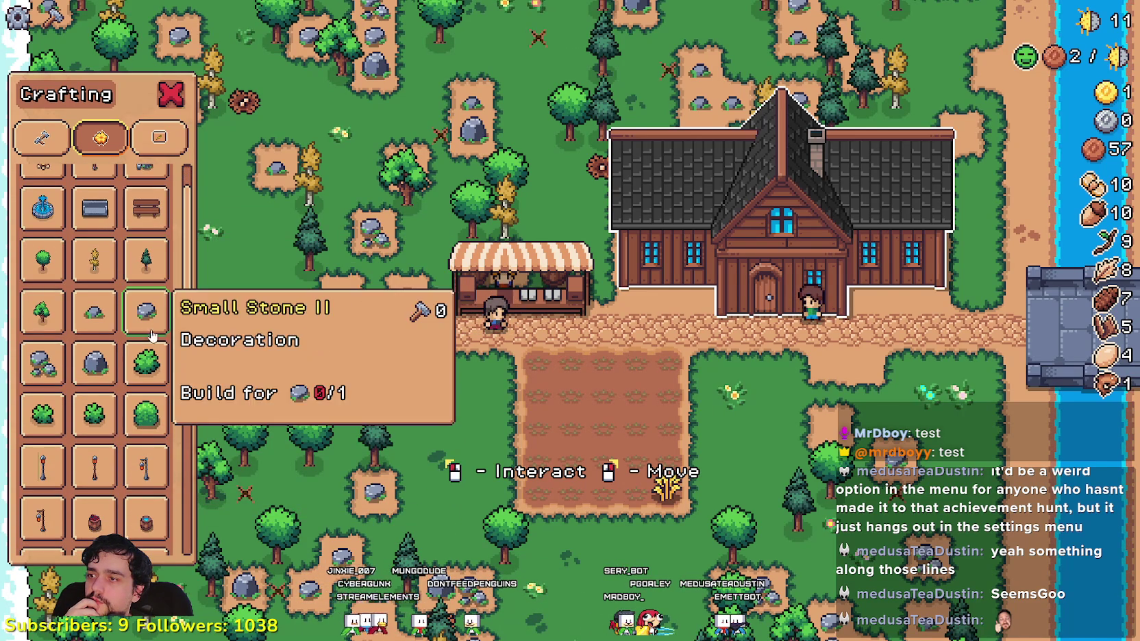
{"action": "left_click_drag", "start_coordinate": [183, 221], "coordinate": [183, 317]}
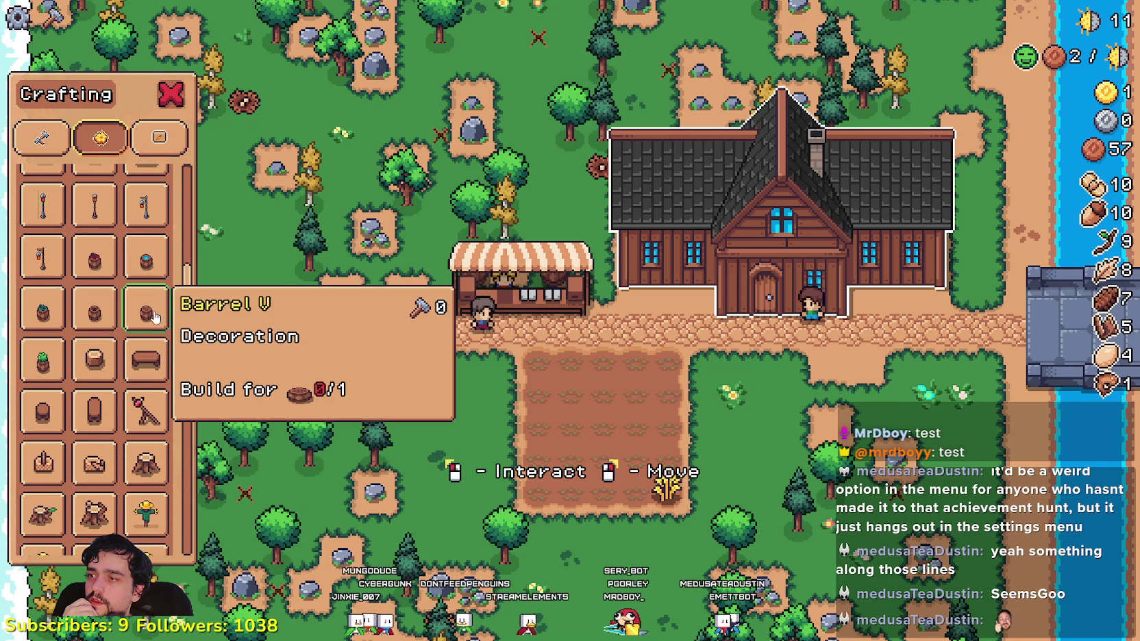
{"action": "scroll", "coordinate": [190, 371], "scroll_direction": "down", "scroll_amount": 2}
{"action": "scroll", "coordinate": [190, 371], "scroll_direction": "down", "scroll_amount": 3}
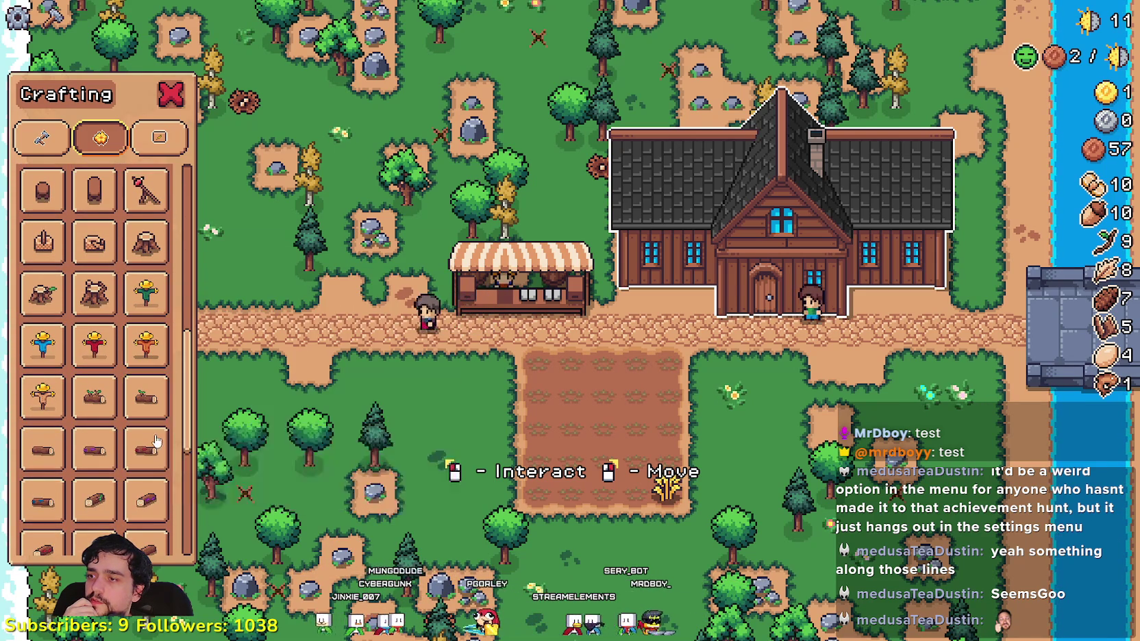
{"action": "scroll", "coordinate": [190, 439], "scroll_direction": "down", "scroll_amount": 1}
{"action": "scroll", "coordinate": [190, 439], "scroll_direction": "down", "scroll_amount": 5}
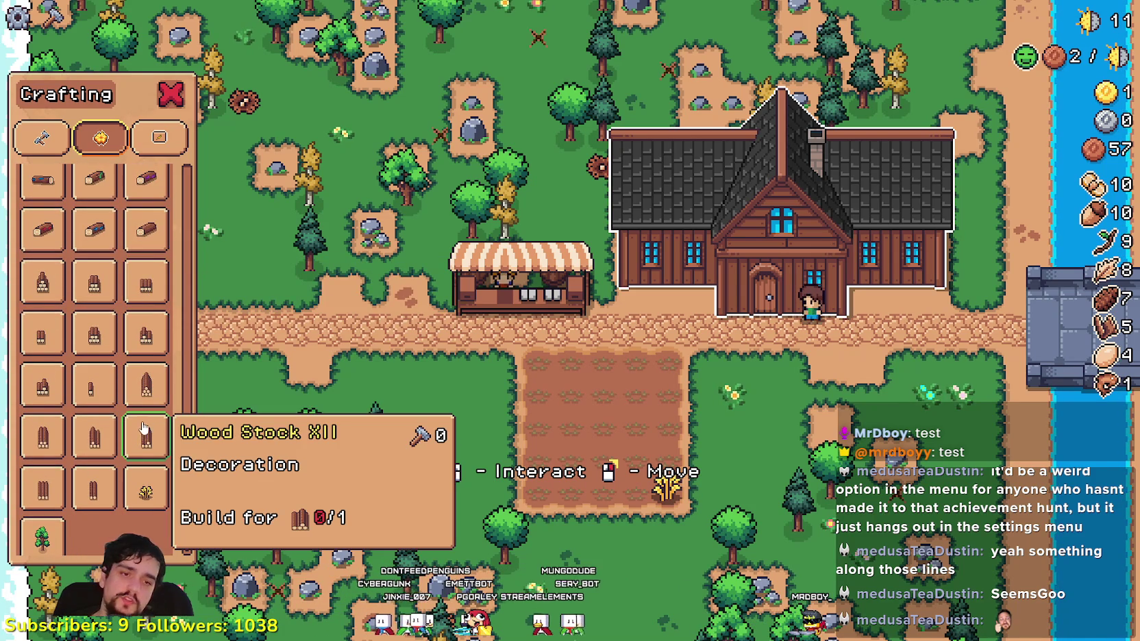
{"action": "key", "text": "e"}
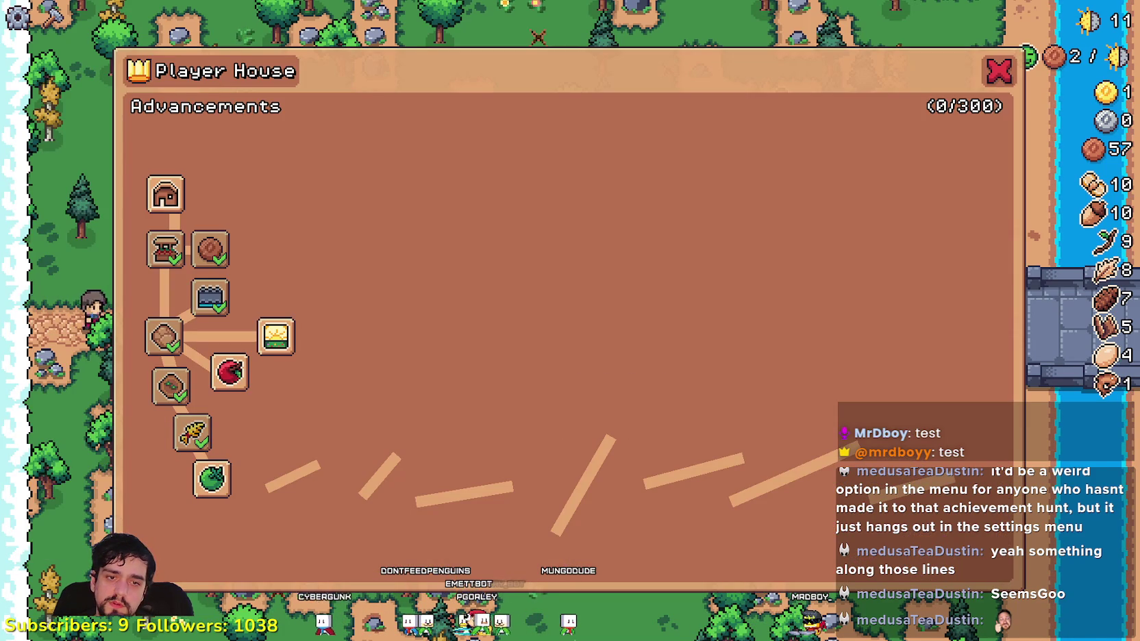
- Check 22 × 3 = 66 in Calculator, close the advancements, and reopen Crafting at Wood Stock
{"action": "key", "text": "XF86Calculator"}
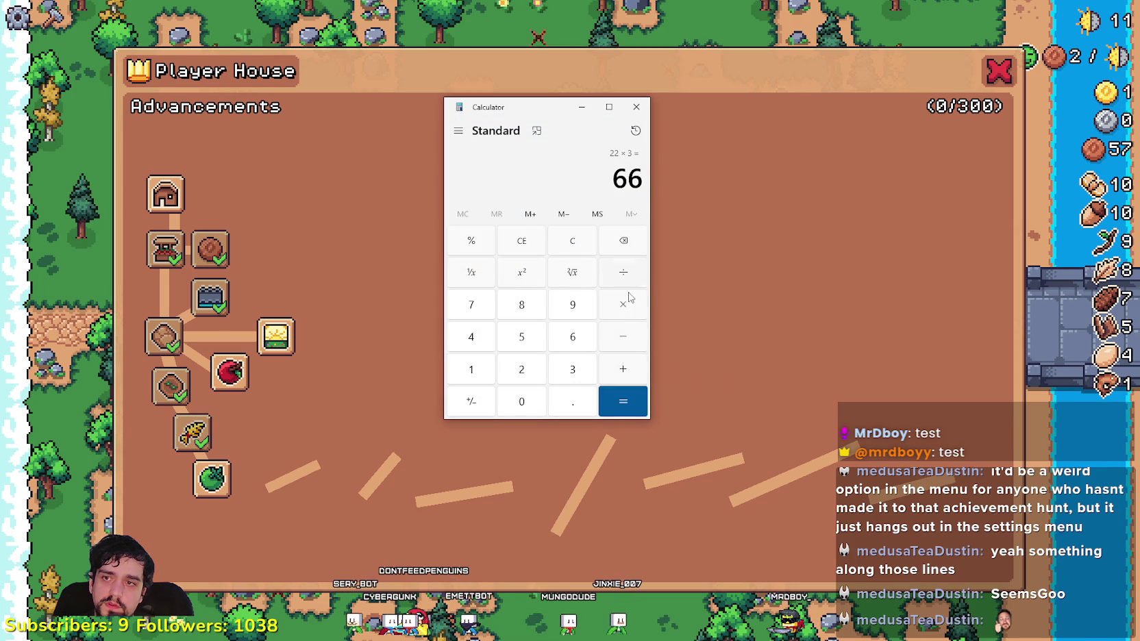
{"action": "left_click", "coordinate": [378, 515]}
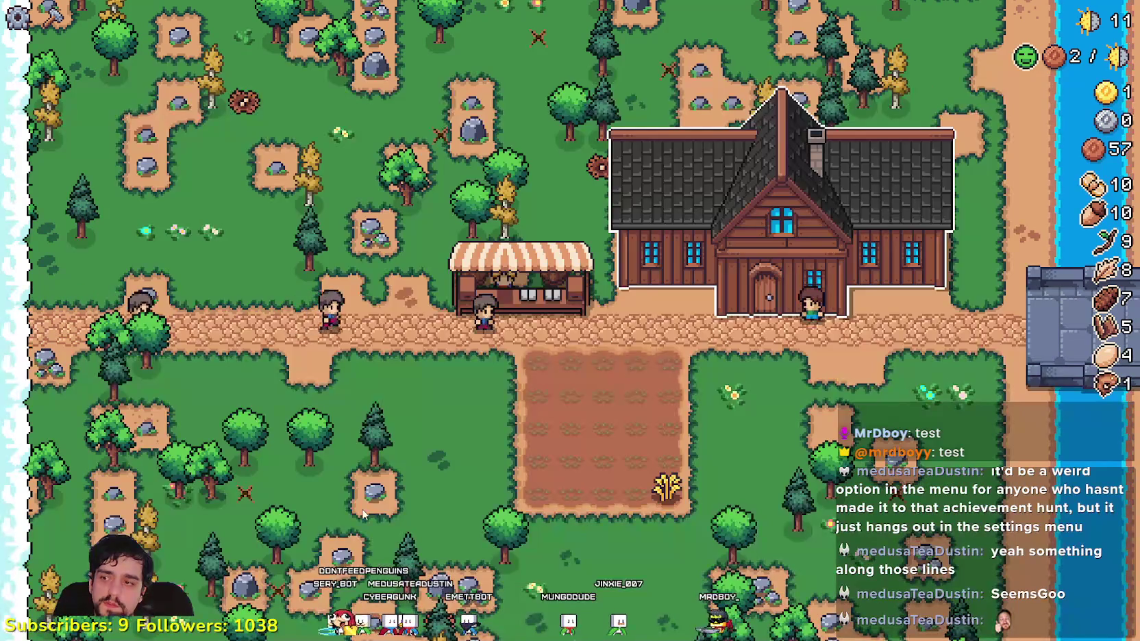
{"action": "left_click", "coordinate": [349, 502]}
{"action": "key", "text": "c"}
{"action": "scroll", "coordinate": [78, 503], "scroll_direction": "down", "scroll_amount": 3}
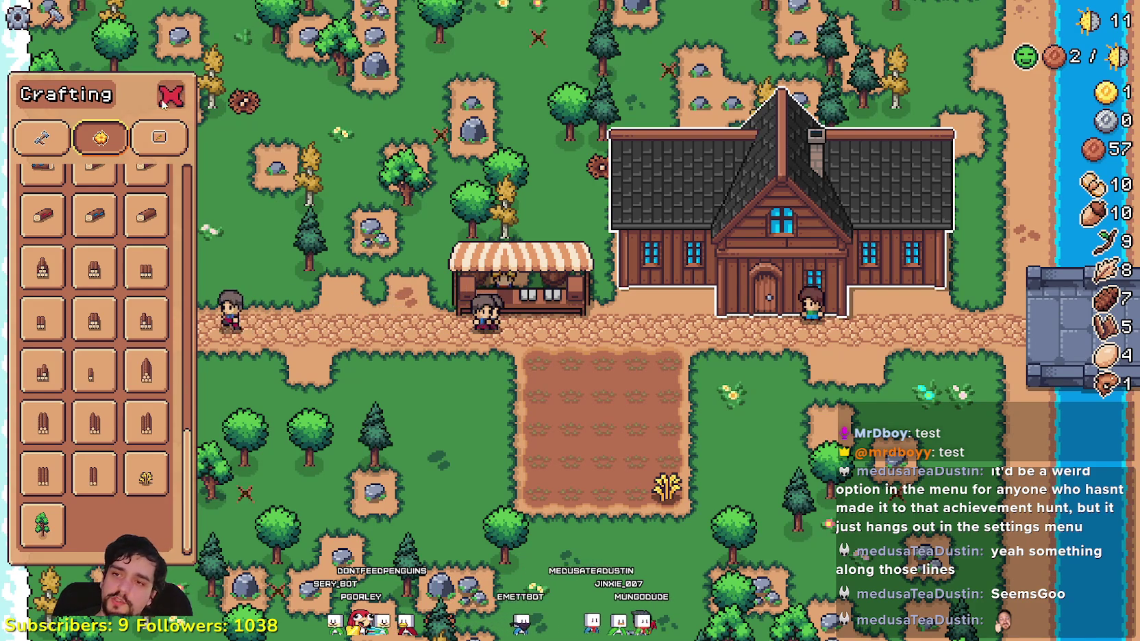
- Close Crafting, reopen the Player House advancements, and return to the Godot editor
{"action": "key", "text": "c"}
{"action": "key", "text": "h"}
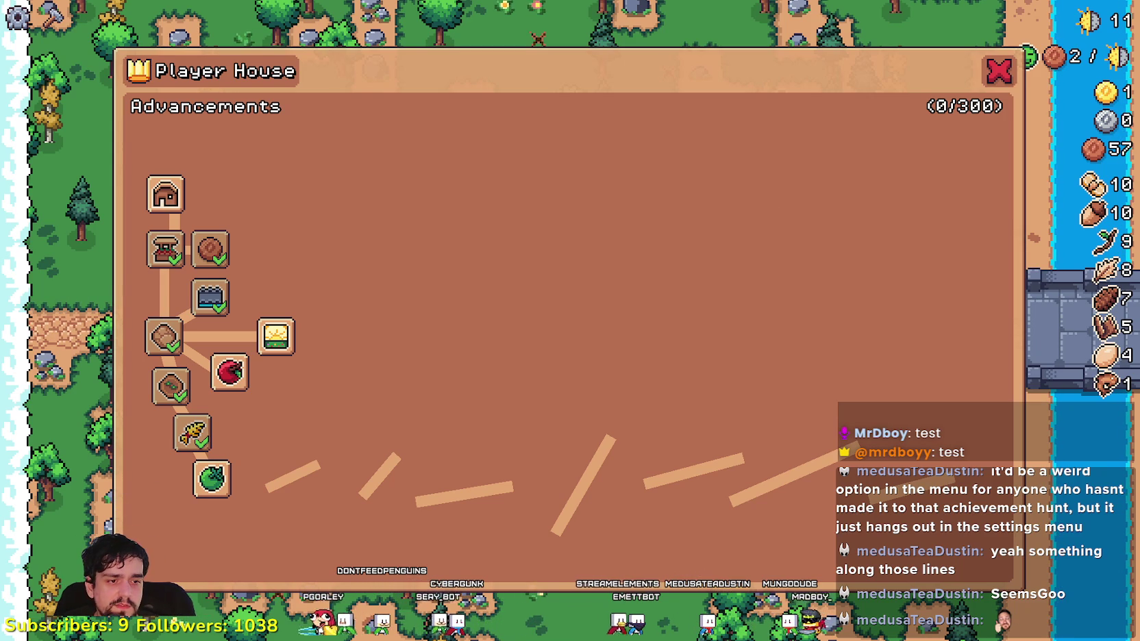
{"action": "key", "text": "alt+Tab"}
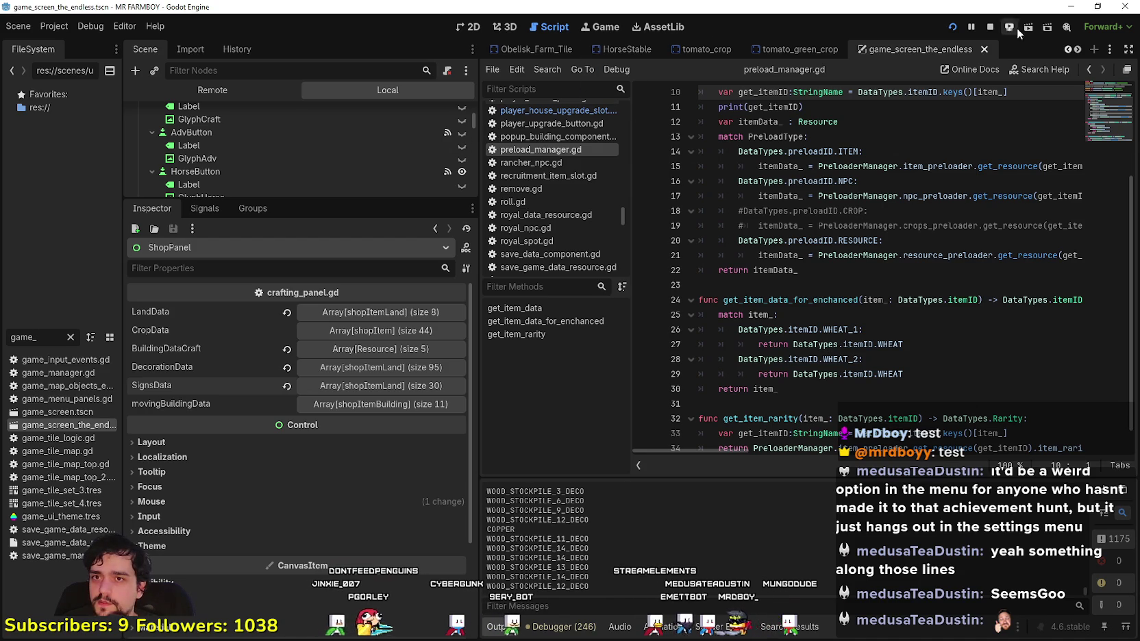
- Scroll the scene tab bar over to the player_house_panel tab
{"action": "left_click", "coordinate": [1067, 49]}
{"action": "left_click", "coordinate": [1067, 50]}
{"action": "left_click", "coordinate": [1067, 50]}
{"action": "left_click", "coordinate": [1067, 49]}
{"action": "left_click", "coordinate": [1067, 49]}
{"action": "left_click", "coordinate": [1067, 49]}
{"action": "left_click", "coordinate": [1067, 49]}
{"action": "left_click", "coordinate": [1067, 50]}
{"action": "left_click", "coordinate": [1066, 50]}
{"action": "left_click", "coordinate": [1066, 51]}
{"action": "left_click", "coordinate": [1067, 51]}
{"action": "left_click", "coordinate": [1066, 50]}
{"action": "left_click", "coordinate": [1067, 51]}
{"action": "left_click", "coordinate": [1067, 51]}
{"action": "left_click", "coordinate": [1066, 51]}
{"action": "left_click", "coordinate": [1066, 51]}
- Open player_house_panel in the 2D editor to show its advancement tree
{"action": "left_click", "coordinate": [687, 49]}
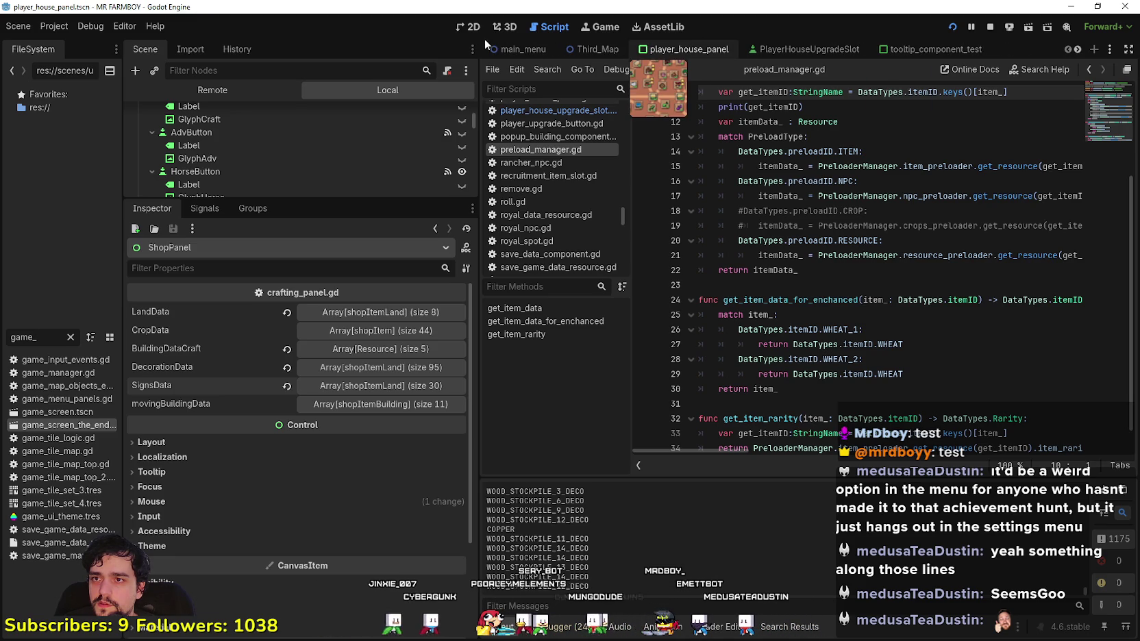
{"action": "left_click", "coordinate": [472, 28]}
{"action": "scroll", "coordinate": [703, 318], "scroll_direction": "up", "scroll_amount": 1}
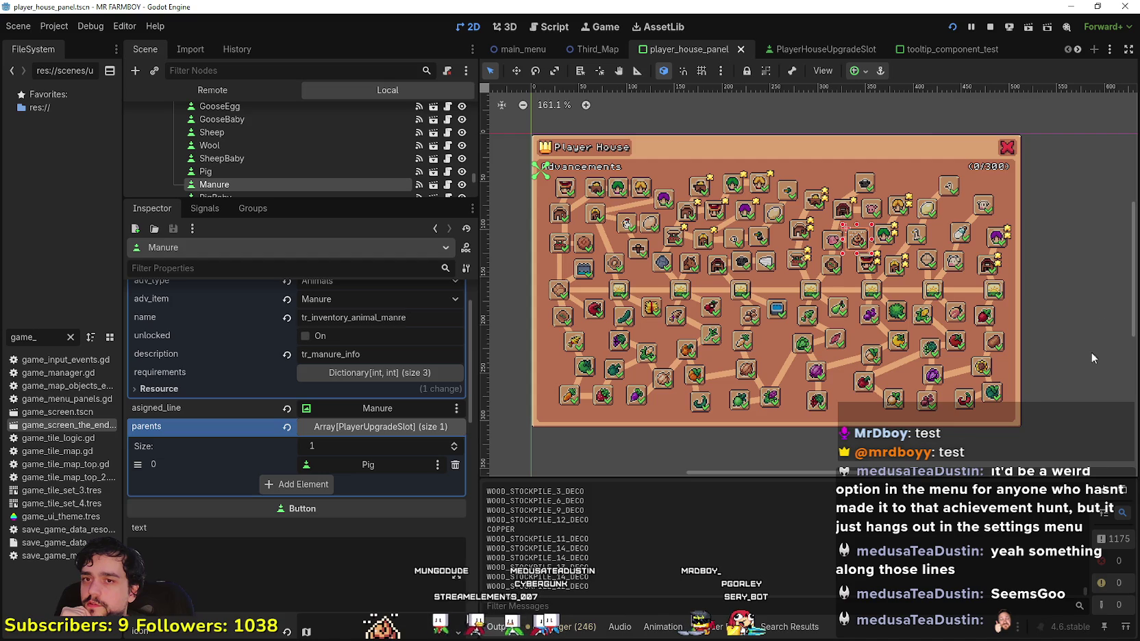
- Check the calculator's total of 66, then deselect the Manure slot in the Player House panel
{"action": "scroll", "coordinate": [768, 226], "scroll_direction": "down", "scroll_amount": 1}
{"action": "scroll", "coordinate": [728, 309], "scroll_direction": "up", "scroll_amount": 1}
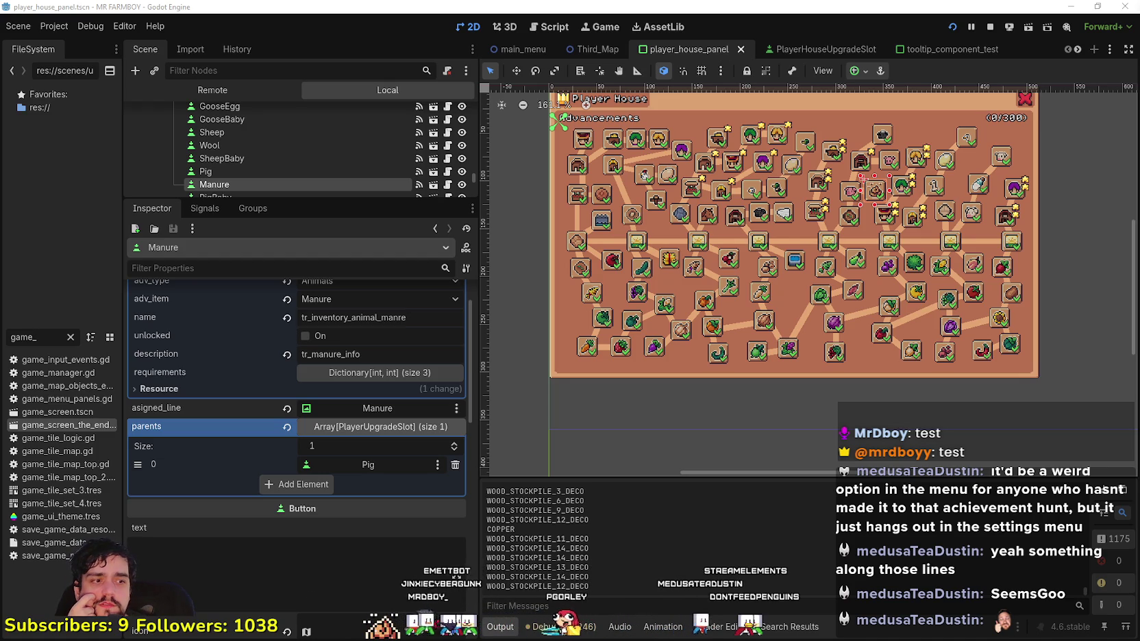
{"action": "key", "text": "alt+Tab"}
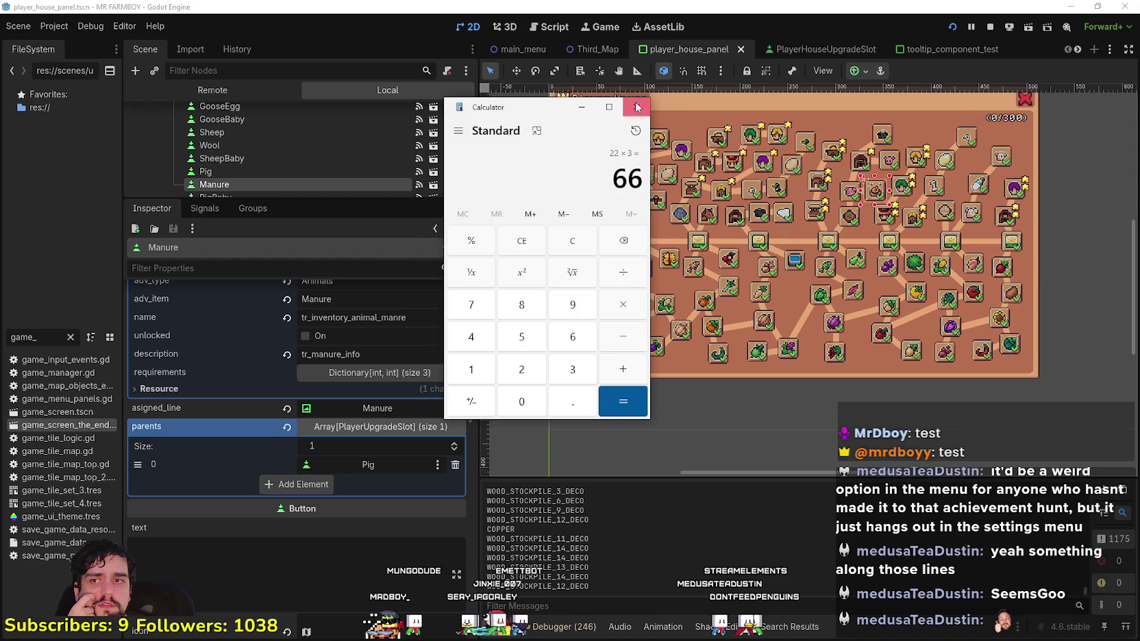
{"action": "left_click", "coordinate": [658, 96]}
{"action": "scroll", "coordinate": [750, 256], "scroll_direction": "up", "scroll_amount": 2}
{"action": "scroll", "coordinate": [858, 173], "scroll_direction": "down", "scroll_amount": 2}
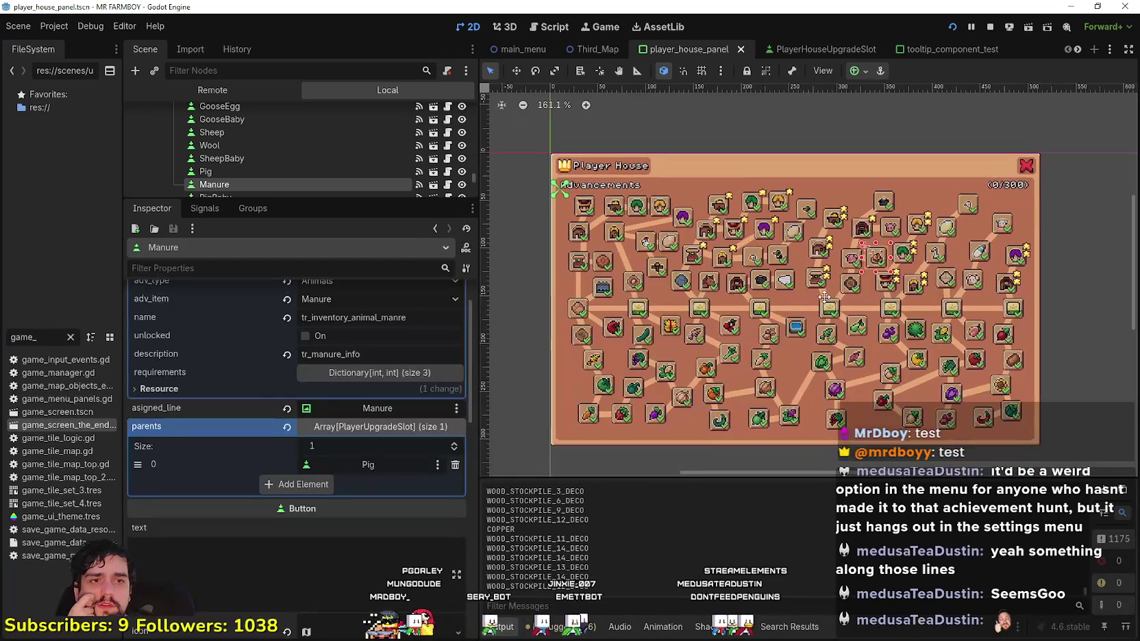
{"action": "left_click", "coordinate": [1090, 255]}
{"action": "scroll", "coordinate": [1053, 243], "scroll_direction": "down", "scroll_amount": 1}
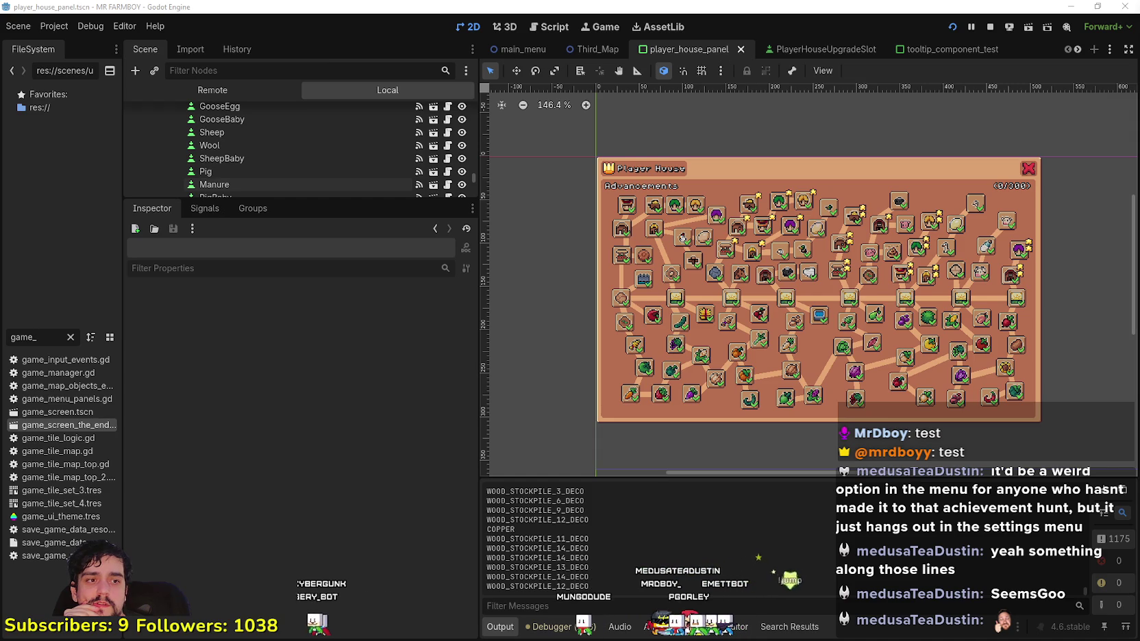
- Shift the Player House panel left on the canvas, then bring up the YouTube Music window
{"action": "mouse_move", "coordinate": [751, 308]}
{"action": "left_mouse_down"}
{"action": "mouse_move", "coordinate": [672, 305]}
{"action": "mouse_move", "coordinate": [701, 290]}
{"action": "left_mouse_up"}
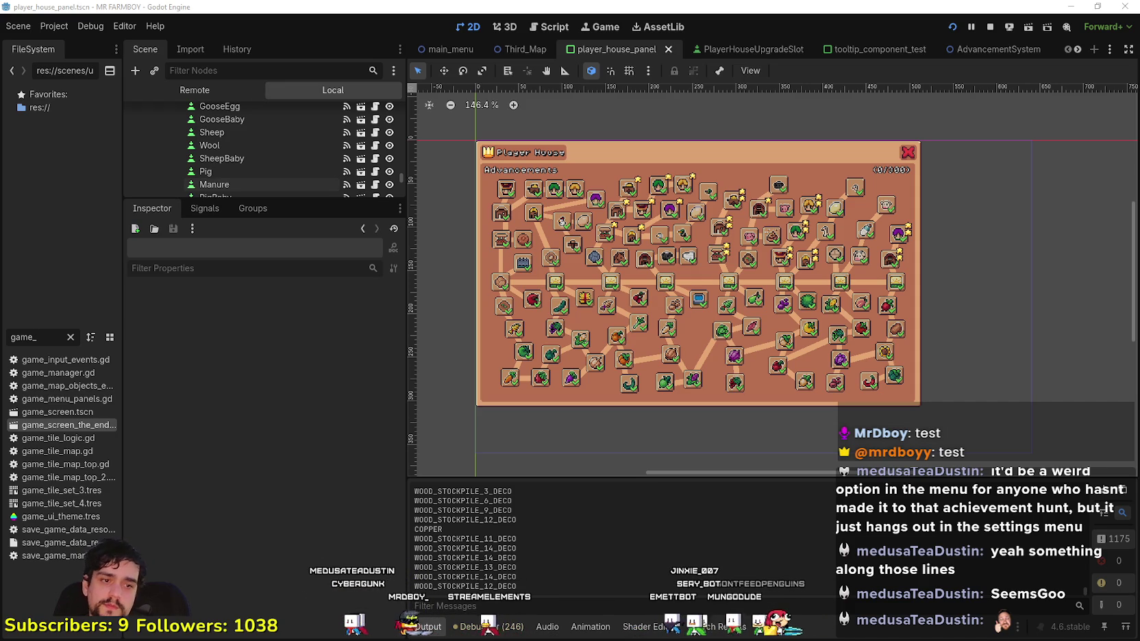
{"action": "key", "text": "alt+Tab"}
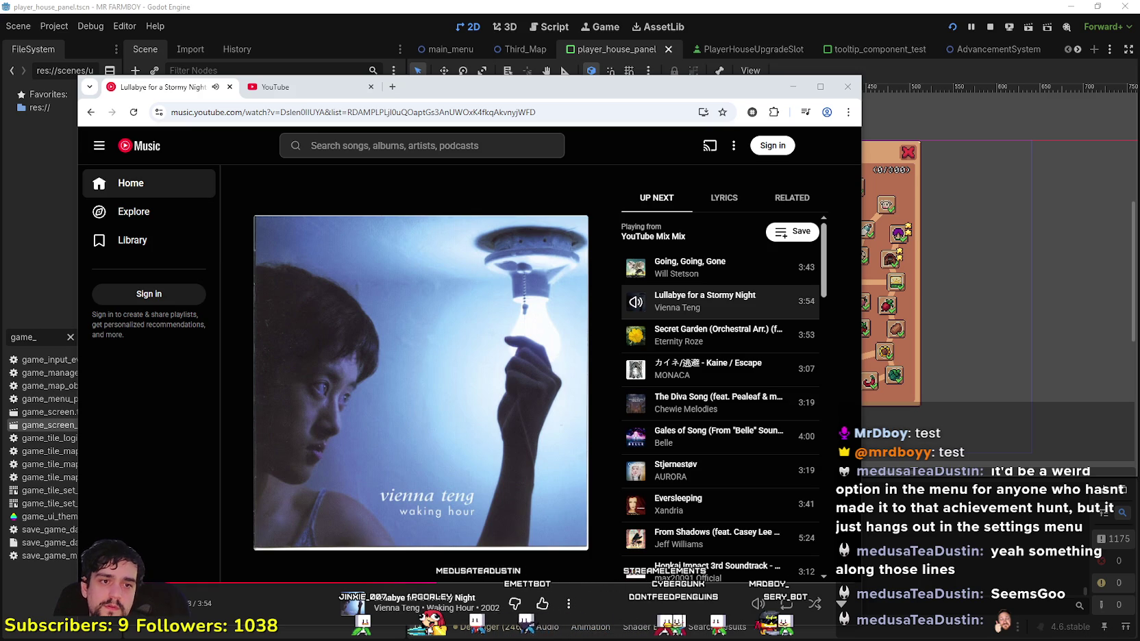
- Hide the YouTube Music window and bring the browser with the Godot archive page forward
{"action": "key", "text": "alt+Tab"}
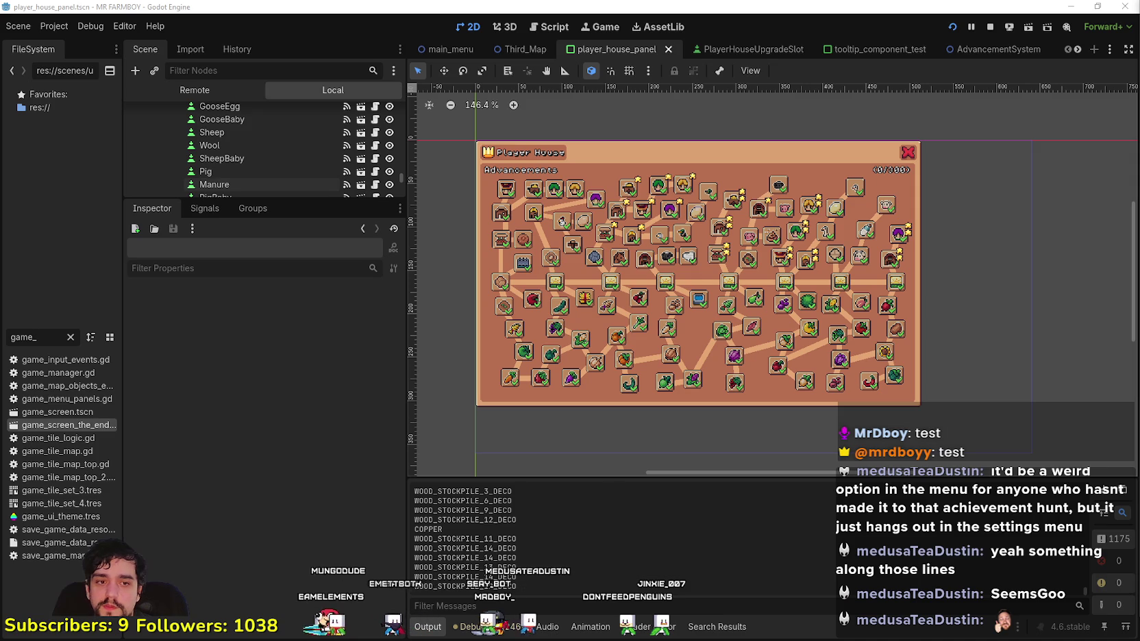
{"action": "key", "text": "alt+Tab"}
- Reload the Godot archive tab, then return to the editor and briefly check the running game
{"action": "left_click", "coordinate": [873, 16]}
{"action": "left_click", "coordinate": [235, 36]}
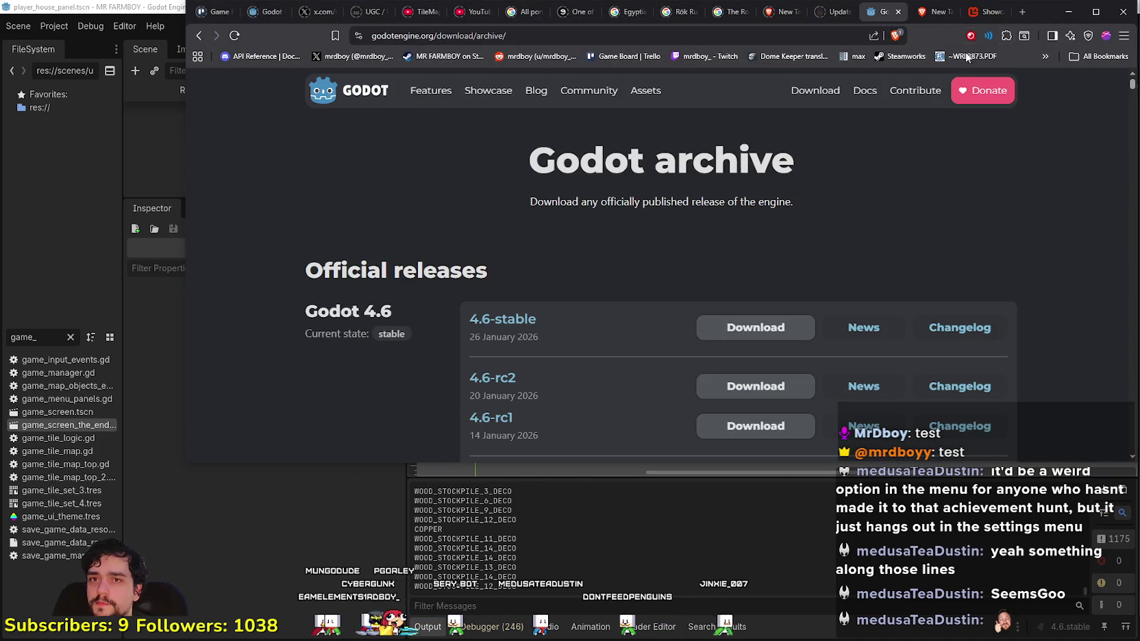
{"action": "left_click", "coordinate": [1068, 12]}
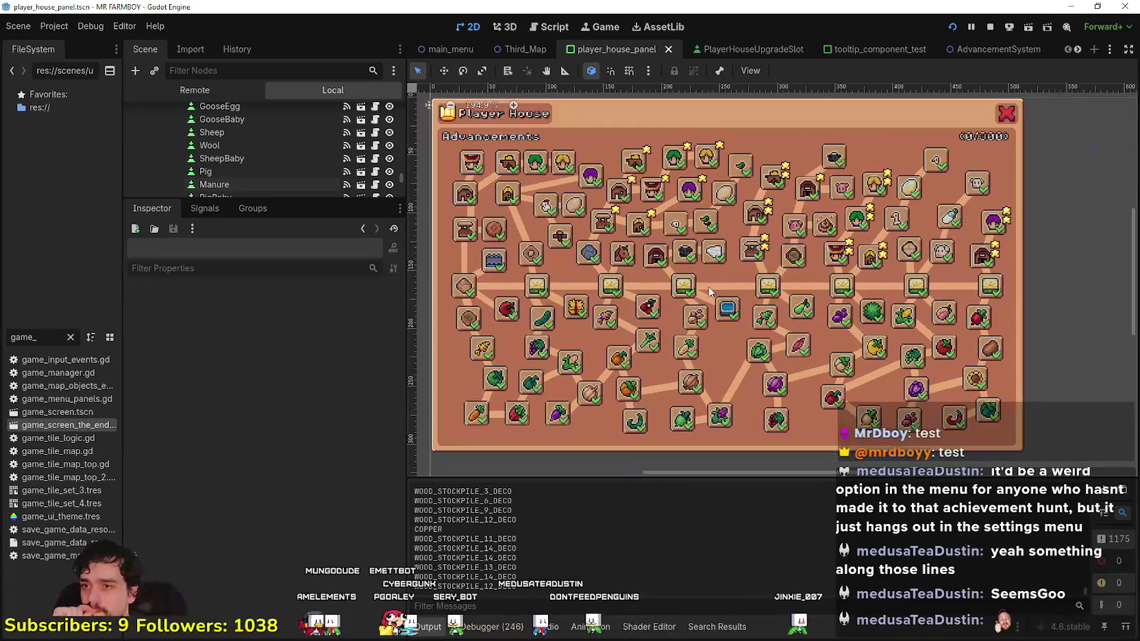
{"action": "scroll", "coordinate": [675, 266], "scroll_direction": "down", "scroll_amount": 3}
{"action": "scroll", "coordinate": [588, 306], "scroll_direction": "up", "scroll_amount": 2}
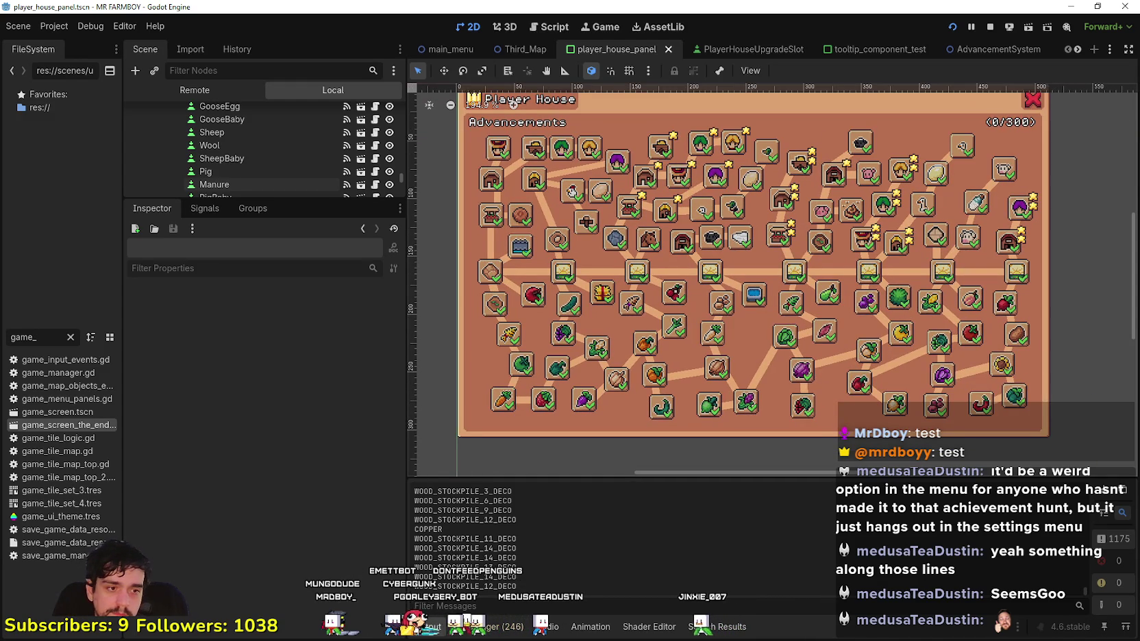
{"action": "key", "text": "alt+Tab"}
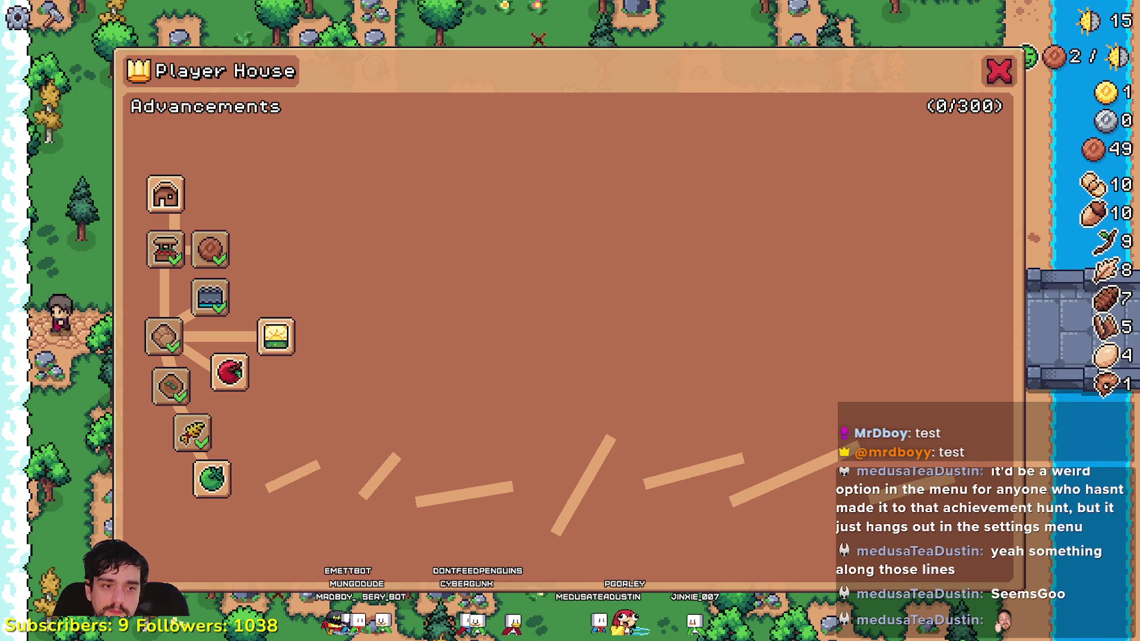
{"action": "key", "text": "alt+Tab"}
- In the Remote tree, change InventoryManager's inventory item 57 amount to 4342342, then return to the game
{"action": "left_click", "coordinate": [235, 94]}
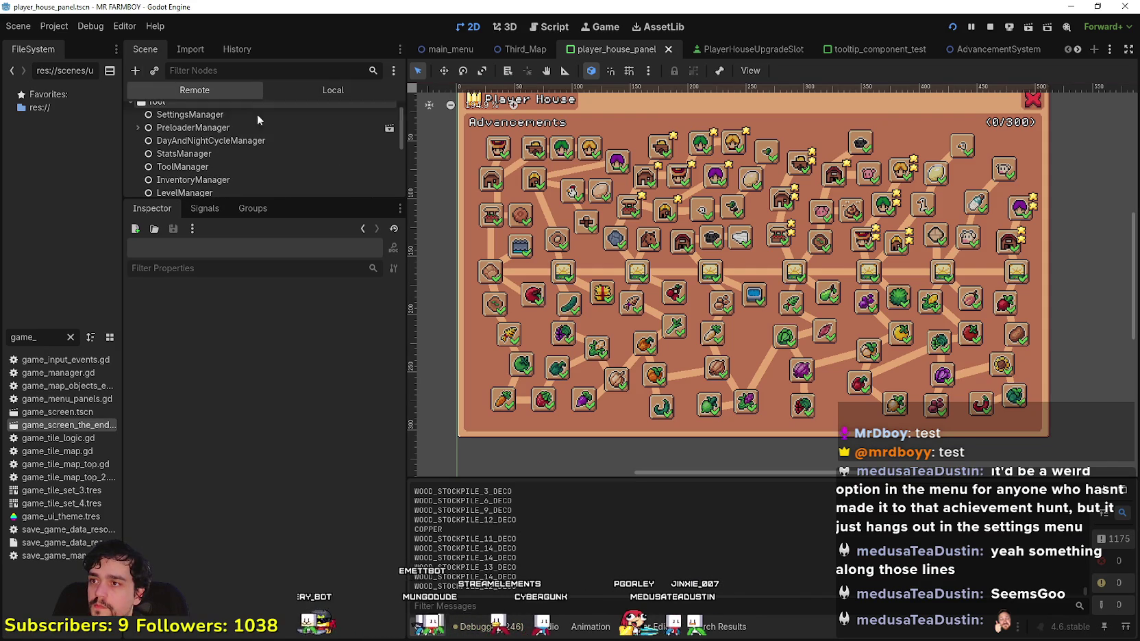
{"action": "left_click", "coordinate": [229, 177]}
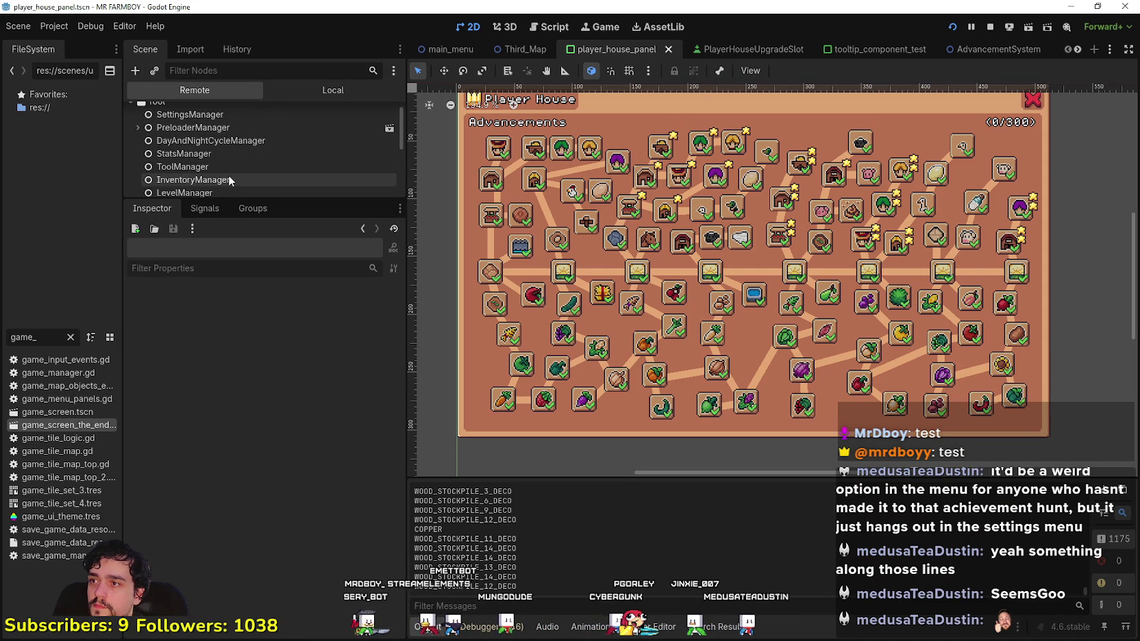
{"action": "left_click", "coordinate": [327, 305]}
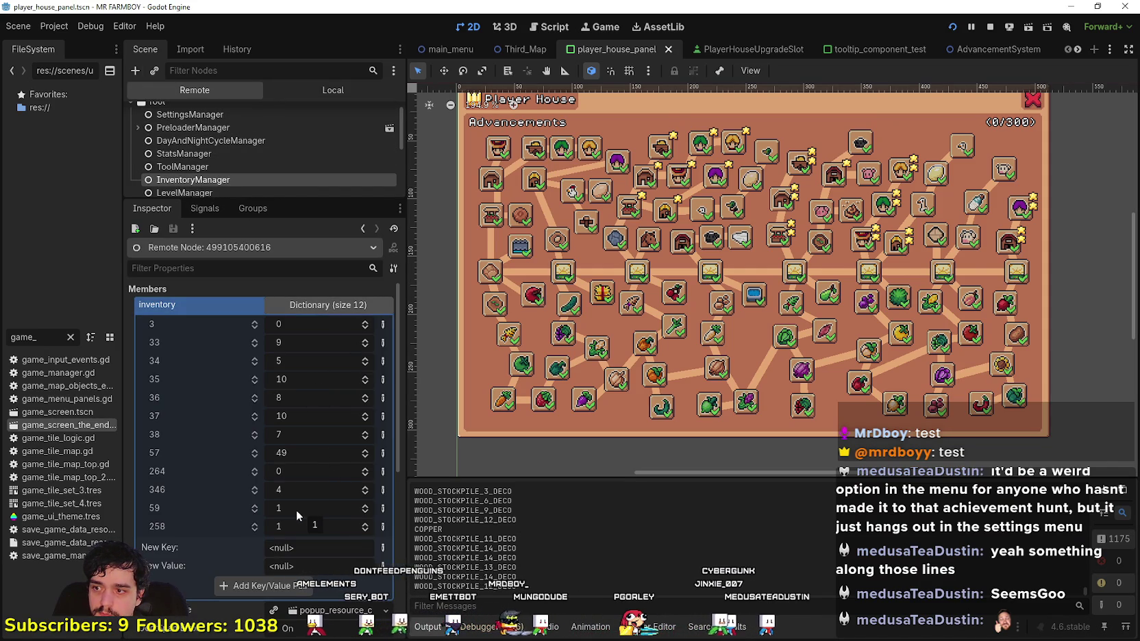
{"action": "left_click", "coordinate": [294, 452]}
{"action": "type", "text": "4342342"}
{"action": "key", "text": "Return"}
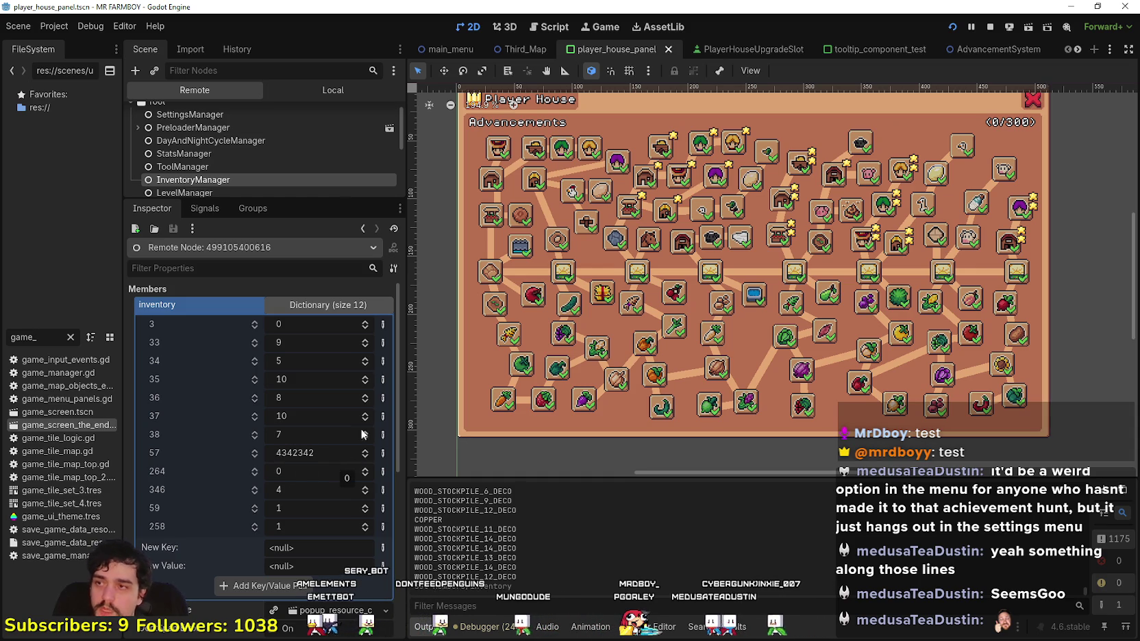
{"action": "left_click", "coordinate": [333, 89]}
{"action": "key", "text": "alt+Tab"}
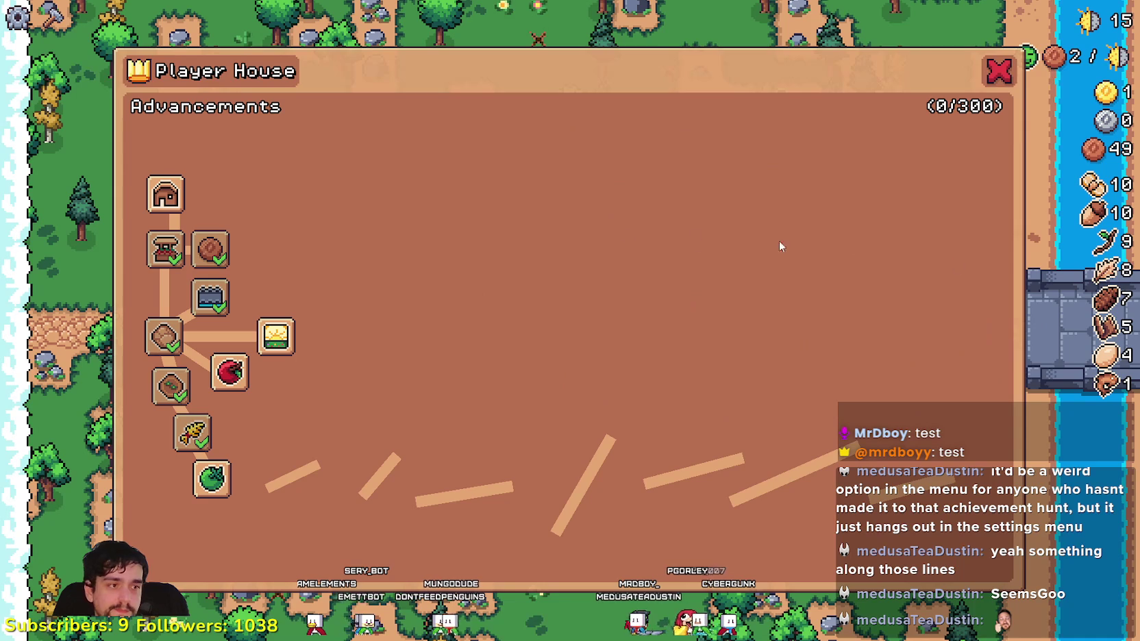
- Buy Island Expansion I, Wheat Hay, Animal Tile, Coop, Chickens, Wood Fence, Chicken Egg and Ranchers advancements
{"action": "left_click", "coordinate": [999, 72]}
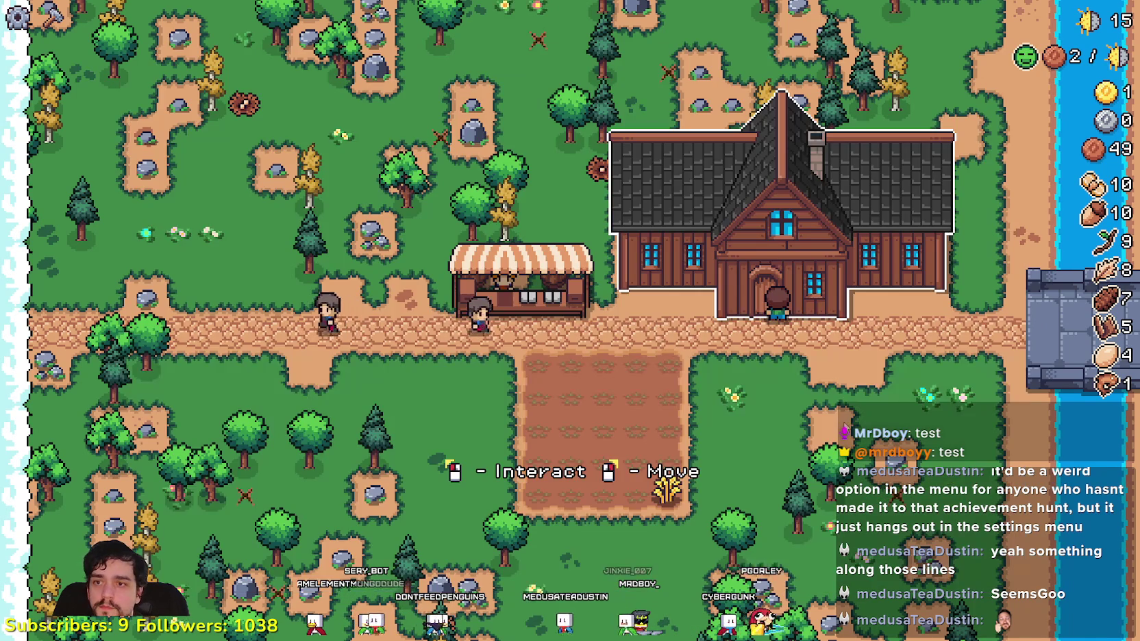
{"action": "key", "text": "e"}
{"action": "left_click", "coordinate": [284, 355]}
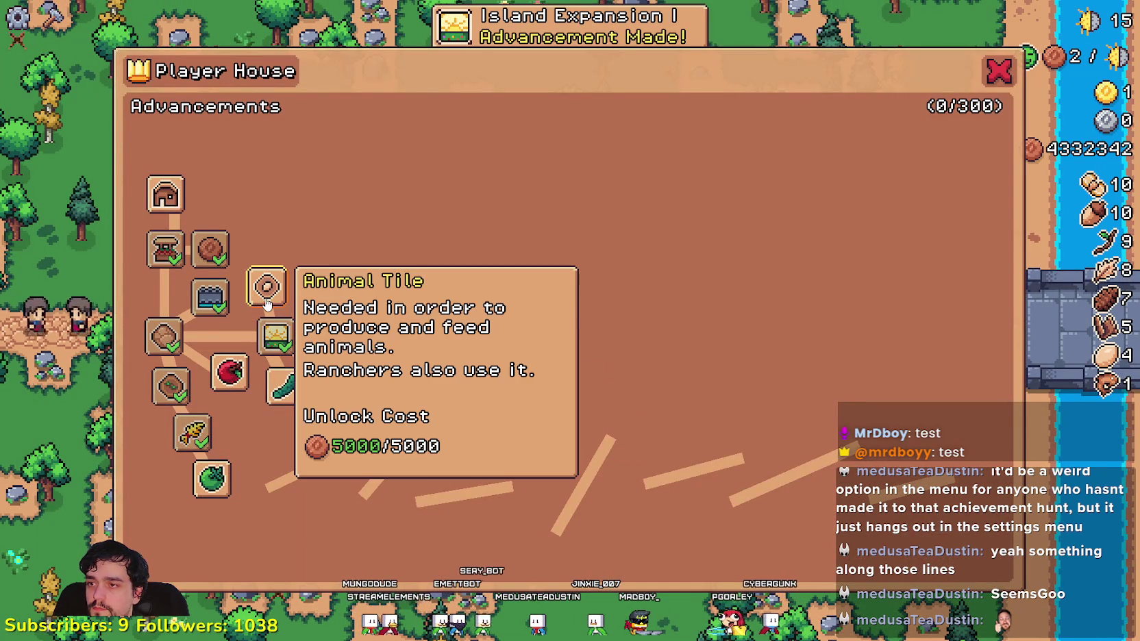
{"action": "left_click", "coordinate": [346, 377]}
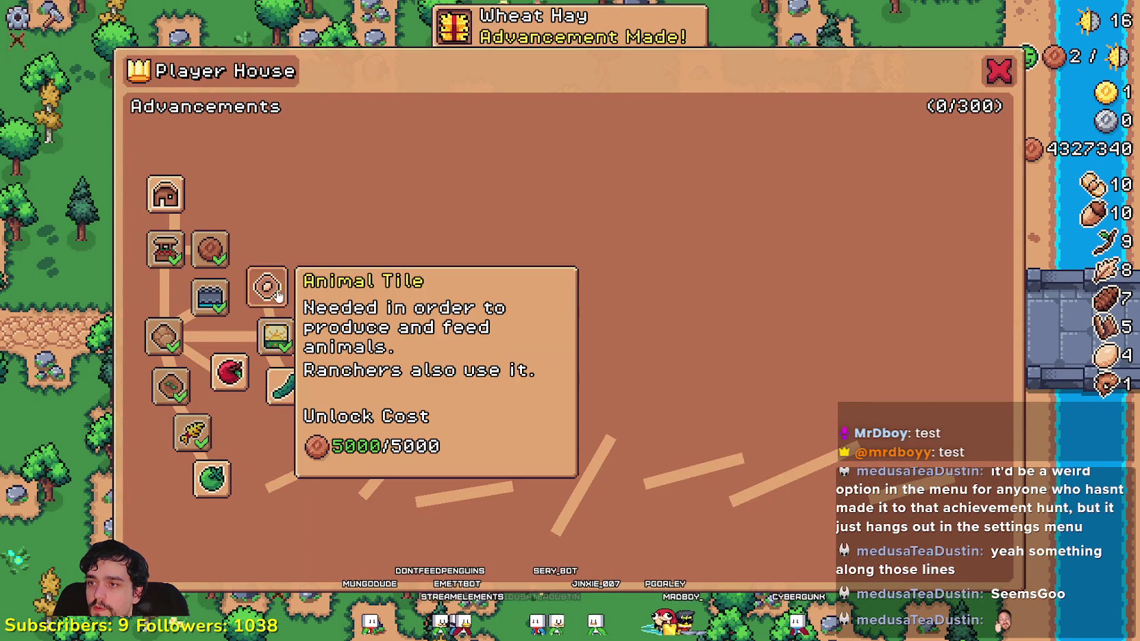
{"action": "left_click", "coordinate": [267, 286]}
{"action": "left_click", "coordinate": [232, 195]}
{"action": "left_click", "coordinate": [293, 219]}
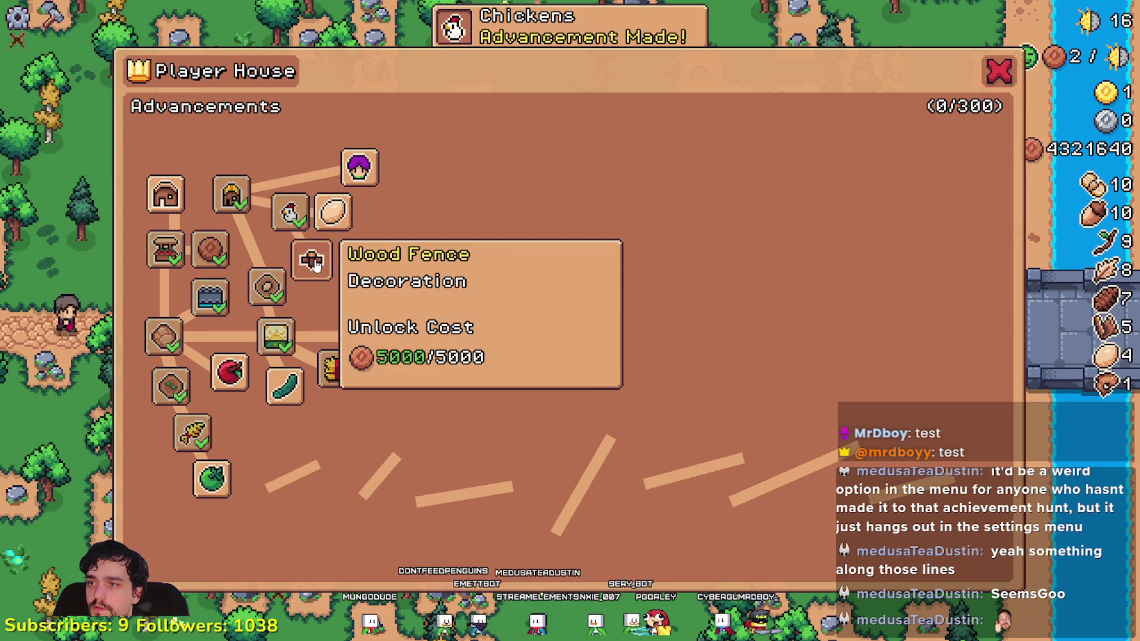
{"action": "left_click", "coordinate": [310, 259]}
{"action": "left_click", "coordinate": [333, 212]}
{"action": "left_click", "coordinate": [356, 172]}
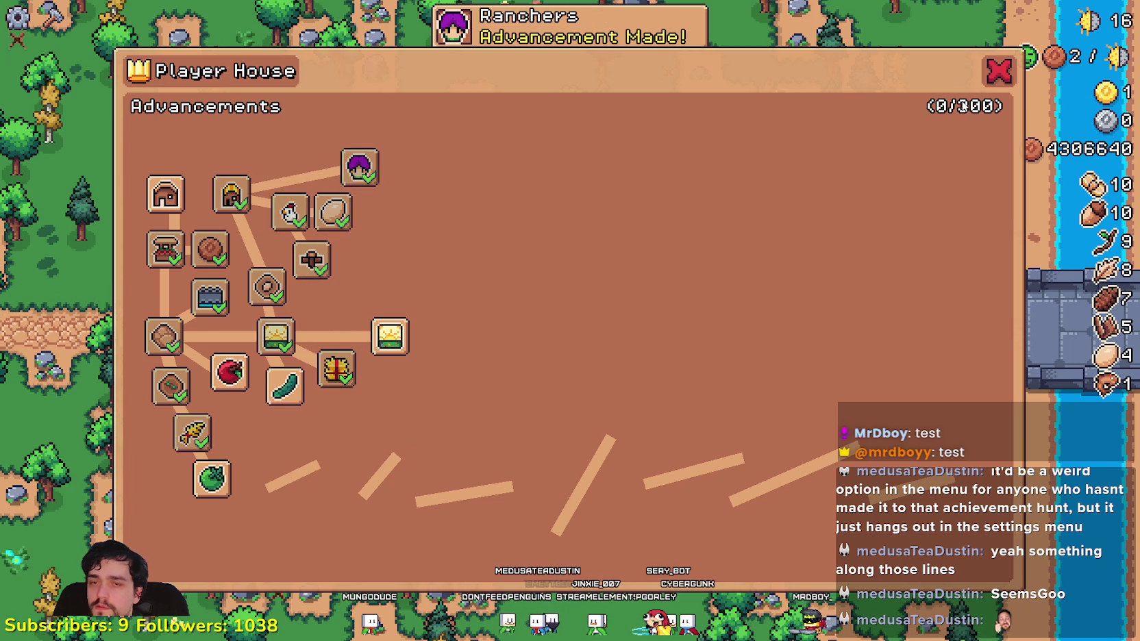
{"action": "key", "text": "Escape"}
- Browse the Crafting panel's building, decoration and sign recipes, noting Wood Fence costs one log
{"action": "key", "text": "c"}
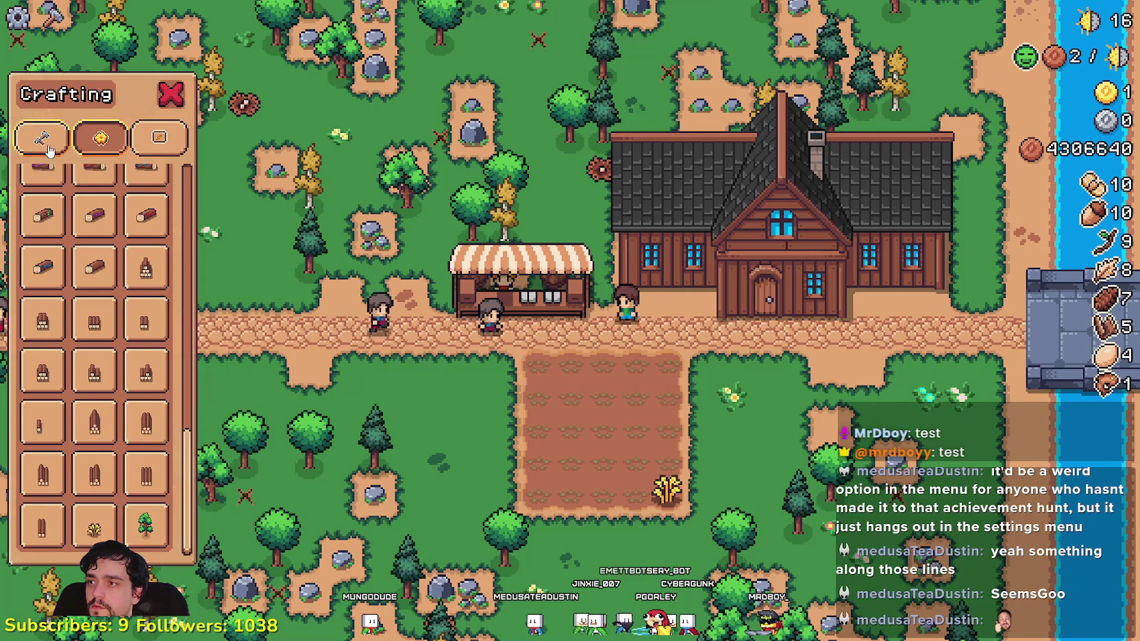
{"action": "left_click", "coordinate": [41, 137]}
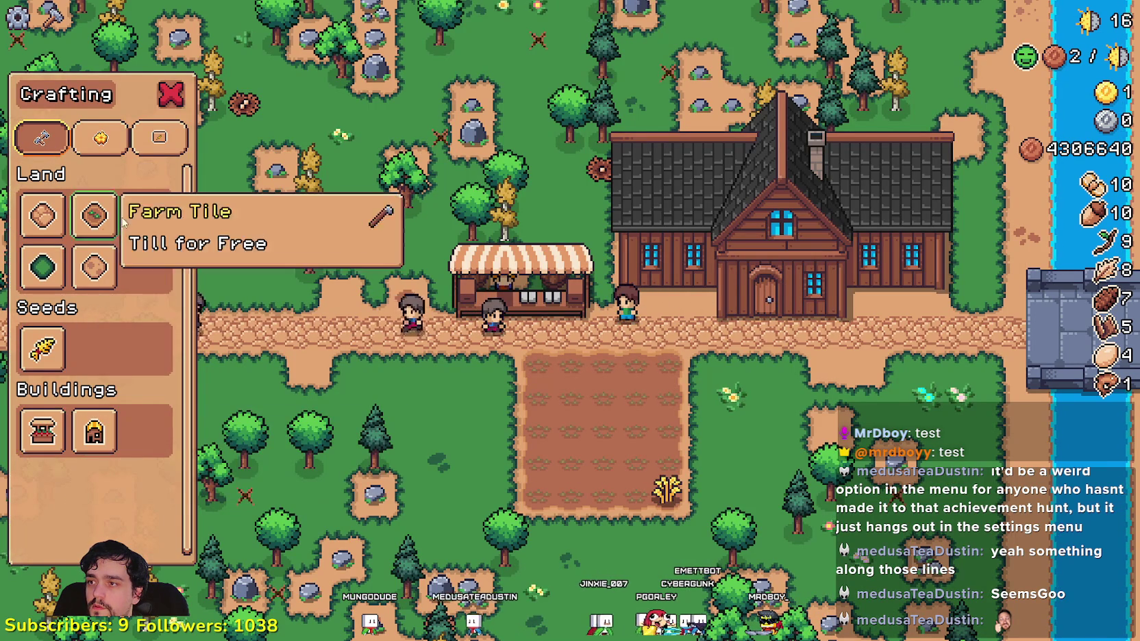
{"action": "left_click", "coordinate": [118, 145]}
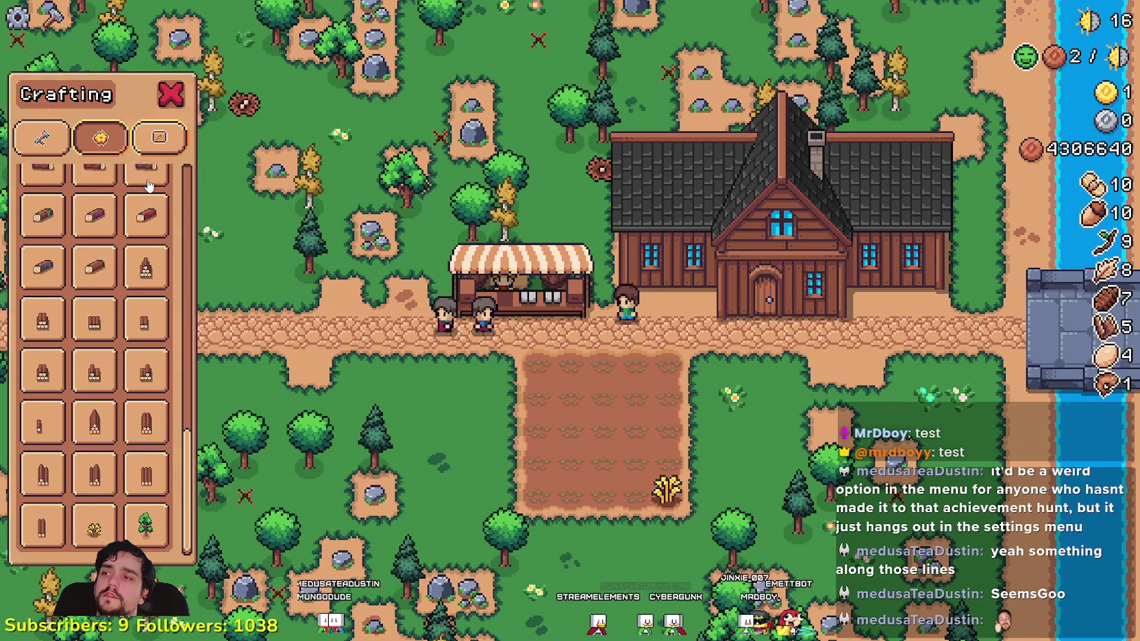
{"action": "scroll", "coordinate": [181, 510], "scroll_direction": "down", "scroll_amount": 5}
{"action": "scroll", "coordinate": [182, 510], "scroll_direction": "up", "scroll_amount": 5}
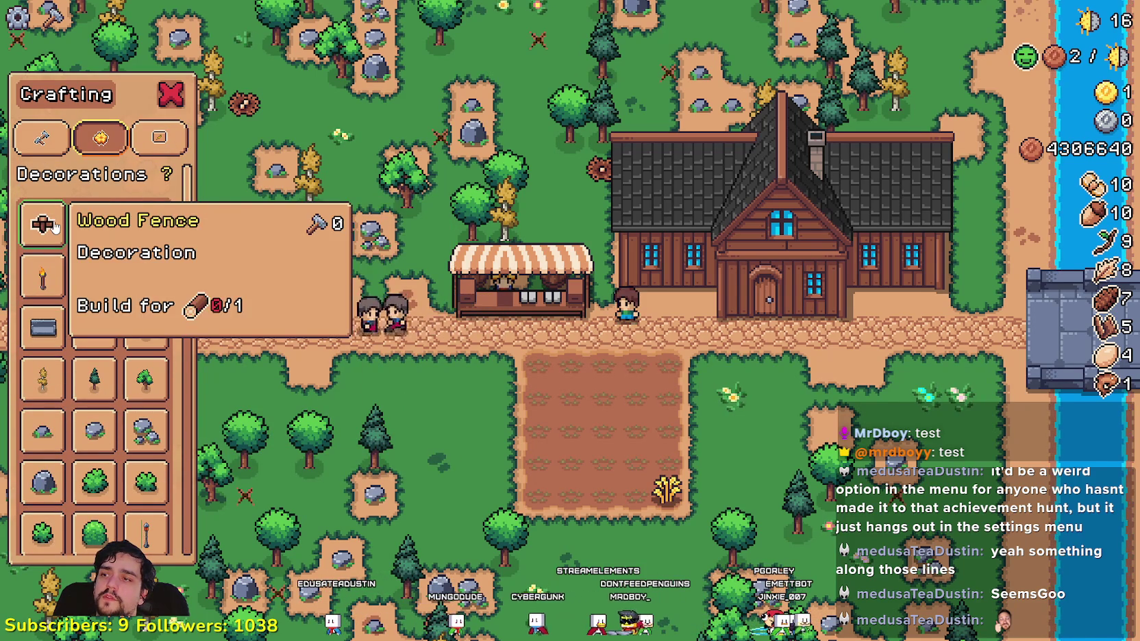
{"action": "left_click", "coordinate": [159, 137]}
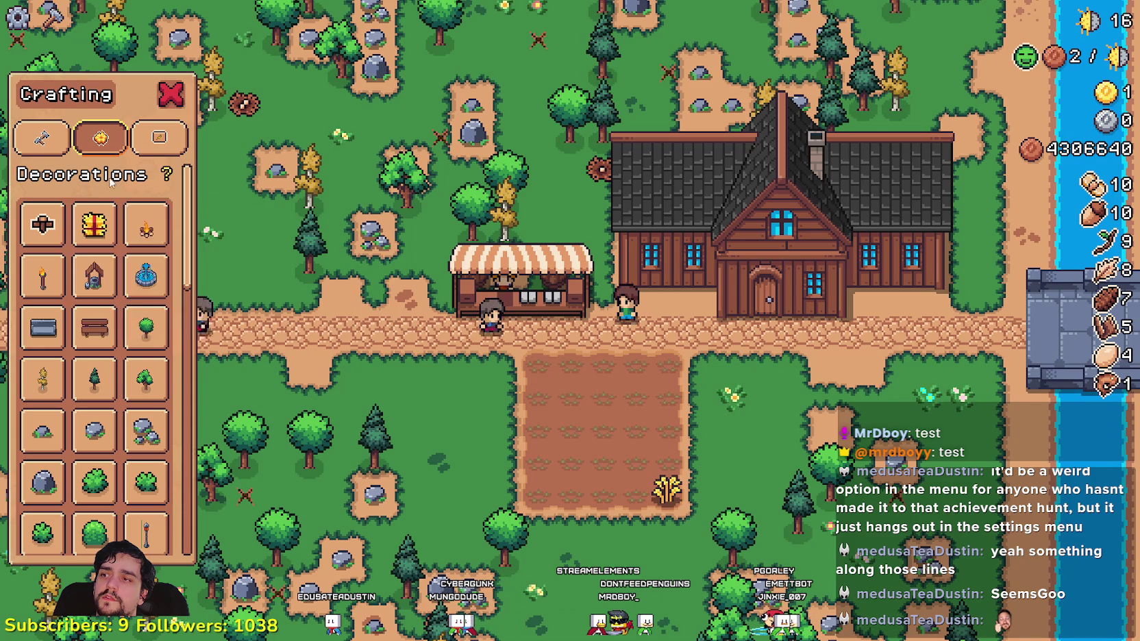
{"action": "left_click", "coordinate": [100, 137]}
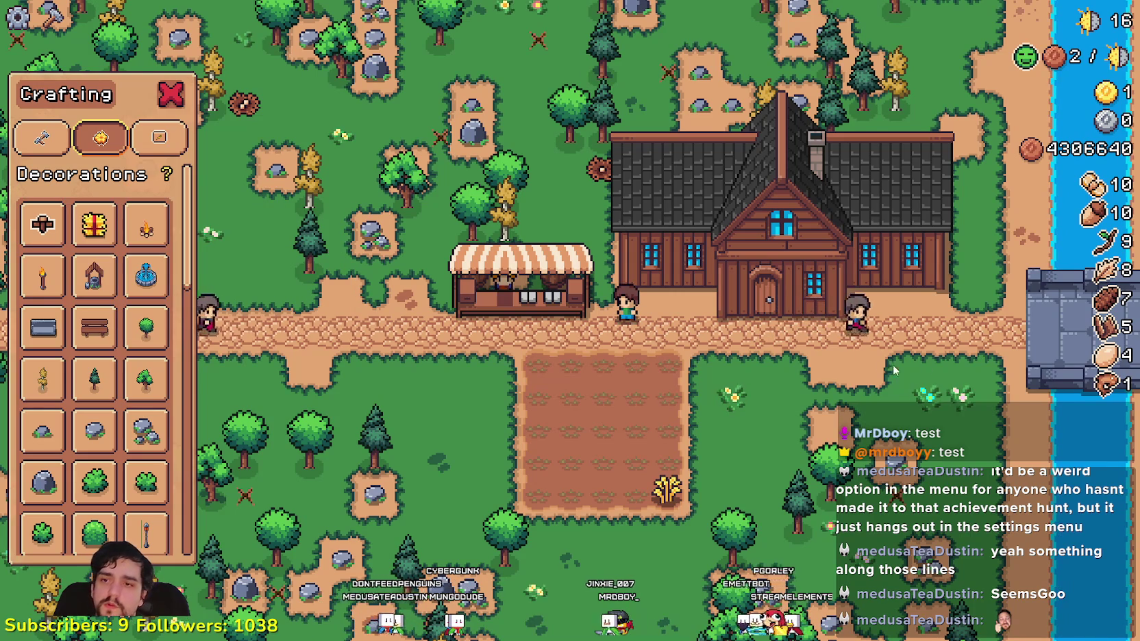
- Unlock Island Expansions II–VI plus Water Trough and Grass Hedge decorations, then open the Crafting panel
{"action": "key", "text": "e"}
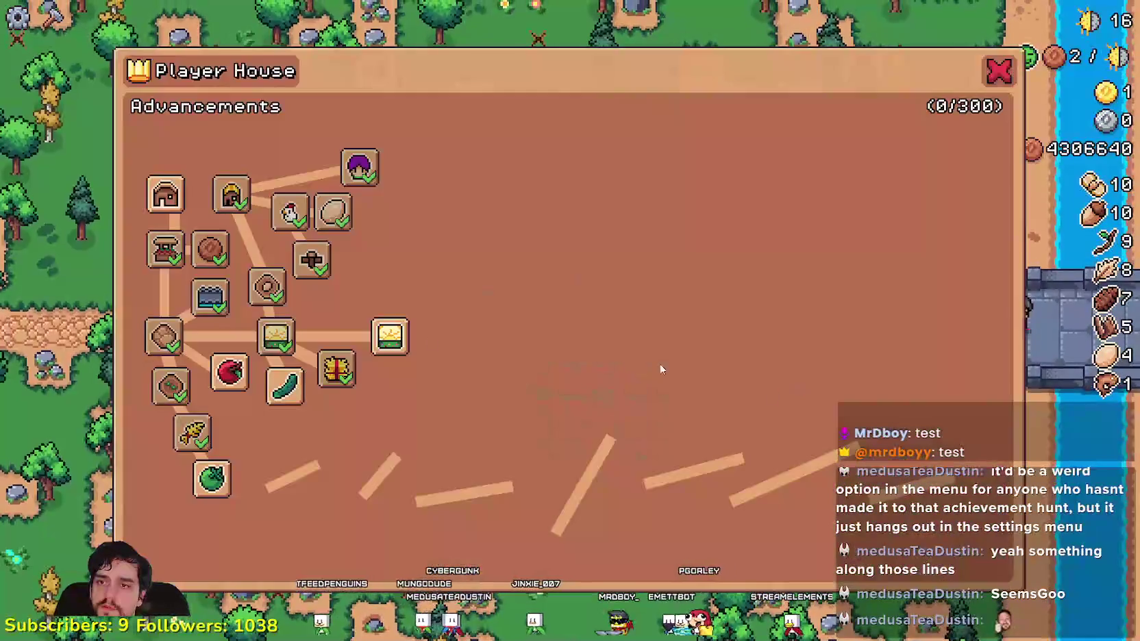
{"action": "left_click", "coordinate": [388, 335]}
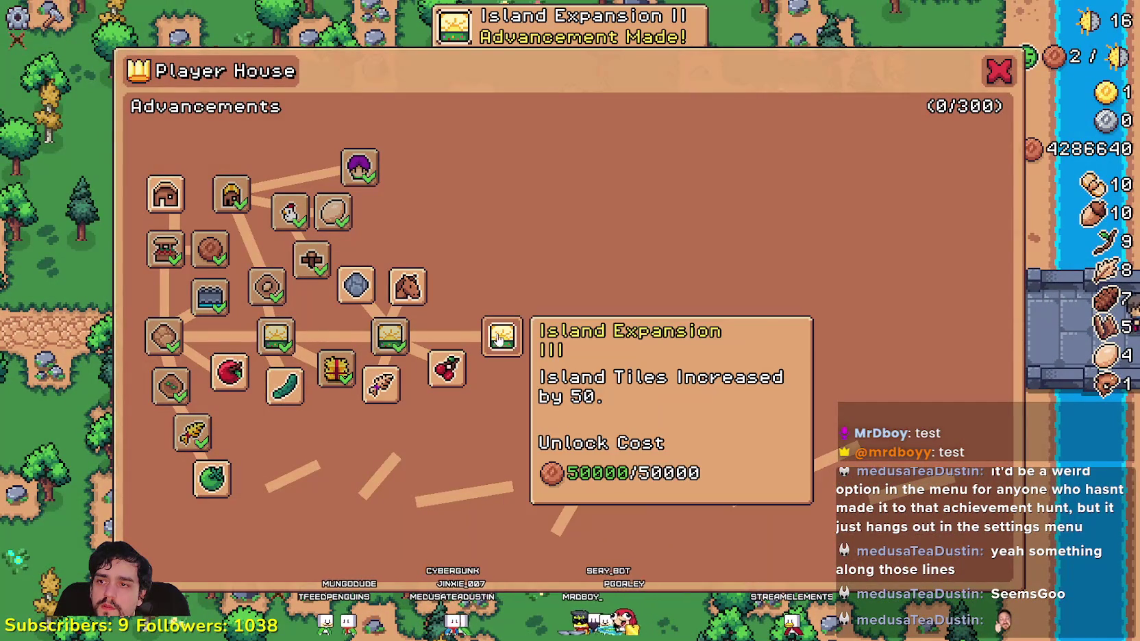
{"action": "left_click", "coordinate": [502, 336]}
{"action": "left_click", "coordinate": [632, 335]}
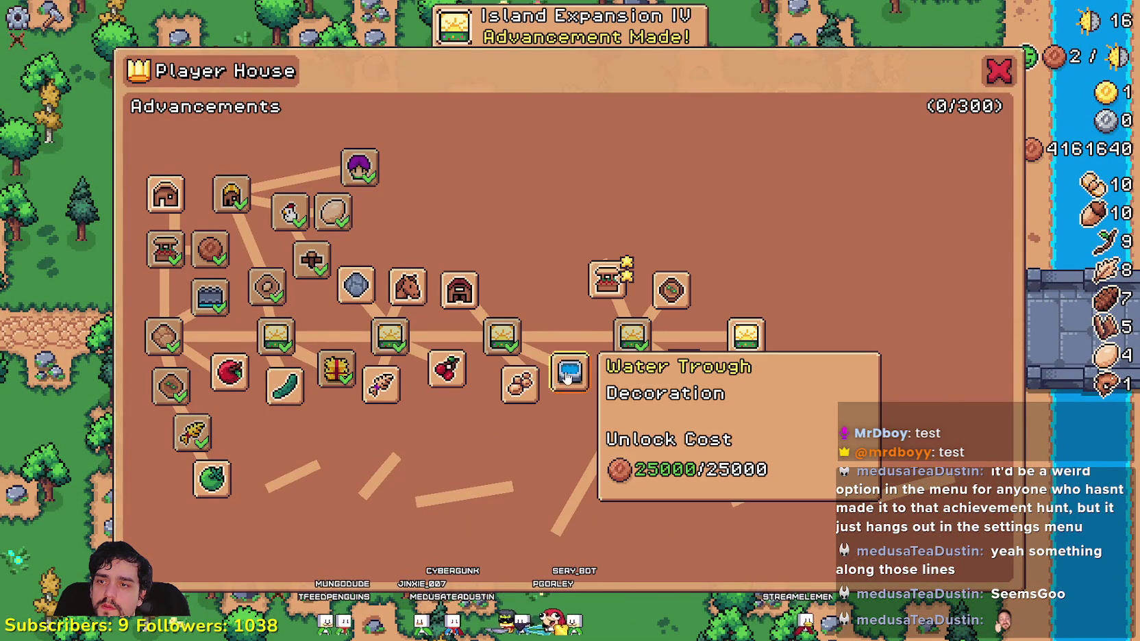
{"action": "left_click", "coordinate": [570, 372]}
{"action": "left_click", "coordinate": [746, 336]}
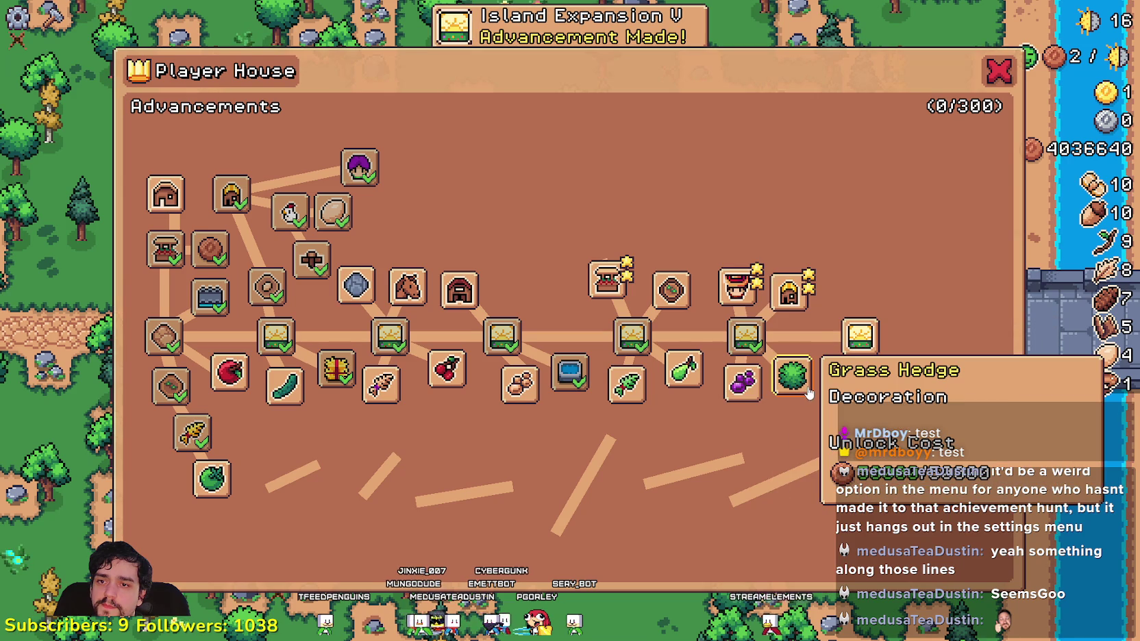
{"action": "left_click", "coordinate": [807, 389]}
{"action": "left_click", "coordinate": [860, 335]}
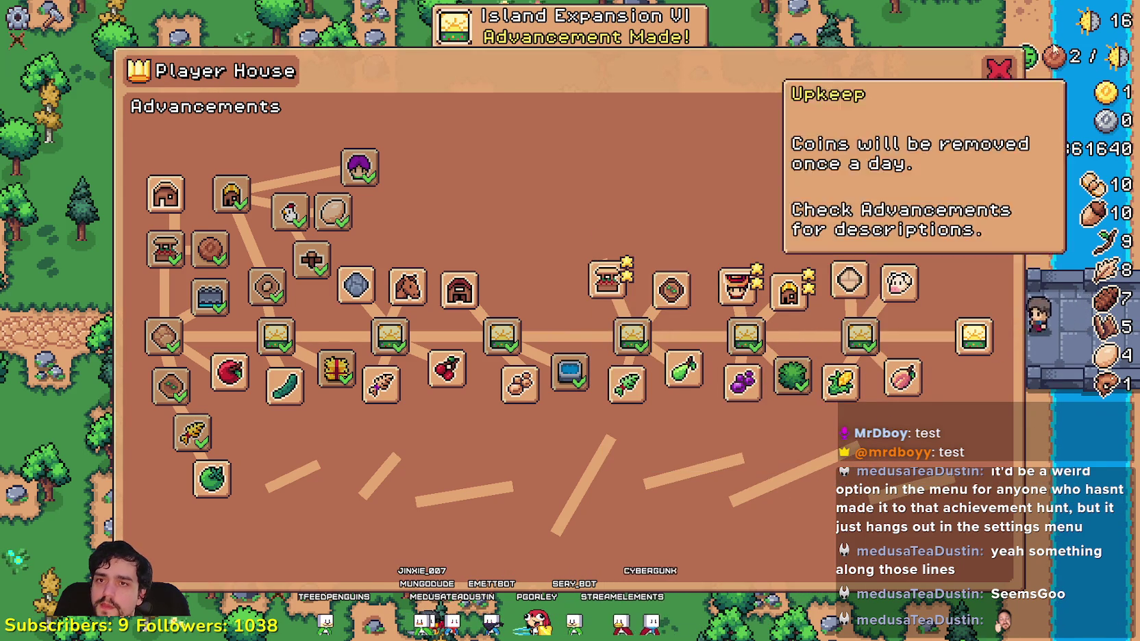
{"action": "left_click", "coordinate": [999, 69]}
{"action": "key", "text": "c"}
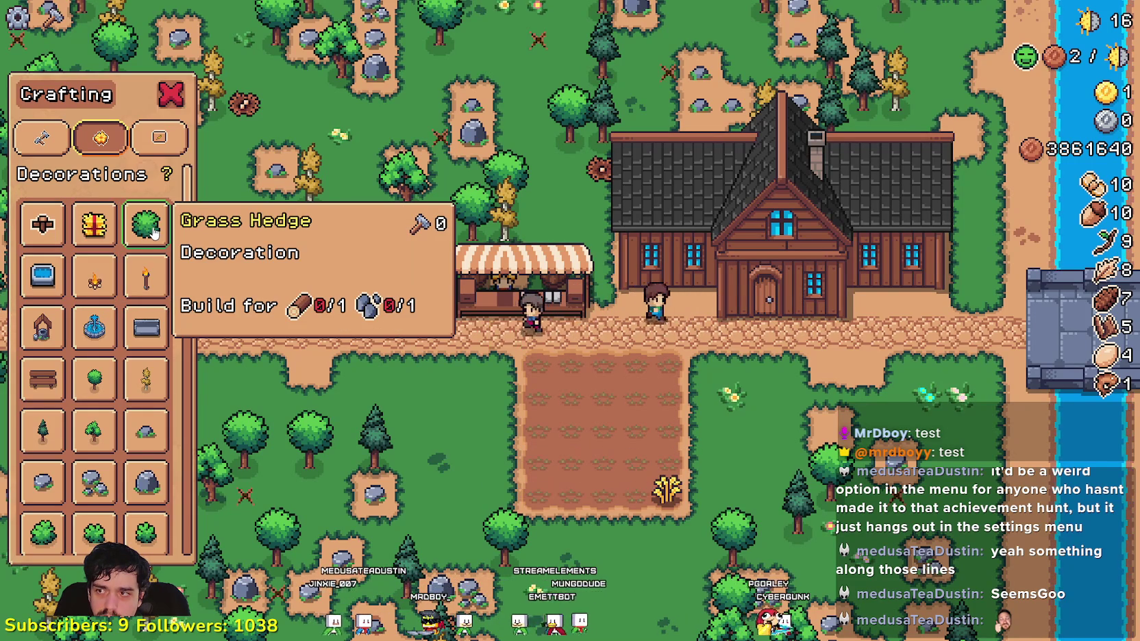
- Walk the farmer around the farm plot, then switch back to the Godot editor
{"action": "key", "text": "s"}
{"action": "key", "text": "d"}
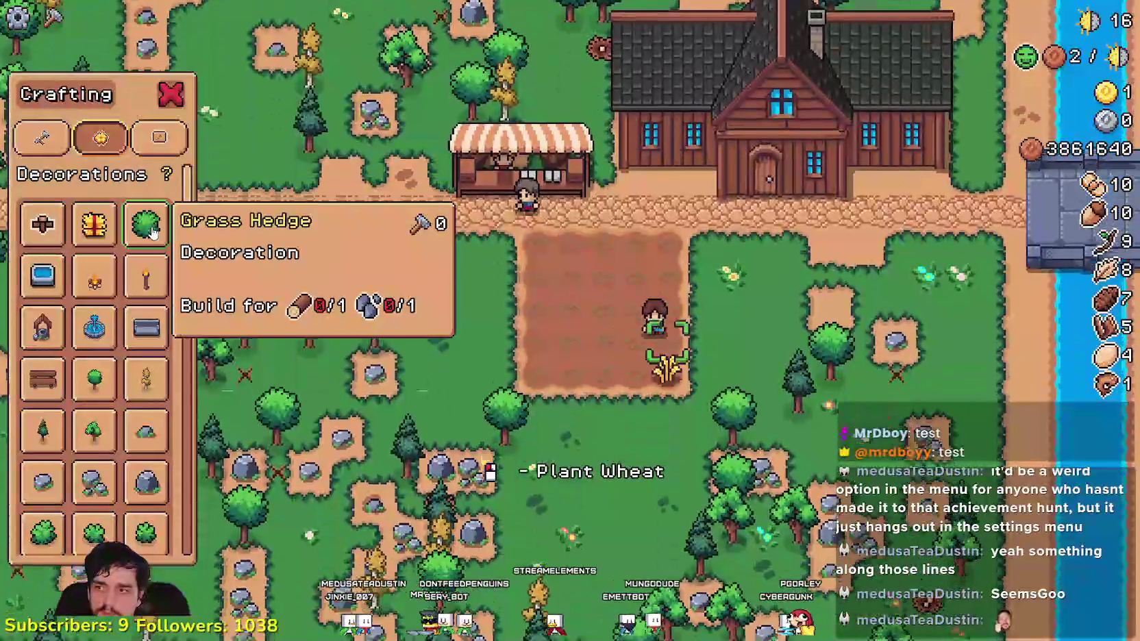
{"action": "key", "text": "w"}
{"action": "key", "text": "a"}
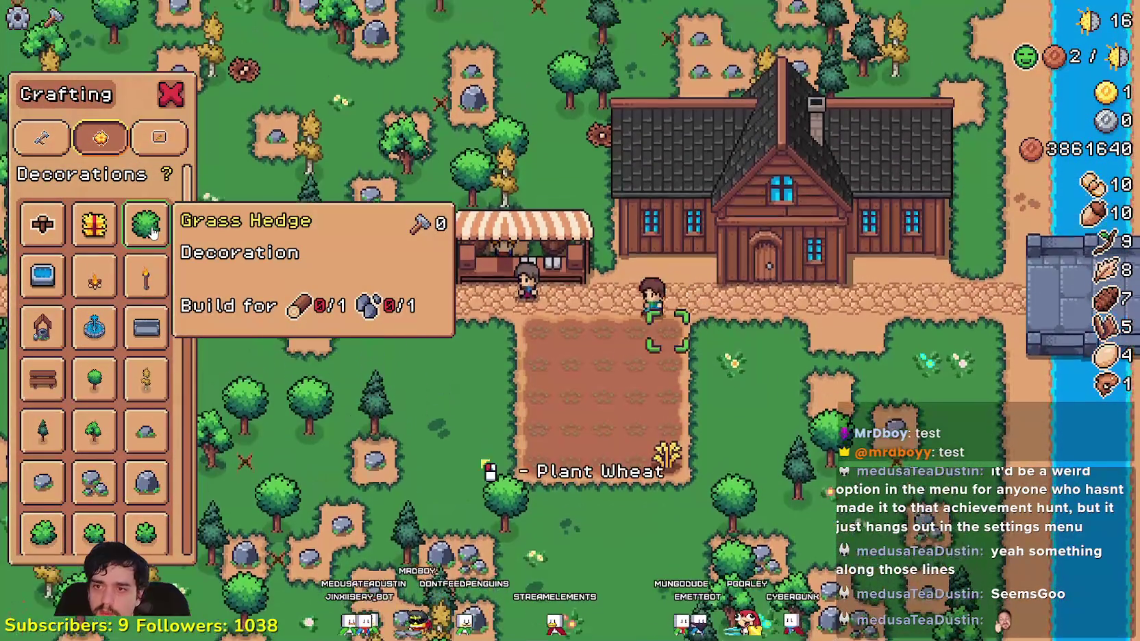
{"action": "key", "text": "a"}
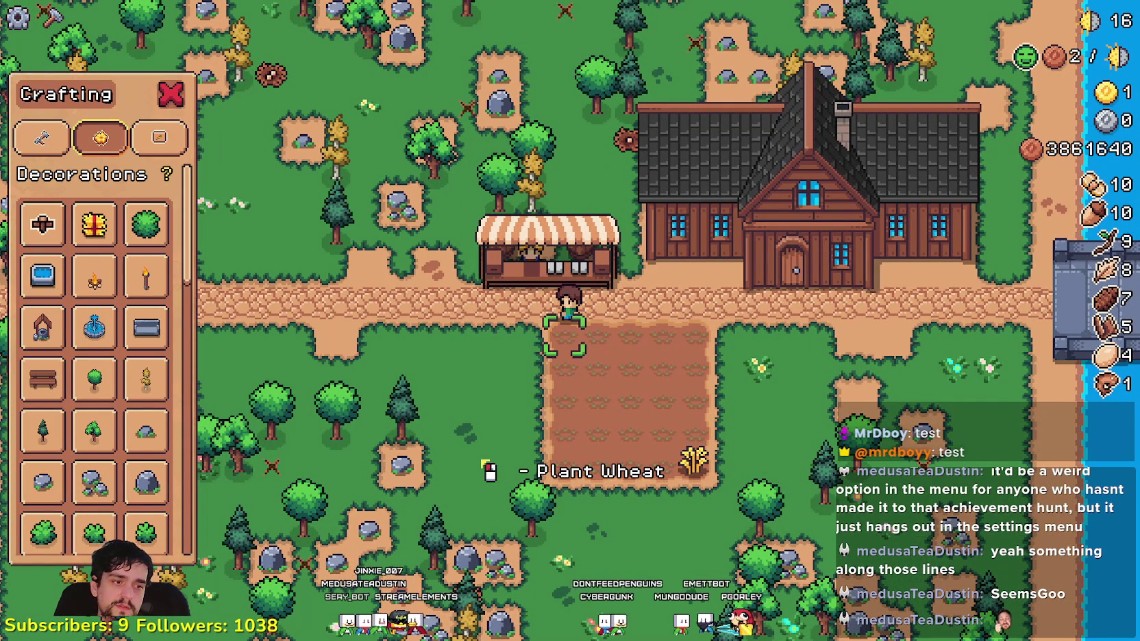
{"action": "key", "text": "alt+Tab"}
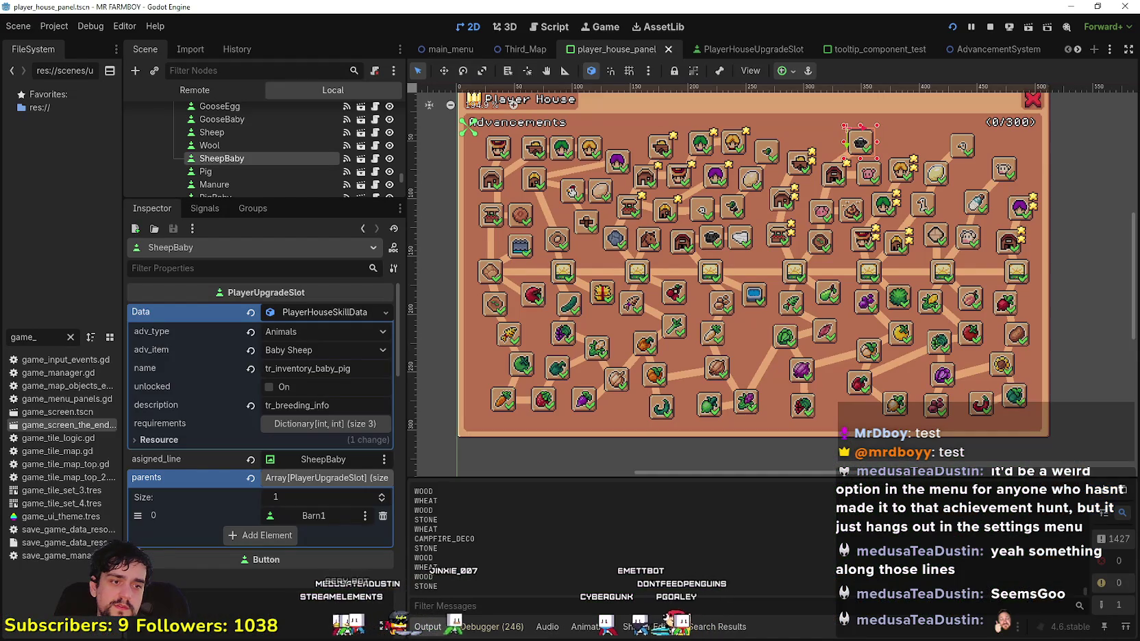
{"action": "key", "text": "alt+Tab"}
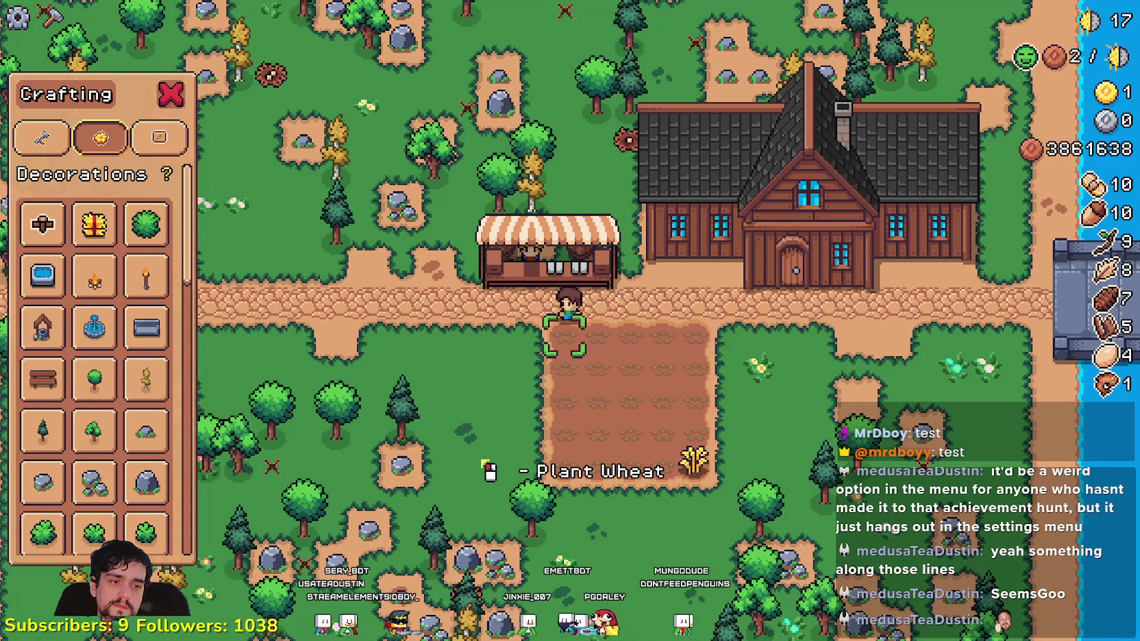
{"action": "key", "text": "alt+Tab"}
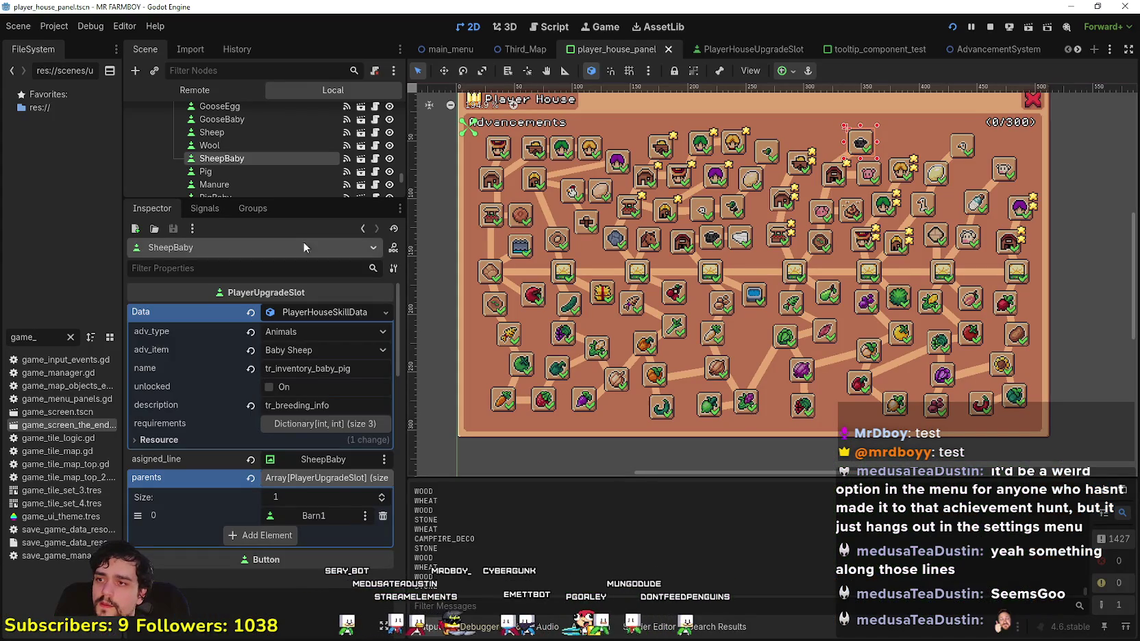
- Enlarge the Scene dock and switch to the game_screen_the_endless scene tab
{"action": "left_click_drag", "start_coordinate": [300, 198], "coordinate": [300, 381]}
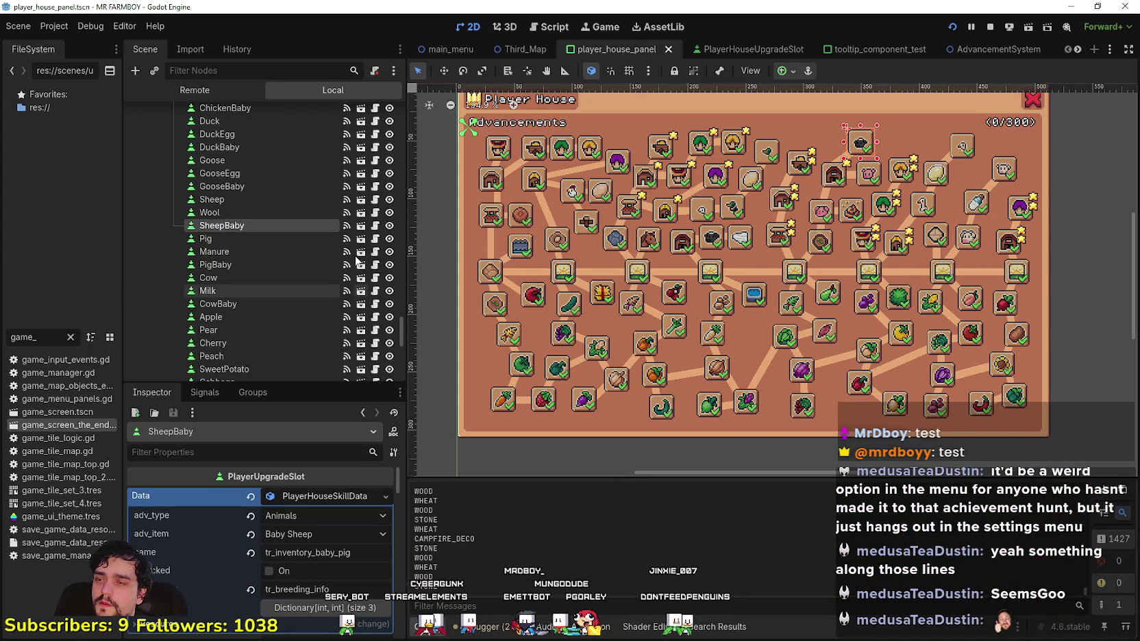
{"action": "scroll", "coordinate": [405, 313], "scroll_direction": "up", "scroll_amount": 5}
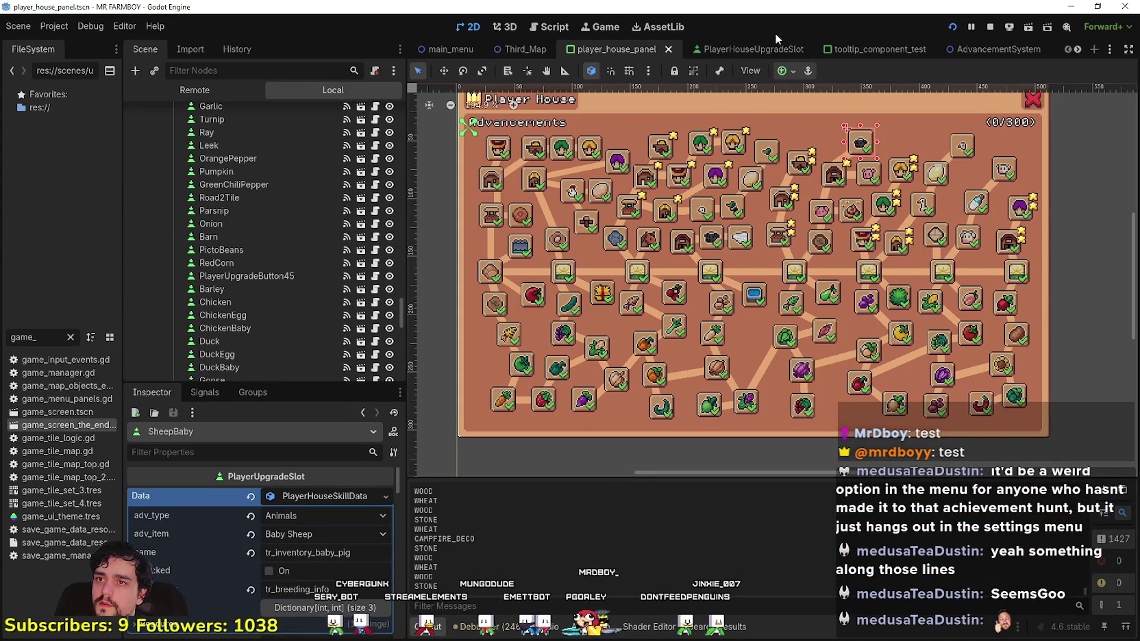
{"action": "left_click", "coordinate": [1077, 49]}
{"action": "left_click", "coordinate": [1077, 49]}
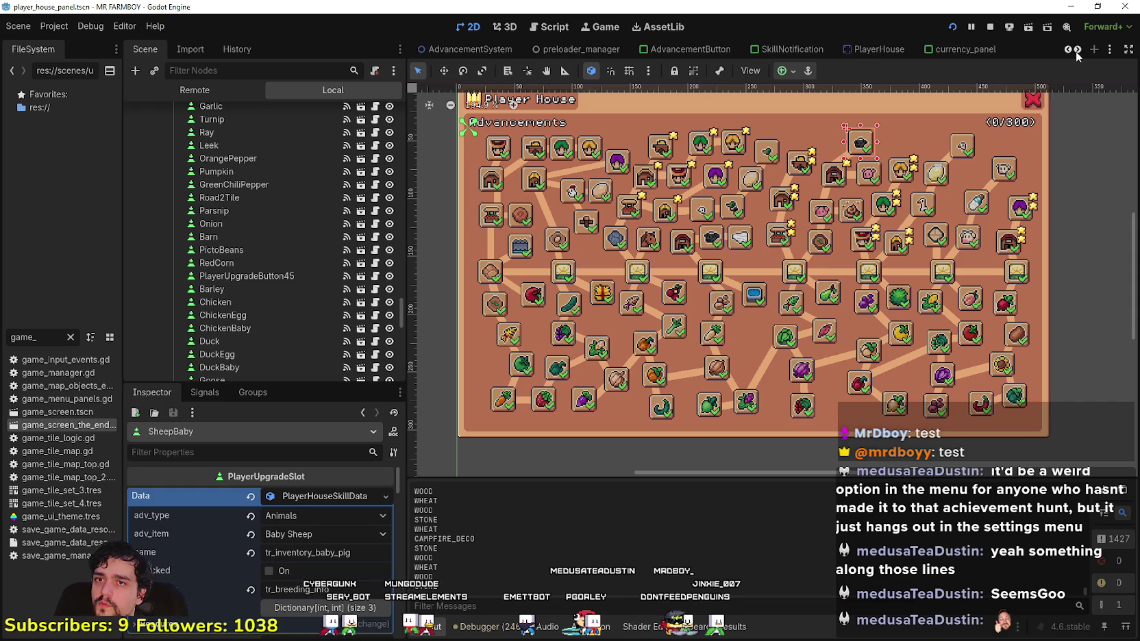
{"action": "left_click", "coordinate": [1077, 50]}
{"action": "left_click", "coordinate": [1080, 50]}
{"action": "left_click", "coordinate": [1079, 50]}
{"action": "left_click", "coordinate": [1080, 50]}
{"action": "left_click", "coordinate": [1080, 50]}
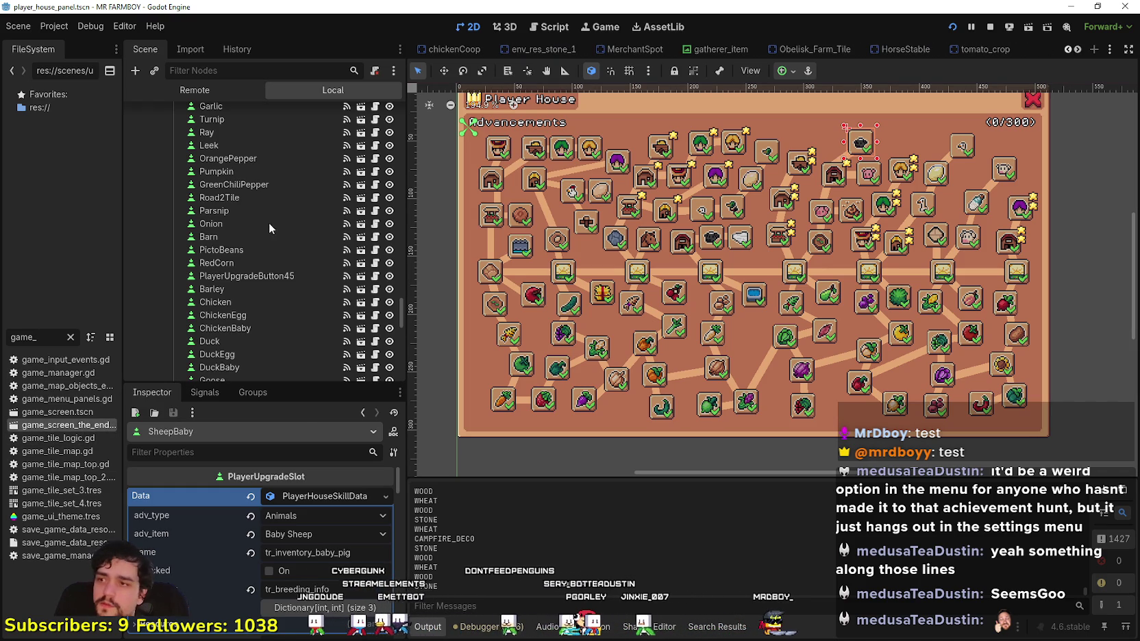
{"action": "key", "text": "ctrl+shift+Tab"}
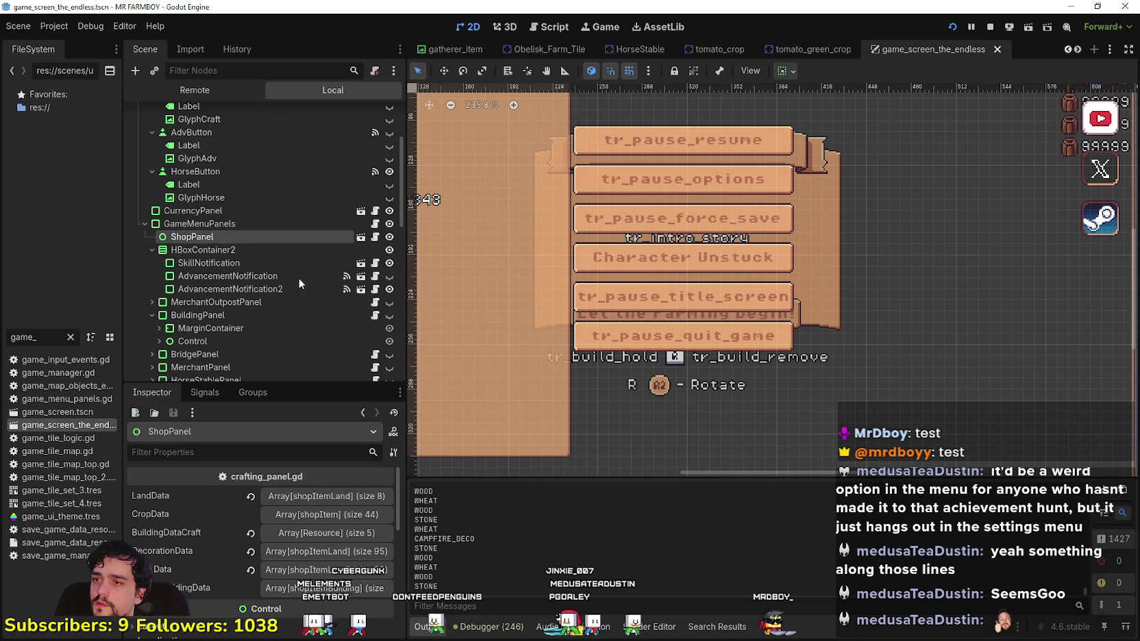
- Expand ShopPanel's DecorationData array and make the fence and hedge entries unique resources
{"action": "scroll", "coordinate": [296, 270], "scroll_direction": "up", "scroll_amount": 3}
{"action": "scroll", "coordinate": [263, 348], "scroll_direction": "down", "scroll_amount": 2}
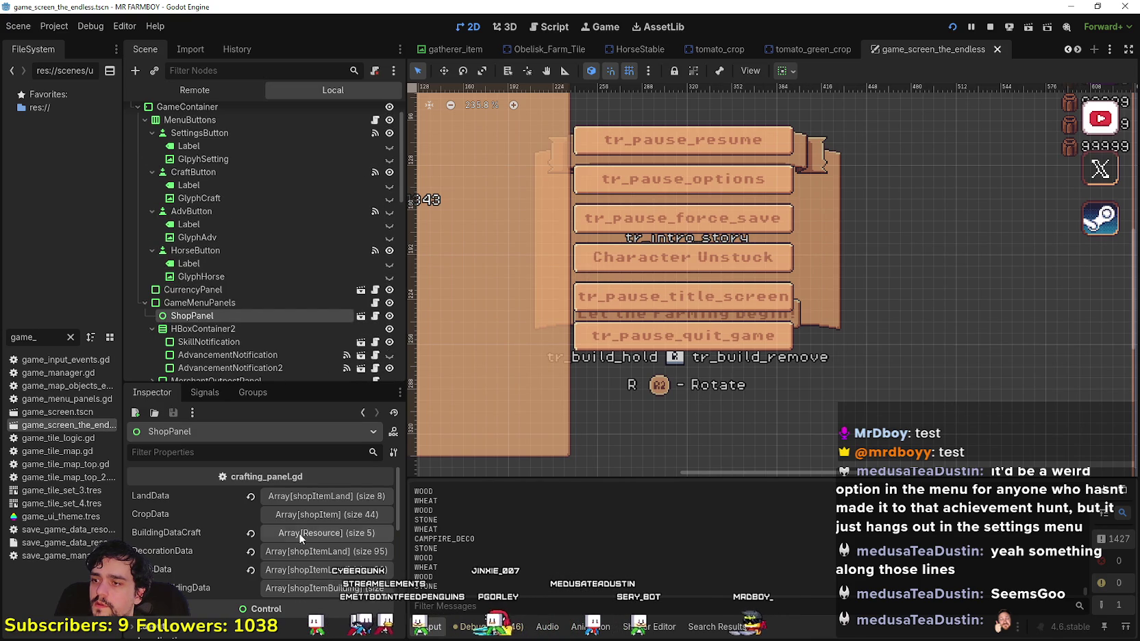
{"action": "left_click", "coordinate": [327, 548]}
{"action": "scroll", "coordinate": [323, 535], "scroll_direction": "down", "scroll_amount": 3}
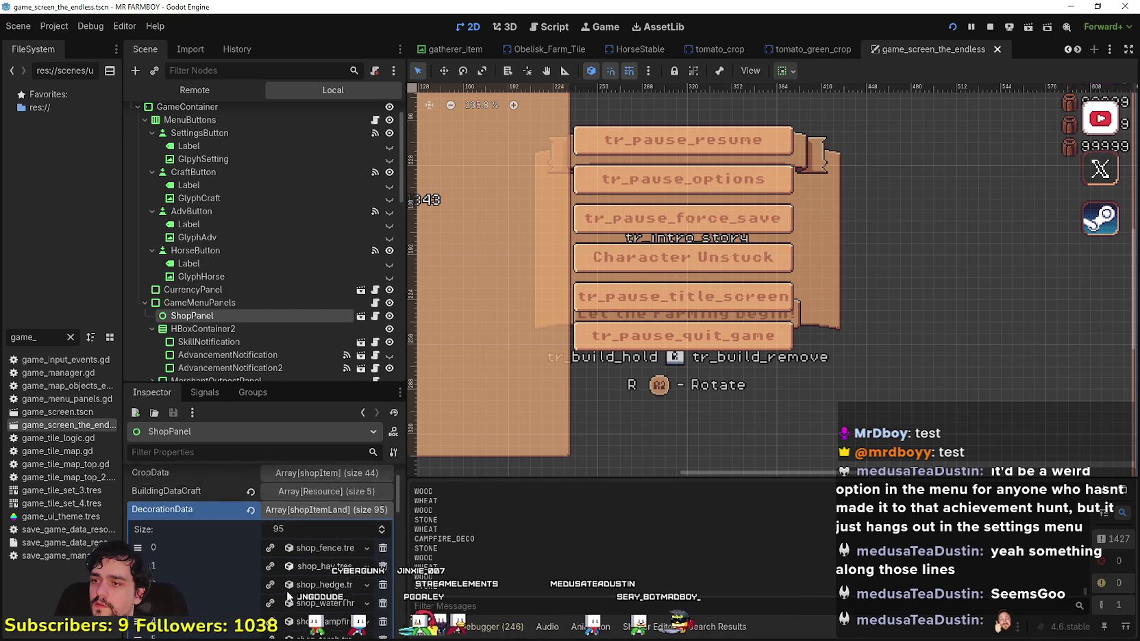
{"action": "left_click", "coordinate": [271, 486]}
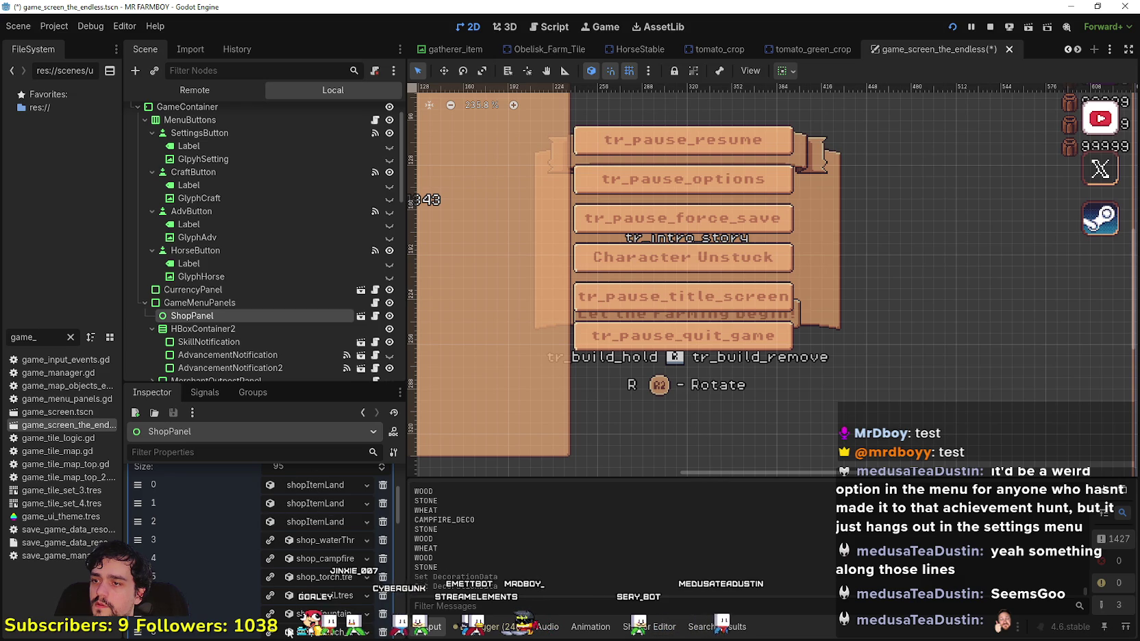
{"action": "left_click", "coordinate": [270, 522]}
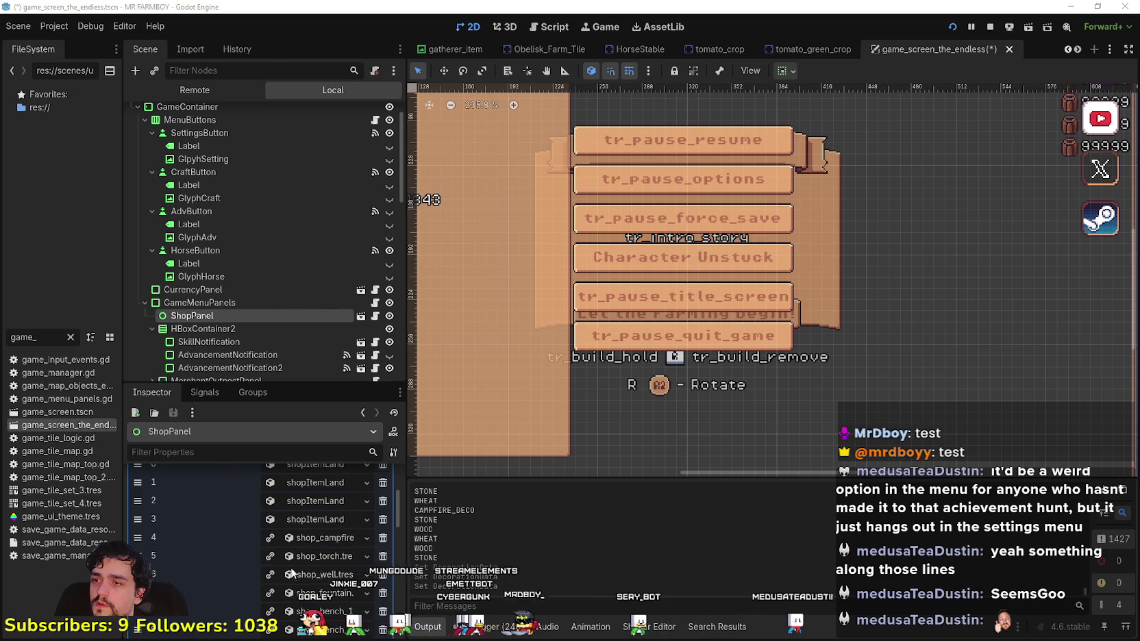
- Scroll through the running game's Crafting list to check the current decoration costs
{"action": "key", "text": "alt+Tab"}
{"action": "scroll", "coordinate": [147, 322], "scroll_direction": "down", "scroll_amount": 5}
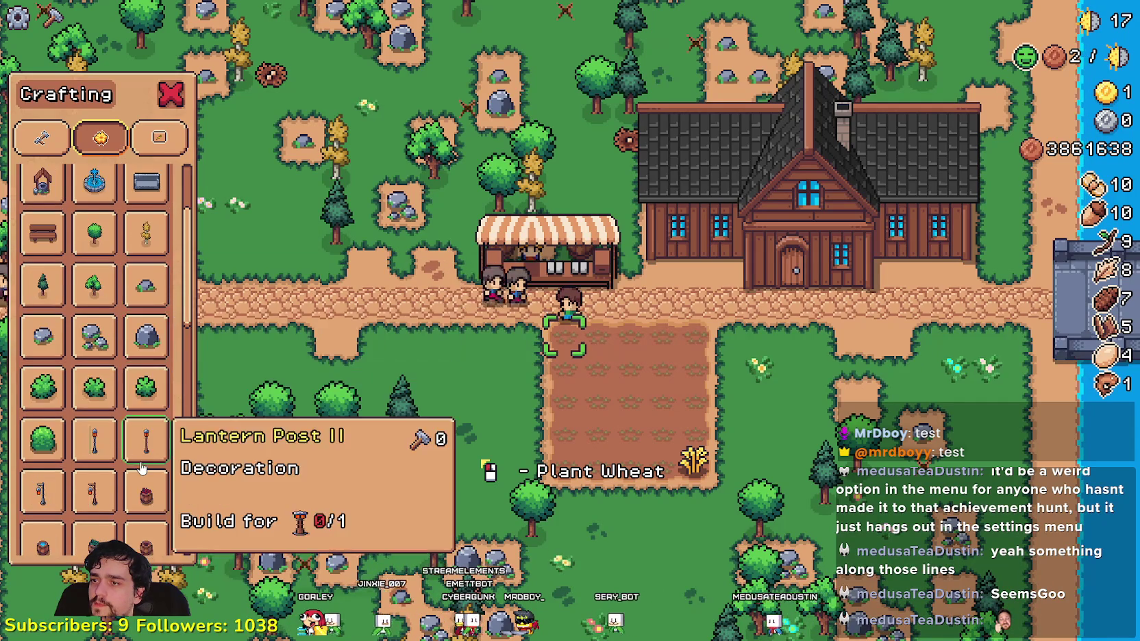
{"action": "scroll", "coordinate": [166, 450], "scroll_direction": "down", "scroll_amount": 10}
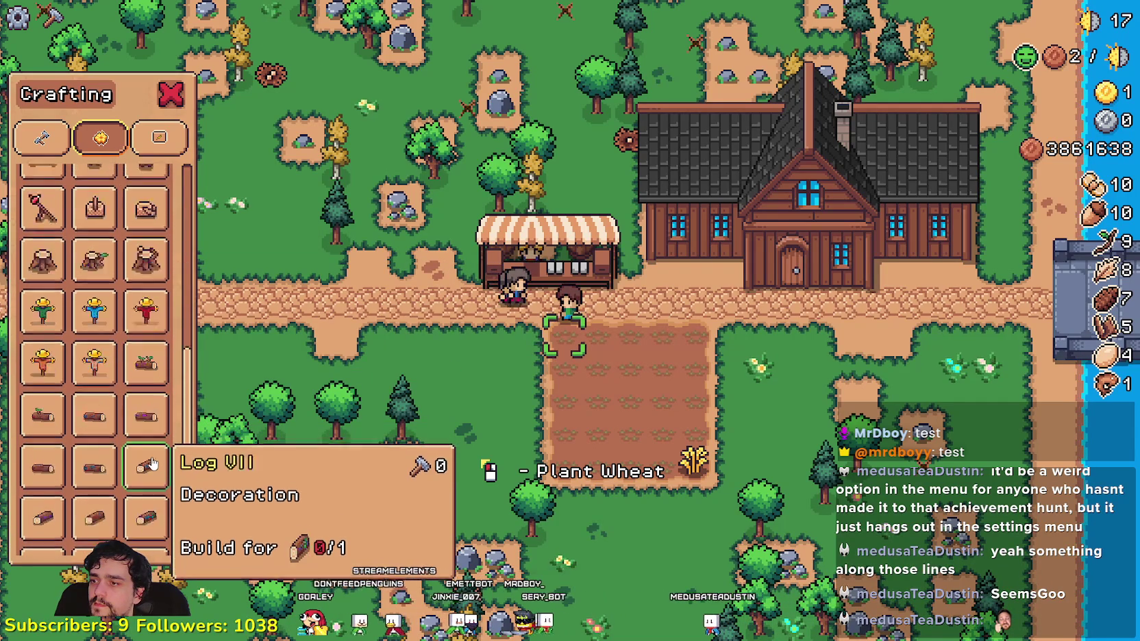
{"action": "scroll", "coordinate": [42, 528], "scroll_direction": "down", "scroll_amount": 2}
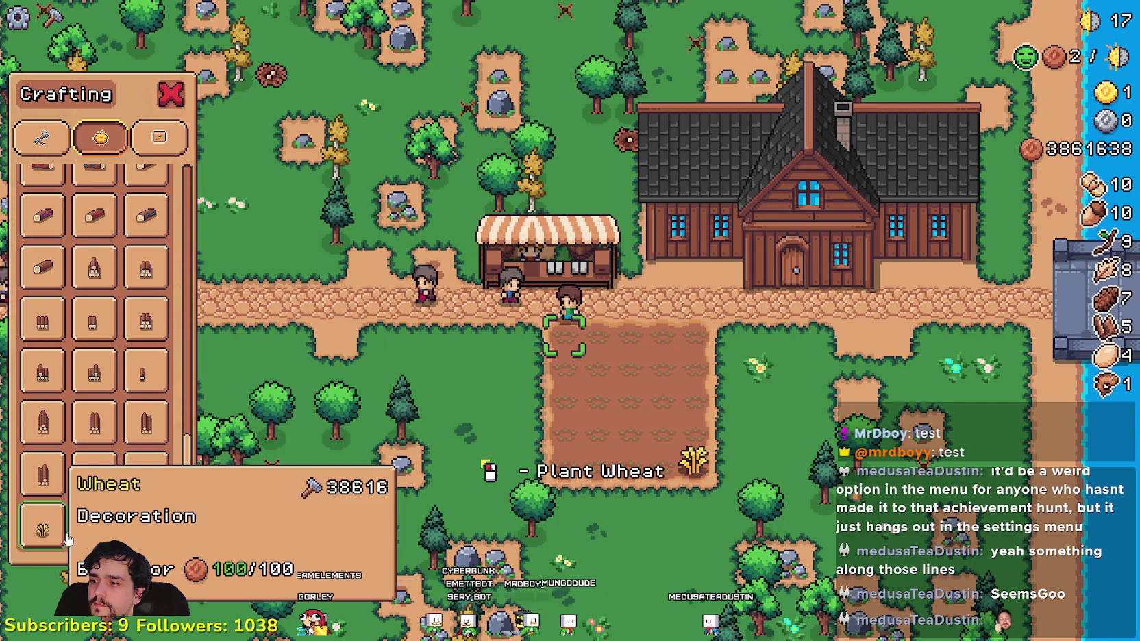
{"action": "key", "text": "alt+Tab"}
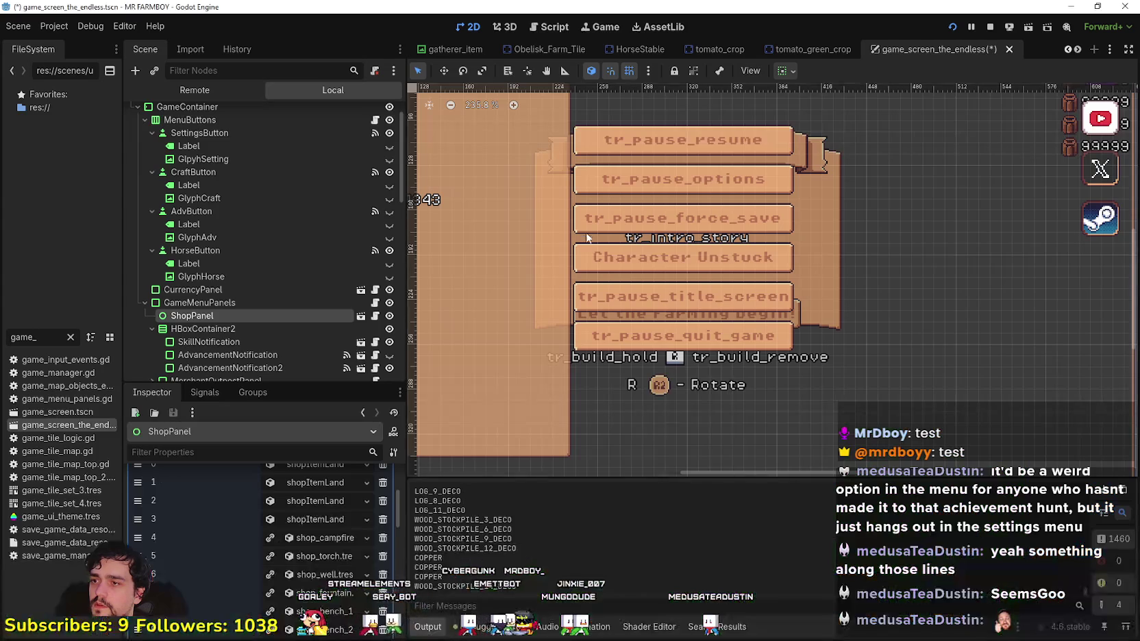
- Expand the tr_land_fence entry in a taller Inspector and open its craft requirements of 1 Wood
{"action": "left_click", "coordinate": [258, 561]}
{"action": "scroll", "coordinate": [274, 538], "scroll_direction": "down", "scroll_amount": 3}
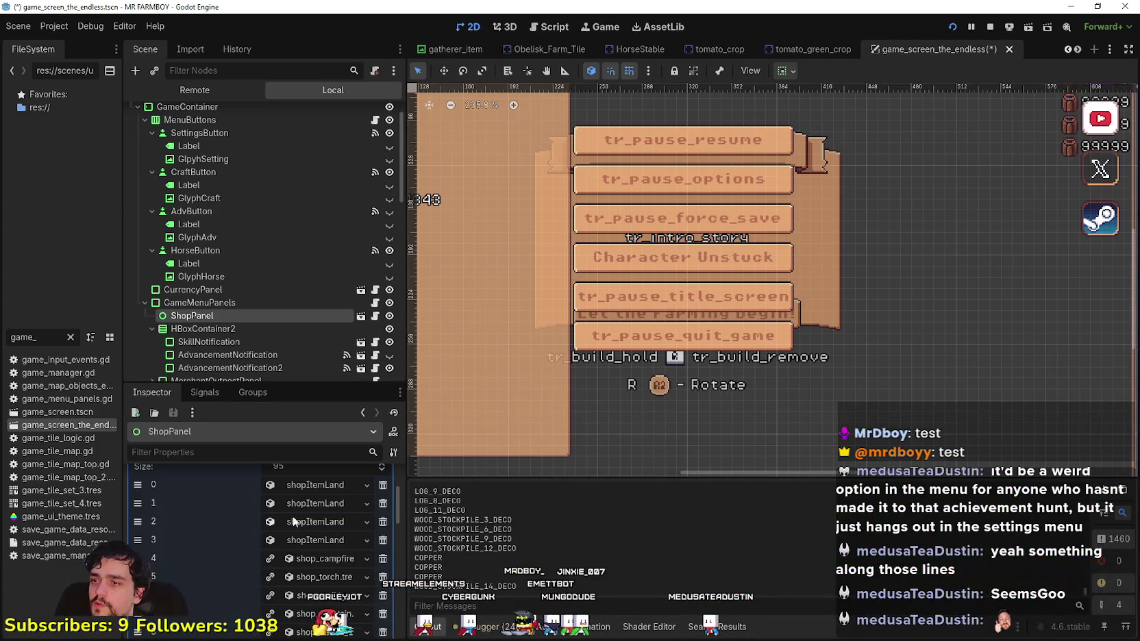
{"action": "left_click", "coordinate": [314, 483]}
{"action": "scroll", "coordinate": [314, 483], "scroll_direction": "down", "scroll_amount": 2}
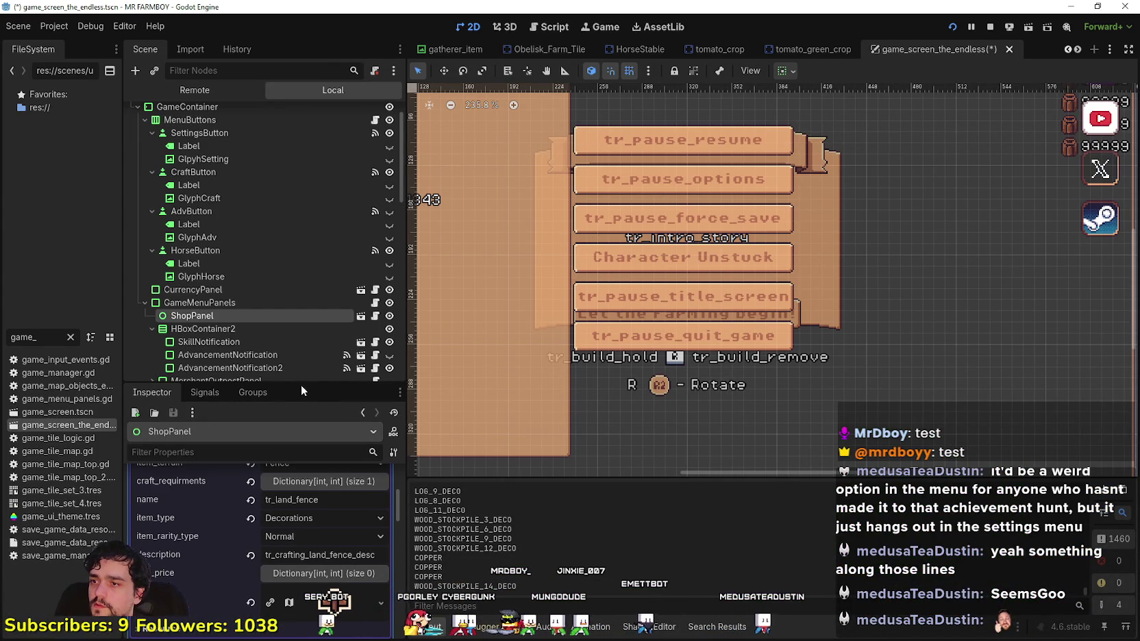
{"action": "mouse_move", "coordinate": [301, 381]}
{"action": "left_mouse_down"}
{"action": "mouse_move", "coordinate": [313, 133]}
{"action": "mouse_move", "coordinate": [319, 231]}
{"action": "left_mouse_up"}
{"action": "scroll", "coordinate": [327, 413], "scroll_direction": "up", "scroll_amount": 3}
{"action": "left_click", "coordinate": [321, 449]}
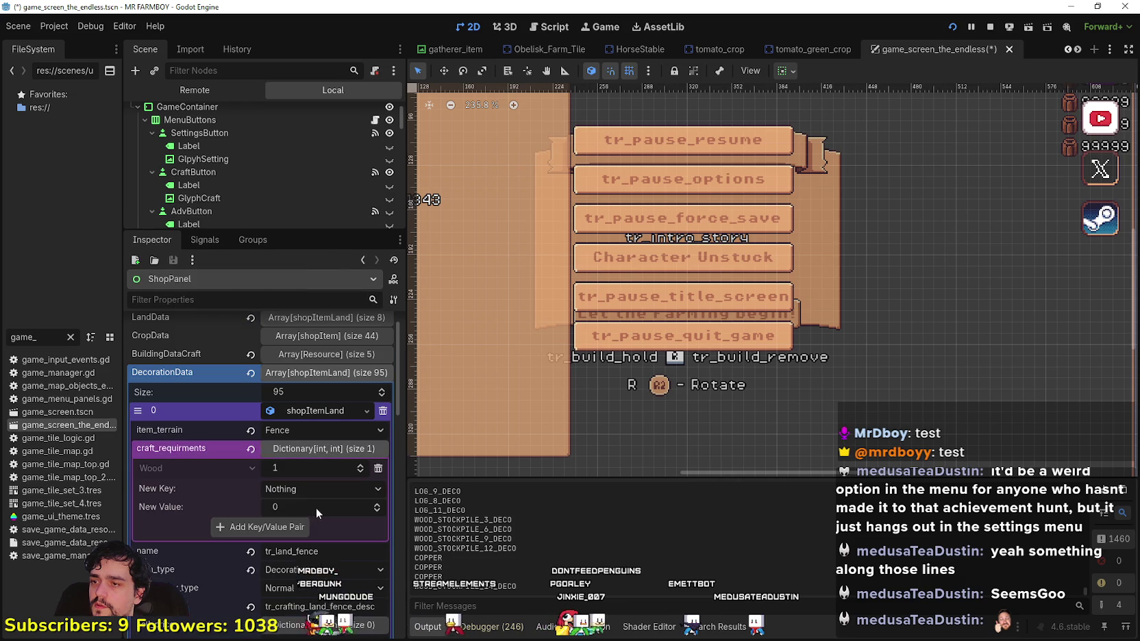
- Replace the first decoration's Wood requirement with a 50 Copper craft requirement
{"action": "left_click", "coordinate": [380, 470]}
{"action": "left_click", "coordinate": [321, 472]}
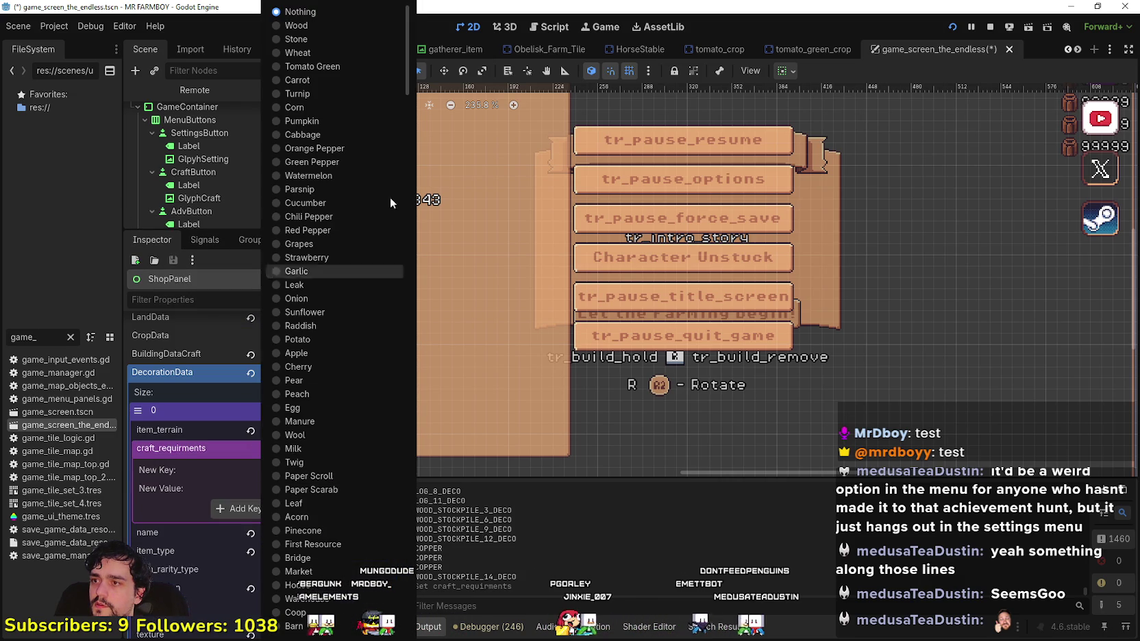
{"action": "scroll", "coordinate": [347, 356], "scroll_direction": "down", "scroll_amount": 5}
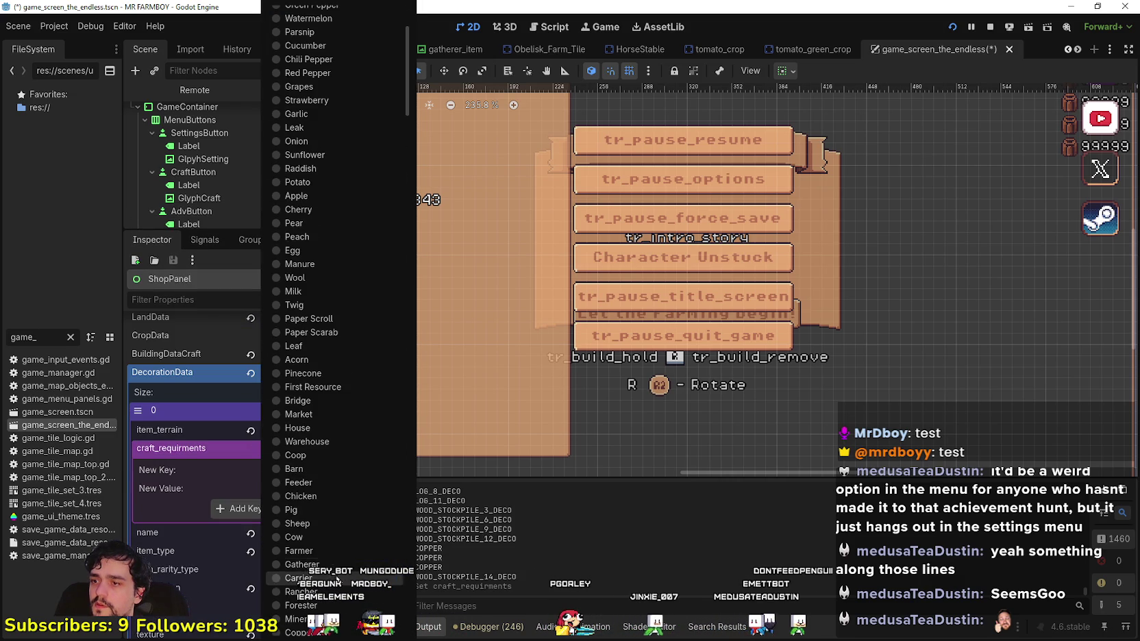
{"action": "scroll", "coordinate": [341, 492], "scroll_direction": "down", "scroll_amount": 3}
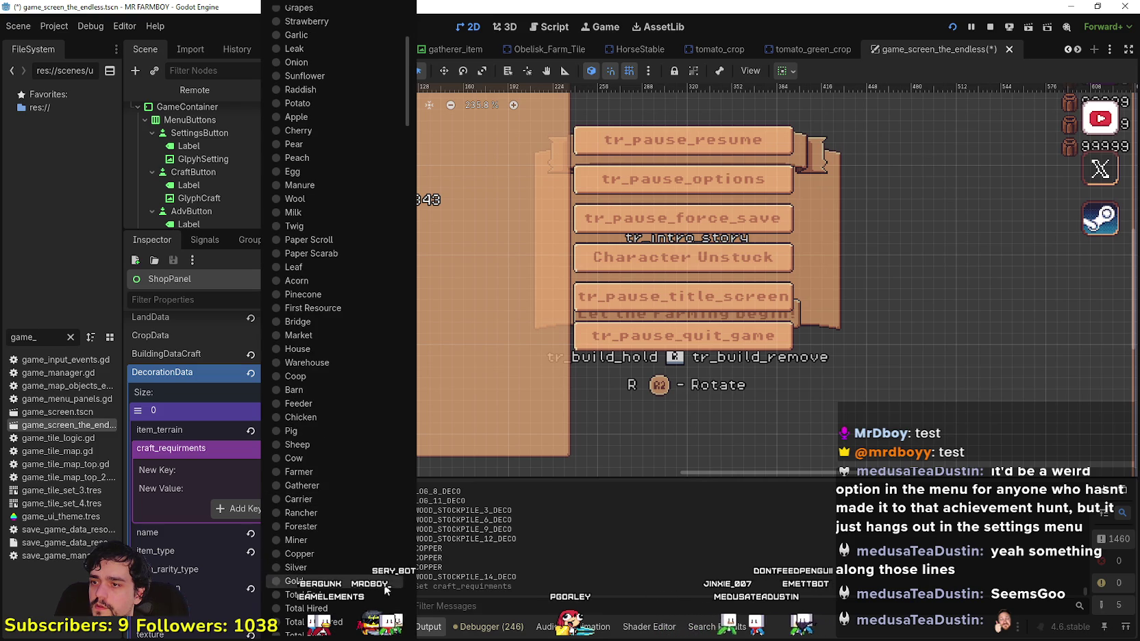
{"action": "left_click", "coordinate": [325, 554]}
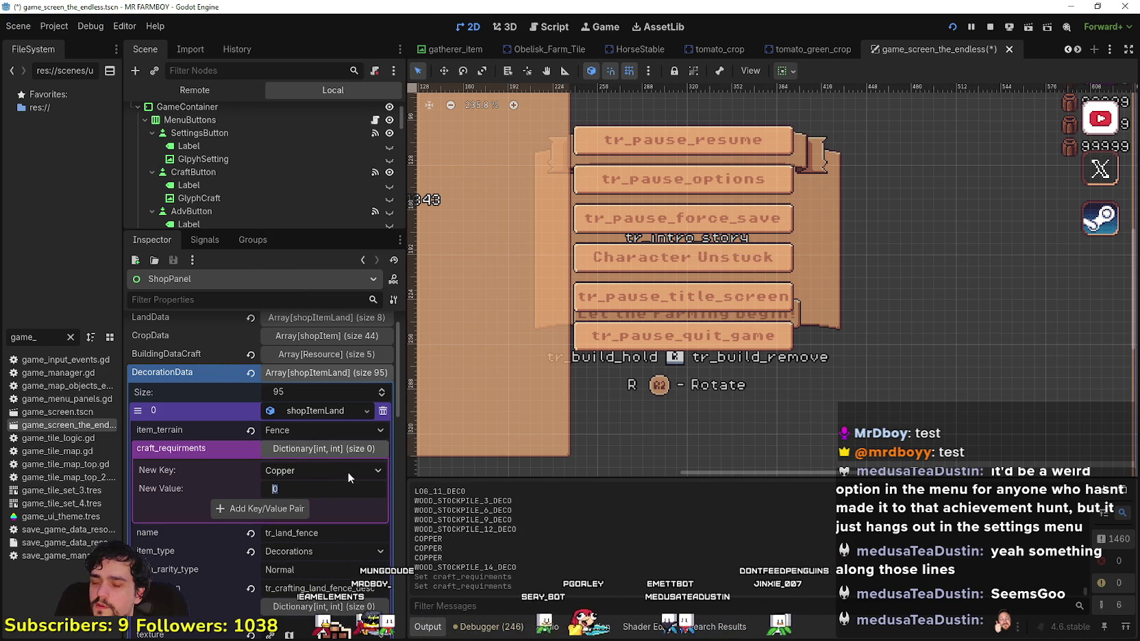
{"action": "type", "text": "50"}
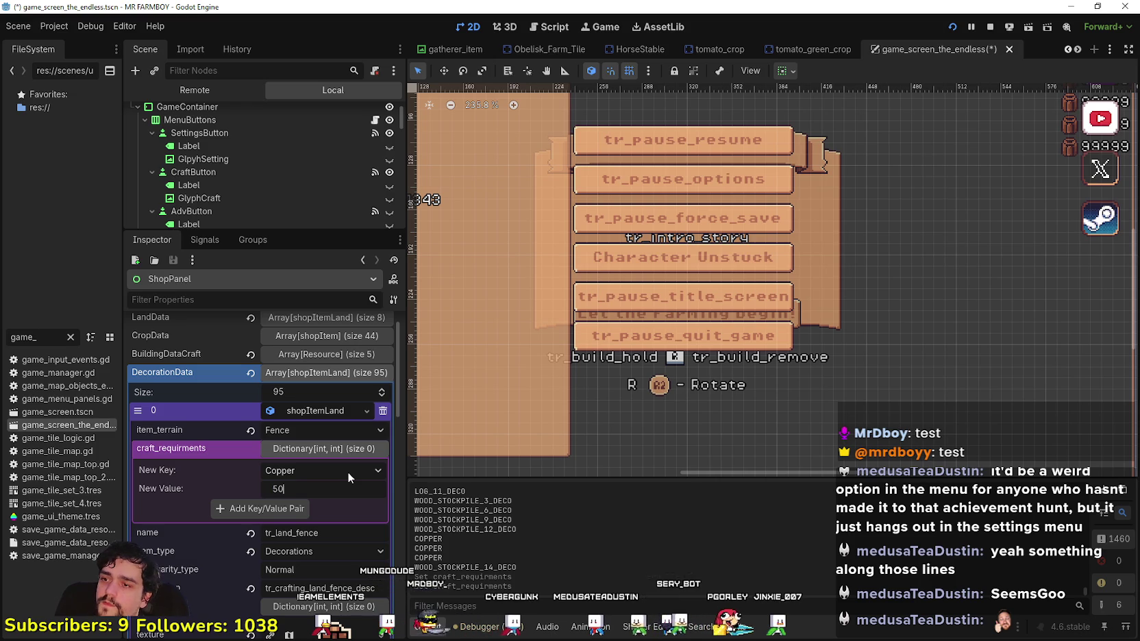
{"action": "left_click", "coordinate": [270, 509]}
- Review the Hay Tile's crafting requirements, leaving its Wheat 10 cost unchanged
{"action": "scroll", "coordinate": [333, 496], "scroll_direction": "up", "scroll_amount": 1}
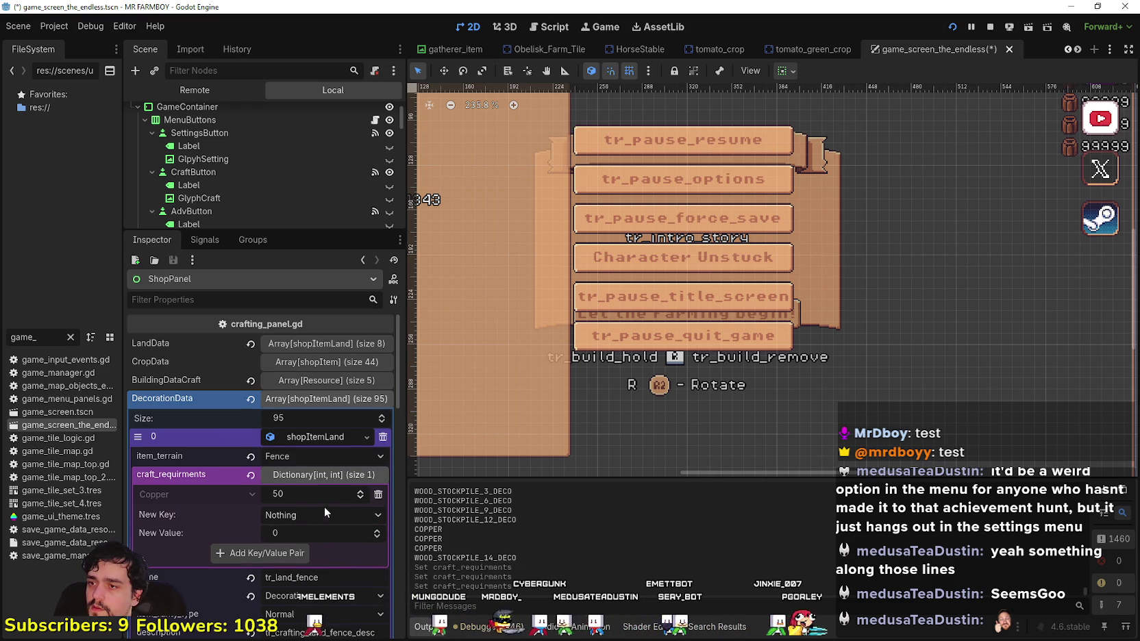
{"action": "left_click", "coordinate": [331, 399]}
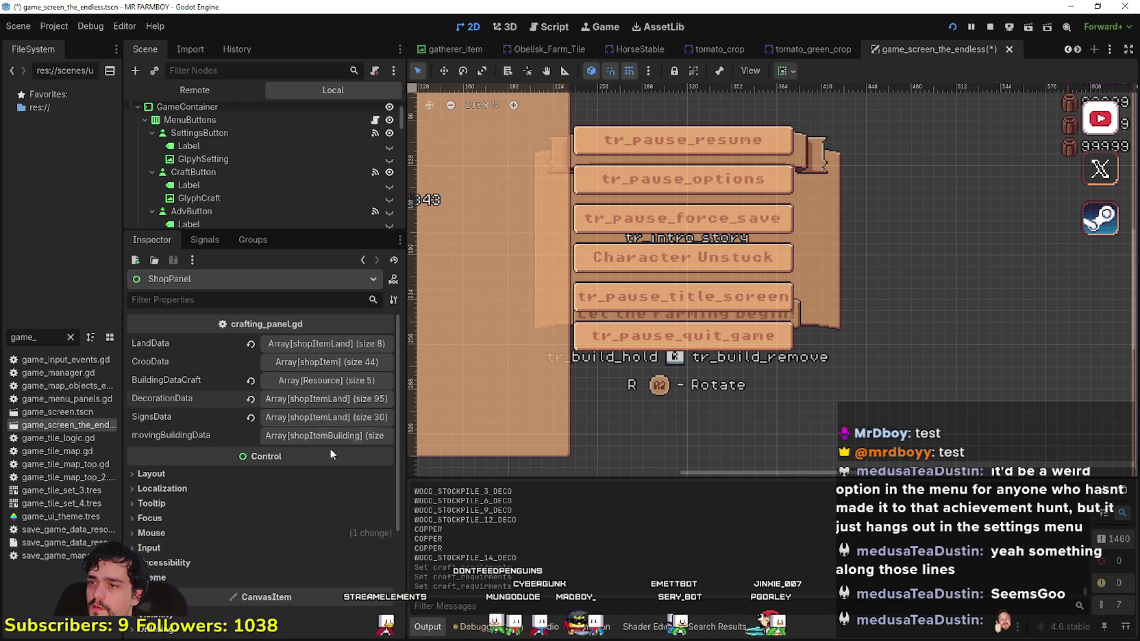
{"action": "left_click", "coordinate": [327, 399]}
{"action": "left_click", "coordinate": [317, 437]}
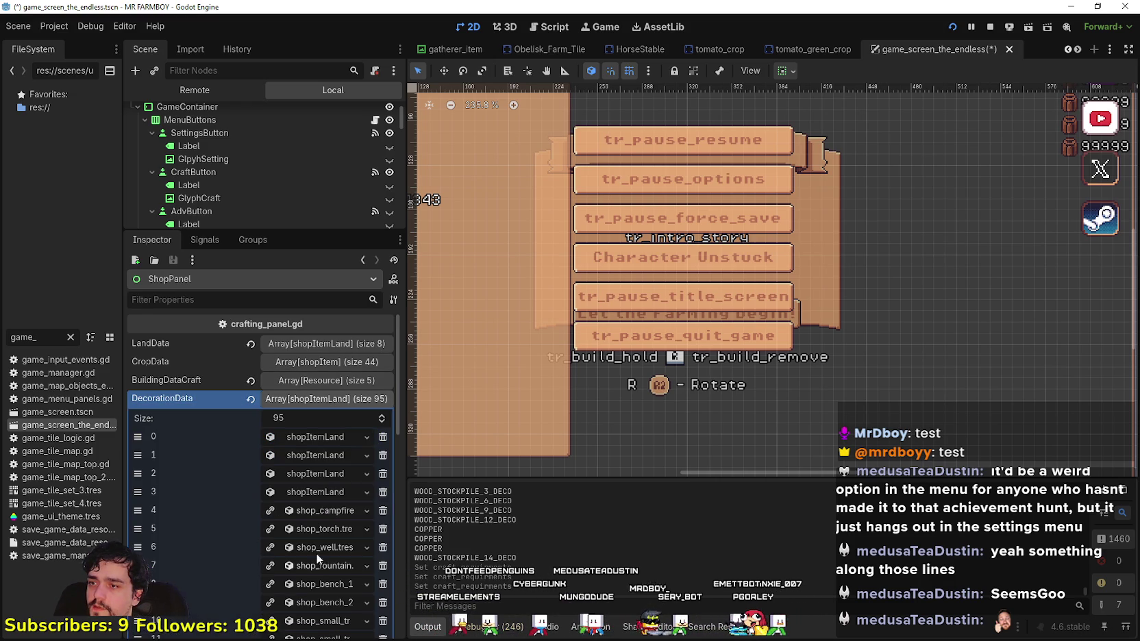
{"action": "left_click", "coordinate": [320, 456]}
{"action": "scroll", "coordinate": [314, 492], "scroll_direction": "down", "scroll_amount": 2}
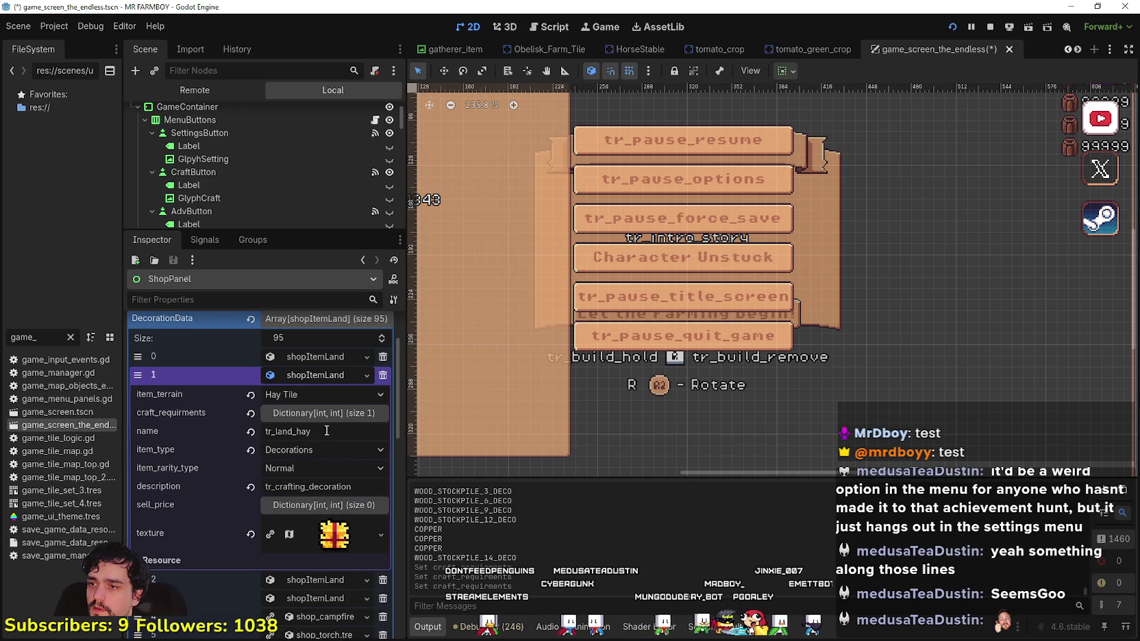
{"action": "left_click", "coordinate": [322, 414]}
{"action": "left_click", "coordinate": [296, 431]}
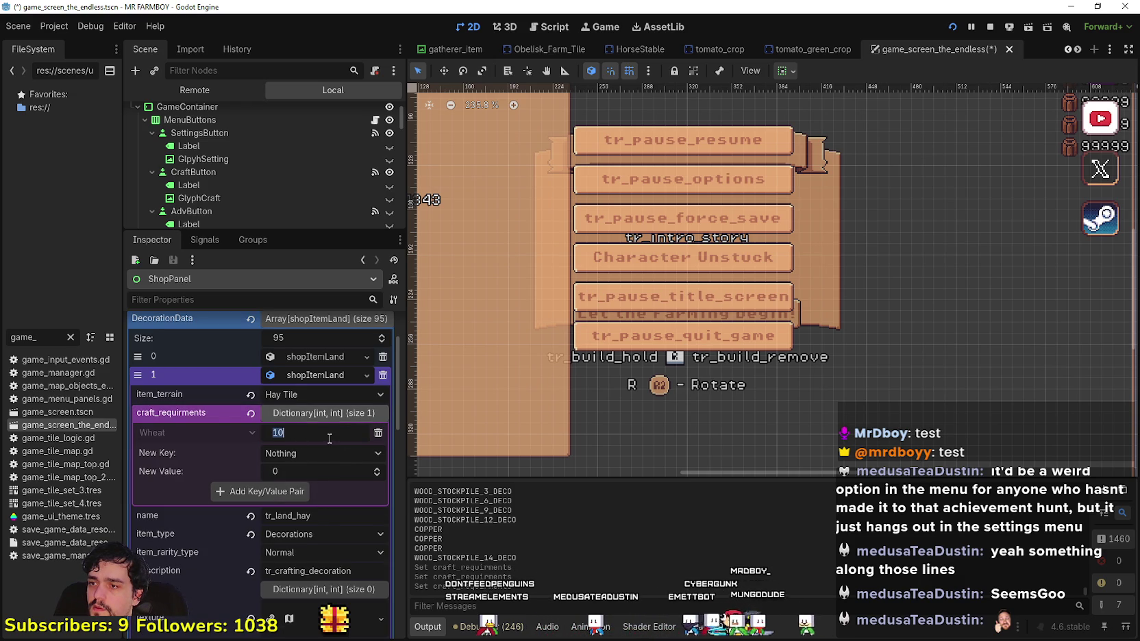
{"action": "left_click", "coordinate": [306, 413]}
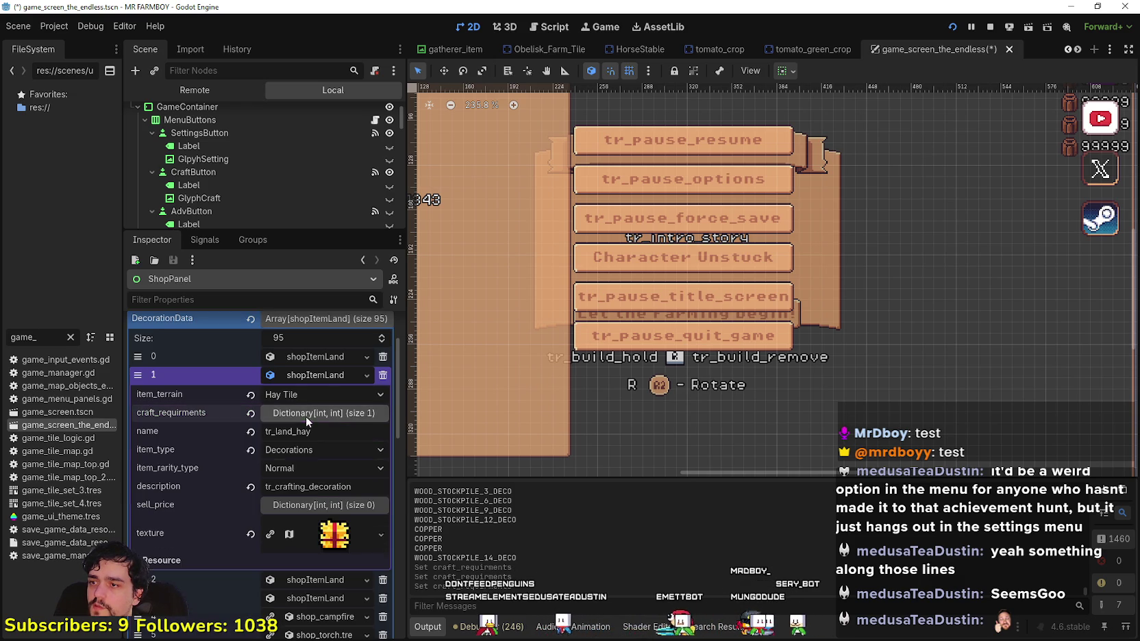
{"action": "left_click", "coordinate": [314, 377]}
- Replace the Hedge Tile's Stone and Wood requirements with 1 Silver
{"action": "left_click", "coordinate": [337, 395]}
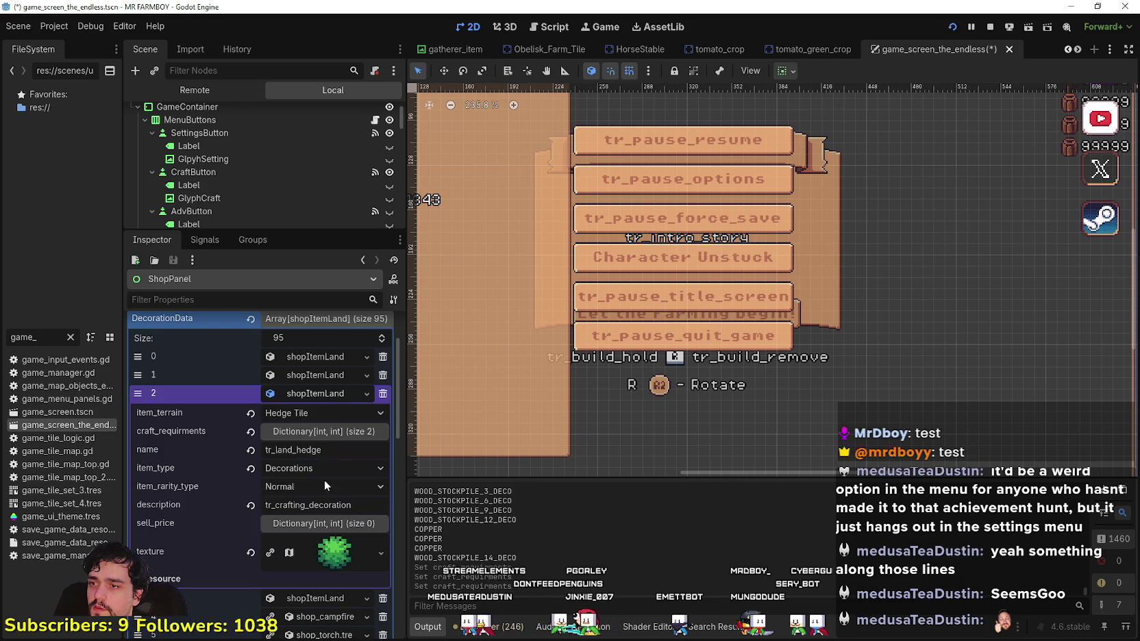
{"action": "left_click", "coordinate": [324, 431]}
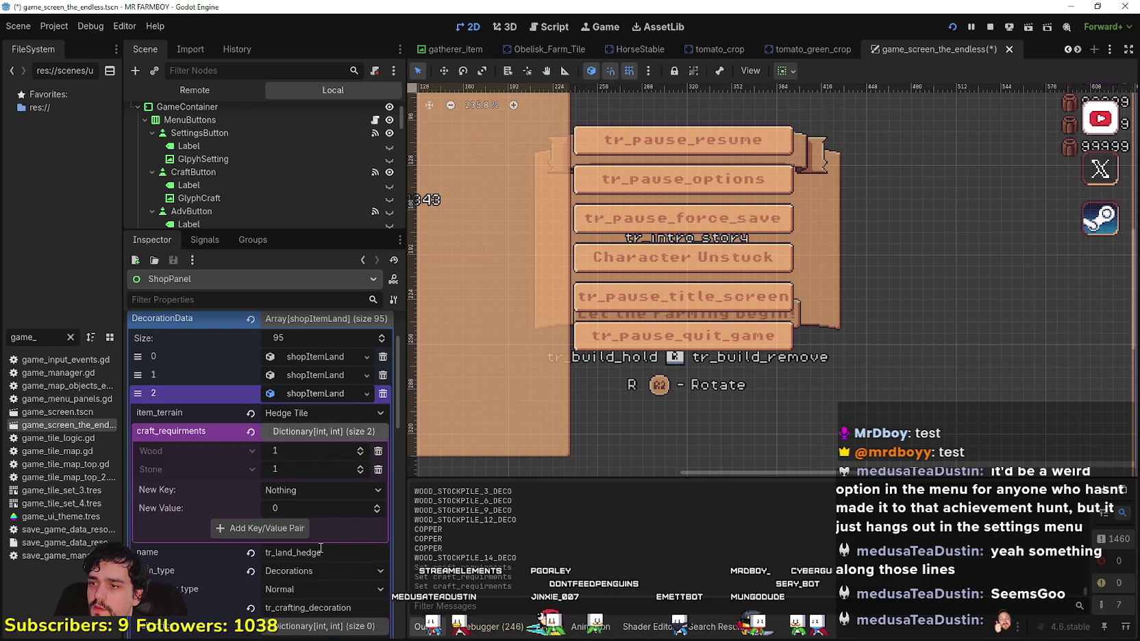
{"action": "left_click", "coordinate": [378, 470]}
{"action": "left_click", "coordinate": [377, 452]}
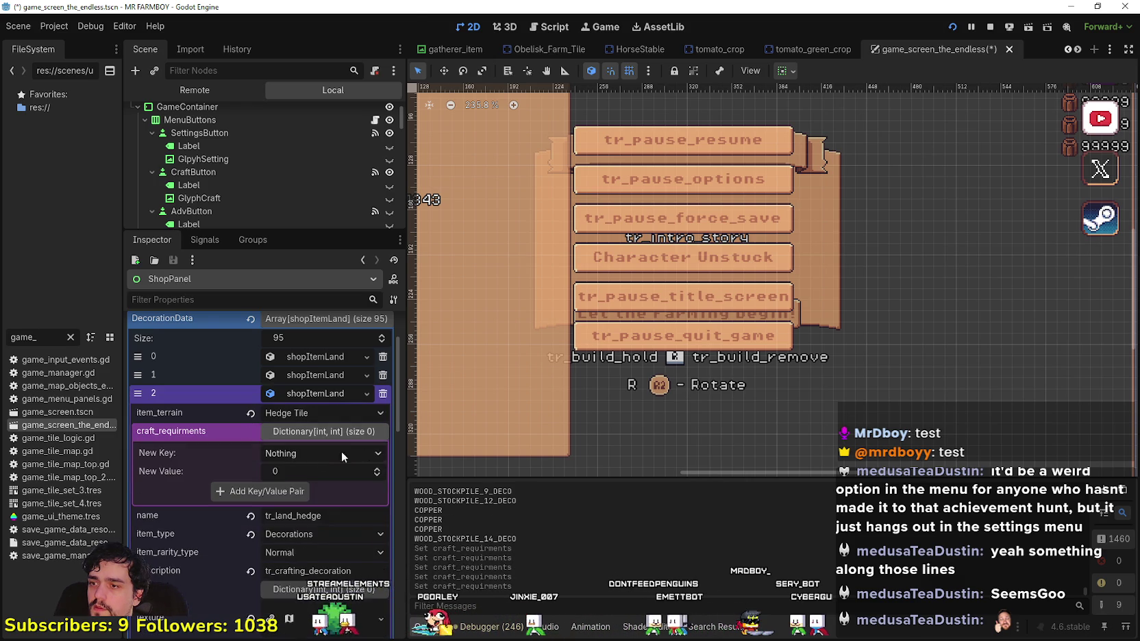
{"action": "left_click", "coordinate": [364, 454]}
{"action": "scroll", "coordinate": [343, 596], "scroll_direction": "down", "scroll_amount": 3}
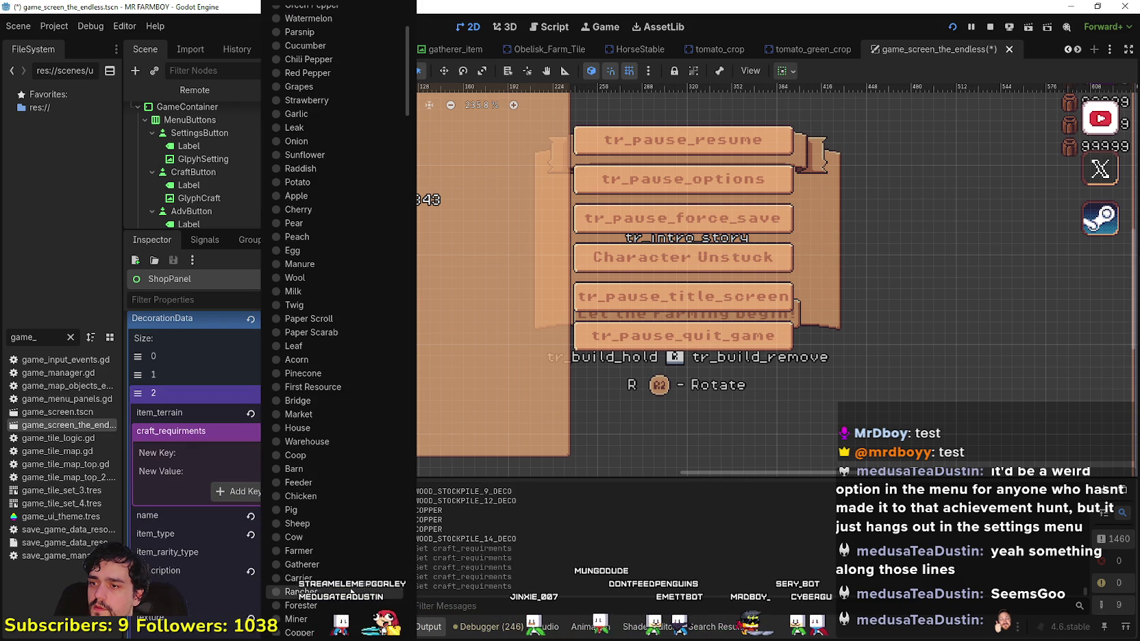
{"action": "scroll", "coordinate": [334, 514], "scroll_direction": "down", "scroll_amount": 3}
{"action": "left_click", "coordinate": [327, 485]}
{"action": "left_click", "coordinate": [303, 472]}
{"action": "type", "text": "1"}
{"action": "left_click", "coordinate": [279, 491]}
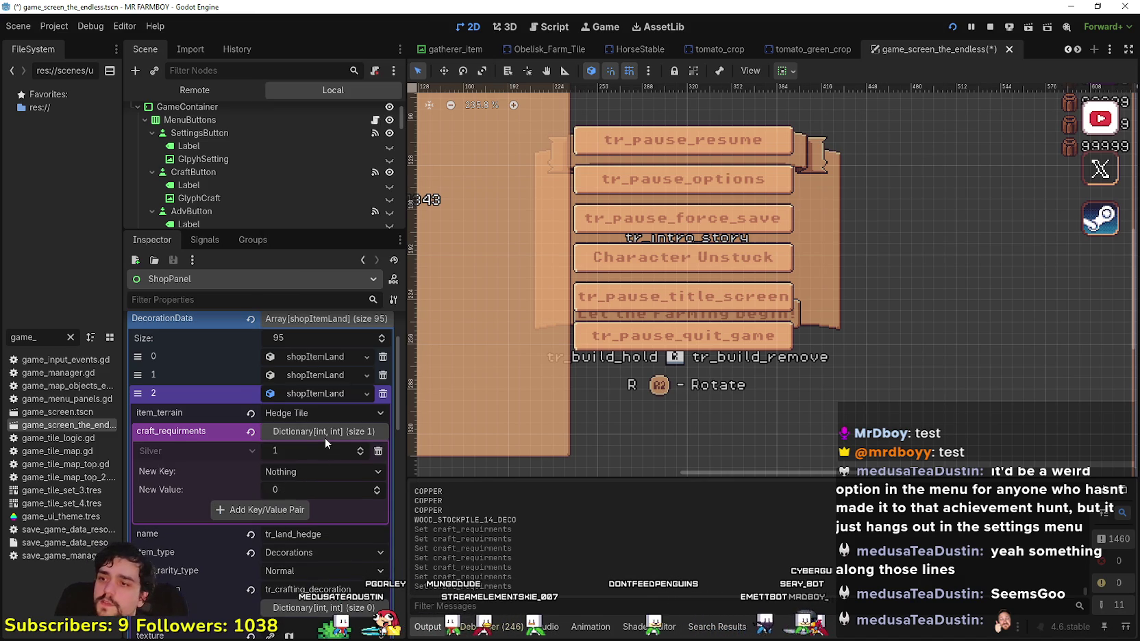
{"action": "left_click", "coordinate": [325, 438]}
{"action": "left_click", "coordinate": [329, 387]}
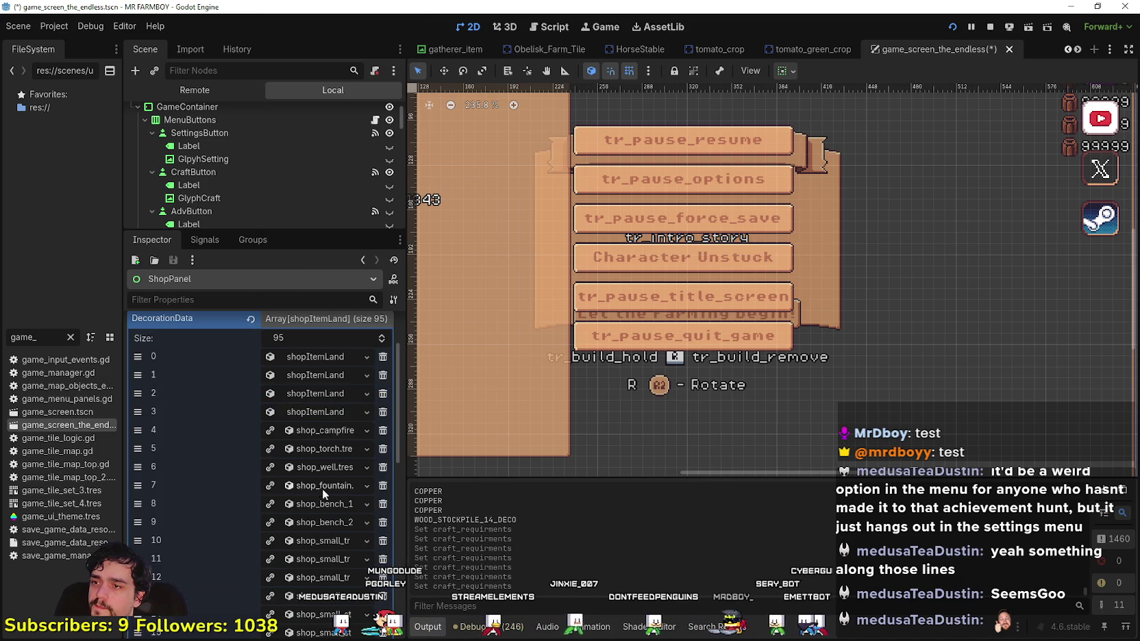
- Replace the Water Throught decoration's Stone requirement with 1000 Copper
{"action": "left_click", "coordinate": [321, 413]}
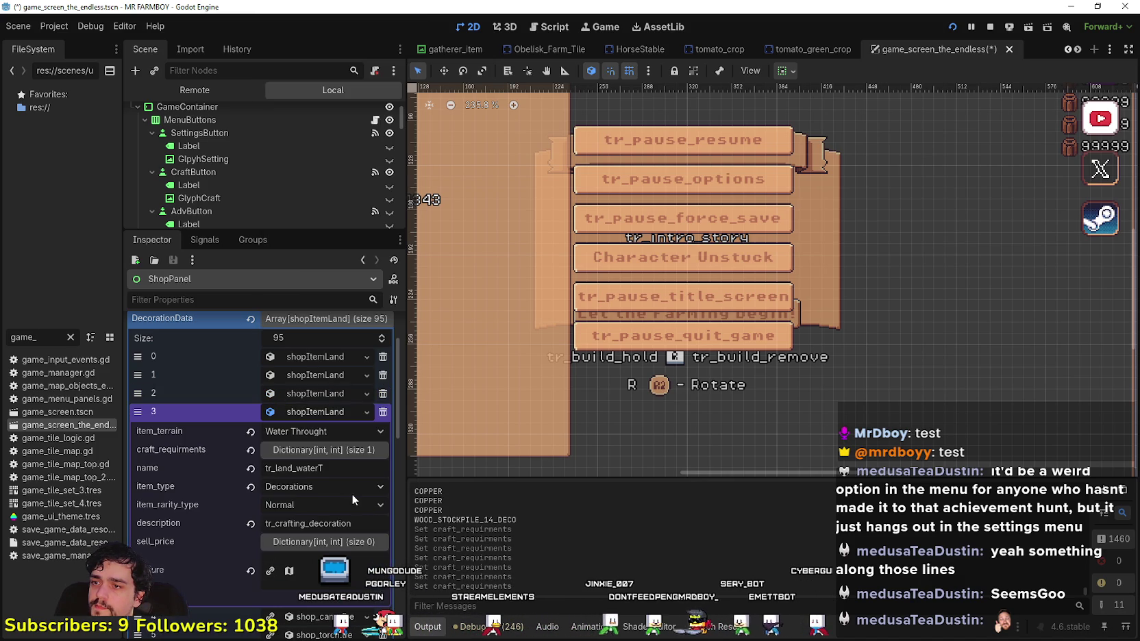
{"action": "left_click", "coordinate": [331, 455]}
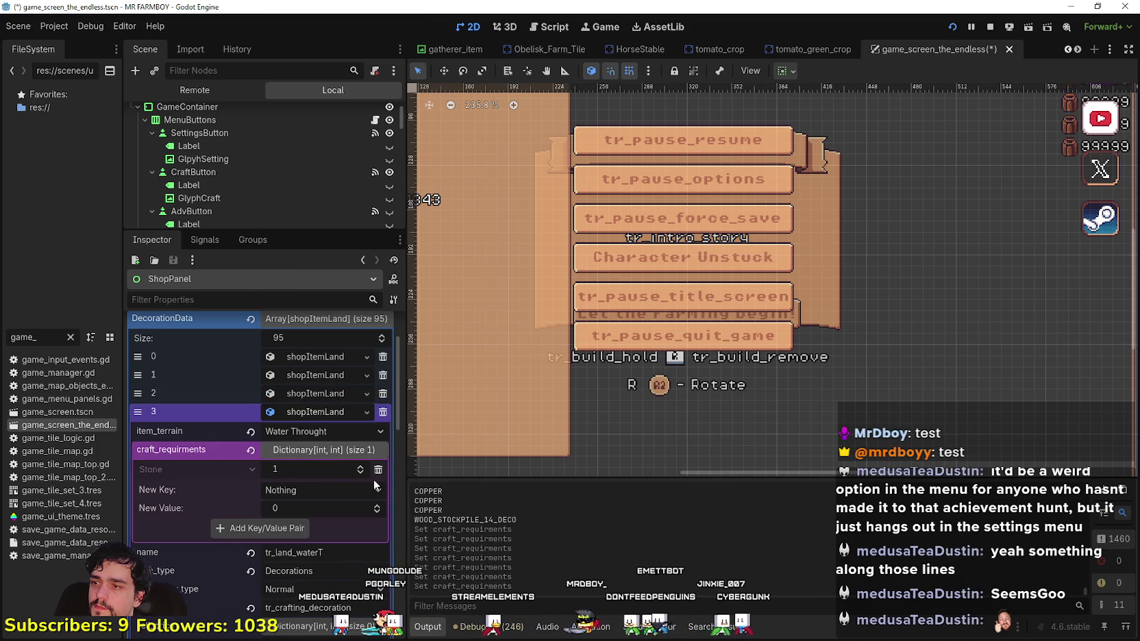
{"action": "left_click", "coordinate": [379, 470]}
{"action": "left_click", "coordinate": [317, 469]}
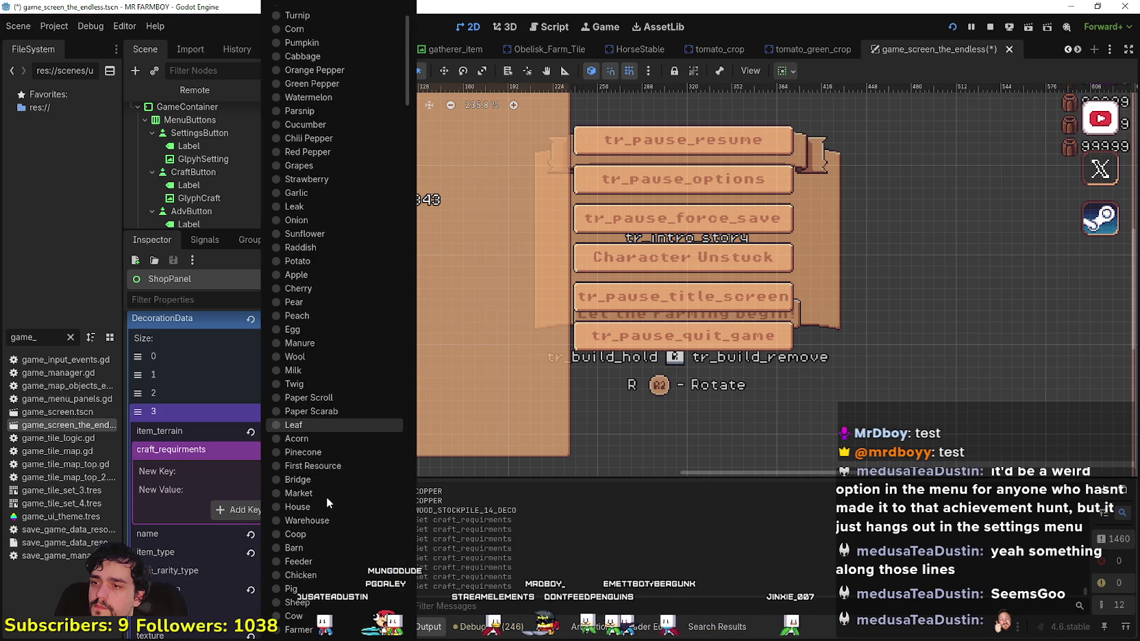
{"action": "scroll", "coordinate": [326, 497], "scroll_direction": "down", "scroll_amount": 3}
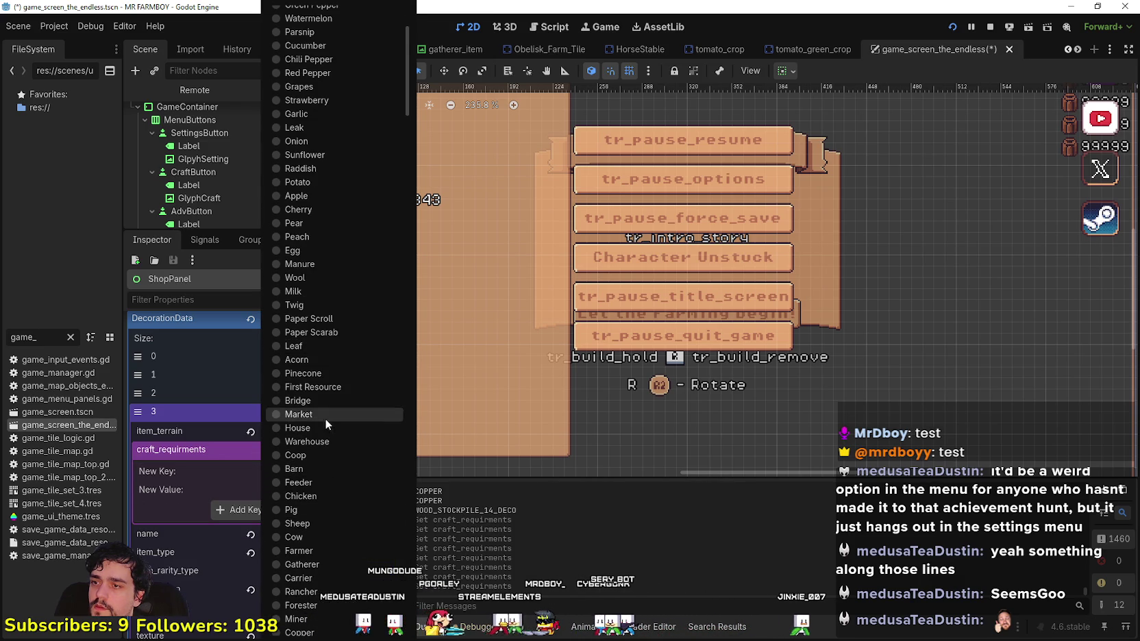
{"action": "scroll", "coordinate": [326, 513], "scroll_direction": "down", "scroll_amount": 3}
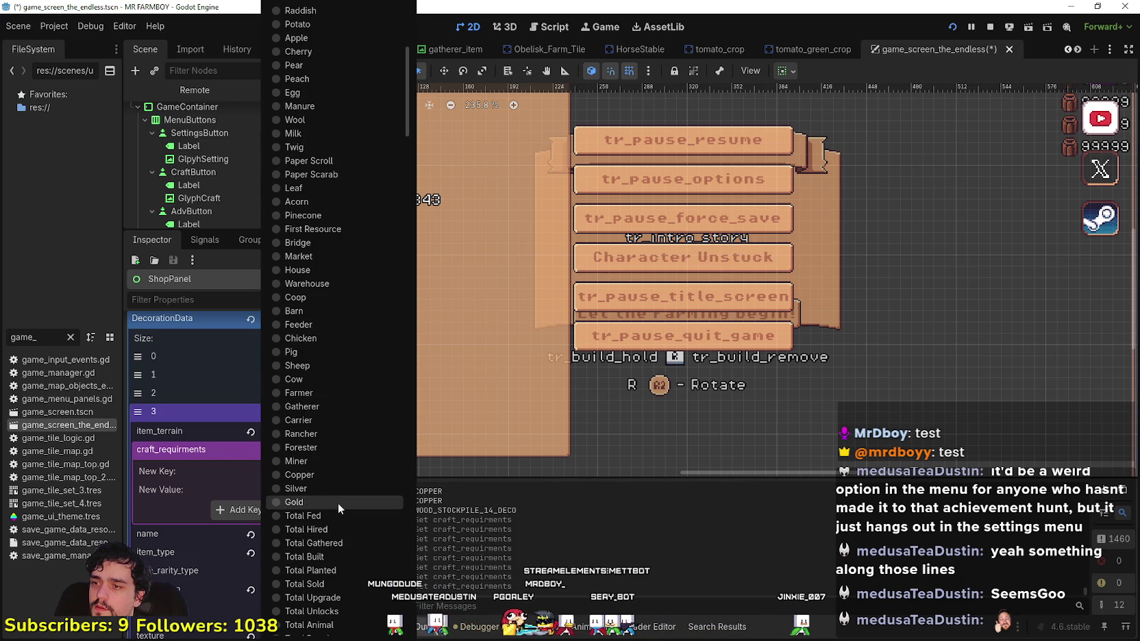
{"action": "left_click", "coordinate": [324, 473]}
{"action": "type", "text": "1000"}
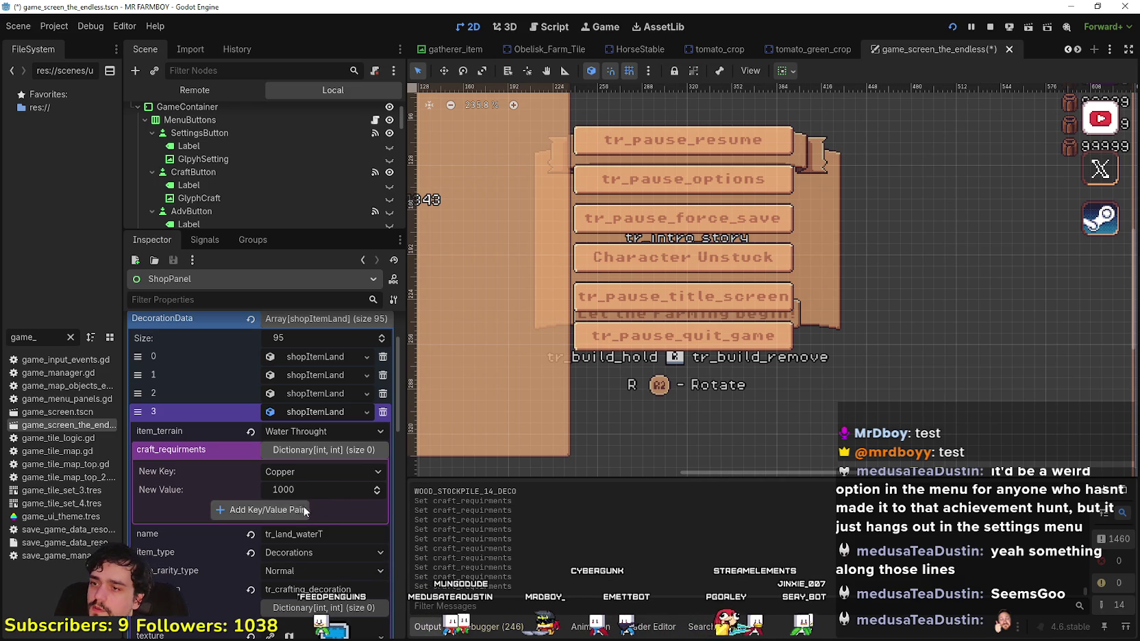
{"action": "left_click", "coordinate": [303, 507]}
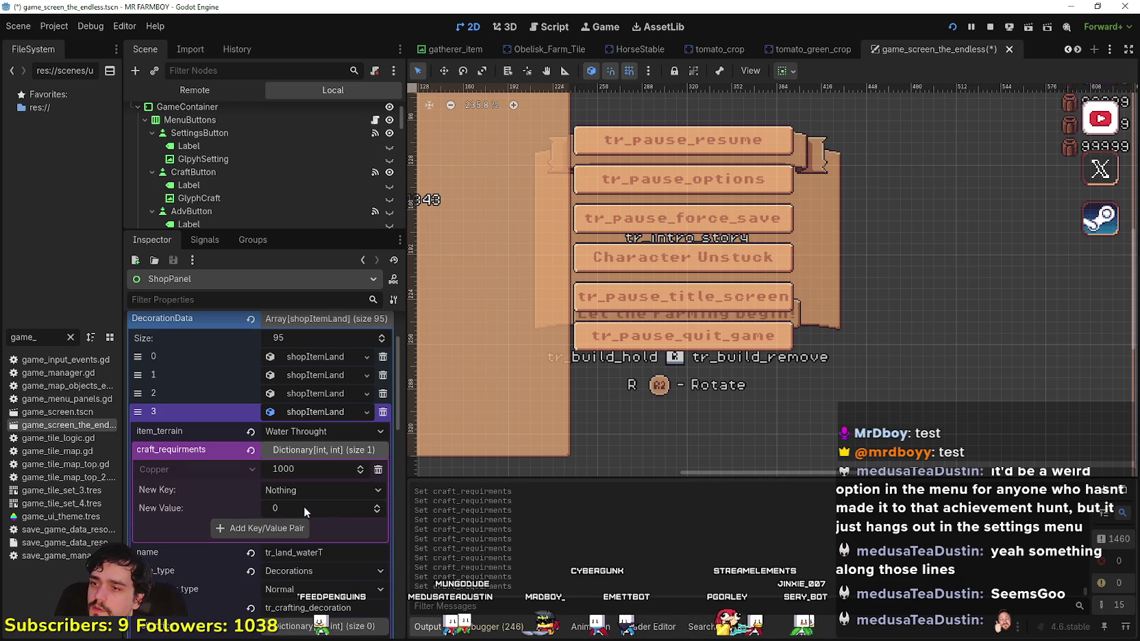
- Save the scene, check the new costs in the running game, then stop and relaunch it
{"action": "key", "text": "ctrl+s"}
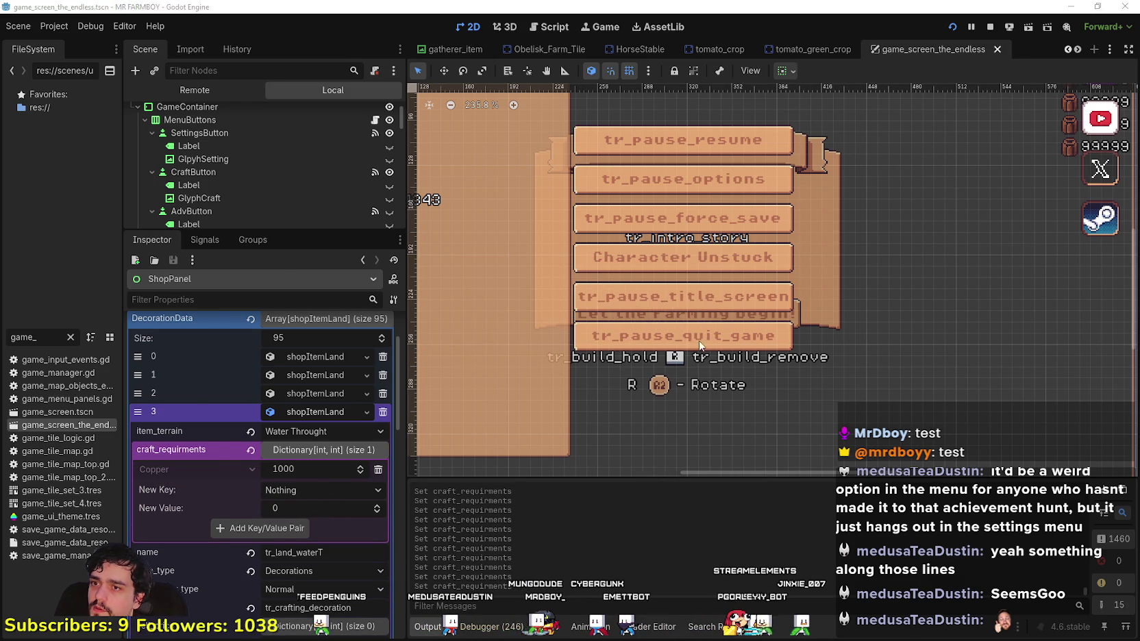
{"action": "key", "text": "alt+Tab"}
{"action": "scroll", "coordinate": [130, 404], "scroll_direction": "down", "scroll_amount": 3}
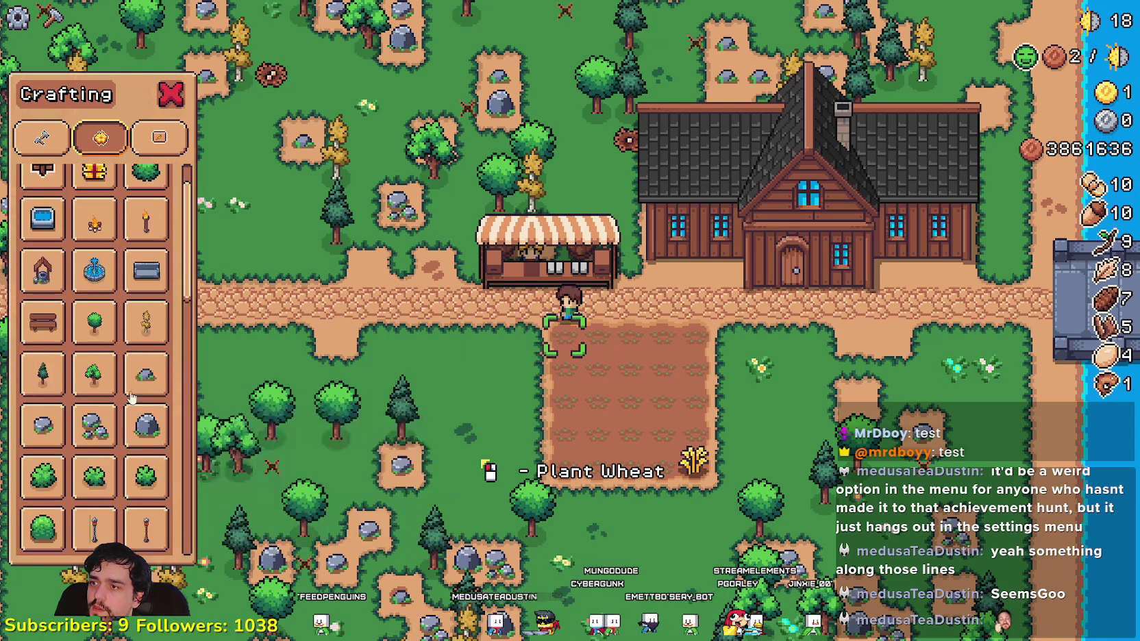
{"action": "scroll", "coordinate": [130, 384], "scroll_direction": "up", "scroll_amount": 3}
{"action": "key", "text": "a"}
{"action": "key", "text": "d"}
{"action": "key", "text": "Escape"}
{"action": "key", "text": "Escape"}
{"action": "key", "text": "Escape"}
{"action": "key", "text": "F8"}
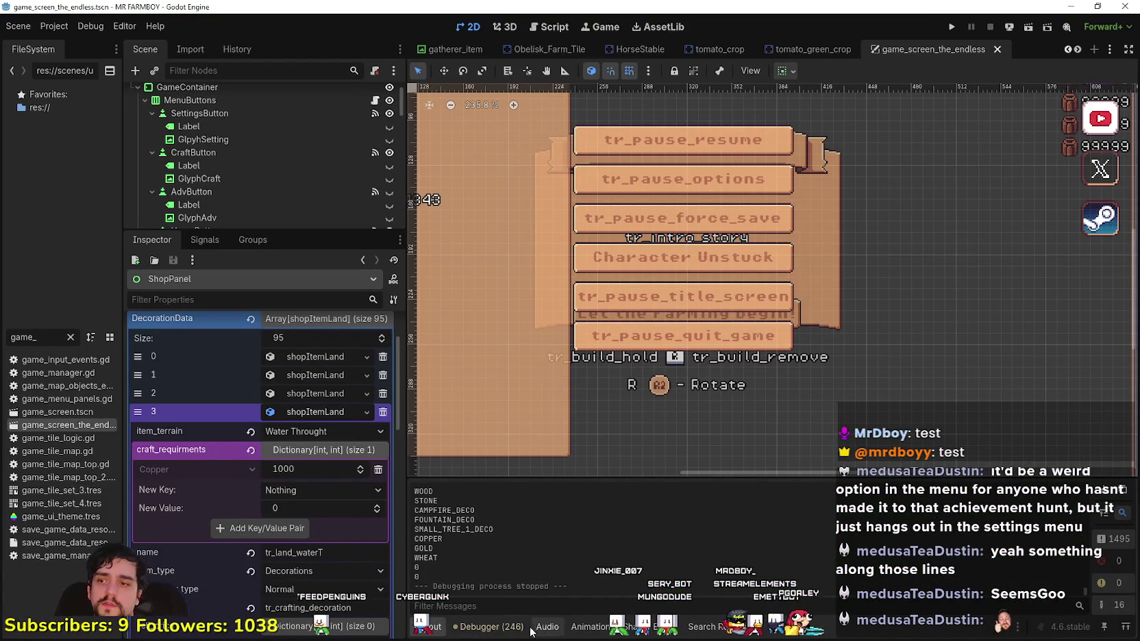
{"action": "left_click", "coordinate": [500, 627]}
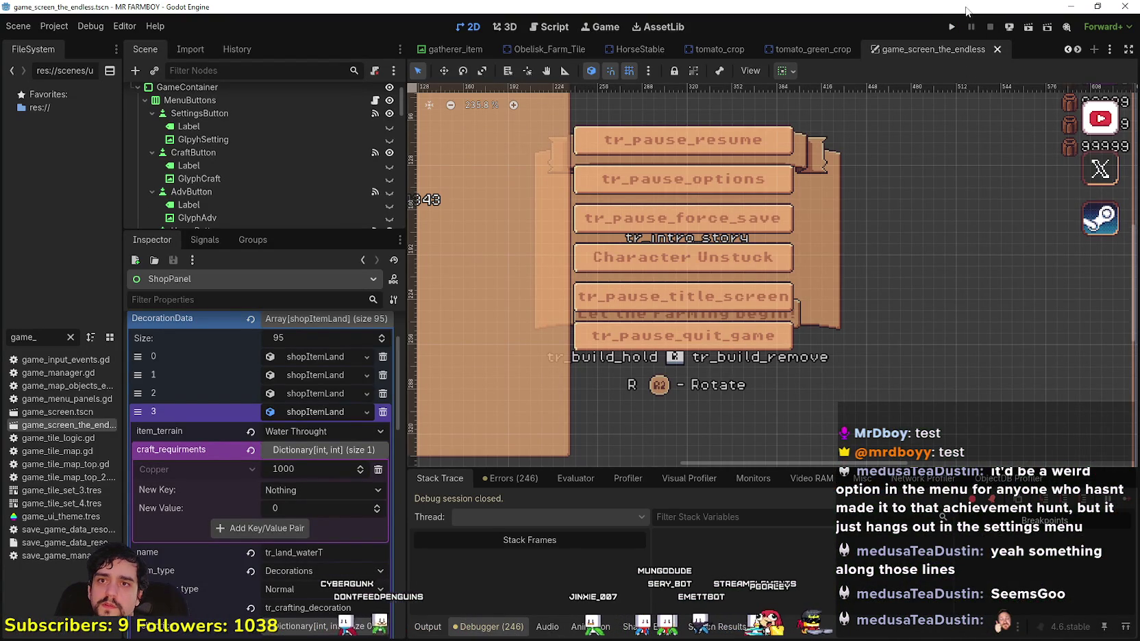
{"action": "left_click", "coordinate": [953, 25]}
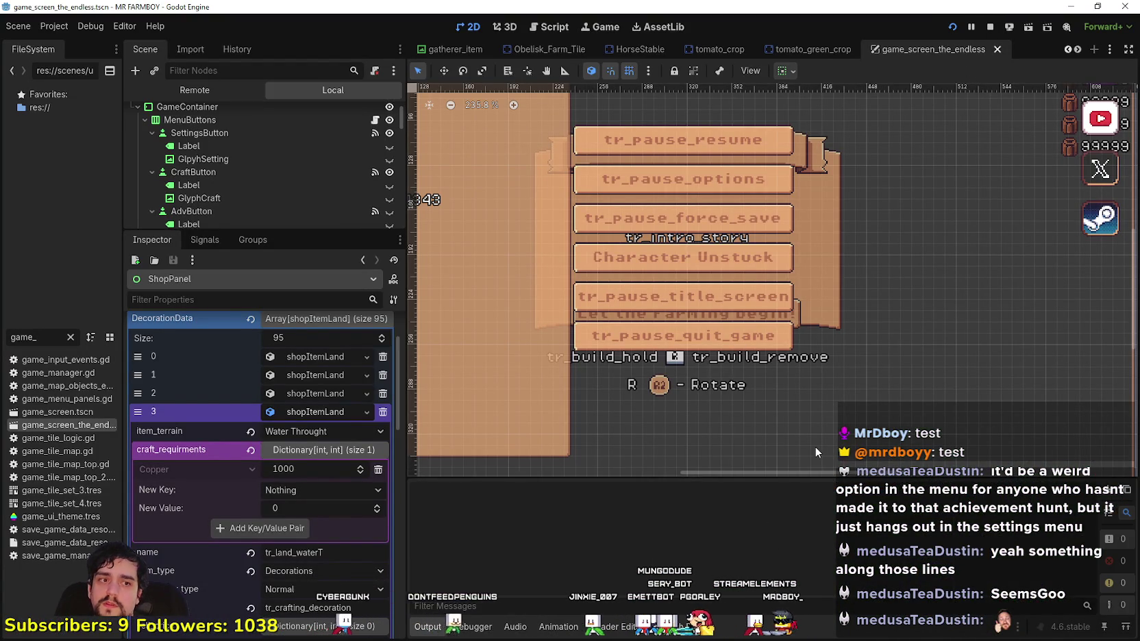
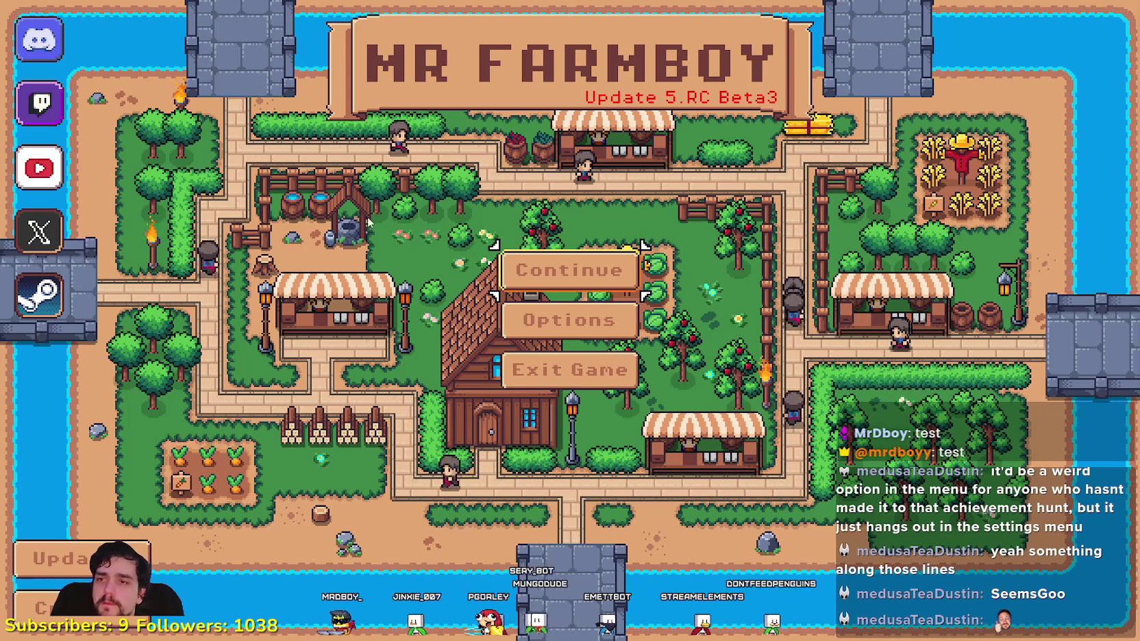
- Load the Save 5 game from the Continue list
{"action": "left_click", "coordinate": [554, 266]}
{"action": "scroll", "coordinate": [616, 356], "scroll_direction": "down", "scroll_amount": 1}
{"action": "left_click", "coordinate": [569, 359]}
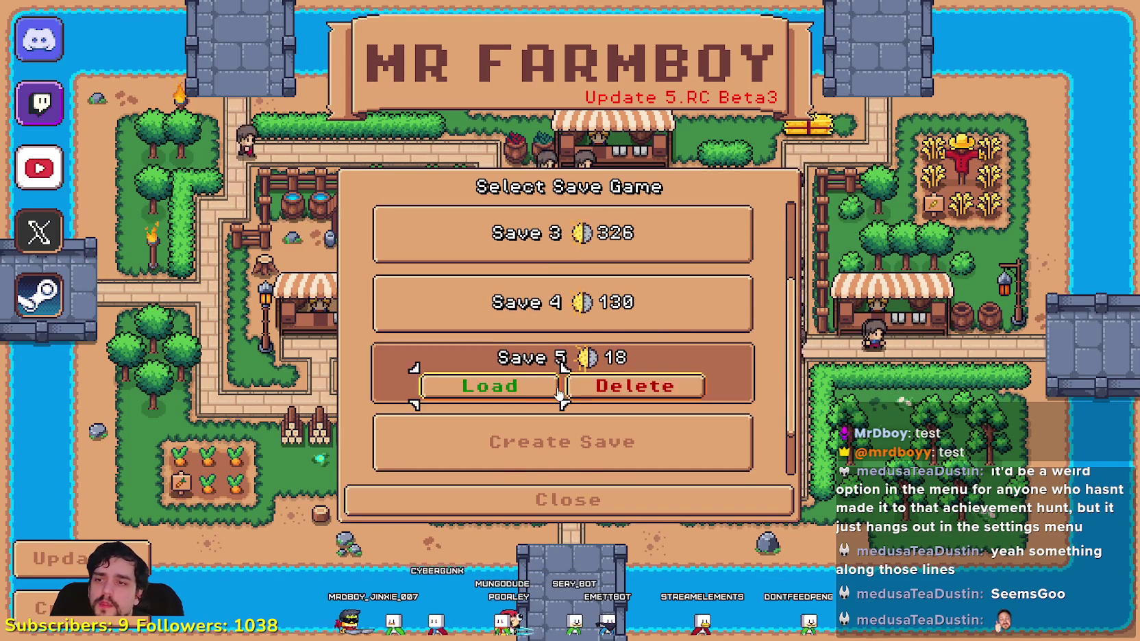
{"action": "left_click", "coordinate": [553, 387]}
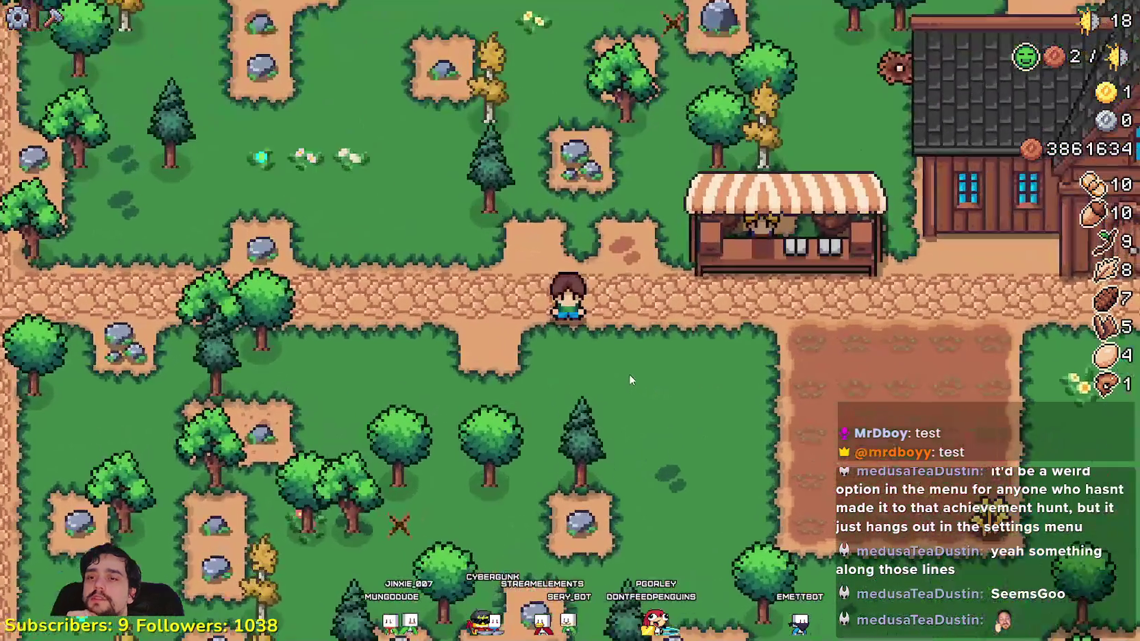
- Open the market's sell window and close it again
{"action": "scroll", "coordinate": [629, 374], "scroll_direction": "down", "scroll_amount": 5}
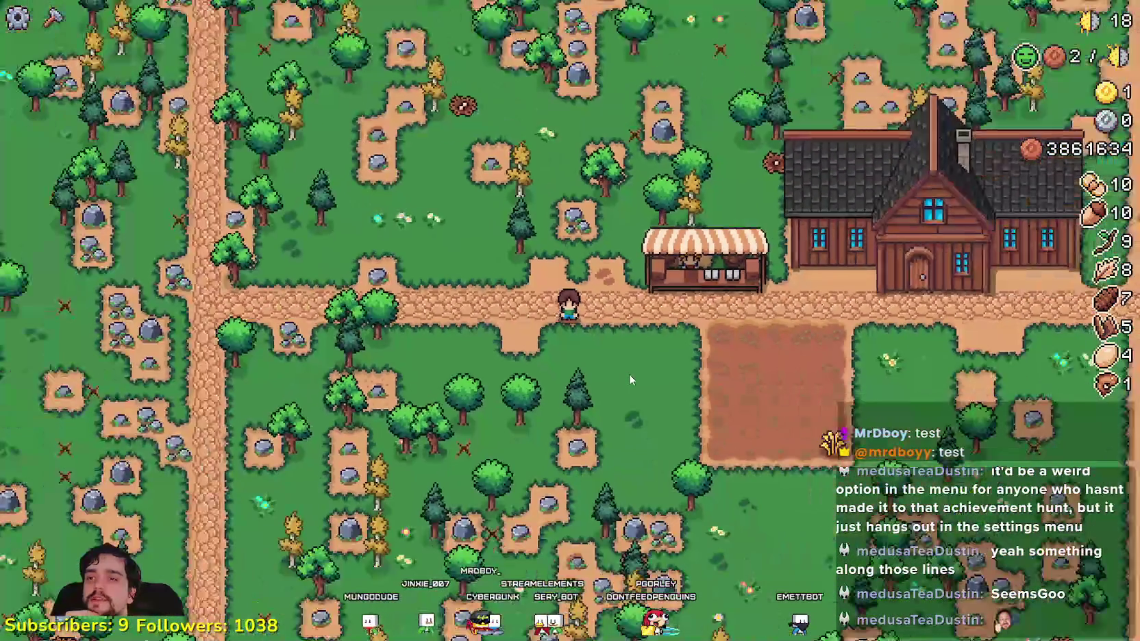
{"action": "scroll", "coordinate": [629, 374], "scroll_direction": "up", "scroll_amount": 4}
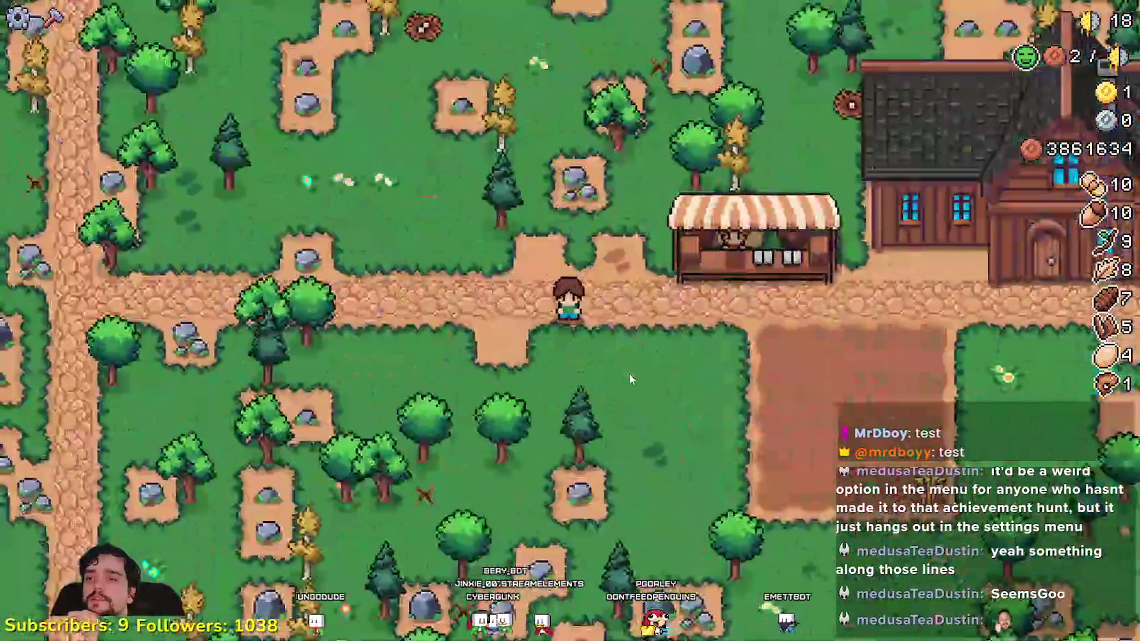
{"action": "scroll", "coordinate": [630, 379], "scroll_direction": "down", "scroll_amount": 3}
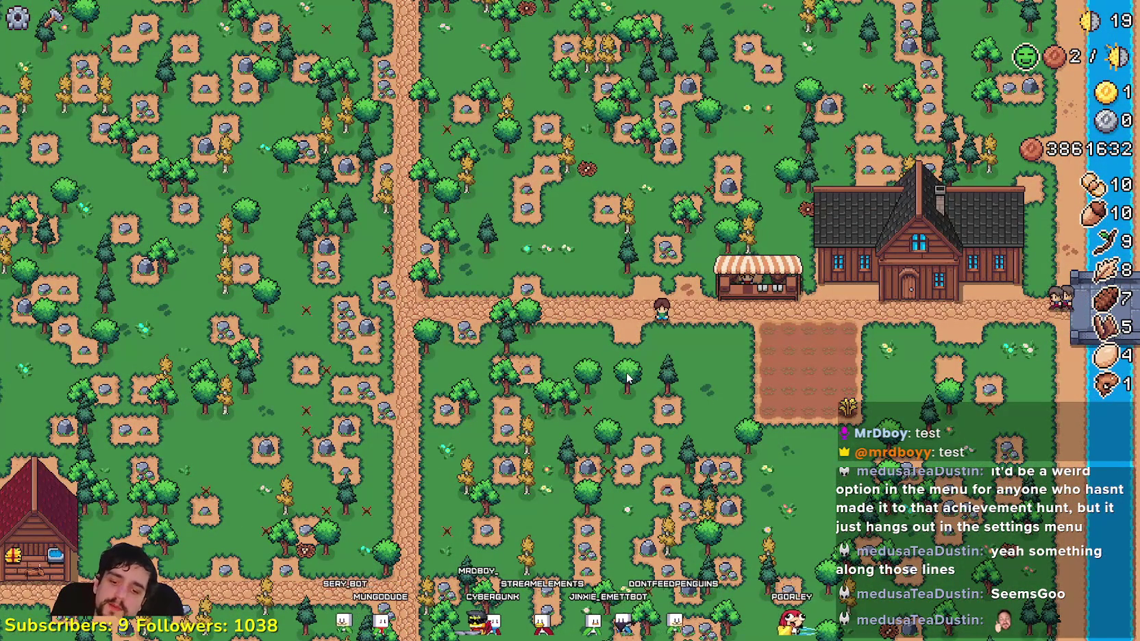
{"action": "scroll", "coordinate": [625, 368], "scroll_direction": "up", "scroll_amount": 4}
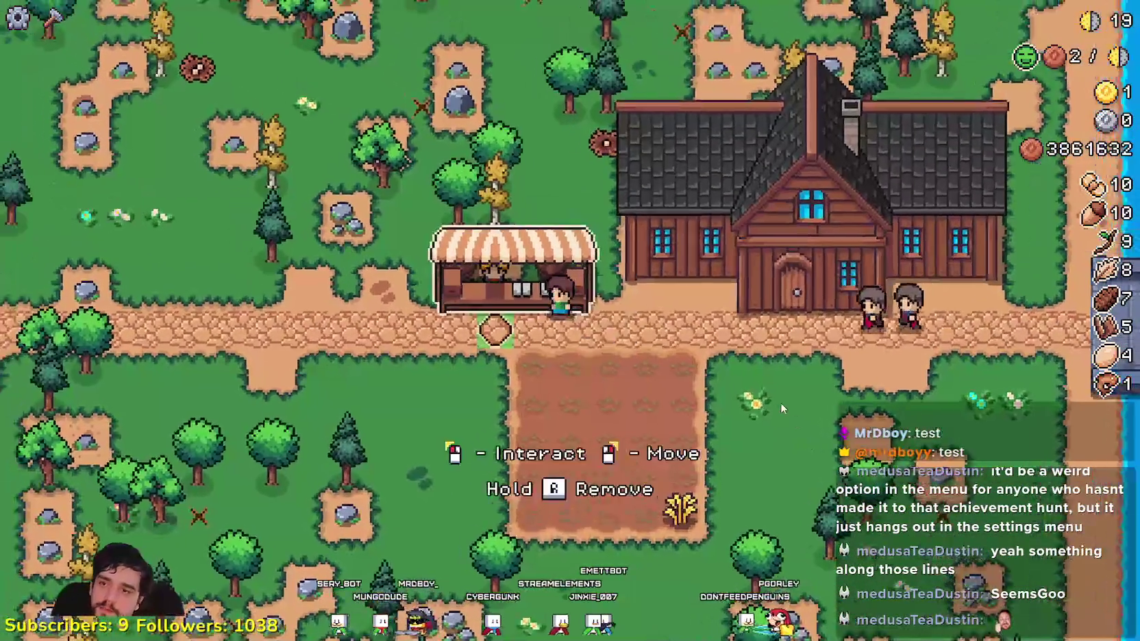
{"action": "key", "text": "e"}
{"action": "key", "text": "Escape"}
- Walk to the Player House, look over its Advancements tree, and close it
{"action": "key", "text": "d"}
{"action": "key", "text": "e"}
{"action": "mouse_move", "coordinate": [695, 385]}
{"action": "mouse_move", "coordinate": [980, 335]}
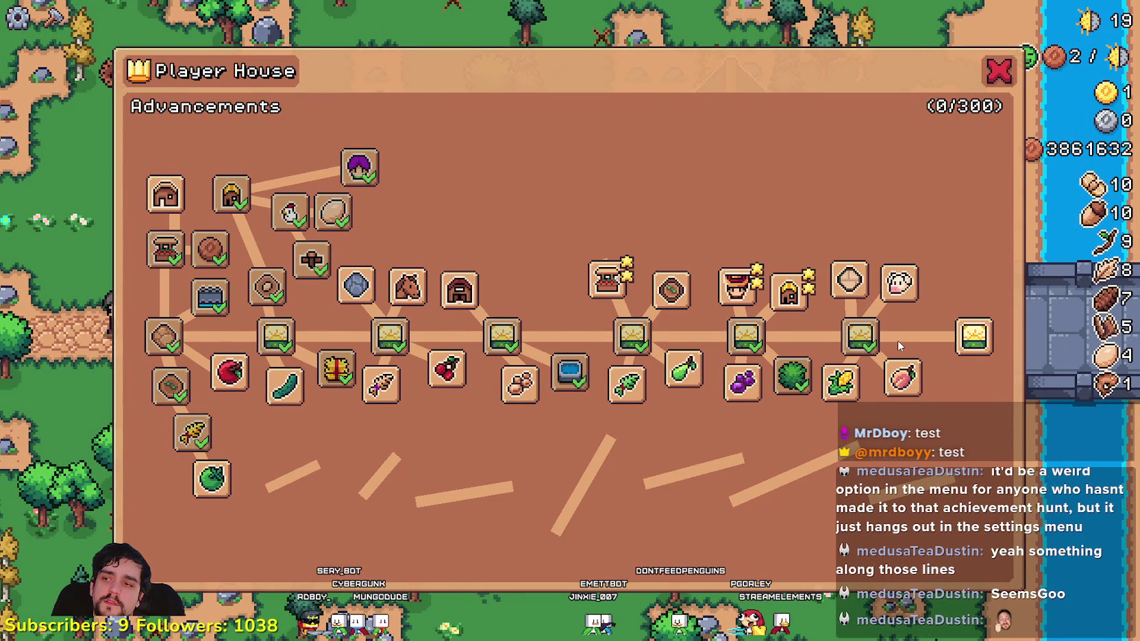
{"action": "mouse_move", "coordinate": [850, 280]}
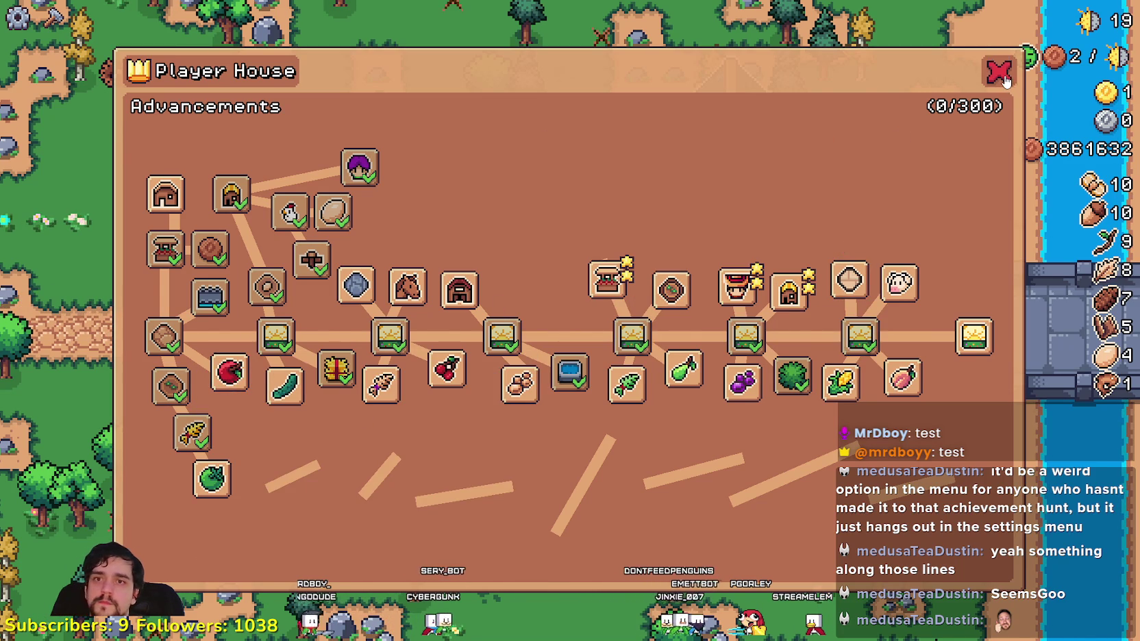
{"action": "left_click", "coordinate": [999, 72]}
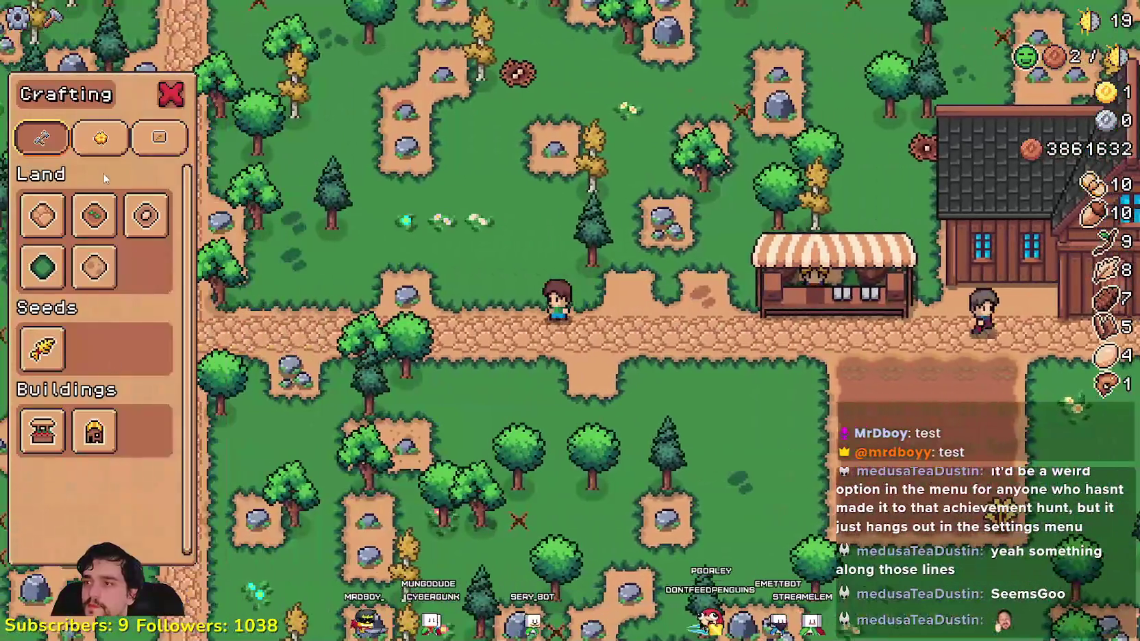
- From the Decorations recipes, place four Wood Fence segments along the path
{"action": "left_click", "coordinate": [101, 139]}
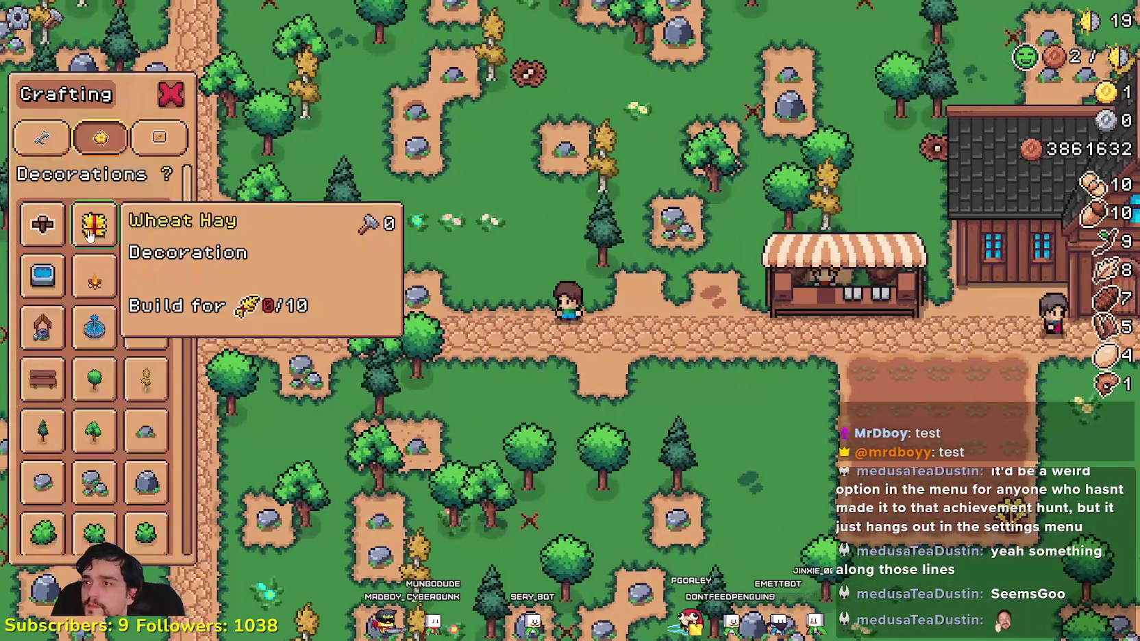
{"action": "left_click", "coordinate": [33, 221]}
{"action": "left_click", "coordinate": [723, 428]}
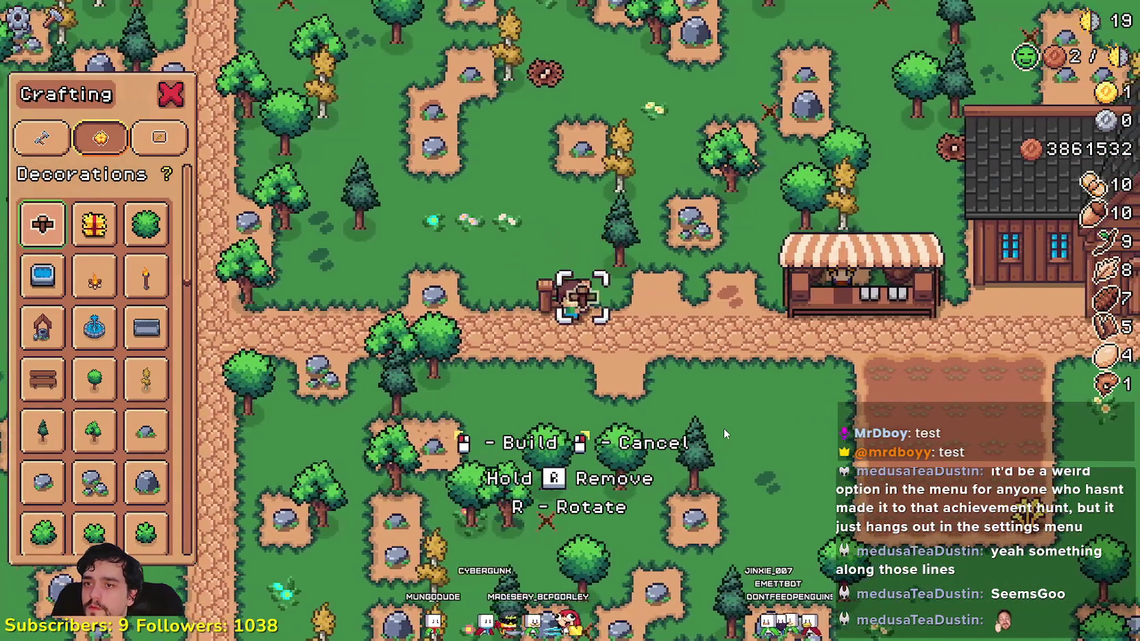
{"action": "key", "text": "d"}
{"action": "left_click", "coordinate": [722, 424]}
{"action": "key", "text": "d"}
{"action": "left_click", "coordinate": [721, 422]}
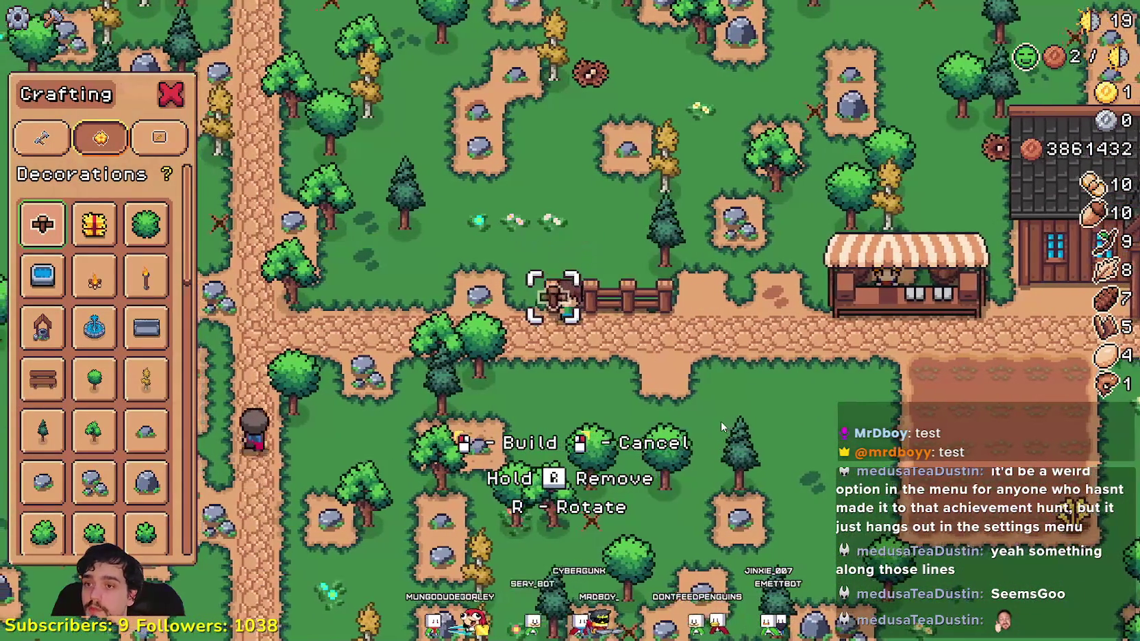
{"action": "left_click", "coordinate": [721, 422]}
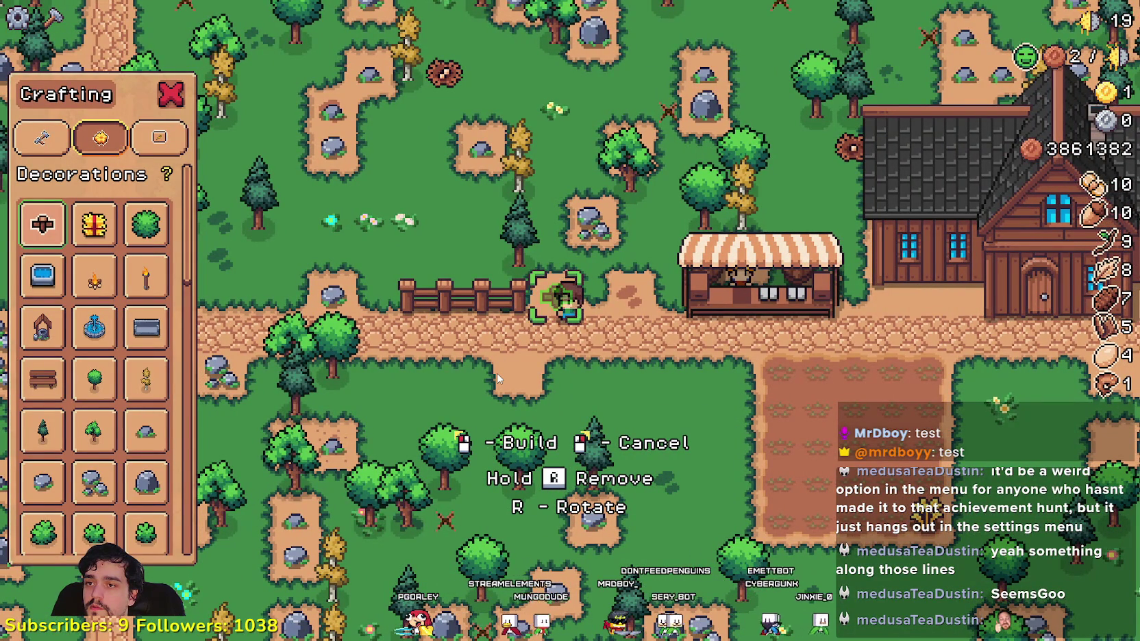
- Remove all the fence segments by holding A while walking left
{"action": "key", "text": "a"}
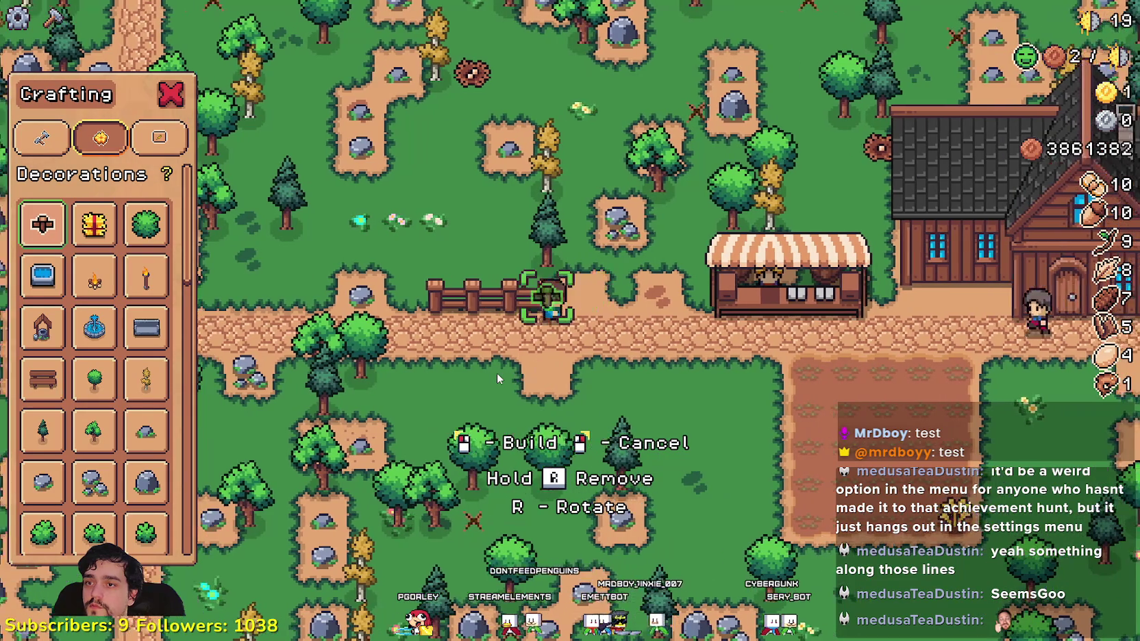
{"action": "key", "text": "a"}
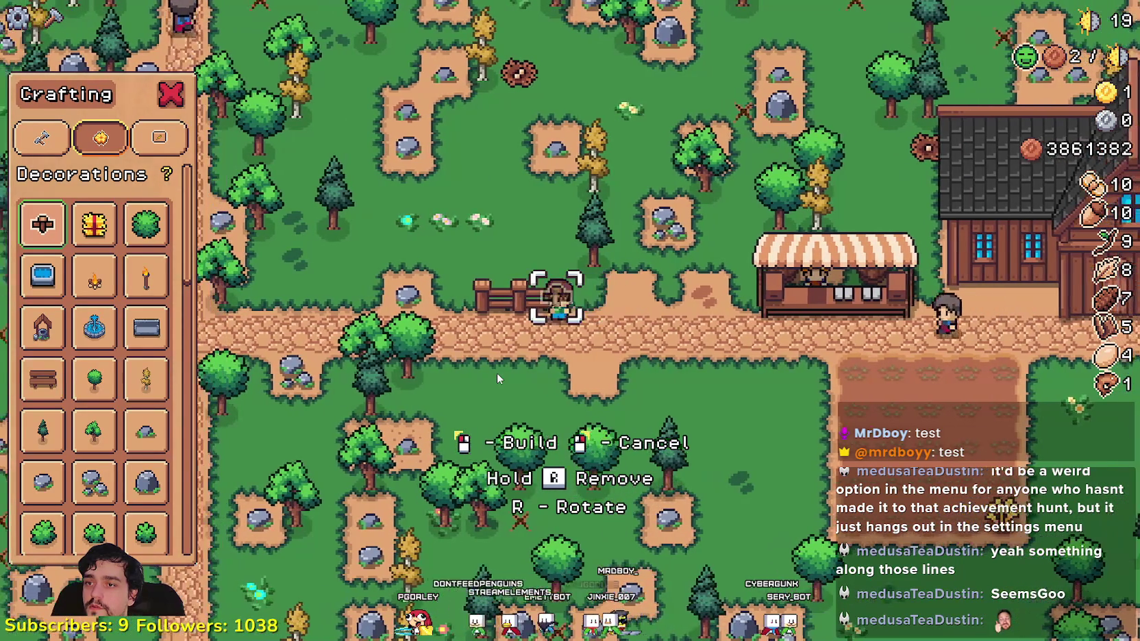
{"action": "key", "text": "a"}
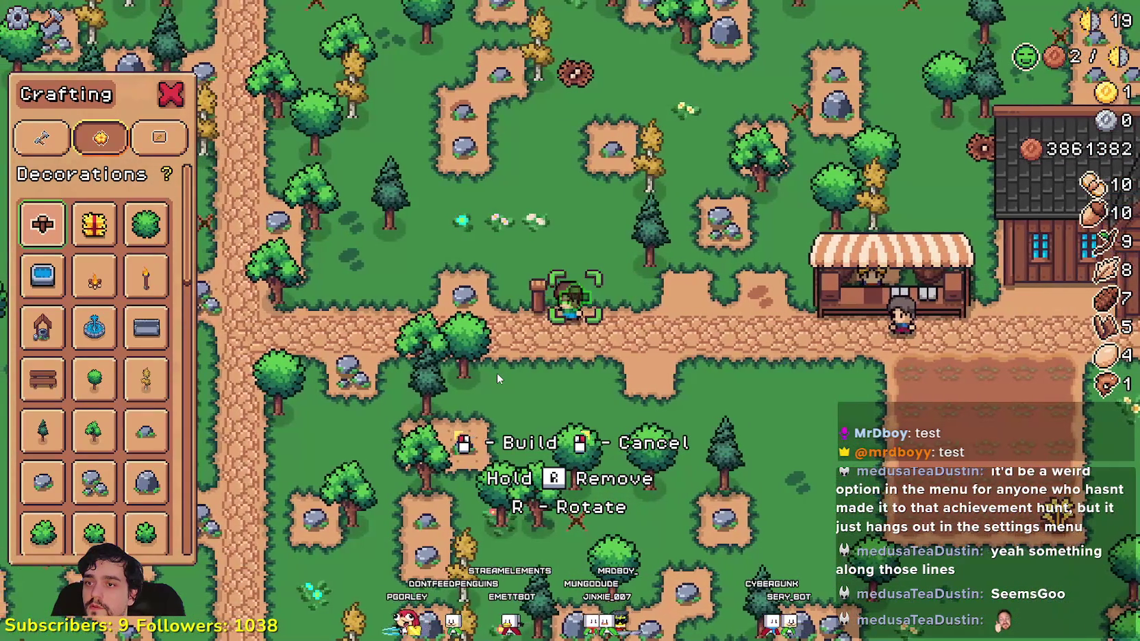
{"action": "key", "text": "a"}
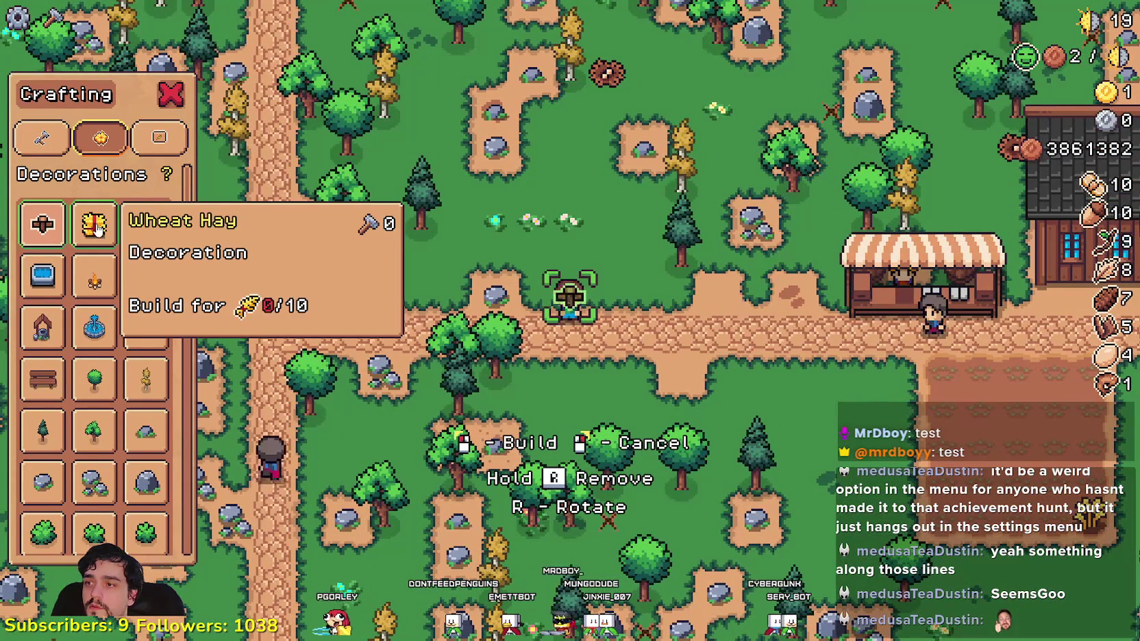
- Build a row of three Water Troughs on the path
{"action": "key", "text": "d"}
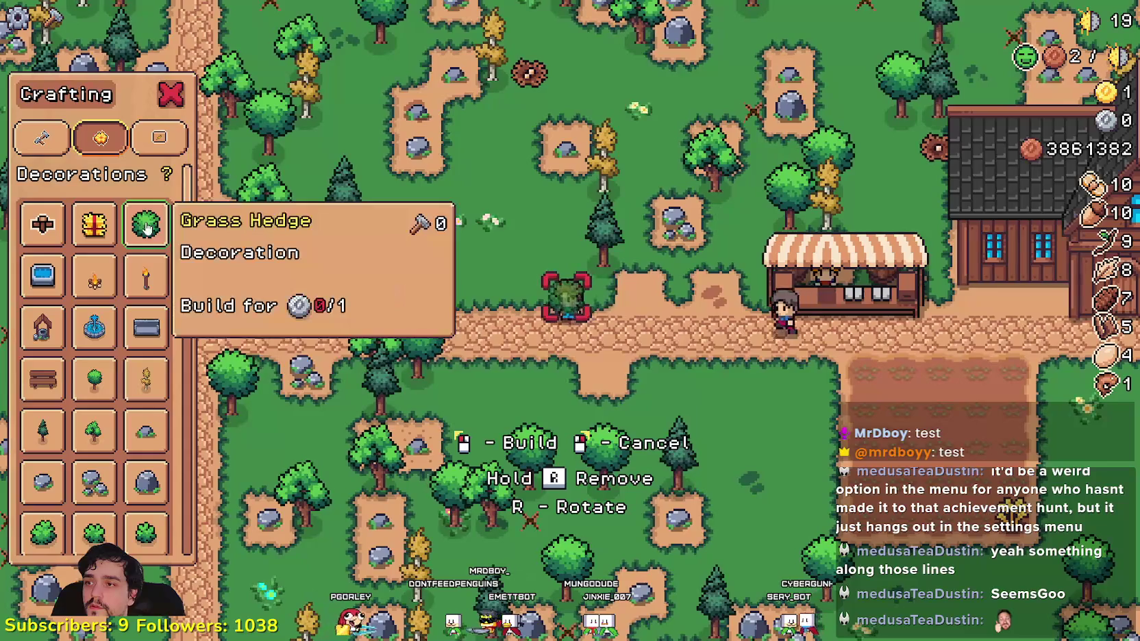
{"action": "left_click", "coordinate": [147, 228]}
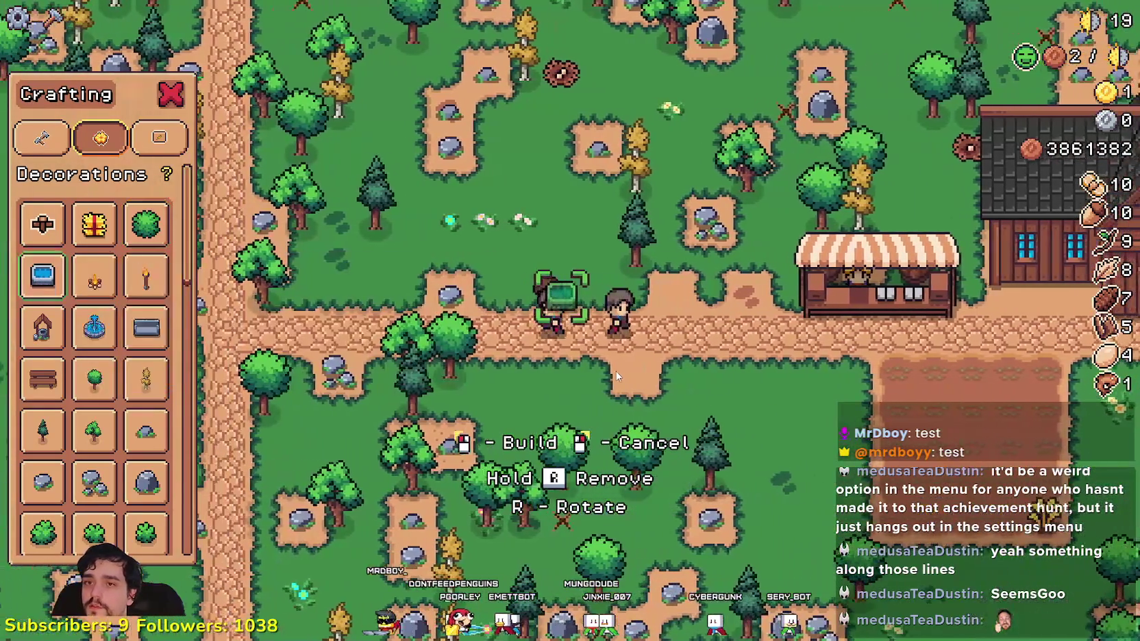
{"action": "key", "text": "a"}
{"action": "left_click", "coordinate": [656, 339]}
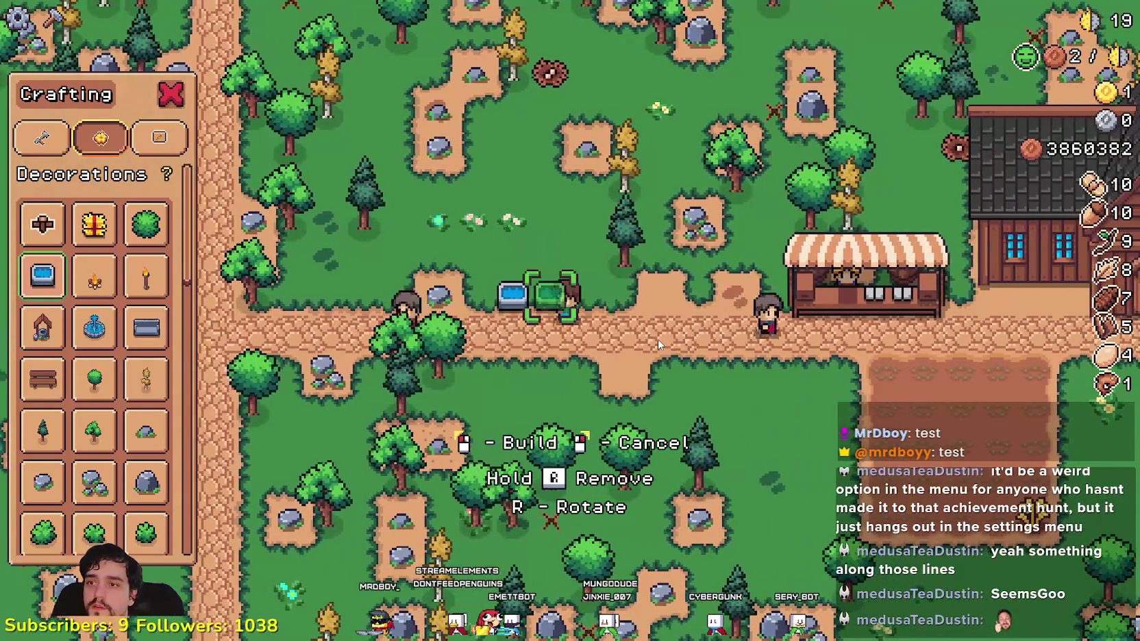
{"action": "left_click", "coordinate": [657, 339]}
{"action": "key", "text": "d"}
{"action": "left_click", "coordinate": [657, 339]}
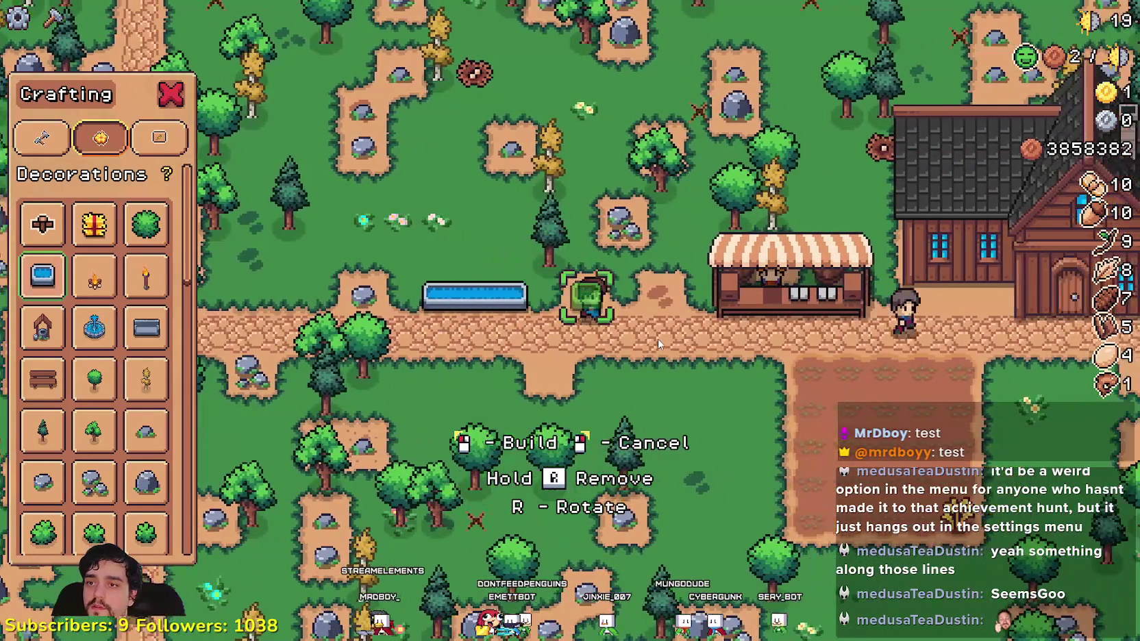
- Remove the Water Troughs and right-click to cancel building and close crafting
{"action": "key", "text": "a"}
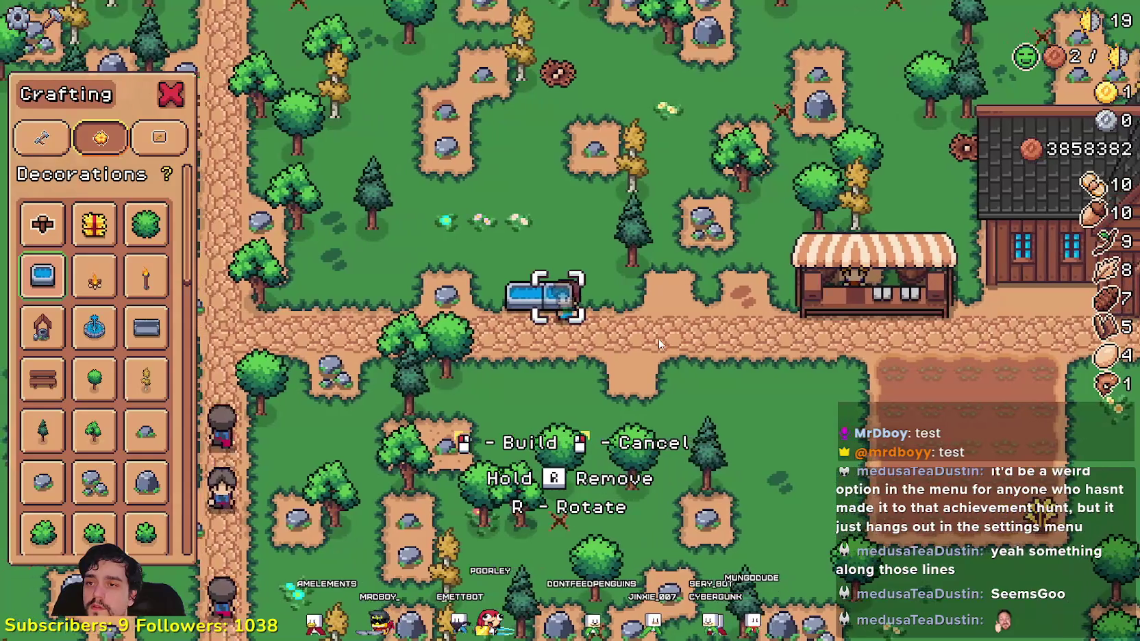
{"action": "key", "text": "a"}
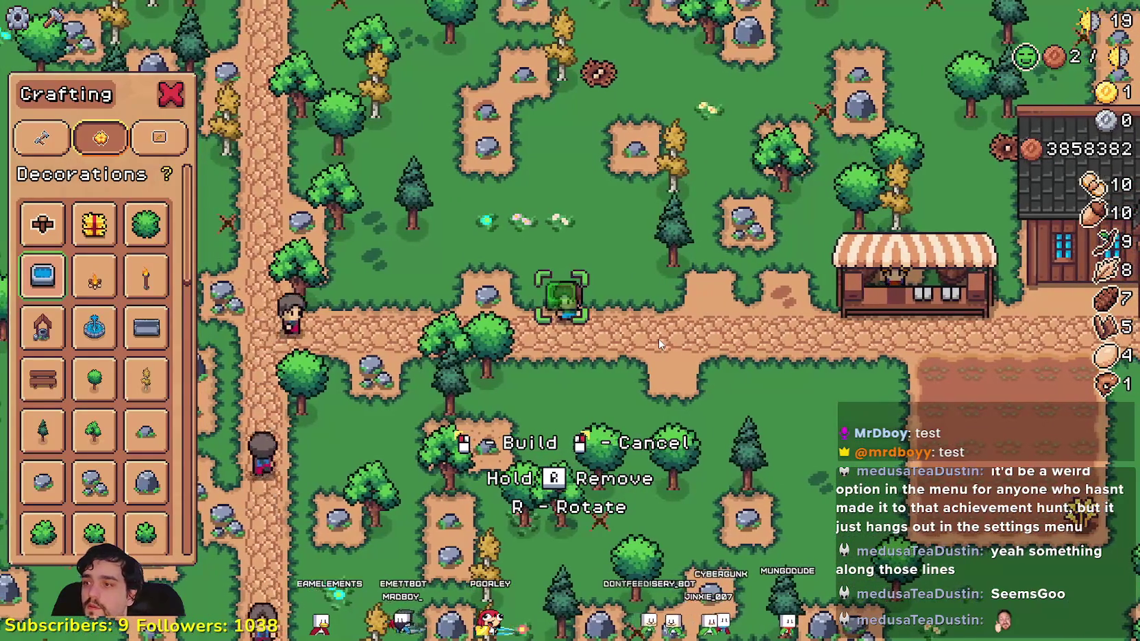
{"action": "key", "text": "d"}
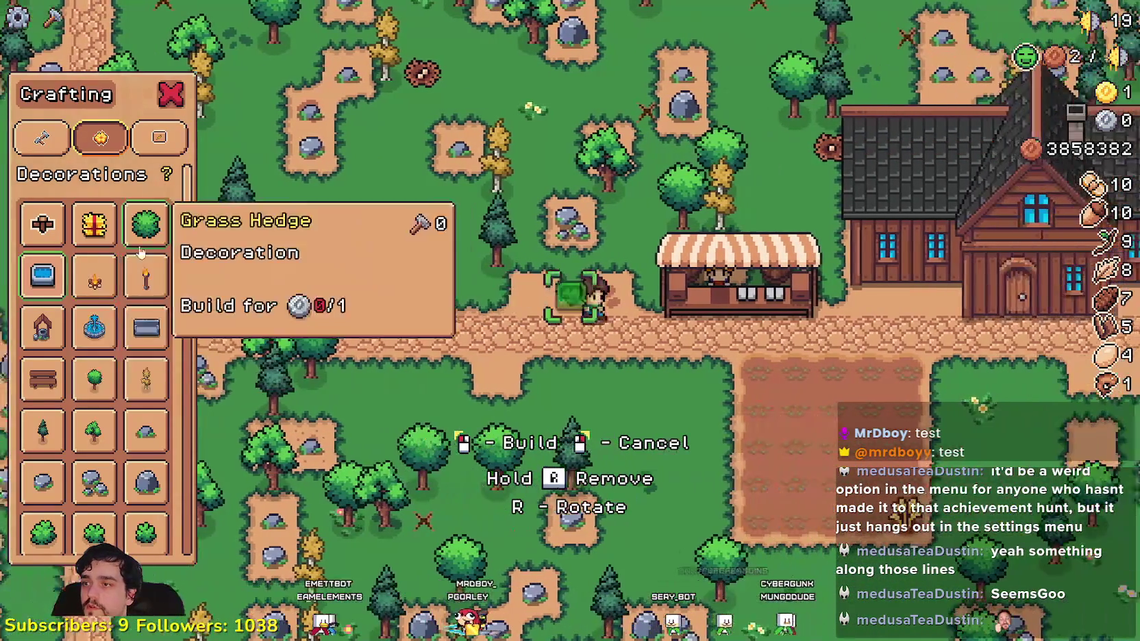
{"action": "scroll", "coordinate": [133, 480], "scroll_direction": "down", "scroll_amount": 3}
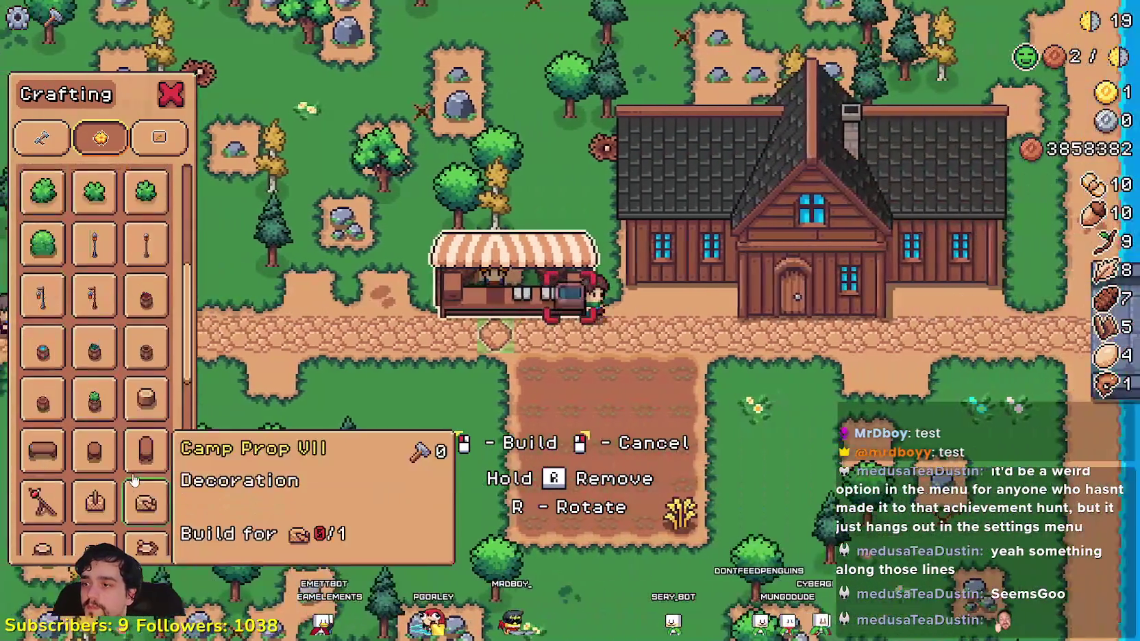
{"action": "key", "text": "d"}
{"action": "scroll", "coordinate": [133, 480], "scroll_direction": "down", "scroll_amount": 2}
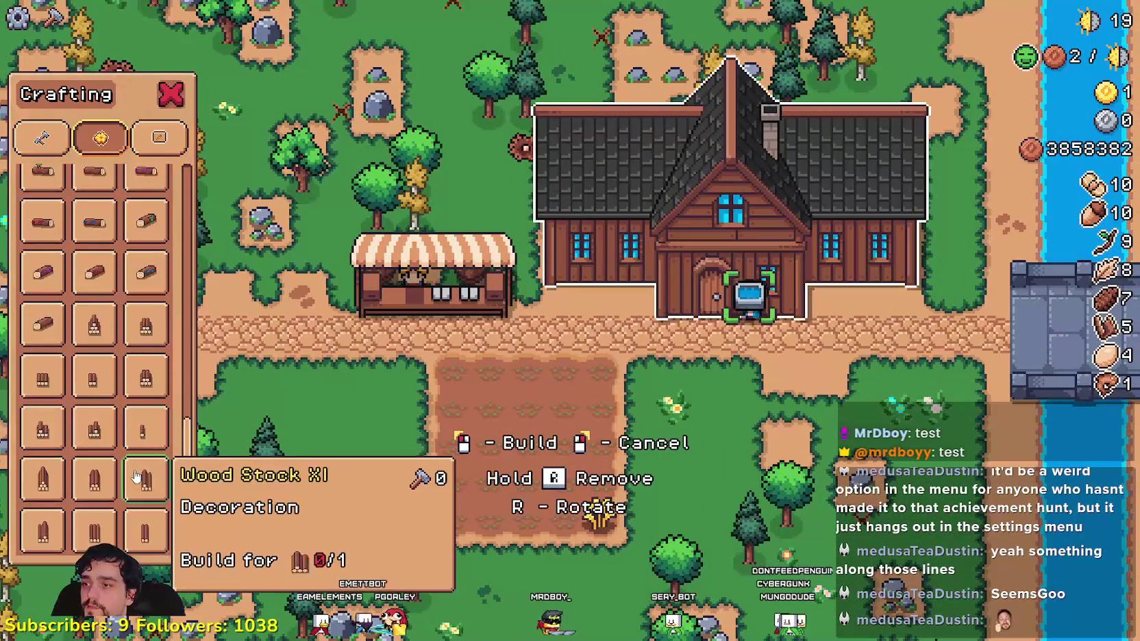
{"action": "right_click", "coordinate": [753, 375]}
- Walk to the Market, open its sell window, and close it
{"action": "key", "text": "a"}
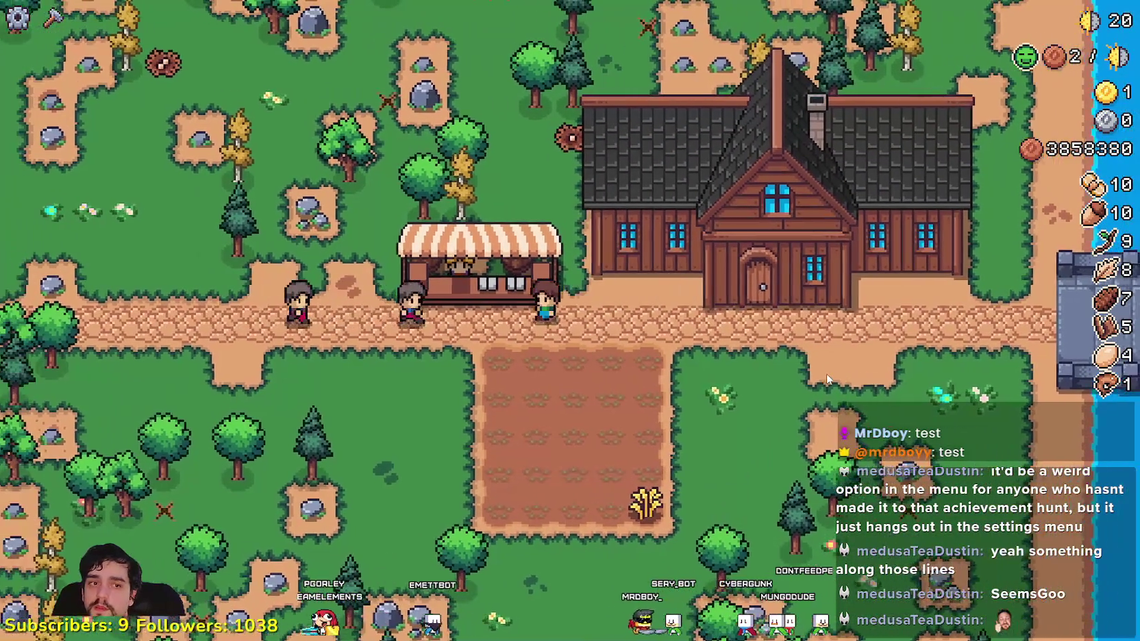
{"action": "key", "text": "e"}
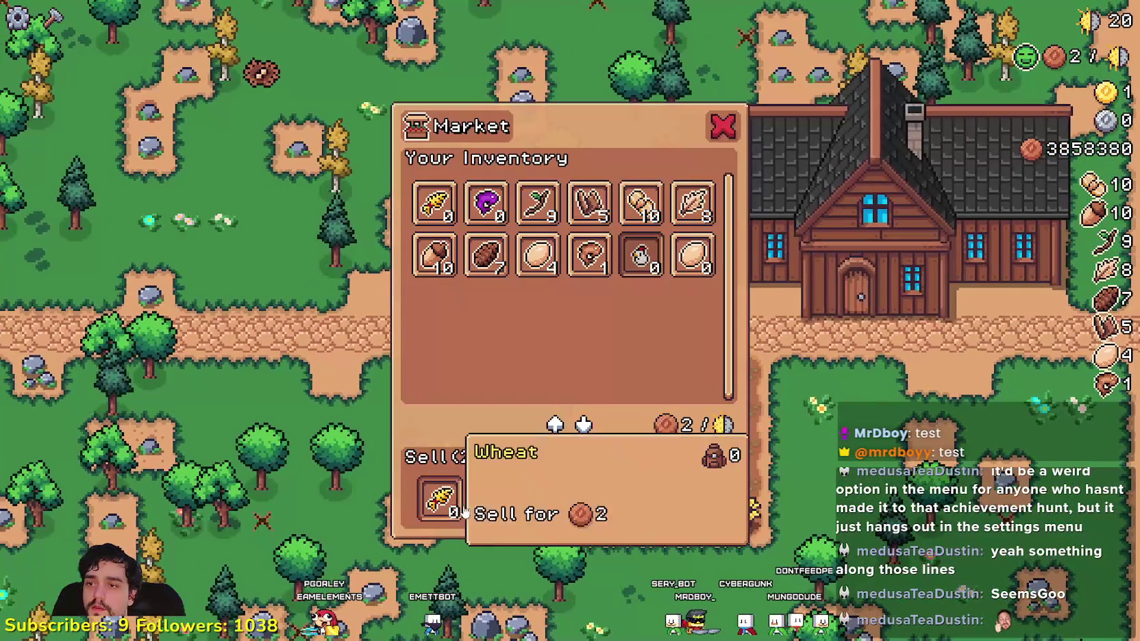
{"action": "key", "text": "e"}
- View and close the Player House Advancements, then switch to the Godot editor
{"action": "key", "text": "d"}
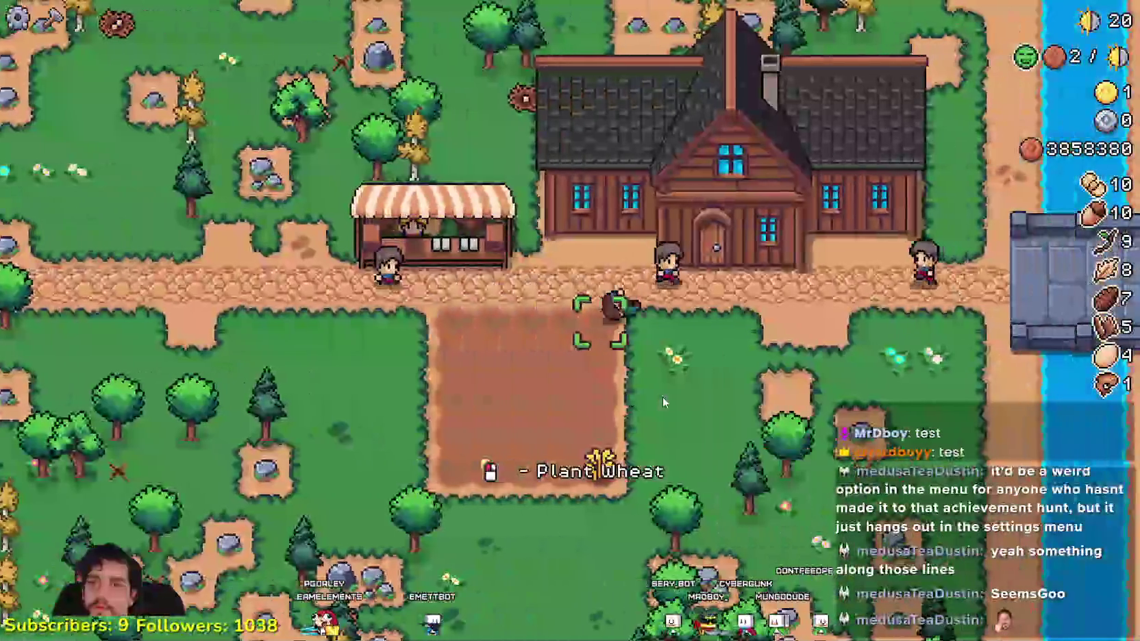
{"action": "key", "text": "e"}
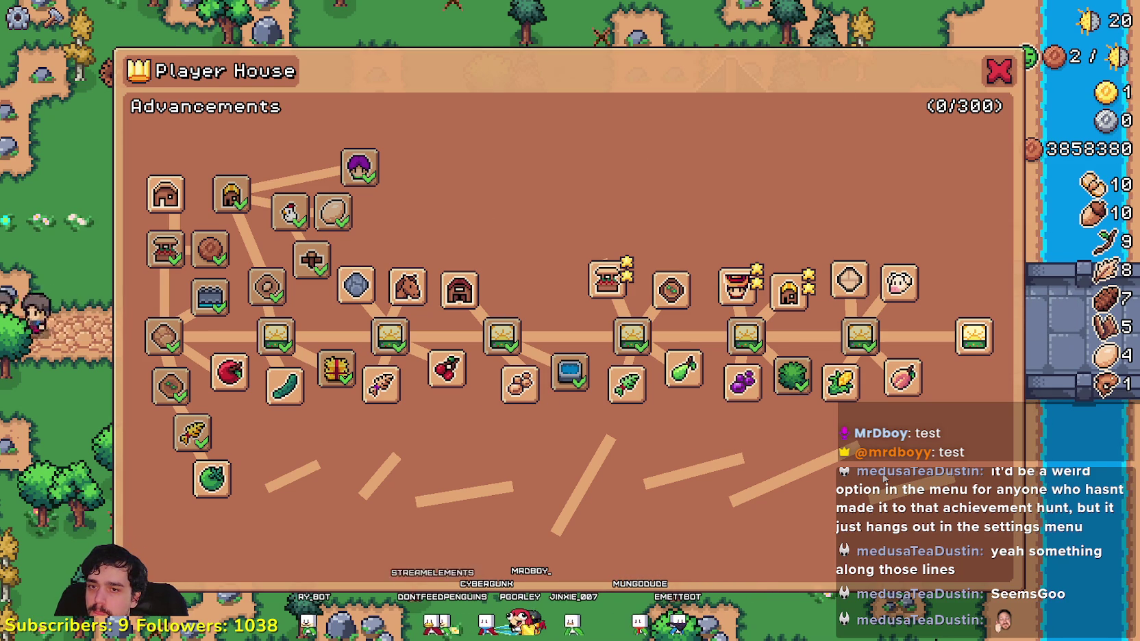
{"action": "key", "text": "Escape"}
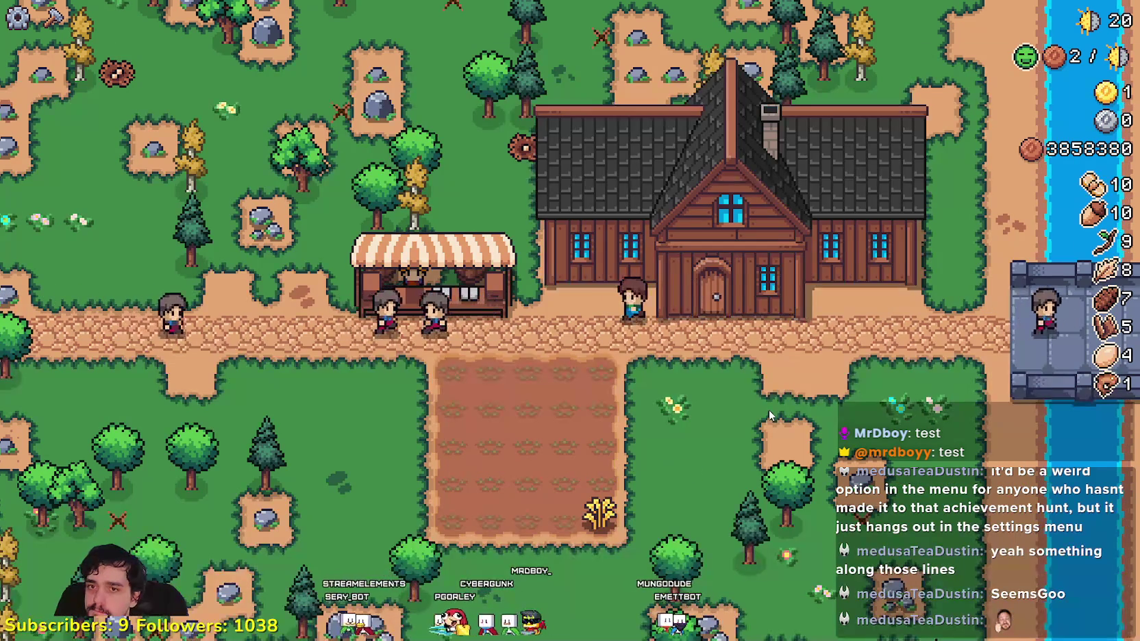
{"action": "key", "text": "s"}
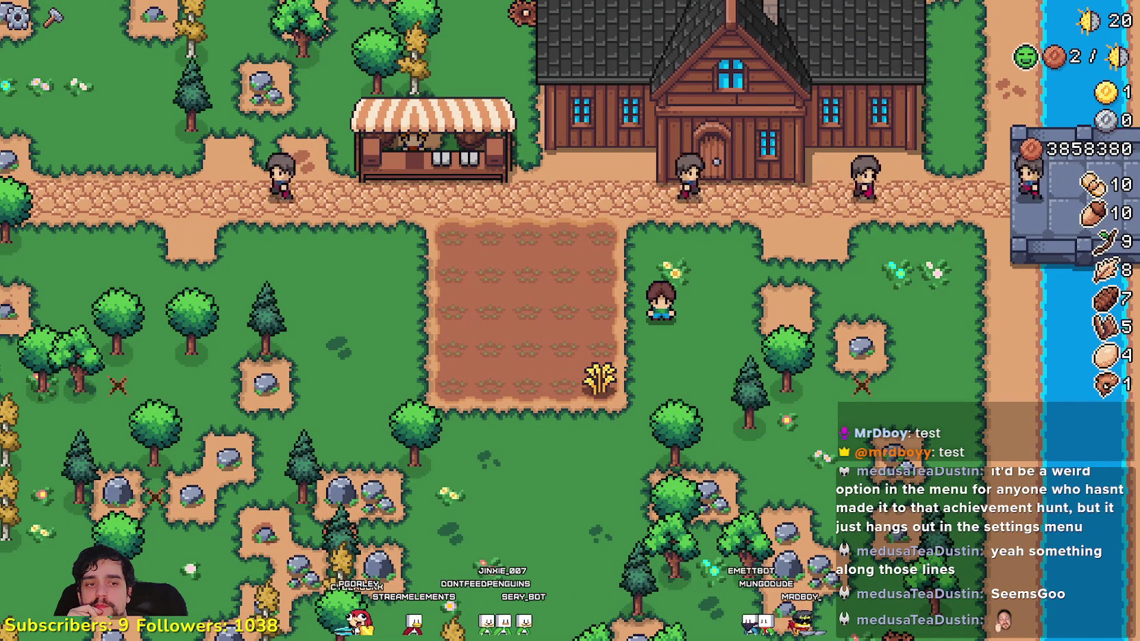
{"action": "key", "text": "alt+Tab"}
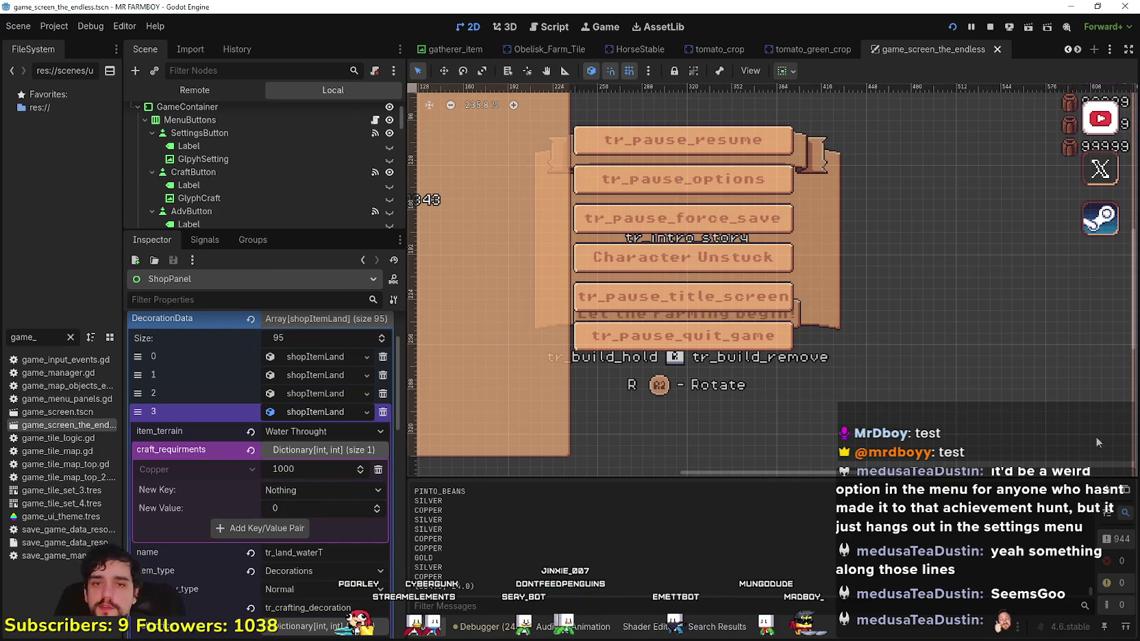
- Dismiss the game's pause menu and open the player_house_panel scene in Godot
{"action": "key", "text": "alt+Tab"}
{"action": "key", "text": "Escape"}
{"action": "key", "text": "Escape"}
{"action": "key", "text": "alt+Tab"}
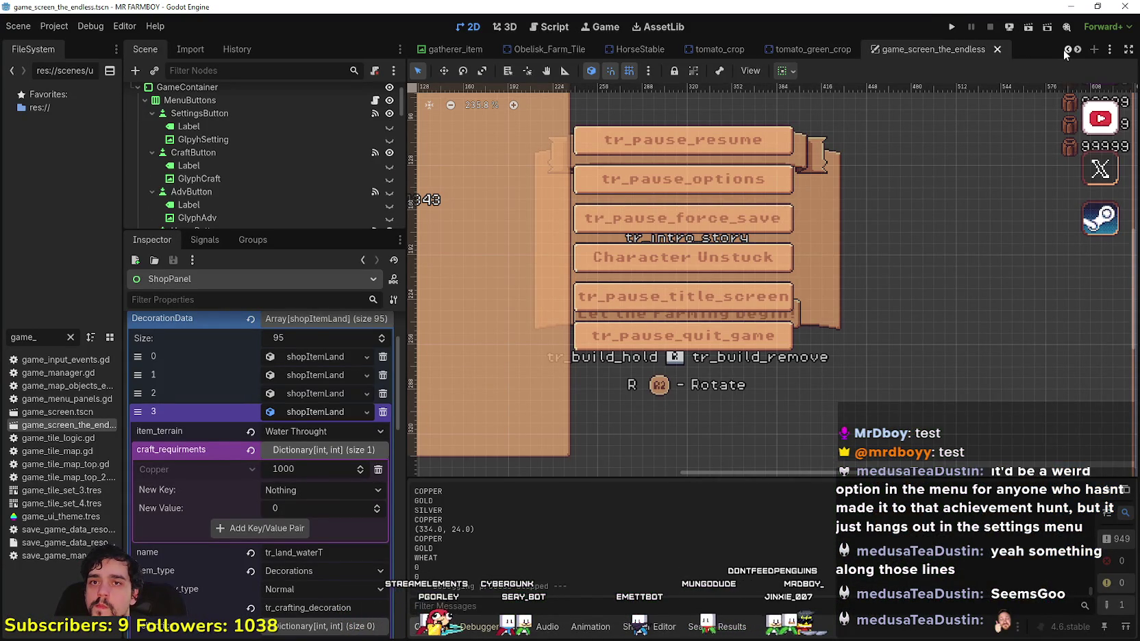
{"action": "scroll", "coordinate": [1067, 49], "scroll_direction": "up", "scroll_amount": 10}
{"action": "scroll", "coordinate": [1067, 49], "scroll_direction": "up", "scroll_amount": 8}
{"action": "scroll", "coordinate": [1066, 50], "scroll_direction": "up", "scroll_amount": 1}
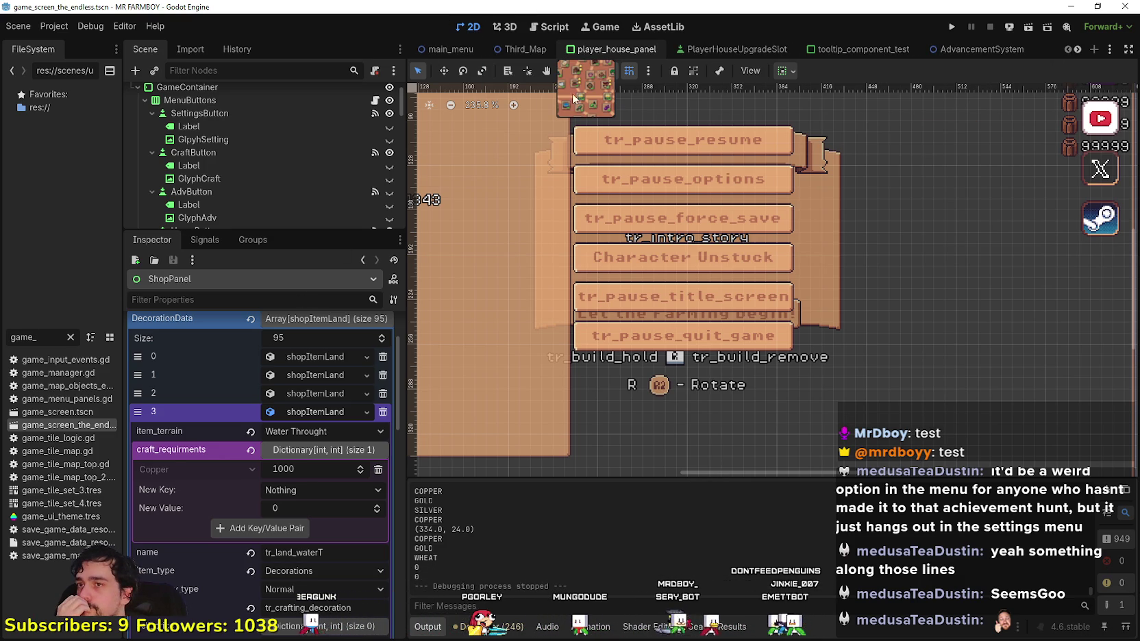
{"action": "left_click", "coordinate": [610, 49]}
- Collapse the Skills node's children in the Scene dock
{"action": "scroll", "coordinate": [794, 263], "scroll_direction": "down", "scroll_amount": 2}
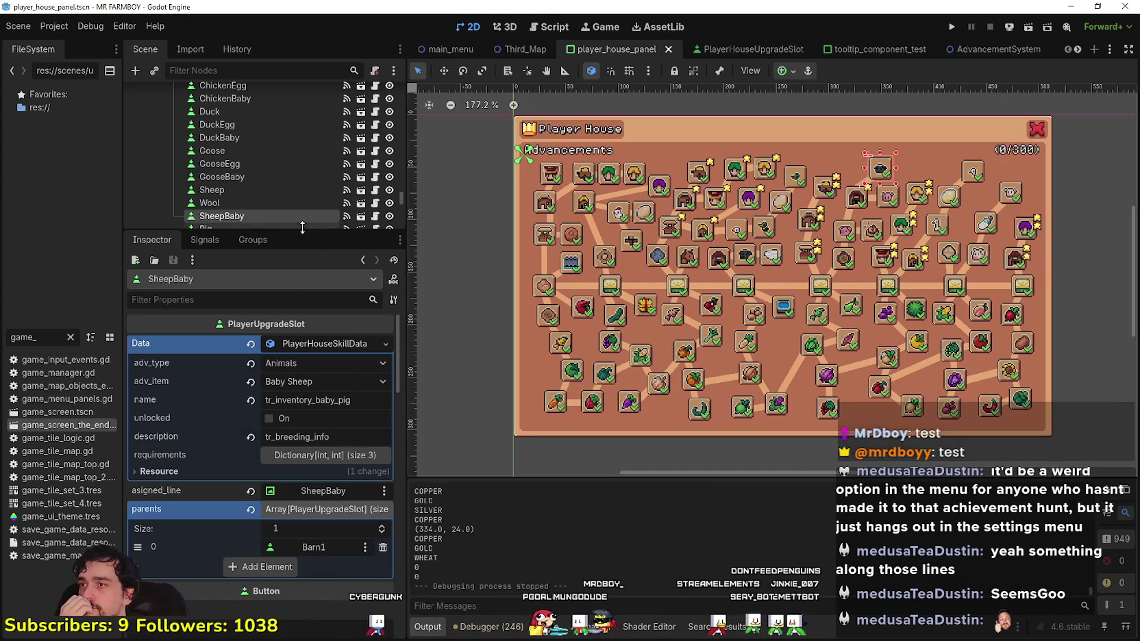
{"action": "left_click_drag", "start_coordinate": [311, 232], "coordinate": [308, 414]}
{"action": "scroll", "coordinate": [299, 289], "scroll_direction": "up", "scroll_amount": 5}
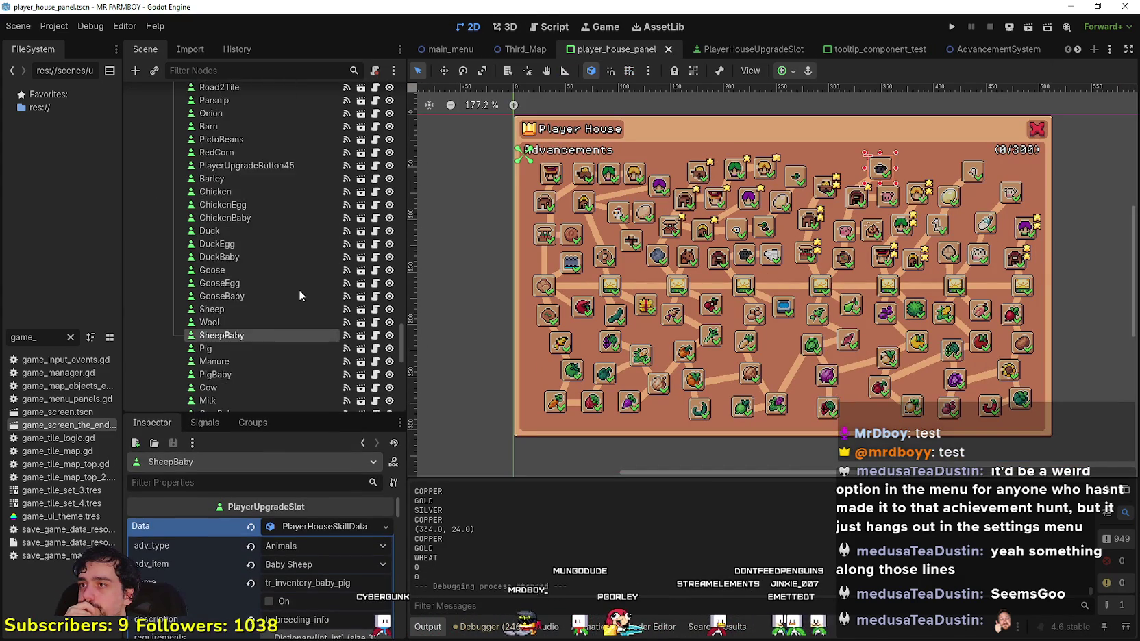
{"action": "scroll", "coordinate": [298, 288], "scroll_direction": "up", "scroll_amount": 10}
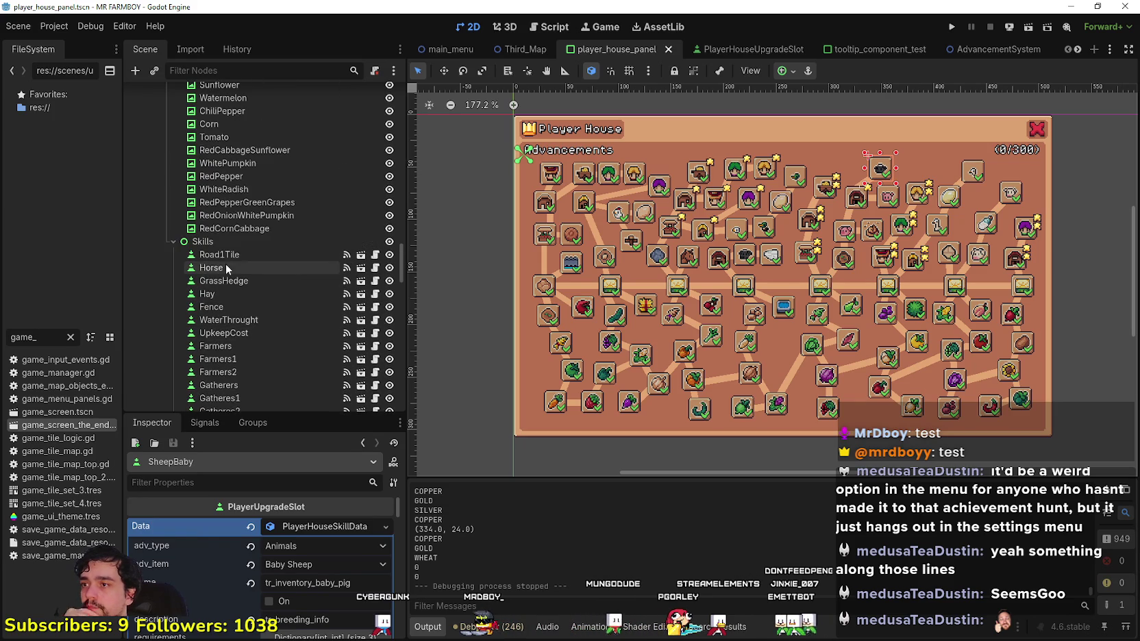
{"action": "left_click", "coordinate": [173, 242]}
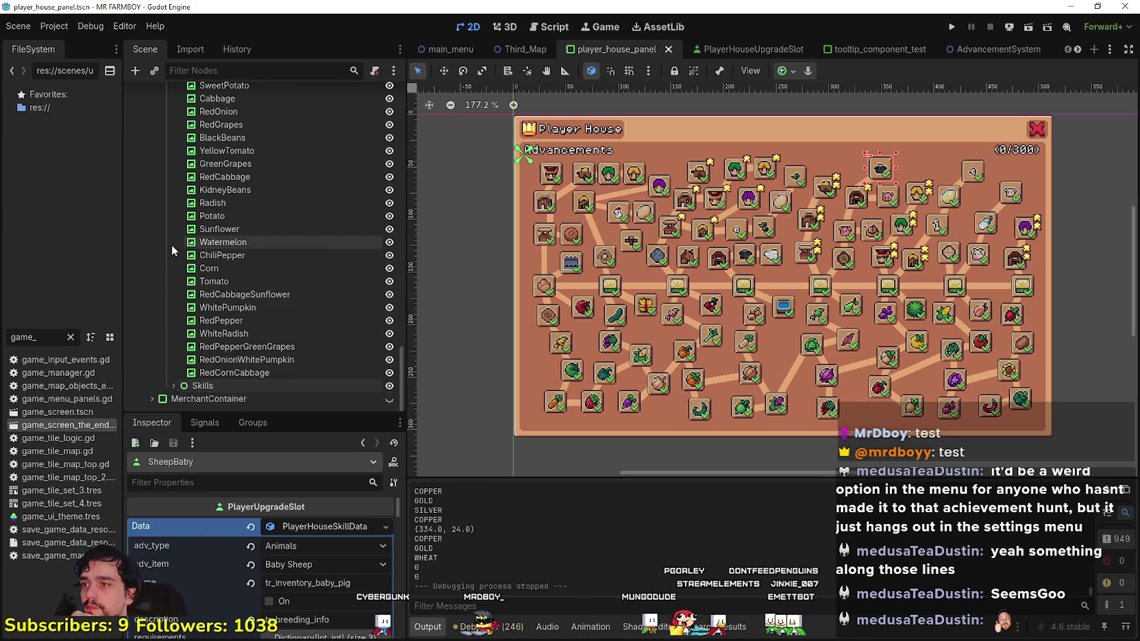
{"action": "left_click", "coordinate": [174, 385]}
{"action": "scroll", "coordinate": [225, 285], "scroll_direction": "down", "scroll_amount": 6}
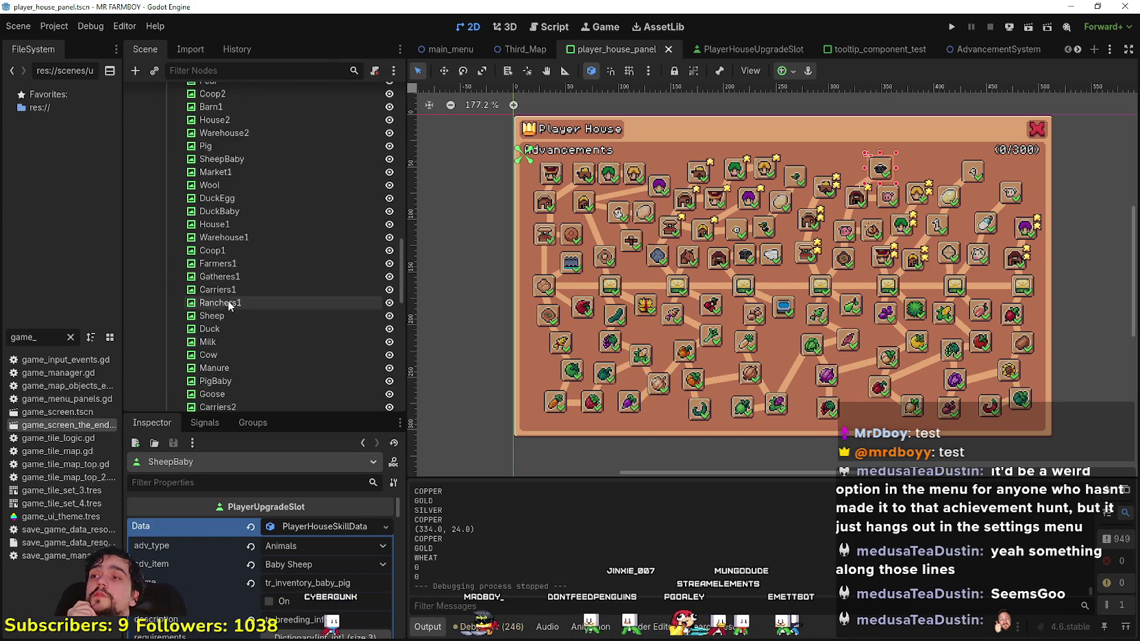
{"action": "scroll", "coordinate": [228, 299], "scroll_direction": "up", "scroll_amount": 5}
{"action": "left_click", "coordinate": [170, 224]}
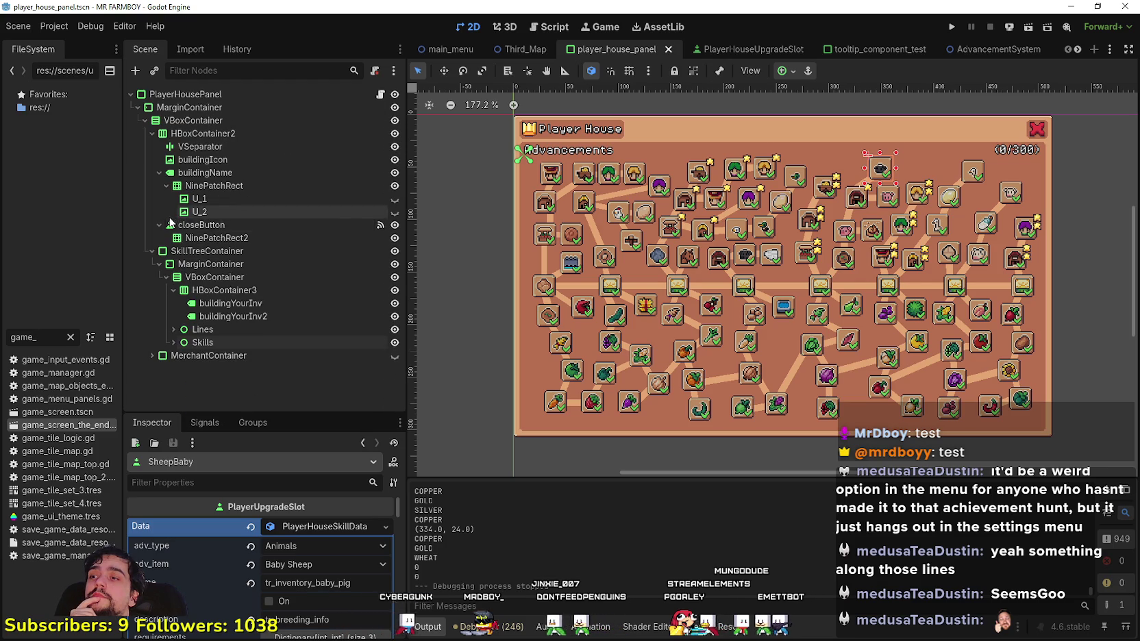
{"action": "left_click", "coordinate": [195, 342]}
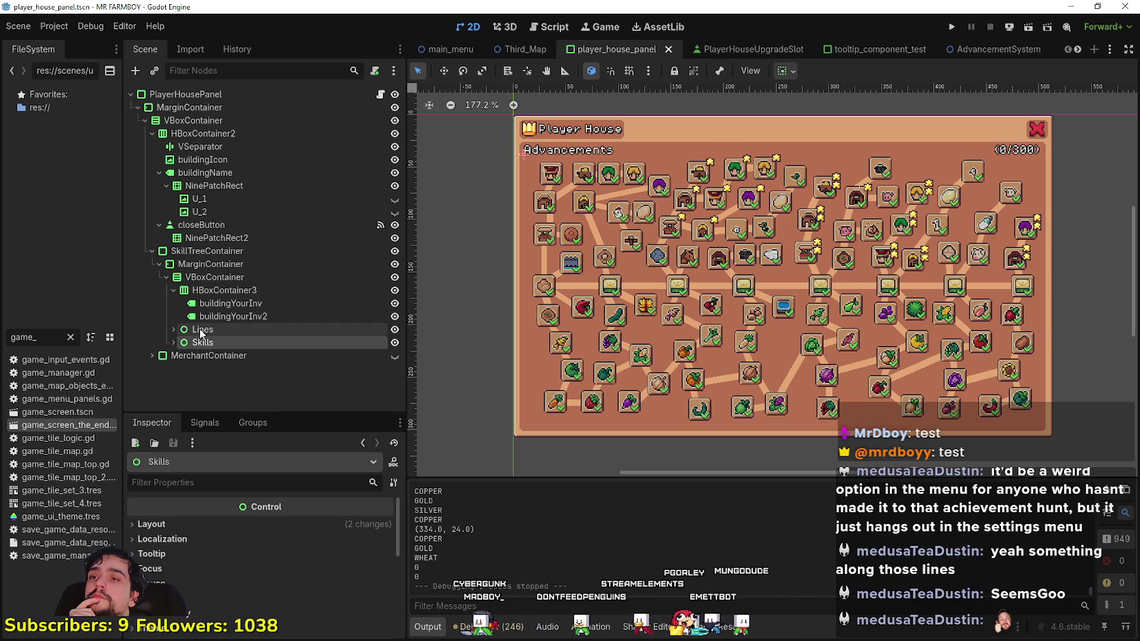
- Collapse the MarginContainer branch and select SkillTreeContainer
{"action": "left_click", "coordinate": [201, 331]}
{"action": "left_click", "coordinate": [183, 265]}
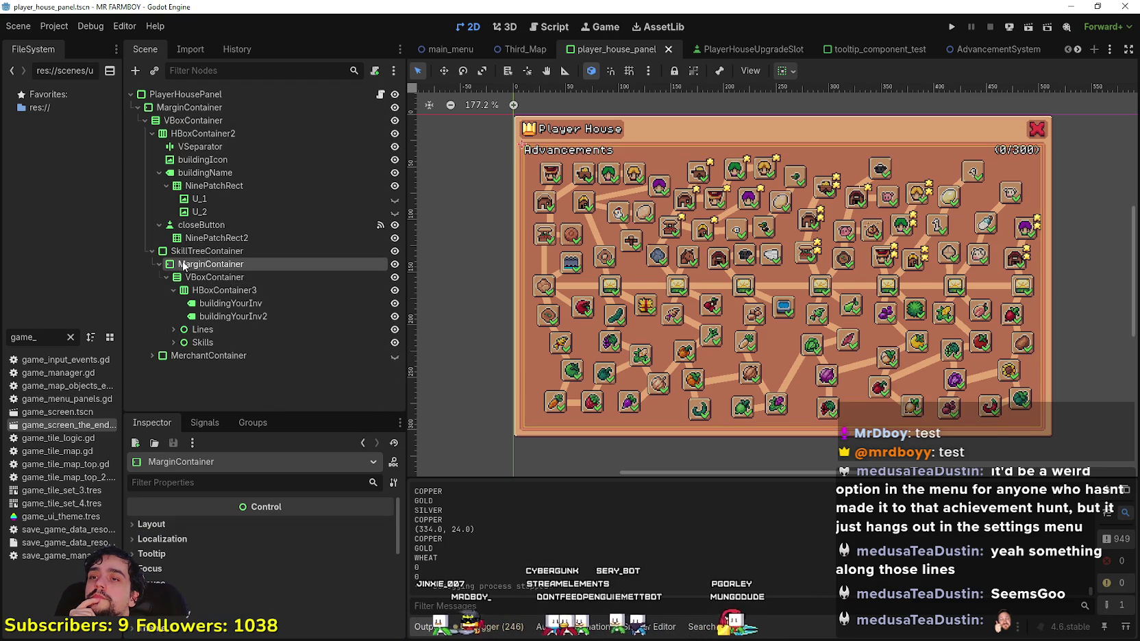
{"action": "left_click", "coordinate": [159, 265]}
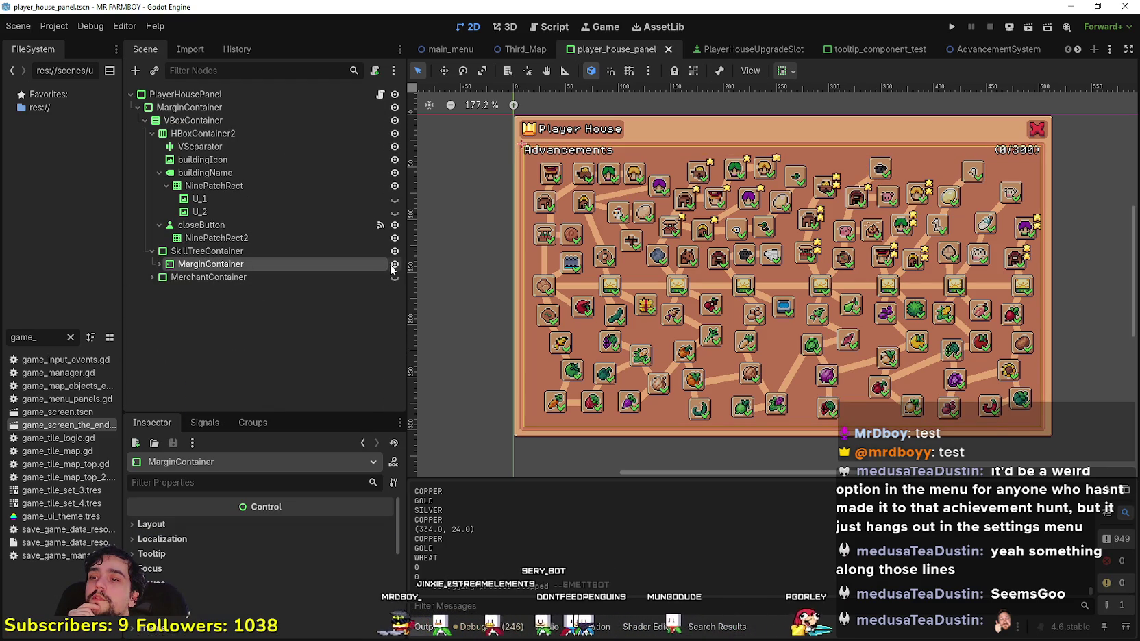
{"action": "left_click", "coordinate": [393, 264]}
{"action": "left_click", "coordinate": [393, 265]}
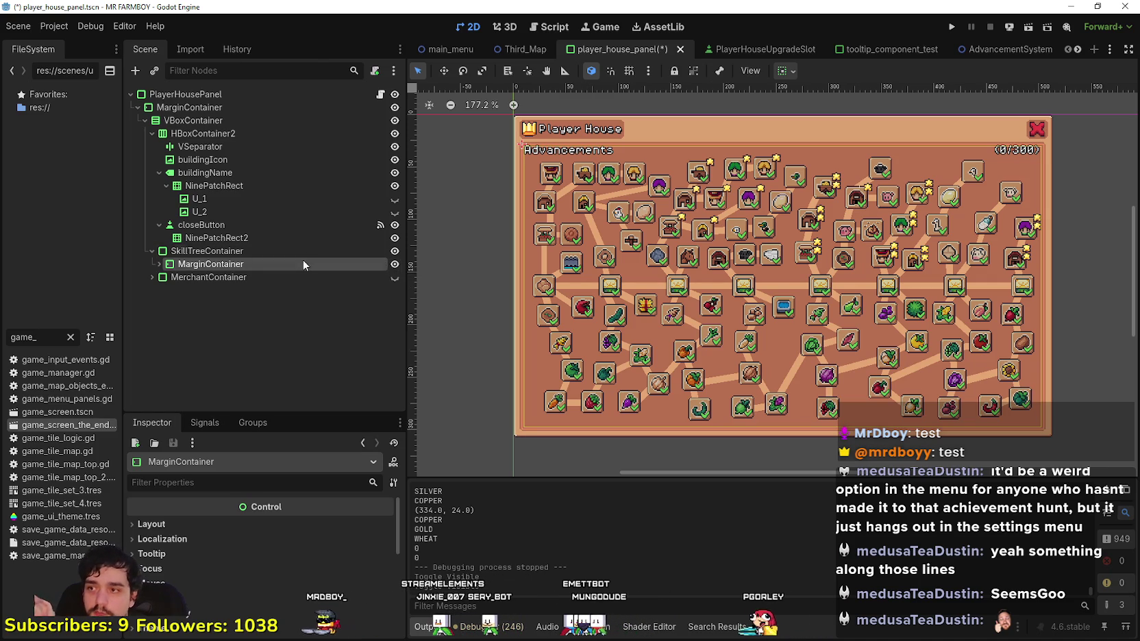
{"action": "left_click", "coordinate": [231, 252]}
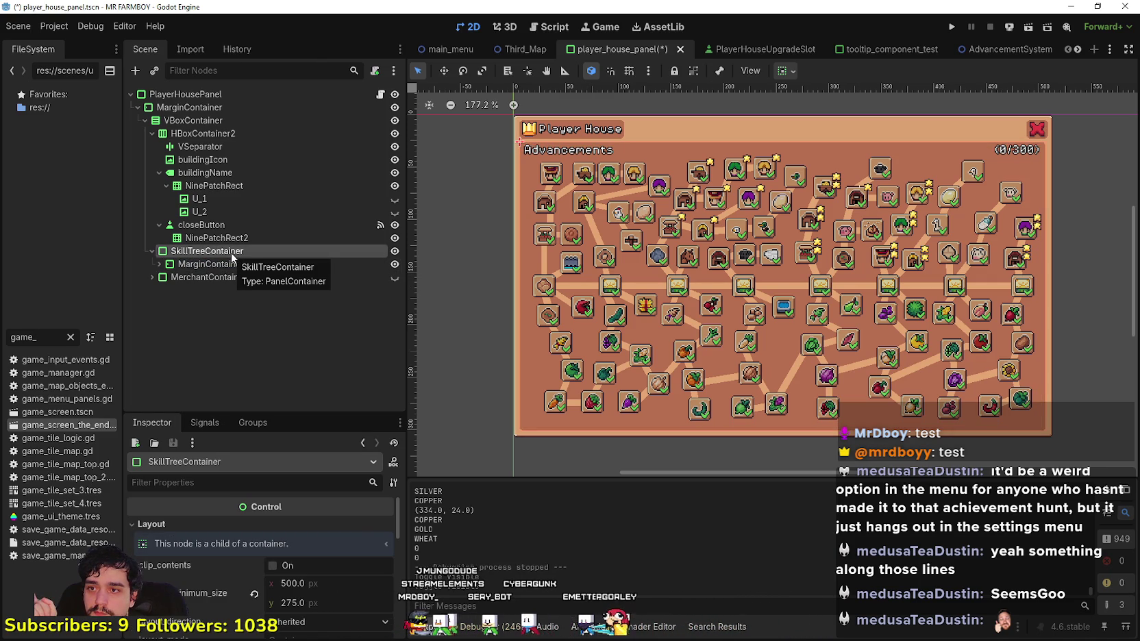
{"action": "right_click", "coordinate": [243, 255]}
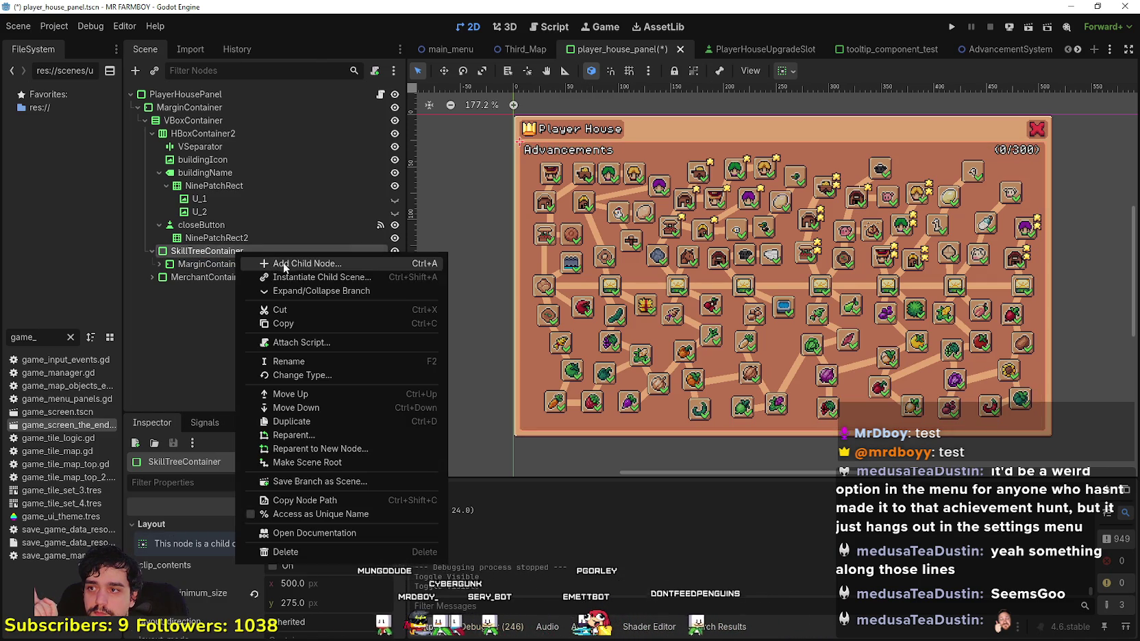
- Add a TabContainer child under SkillTreeContainer and drag the MarginContainer into it
{"action": "left_click", "coordinate": [299, 263]}
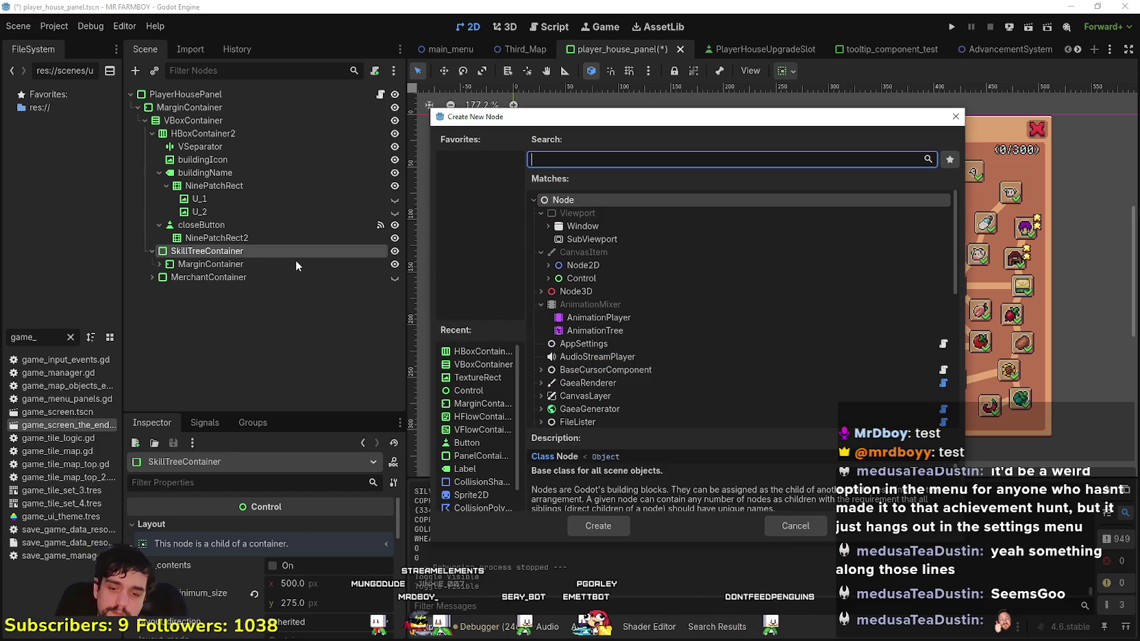
{"action": "type", "text": "tab"}
{"action": "left_click", "coordinate": [604, 322]}
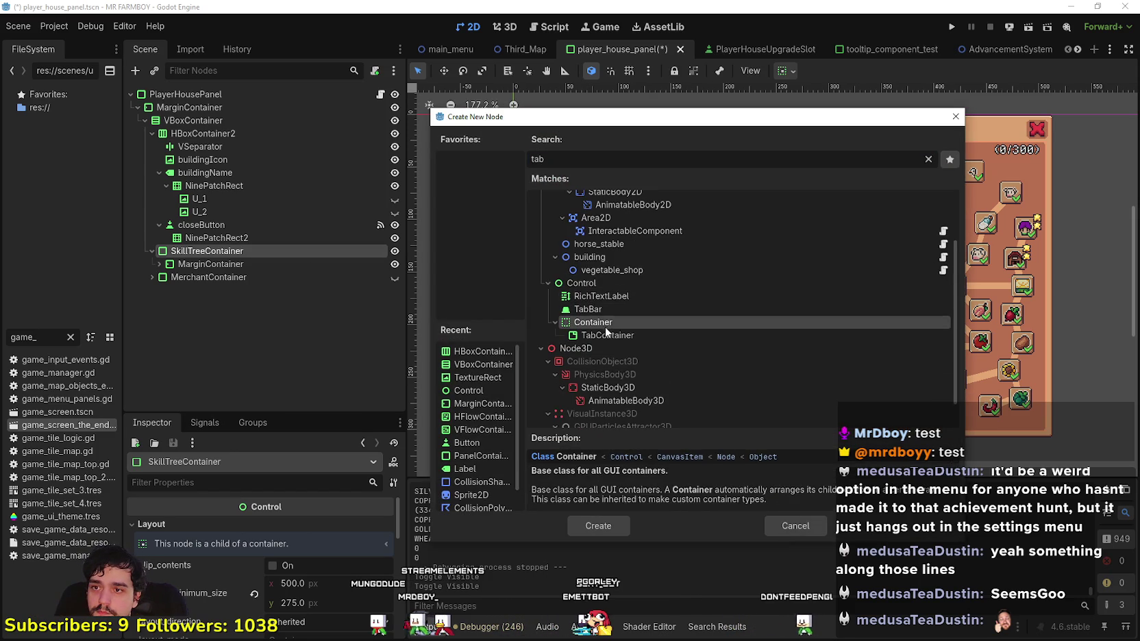
{"action": "left_click", "coordinate": [609, 334]}
{"action": "left_click", "coordinate": [595, 520]}
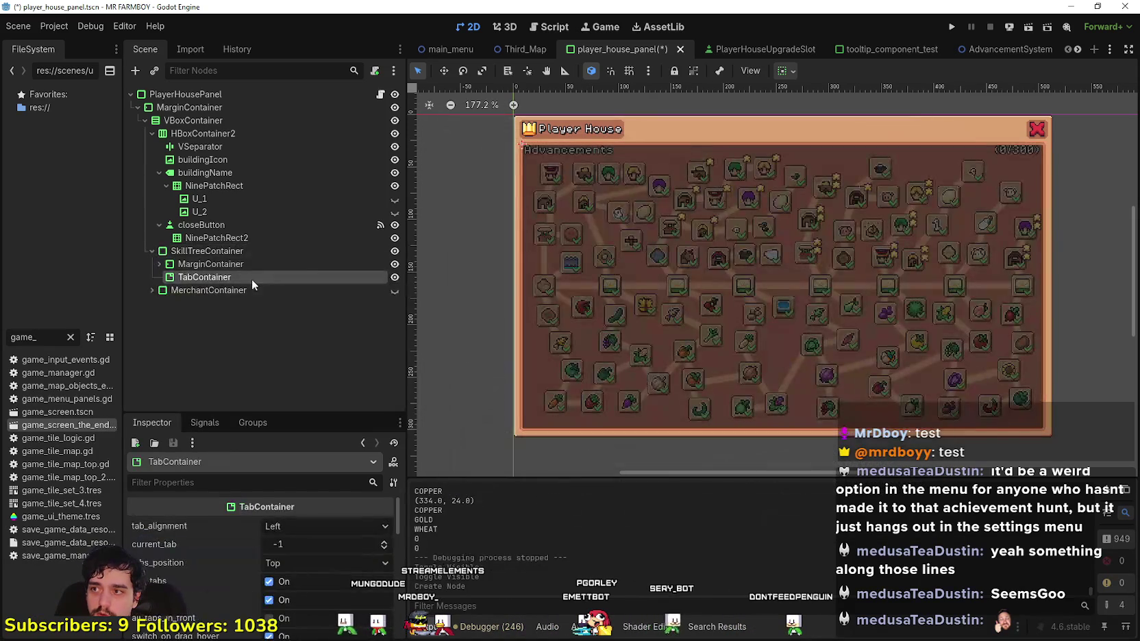
{"action": "mouse_move", "coordinate": [240, 263]}
{"action": "left_mouse_down"}
{"action": "mouse_move", "coordinate": [271, 325]}
{"action": "mouse_move", "coordinate": [263, 344]}
{"action": "left_mouse_up"}
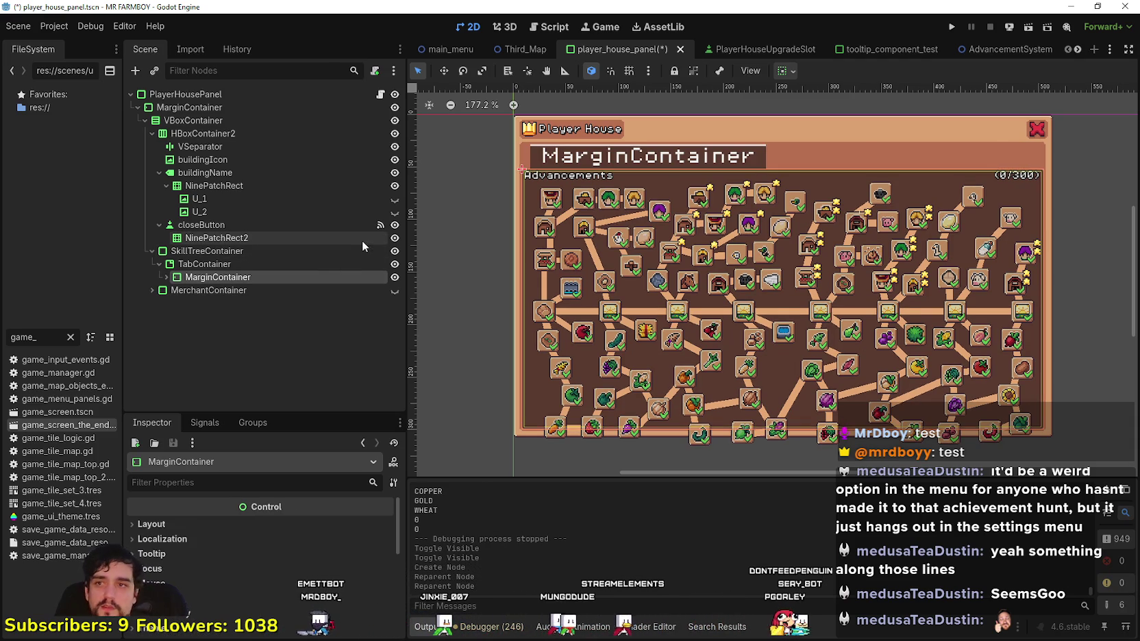
{"action": "left_click", "coordinate": [320, 265]}
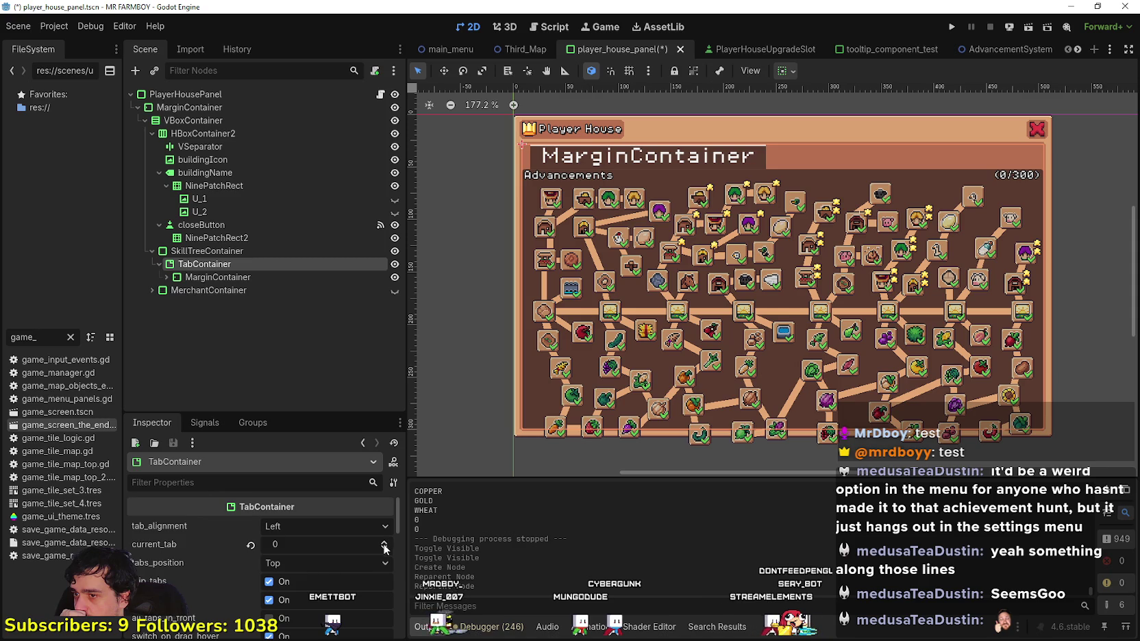
- Uncheck tabs_visible and enable use_hidden_tabs_for_min_size and deselect_enabled on the TabContainer
{"action": "scroll", "coordinate": [342, 574], "scroll_direction": "down", "scroll_amount": 1}
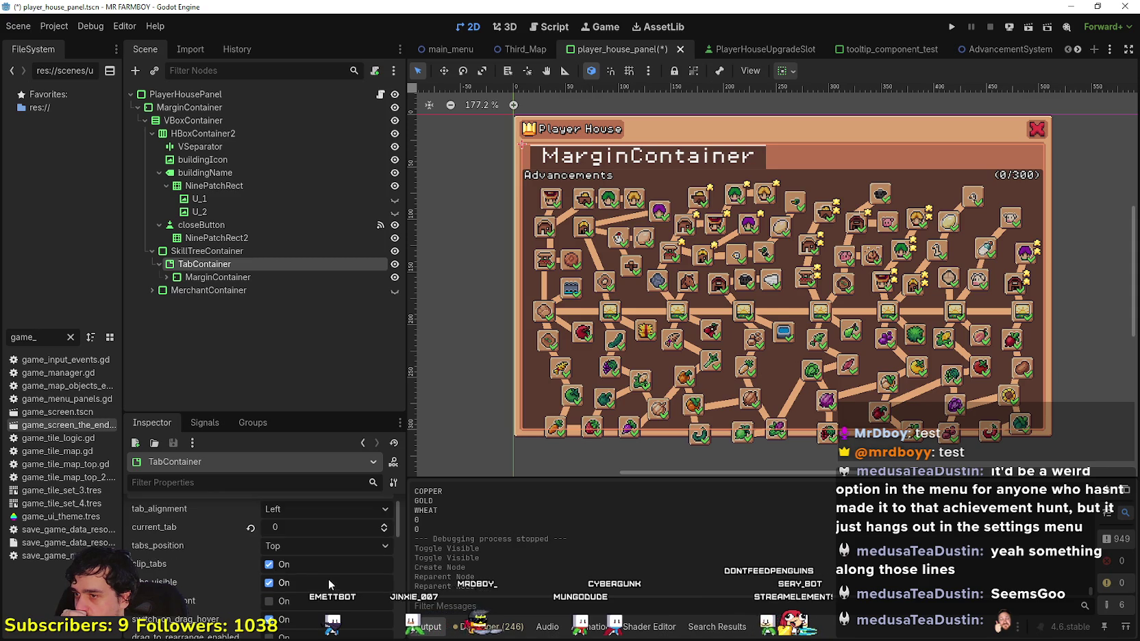
{"action": "left_click", "coordinate": [281, 584]}
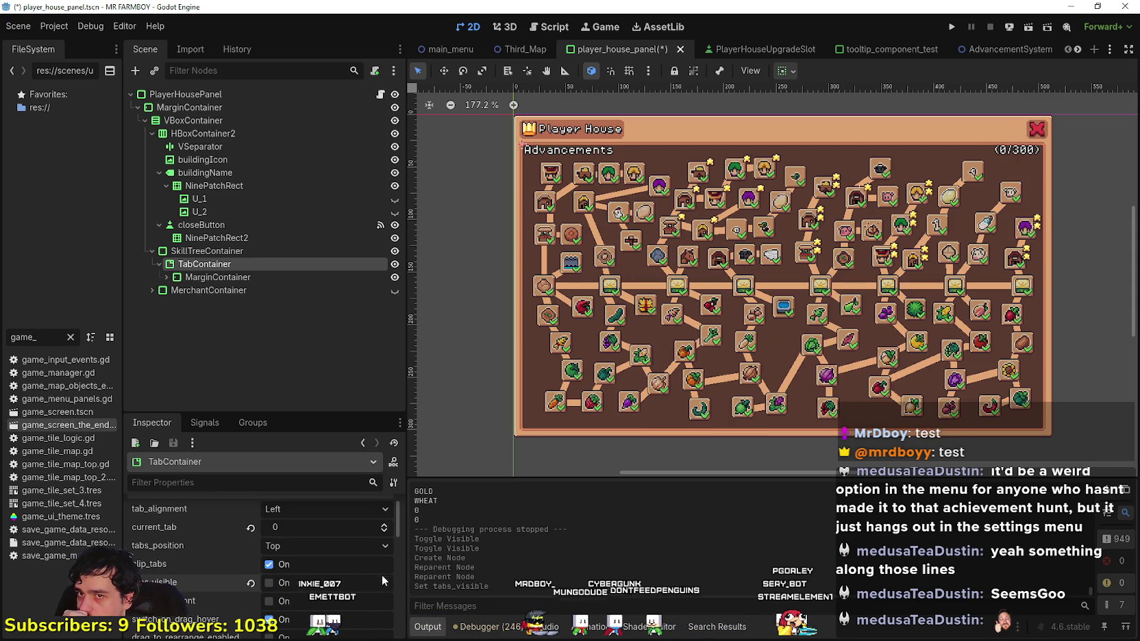
{"action": "scroll", "coordinate": [340, 568], "scroll_direction": "down", "scroll_amount": 1}
{"action": "scroll", "coordinate": [311, 585], "scroll_direction": "down", "scroll_amount": 1}
{"action": "scroll", "coordinate": [311, 585], "scroll_direction": "down", "scroll_amount": 1}
{"action": "scroll", "coordinate": [311, 585], "scroll_direction": "down", "scroll_amount": 3}
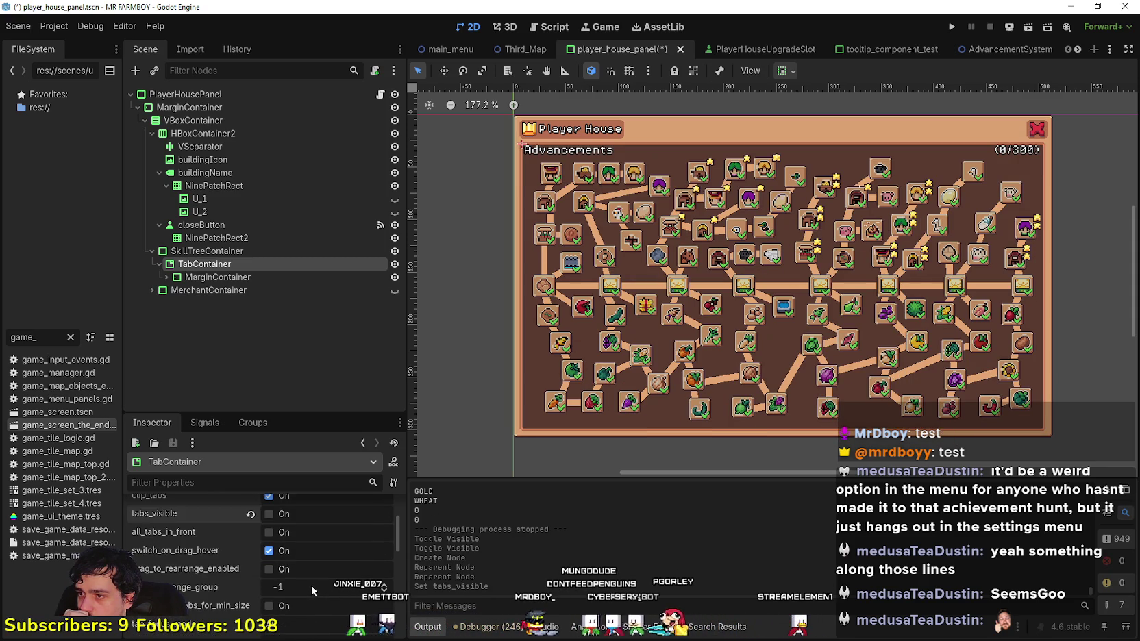
{"action": "left_click", "coordinate": [284, 572]}
{"action": "left_click", "coordinate": [296, 608]}
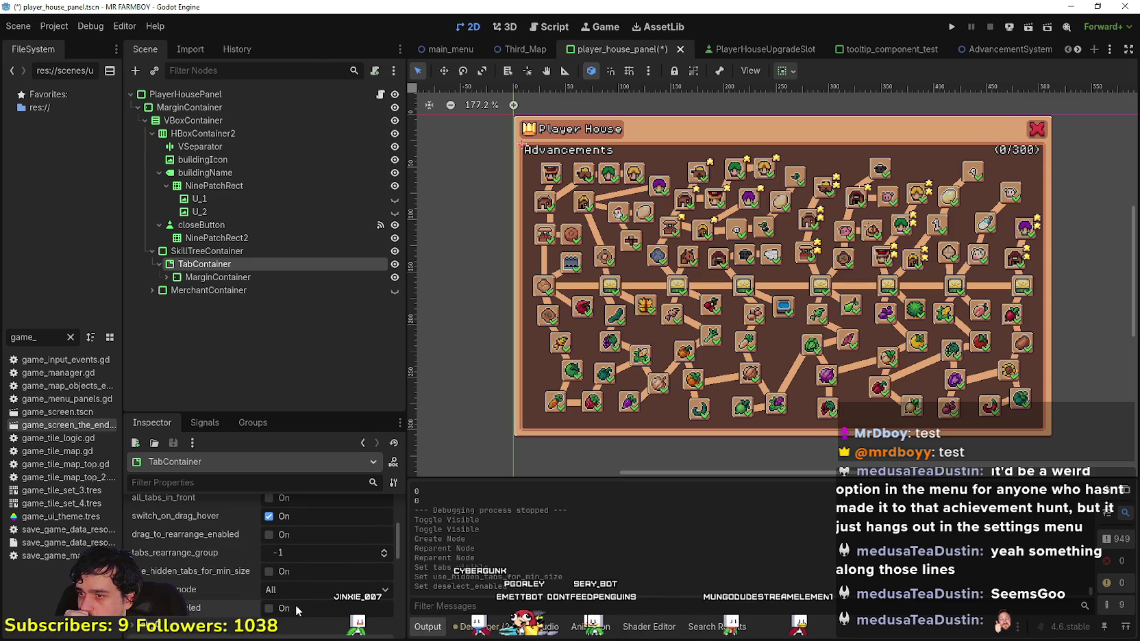
- Try tab focus mode None, restore it to All, then start renaming MarginContainer
{"action": "left_click", "coordinate": [300, 587]}
{"action": "left_click", "coordinate": [296, 601]}
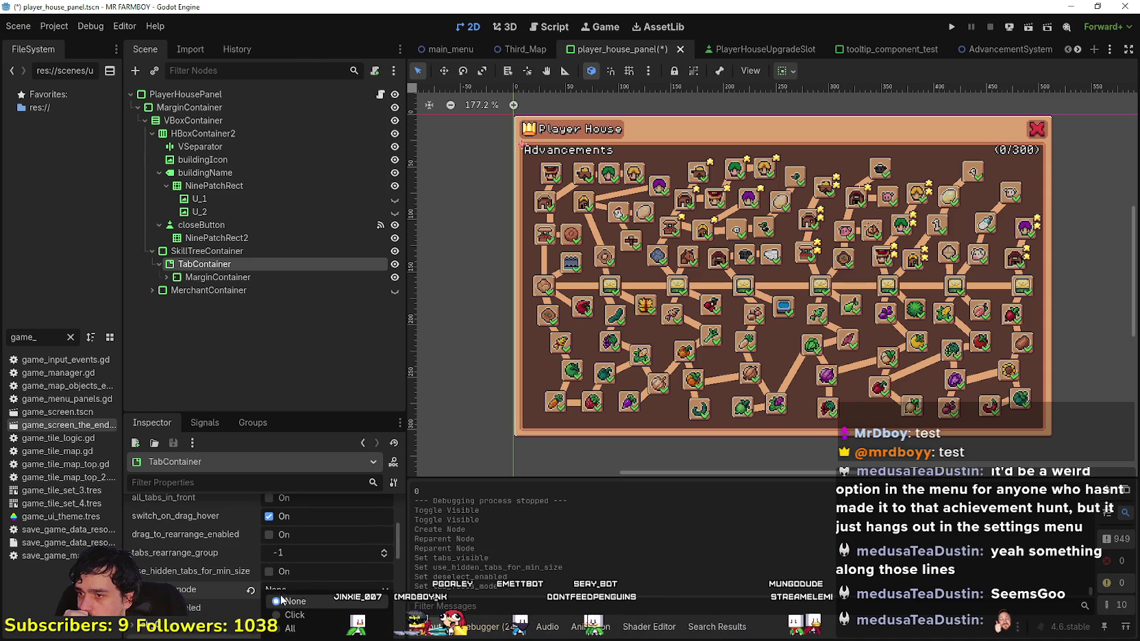
{"action": "left_click", "coordinate": [256, 590]}
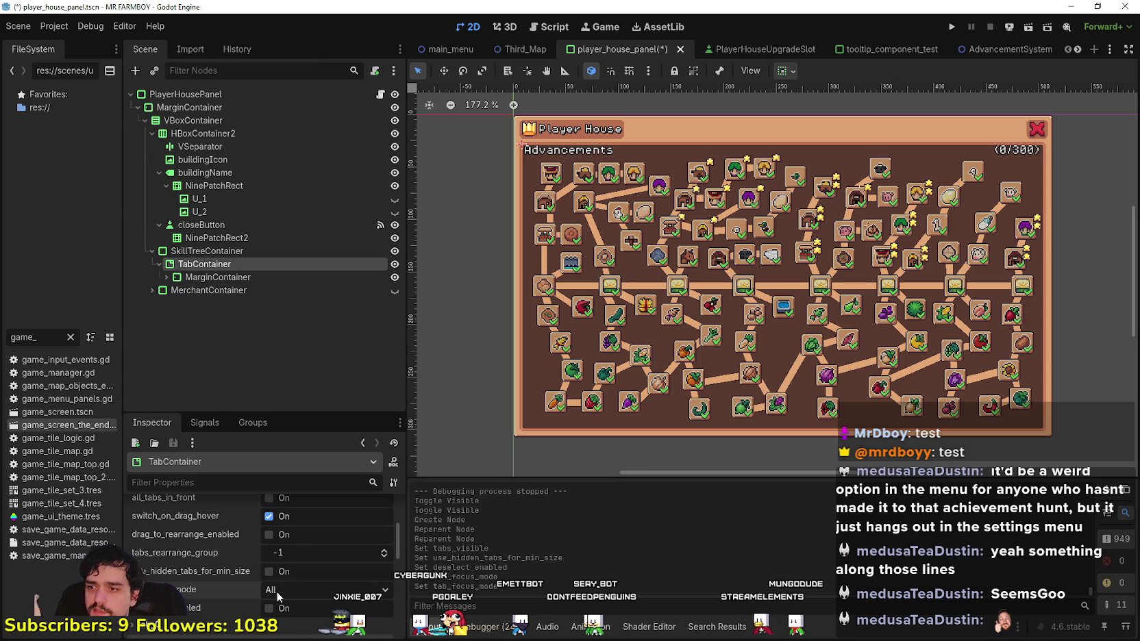
{"action": "scroll", "coordinate": [305, 599], "scroll_direction": "down", "scroll_amount": 1}
{"action": "scroll", "coordinate": [287, 579], "scroll_direction": "down", "scroll_amount": 3}
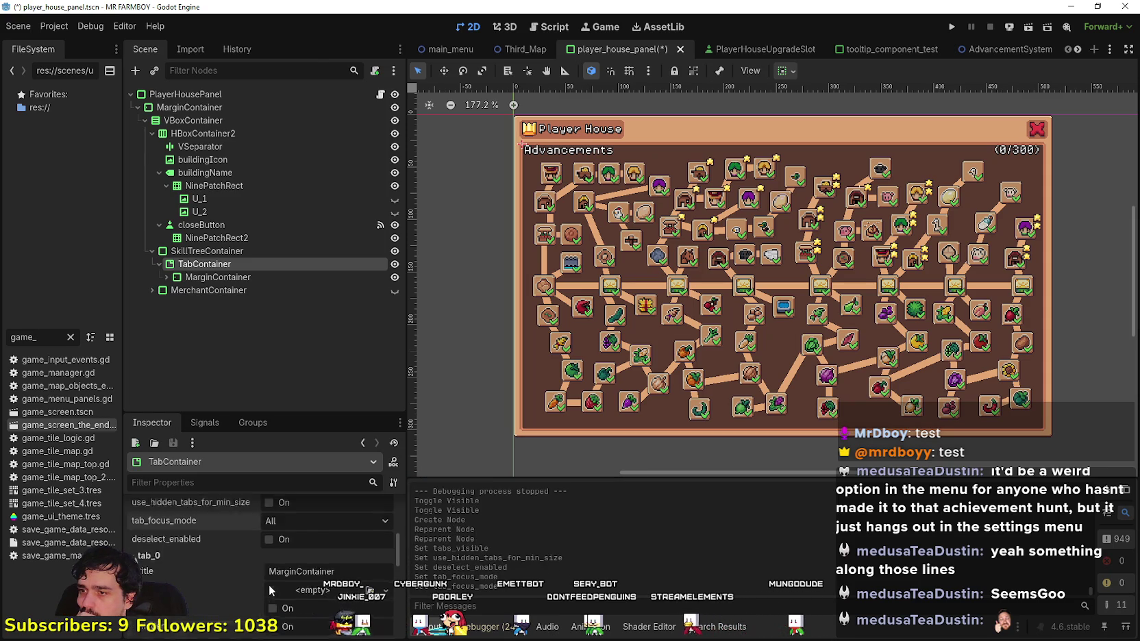
{"action": "left_click", "coordinate": [312, 538]}
{"action": "left_click", "coordinate": [191, 545]}
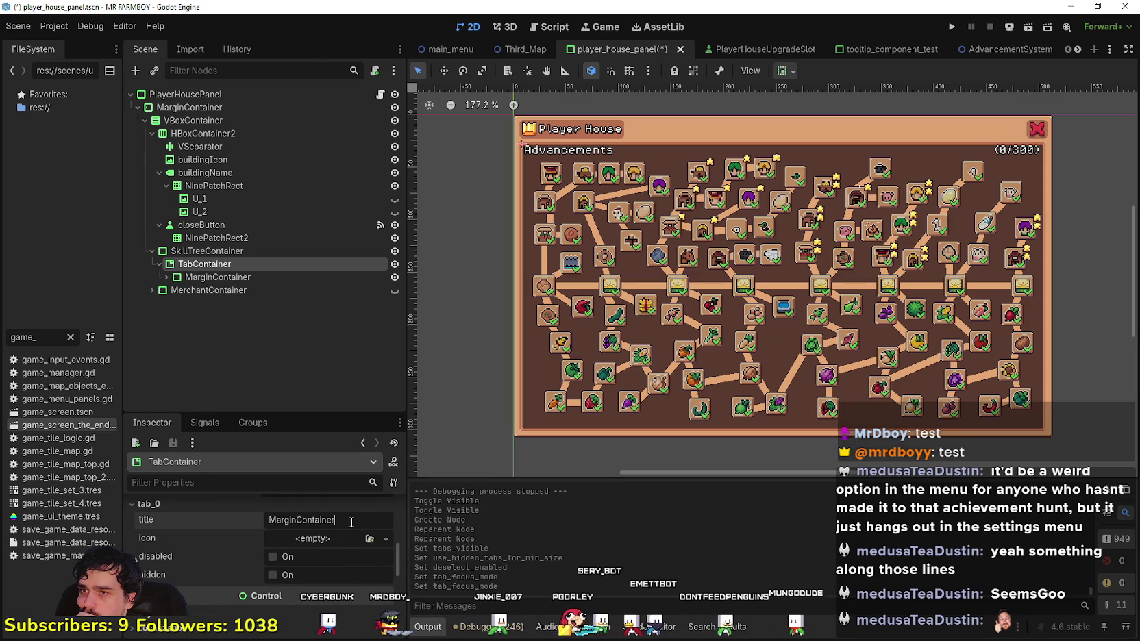
{"action": "double_click", "coordinate": [301, 520]}
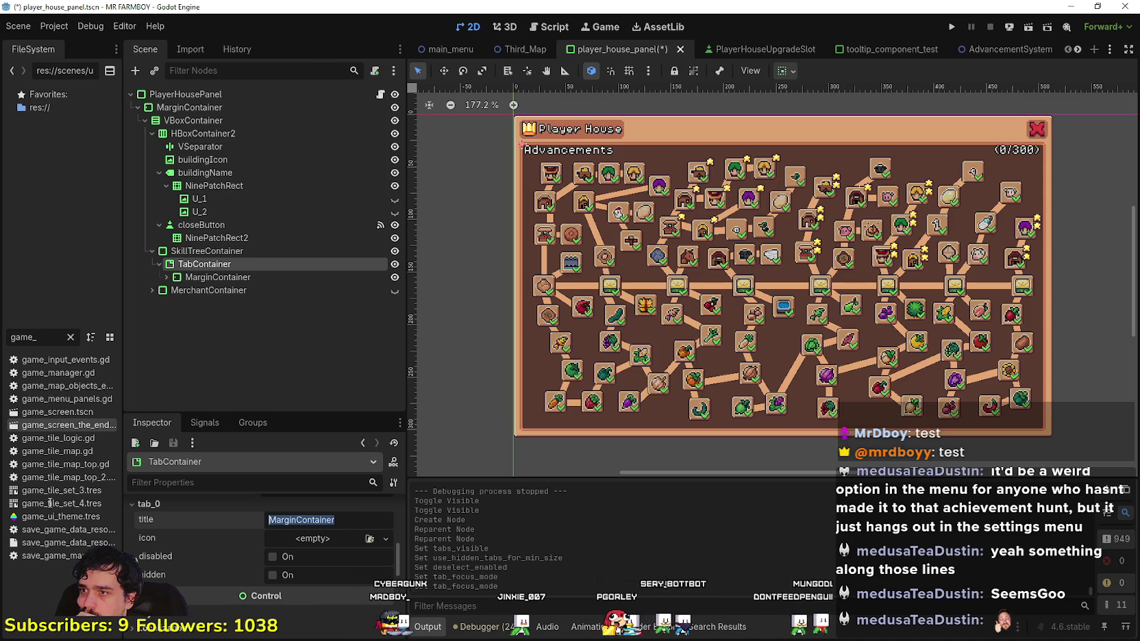
{"action": "left_click", "coordinate": [243, 277]}
{"action": "left_click", "coordinate": [253, 281]}
- Name the node Advancements, then toggle its tab's hidden setting off and back on
{"action": "type", "text": "Advancements"}
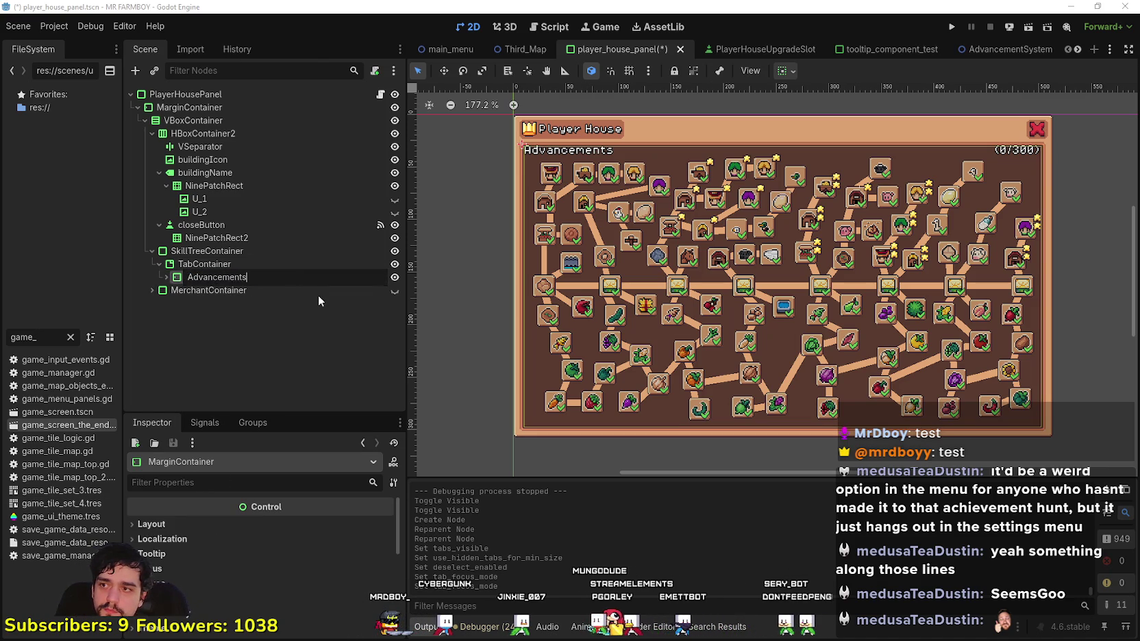
{"action": "key", "text": "Return"}
{"action": "left_click", "coordinate": [320, 264]}
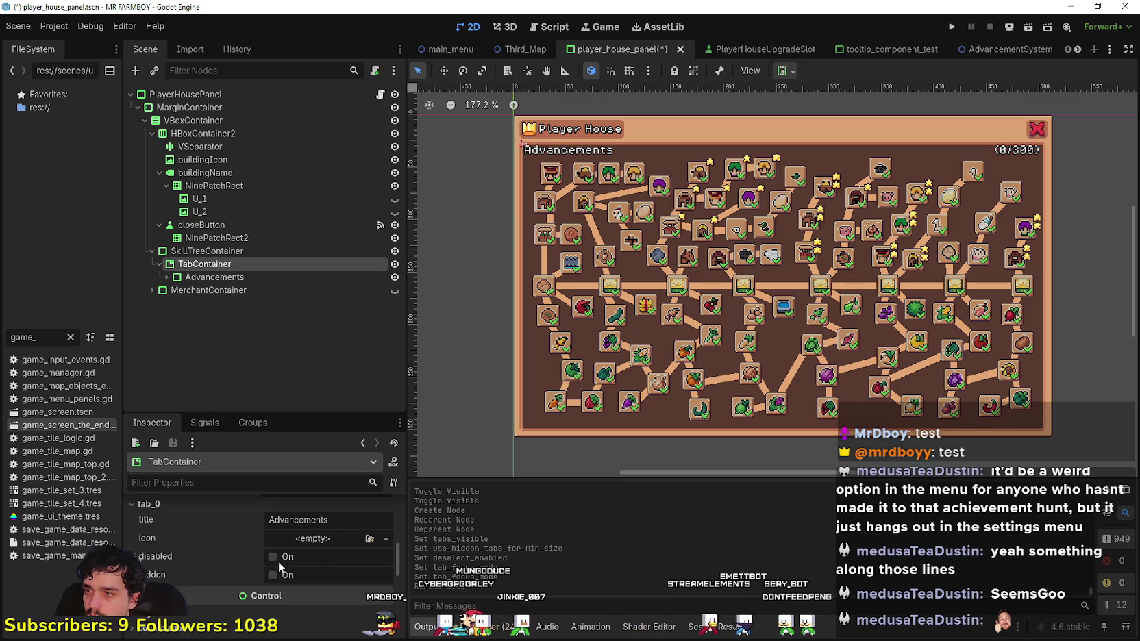
{"action": "left_click", "coordinate": [278, 579]}
{"action": "left_click", "coordinate": [278, 579]}
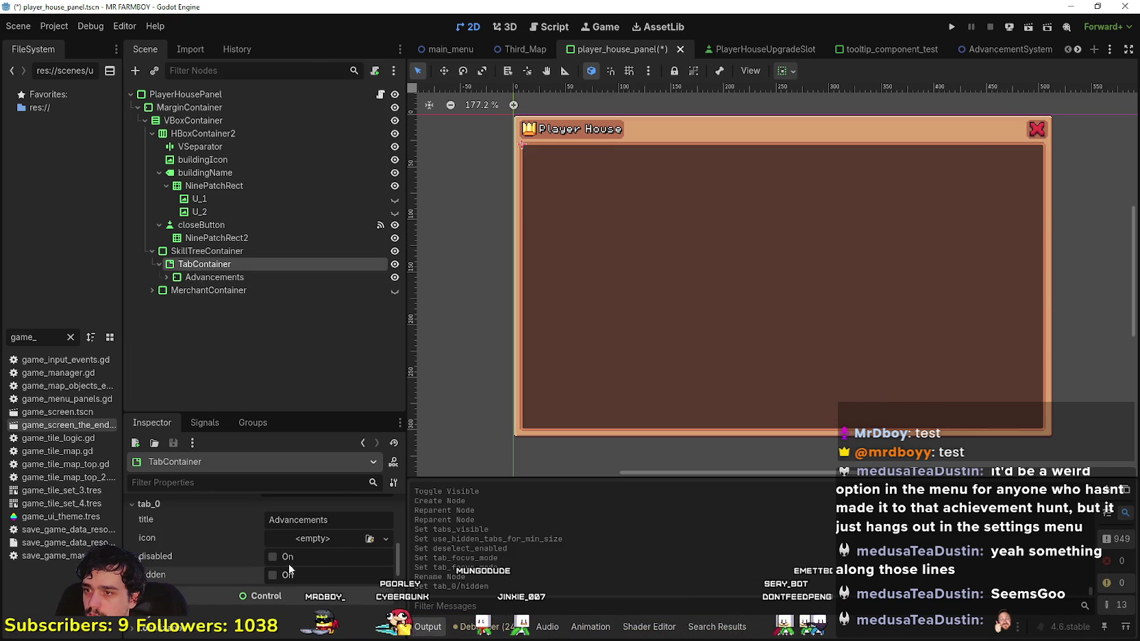
- Set the TabContainer's current_tab to 0 and tab_alignment to Left
{"action": "left_click", "coordinate": [372, 275]}
{"action": "left_click", "coordinate": [337, 263]}
{"action": "scroll", "coordinate": [346, 565], "scroll_direction": "up", "scroll_amount": 1}
{"action": "left_click", "coordinate": [252, 545]}
{"action": "left_click", "coordinate": [325, 527]}
{"action": "left_click", "coordinate": [298, 561]}
{"action": "left_click", "coordinate": [332, 526]}
{"action": "left_click", "coordinate": [317, 546]}
{"action": "scroll", "coordinate": [321, 558], "scroll_direction": "down", "scroll_amount": 5}
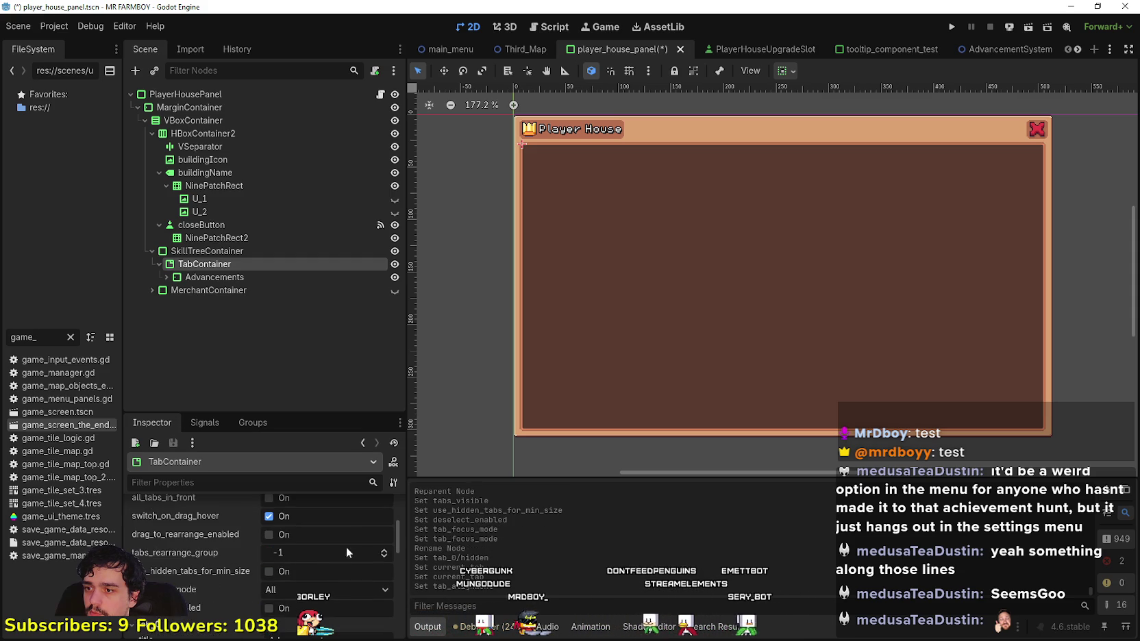
{"action": "left_click", "coordinate": [384, 552]}
- Hide tab_0 and toggle the Advancements node's visibility, inspecting its children
{"action": "scroll", "coordinate": [370, 555], "scroll_direction": "down", "scroll_amount": 3}
{"action": "scroll", "coordinate": [342, 551], "scroll_direction": "down", "scroll_amount": 1}
{"action": "left_click", "coordinate": [287, 593]}
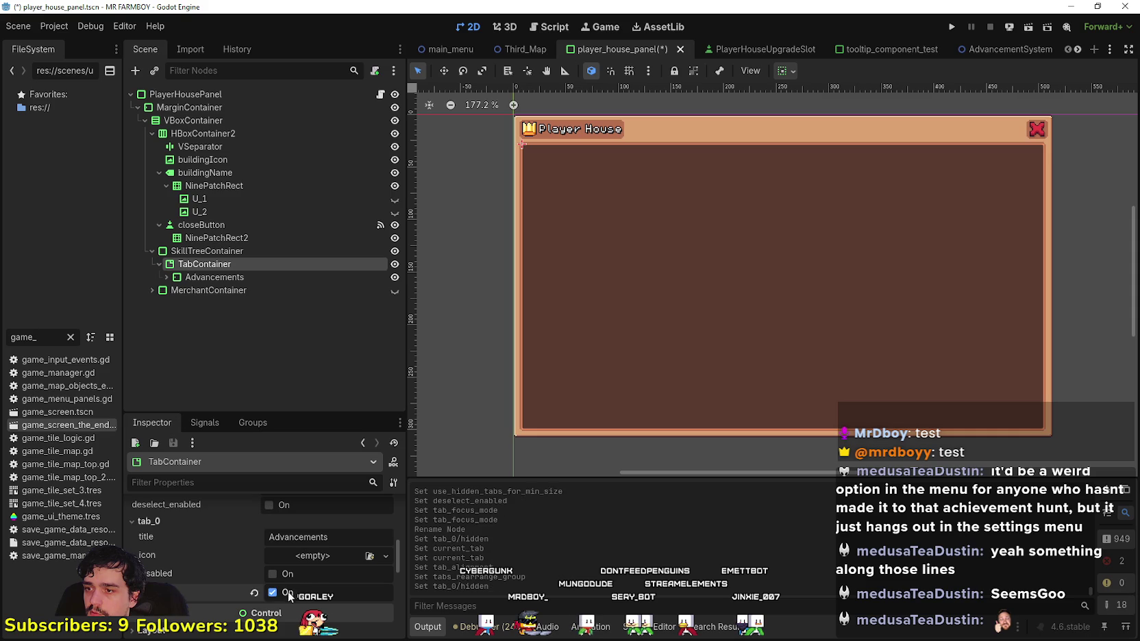
{"action": "double_click", "coordinate": [394, 278]}
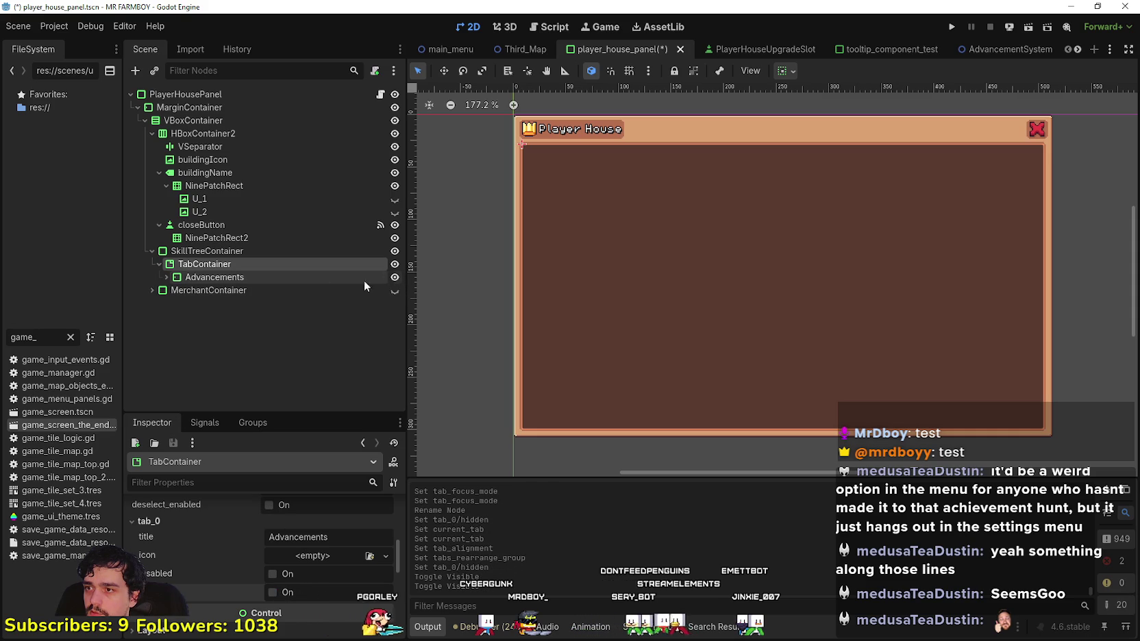
{"action": "left_click", "coordinate": [165, 278]}
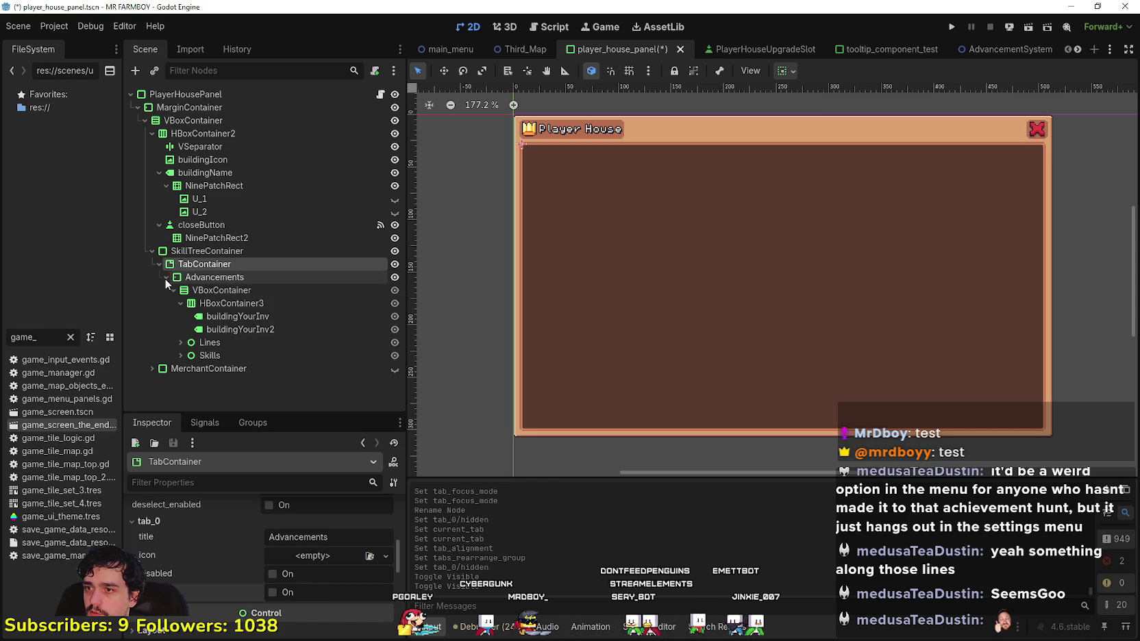
{"action": "left_click", "coordinate": [379, 280]}
{"action": "left_click", "coordinate": [239, 264]}
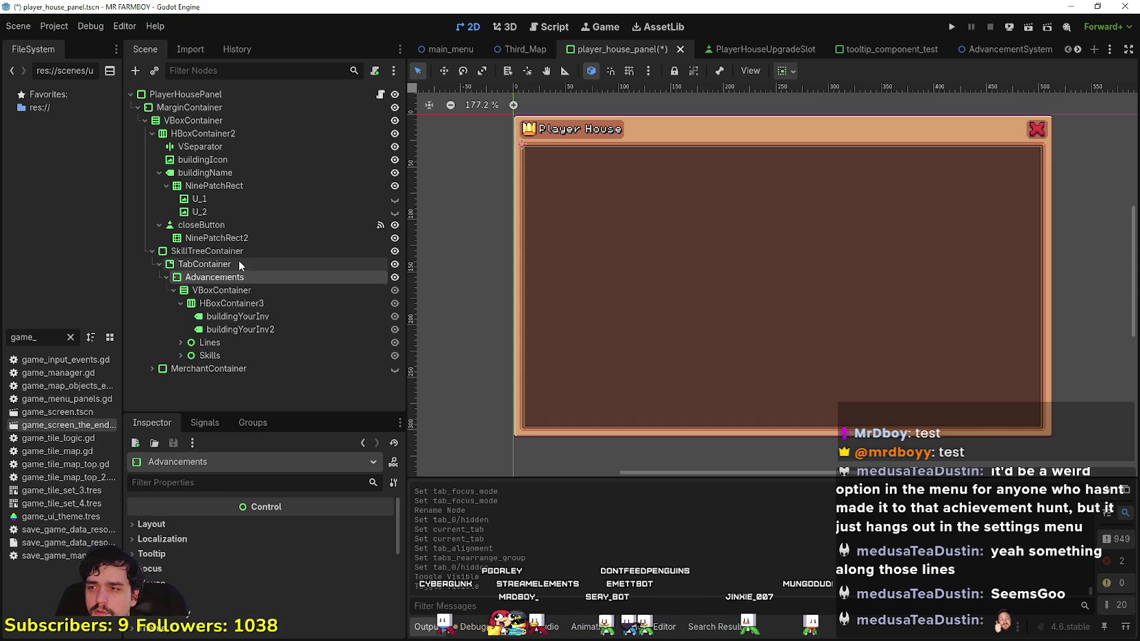
{"action": "scroll", "coordinate": [360, 570], "scroll_direction": "up", "scroll_amount": 5}
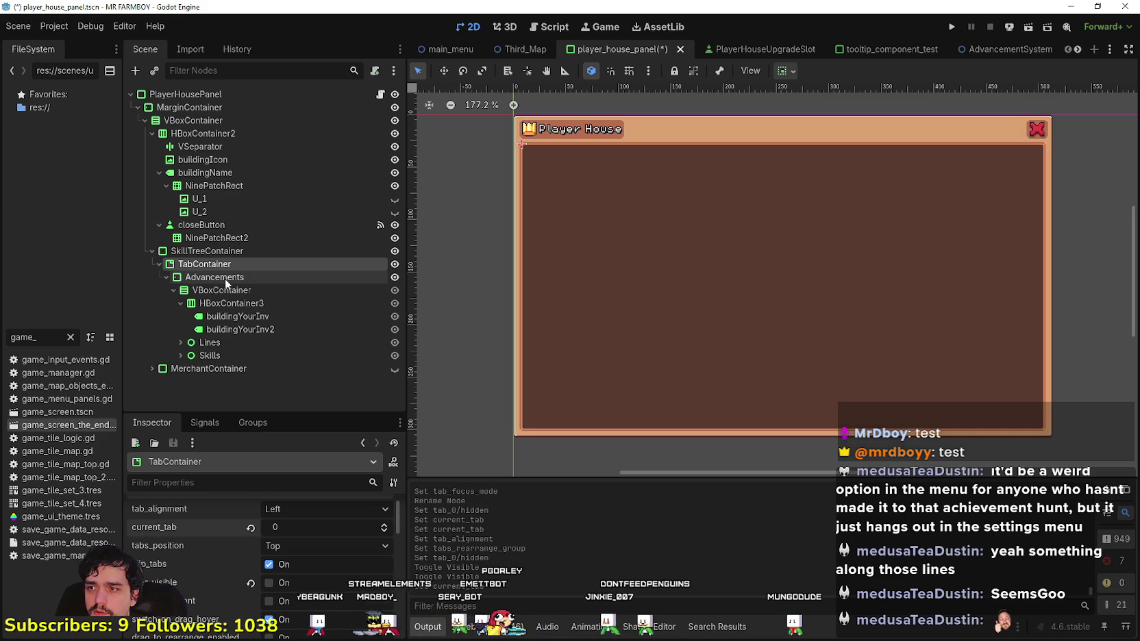
{"action": "left_click", "coordinate": [236, 359]}
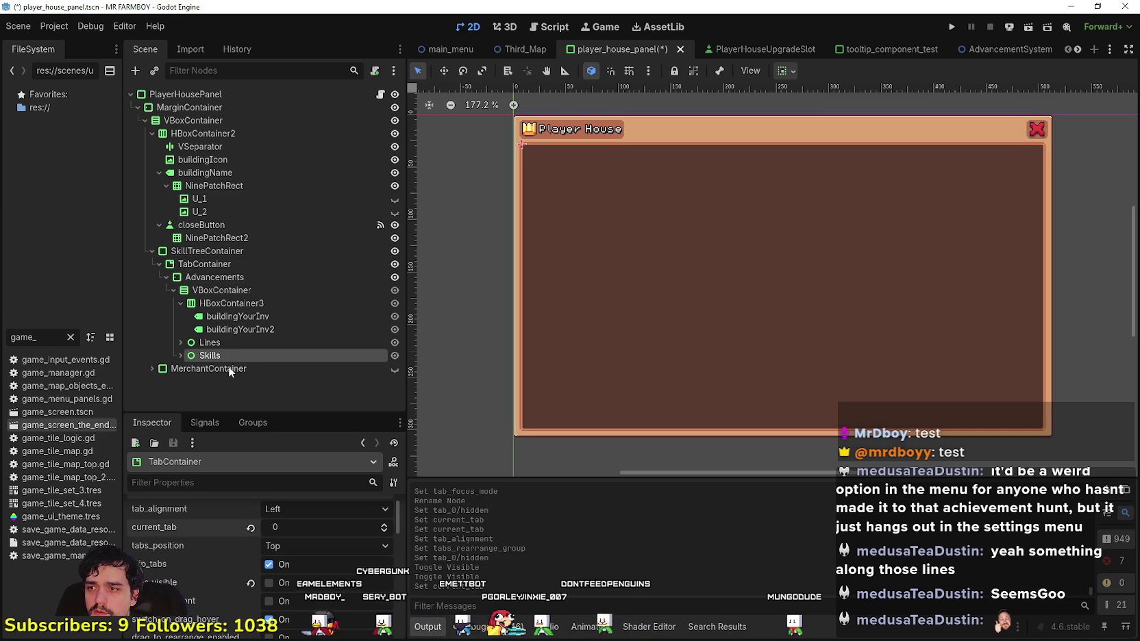
{"action": "left_click", "coordinate": [218, 265]}
- Toggle tab_0's disabled and hidden settings, and turn tabs_visible on then off
{"action": "scroll", "coordinate": [336, 604], "scroll_direction": "down", "scroll_amount": 5}
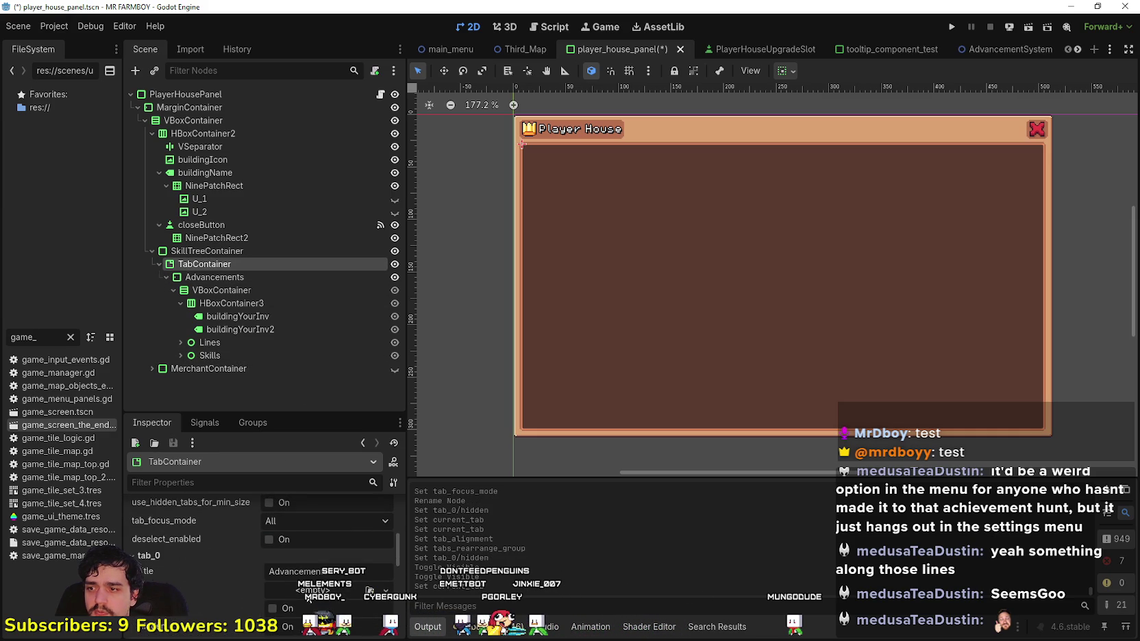
{"action": "scroll", "coordinate": [304, 555], "scroll_direction": "down", "scroll_amount": 3}
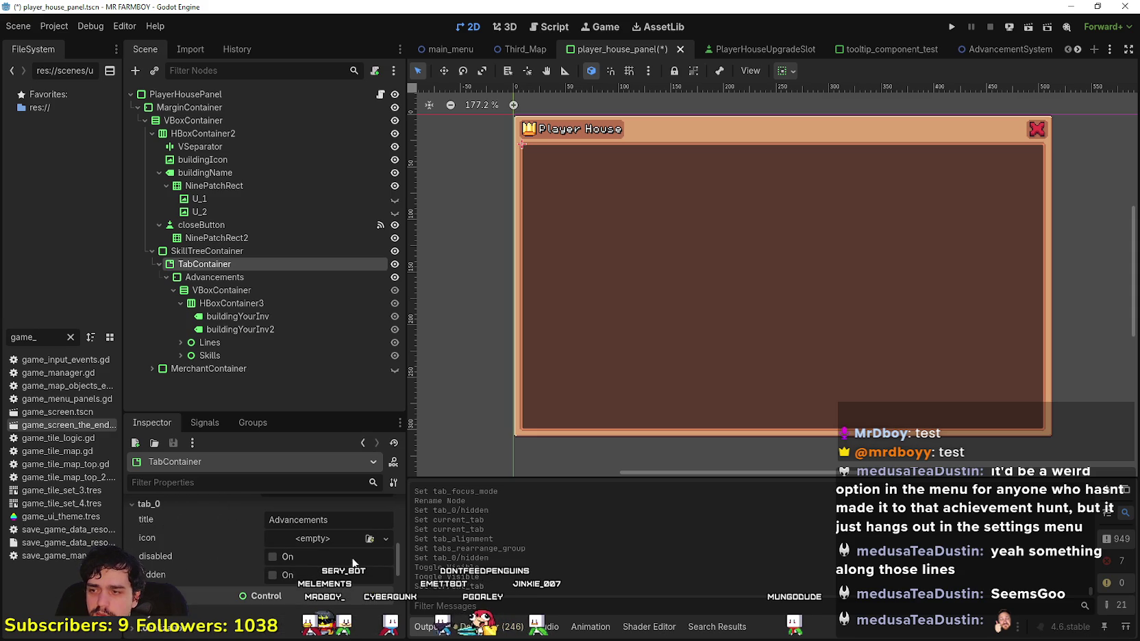
{"action": "left_click", "coordinate": [284, 557]}
{"action": "left_click", "coordinate": [285, 576]}
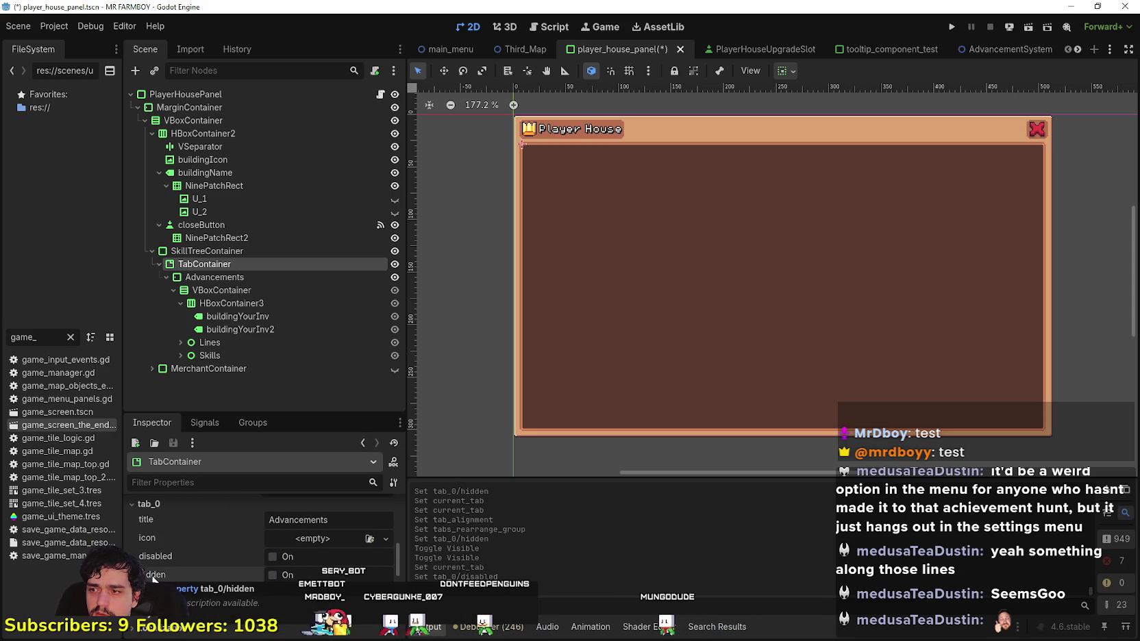
{"action": "left_click", "coordinate": [342, 537]}
{"action": "scroll", "coordinate": [199, 553], "scroll_direction": "up", "scroll_amount": 3}
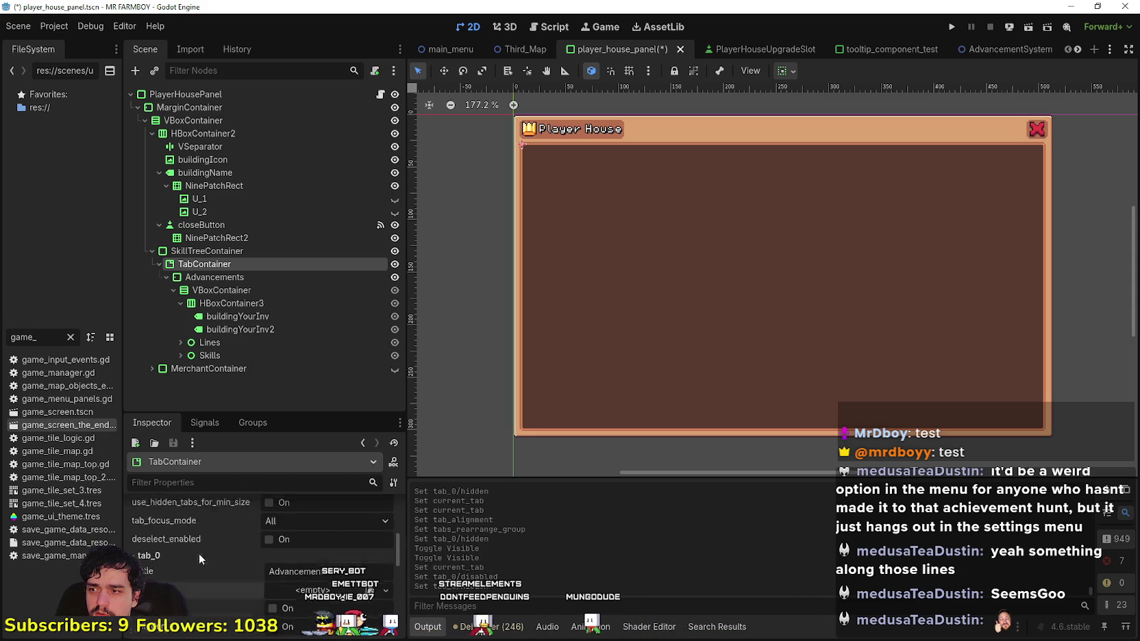
{"action": "left_click", "coordinate": [329, 624]}
{"action": "left_click", "coordinate": [191, 596]}
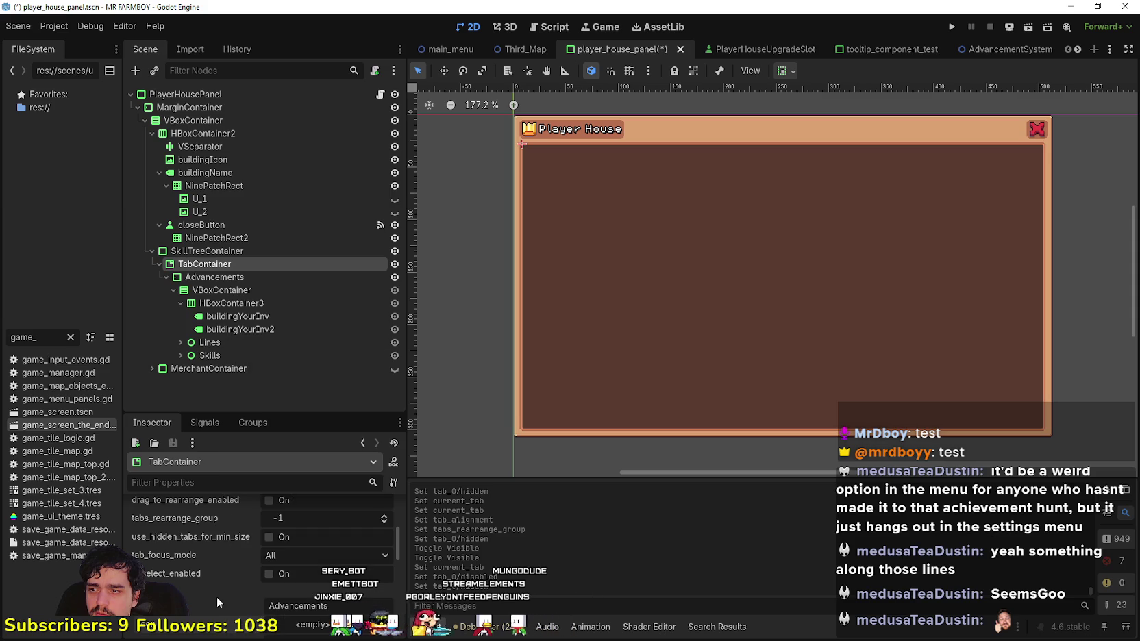
{"action": "scroll", "coordinate": [284, 594], "scroll_direction": "up", "scroll_amount": 3}
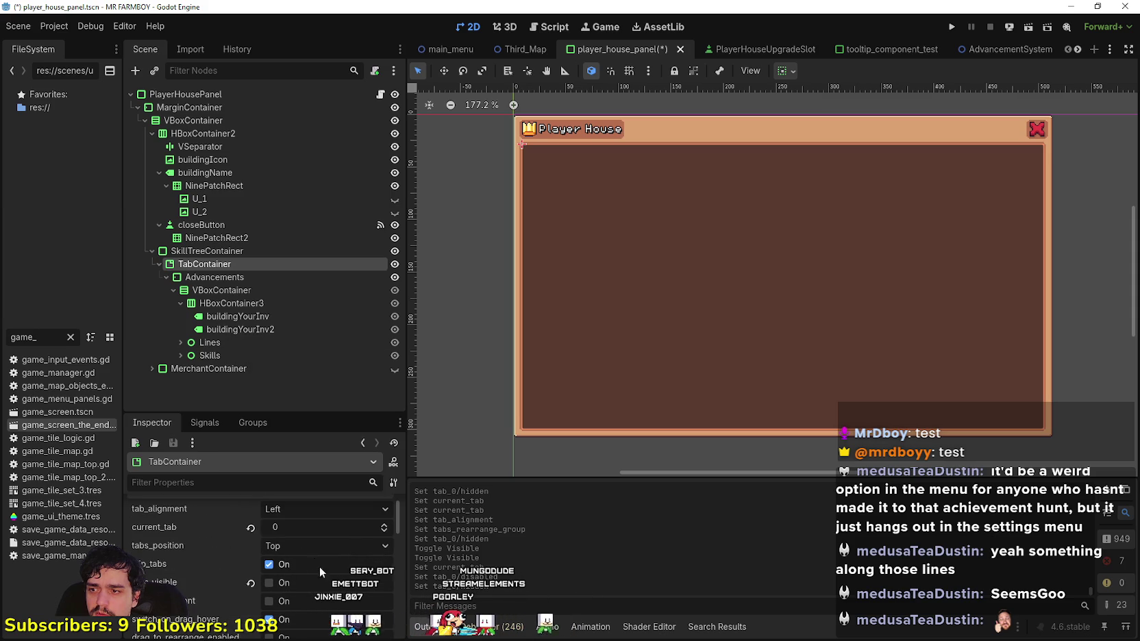
{"action": "left_click", "coordinate": [281, 585]}
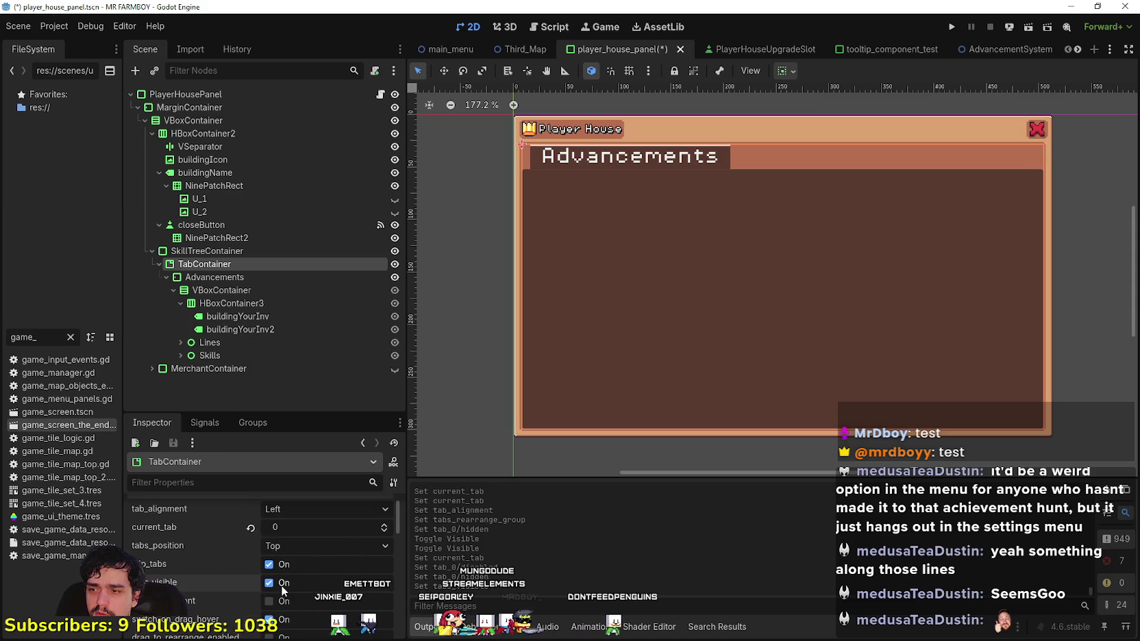
{"action": "left_click", "coordinate": [281, 585]}
- Toggle the VBoxContainer and TabContainer visibility eyes until the Advancements tree displays
{"action": "left_click", "coordinate": [395, 290]}
{"action": "left_click", "coordinate": [394, 290]}
{"action": "left_click", "coordinate": [394, 288]}
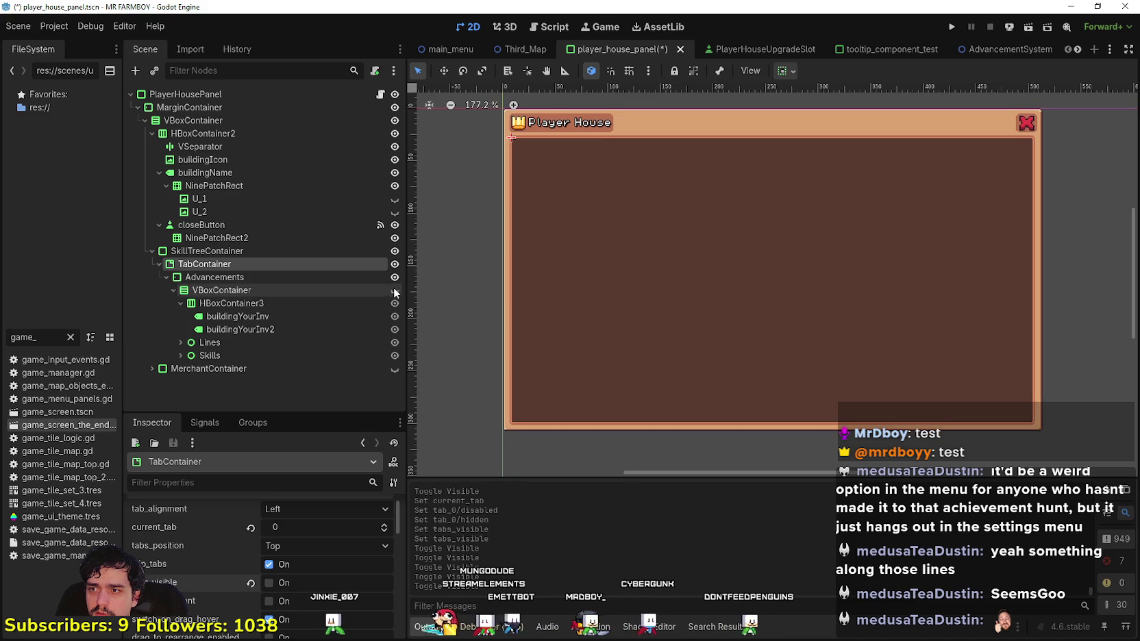
{"action": "left_click", "coordinate": [394, 266]}
{"action": "left_click", "coordinate": [394, 267]}
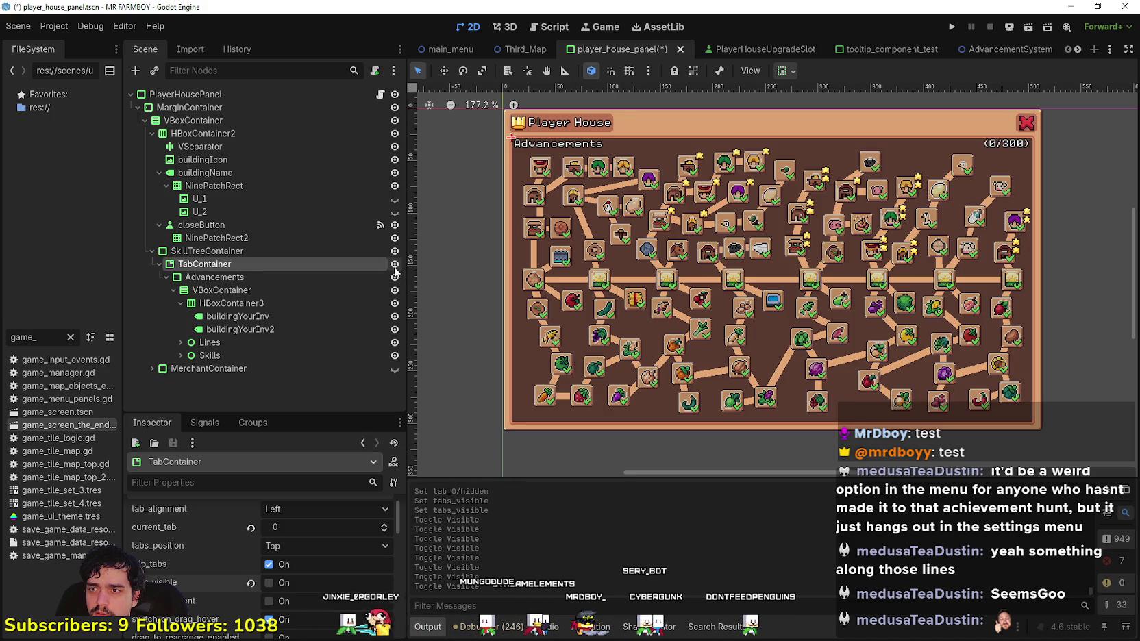
- Expand the TabContainer's Theme Overrides > Styles section to inspect its panel StyleBoxFlat
{"action": "scroll", "coordinate": [324, 575], "scroll_direction": "down", "scroll_amount": 2}
{"action": "scroll", "coordinate": [325, 576], "scroll_direction": "down", "scroll_amount": 2}
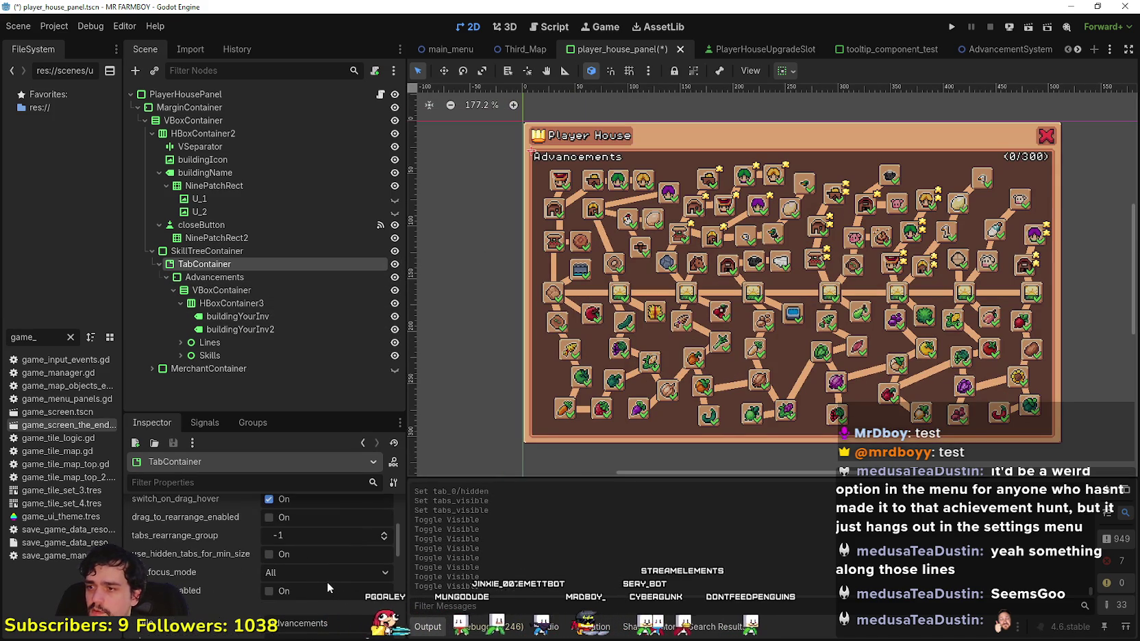
{"action": "scroll", "coordinate": [326, 579], "scroll_direction": "down", "scroll_amount": 3}
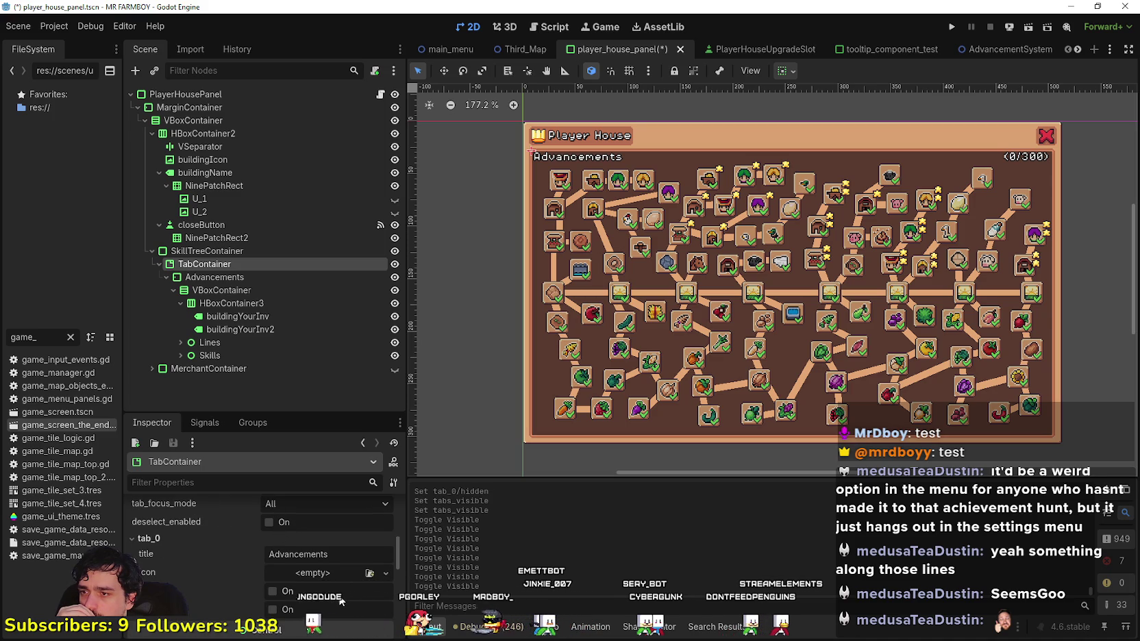
{"action": "scroll", "coordinate": [341, 601], "scroll_direction": "down", "scroll_amount": 3}
{"action": "scroll", "coordinate": [328, 581], "scroll_direction": "down", "scroll_amount": 2}
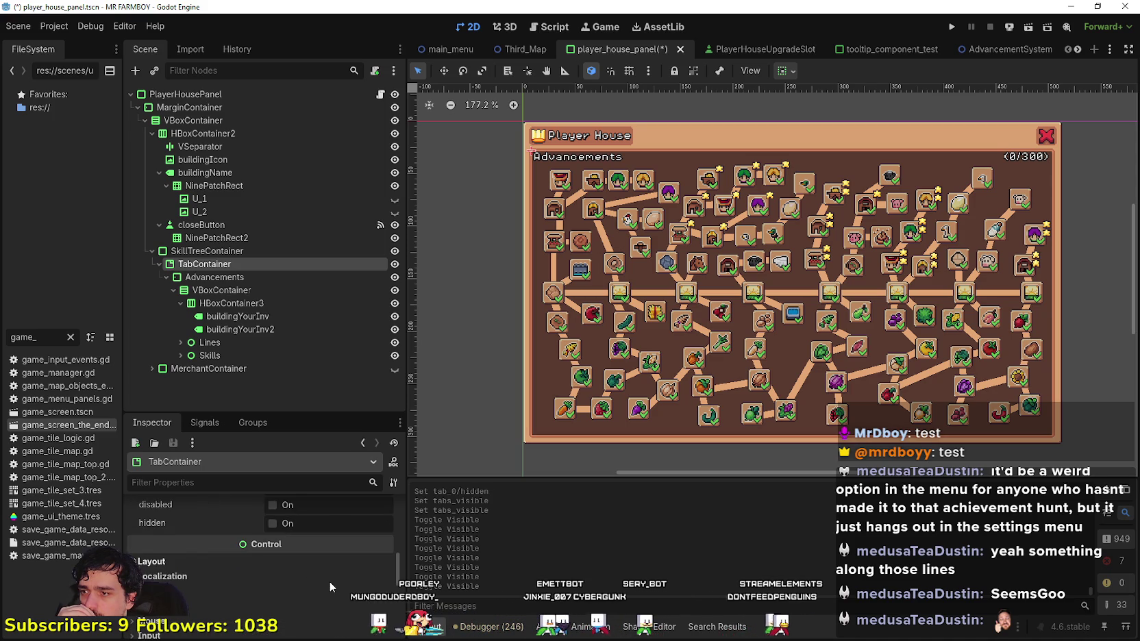
{"action": "scroll", "coordinate": [322, 572], "scroll_direction": "down", "scroll_amount": 4}
{"action": "left_click", "coordinate": [202, 559]}
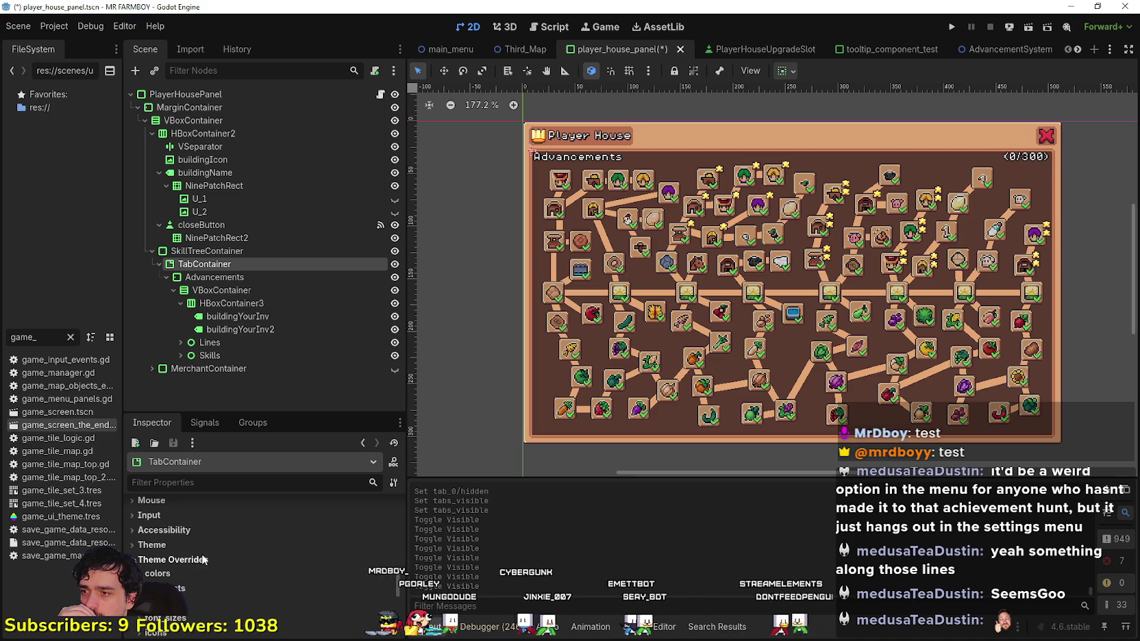
{"action": "scroll", "coordinate": [183, 550], "scroll_direction": "down", "scroll_amount": 3}
{"action": "left_click", "coordinate": [187, 576]}
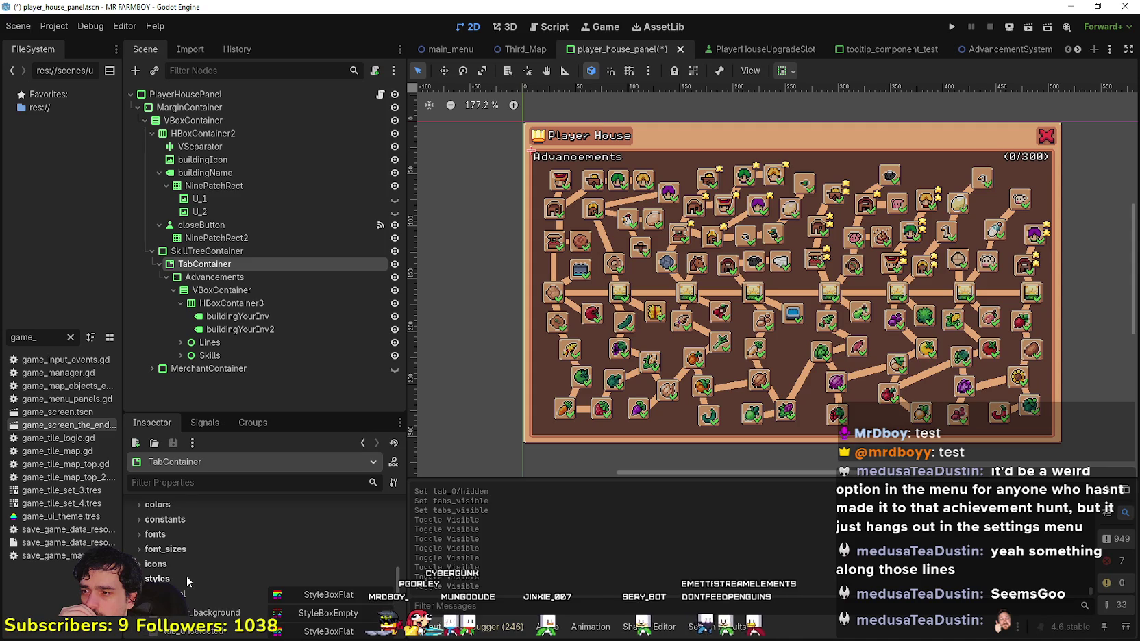
{"action": "scroll", "coordinate": [184, 572], "scroll_direction": "down", "scroll_amount": 2}
{"action": "left_click", "coordinate": [327, 545]}
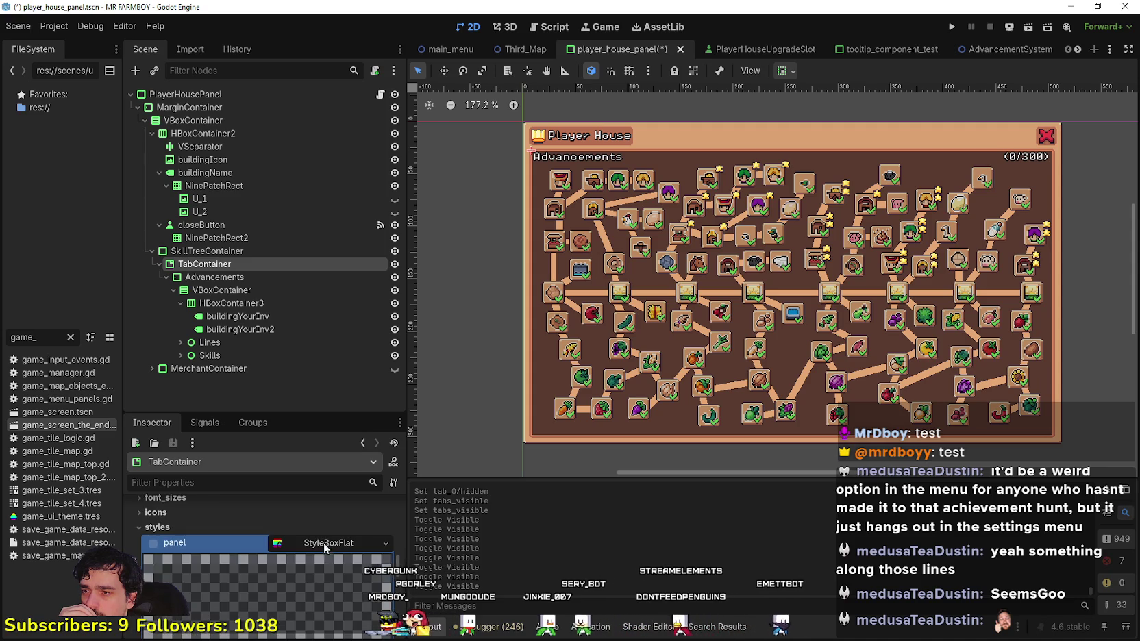
{"action": "left_click", "coordinate": [325, 543]}
- Override the panel style with a New StyleBoxEmpty, save, and select the buildingYourInv2 label
{"action": "right_click", "coordinate": [189, 542]}
{"action": "left_click", "coordinate": [385, 543]}
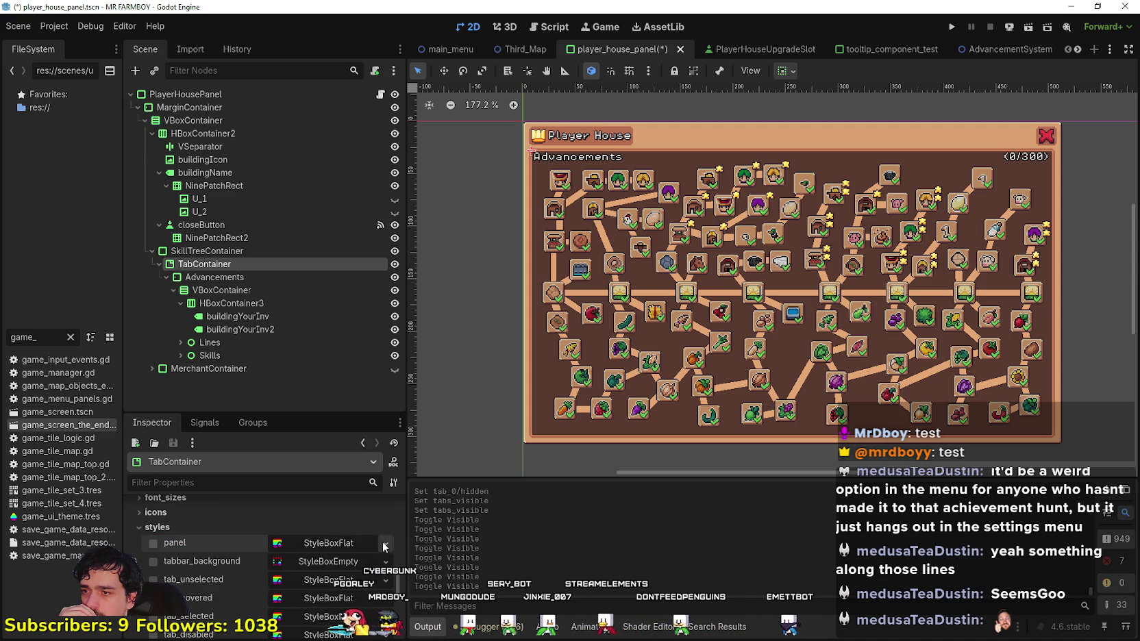
{"action": "left_click", "coordinate": [386, 543]}
{"action": "left_click", "coordinate": [340, 468]}
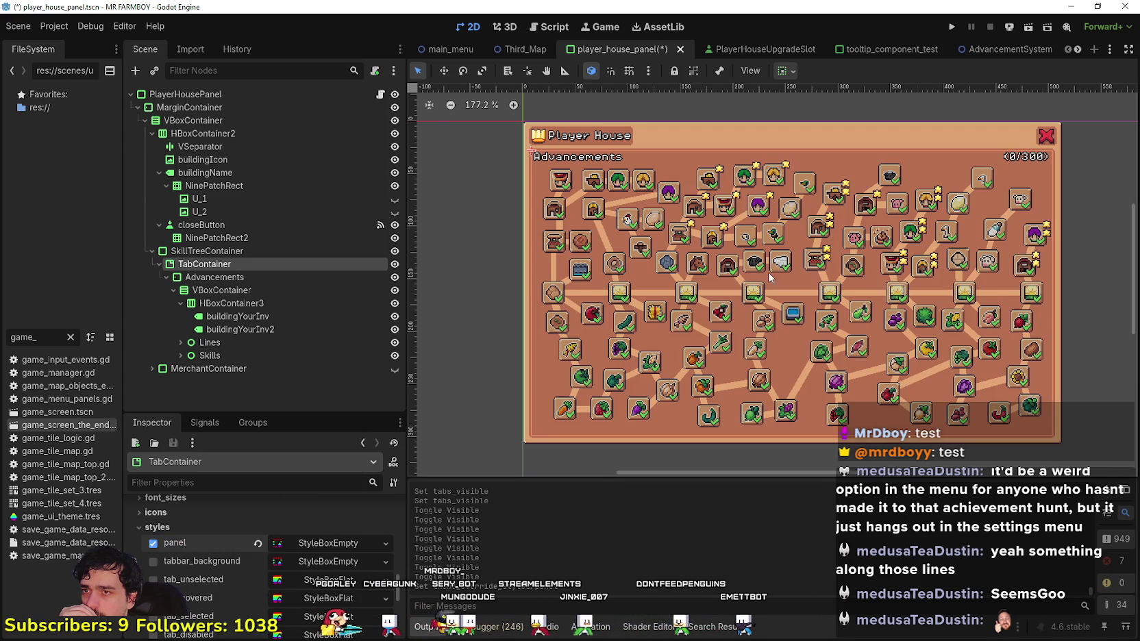
{"action": "scroll", "coordinate": [800, 274], "scroll_direction": "up", "scroll_amount": 2}
{"action": "key", "text": "ctrl+s"}
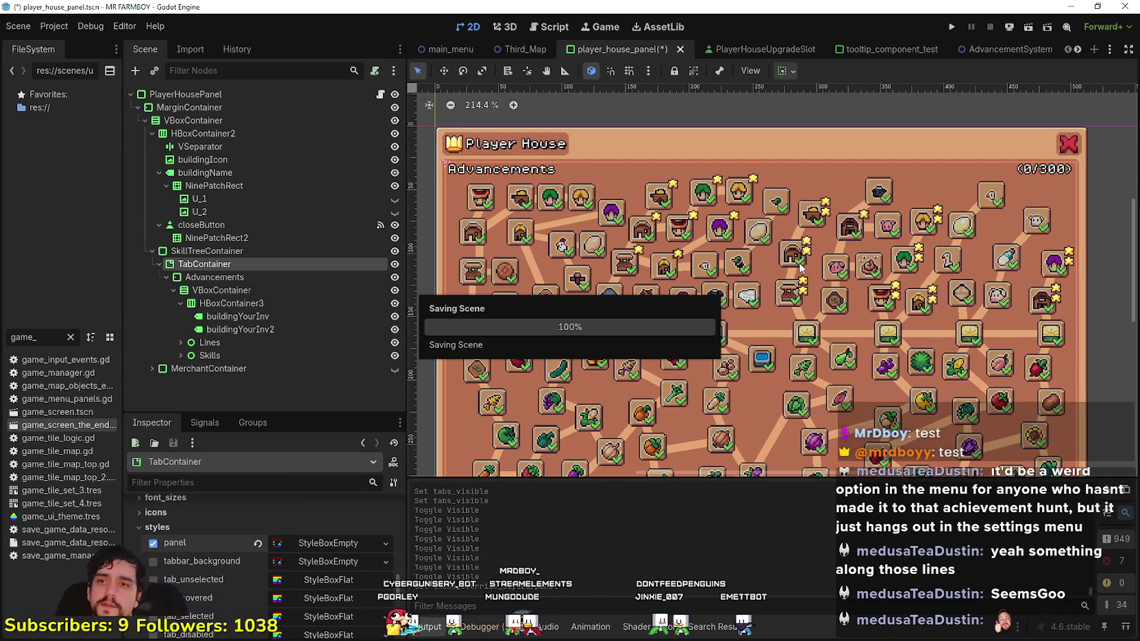
{"action": "scroll", "coordinate": [762, 265], "scroll_direction": "down", "scroll_amount": 2}
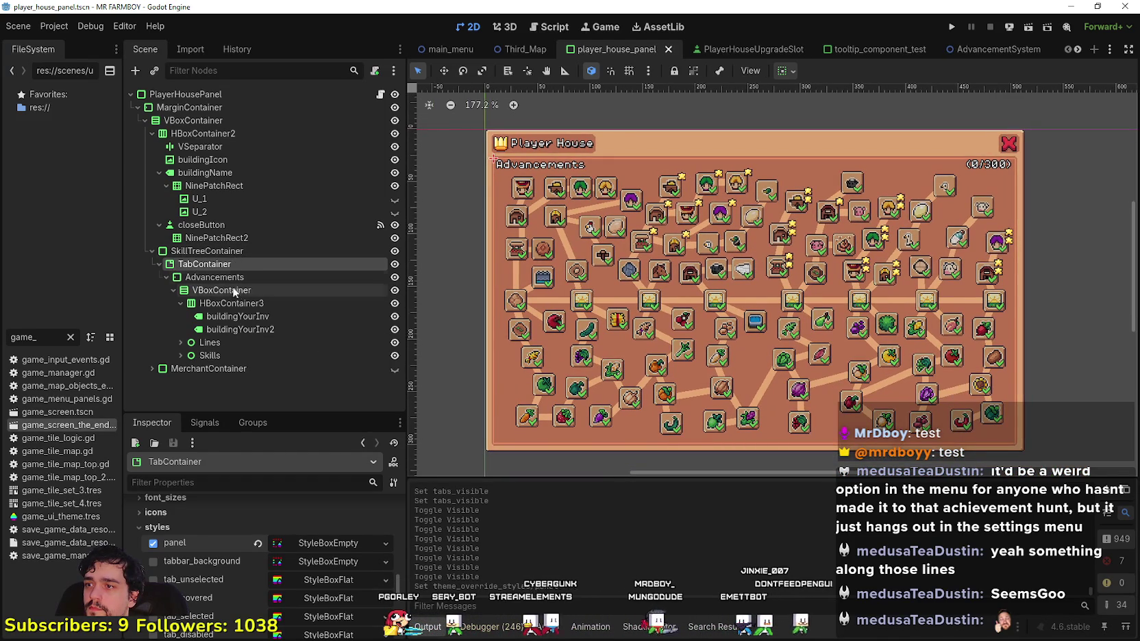
{"action": "left_click", "coordinate": [227, 329]}
- Hide the (0/300) counter label, save, and select the collapsed Advancements node
{"action": "left_click", "coordinate": [395, 330]}
{"action": "key", "text": "ctrl+s"}
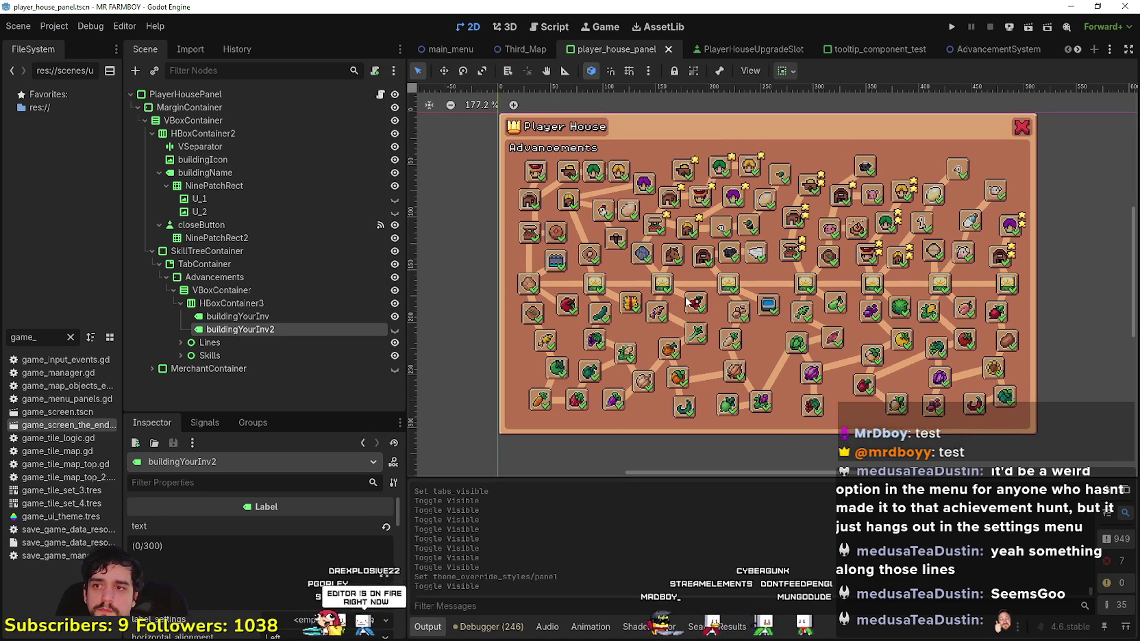
{"action": "left_click", "coordinate": [256, 277]}
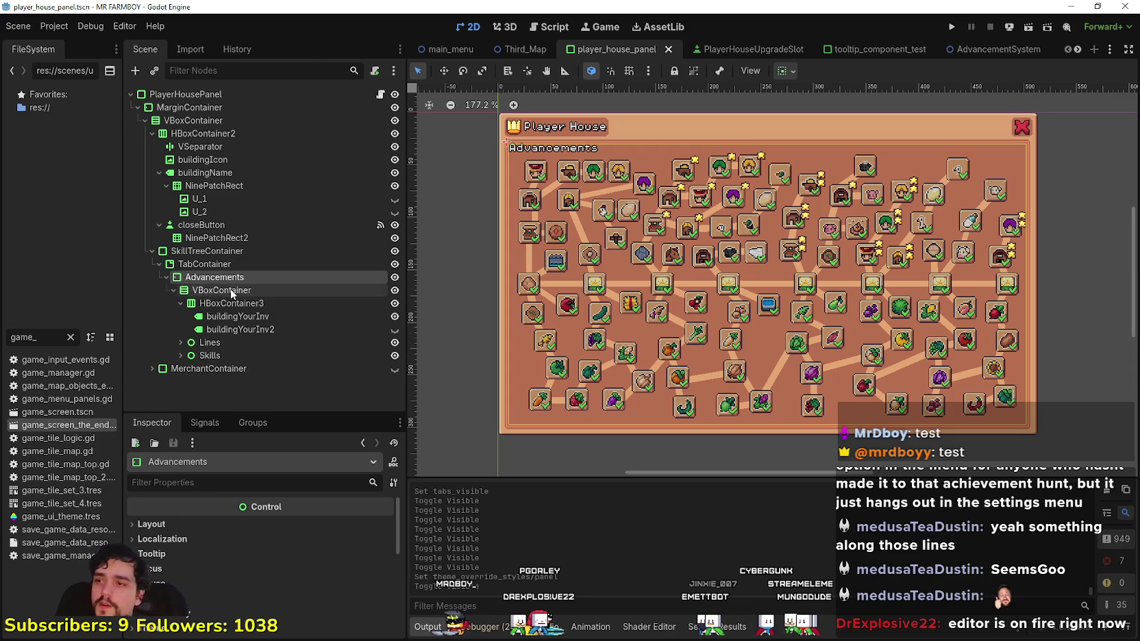
{"action": "left_click", "coordinate": [159, 265]}
{"action": "left_click", "coordinate": [167, 277]}
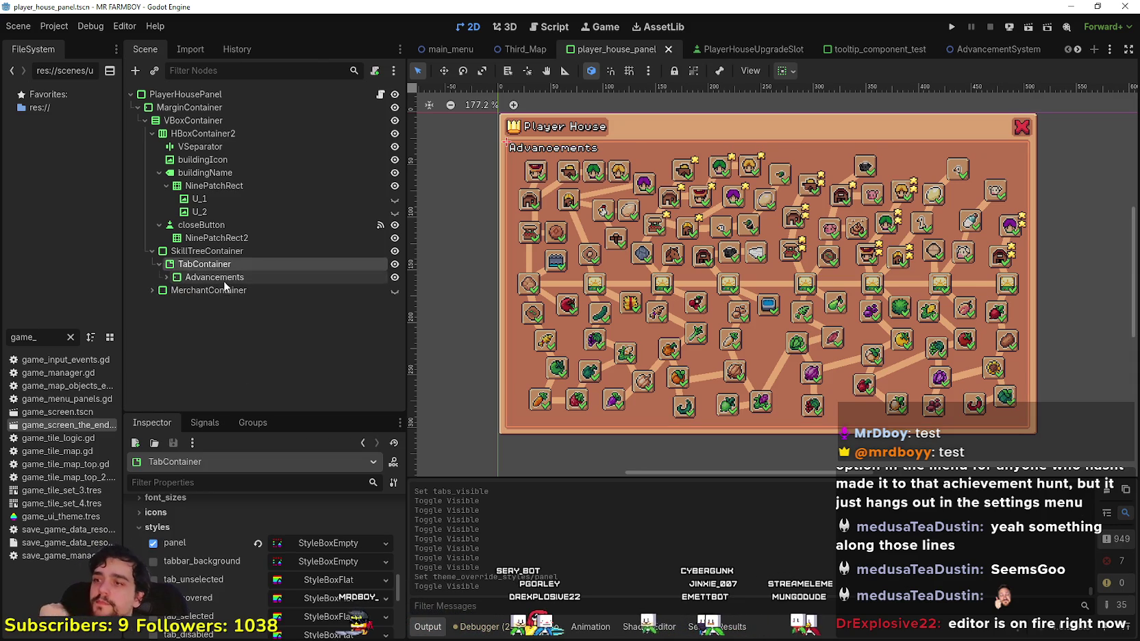
{"action": "left_click", "coordinate": [223, 281]}
- Duplicate the Advancements node and rename the copy to Decorations
{"action": "key", "text": "ctrl+d"}
{"action": "left_click", "coordinate": [167, 290]}
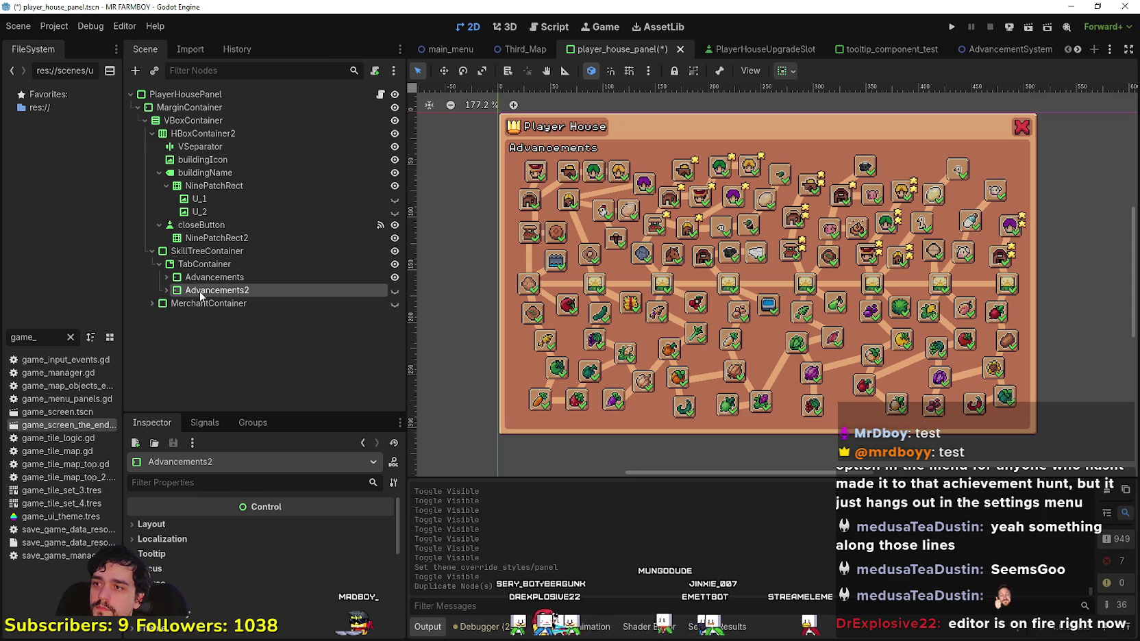
{"action": "double_click", "coordinate": [286, 290]}
{"action": "type", "text": "Decorati"}
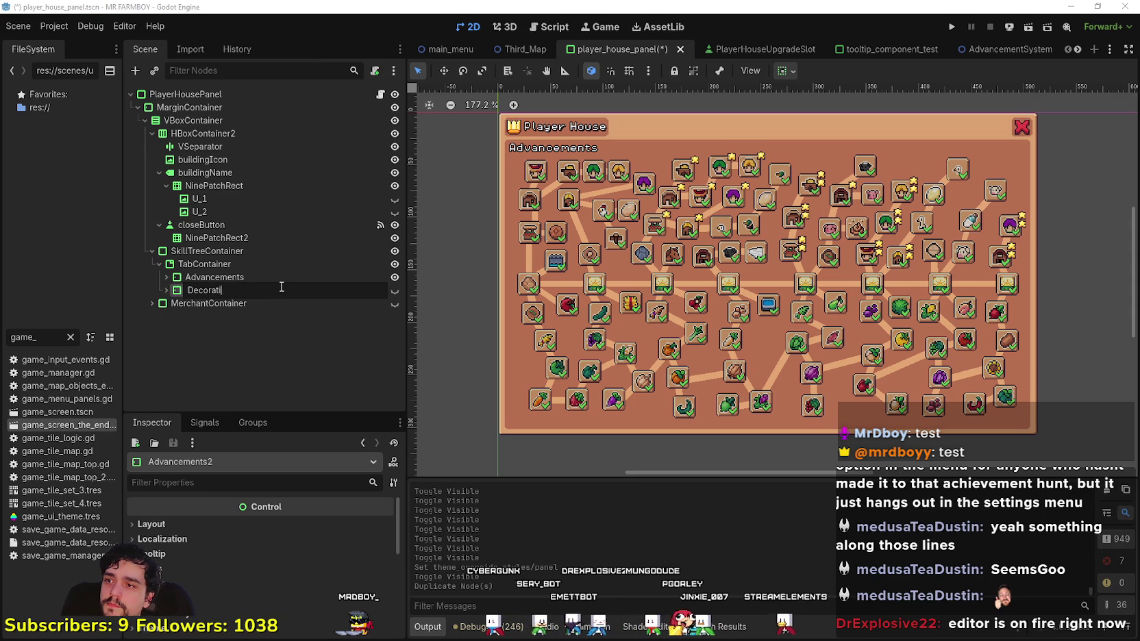
{"action": "type", "text": "ons"}
{"action": "key", "text": "Return"}
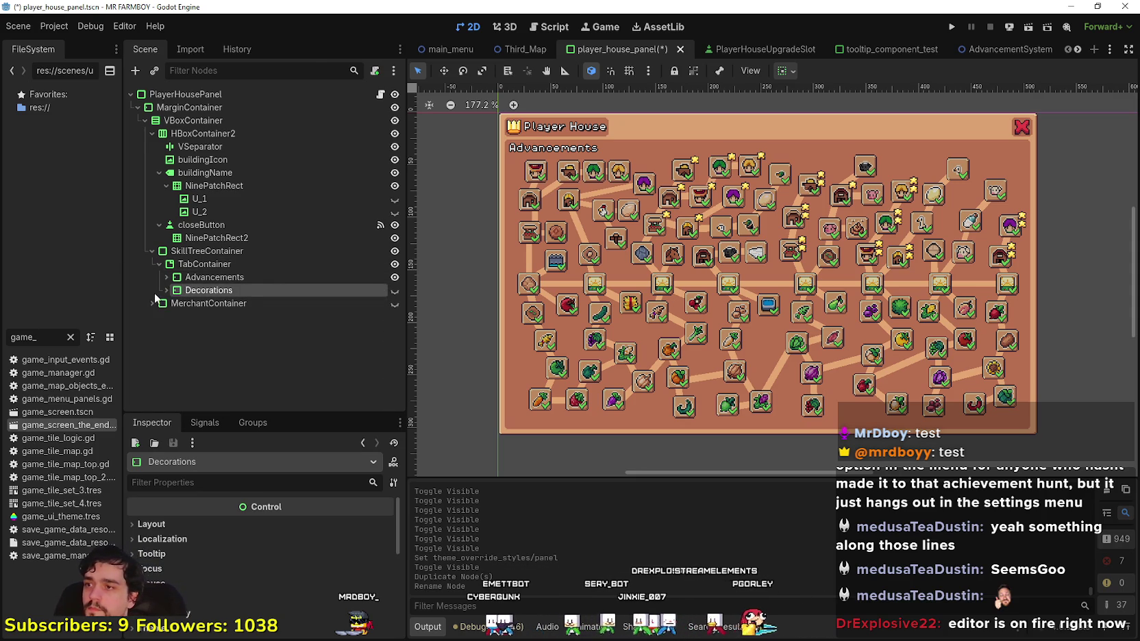
{"action": "left_click", "coordinate": [167, 290]}
- Delete the duplicate buildingYourInv2 label from the Decorations header
{"action": "scroll", "coordinate": [344, 302], "scroll_direction": "down", "scroll_amount": 3}
{"action": "left_click", "coordinate": [255, 224]}
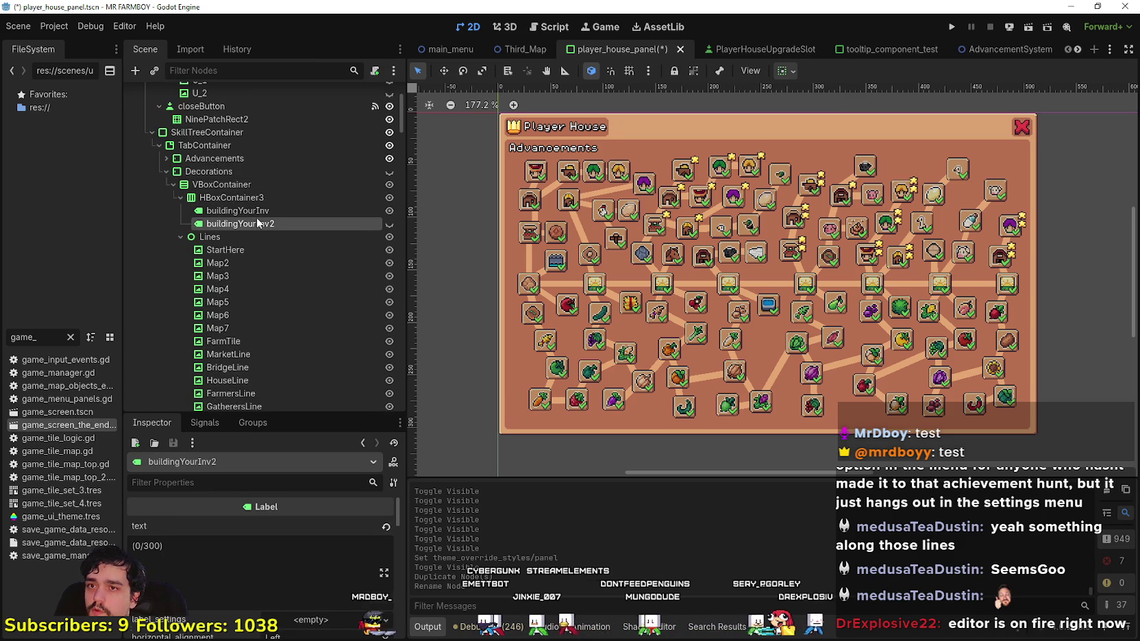
{"action": "right_click", "coordinate": [256, 224]}
{"action": "left_click", "coordinate": [340, 519]}
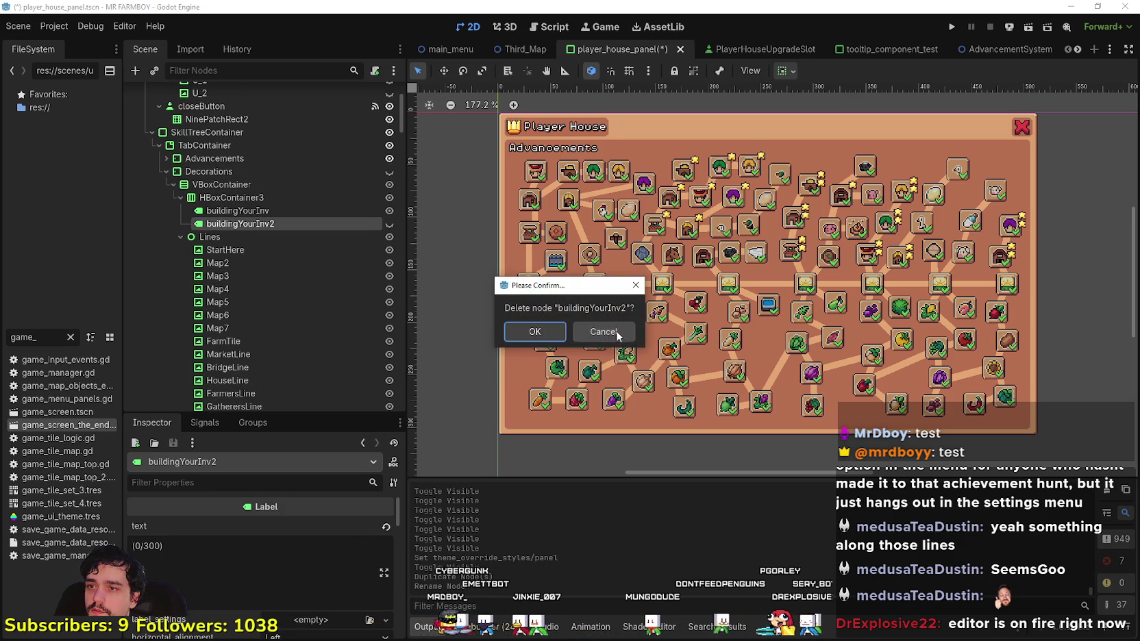
{"action": "left_click", "coordinate": [535, 332]}
- Retitle the heading label to 'Decorations', save, and make the Decorations page visible
{"action": "left_click", "coordinate": [250, 213]}
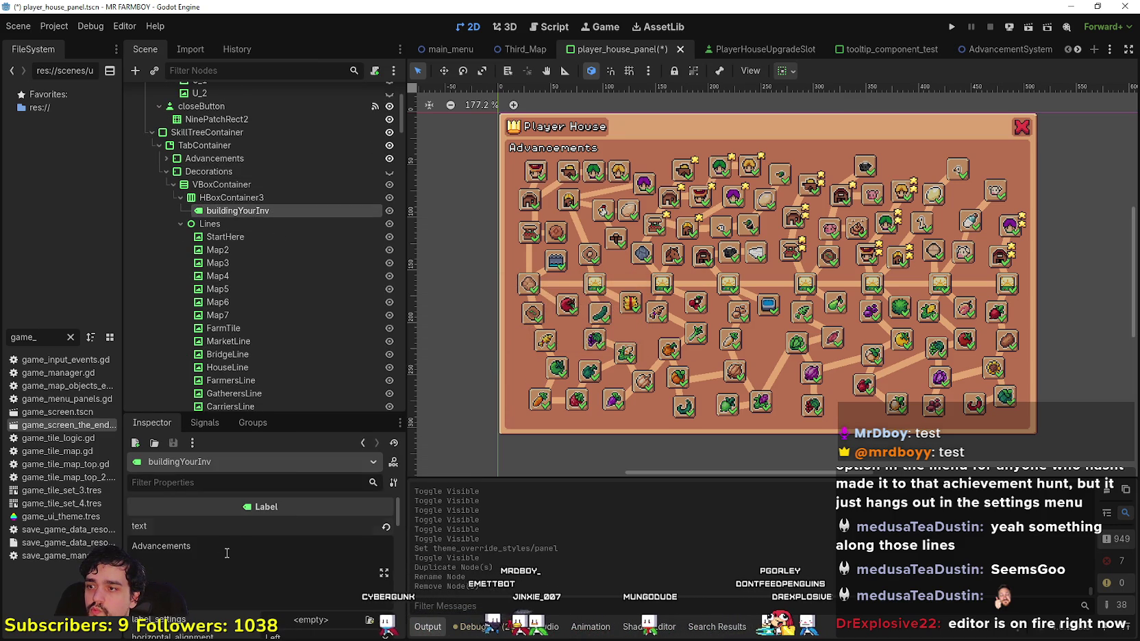
{"action": "type", "text": "Decorations"}
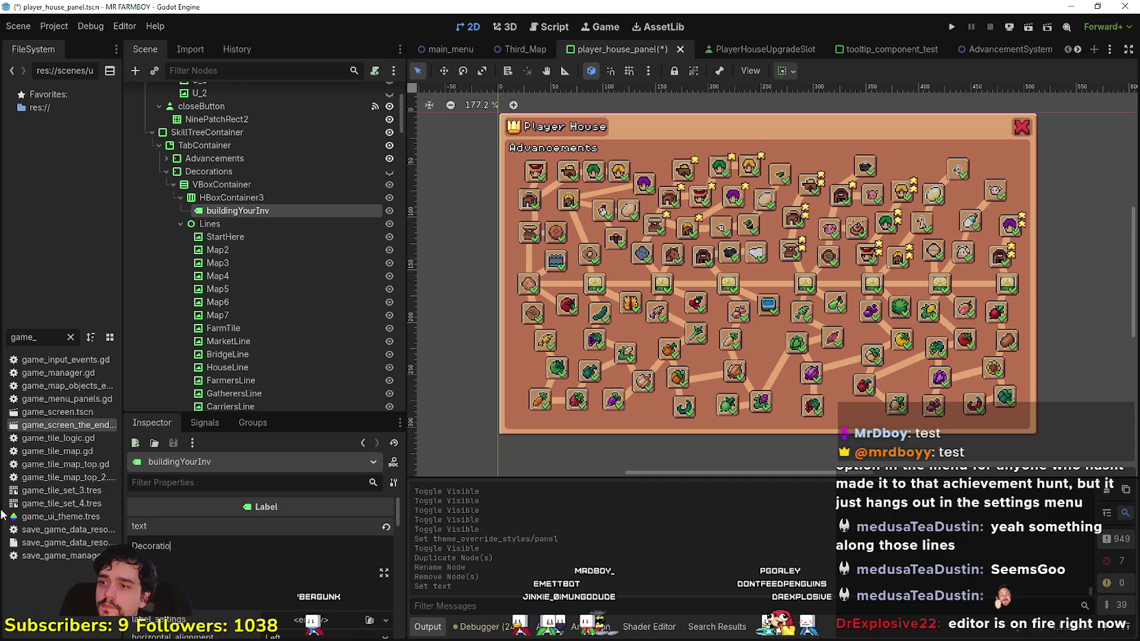
{"action": "key", "text": "ctrl+s"}
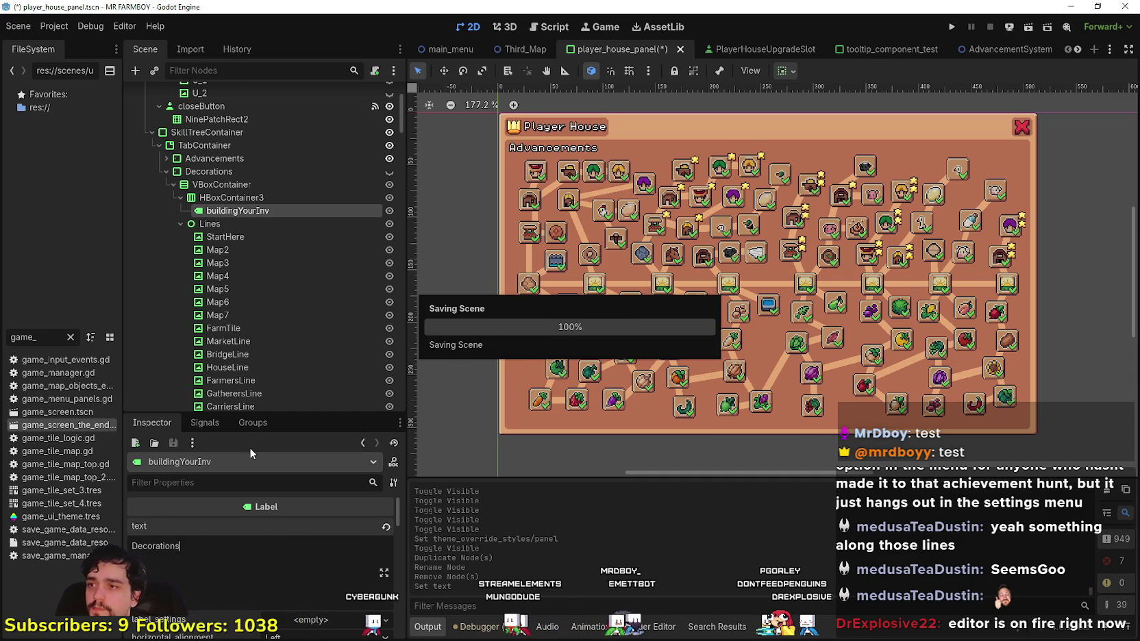
{"action": "left_click", "coordinate": [390, 171]}
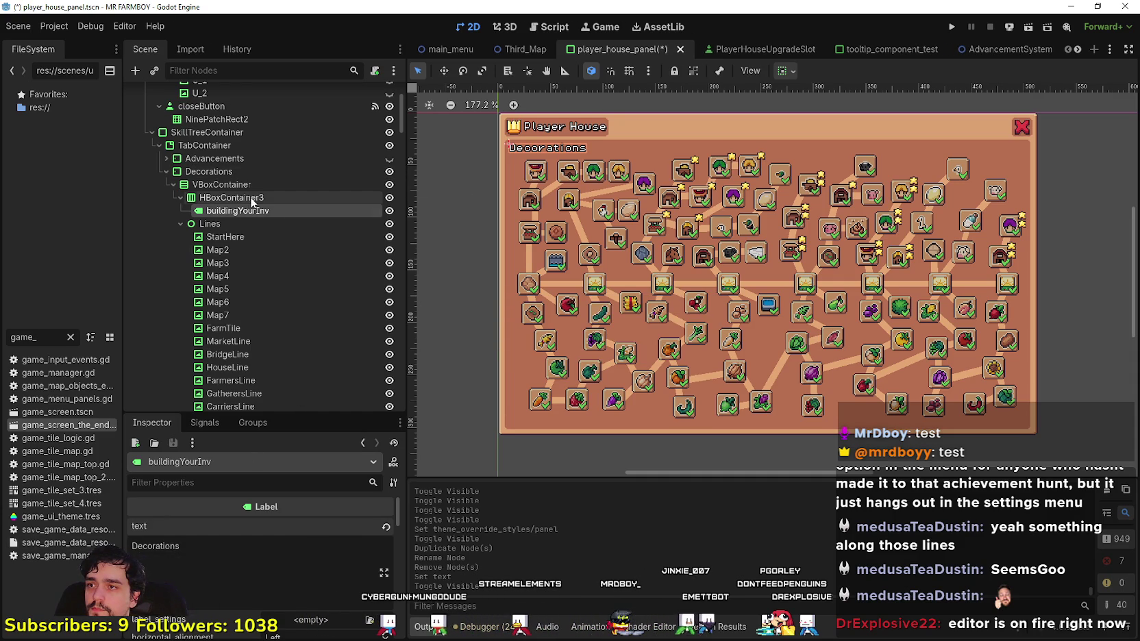
- Inspect the StartHere, Map3, Map4 and Map5 lines on the Decorations page
{"action": "left_click", "coordinate": [231, 239]}
{"action": "left_click", "coordinate": [226, 262]}
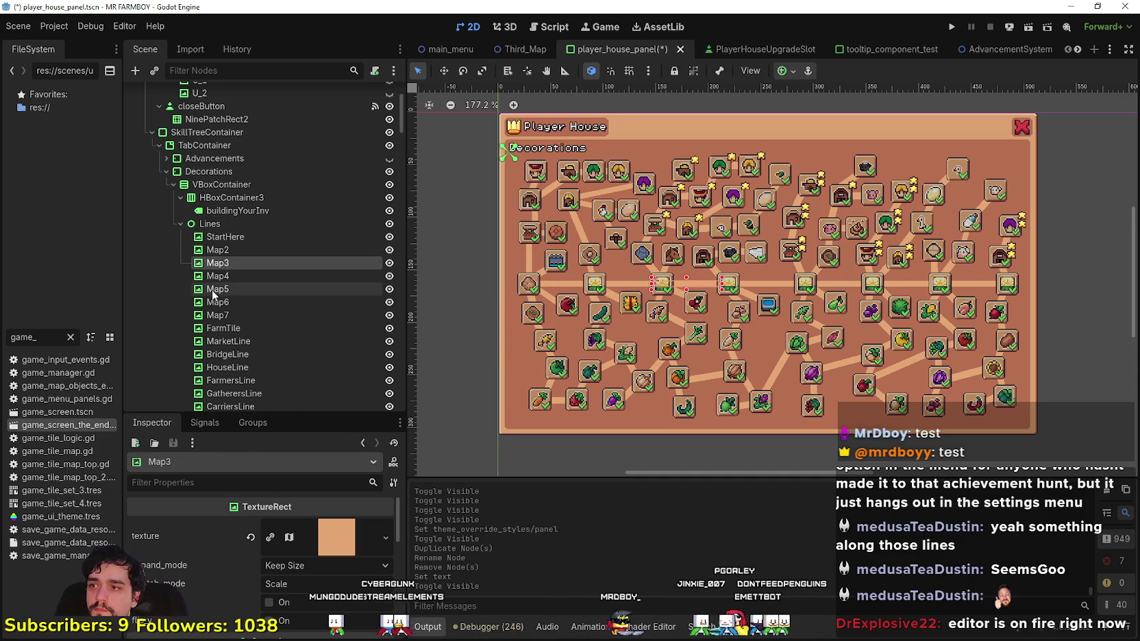
{"action": "left_click", "coordinate": [225, 276]}
{"action": "left_click", "coordinate": [242, 289]}
{"action": "left_click", "coordinate": [237, 239]}
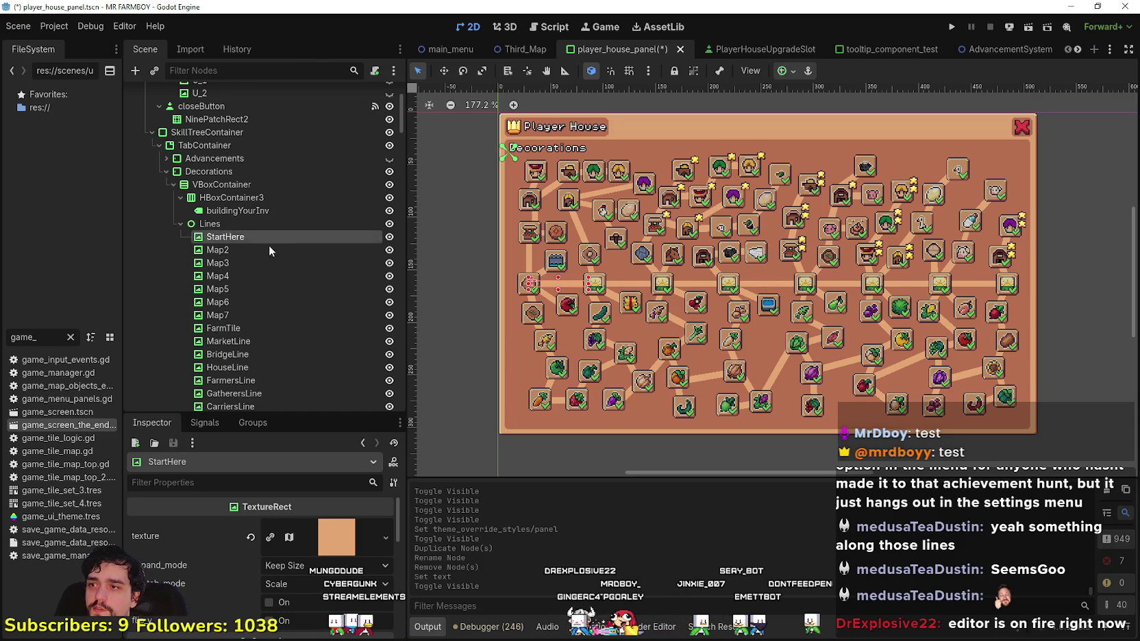
- Select the Map2 line through the Horse–Carriers2 skill tiles and delete them, confirming
{"action": "left_click", "coordinate": [268, 250]}
{"action": "scroll", "coordinate": [270, 257], "scroll_direction": "down", "scroll_amount": 10}
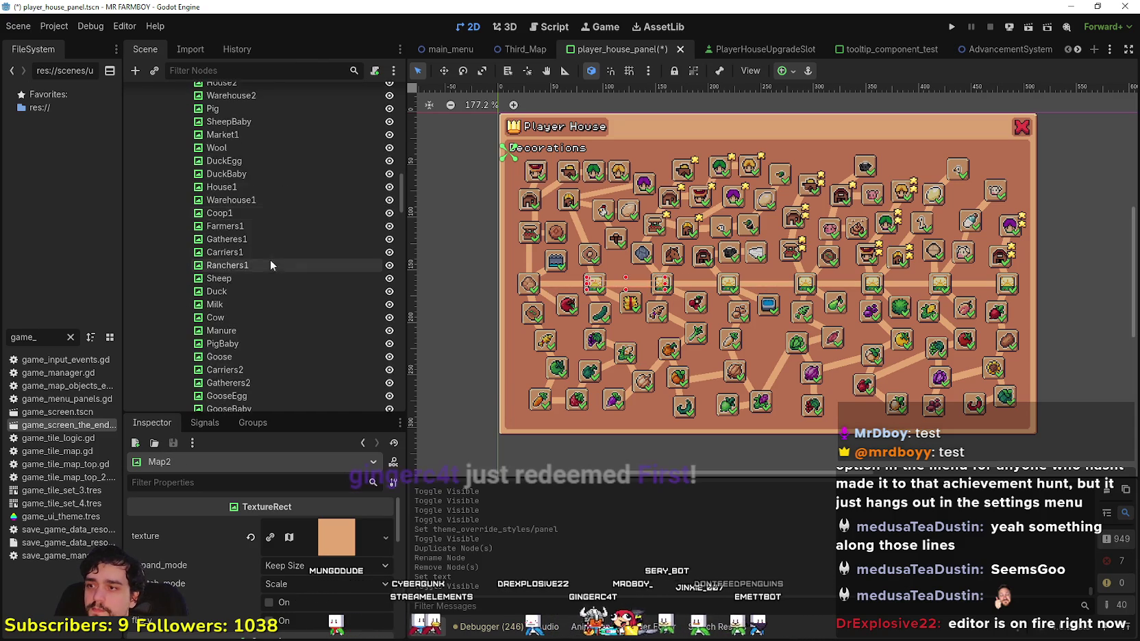
{"action": "left_click", "coordinate": [269, 260], "text": "shift"}
{"action": "scroll", "coordinate": [266, 261], "scroll_direction": "down", "scroll_amount": 8}
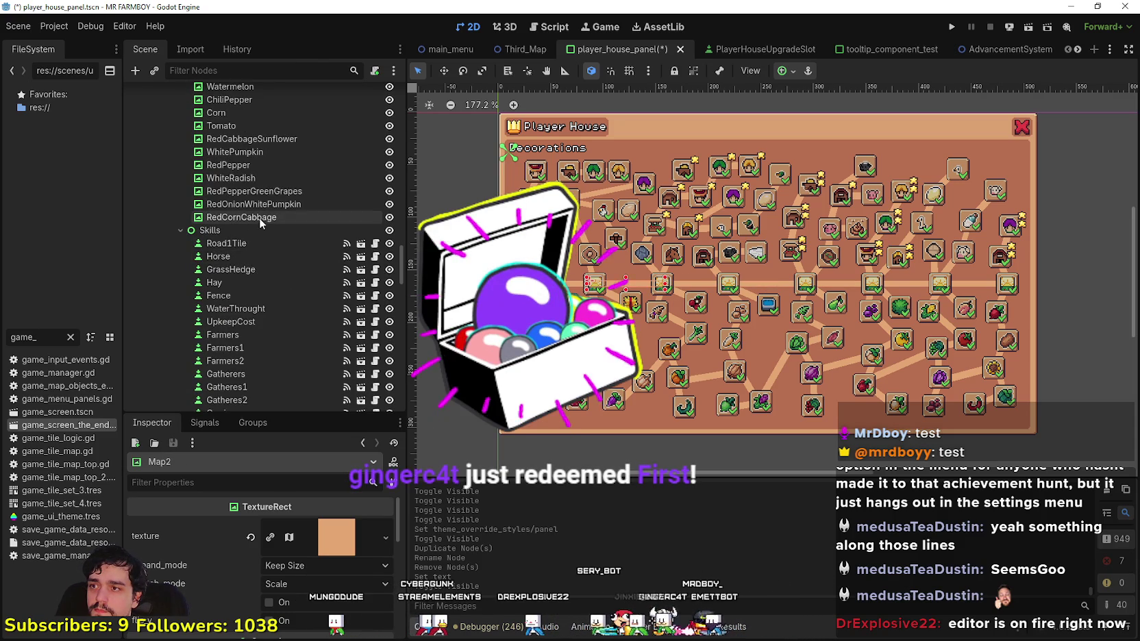
{"action": "scroll", "coordinate": [267, 192], "scroll_direction": "down", "scroll_amount": 10}
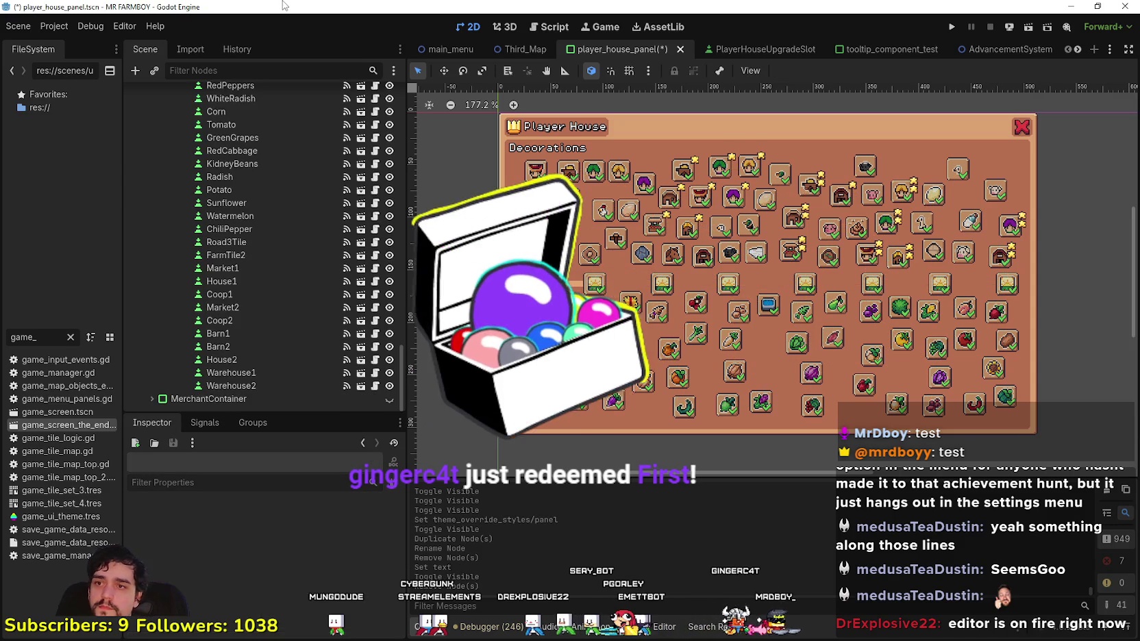
{"action": "left_click", "coordinate": [335, 360]}
{"action": "scroll", "coordinate": [326, 339], "scroll_direction": "up", "scroll_amount": 5}
{"action": "scroll", "coordinate": [319, 330], "scroll_direction": "up", "scroll_amount": 10}
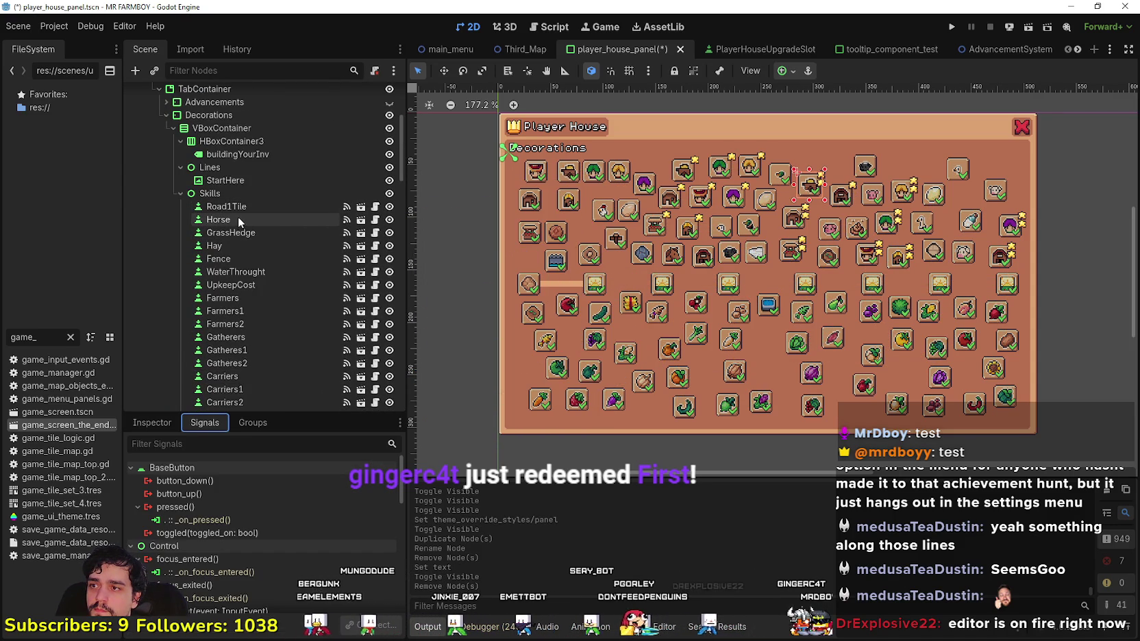
{"action": "left_click", "coordinate": [245, 219], "text": "shift"}
{"action": "key", "text": "Delete"}
{"action": "key", "text": "Escape"}
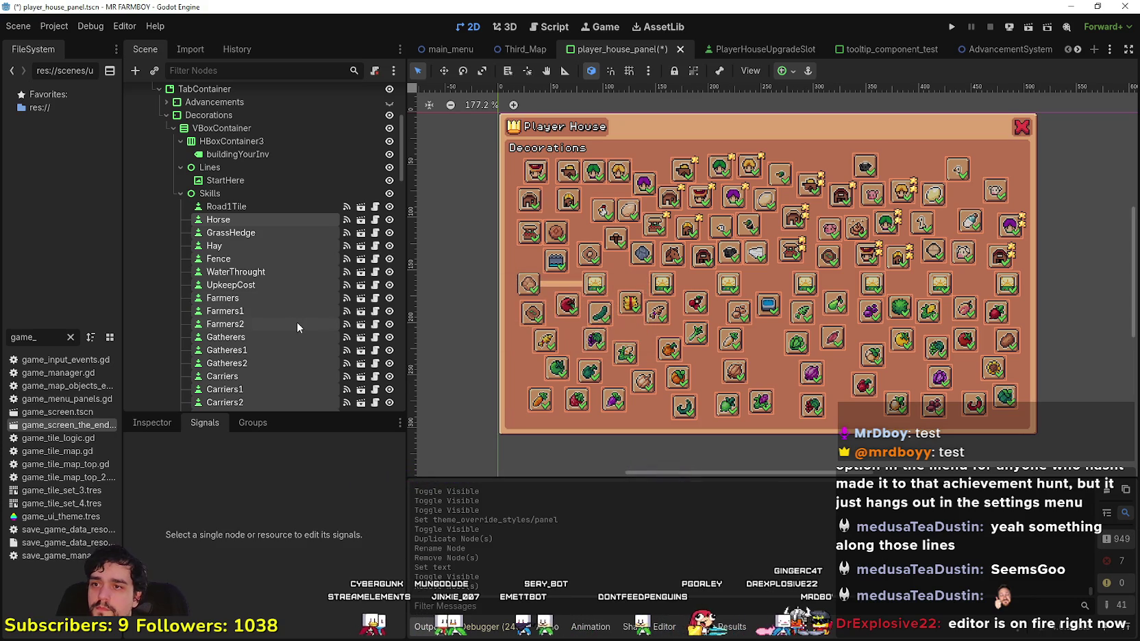
{"action": "key", "text": "Delete"}
{"action": "key", "text": "Return"}
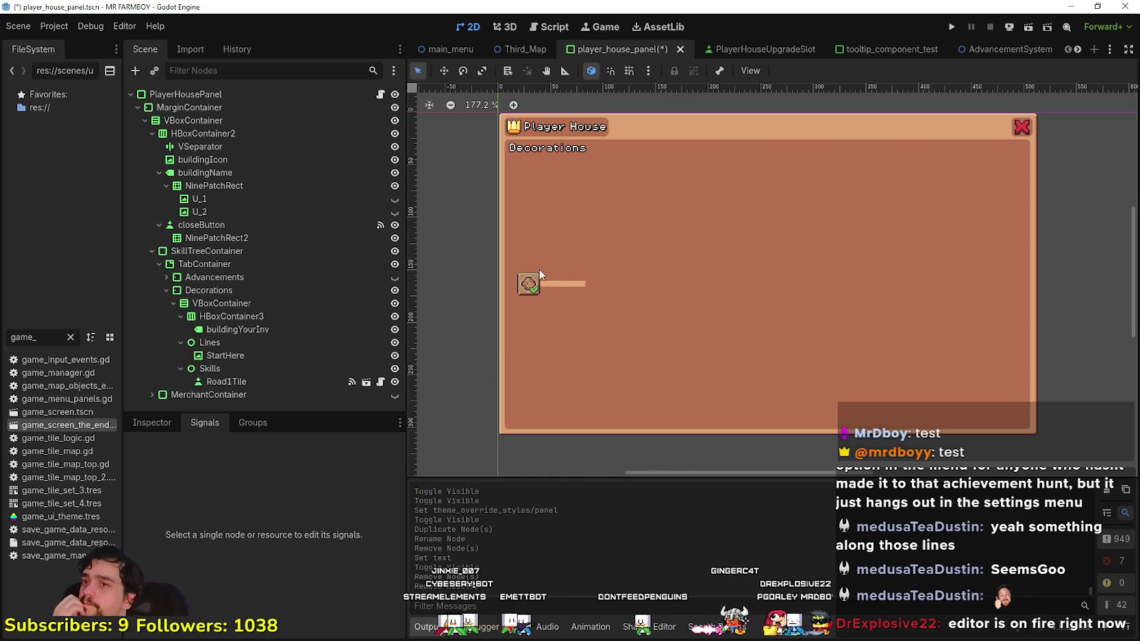
- Select the StartHere line, then Road1Tile to begin renaming it
{"action": "scroll", "coordinate": [530, 270], "scroll_direction": "up", "scroll_amount": 3}
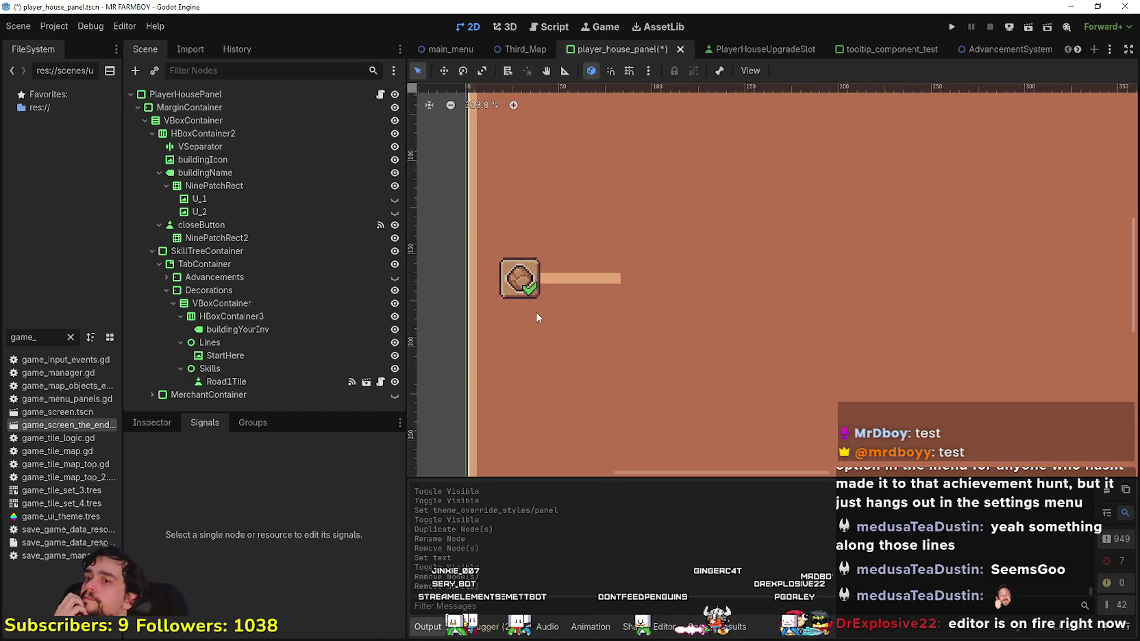
{"action": "left_click", "coordinate": [310, 354]}
{"action": "left_click", "coordinate": [265, 382]}
{"action": "left_click", "coordinate": [264, 382]}
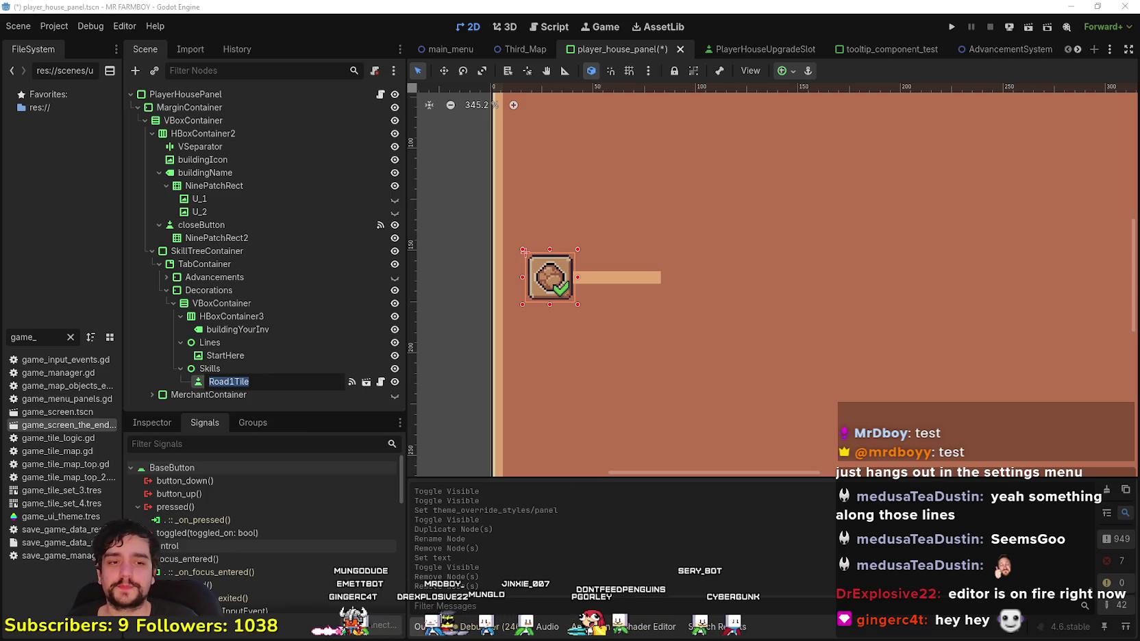
- Cancel the rename so the tile stays Road1Tile, and switch to the Discord post image
{"action": "key", "text": "Return"}
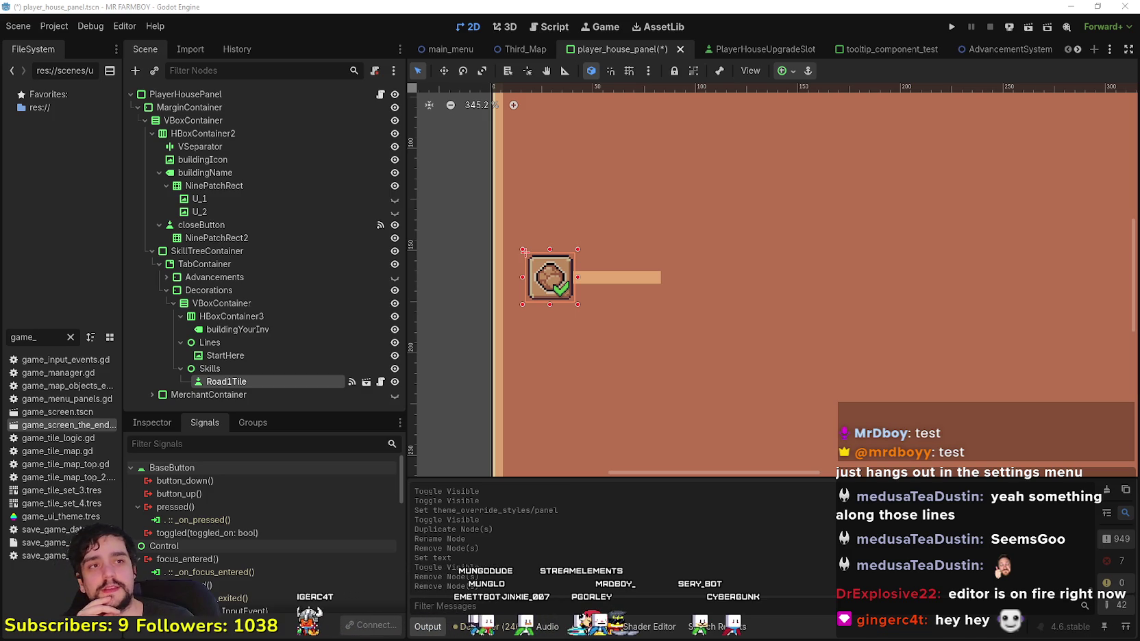
{"action": "key", "text": "alt+Tab"}
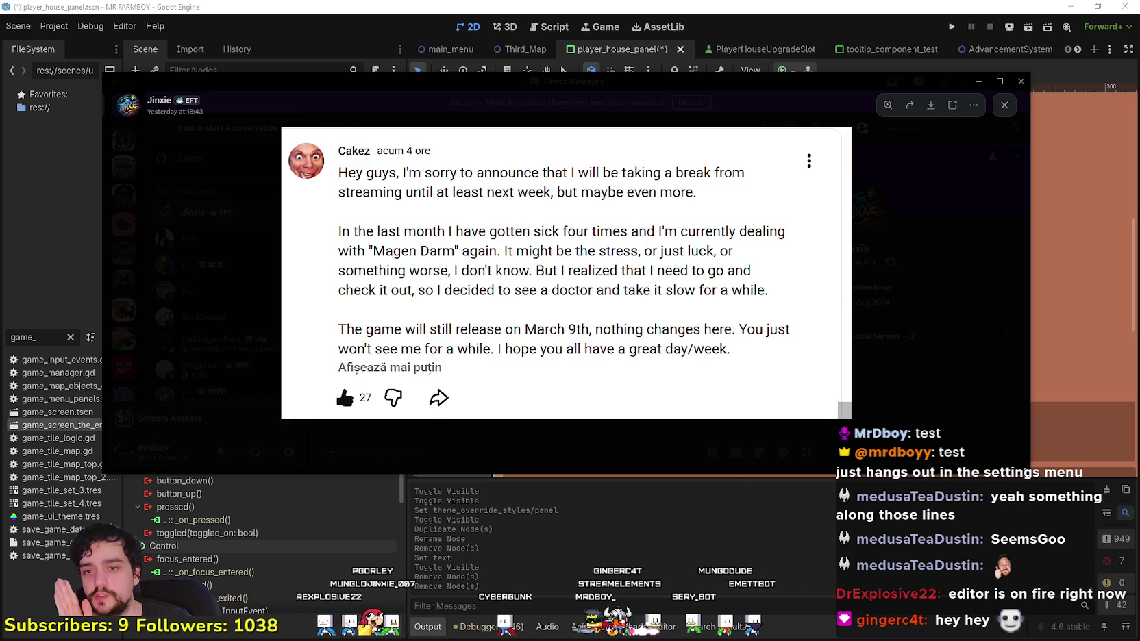
- Resize and reposition the Discord image viewer, then return to the Godot editor
{"action": "mouse_move", "coordinate": [1030, 474]}
{"action": "left_mouse_down"}
{"action": "mouse_move", "coordinate": [972, 500]}
{"action": "mouse_move", "coordinate": [942, 558]}
{"action": "mouse_move", "coordinate": [997, 603]}
{"action": "mouse_move", "coordinate": [1072, 633]}
{"action": "mouse_move", "coordinate": [1045, 589]}
{"action": "left_mouse_up"}
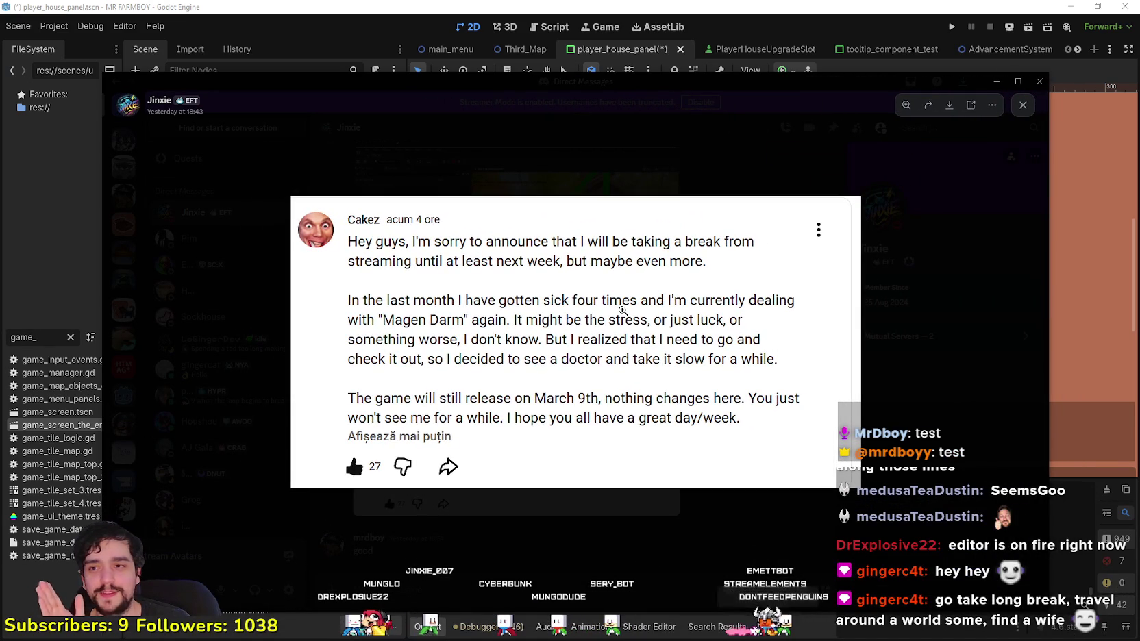
{"action": "left_click_drag", "start_coordinate": [612, 84], "coordinate": [633, 25]}
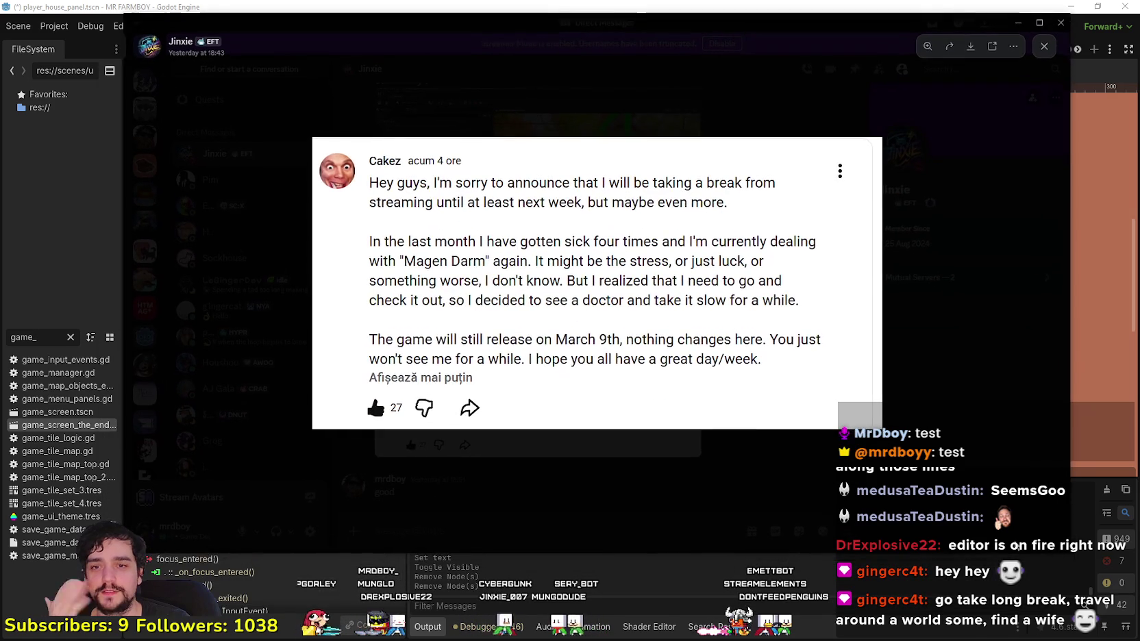
{"action": "left_click_drag", "start_coordinate": [1067, 554], "coordinate": [1002, 472]}
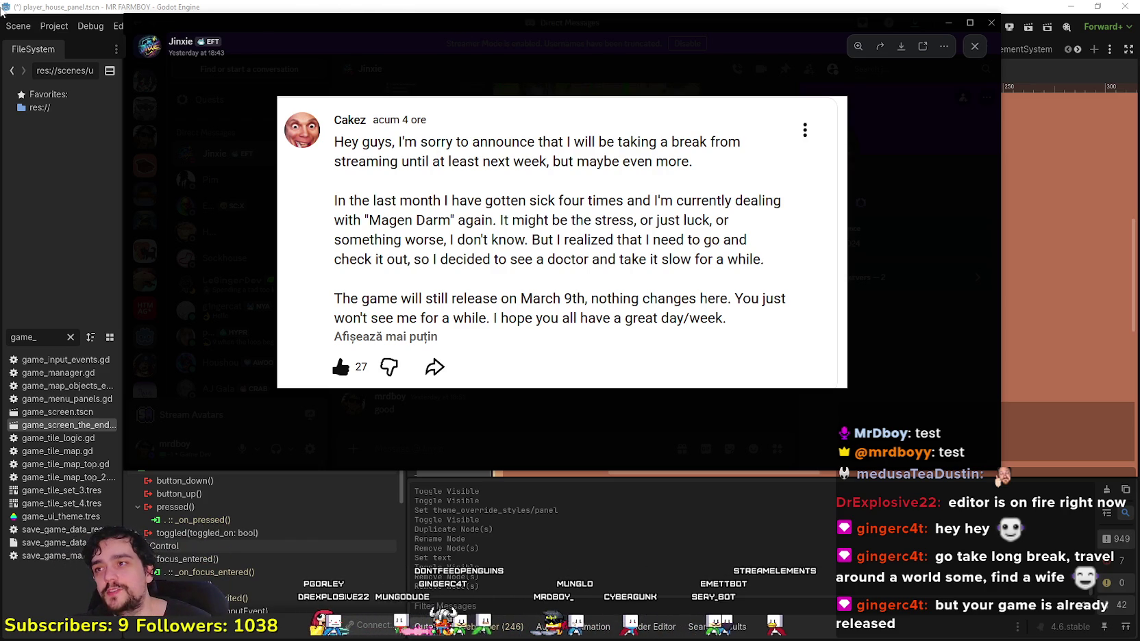
{"action": "key", "text": "alt+Tab"}
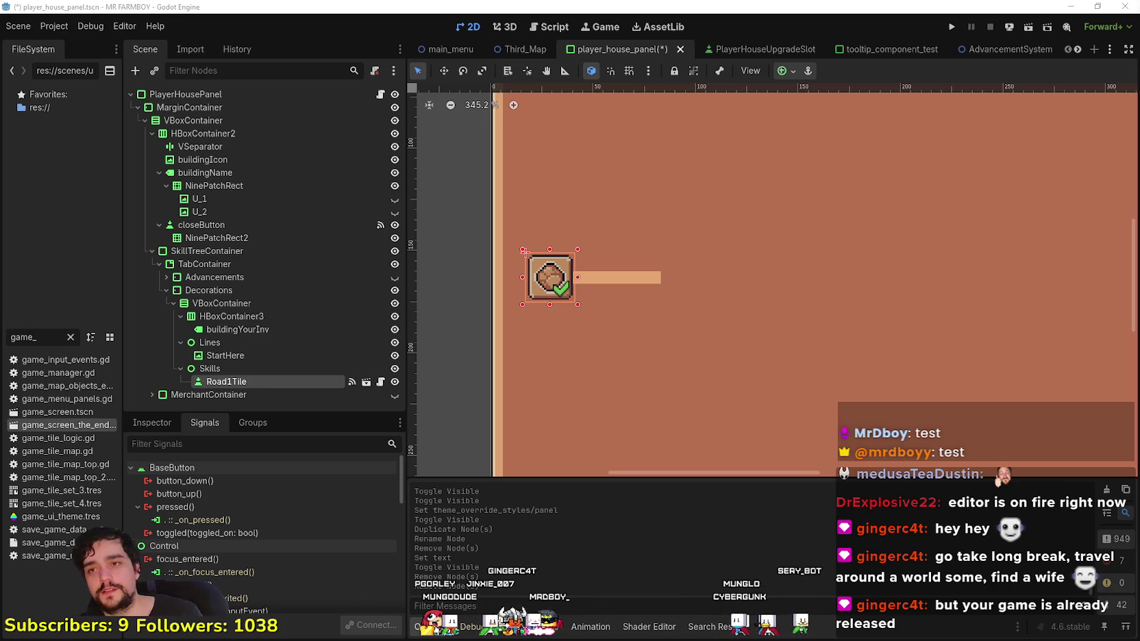
- Select the Road1Tile skill tile and view its properties in the Inspector
{"action": "scroll", "coordinate": [652, 305], "scroll_direction": "down", "scroll_amount": 2}
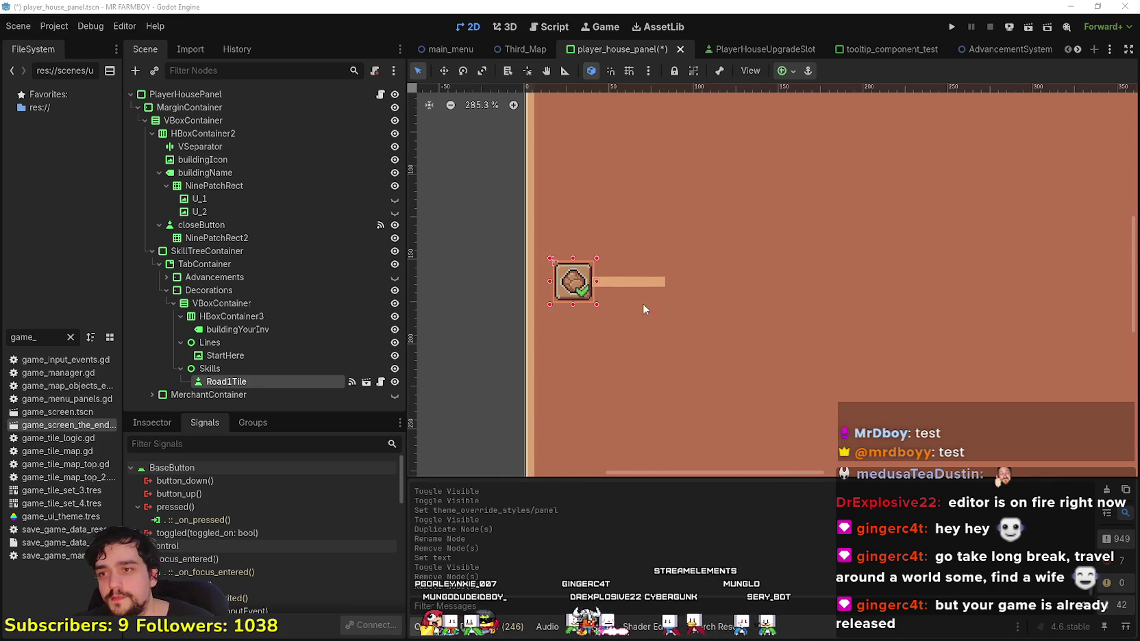
{"action": "left_click", "coordinate": [649, 291]}
{"action": "scroll", "coordinate": [649, 291], "scroll_direction": "up", "scroll_amount": 2}
{"action": "left_click", "coordinate": [634, 281]}
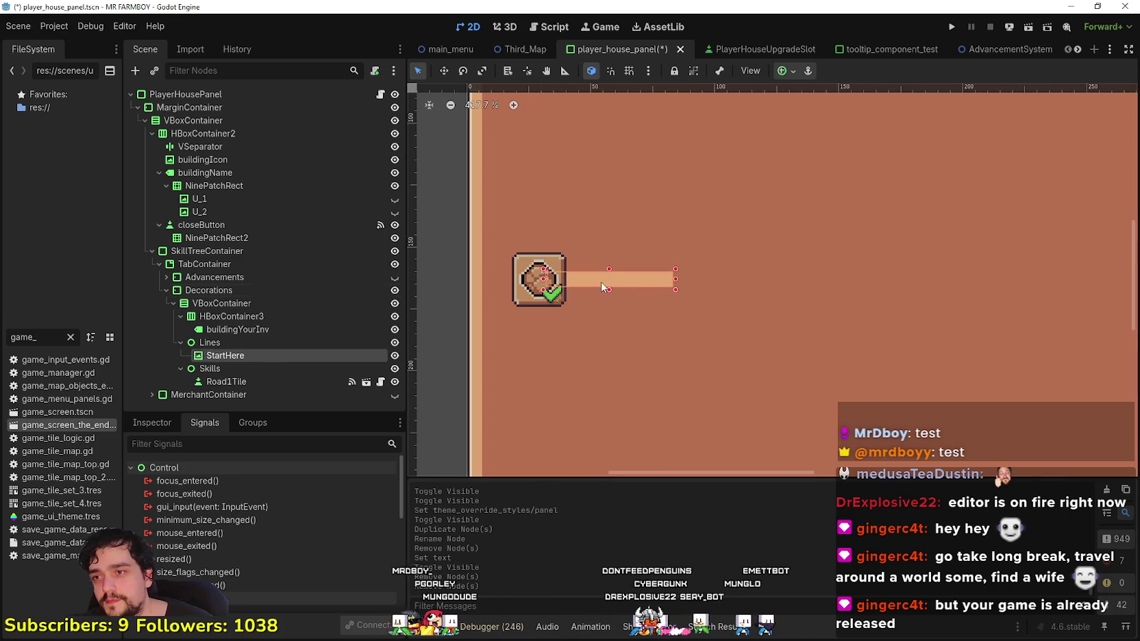
{"action": "left_click", "coordinate": [230, 383]}
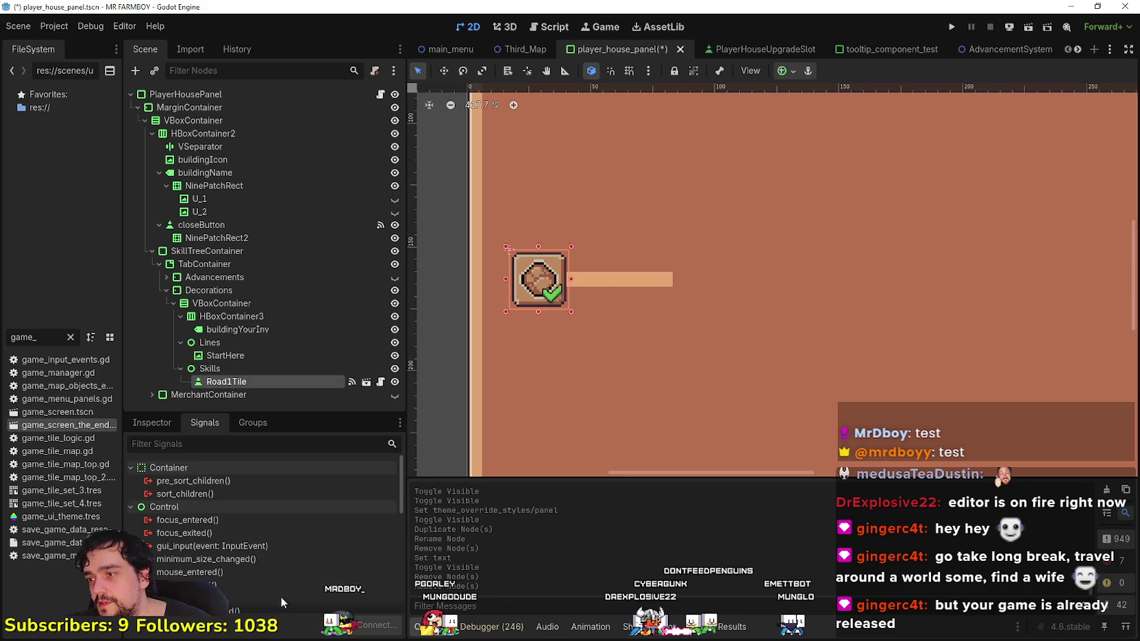
{"action": "left_click", "coordinate": [155, 425]}
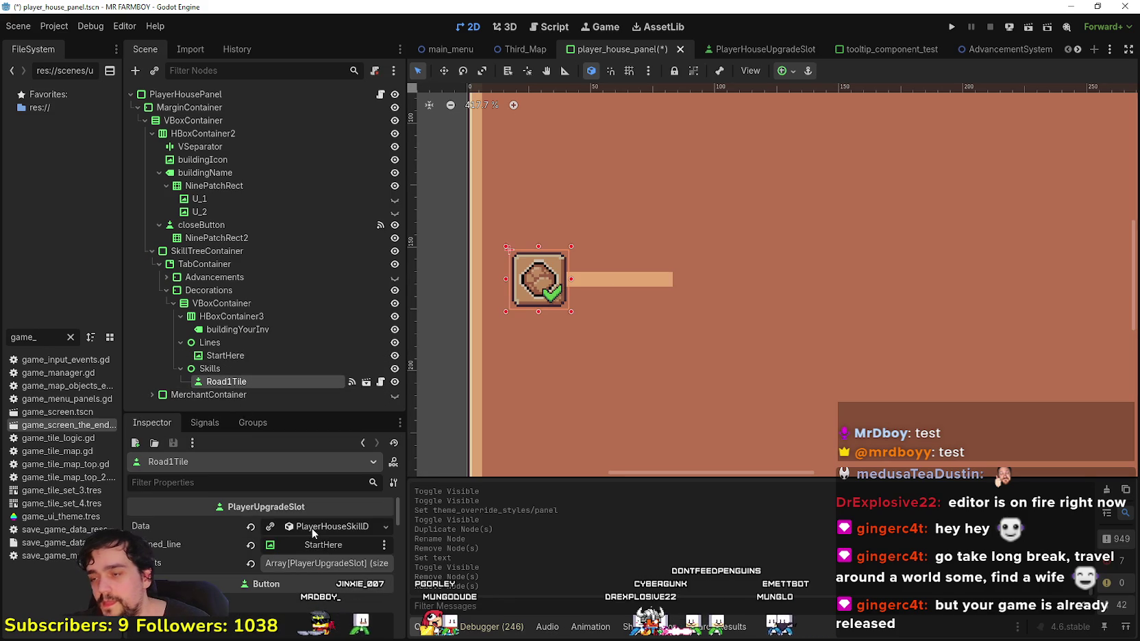
{"action": "scroll", "coordinate": [819, 283], "scroll_direction": "down", "scroll_amount": 5}
- Delete the StartHere line, confirming the dialog
{"action": "left_click", "coordinate": [712, 286]}
{"action": "scroll", "coordinate": [739, 289], "scroll_direction": "down", "scroll_amount": 3}
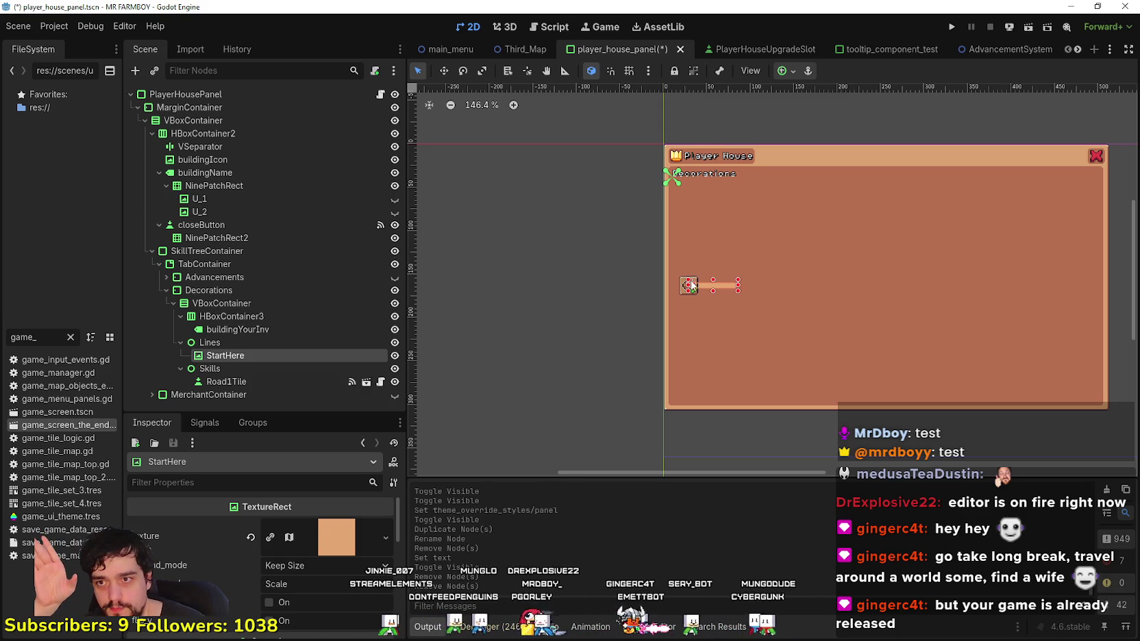
{"action": "scroll", "coordinate": [712, 291], "scroll_direction": "up", "scroll_amount": 3}
{"action": "scroll", "coordinate": [760, 301], "scroll_direction": "down", "scroll_amount": 2}
{"action": "scroll", "coordinate": [603, 305], "scroll_direction": "right", "scroll_amount": 3}
{"action": "key", "text": "Delete"}
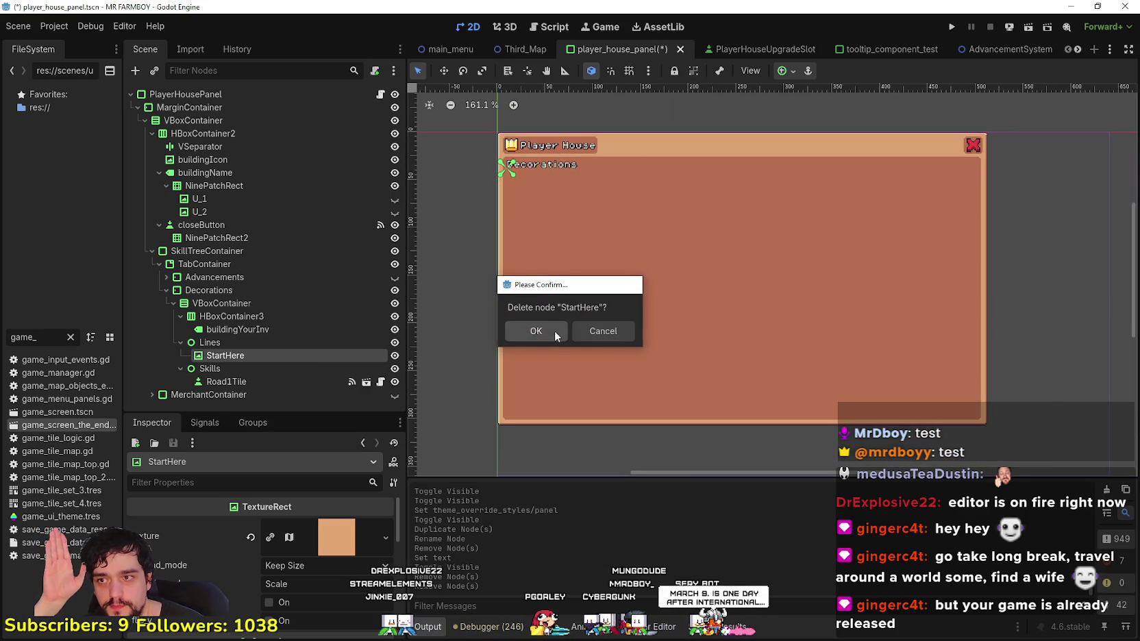
{"action": "left_click", "coordinate": [536, 331]}
- Move Road1Tile toward the top middle of the panel
{"action": "scroll", "coordinate": [556, 312], "scroll_direction": "up", "scroll_amount": 4}
{"action": "left_click", "coordinate": [509, 280]}
{"action": "scroll", "coordinate": [508, 279], "scroll_direction": "down", "scroll_amount": 5}
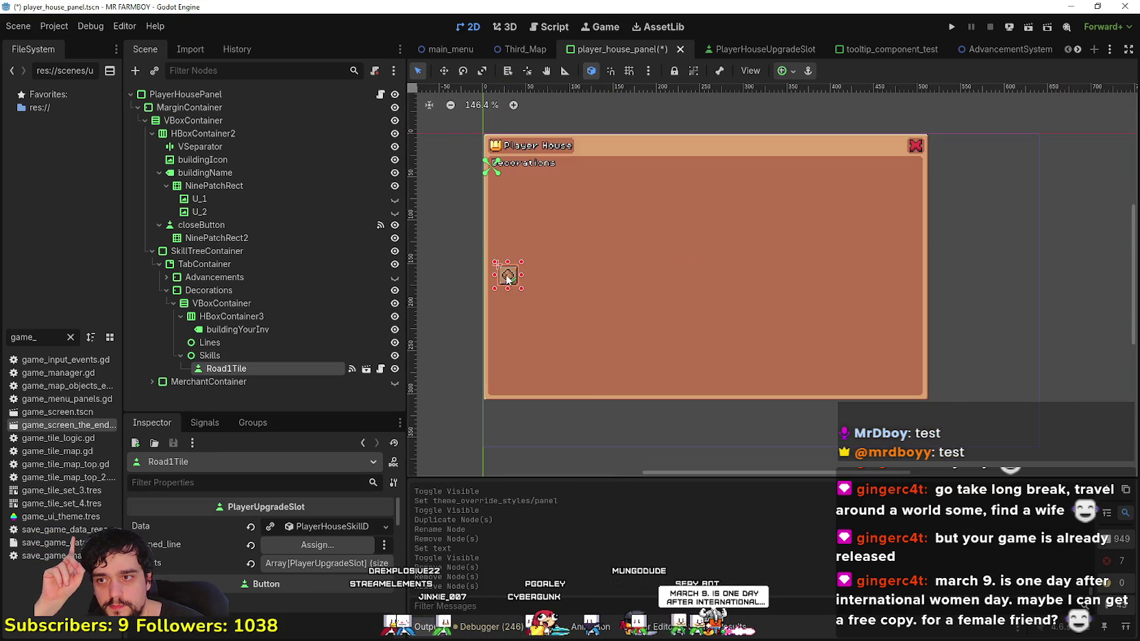
{"action": "left_click", "coordinate": [443, 72]}
{"action": "left_click_drag", "start_coordinate": [508, 277], "coordinate": [744, 194]}
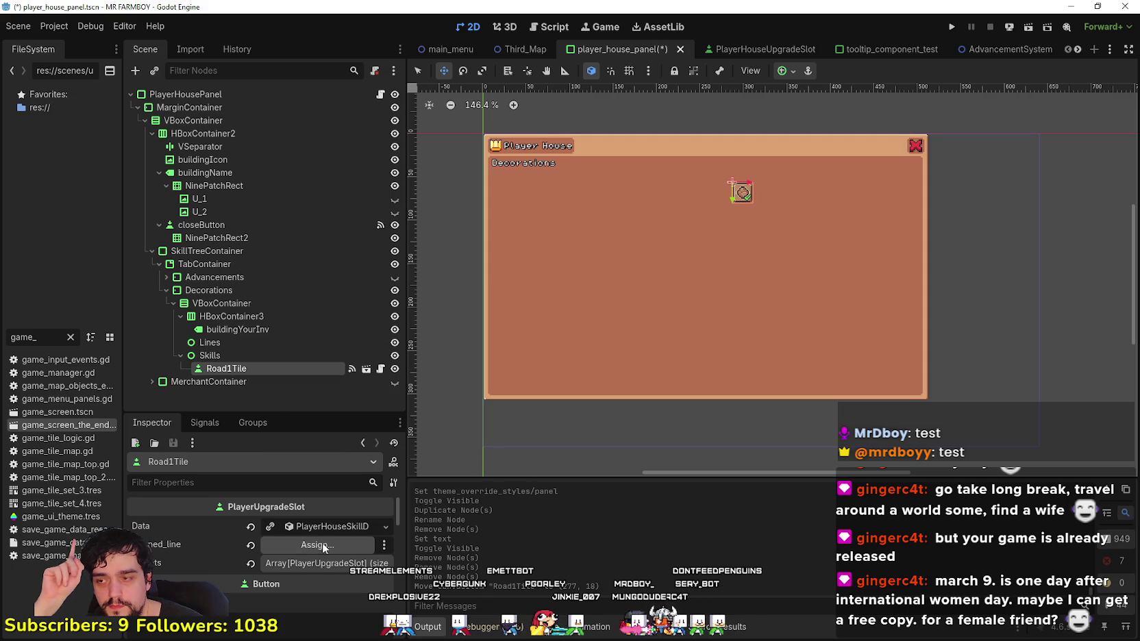
- Clear Road1Tile's skill Data, expand its parents array, and switch to the music player
{"action": "left_click", "coordinate": [251, 526]}
{"action": "left_click", "coordinate": [306, 523]}
{"action": "left_click", "coordinate": [253, 519]}
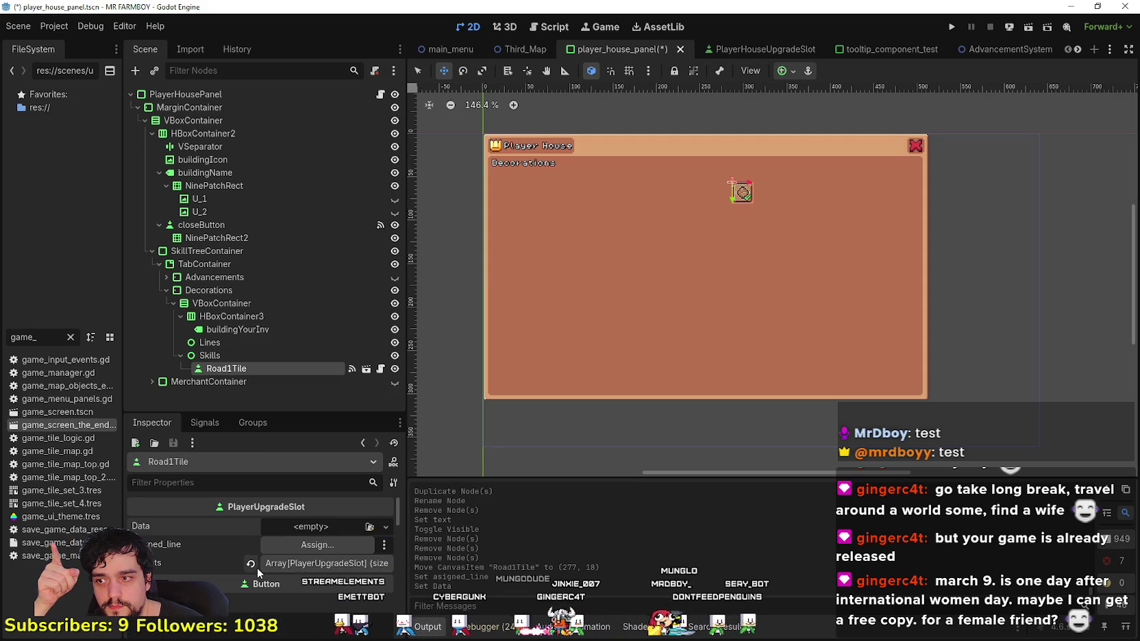
{"action": "left_click", "coordinate": [291, 565]}
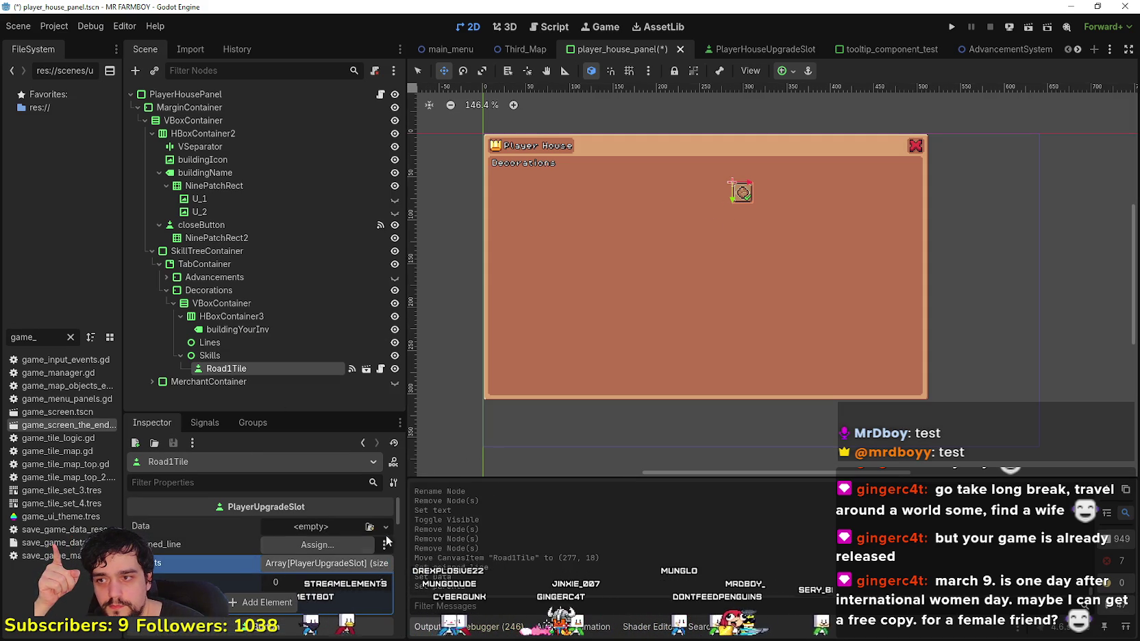
{"action": "scroll", "coordinate": [743, 192], "scroll_direction": "up", "scroll_amount": 5}
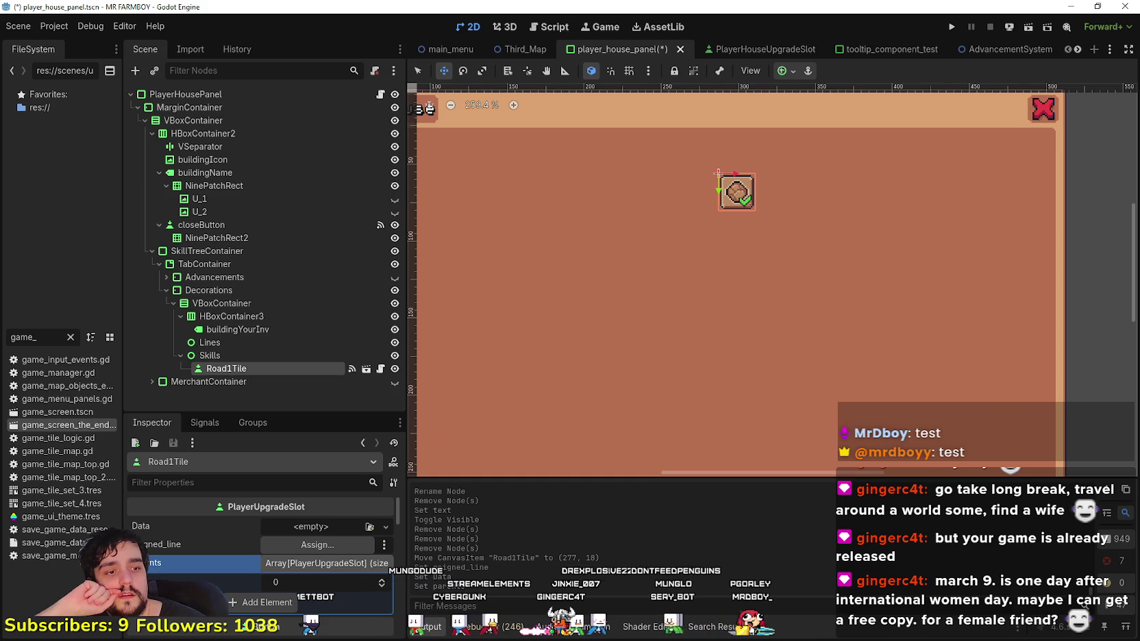
{"action": "key", "text": "alt+Tab"}
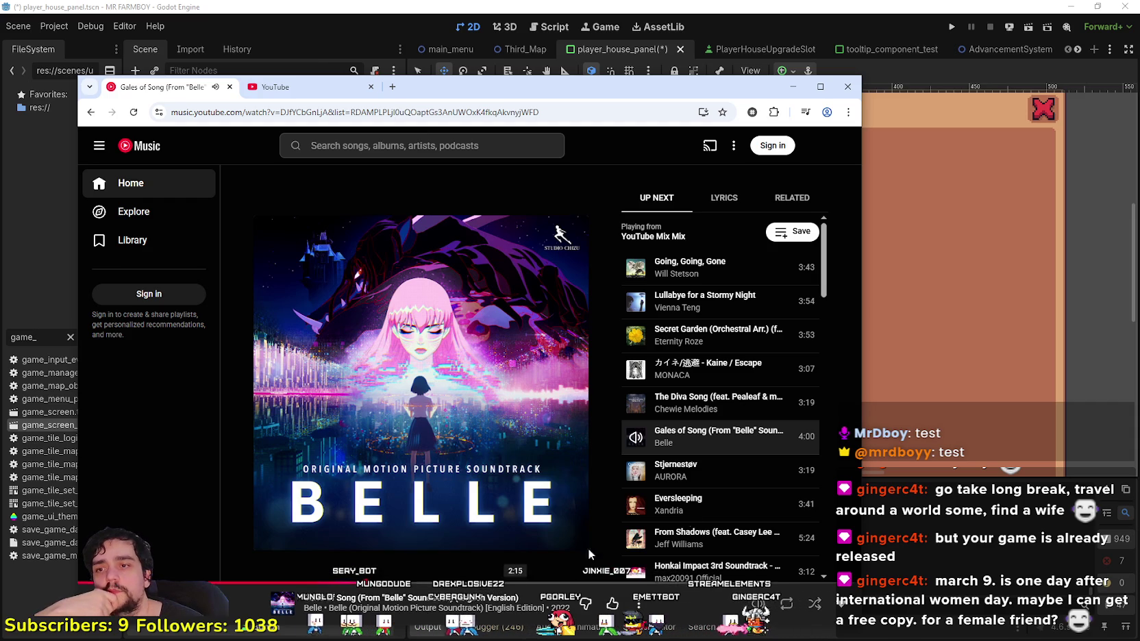
- Scroll the Up Next queue and open the options for the playing Gales of Song
{"action": "scroll", "coordinate": [763, 471], "scroll_direction": "down", "scroll_amount": 1}
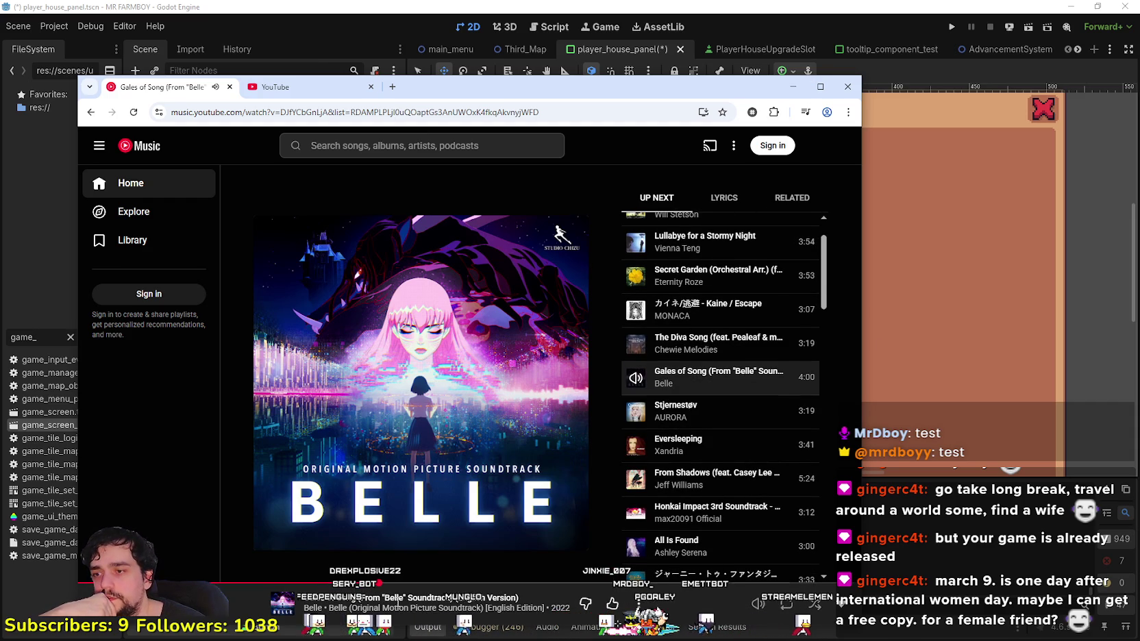
{"action": "left_click", "coordinate": [397, 600]}
{"action": "left_click", "coordinate": [397, 600]}
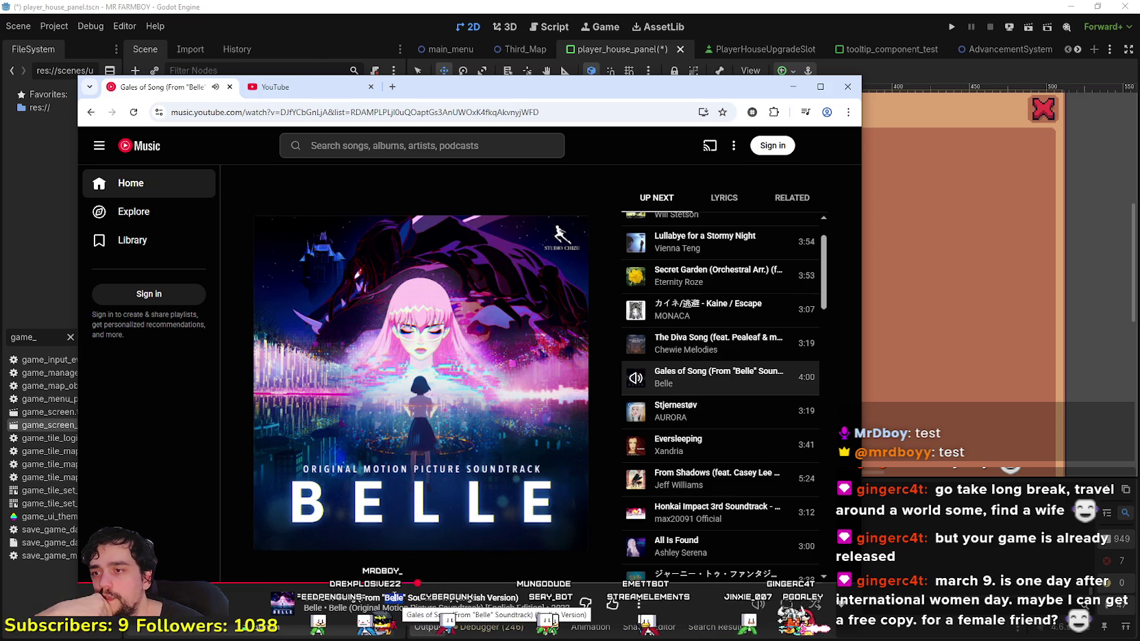
{"action": "right_click", "coordinate": [398, 596]}
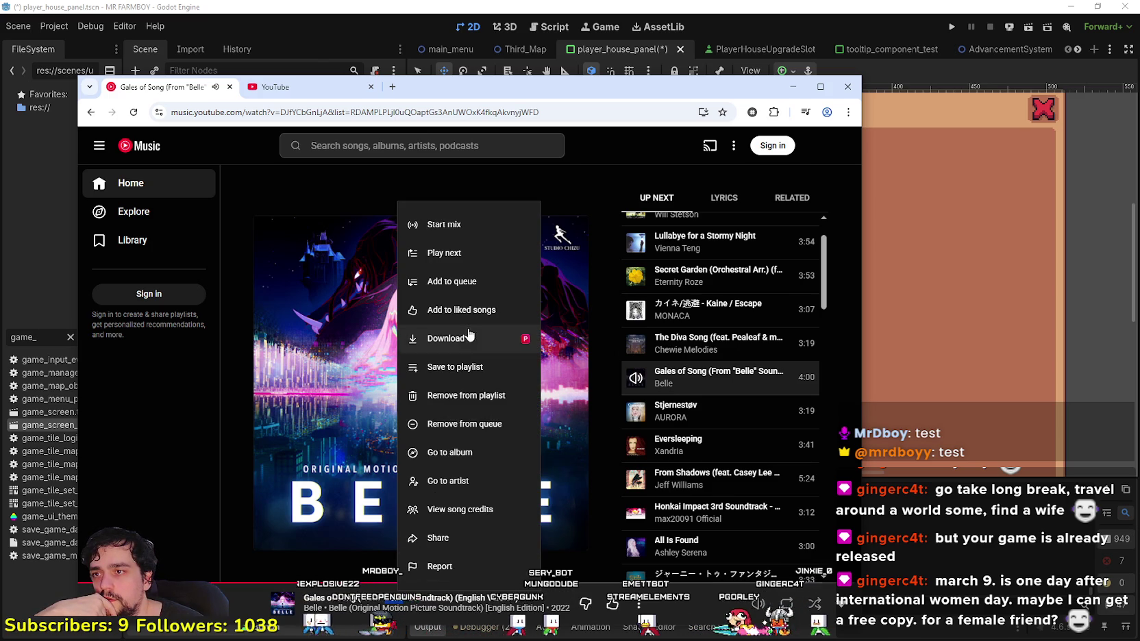
{"action": "left_click_drag", "start_coordinate": [417, 89], "coordinate": [460, 87]}
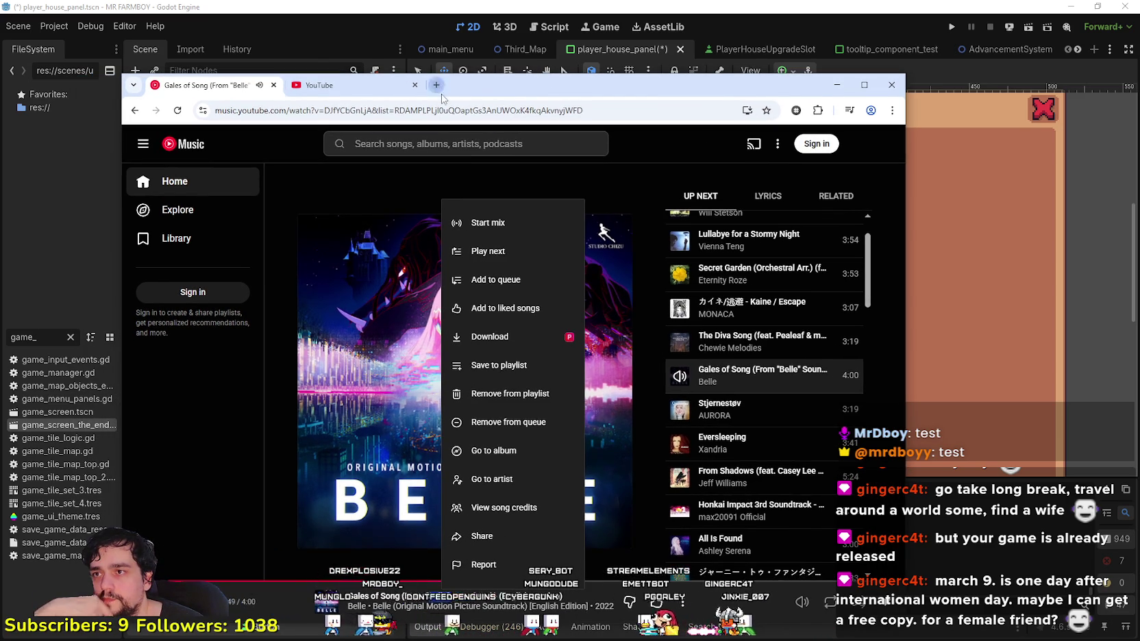
- Search Google for 'Belle movie' in a new tab
{"action": "key", "text": "ctrl+t"}
{"action": "type", "text": "Belle movie"}
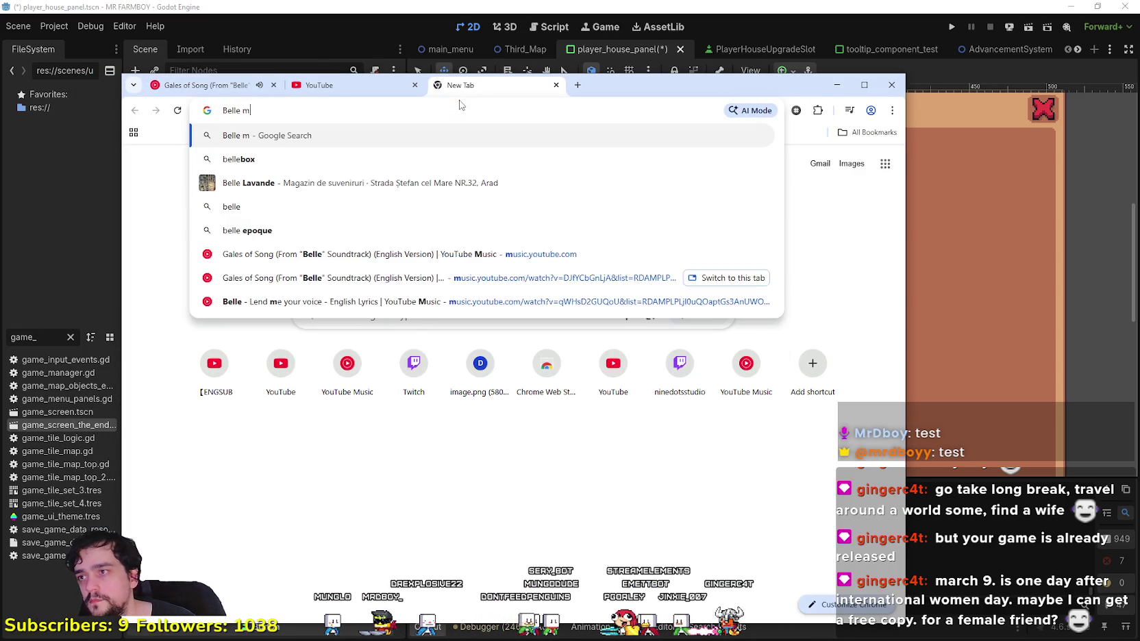
{"action": "key", "text": "Return"}
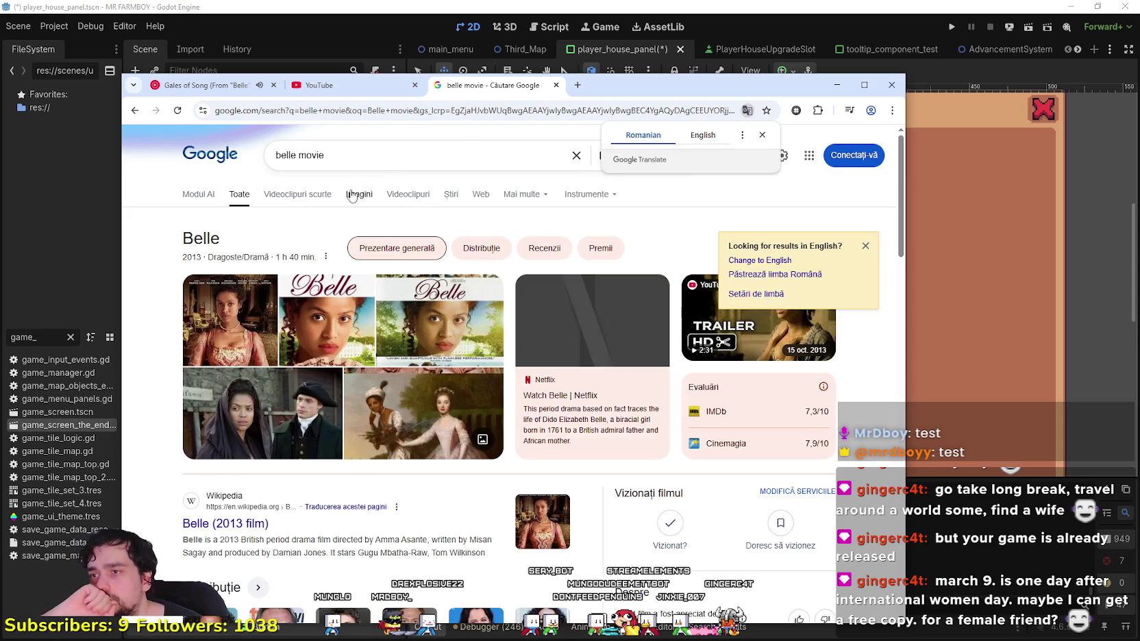
- Refine the search to 'belle movie anime' and scroll down to the IMDb result
{"action": "left_click", "coordinate": [371, 155]}
{"action": "type", "text": "anime"}
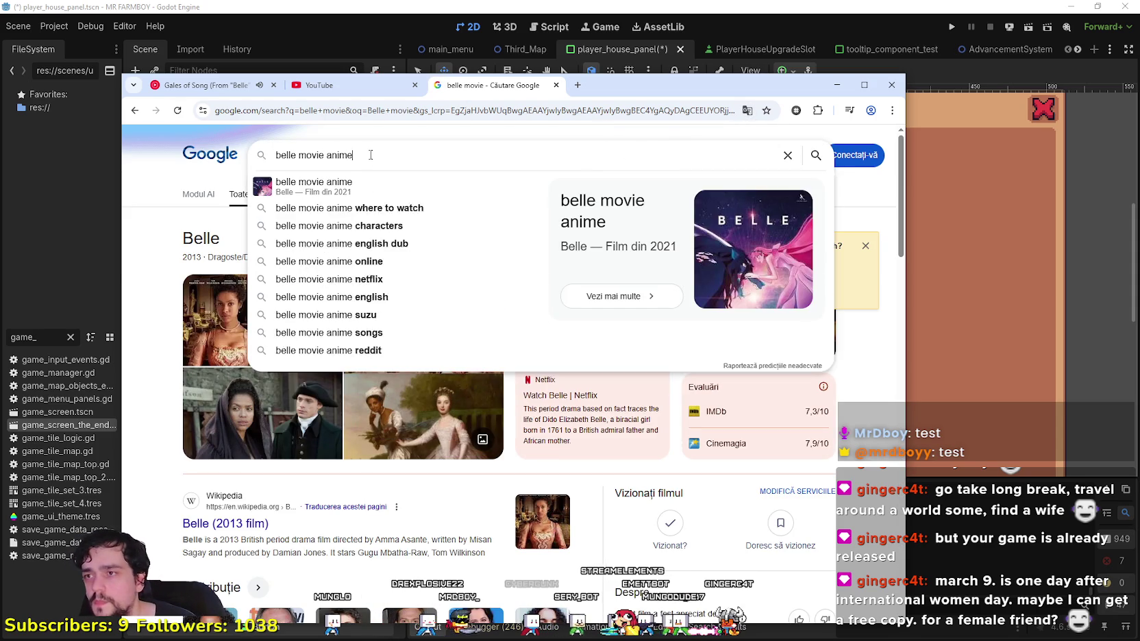
{"action": "key", "text": "Return"}
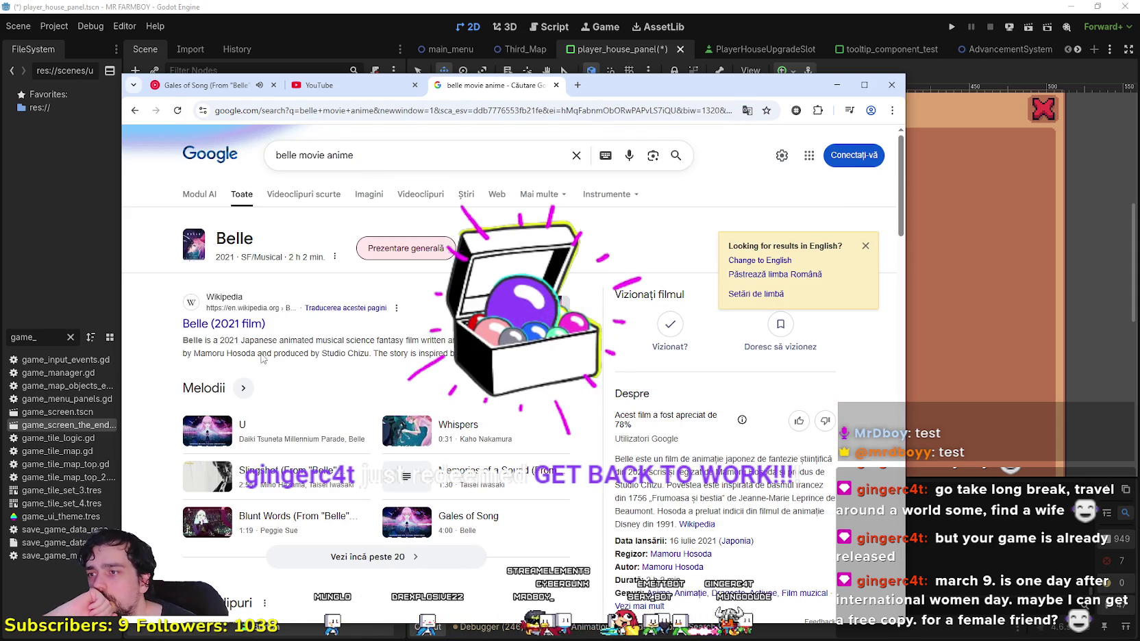
{"action": "scroll", "coordinate": [429, 468], "scroll_direction": "down", "scroll_amount": 8}
{"action": "scroll", "coordinate": [429, 468], "scroll_direction": "down", "scroll_amount": 3}
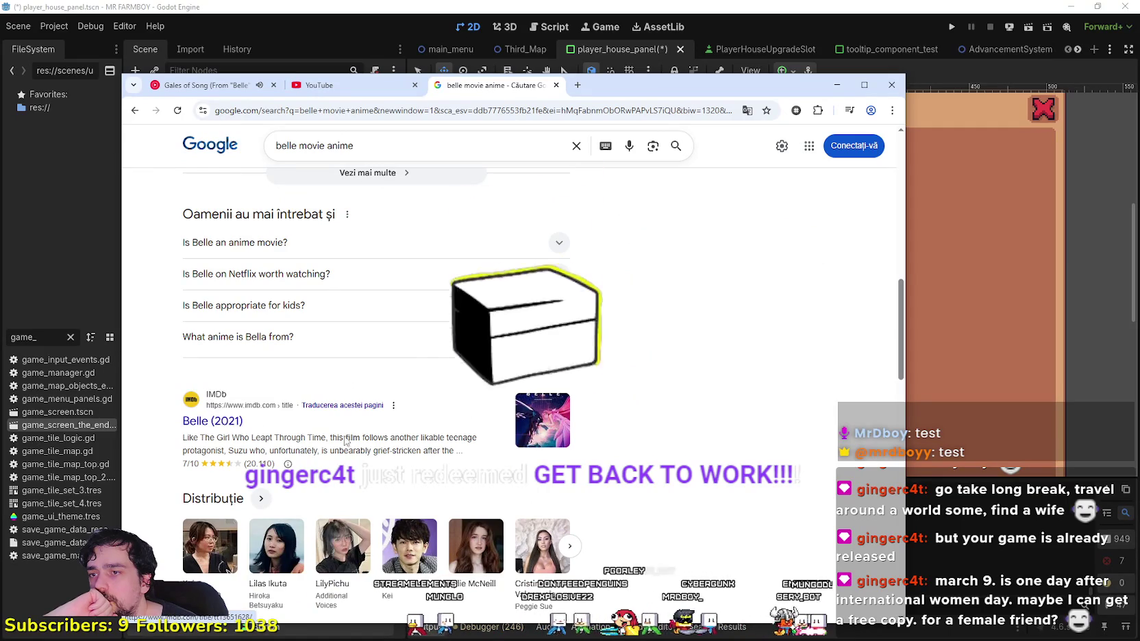
- Open the IMDb page for Belle (2021) and scroll through it
{"action": "left_click", "coordinate": [206, 421]}
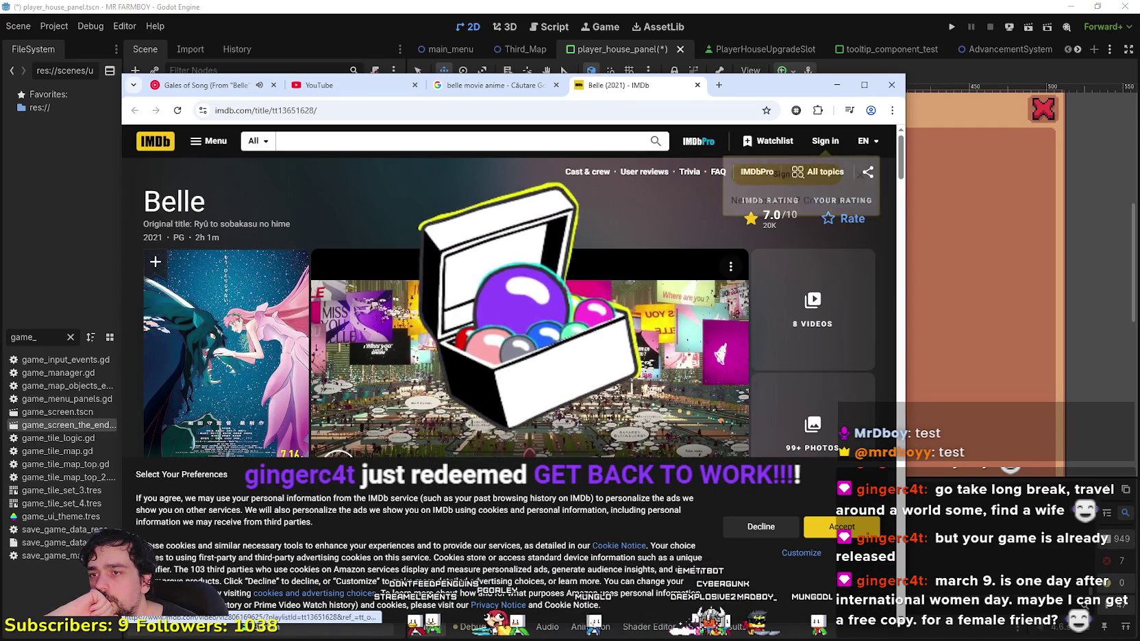
{"action": "scroll", "coordinate": [384, 425], "scroll_direction": "down", "scroll_amount": 3}
{"action": "scroll", "coordinate": [337, 248], "scroll_direction": "down", "scroll_amount": 2}
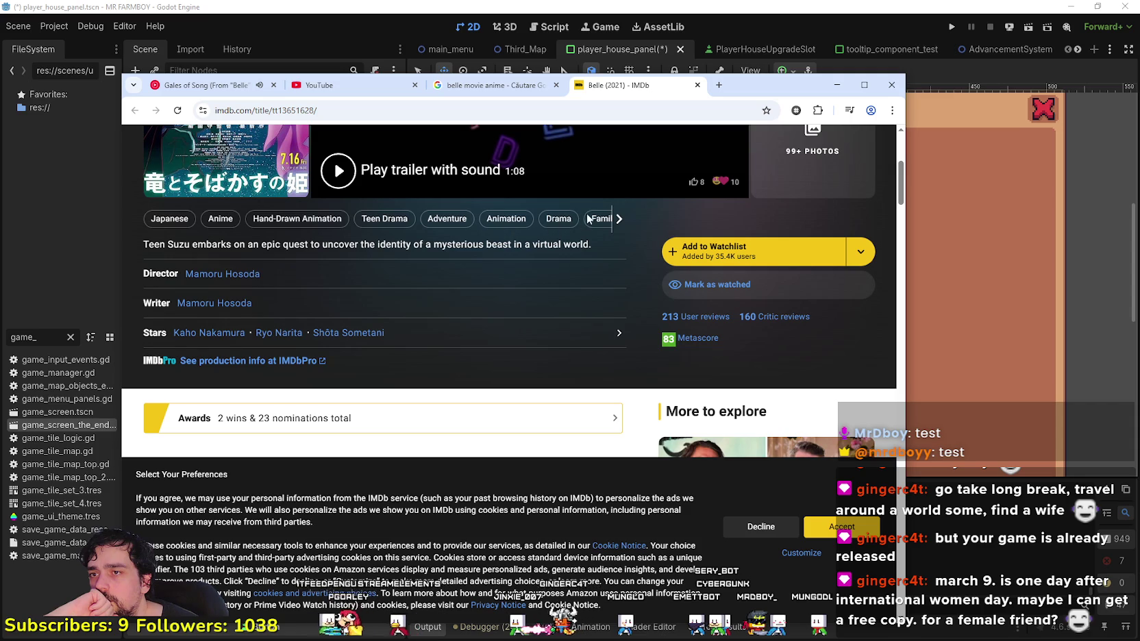
{"action": "scroll", "coordinate": [460, 329], "scroll_direction": "down", "scroll_amount": 2}
{"action": "scroll", "coordinate": [460, 330], "scroll_direction": "down", "scroll_amount": 10}
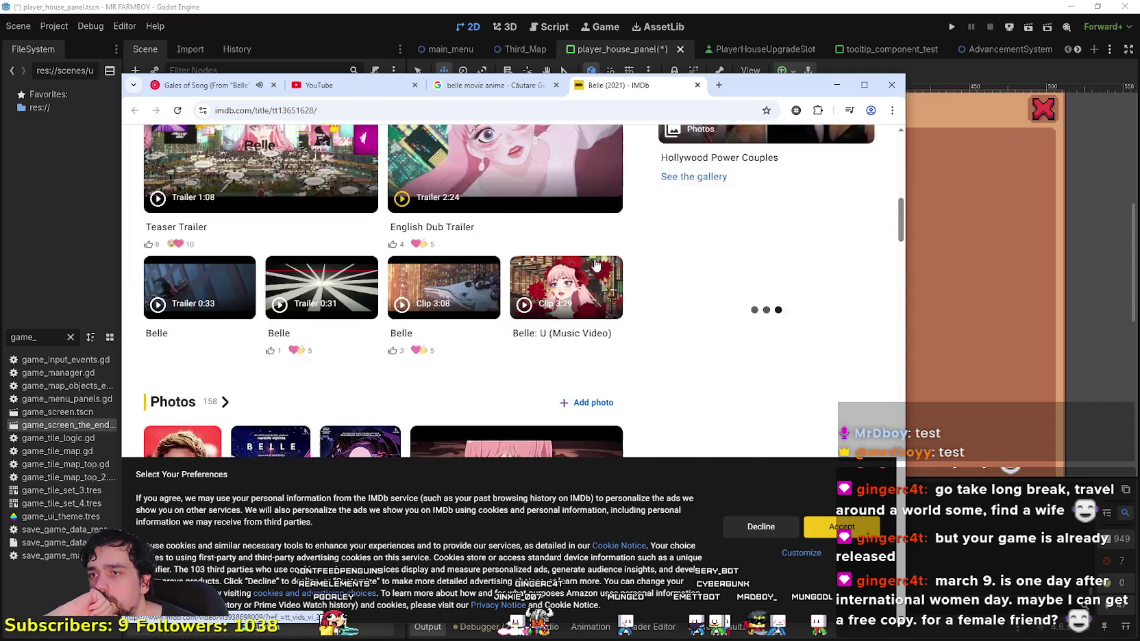
{"action": "scroll", "coordinate": [619, 364], "scroll_direction": "down", "scroll_amount": 4}
{"action": "scroll", "coordinate": [618, 364], "scroll_direction": "up", "scroll_amount": 4}
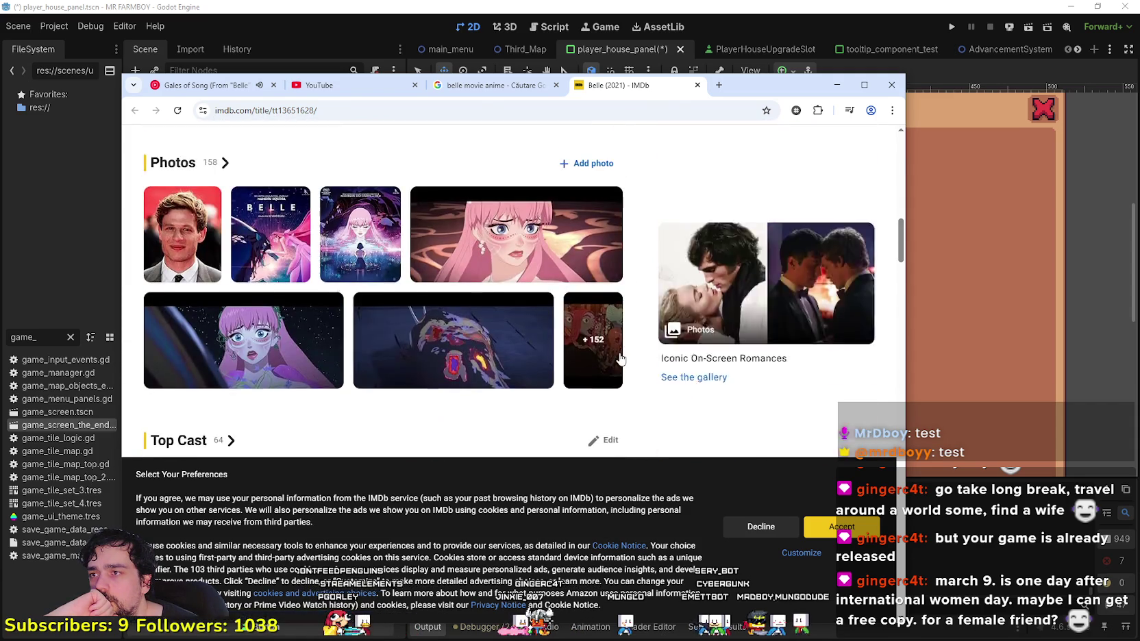
{"action": "scroll", "coordinate": [620, 354], "scroll_direction": "down", "scroll_amount": 5}
- Highlight part of the Storyline text, then return to the Gales of Song tab and dismiss its menu
{"action": "scroll", "coordinate": [619, 355], "scroll_direction": "down", "scroll_amount": 3}
{"action": "scroll", "coordinate": [607, 377], "scroll_direction": "up", "scroll_amount": 10}
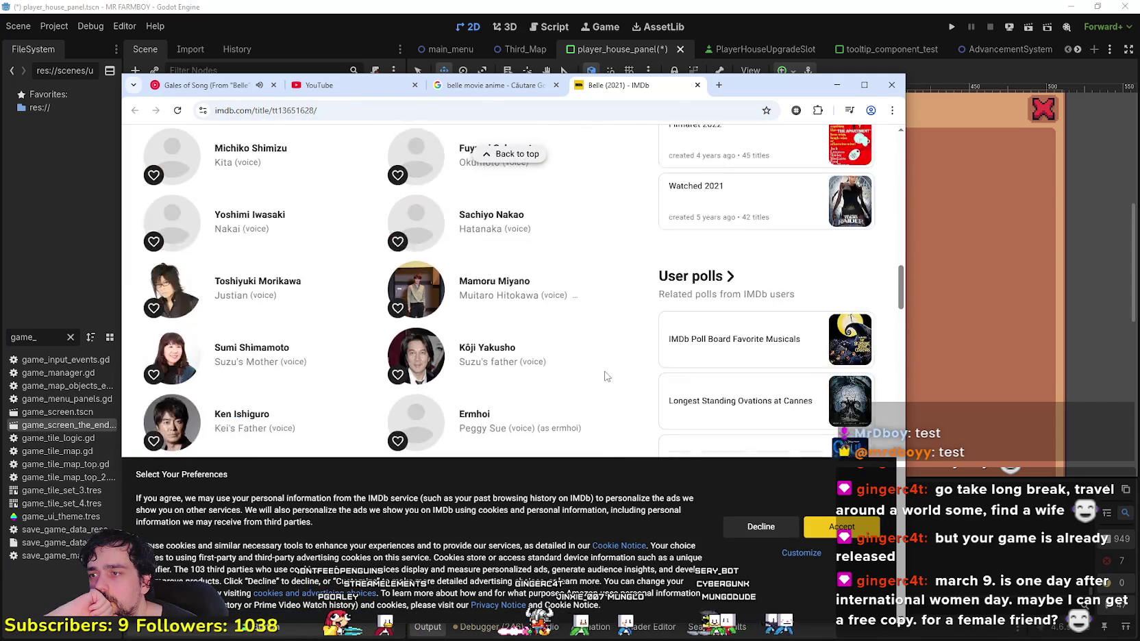
{"action": "scroll", "coordinate": [595, 403], "scroll_direction": "down", "scroll_amount": 15}
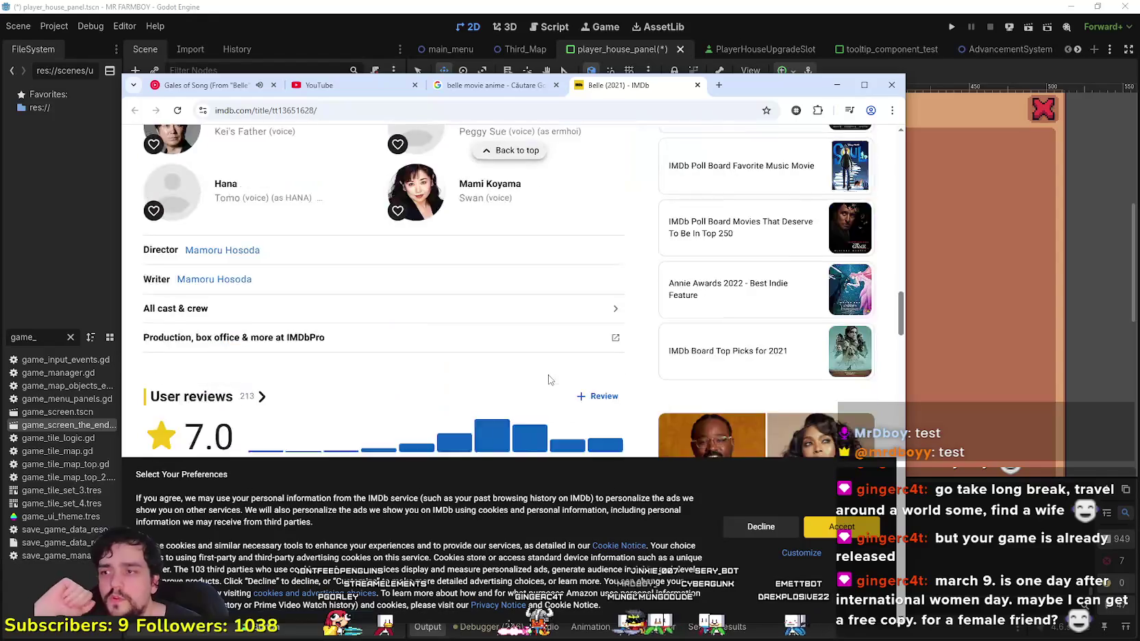
{"action": "scroll", "coordinate": [533, 370], "scroll_direction": "down", "scroll_amount": 6}
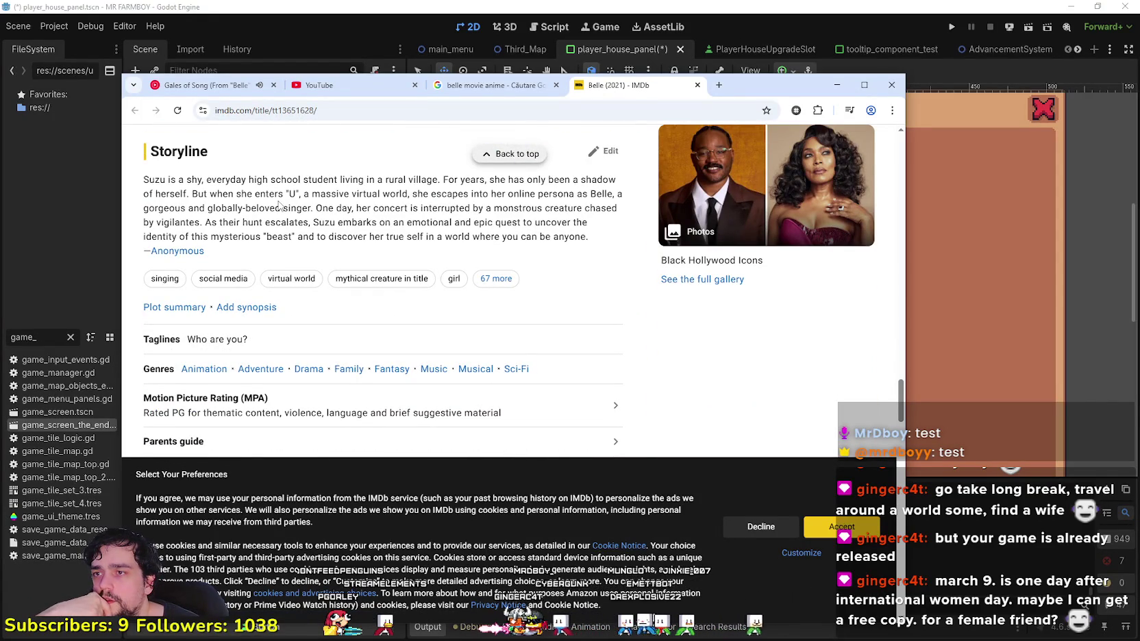
{"action": "mouse_move", "coordinate": [592, 181]}
{"action": "left_mouse_down"}
{"action": "mouse_move", "coordinate": [575, 209]}
{"action": "mouse_move", "coordinate": [617, 253]}
{"action": "mouse_move", "coordinate": [559, 222]}
{"action": "mouse_move", "coordinate": [370, 208]}
{"action": "left_mouse_up"}
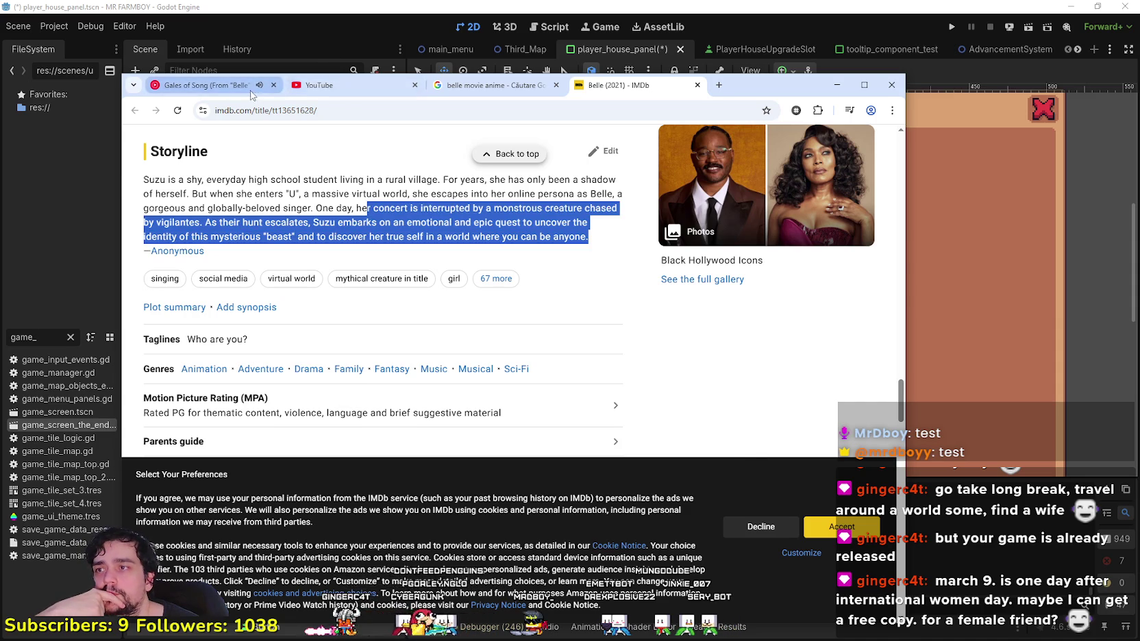
{"action": "left_click", "coordinate": [206, 85]}
{"action": "left_click", "coordinate": [665, 171]}
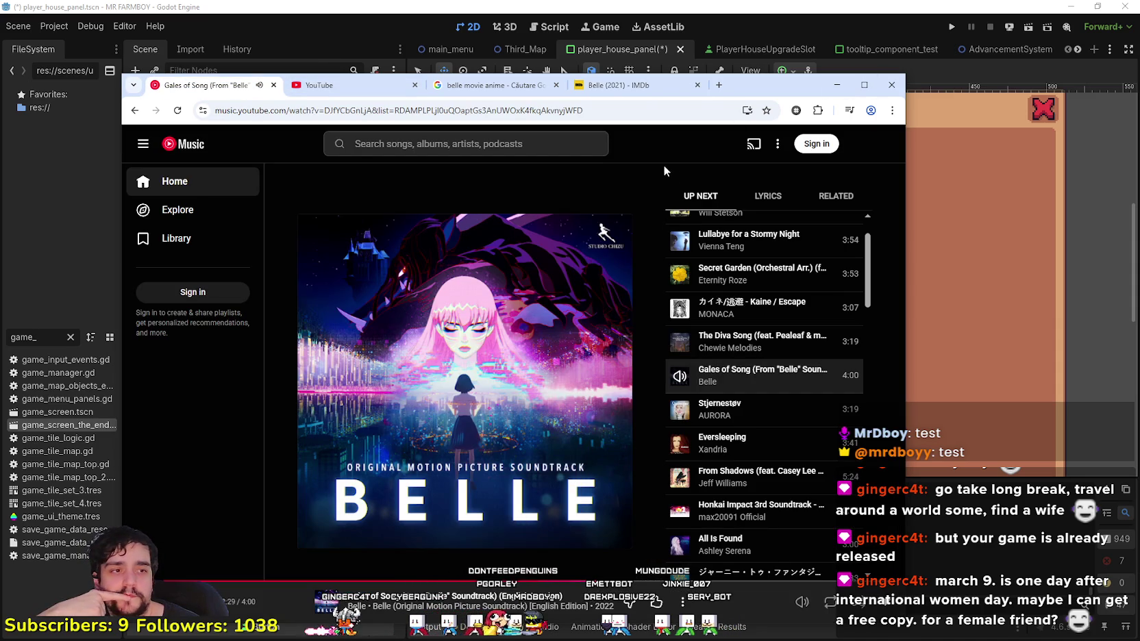
- Minimize the YouTube Music Chrome window to bring the Godot editor back
{"action": "left_click", "coordinate": [837, 85]}
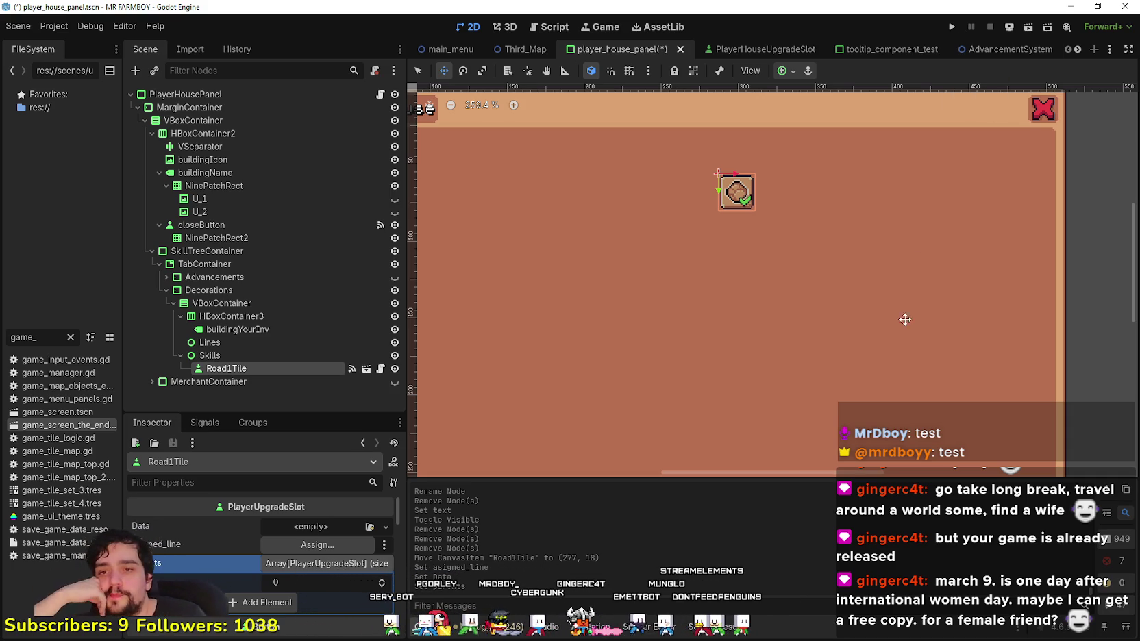
- Zoom the 2D canvas to about 177% and centre the Player House panel
{"action": "scroll", "coordinate": [855, 360], "scroll_direction": "down", "scroll_amount": 2}
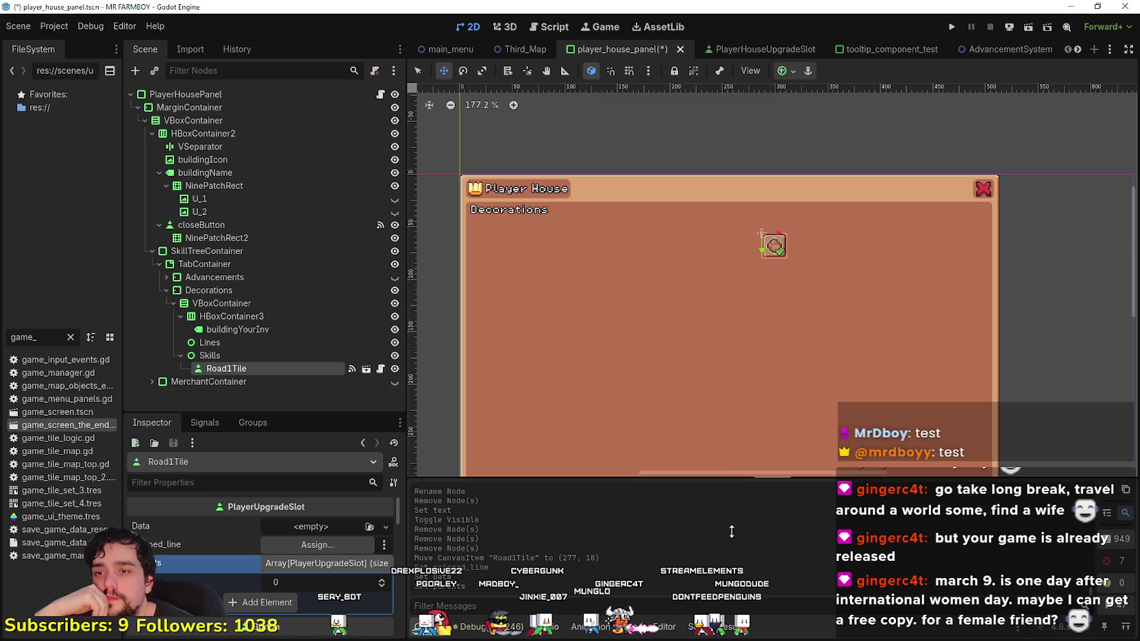
{"action": "scroll", "coordinate": [748, 331], "scroll_direction": "down", "scroll_amount": 1}
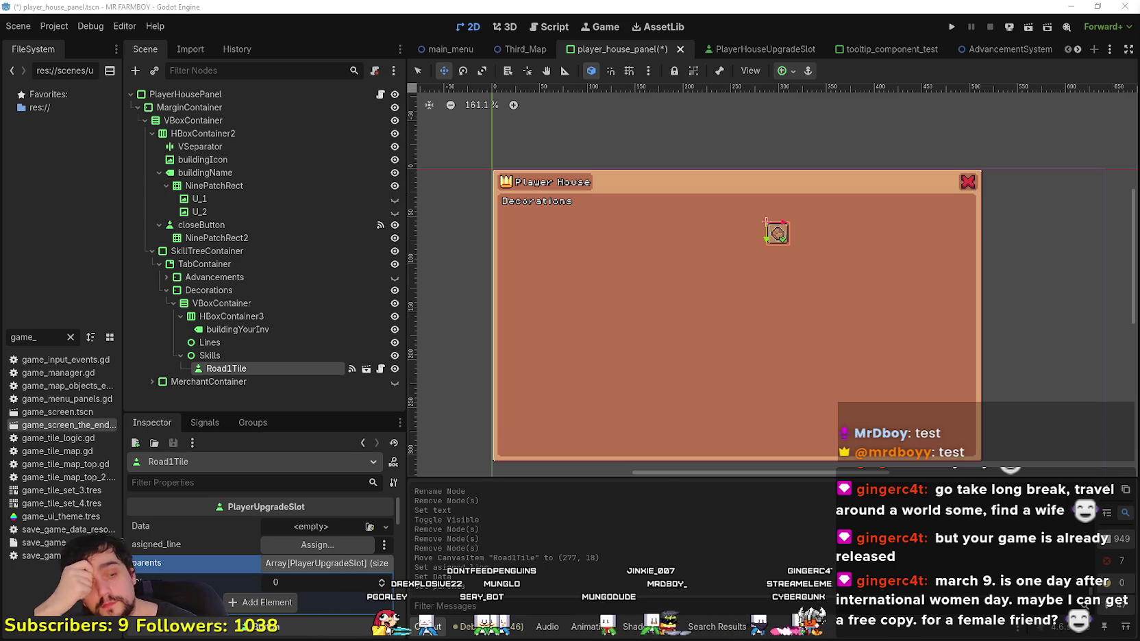
{"action": "scroll", "coordinate": [858, 315], "scroll_direction": "up", "scroll_amount": 1}
{"action": "left_click_drag", "start_coordinate": [857, 315], "coordinate": [872, 292]}
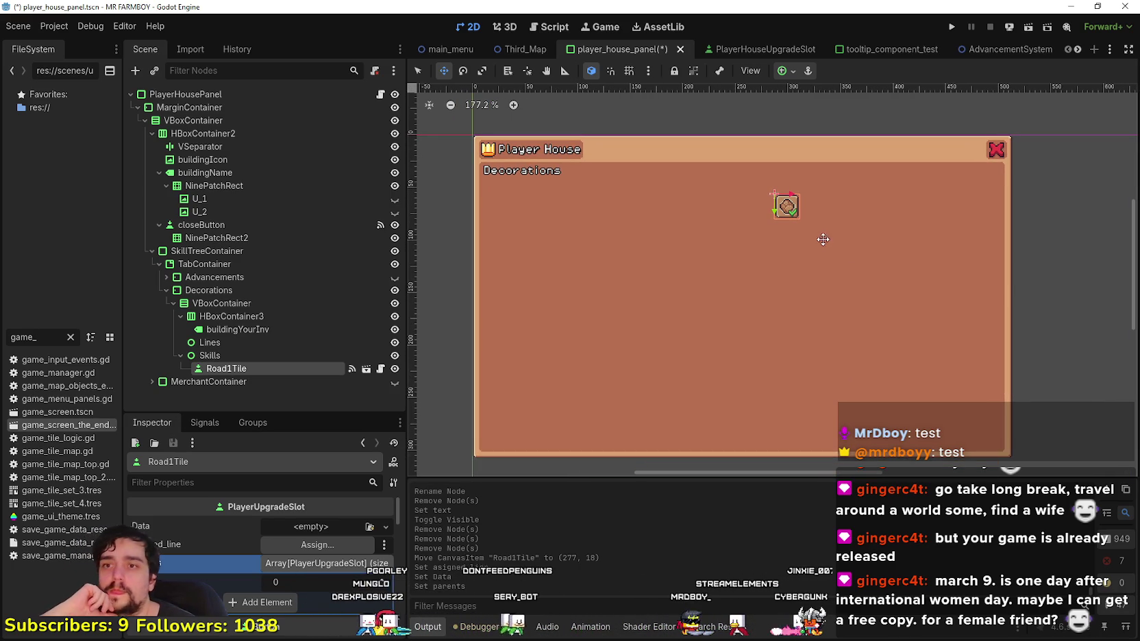
- In the AdvancementSystem scene, make the AdvancementsCrops and AdvancementsDecorations groups visible
{"action": "left_click", "coordinate": [1030, 48]}
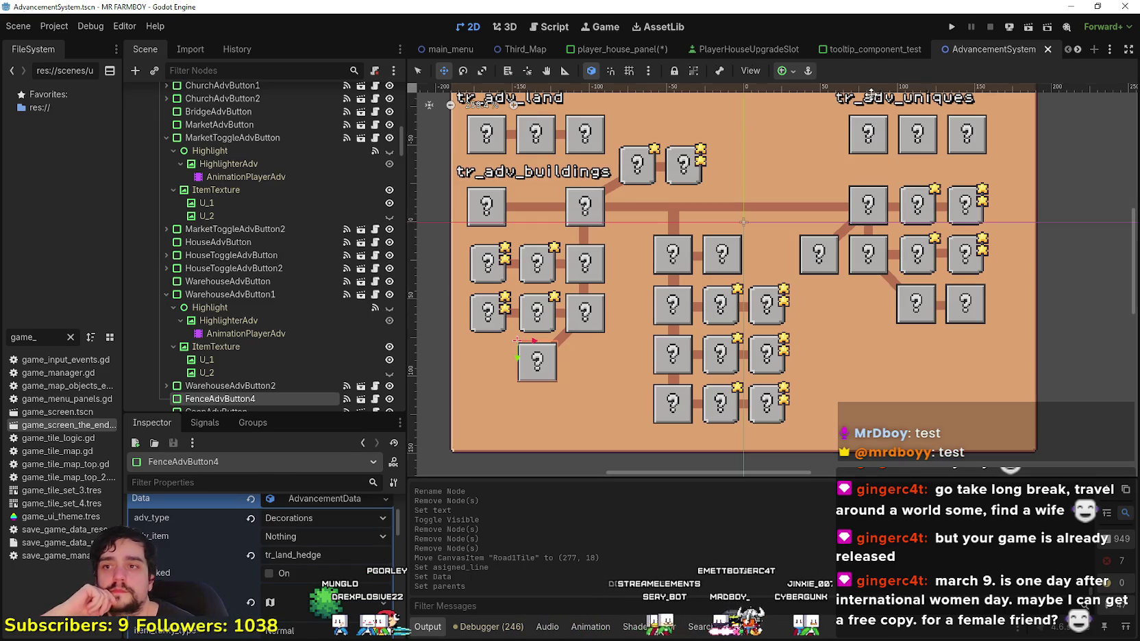
{"action": "scroll", "coordinate": [274, 342], "scroll_direction": "down", "scroll_amount": 5}
{"action": "mouse_move", "coordinate": [403, 149]}
{"action": "left_mouse_down"}
{"action": "mouse_move", "coordinate": [394, 216]}
{"action": "mouse_move", "coordinate": [389, 163]}
{"action": "left_mouse_up"}
{"action": "scroll", "coordinate": [388, 205], "scroll_direction": "down", "scroll_amount": 4}
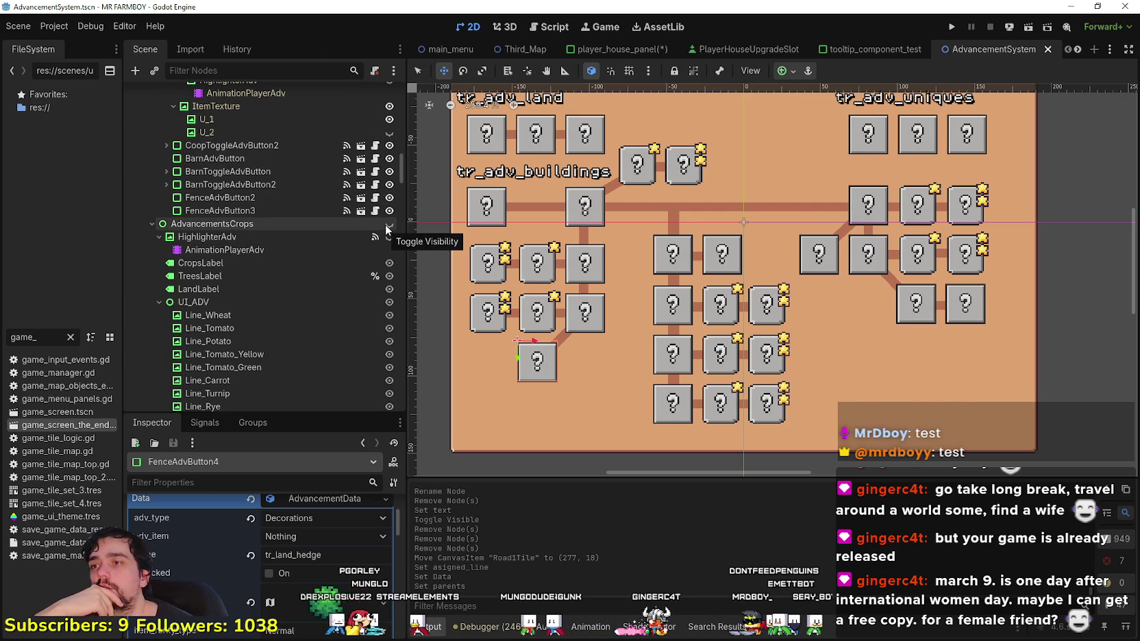
{"action": "left_click", "coordinate": [390, 224]}
{"action": "left_click_drag", "start_coordinate": [403, 167], "coordinate": [403, 341]}
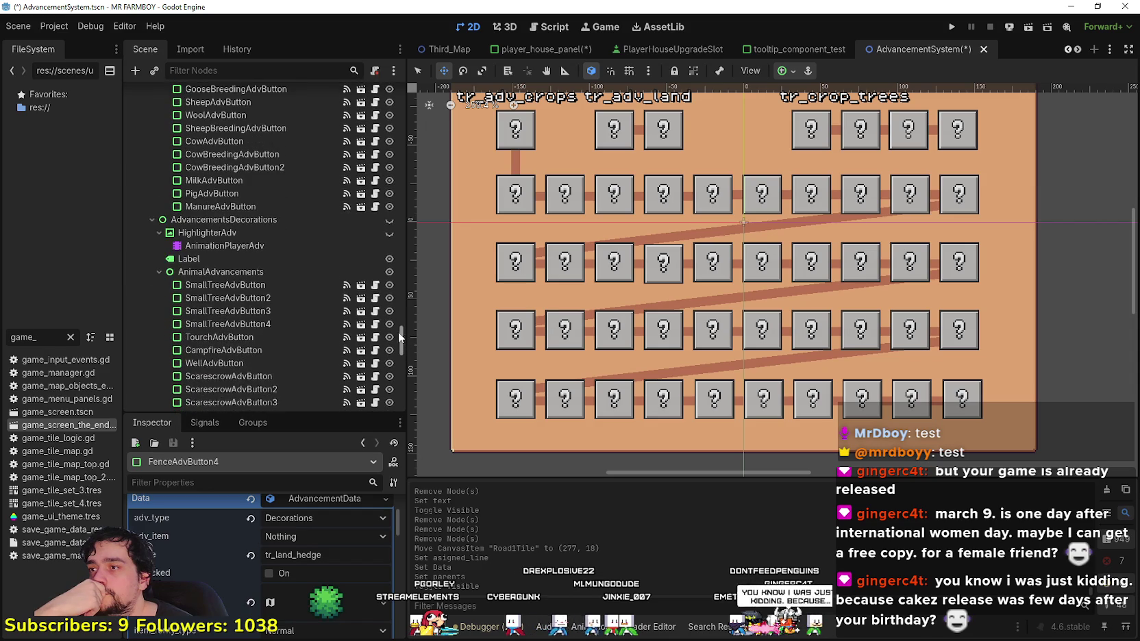
{"action": "left_click", "coordinate": [389, 220]}
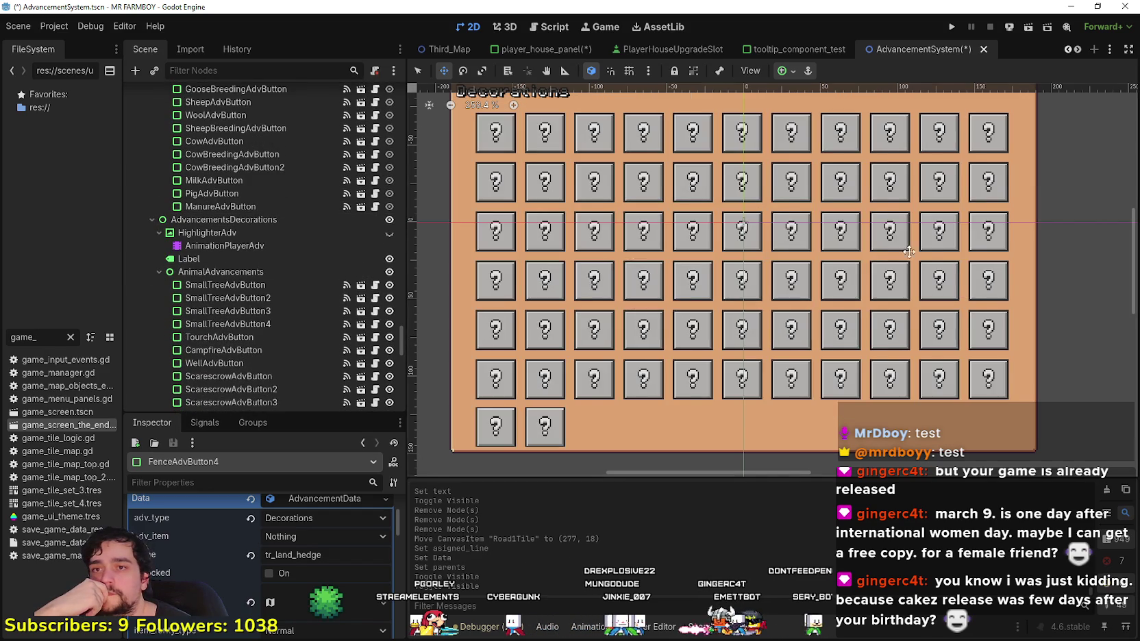
{"action": "scroll", "coordinate": [733, 130], "scroll_direction": "down", "scroll_amount": 3}
{"action": "scroll", "coordinate": [577, 140], "scroll_direction": "up", "scroll_amount": 1}
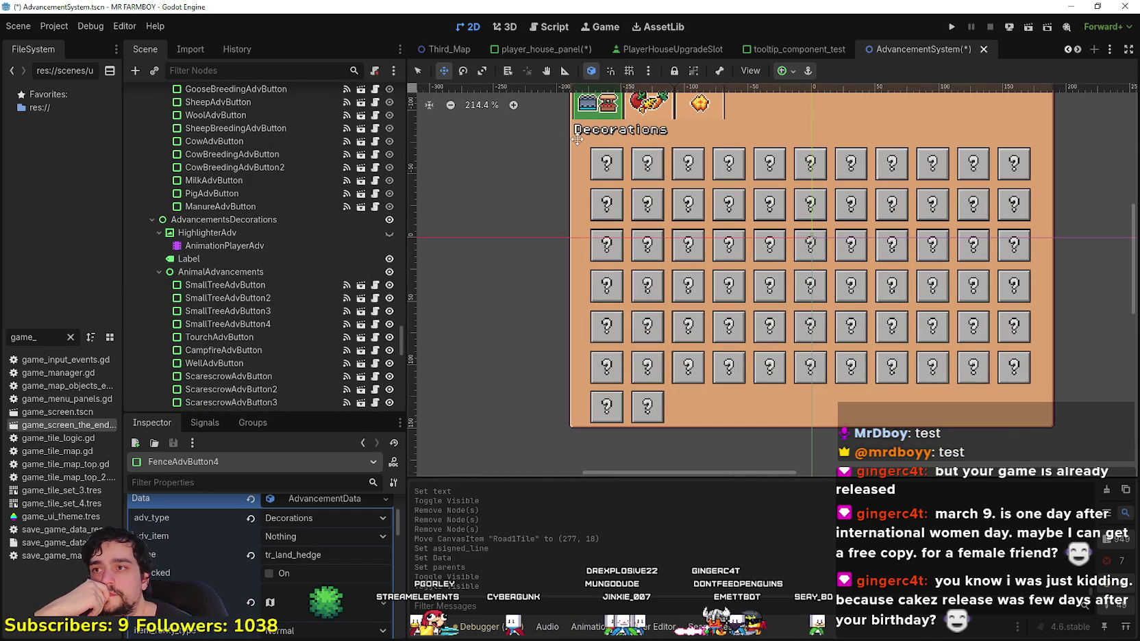
- Select SmallTreeAdvButton and expand its AdvancementData in an enlarged Inspector
{"action": "left_click", "coordinate": [680, 169]}
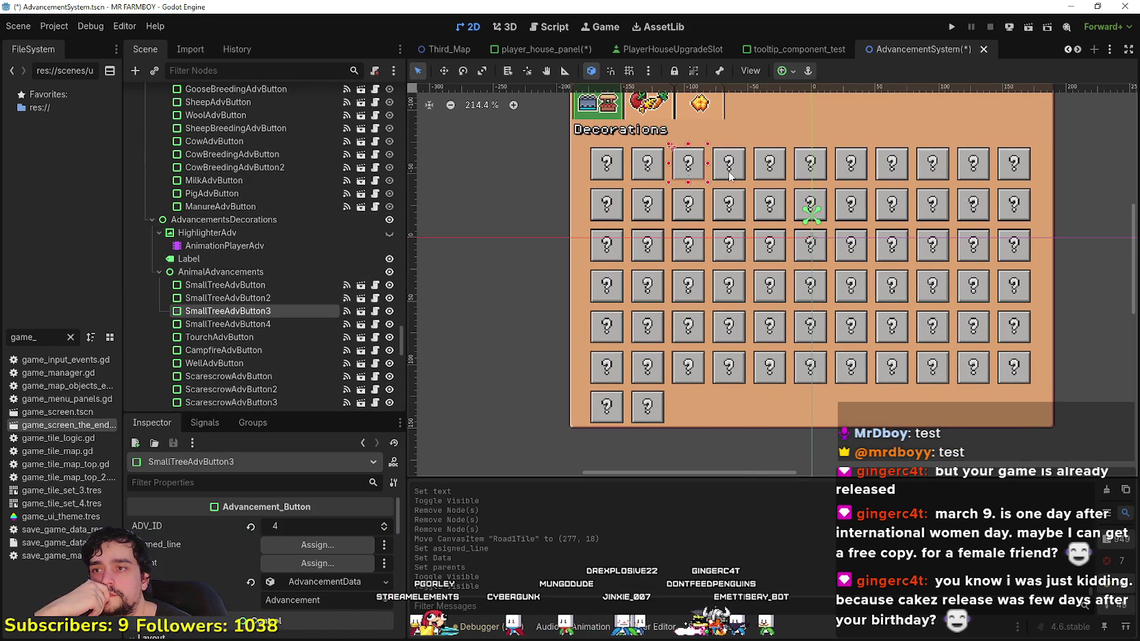
{"action": "scroll", "coordinate": [729, 174], "scroll_direction": "up", "scroll_amount": 4}
{"action": "left_click", "coordinate": [280, 285]}
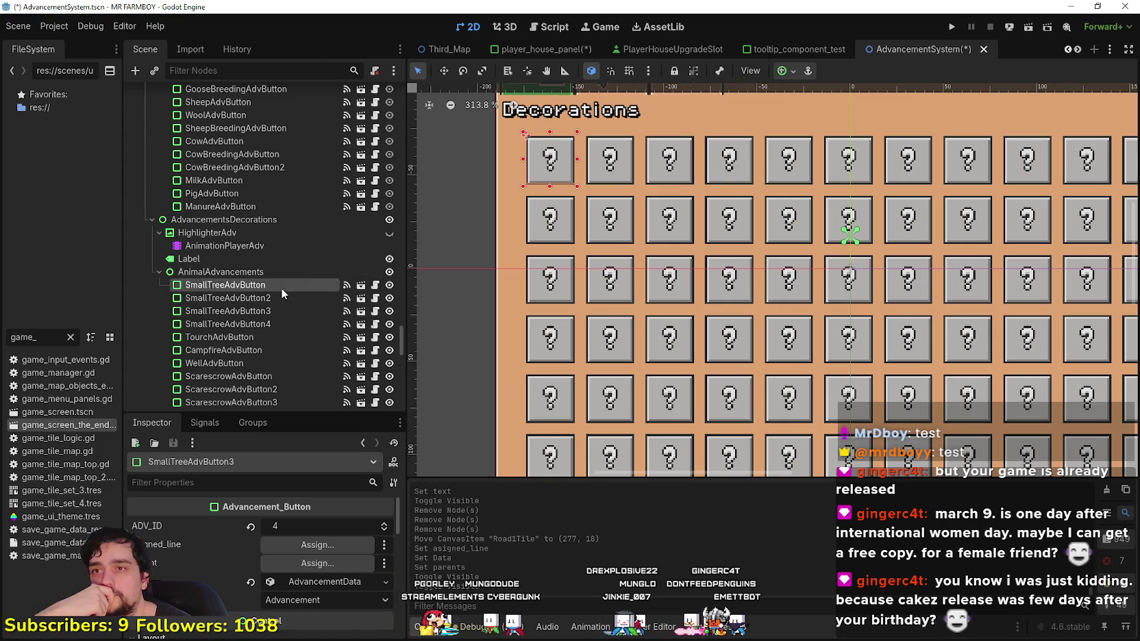
{"action": "left_click", "coordinate": [333, 585]}
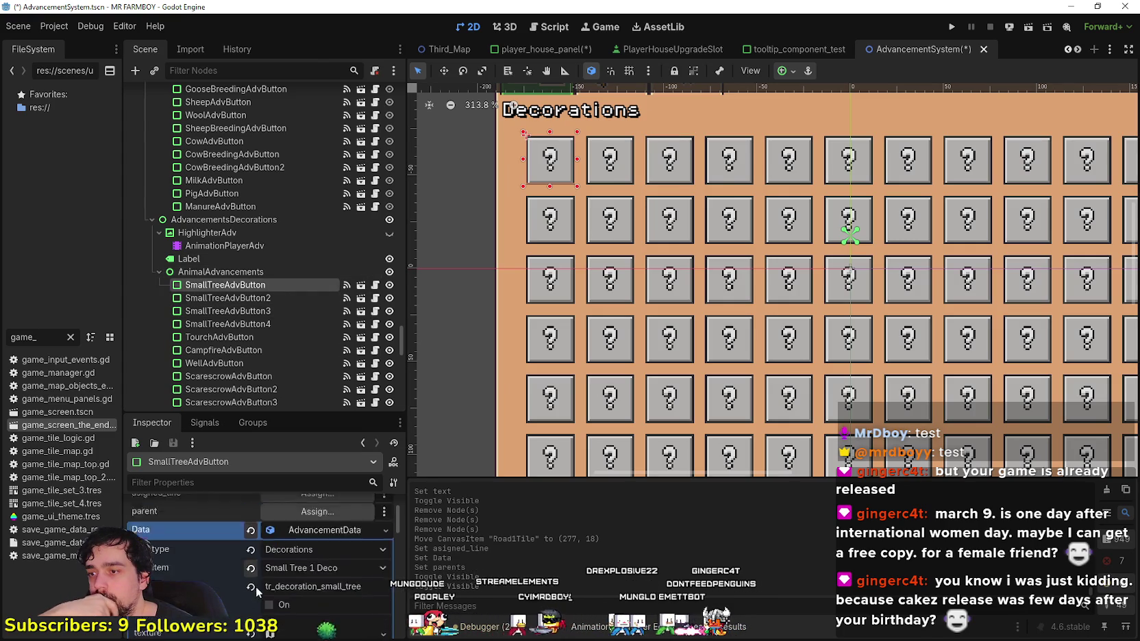
{"action": "scroll", "coordinate": [256, 586], "scroll_direction": "down", "scroll_amount": 3}
{"action": "left_click_drag", "start_coordinate": [302, 414], "coordinate": [302, 200]}
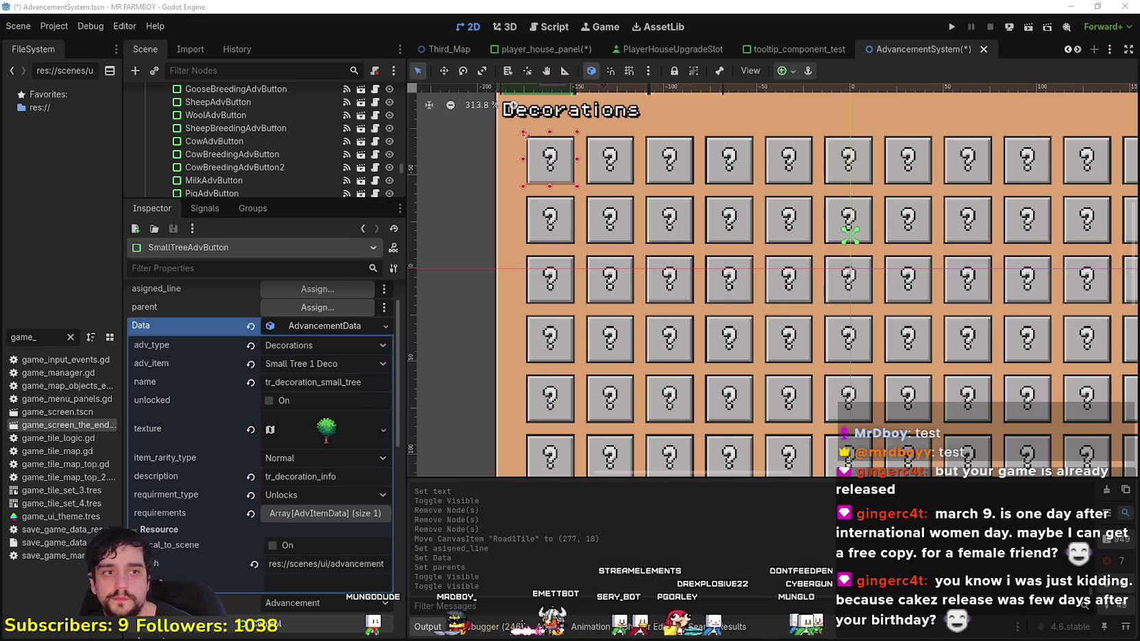
{"action": "key", "text": "super+shift+s"}
- Snip the button's Data section showing Decorations and Small Tree 1 Deco, then move the snip aside
{"action": "mouse_move", "coordinate": [122, 309]}
{"action": "left_mouse_down"}
{"action": "mouse_move", "coordinate": [232, 390]}
{"action": "mouse_move", "coordinate": [404, 606]}
{"action": "mouse_move", "coordinate": [405, 623]}
{"action": "left_mouse_up"}
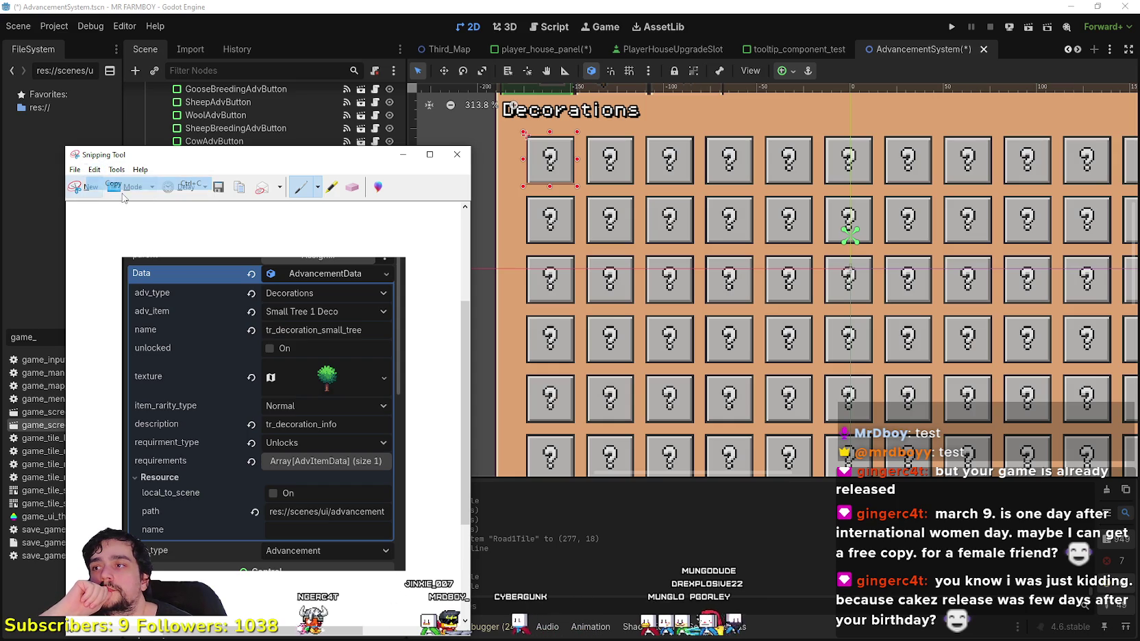
{"action": "left_click_drag", "start_coordinate": [233, 154], "coordinate": [244, 157]}
{"action": "left_click", "coordinate": [964, 174]}
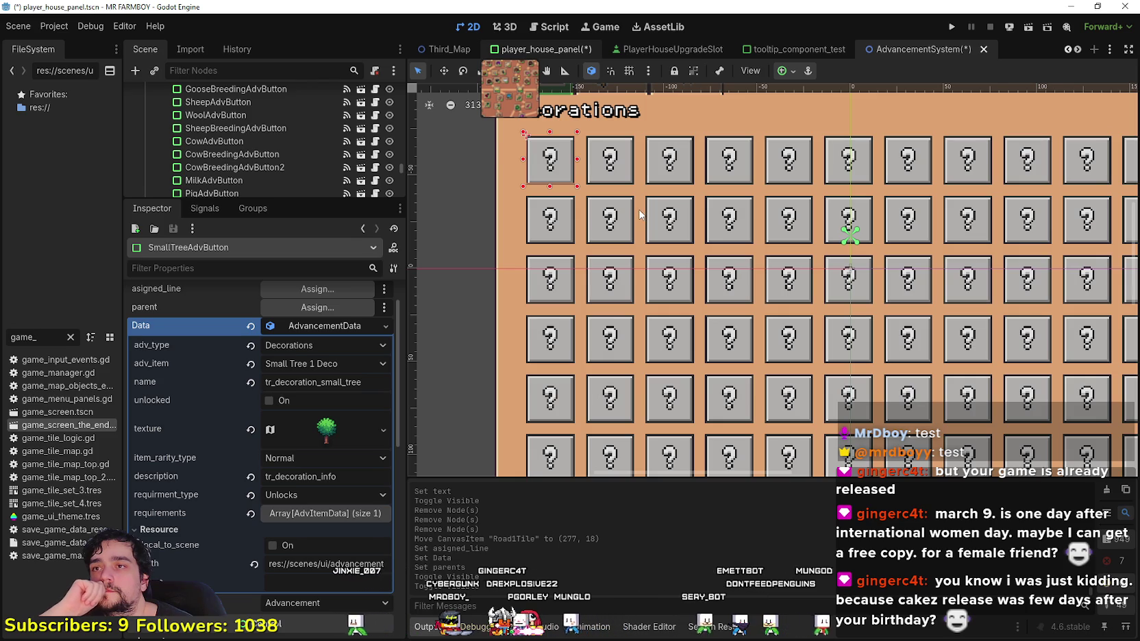
- Give Road1Tile new PlayerHouseSkillData with Buildings type and Small Tree 1 Deco item
{"action": "key", "text": "ctrl+Tab"}
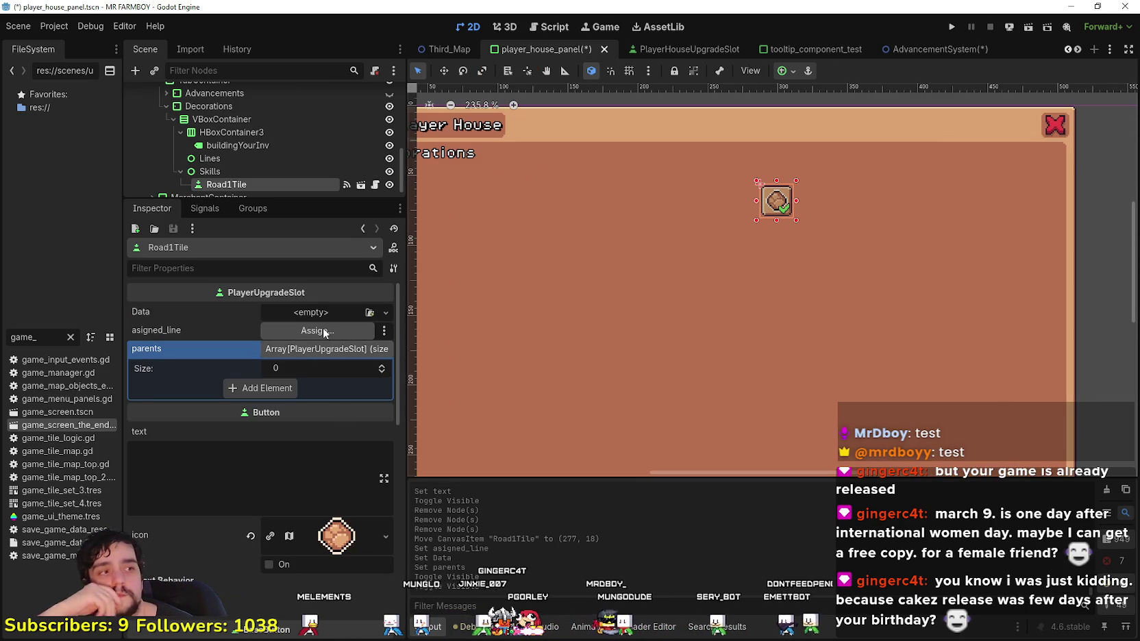
{"action": "left_click", "coordinate": [309, 313]}
{"action": "left_click", "coordinate": [306, 331]}
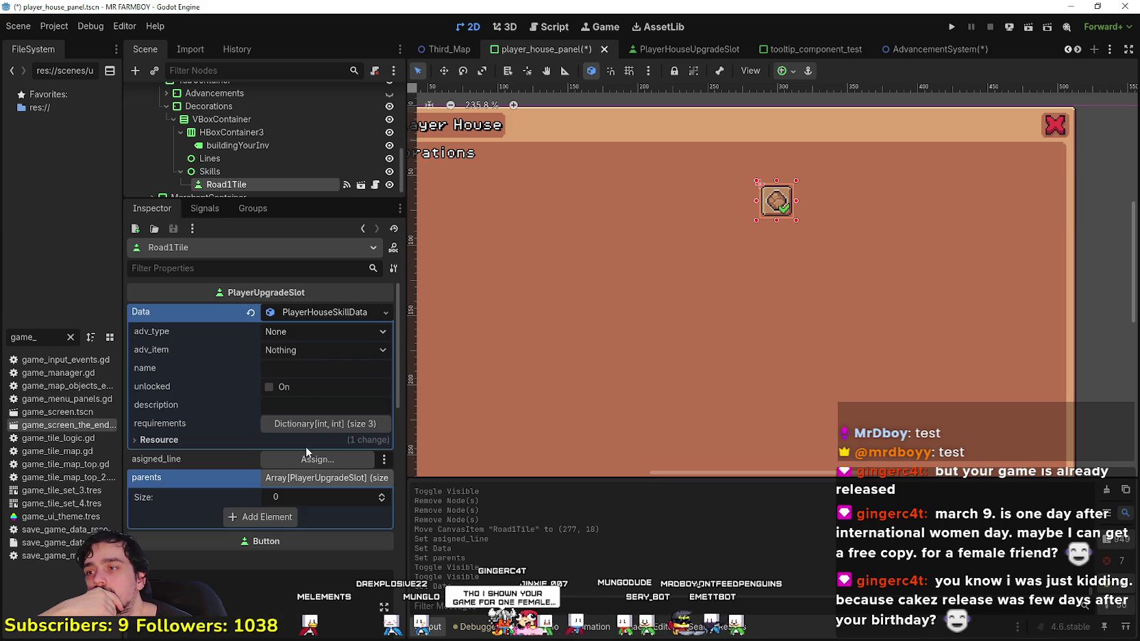
{"action": "left_click", "coordinate": [304, 336]}
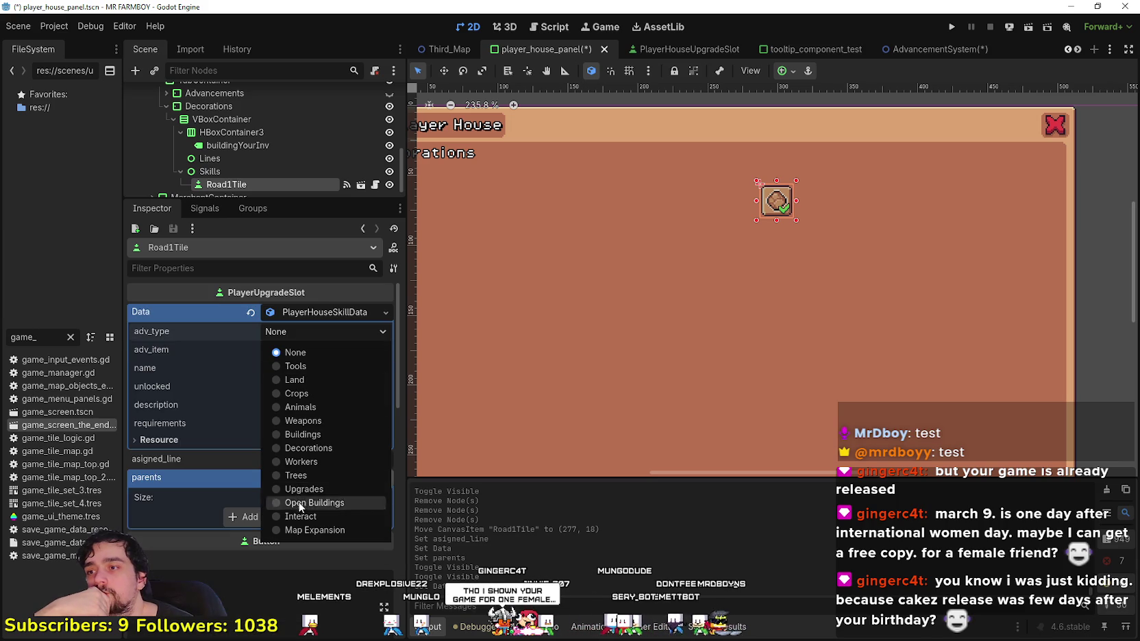
{"action": "left_click", "coordinate": [301, 436]}
{"action": "left_click", "coordinate": [320, 352]}
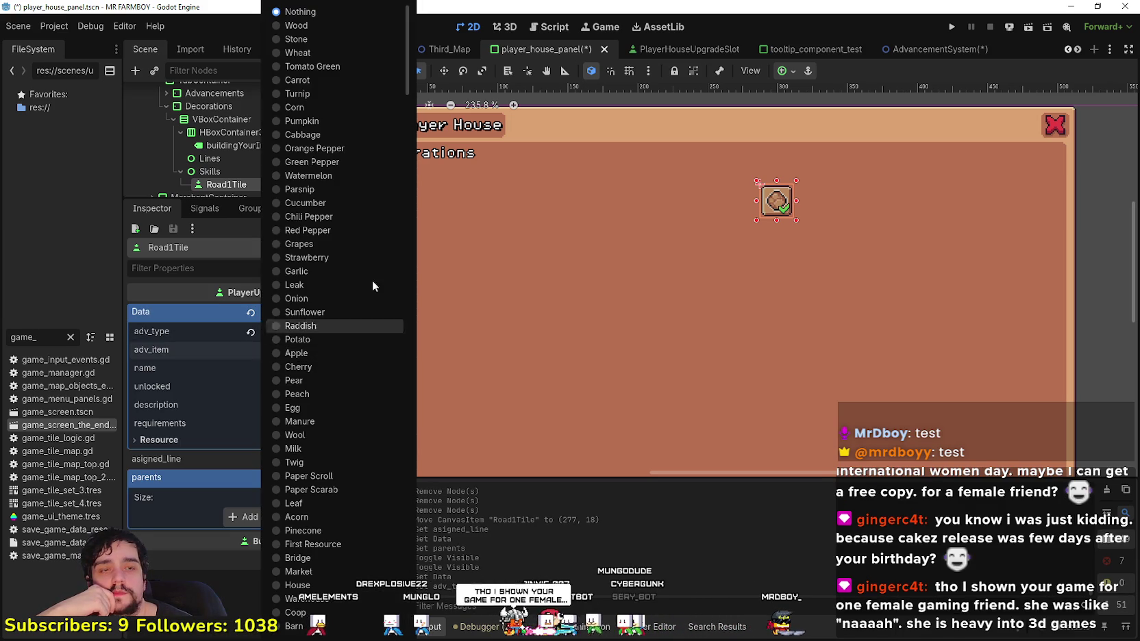
{"action": "left_click_drag", "start_coordinate": [408, 81], "coordinate": [386, 485]}
{"action": "scroll", "coordinate": [388, 485], "scroll_direction": "down", "scroll_amount": 10}
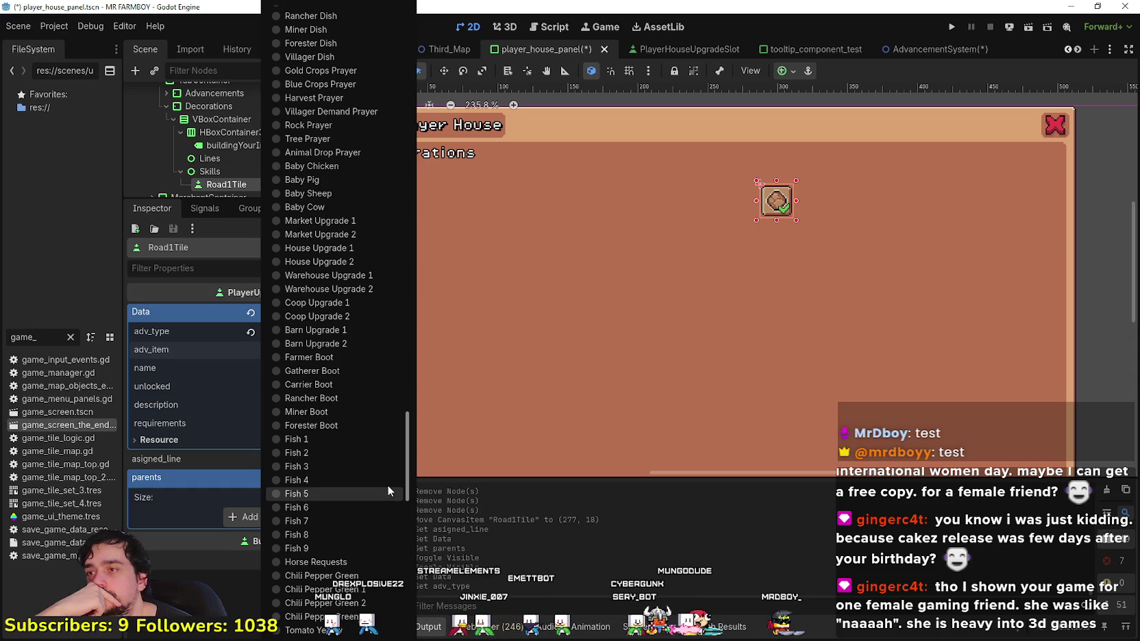
{"action": "scroll", "coordinate": [390, 548], "scroll_direction": "down", "scroll_amount": 10}
{"action": "scroll", "coordinate": [399, 578], "scroll_direction": "up", "scroll_amount": 12}
{"action": "mouse_move", "coordinate": [410, 503]}
{"action": "left_mouse_down"}
{"action": "mouse_move", "coordinate": [416, 390]}
{"action": "mouse_move", "coordinate": [413, 412]}
{"action": "left_mouse_up"}
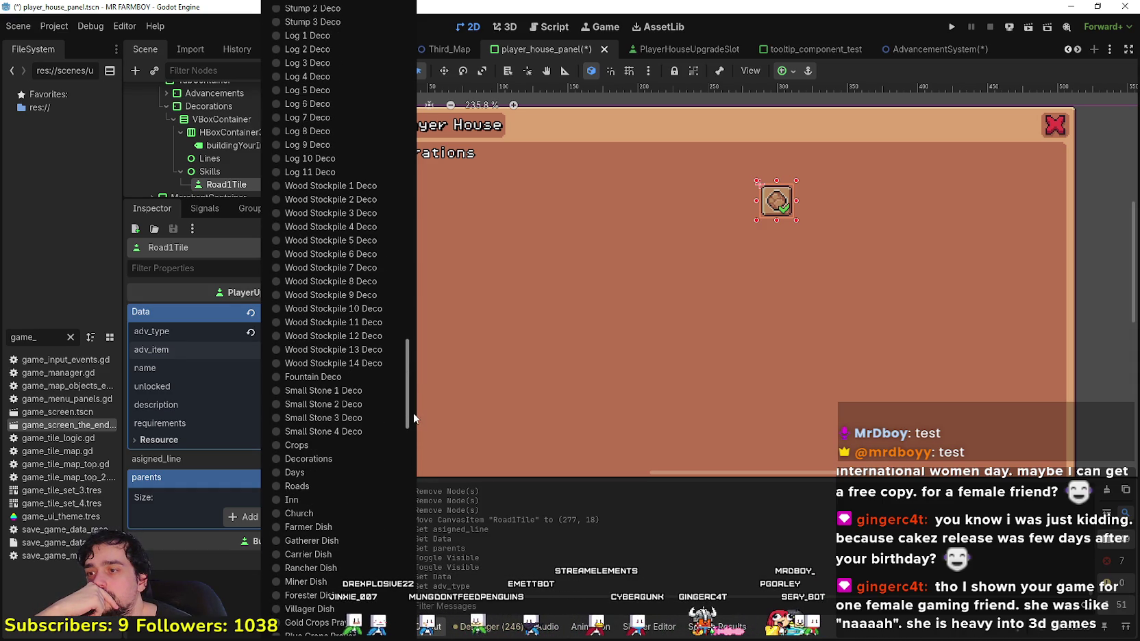
{"action": "scroll", "coordinate": [341, 426], "scroll_direction": "up", "scroll_amount": 5}
{"action": "scroll", "coordinate": [342, 426], "scroll_direction": "up", "scroll_amount": 10}
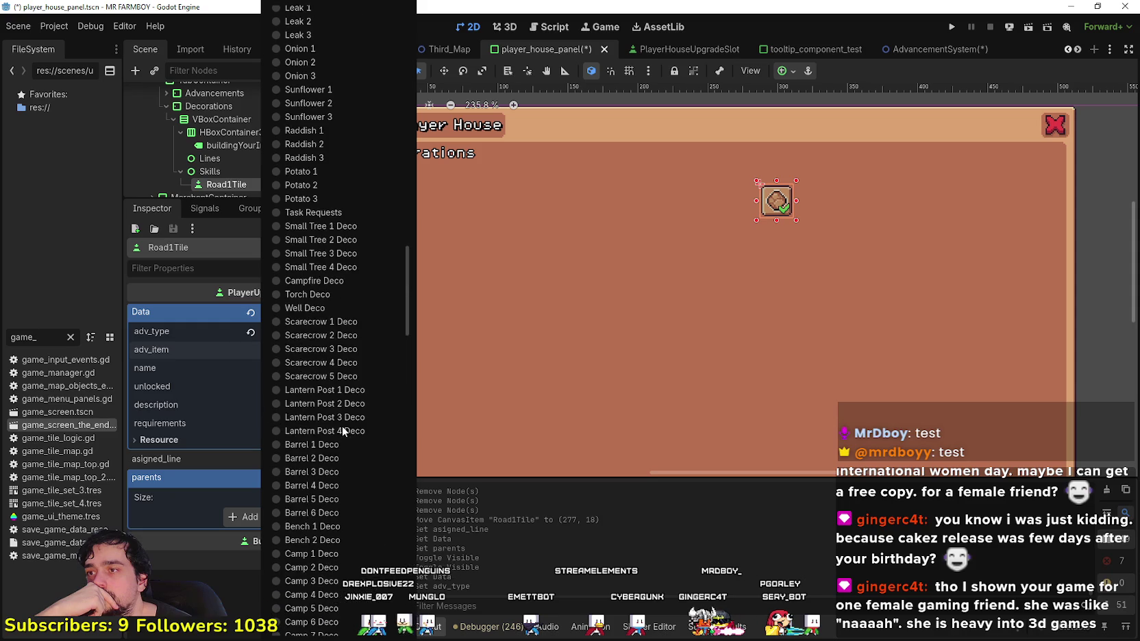
{"action": "left_click", "coordinate": [350, 306]}
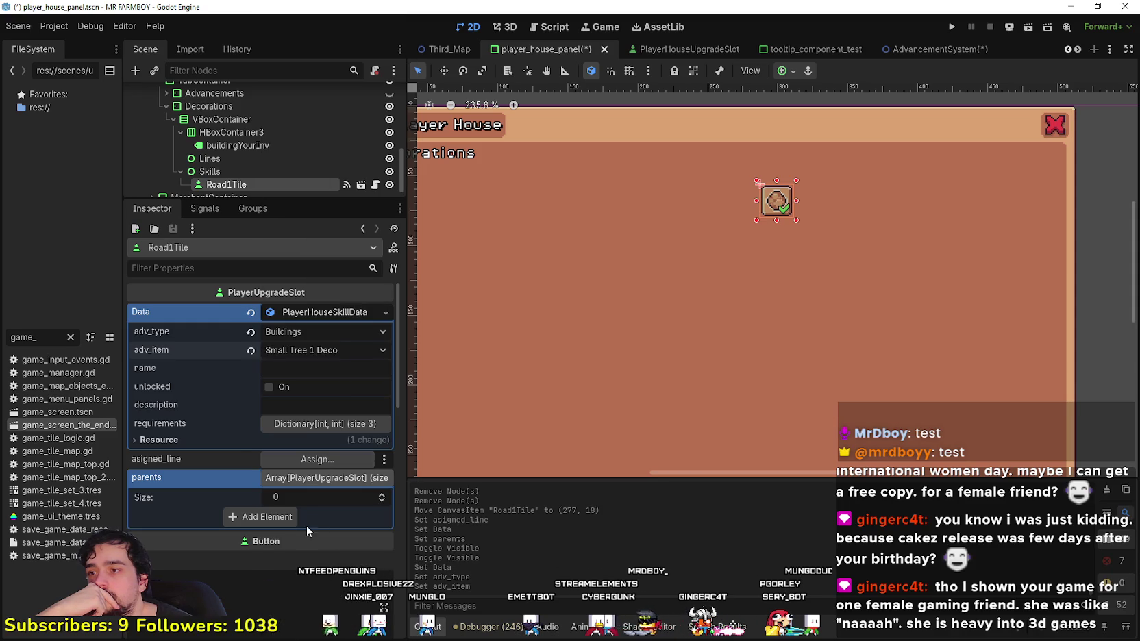
- Name it tr_decoration_small_tree, describe it tr_decoration_info, and delete cost requirement entries
{"action": "left_click", "coordinate": [305, 367]}
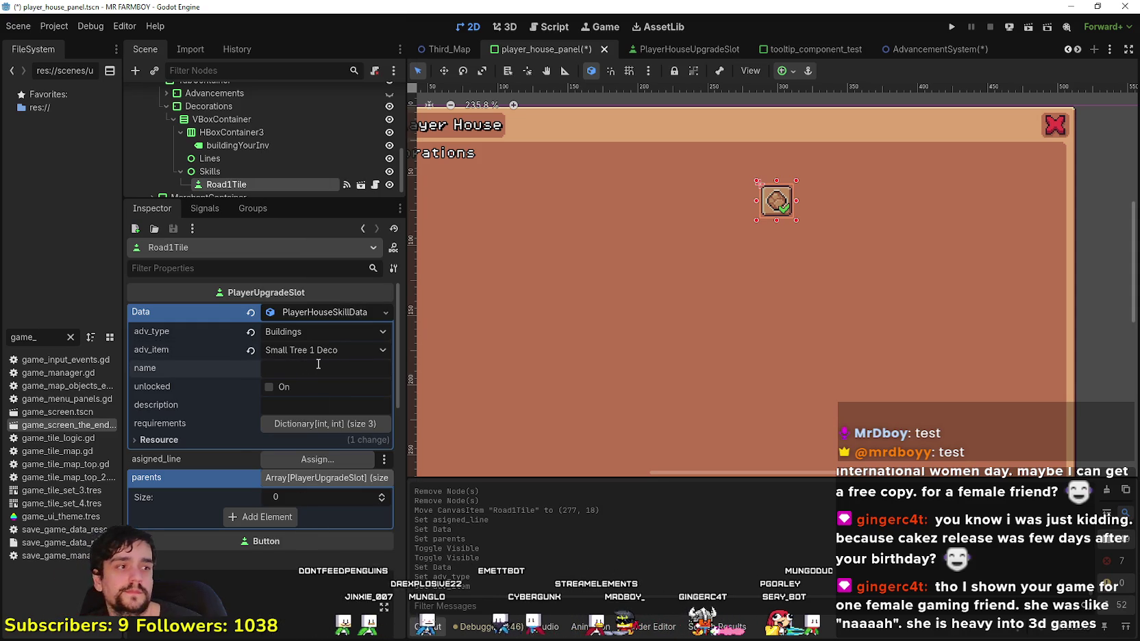
{"action": "type", "text": "tr_deco"}
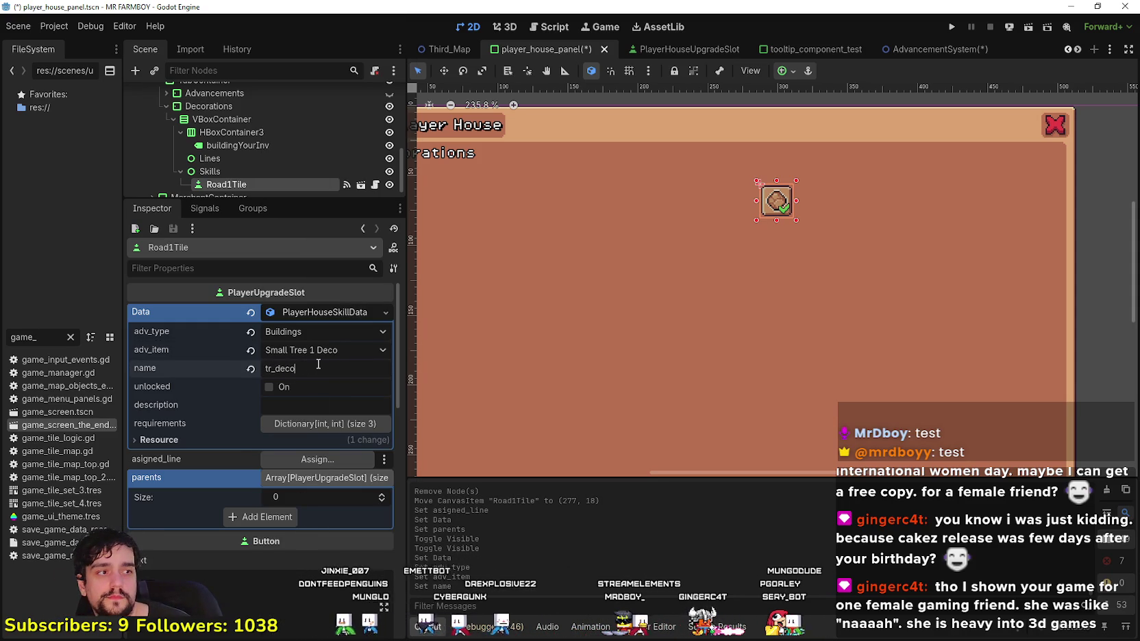
{"action": "type", "text": "ration_small_tree"}
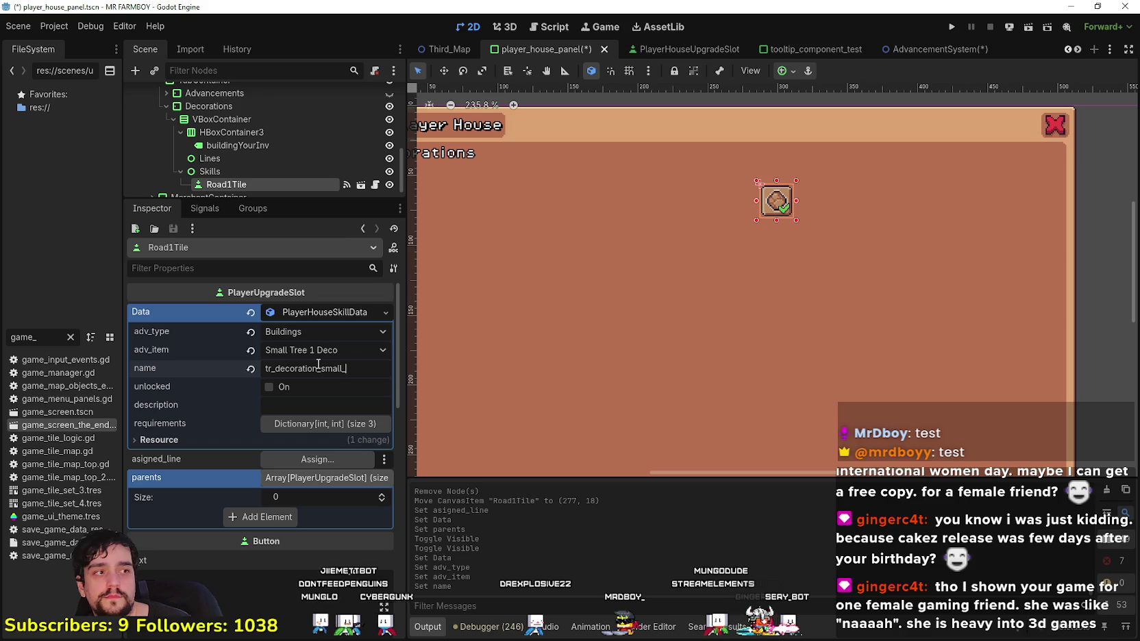
{"action": "left_click", "coordinate": [287, 411]}
{"action": "type", "text": "tr_decorati"}
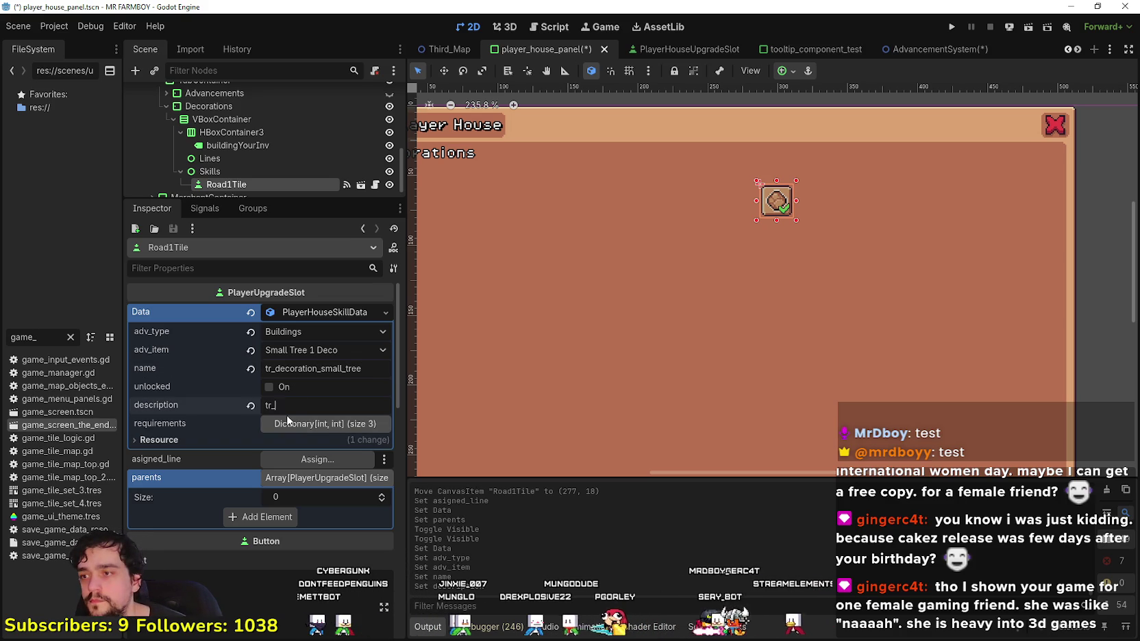
{"action": "type", "text": "on_info"}
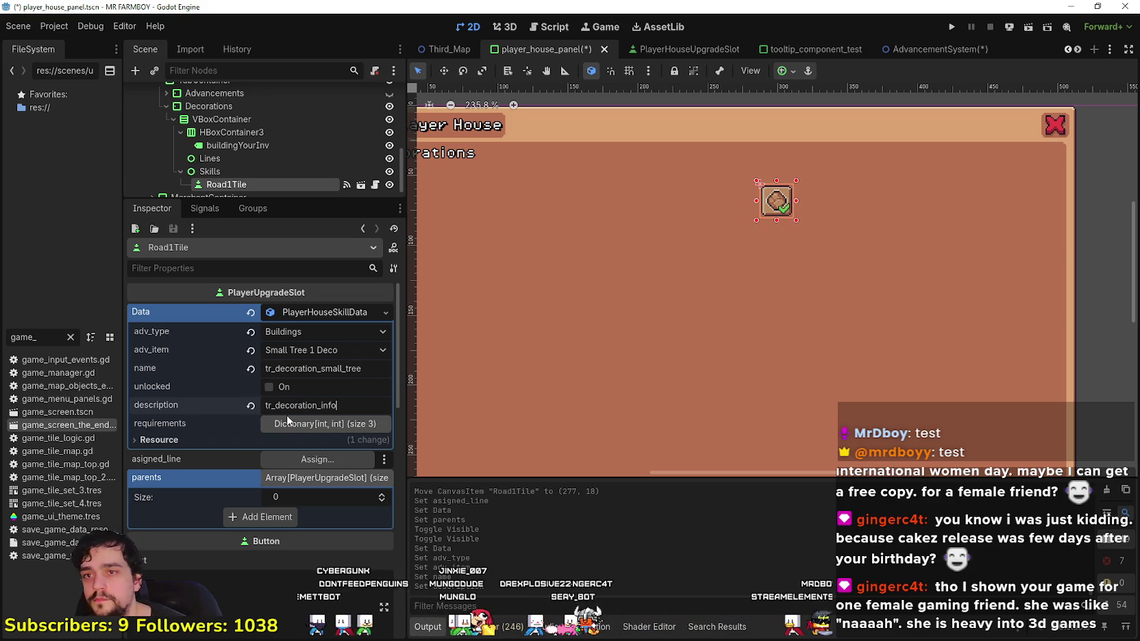
{"action": "left_click", "coordinate": [335, 423]}
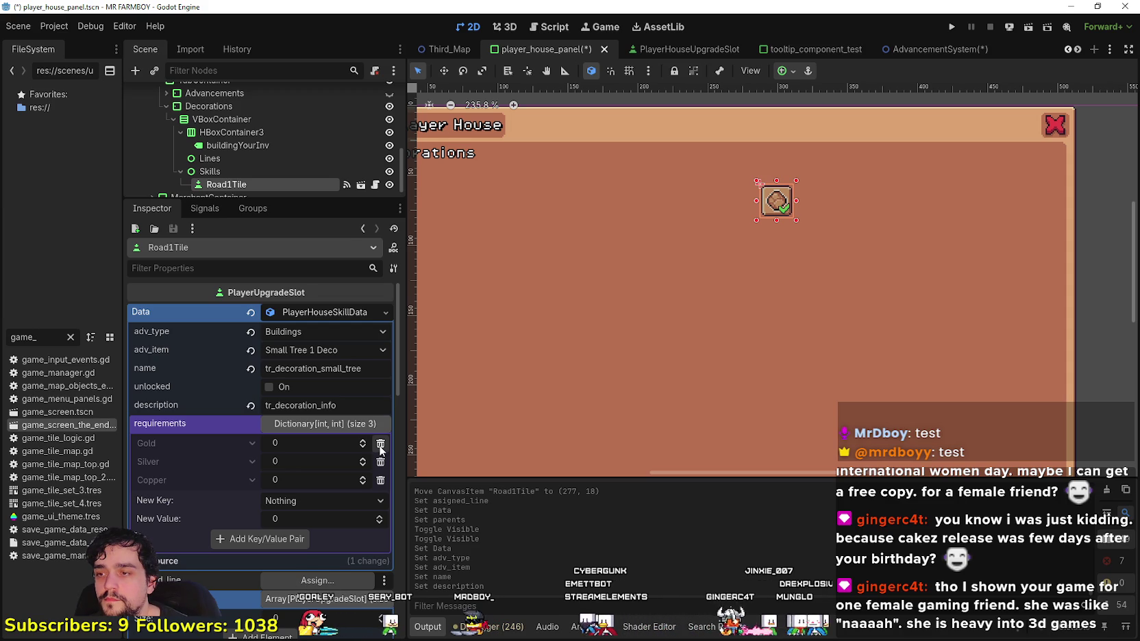
{"action": "left_click", "coordinate": [380, 443]}
{"action": "left_click", "coordinate": [381, 444]}
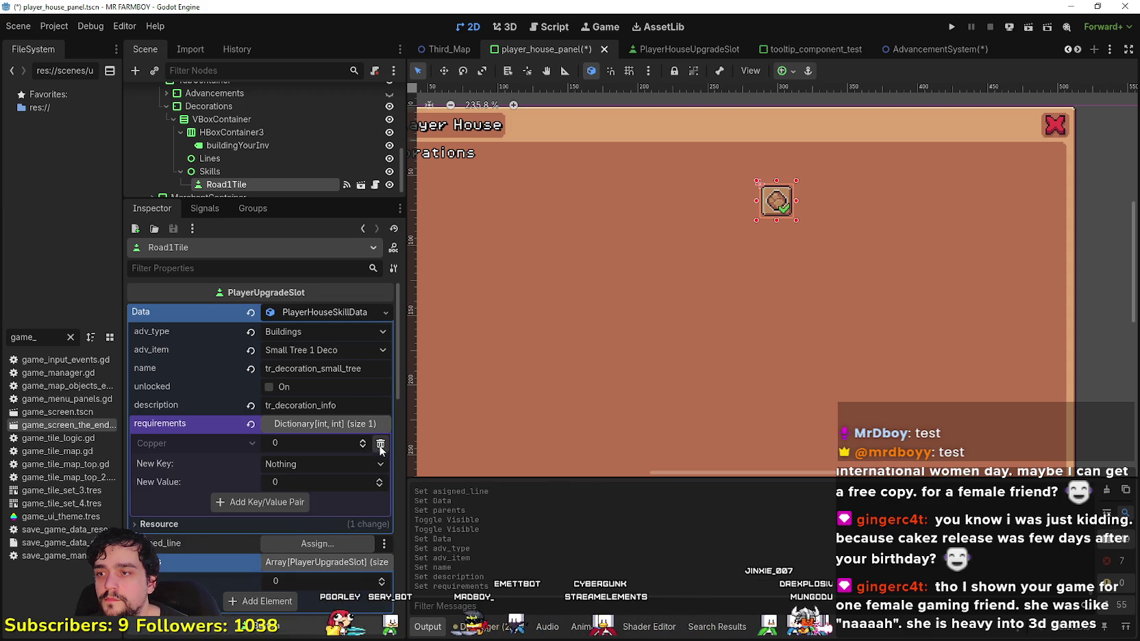
{"action": "left_click", "coordinate": [380, 444]}
- Save the scene and nudge the small tree tile slightly right with the Move tool
{"action": "key", "text": "ctrl+s"}
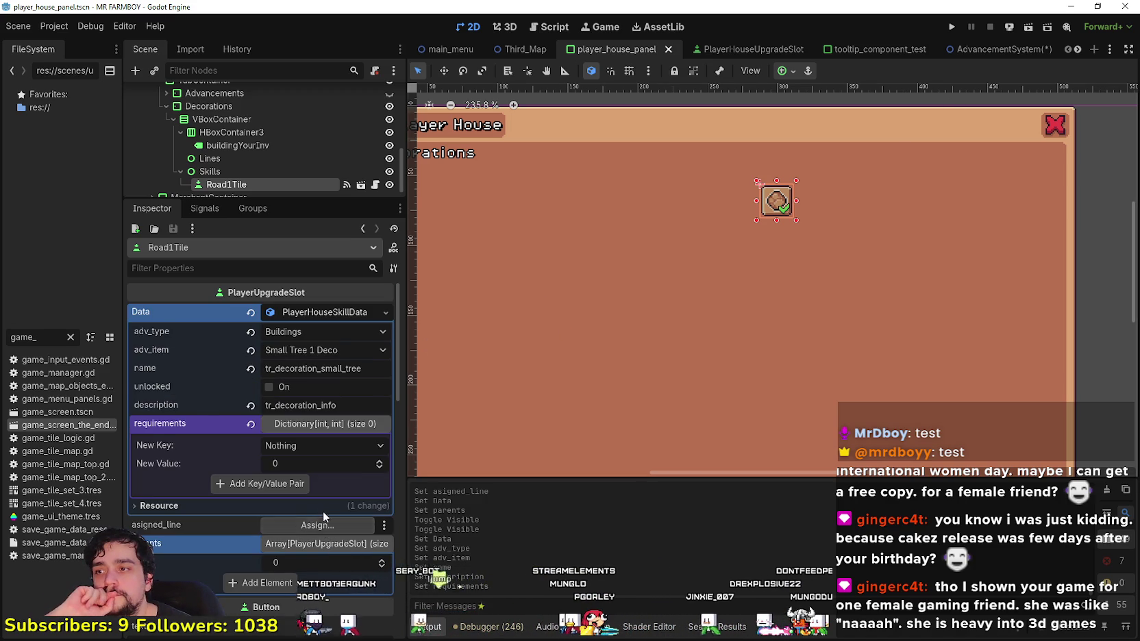
{"action": "left_click", "coordinate": [335, 310]}
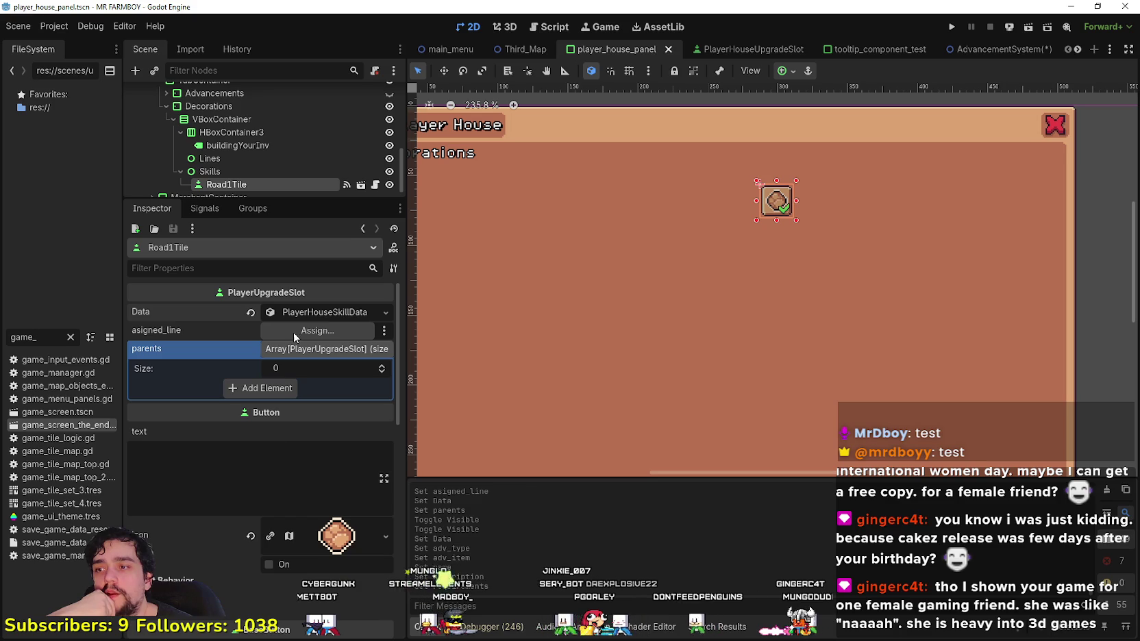
{"action": "scroll", "coordinate": [728, 265], "scroll_direction": "down", "scroll_amount": 3}
{"action": "scroll", "coordinate": [731, 270], "scroll_direction": "up", "scroll_amount": 3}
{"action": "scroll", "coordinate": [735, 298], "scroll_direction": "down", "scroll_amount": 3}
{"action": "scroll", "coordinate": [746, 233], "scroll_direction": "up", "scroll_amount": 2}
{"action": "left_click", "coordinate": [444, 71]}
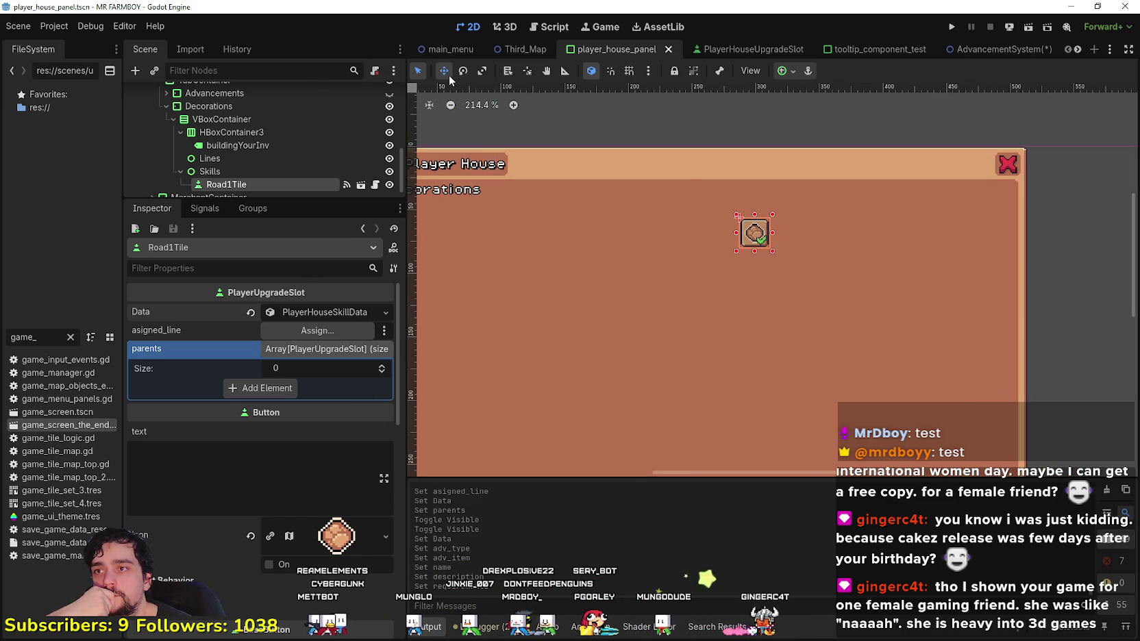
{"action": "left_click_drag", "start_coordinate": [770, 239], "coordinate": [816, 234]}
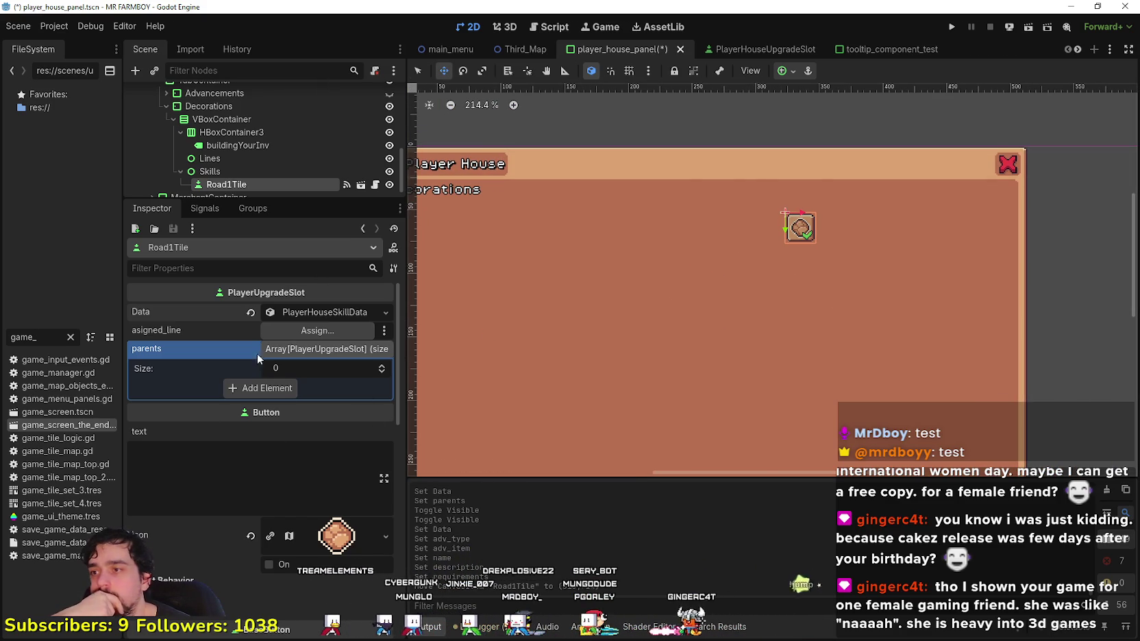
{"action": "left_click", "coordinate": [316, 311]}
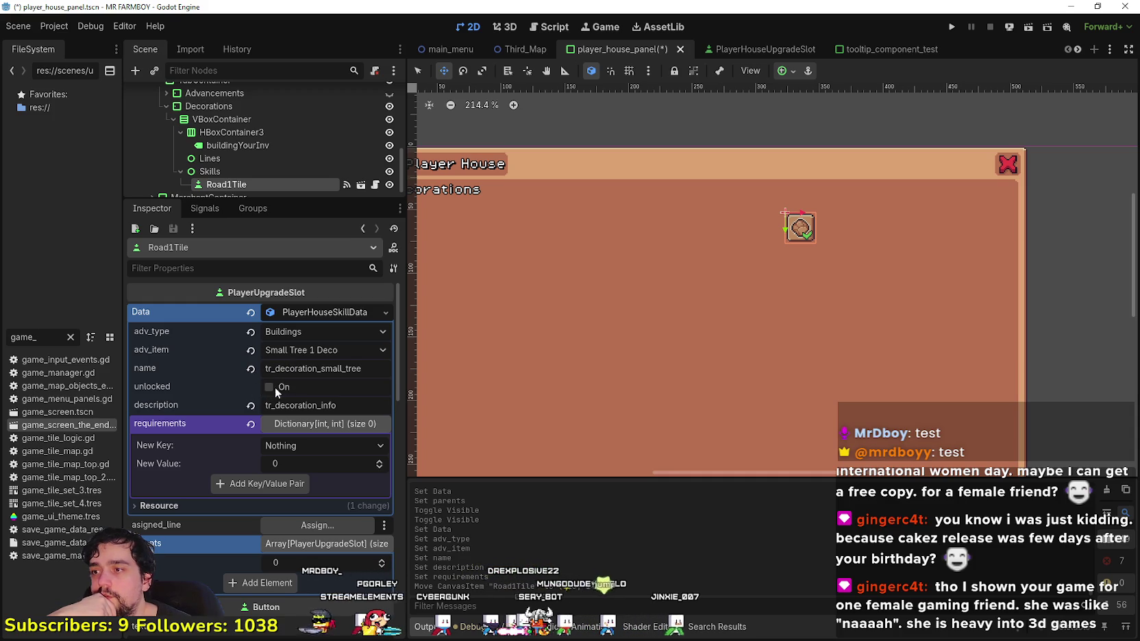
{"action": "scroll", "coordinate": [542, 312], "scroll_direction": "down", "scroll_amount": 2}
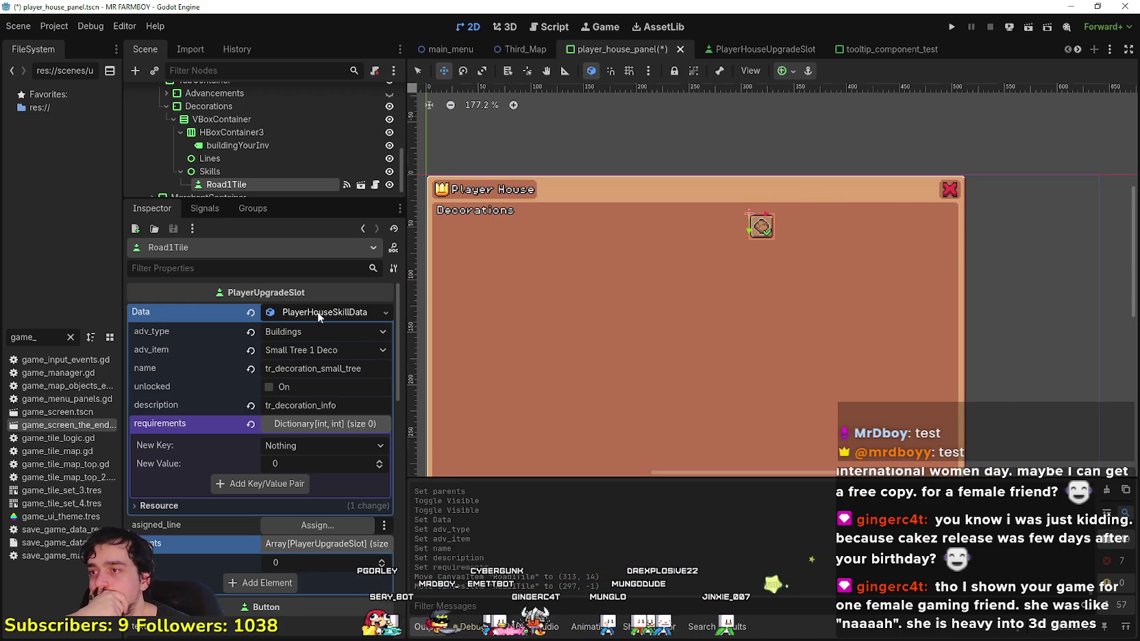
- Inspect Road1Tile's current icon region in the spritesheet region editor
{"action": "left_click", "coordinate": [322, 313]}
{"action": "left_click", "coordinate": [335, 538]}
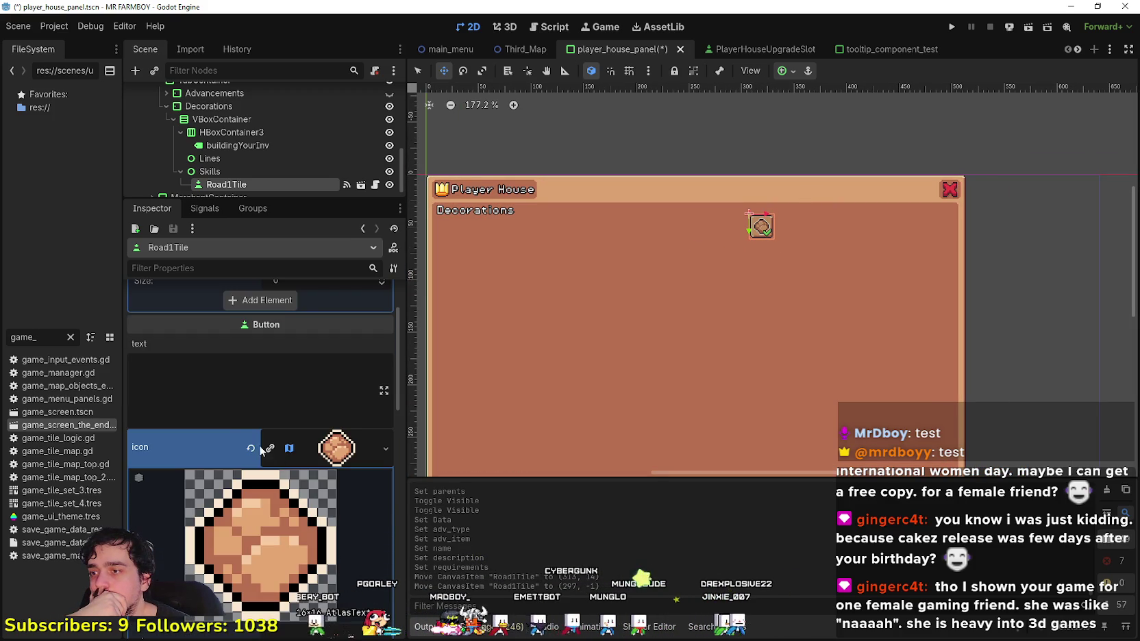
{"action": "scroll", "coordinate": [296, 455], "scroll_direction": "down", "scroll_amount": 3}
{"action": "scroll", "coordinate": [296, 455], "scroll_direction": "down", "scroll_amount": 2}
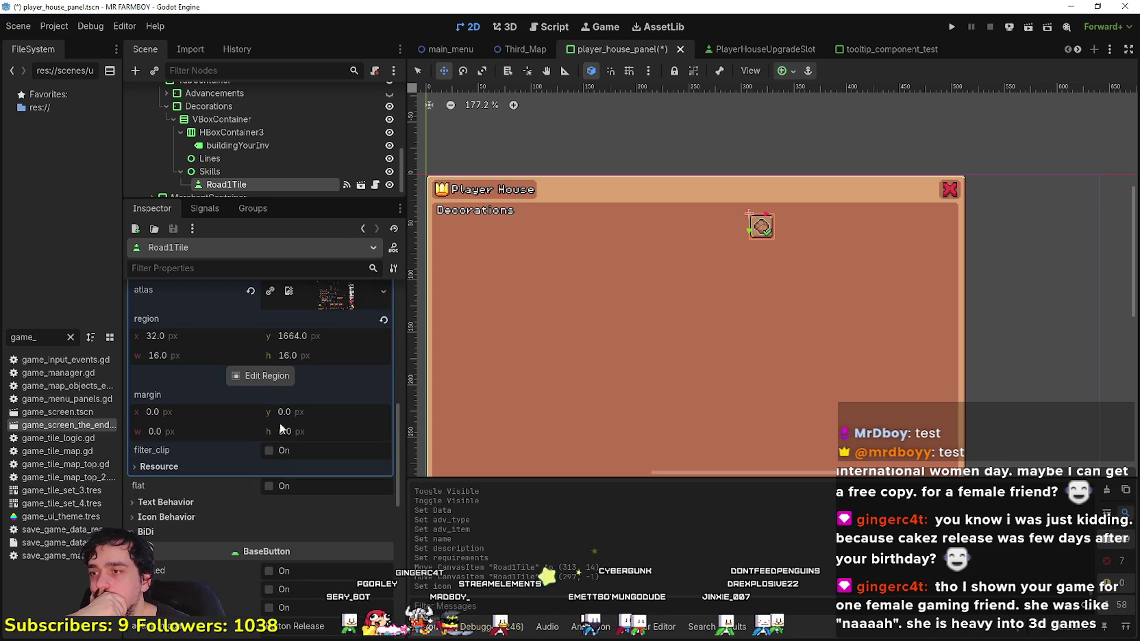
{"action": "left_click", "coordinate": [265, 377]}
{"action": "scroll", "coordinate": [473, 334], "scroll_direction": "down", "scroll_amount": 8}
{"action": "scroll", "coordinate": [473, 333], "scroll_direction": "up", "scroll_amount": 5}
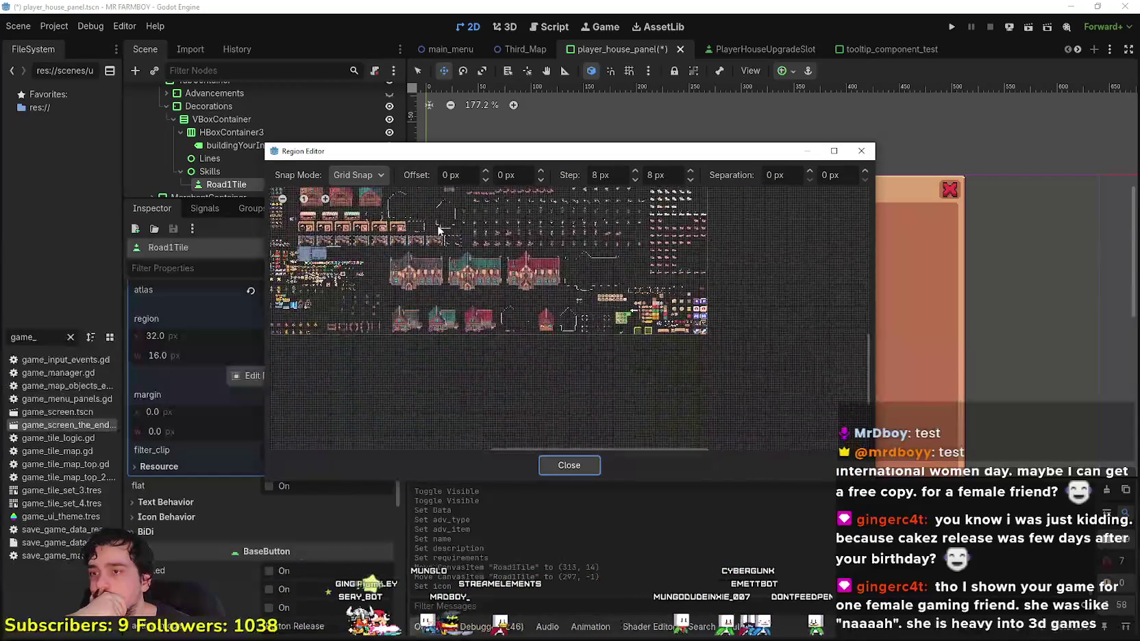
{"action": "scroll", "coordinate": [523, 339], "scroll_direction": "up", "scroll_amount": 4}
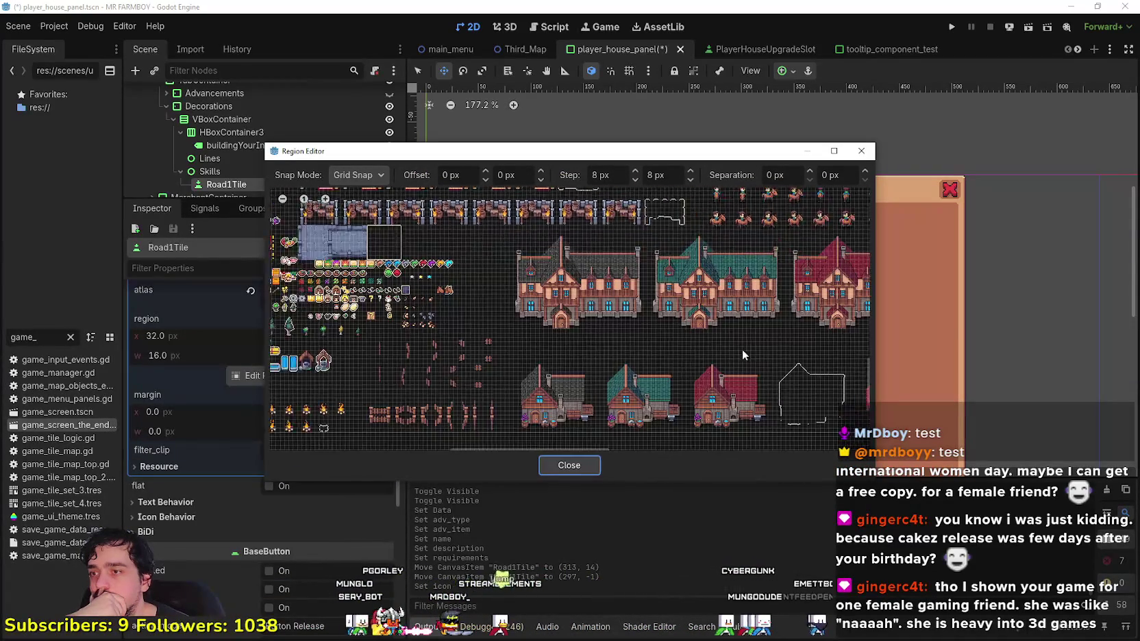
{"action": "left_click", "coordinate": [584, 465]}
{"action": "scroll", "coordinate": [301, 397], "scroll_direction": "up", "scroll_amount": 5}
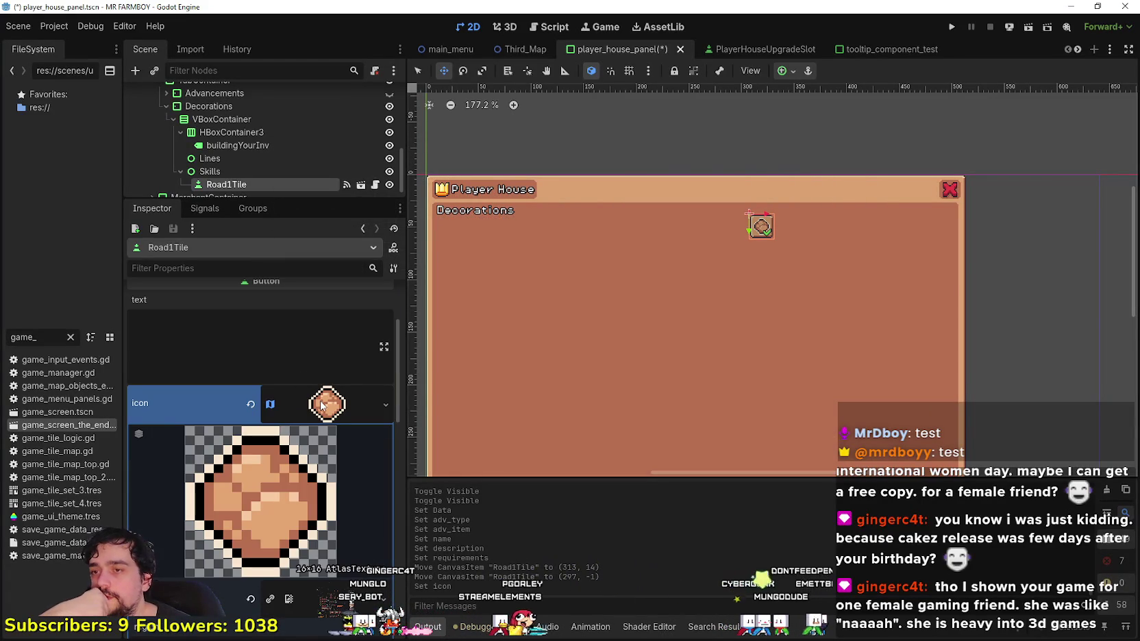
{"action": "left_click", "coordinate": [321, 406]}
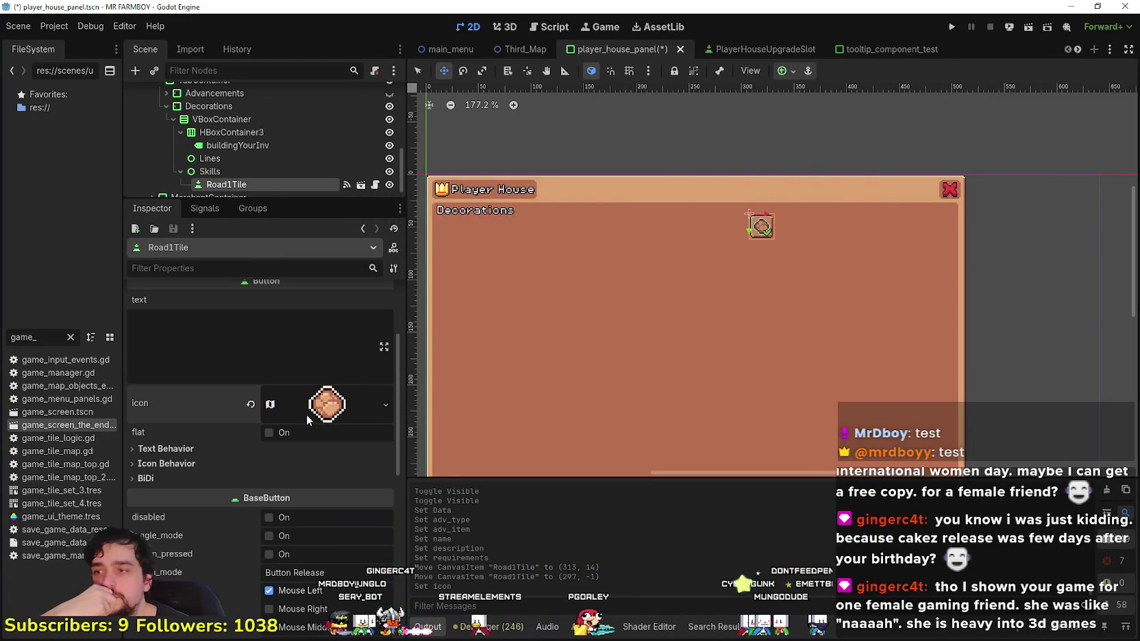
- Revert Road1Tile's icon and replace it with a new AtlasTexture
{"action": "left_click", "coordinate": [251, 406]}
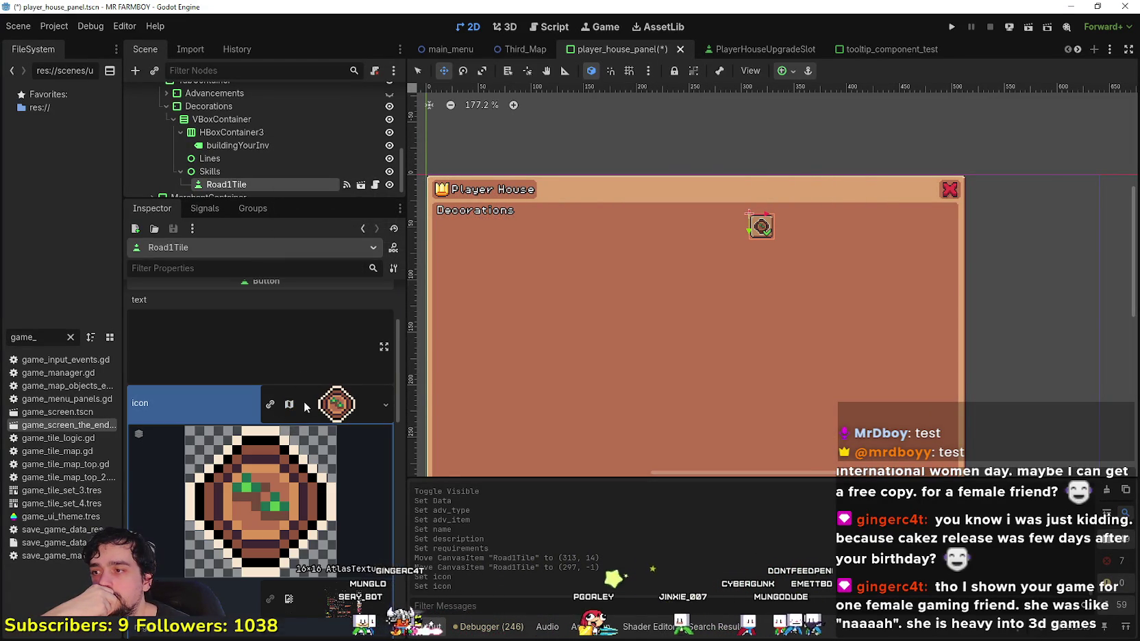
{"action": "left_click", "coordinate": [306, 405]}
{"action": "left_click", "coordinate": [330, 410]}
{"action": "scroll", "coordinate": [305, 432], "scroll_direction": "up", "scroll_amount": 4}
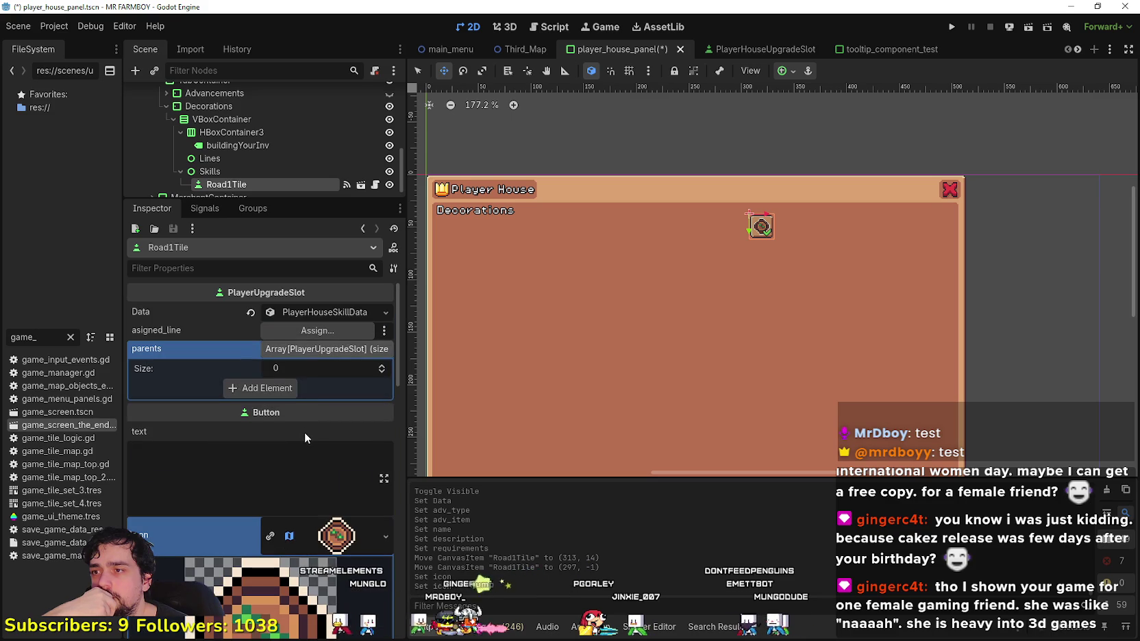
{"action": "scroll", "coordinate": [306, 430], "scroll_direction": "down", "scroll_amount": 3}
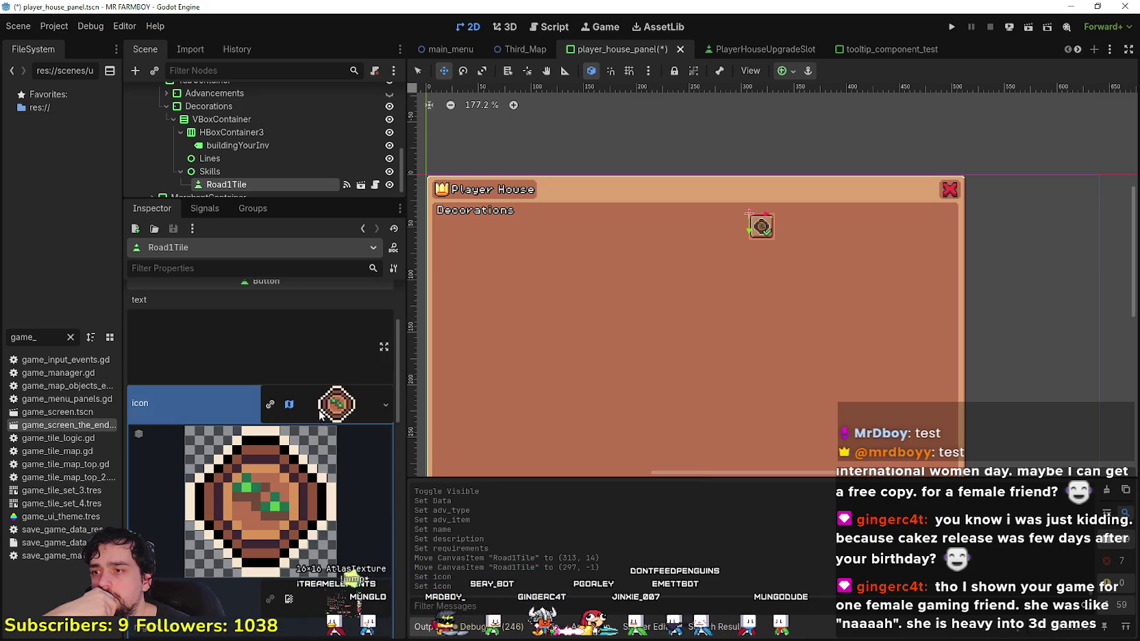
{"action": "left_click", "coordinate": [386, 403]}
{"action": "left_click", "coordinate": [367, 331]}
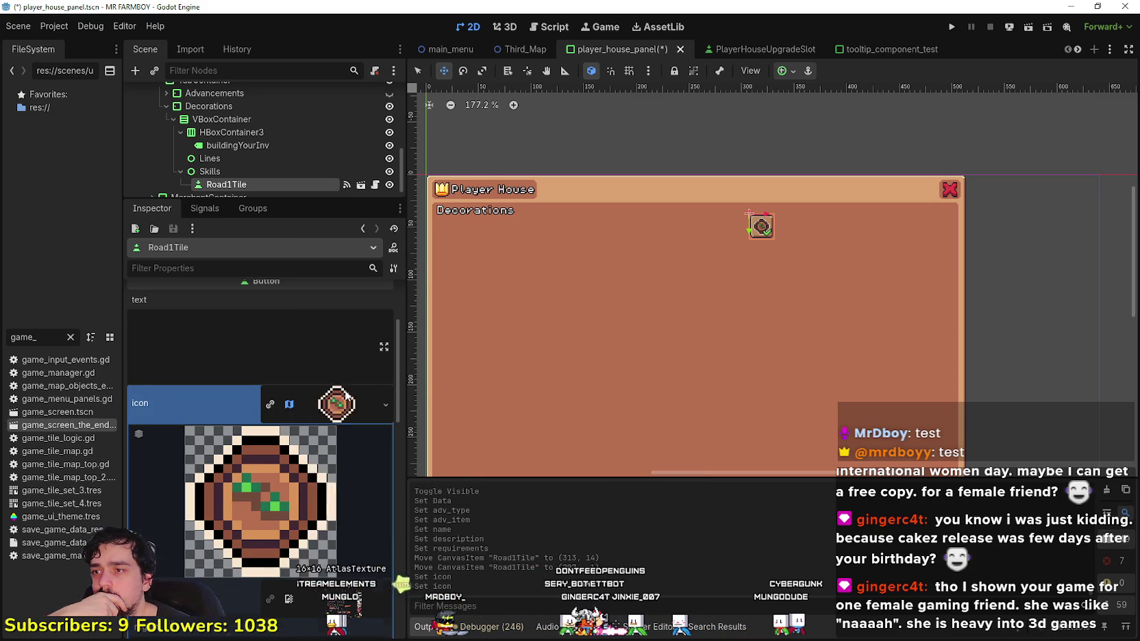
{"action": "left_click", "coordinate": [299, 569]}
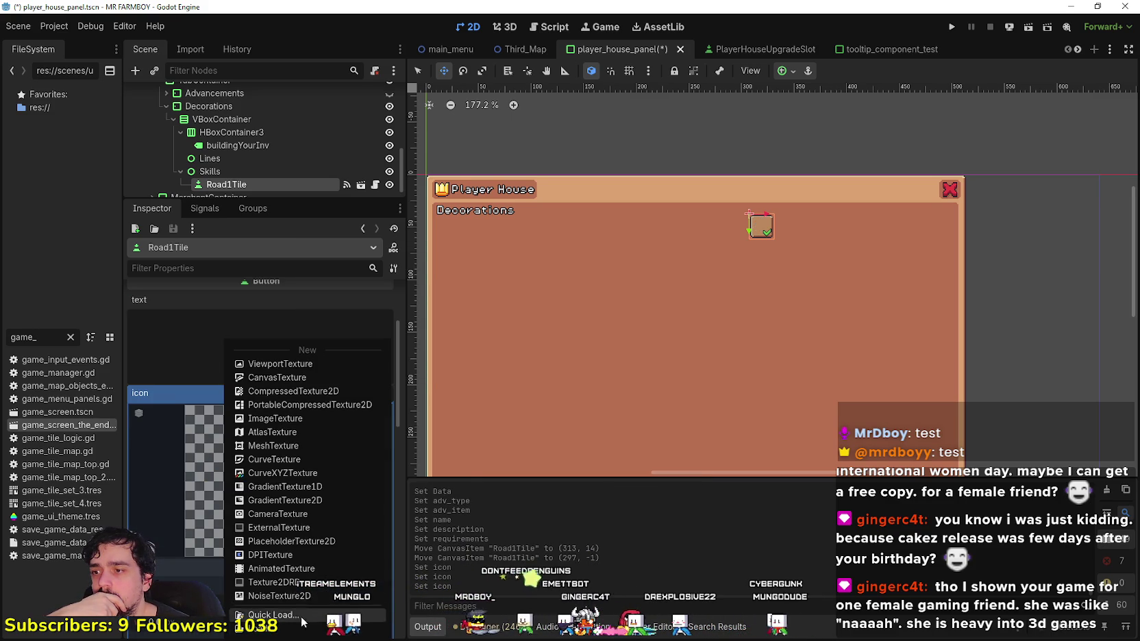
- Load terrainSet.png as the atlas and box the round tree as the icon region
{"action": "left_click", "coordinate": [291, 432]}
{"action": "left_click", "coordinate": [316, 576]}
{"action": "left_click", "coordinate": [302, 356]}
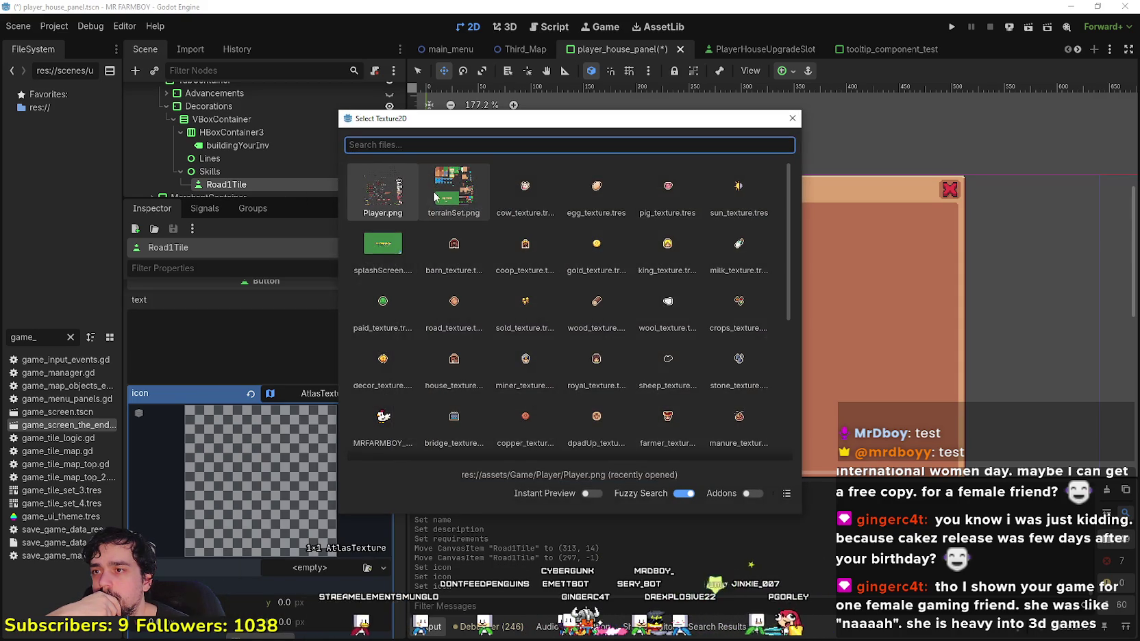
{"action": "left_click", "coordinate": [452, 189]}
{"action": "scroll", "coordinate": [260, 480], "scroll_direction": "down", "scroll_amount": 3}
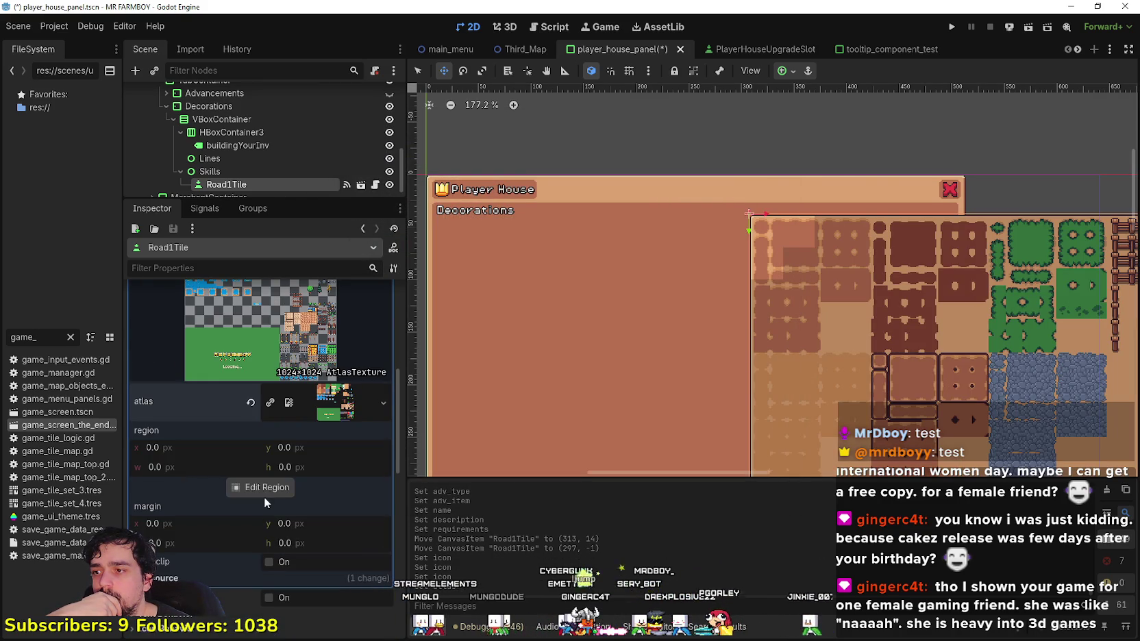
{"action": "left_click", "coordinate": [264, 488]}
{"action": "scroll", "coordinate": [507, 385], "scroll_direction": "up", "scroll_amount": 4}
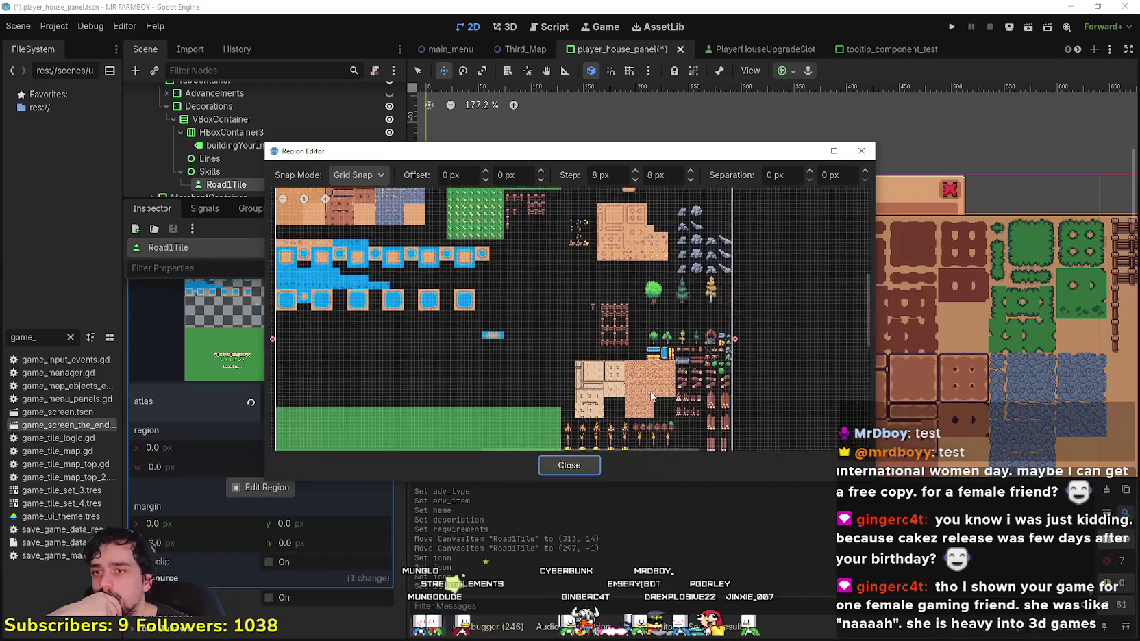
{"action": "scroll", "coordinate": [624, 355], "scroll_direction": "up", "scroll_amount": 4}
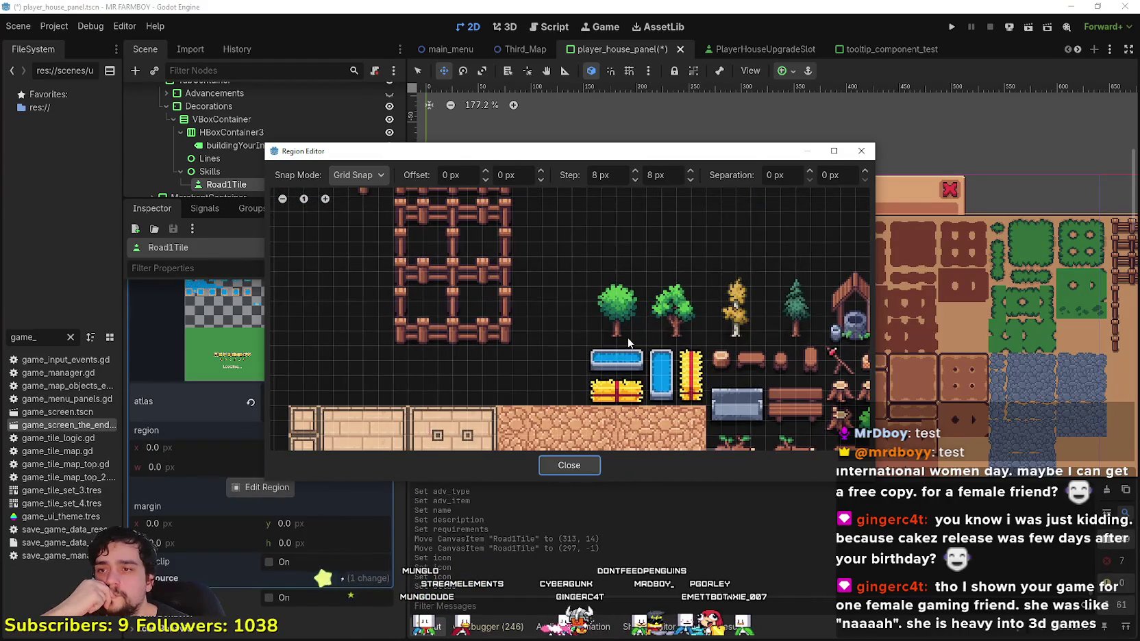
{"action": "left_click_drag", "start_coordinate": [644, 345], "coordinate": [587, 269]}
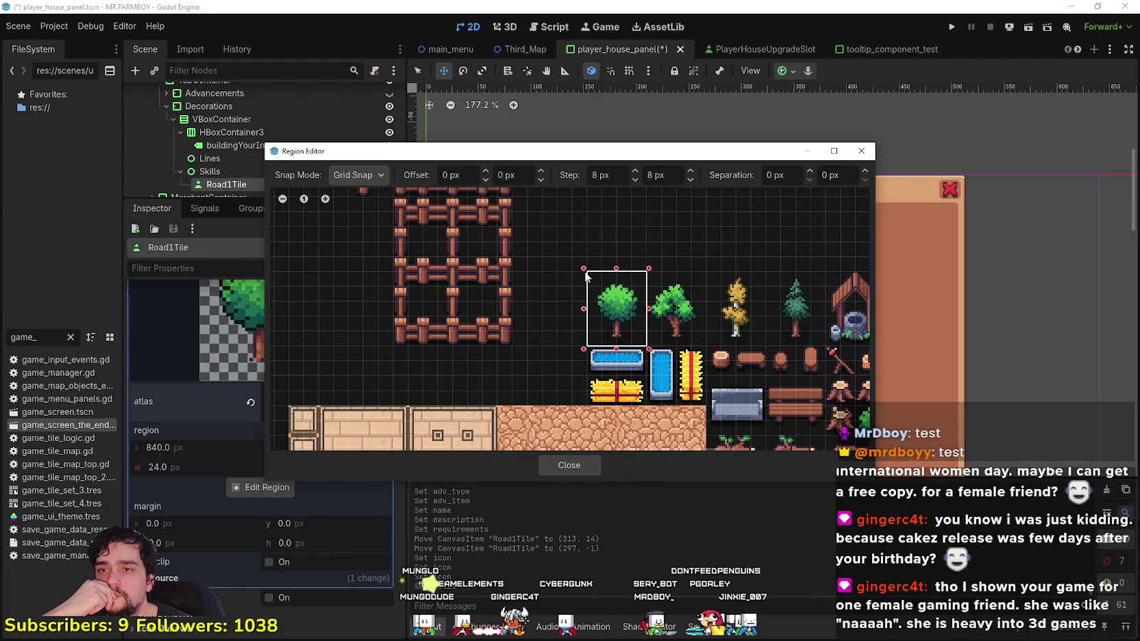
{"action": "left_click", "coordinate": [568, 466]}
- Enable expand_icon under Icon Behavior so the tree fills the tile
{"action": "scroll", "coordinate": [324, 322], "scroll_direction": "up", "scroll_amount": 5}
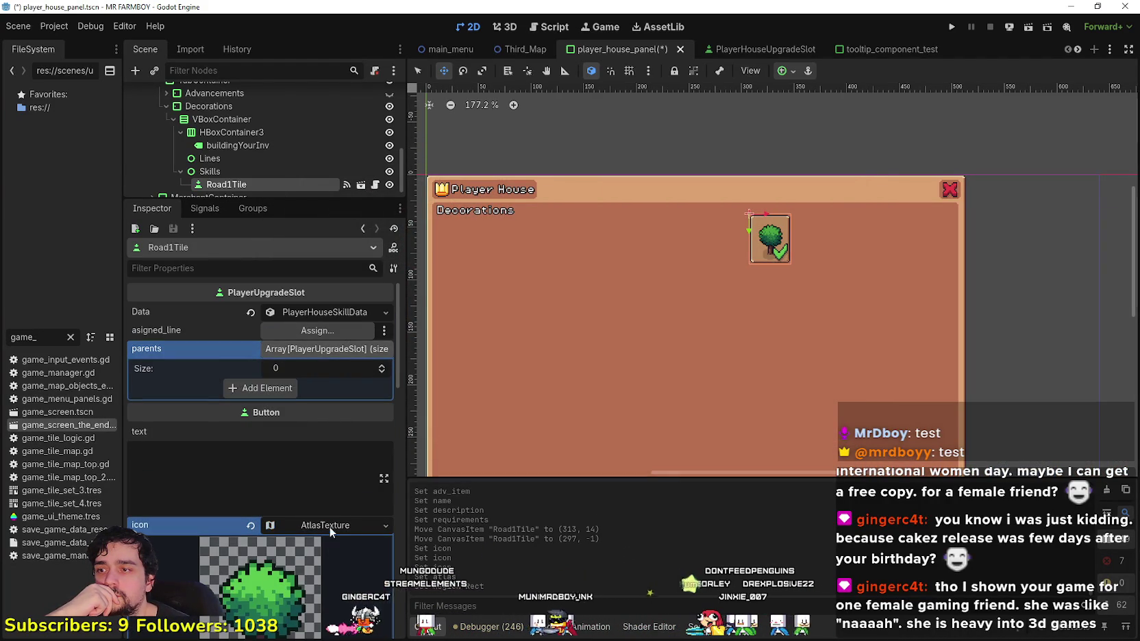
{"action": "scroll", "coordinate": [767, 247], "scroll_direction": "up", "scroll_amount": 5}
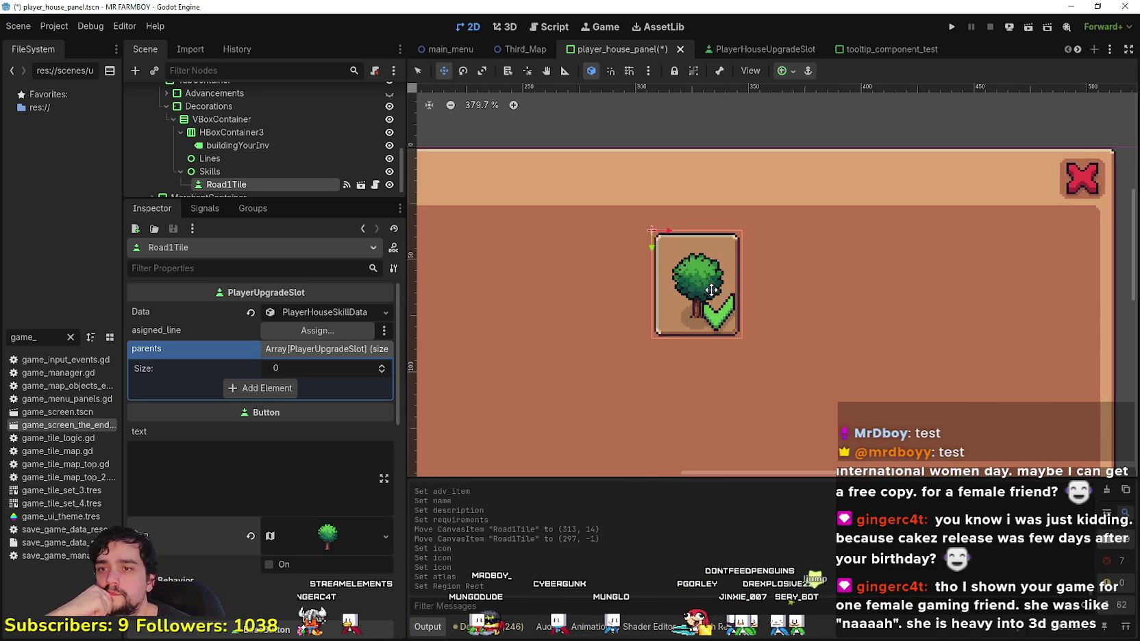
{"action": "scroll", "coordinate": [697, 335], "scroll_direction": "down", "scroll_amount": 3}
{"action": "scroll", "coordinate": [287, 507], "scroll_direction": "down", "scroll_amount": 4}
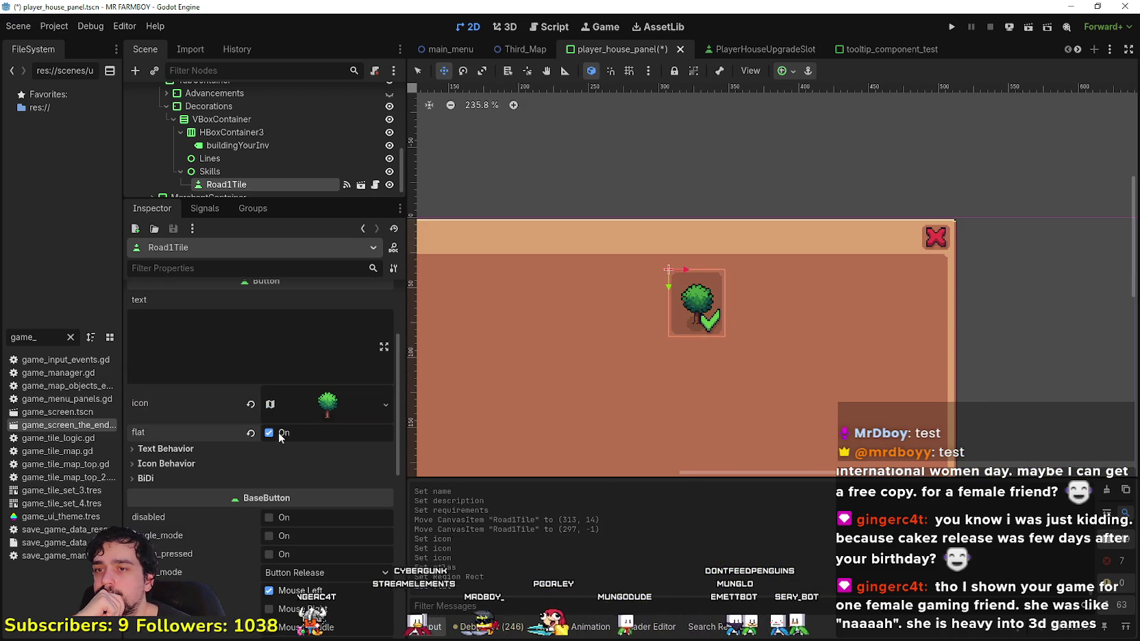
{"action": "scroll", "coordinate": [315, 509], "scroll_direction": "down", "scroll_amount": 4}
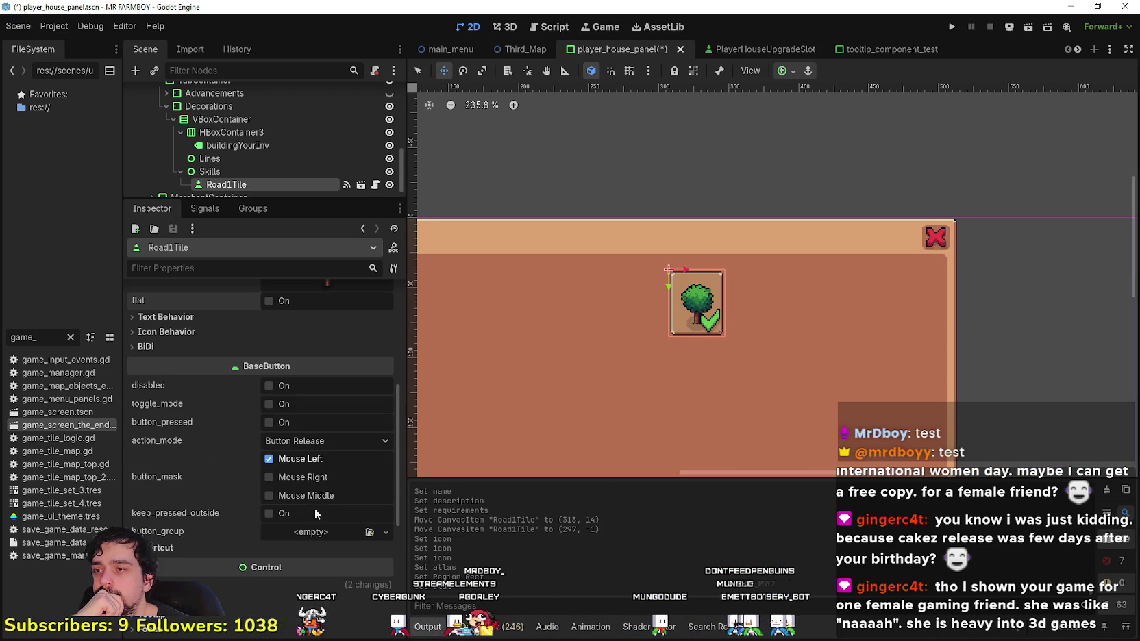
{"action": "left_click", "coordinate": [172, 331]}
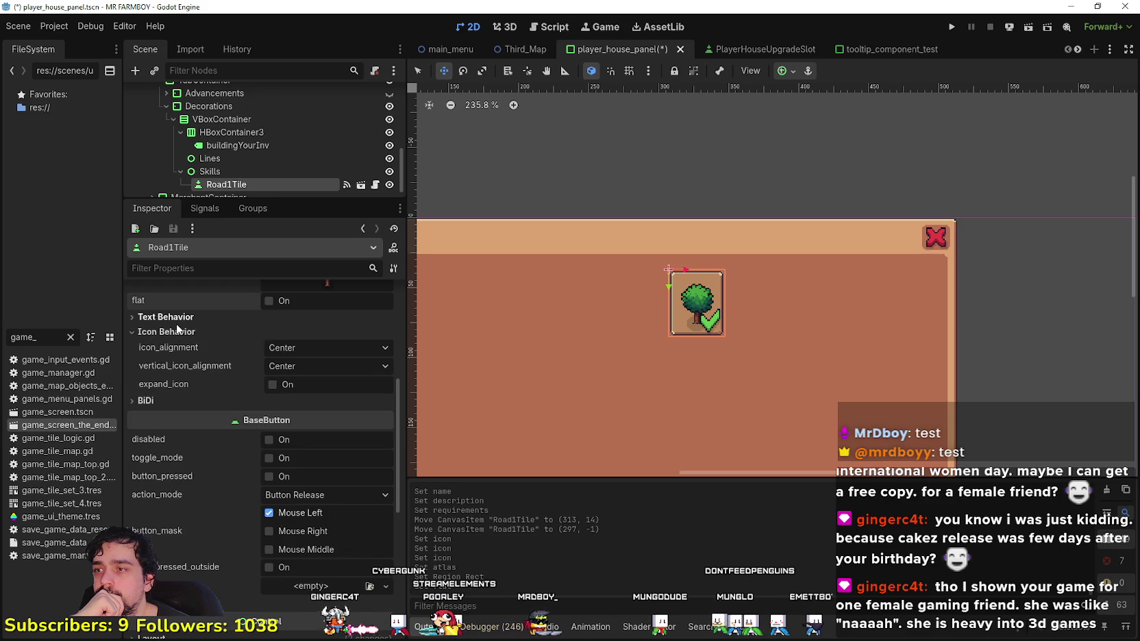
{"action": "left_click", "coordinate": [273, 385]}
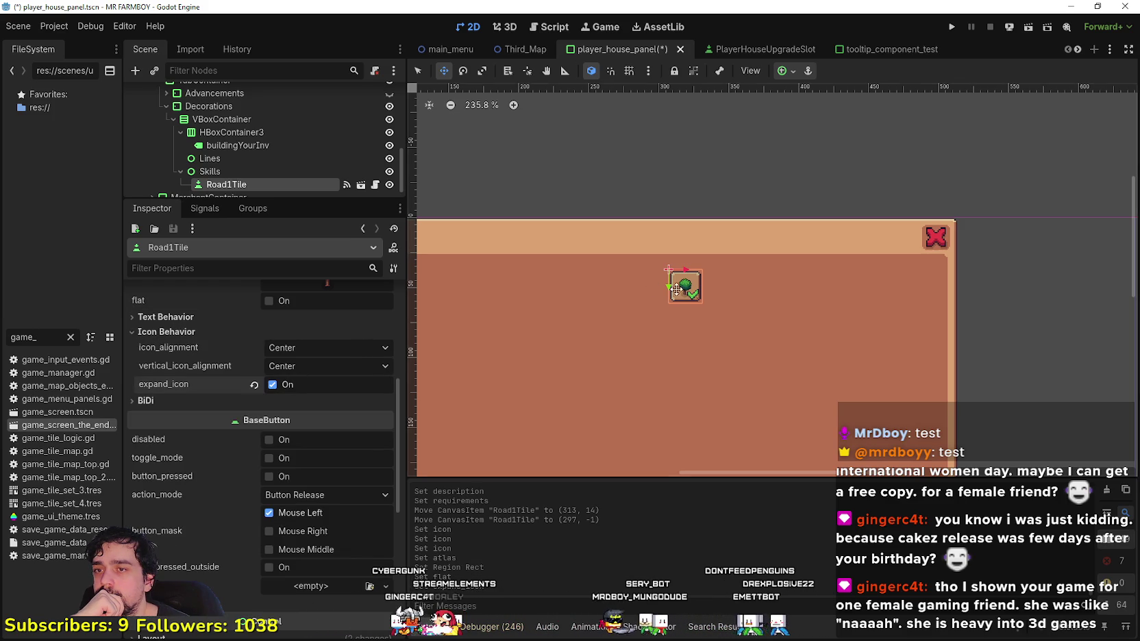
{"action": "scroll", "coordinate": [676, 290], "scroll_direction": "up", "scroll_amount": 5}
{"action": "scroll", "coordinate": [676, 280], "scroll_direction": "down", "scroll_amount": 2}
{"action": "scroll", "coordinate": [675, 276], "scroll_direction": "up", "scroll_amount": 2}
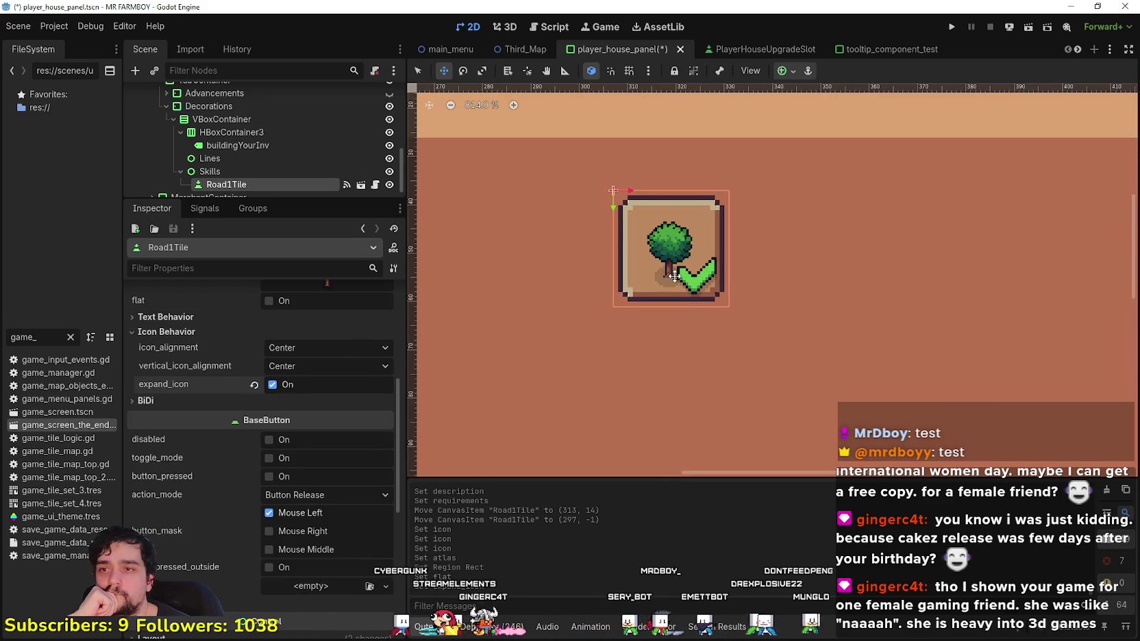
{"action": "scroll", "coordinate": [674, 276], "scroll_direction": "down", "scroll_amount": 3}
{"action": "scroll", "coordinate": [314, 454], "scroll_direction": "up", "scroll_amount": 3}
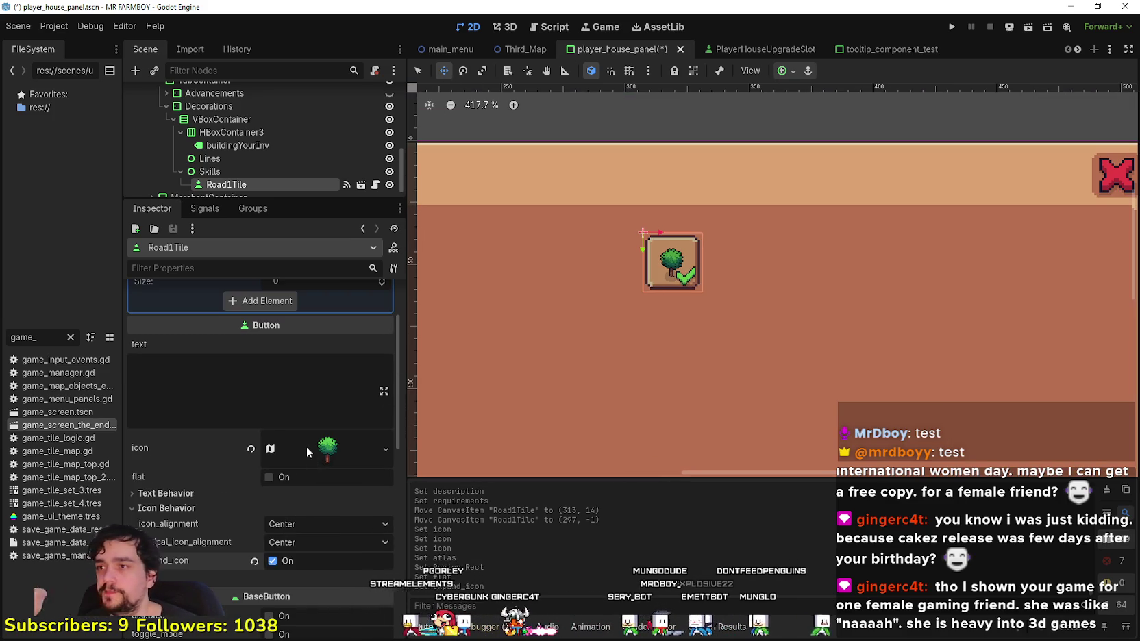
- Rename Road1Tile to small_tree_1 and save the scene
{"action": "key", "text": "ctrl+s"}
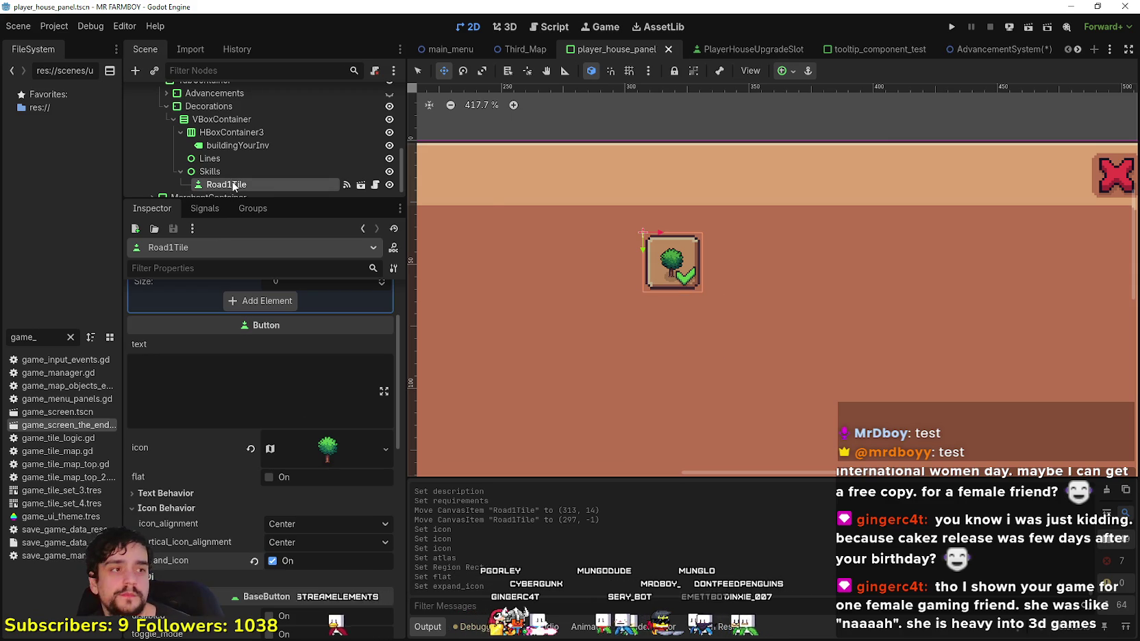
{"action": "double_click", "coordinate": [260, 184]}
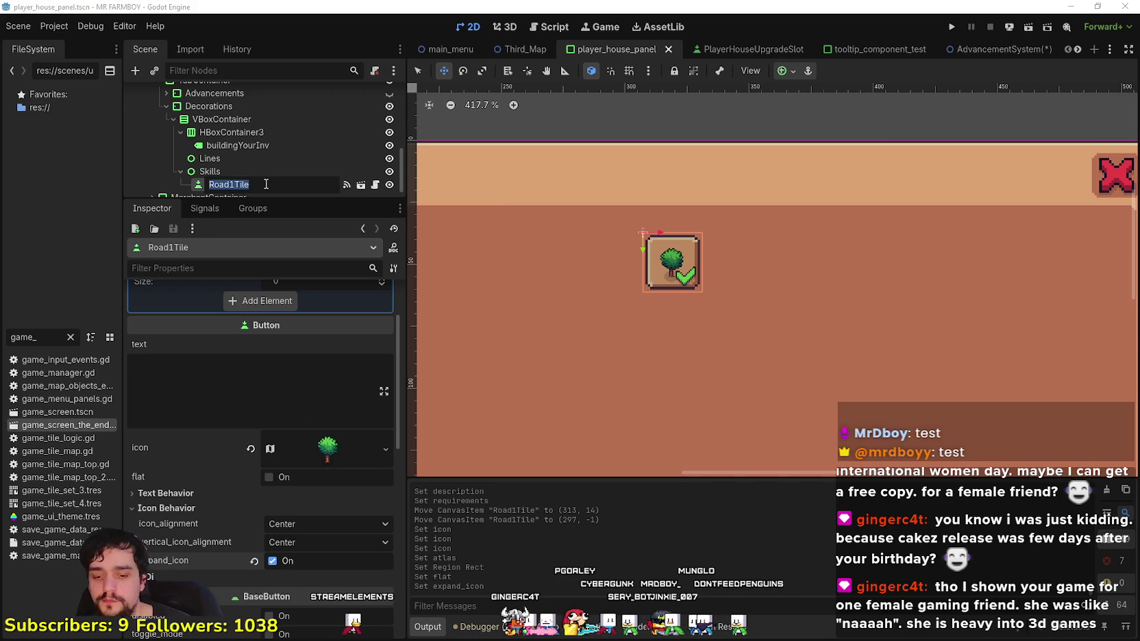
{"action": "type", "text": "small_tree_1"}
{"action": "key", "text": "Return"}
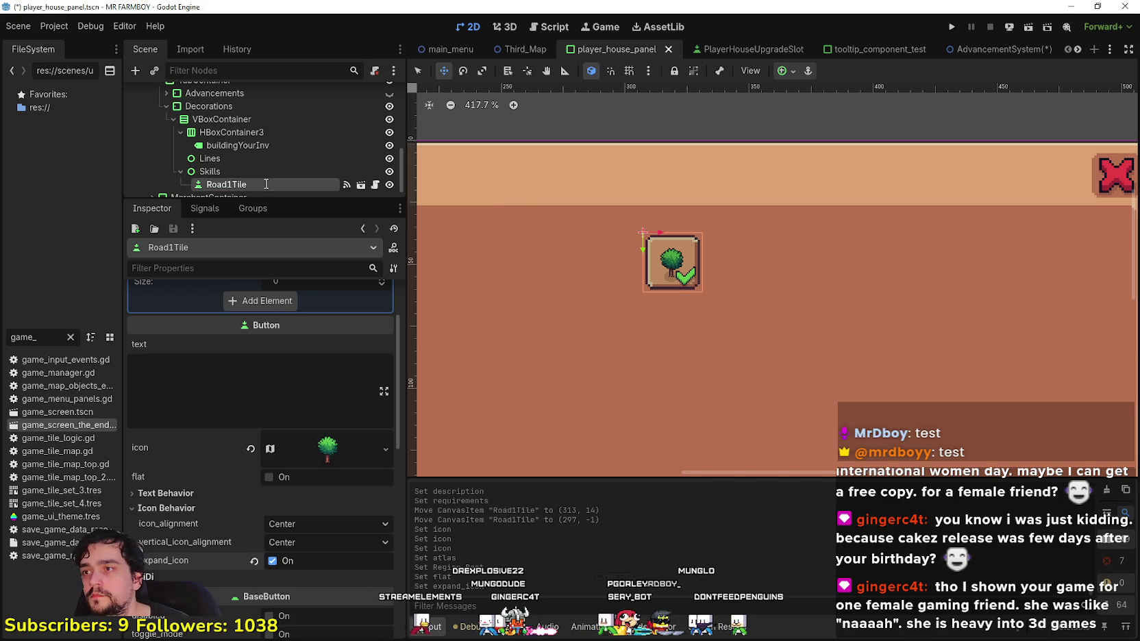
{"action": "key", "text": "ctrl+s"}
{"action": "type", "text": "small_tree_1"}
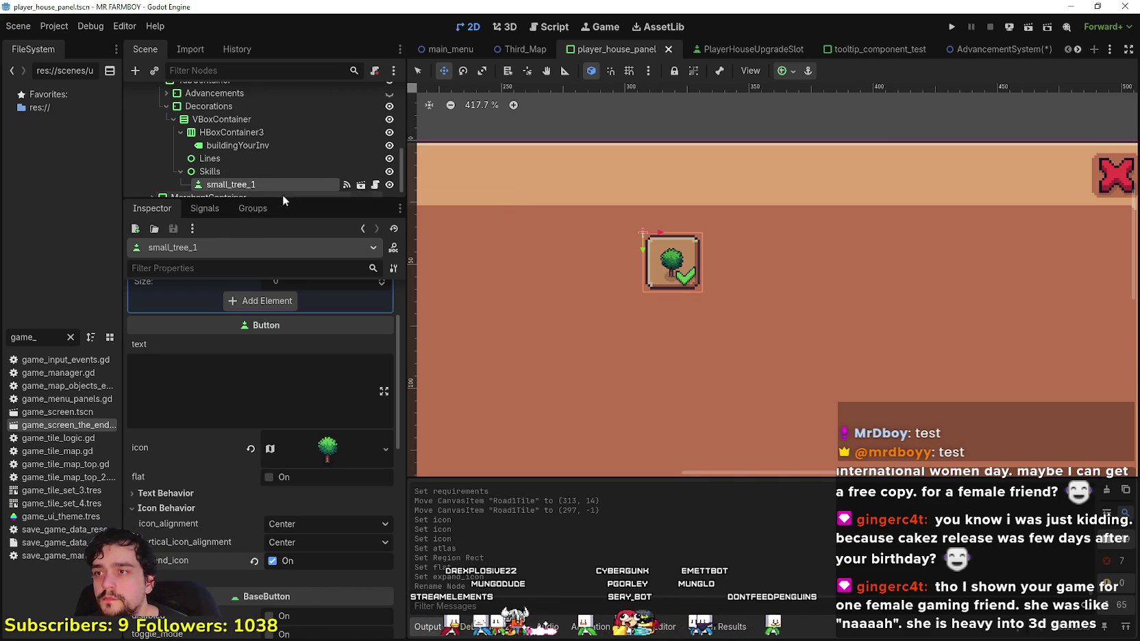
{"action": "left_click_drag", "start_coordinate": [289, 197], "coordinate": [284, 382]}
{"action": "scroll", "coordinate": [758, 335], "scroll_direction": "down", "scroll_amount": 2}
{"action": "scroll", "coordinate": [757, 335], "scroll_direction": "down", "scroll_amount": 5}
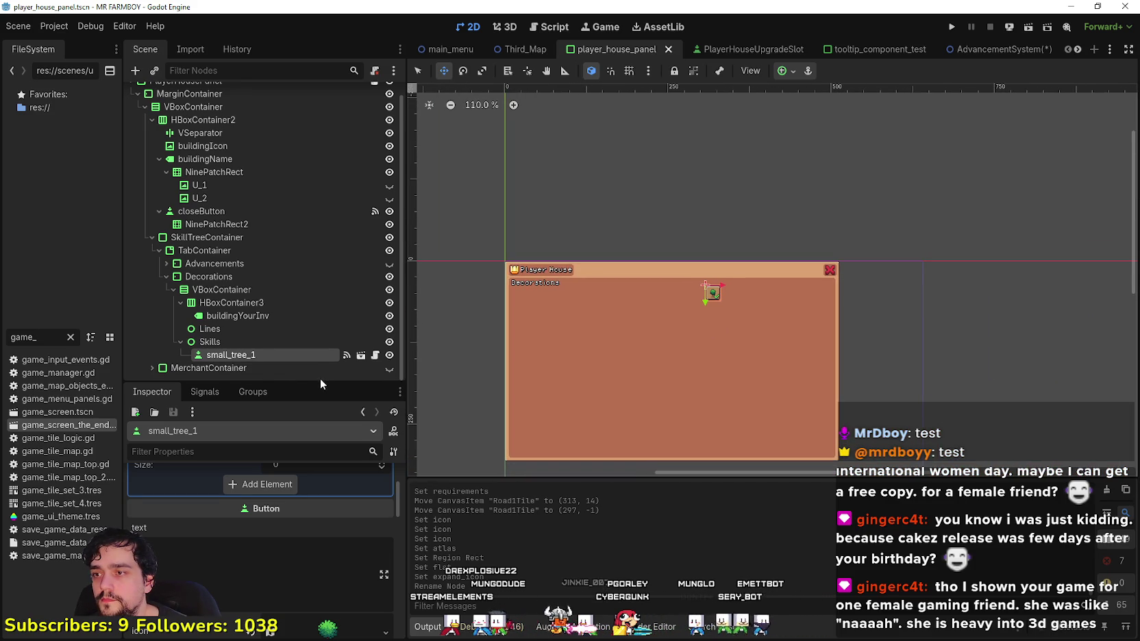
{"action": "left_click_drag", "start_coordinate": [320, 378], "coordinate": [320, 409]}
{"action": "scroll", "coordinate": [288, 548], "scroll_direction": "up", "scroll_amount": 2}
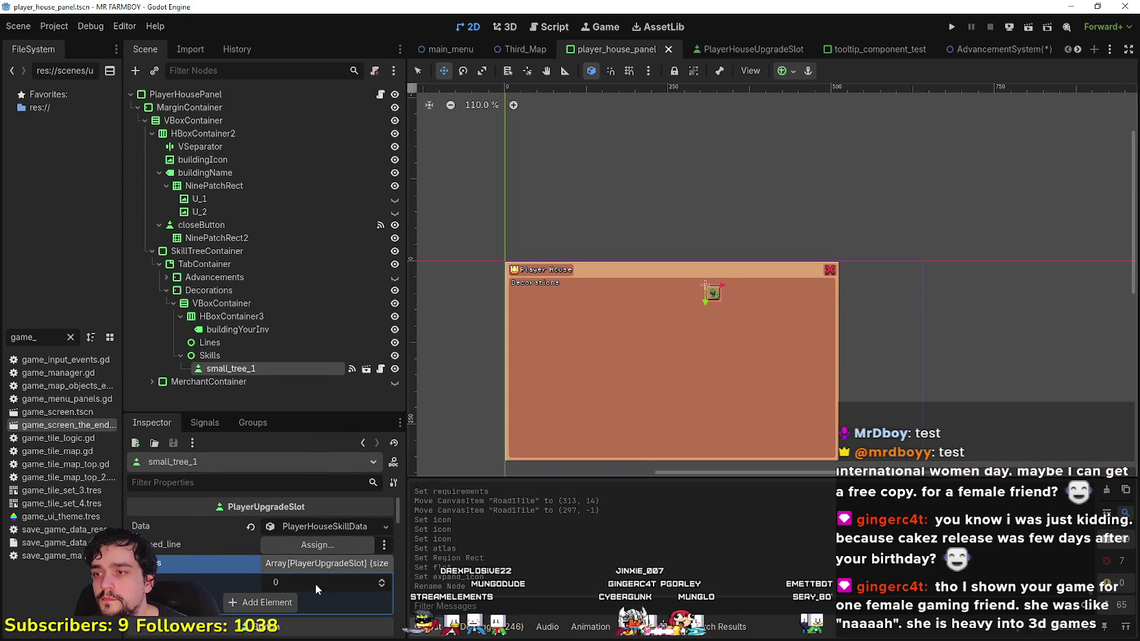
{"action": "scroll", "coordinate": [777, 331], "scroll_direction": "up", "scroll_amount": 3}
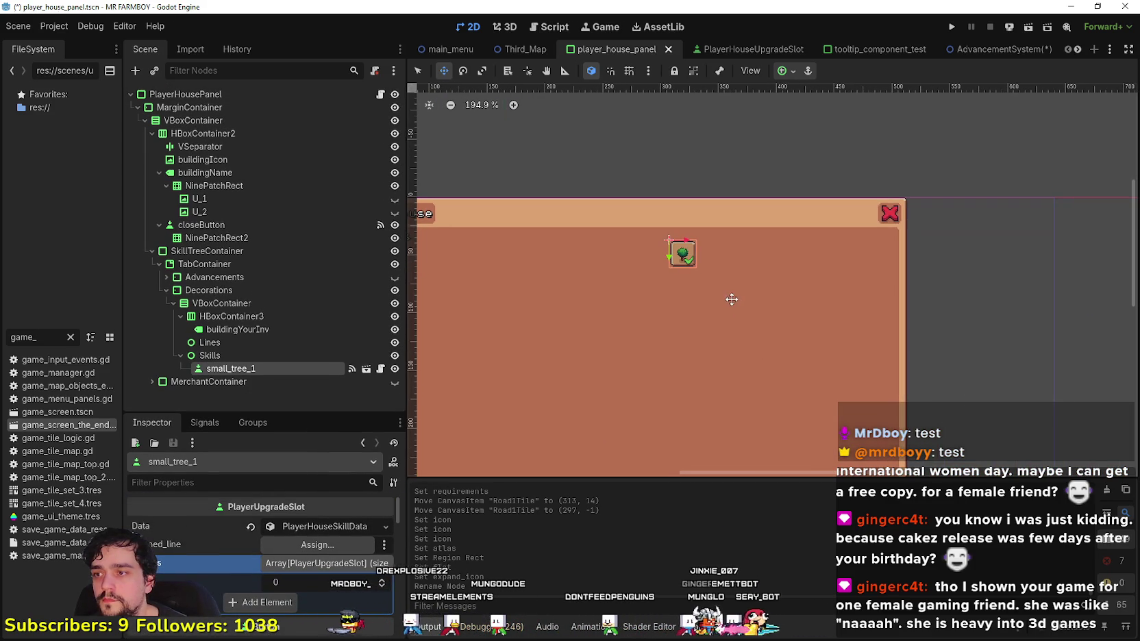
- Duplicate the tile into small_tree_2, small_tree_3 and small_tree_4, placed in a row rightward
{"action": "key", "text": "ctrl+d"}
{"action": "left_click_drag", "start_coordinate": [682, 255], "coordinate": [709, 255]}
{"action": "scroll", "coordinate": [706, 251], "scroll_direction": "up", "scroll_amount": 2}
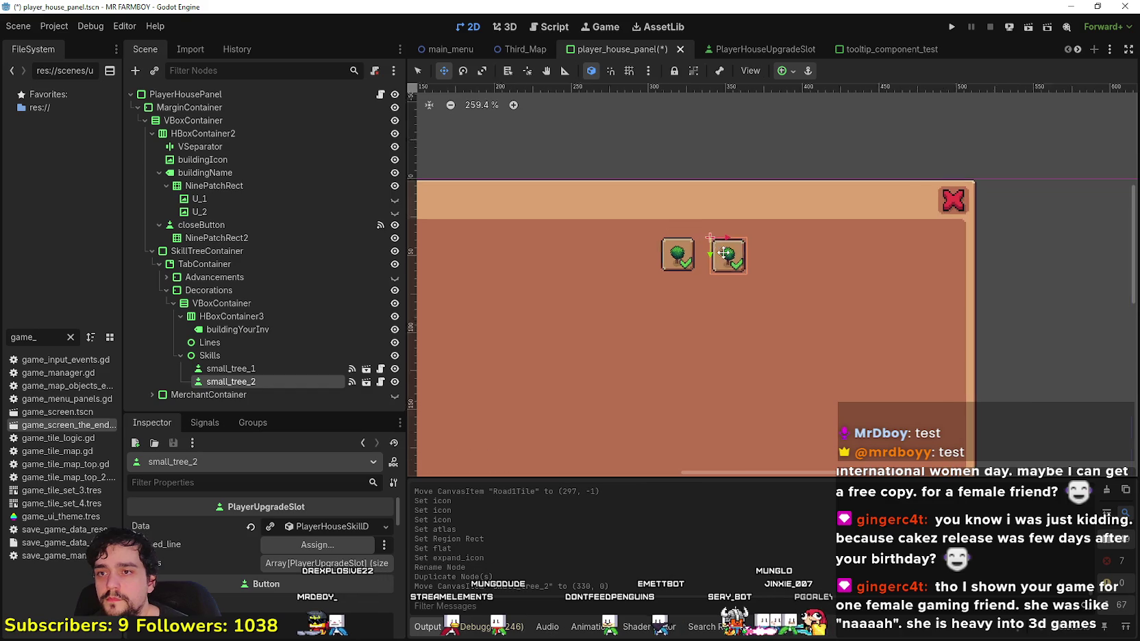
{"action": "scroll", "coordinate": [748, 366], "scroll_direction": "down", "scroll_amount": 2}
{"action": "key", "text": "ctrl+d"}
{"action": "mouse_move", "coordinate": [692, 224]}
{"action": "left_mouse_down"}
{"action": "mouse_move", "coordinate": [837, 230]}
{"action": "mouse_move", "coordinate": [813, 212]}
{"action": "left_mouse_up"}
{"action": "key", "text": "ctrl+d"}
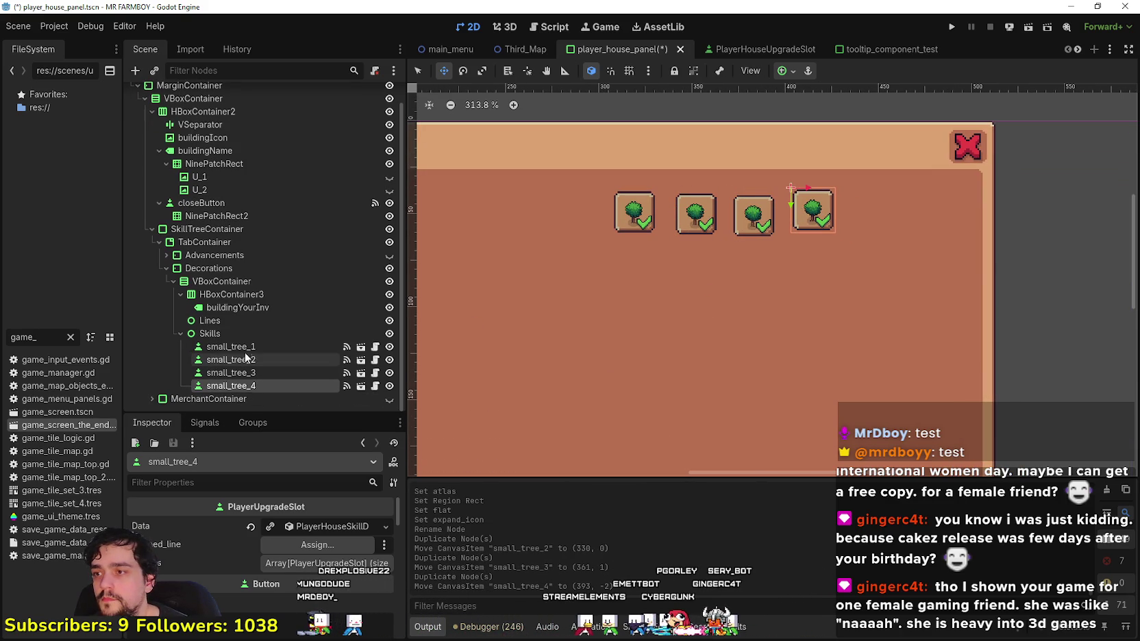
{"action": "left_click", "coordinate": [255, 360]}
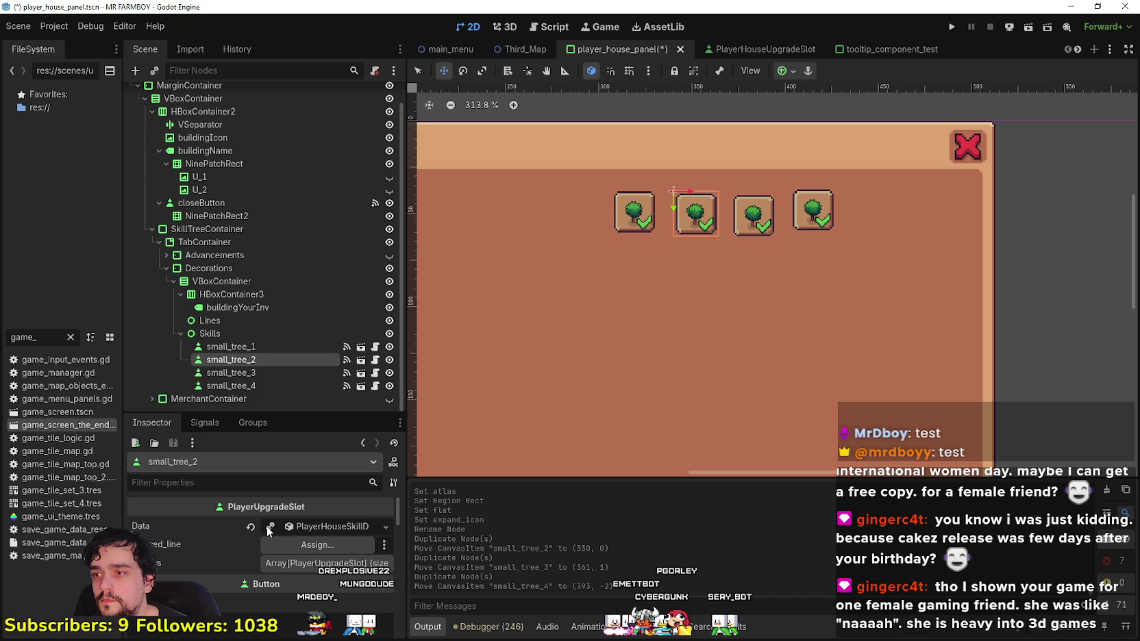
- Make small_tree_2's data unique, set its item to Small Tree 2 Deco, and save
{"action": "left_click", "coordinate": [385, 526]}
{"action": "left_click", "coordinate": [305, 557]}
{"action": "scroll", "coordinate": [305, 557], "scroll_direction": "up", "scroll_amount": 3}
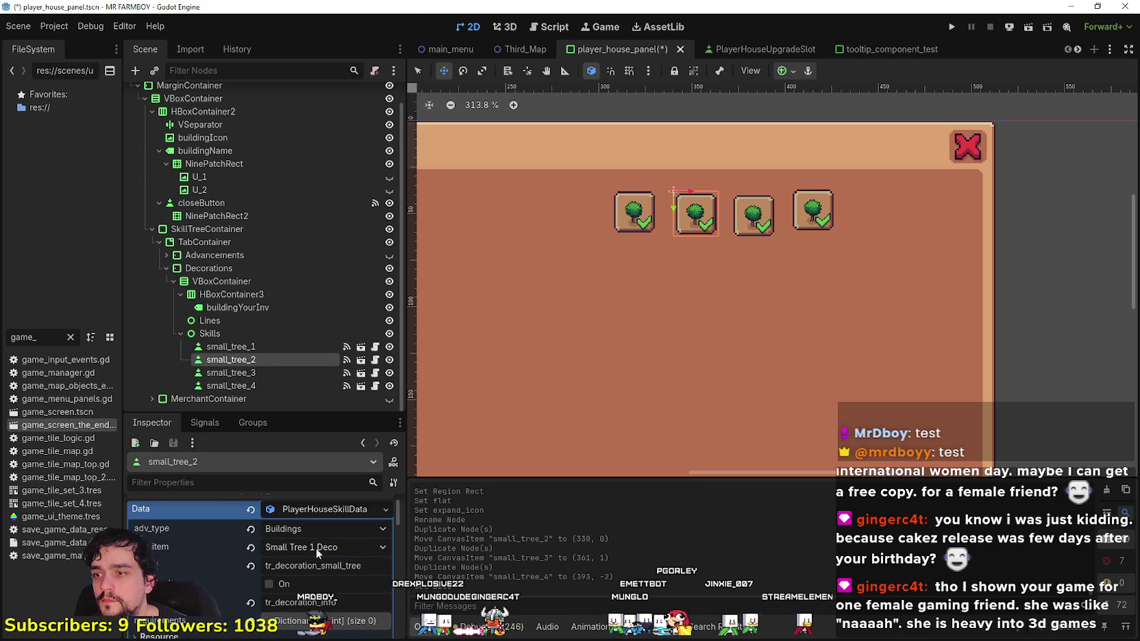
{"action": "left_click", "coordinate": [316, 547]}
{"action": "mouse_move", "coordinate": [408, 59]}
{"action": "left_mouse_down"}
{"action": "mouse_move", "coordinate": [421, 474]}
{"action": "mouse_move", "coordinate": [430, 271]}
{"action": "mouse_move", "coordinate": [352, 314]}
{"action": "left_mouse_up"}
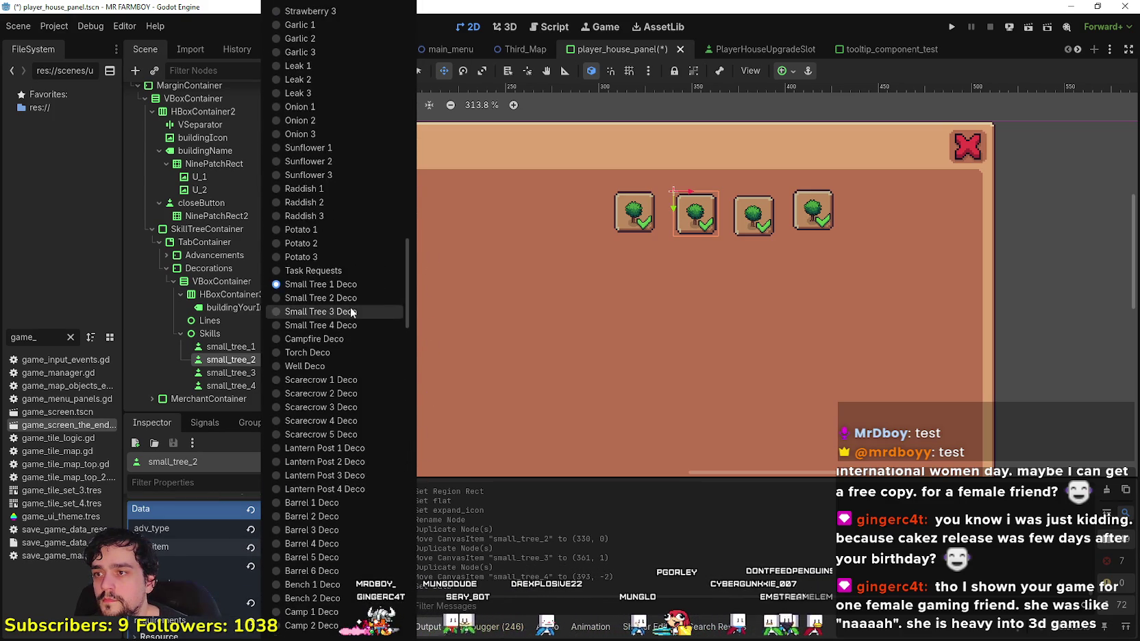
{"action": "left_click", "coordinate": [352, 314]}
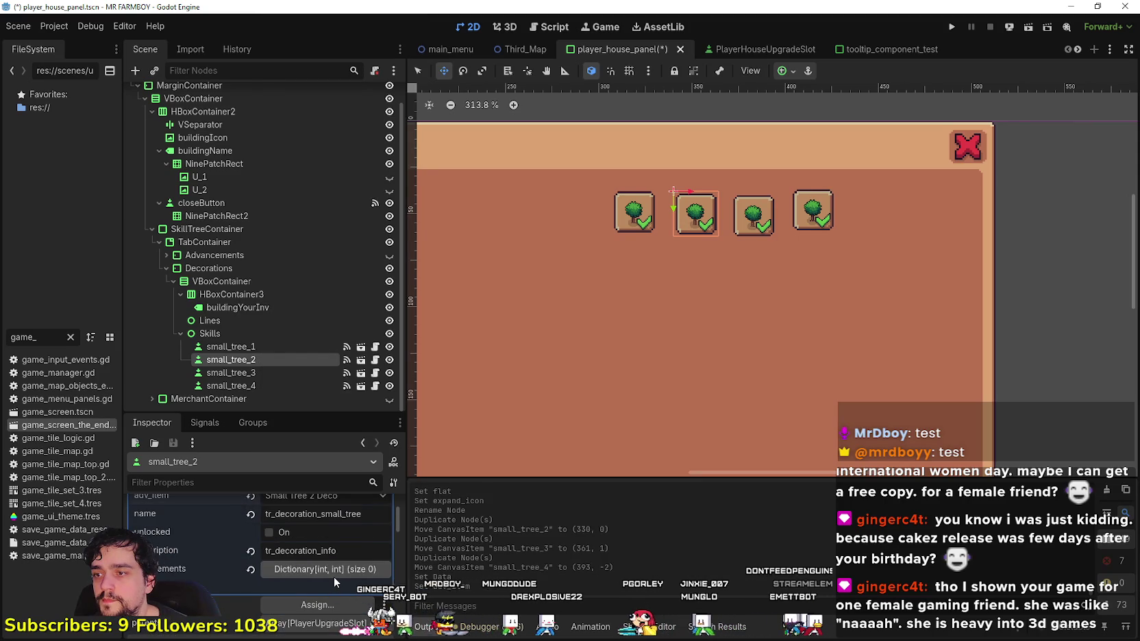
{"action": "key", "text": "ctrl+s"}
- Make small_tree_2's icon AtlasTexture unique and frame the second tree sprite as its region
{"action": "scroll", "coordinate": [318, 583], "scroll_direction": "down", "scroll_amount": 2}
{"action": "scroll", "coordinate": [318, 584], "scroll_direction": "down", "scroll_amount": 5}
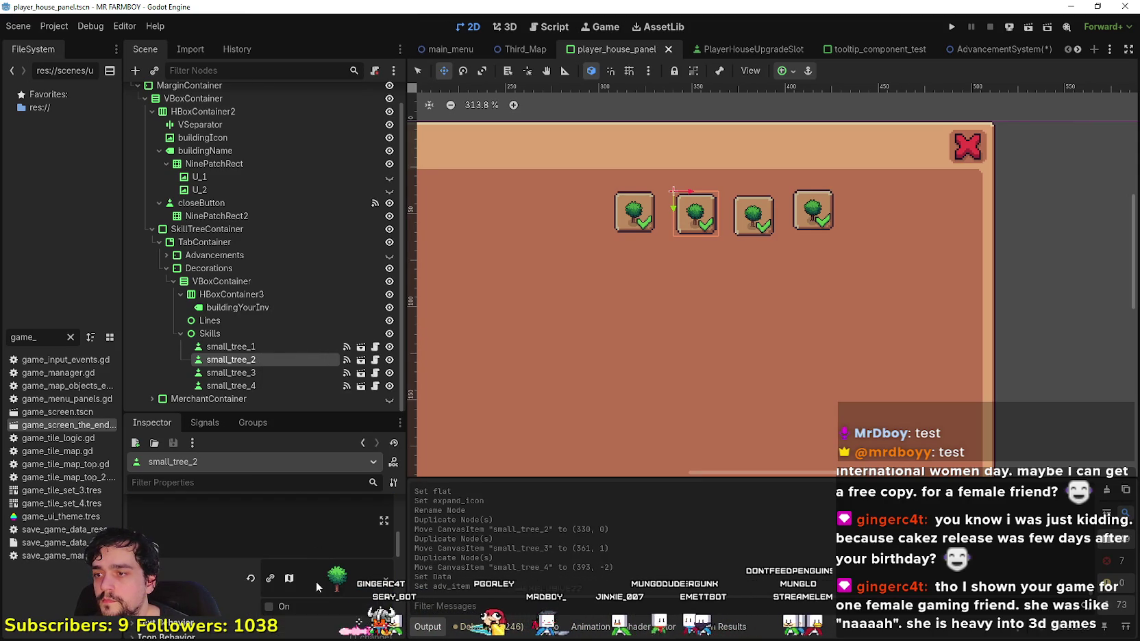
{"action": "left_click", "coordinate": [272, 579]}
{"action": "left_click", "coordinate": [325, 561]}
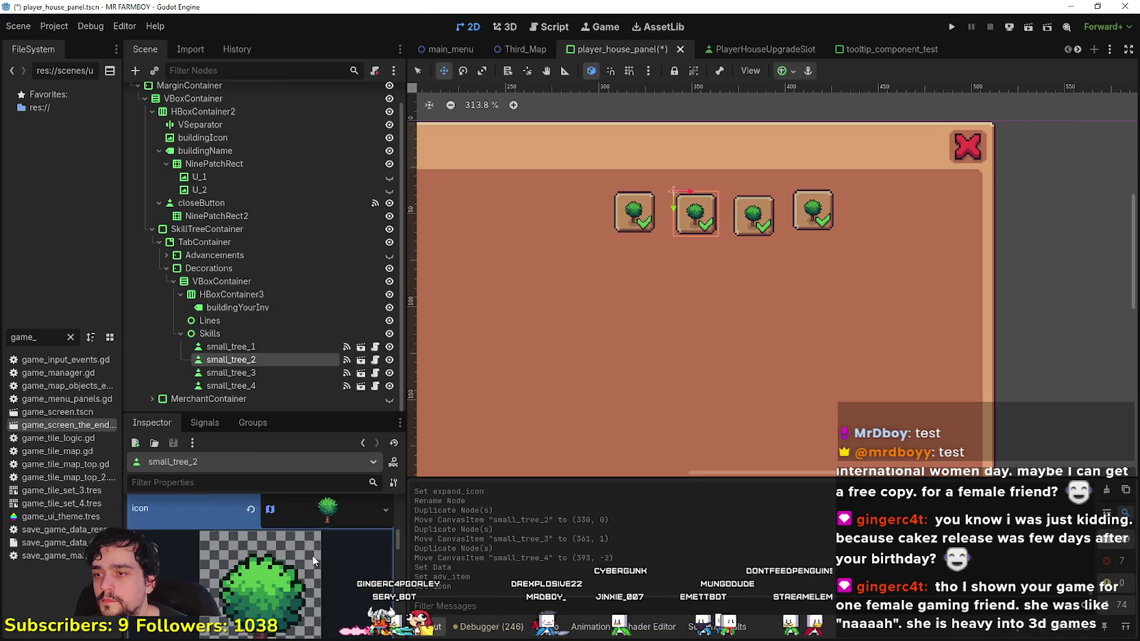
{"action": "left_click", "coordinate": [261, 599]}
{"action": "scroll", "coordinate": [602, 367], "scroll_direction": "down", "scroll_amount": 4}
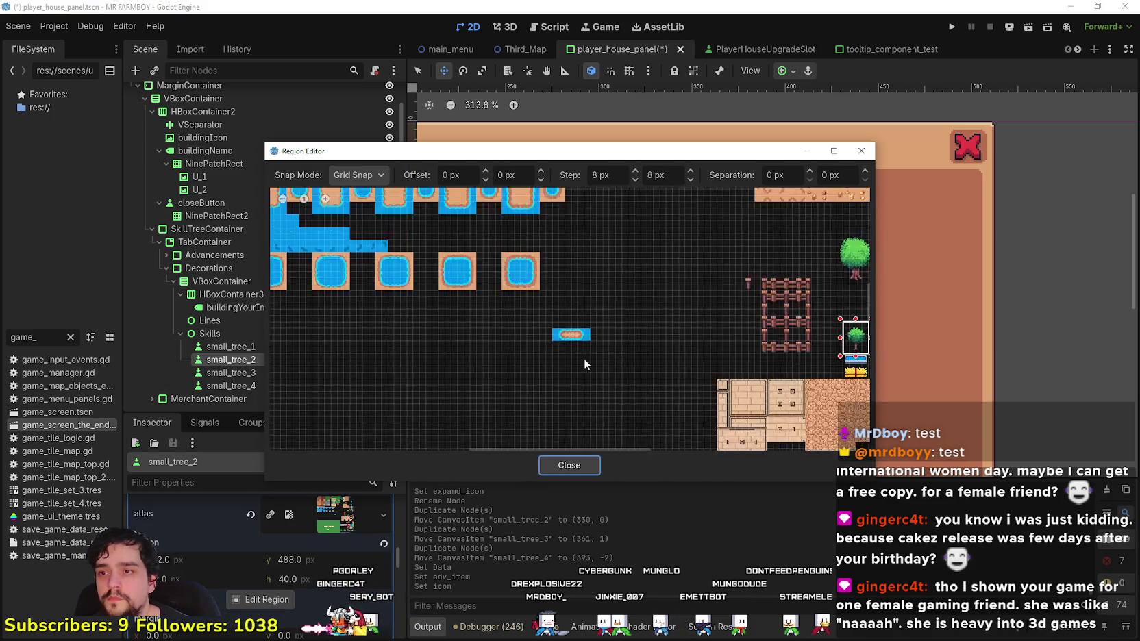
{"action": "scroll", "coordinate": [754, 360], "scroll_direction": "up", "scroll_amount": 5}
{"action": "scroll", "coordinate": [769, 360], "scroll_direction": "up", "scroll_amount": 1}
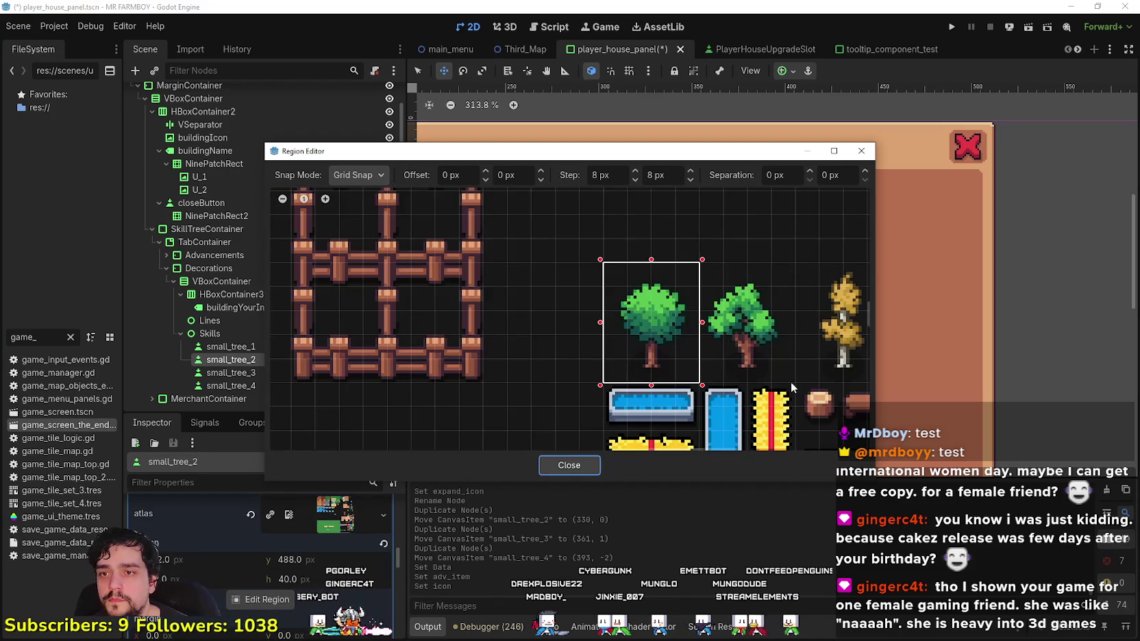
{"action": "mouse_move", "coordinate": [794, 382]}
{"action": "left_mouse_down"}
{"action": "mouse_move", "coordinate": [719, 259]}
{"action": "mouse_move", "coordinate": [698, 261]}
{"action": "left_mouse_up"}
{"action": "mouse_move", "coordinate": [705, 179]}
{"action": "left_mouse_down"}
{"action": "mouse_move", "coordinate": [703, 388]}
{"action": "mouse_move", "coordinate": [586, 184]}
{"action": "left_mouse_up"}
{"action": "scroll", "coordinate": [505, 344], "scroll_direction": "down", "scroll_amount": 1}
{"action": "scroll", "coordinate": [505, 345], "scroll_direction": "right", "scroll_amount": 2}
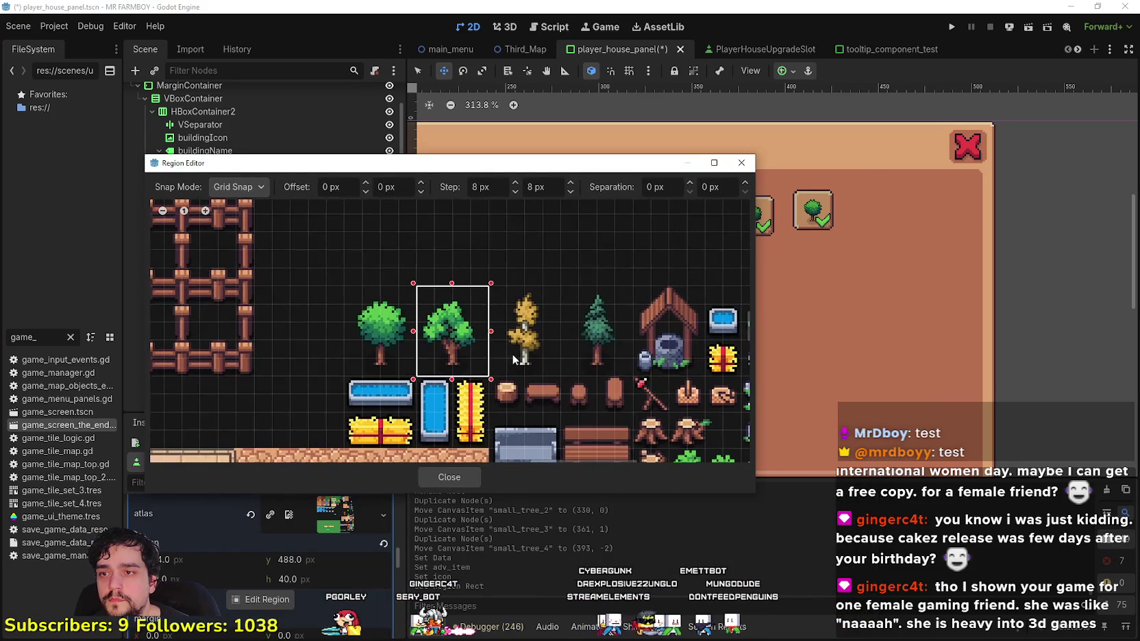
{"action": "left_click", "coordinate": [422, 477]}
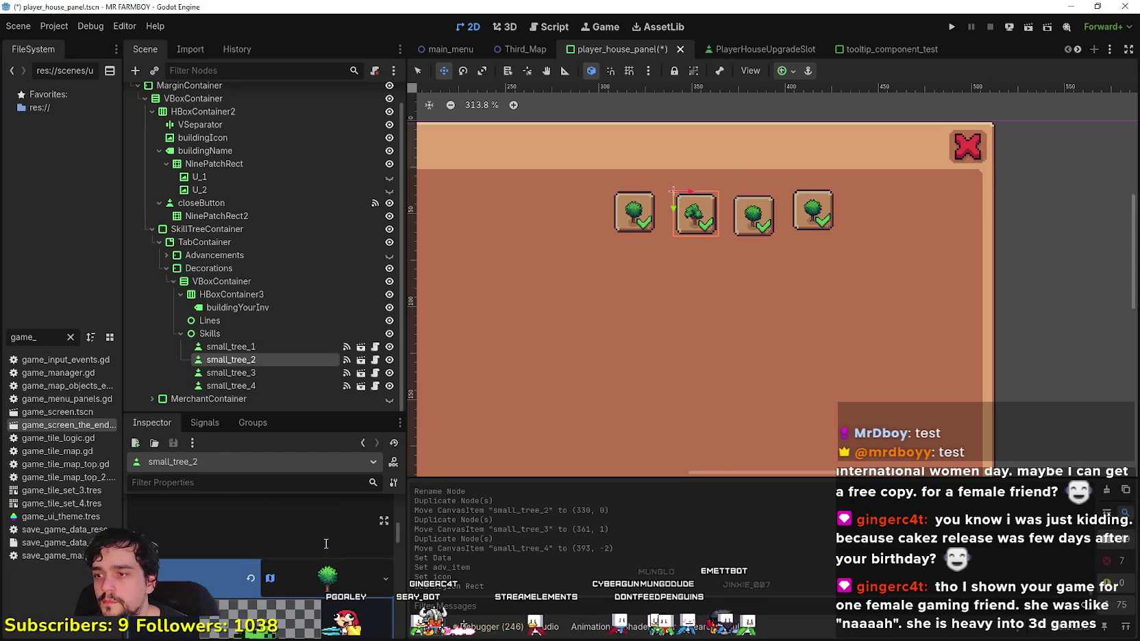
{"action": "key", "text": "ctrl+s"}
{"action": "scroll", "coordinate": [699, 294], "scroll_direction": "up", "scroll_amount": 2}
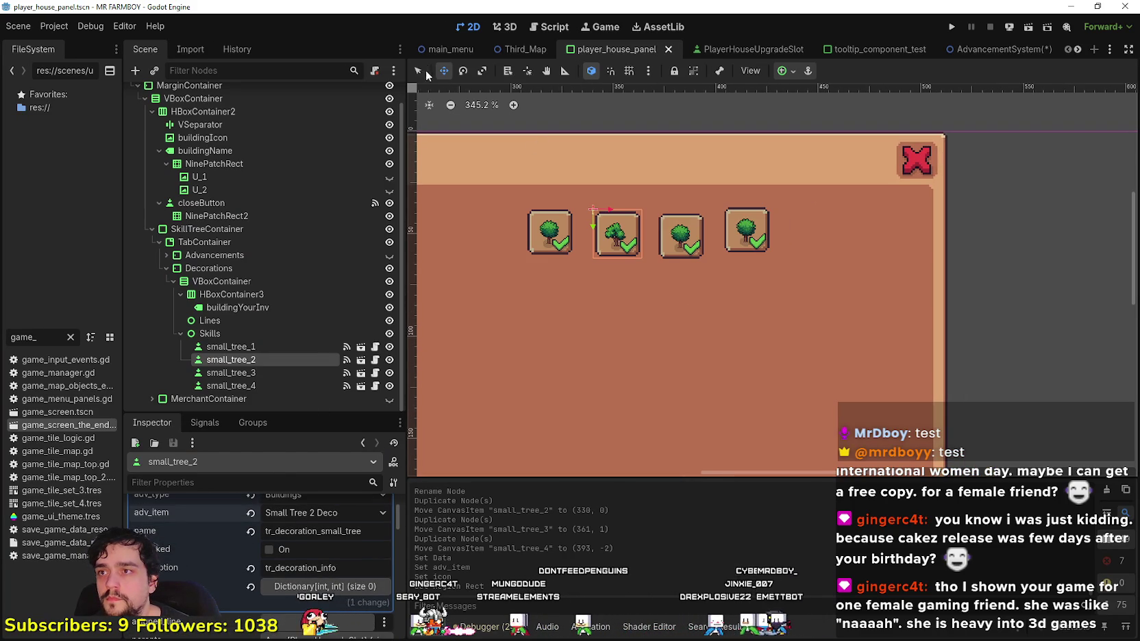
- Set the small_tree_3 tile's adv_item to Small Tree 3 Deco
{"action": "left_click", "coordinate": [231, 373]}
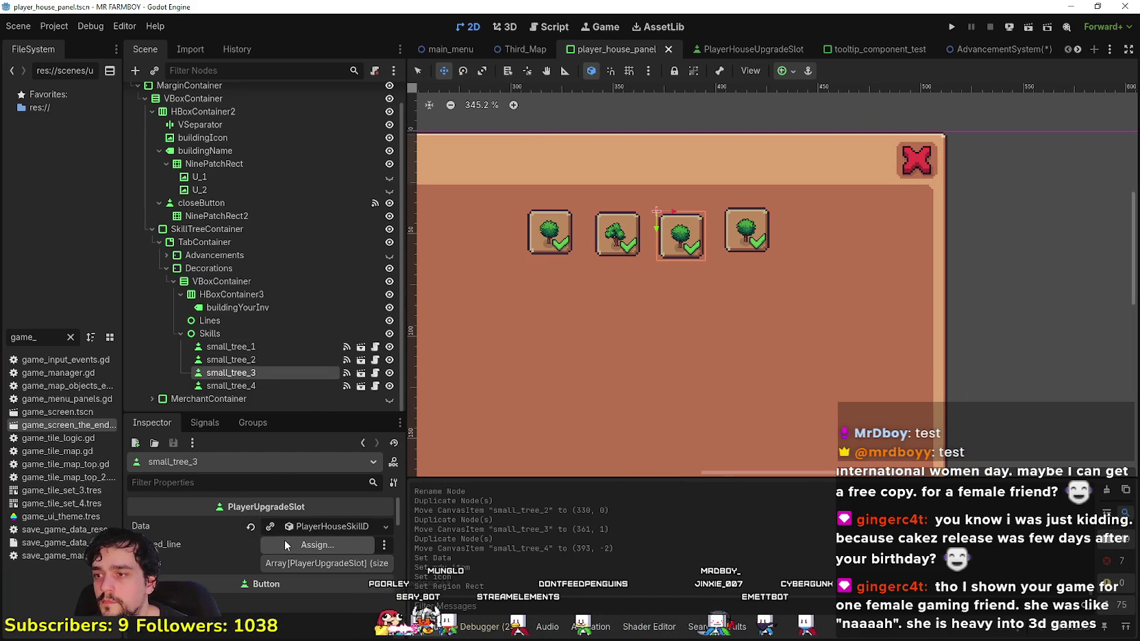
{"action": "left_click", "coordinate": [269, 532]}
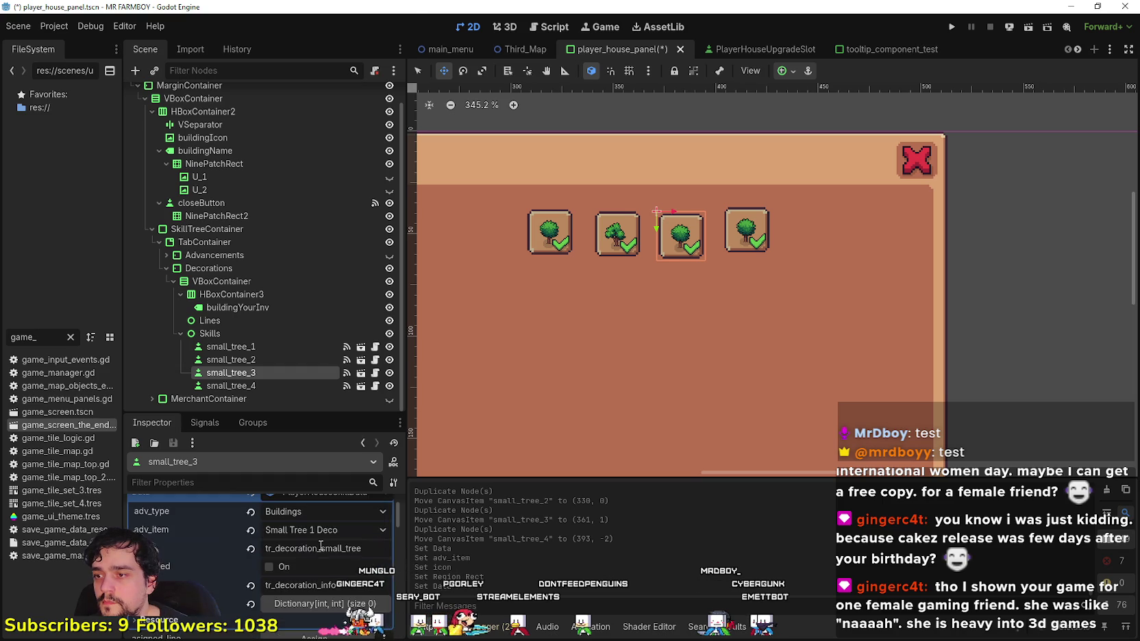
{"action": "left_click", "coordinate": [328, 590]}
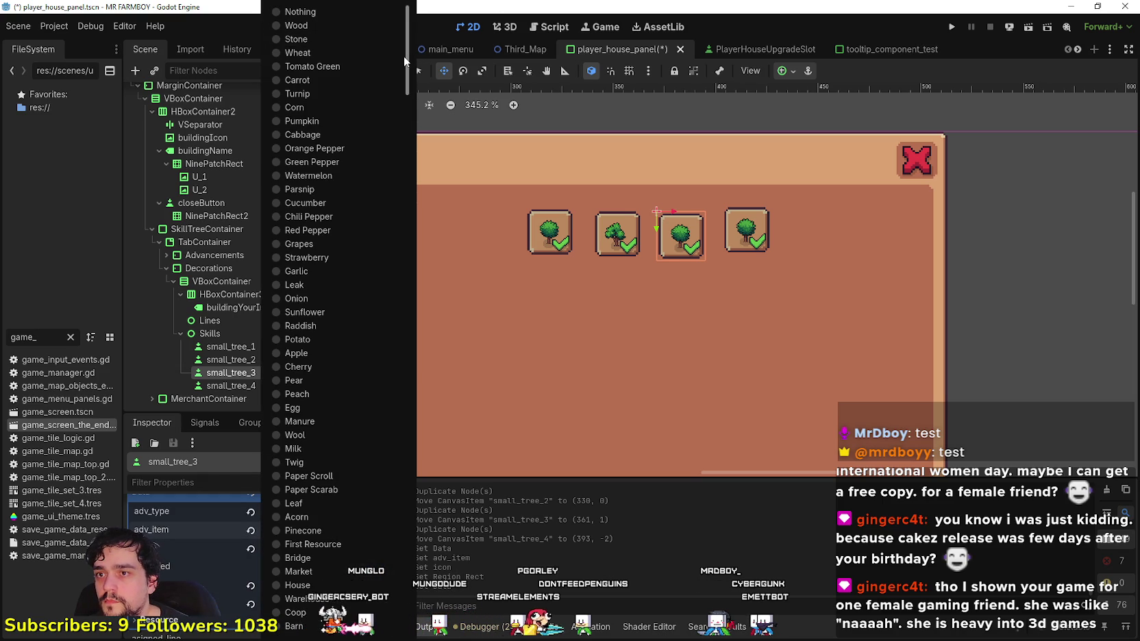
{"action": "left_click_drag", "start_coordinate": [404, 57], "coordinate": [399, 493]}
{"action": "scroll", "coordinate": [411, 383], "scroll_direction": "up", "scroll_amount": 10}
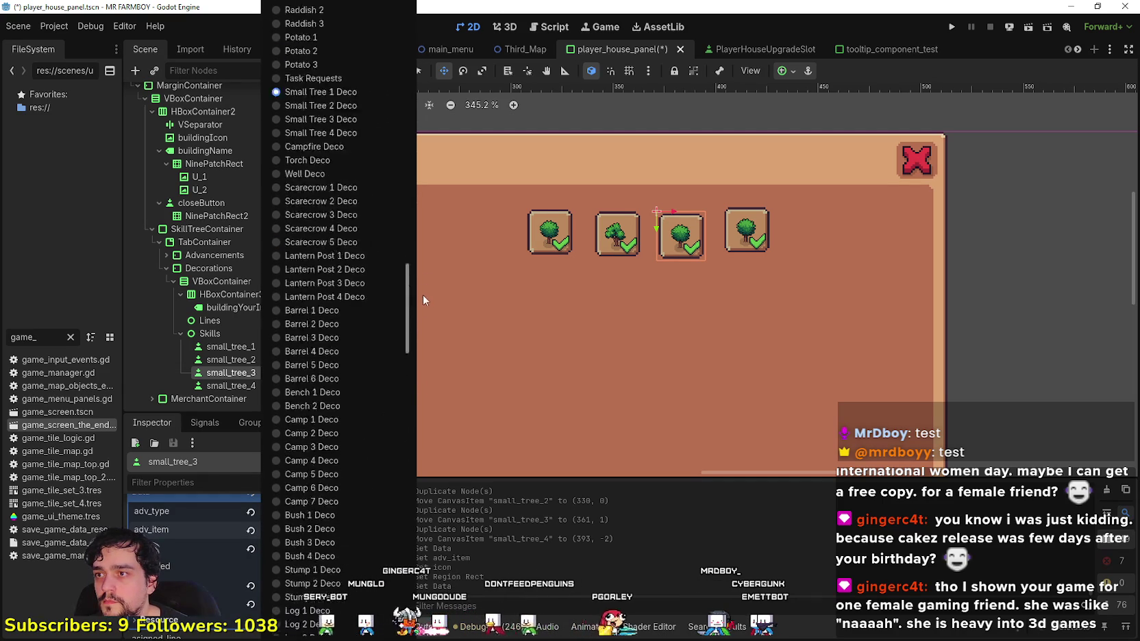
{"action": "left_click", "coordinate": [356, 425]}
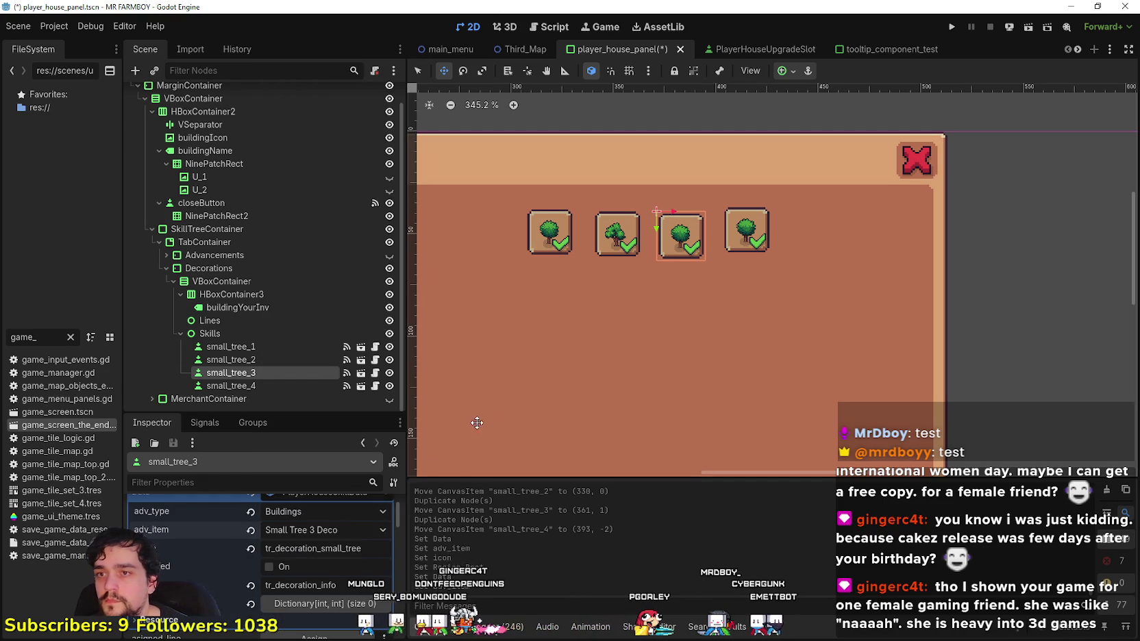
{"action": "left_click", "coordinate": [341, 525]}
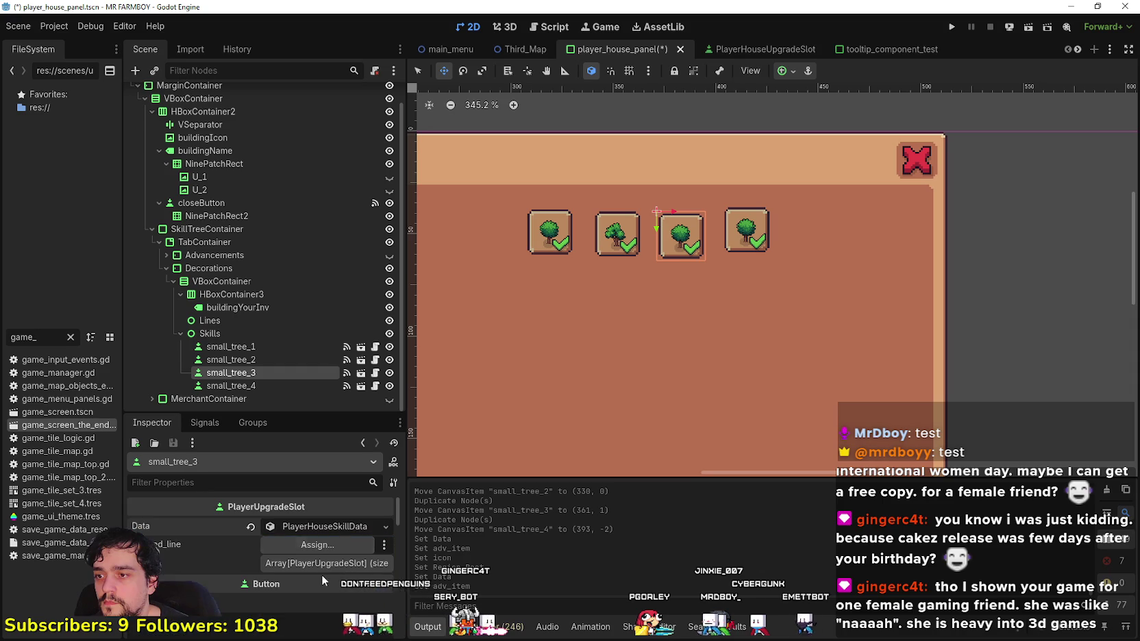
- Frame the yellow tree in the atlas region as the tile's icon and save the scene
{"action": "scroll", "coordinate": [318, 573], "scroll_direction": "down", "scroll_amount": 3}
{"action": "scroll", "coordinate": [318, 573], "scroll_direction": "down", "scroll_amount": 2}
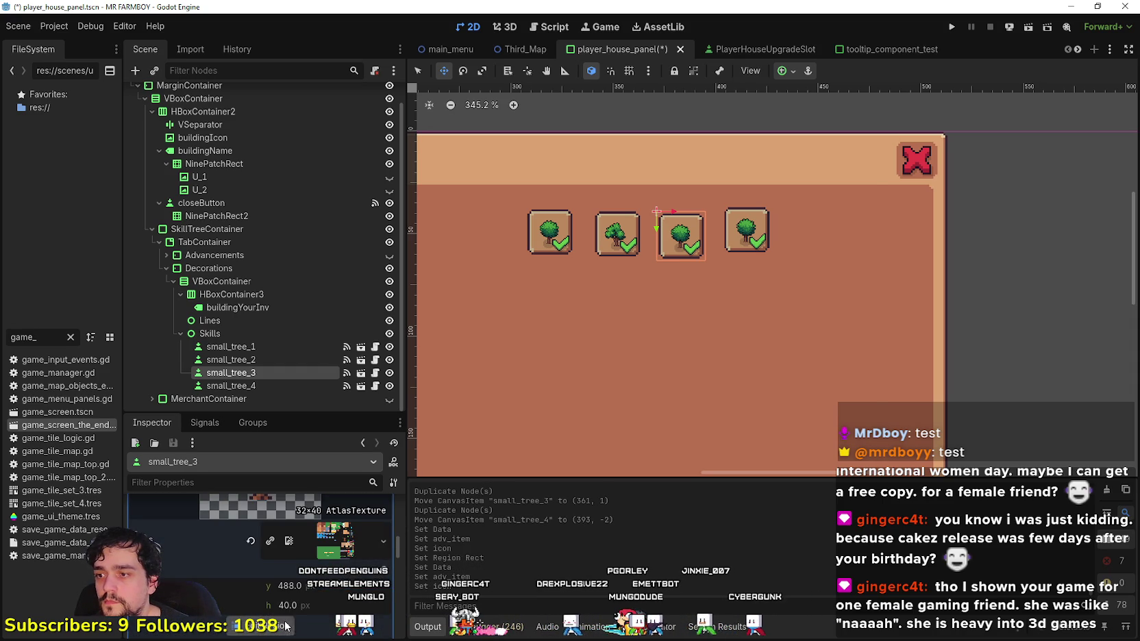
{"action": "left_click", "coordinate": [271, 625]}
{"action": "scroll", "coordinate": [463, 376], "scroll_direction": "down", "scroll_amount": 3}
{"action": "scroll", "coordinate": [757, 366], "scroll_direction": "up", "scroll_amount": 5}
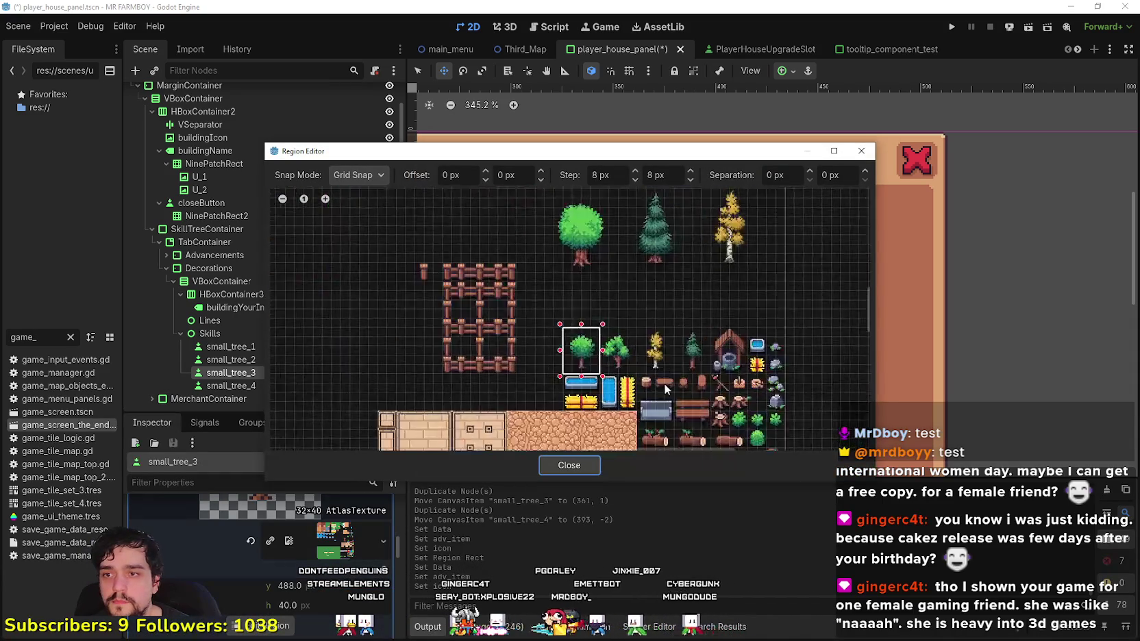
{"action": "left_click_drag", "start_coordinate": [671, 360], "coordinate": [625, 310]}
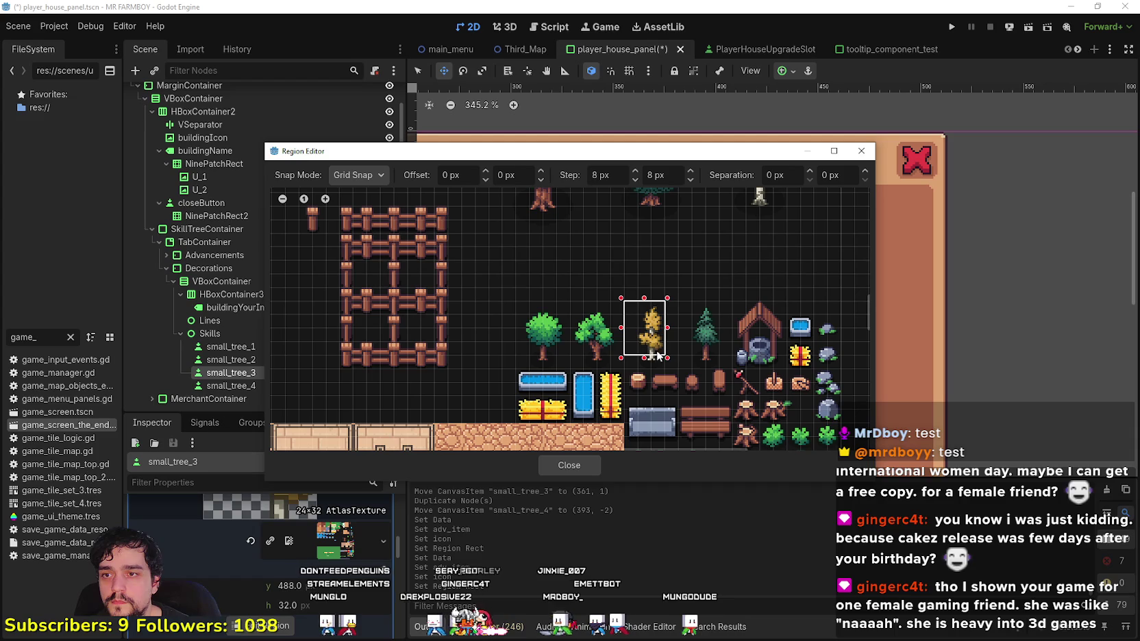
{"action": "left_click_drag", "start_coordinate": [670, 358], "coordinate": [681, 371]}
{"action": "left_click", "coordinate": [597, 464]}
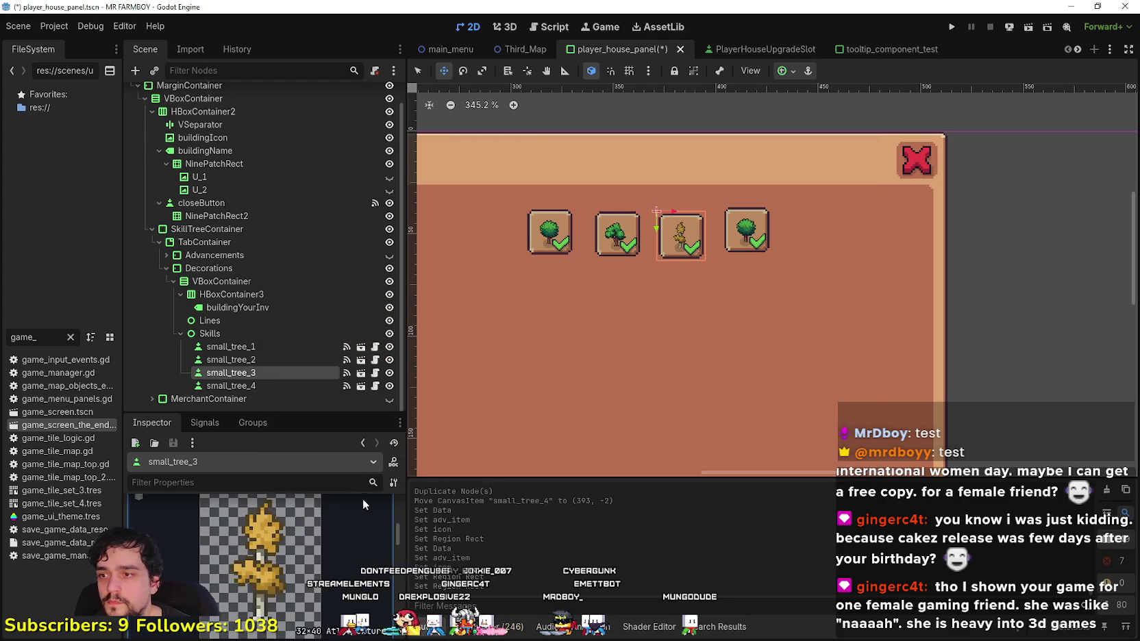
{"action": "key", "text": "ctrl+s"}
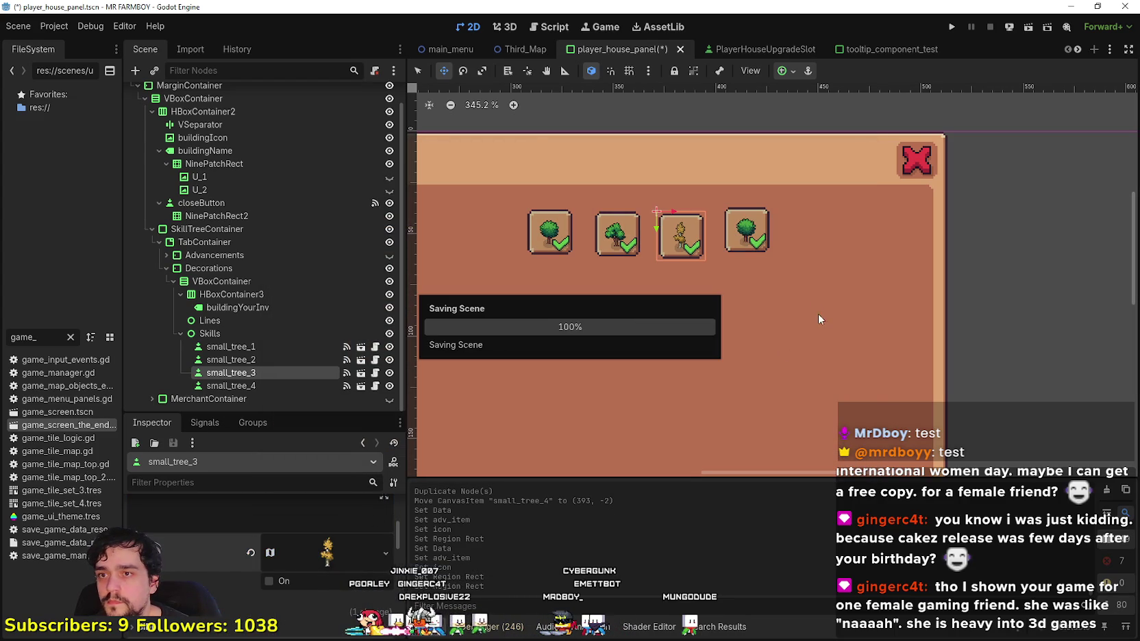
{"action": "key", "text": "Down"}
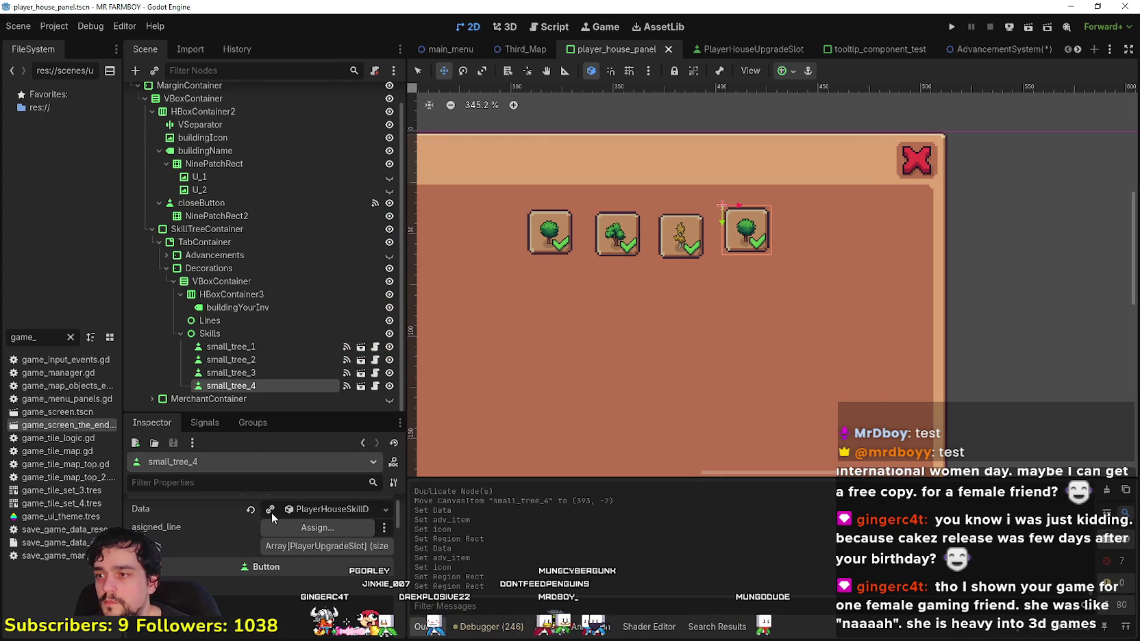
- Make small_tree_4's data unique and set its adv_item to Small Tree 4 Deco
{"action": "left_click", "coordinate": [272, 512]}
{"action": "left_click", "coordinate": [302, 514]}
{"action": "left_click", "coordinate": [318, 527]}
{"action": "mouse_move", "coordinate": [409, 73]}
{"action": "left_mouse_down"}
{"action": "mouse_move", "coordinate": [405, 437]}
{"action": "mouse_move", "coordinate": [423, 380]}
{"action": "mouse_move", "coordinate": [424, 298]}
{"action": "left_mouse_up"}
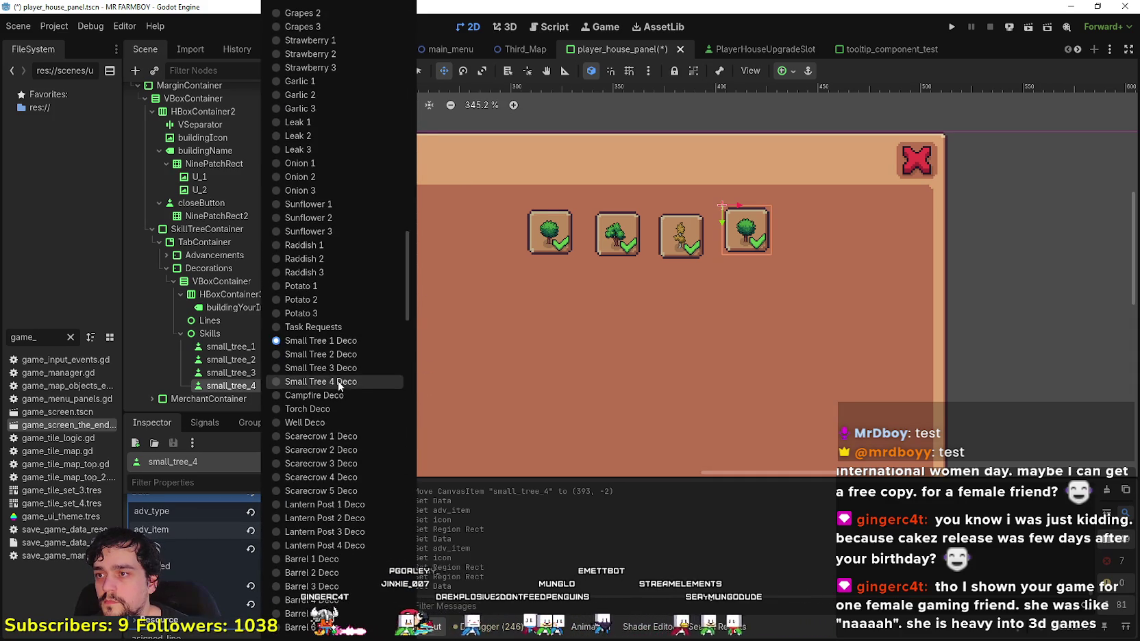
{"action": "left_click", "coordinate": [338, 385]}
- Select the pine tree as the tile's atlas icon region and save the scene
{"action": "scroll", "coordinate": [333, 525], "scroll_direction": "down", "scroll_amount": 3}
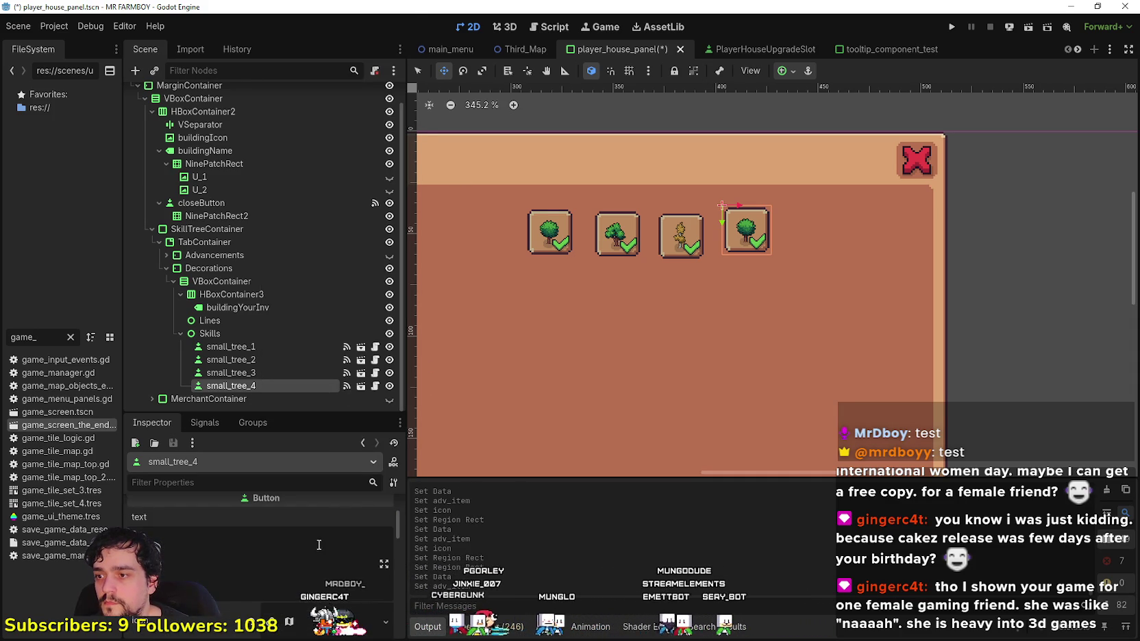
{"action": "left_click", "coordinate": [328, 566]}
{"action": "scroll", "coordinate": [288, 548], "scroll_direction": "down", "scroll_amount": 2}
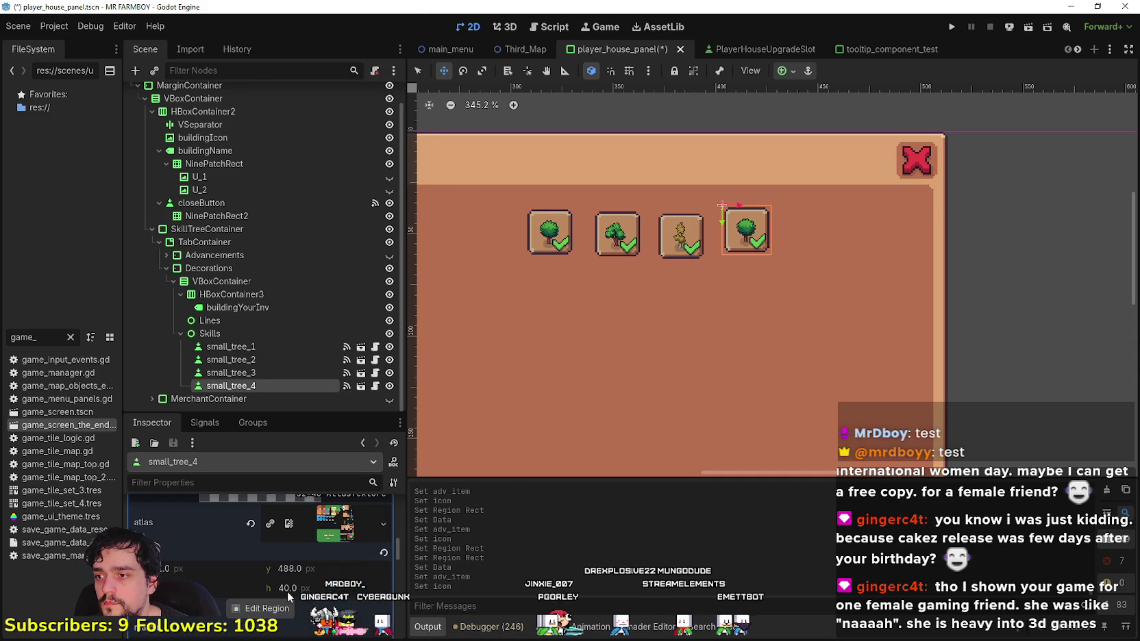
{"action": "left_click", "coordinate": [262, 609]}
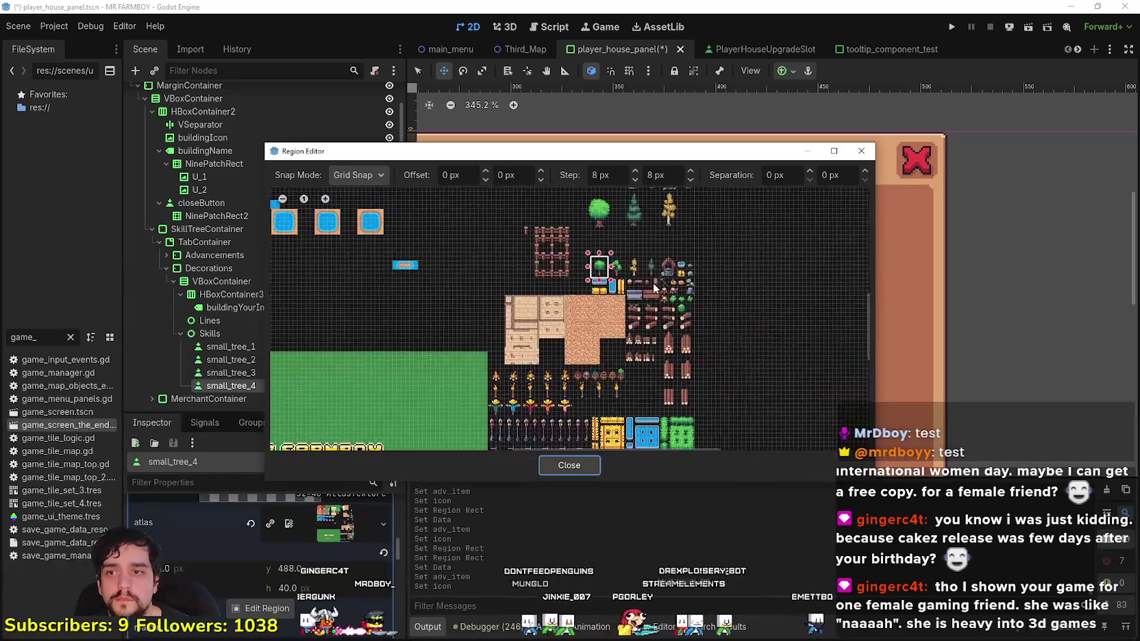
{"action": "left_click_drag", "start_coordinate": [667, 277], "coordinate": [619, 218]}
{"action": "left_click", "coordinate": [569, 465]}
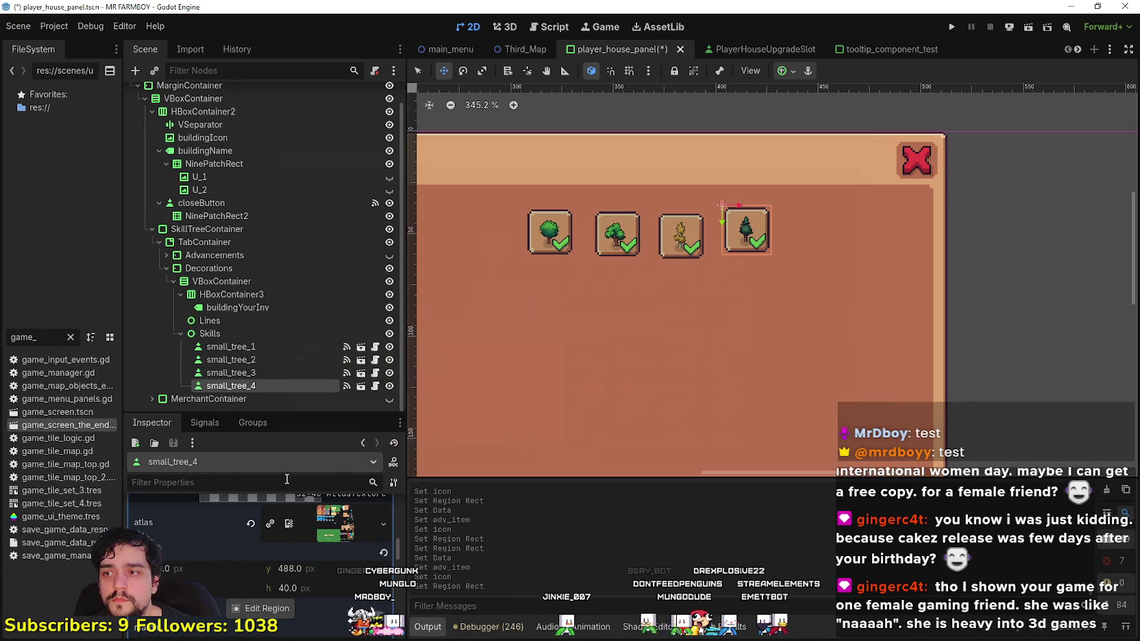
{"action": "key", "text": "ctrl+s"}
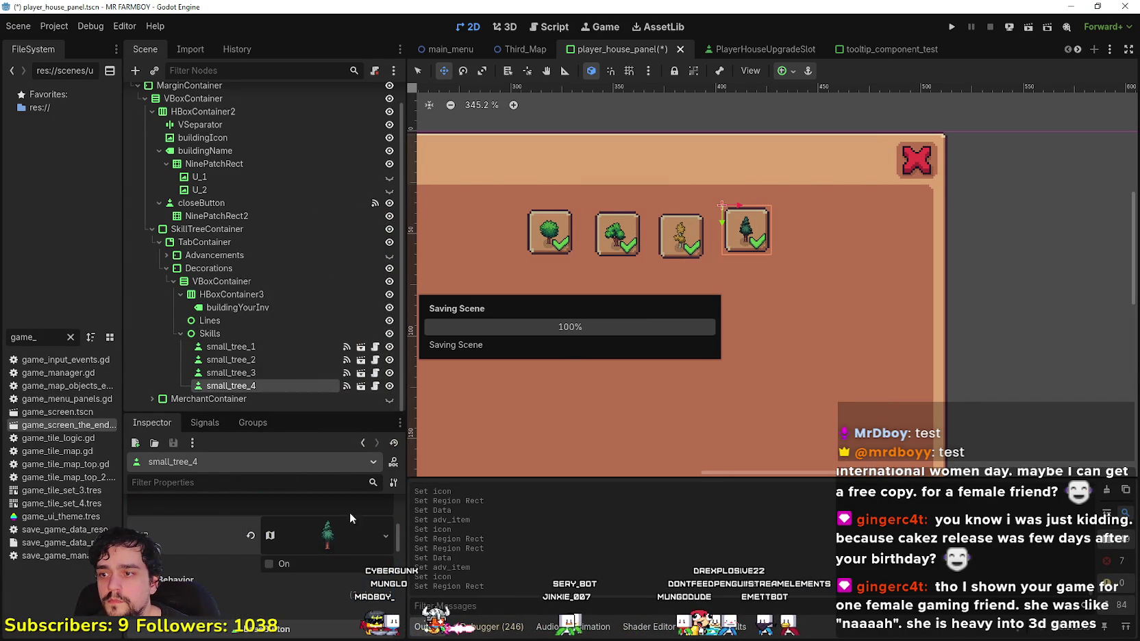
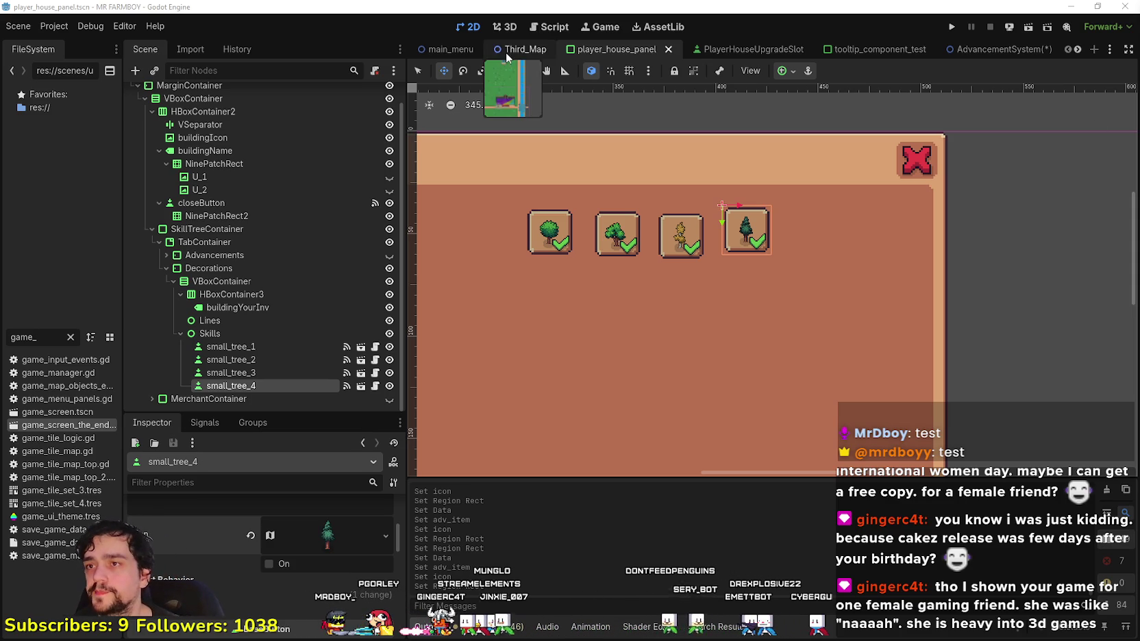
- Move small_tree_3 up beside small_tree_4 and nudge it into place with arrow keys
{"action": "left_click", "coordinate": [420, 69]}
{"action": "left_click", "coordinate": [675, 236]}
{"action": "scroll", "coordinate": [679, 240], "scroll_direction": "up", "scroll_amount": 3}
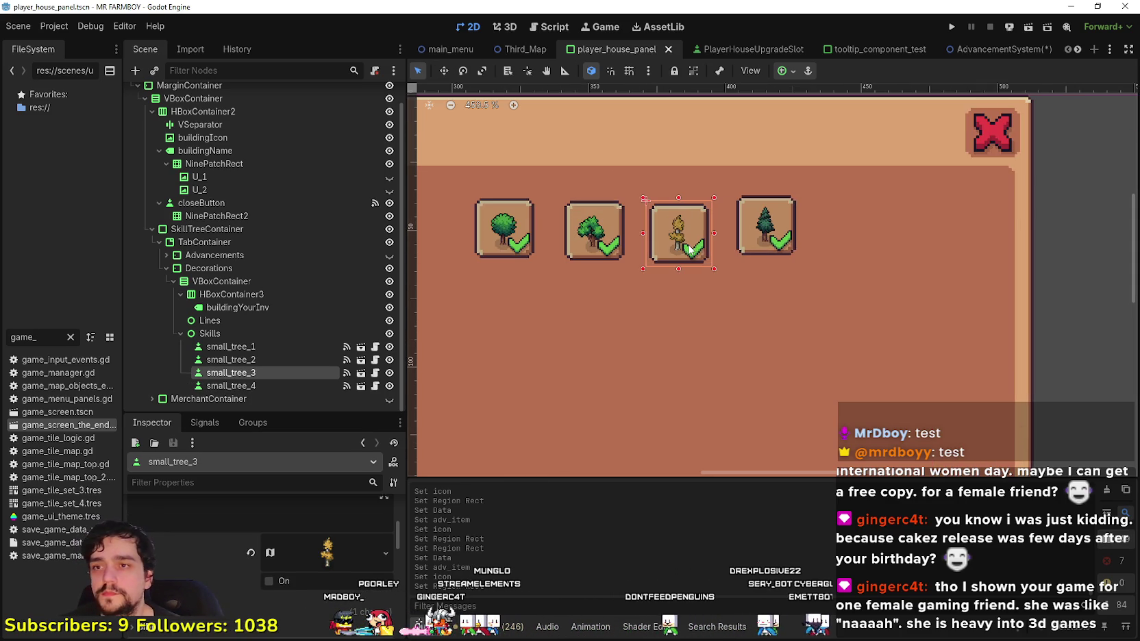
{"action": "scroll", "coordinate": [684, 237], "scroll_direction": "up", "scroll_amount": 2}
{"action": "left_click_drag", "start_coordinate": [707, 243], "coordinate": [741, 229]}
{"action": "scroll", "coordinate": [728, 199], "scroll_direction": "up", "scroll_amount": 3}
{"action": "key", "text": "Down"}
{"action": "key", "text": "Right"}
{"action": "key", "text": "Right"}
{"action": "key", "text": "Right"}
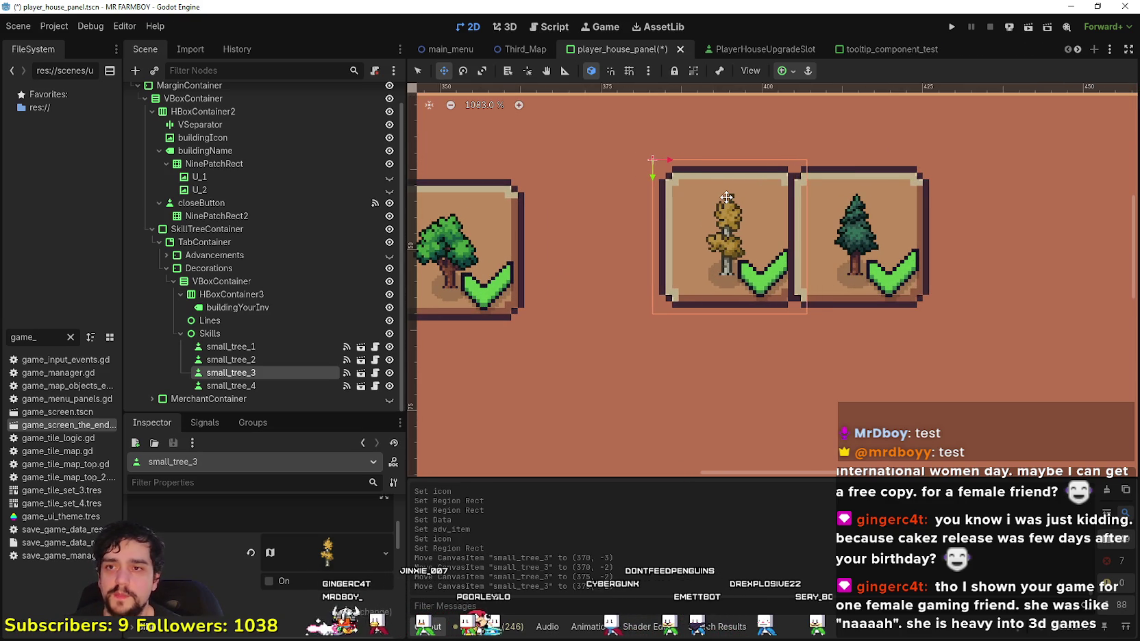
{"action": "key", "text": "Left"}
{"action": "key", "text": "Left"}
{"action": "key", "text": "Left"}
{"action": "key", "text": "Left"}
{"action": "key", "text": "Left"}
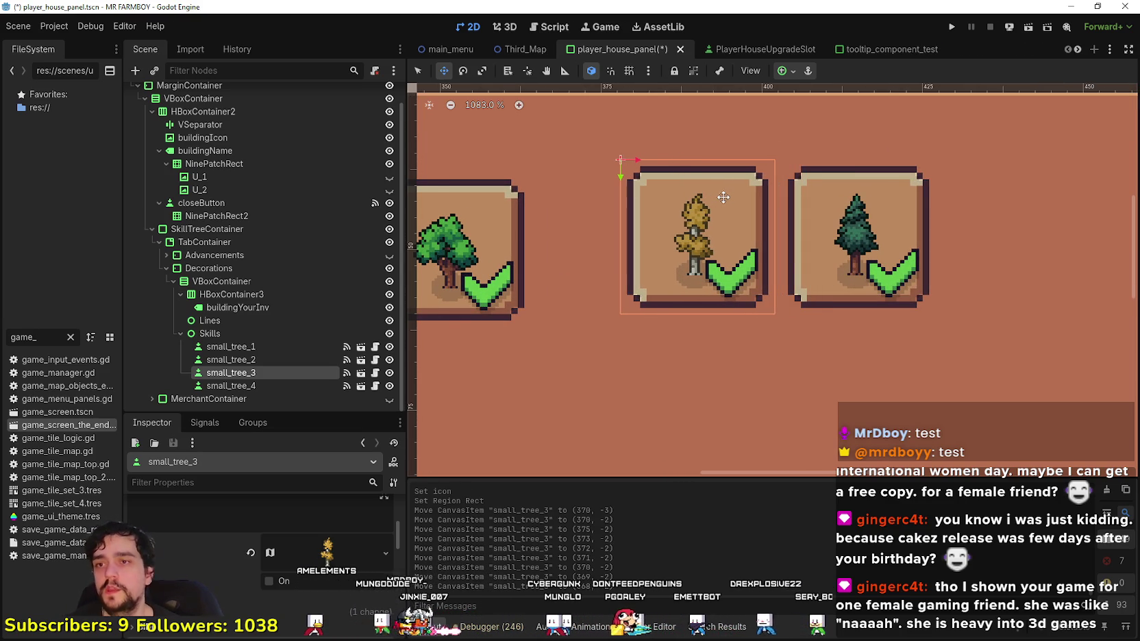
- Drag small_tree_2 next to small_tree_3 and fine-tune its horizontal position with arrow nudges
{"action": "scroll", "coordinate": [723, 197], "scroll_direction": "down", "scroll_amount": 4}
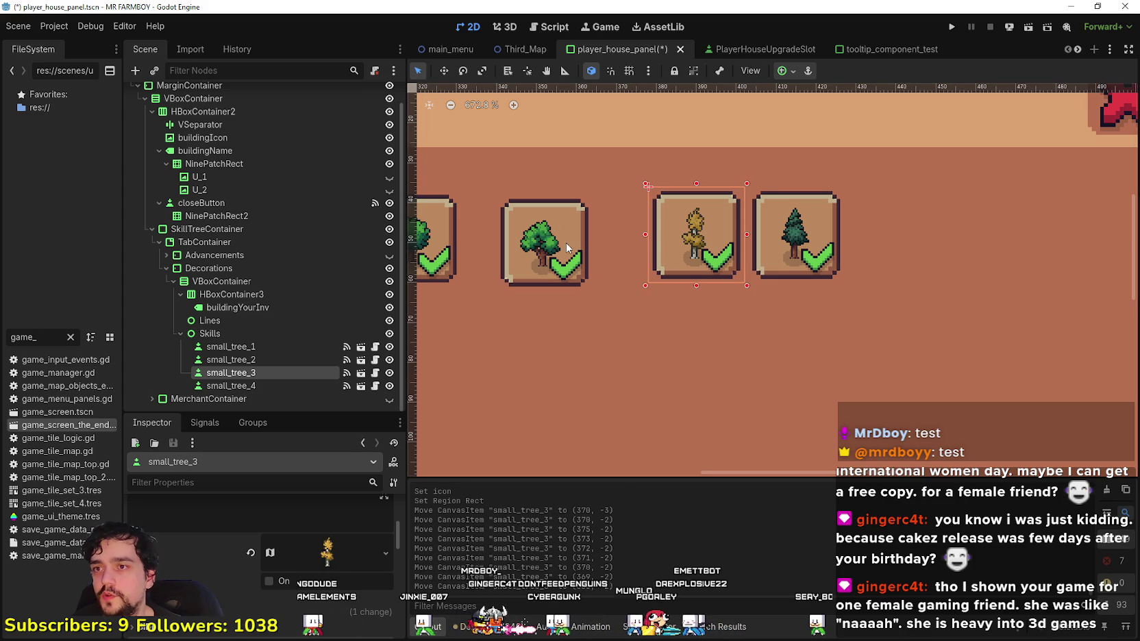
{"action": "left_click_drag", "start_coordinate": [566, 243], "coordinate": [617, 243]}
{"action": "scroll", "coordinate": [577, 199], "scroll_direction": "up", "scroll_amount": 3}
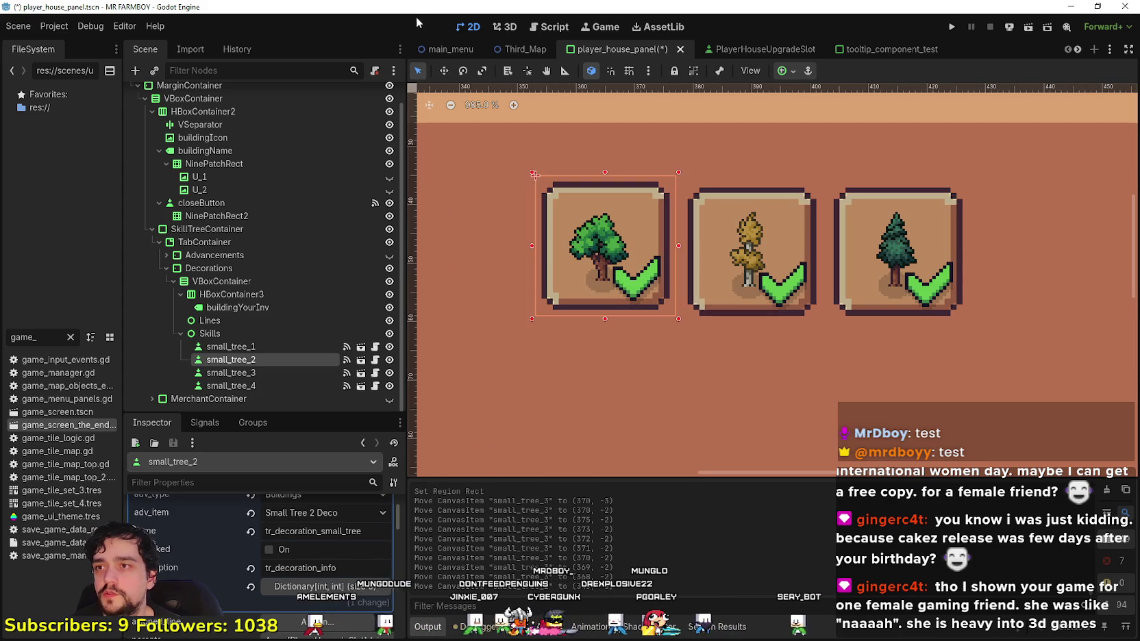
{"action": "key", "text": "Right"}
{"action": "key", "text": "Right"}
{"action": "key", "text": "Right"}
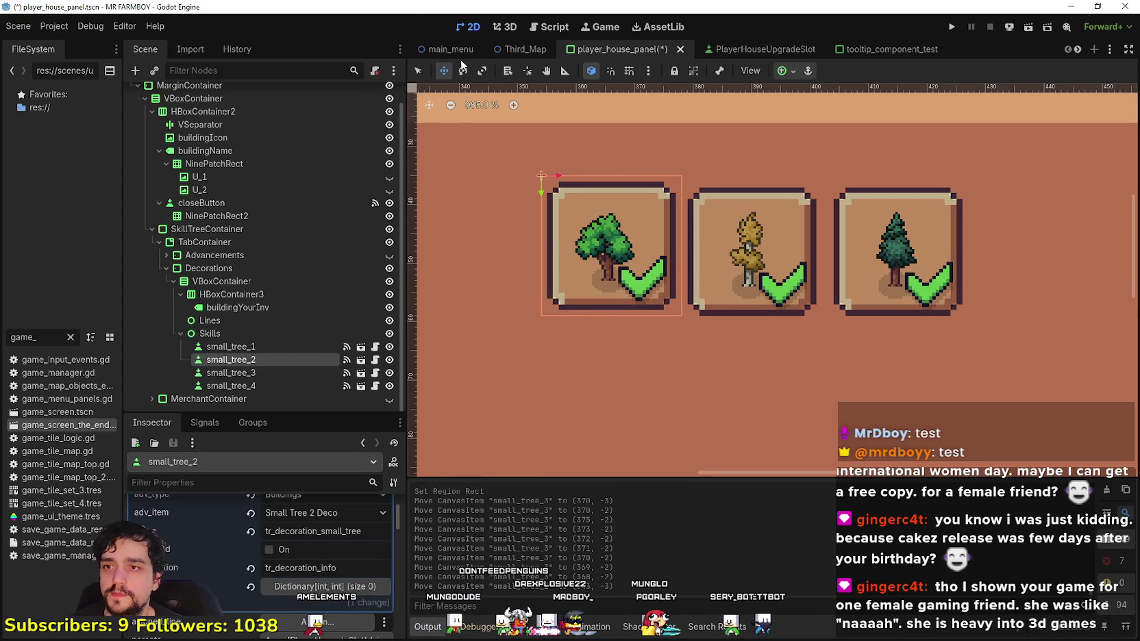
{"action": "key", "text": "Down"}
{"action": "key", "text": "Right"}
{"action": "key", "text": "Right"}
{"action": "key", "text": "Left"}
{"action": "key", "text": "Left"}
{"action": "key", "text": "Left"}
{"action": "key", "text": "Left"}
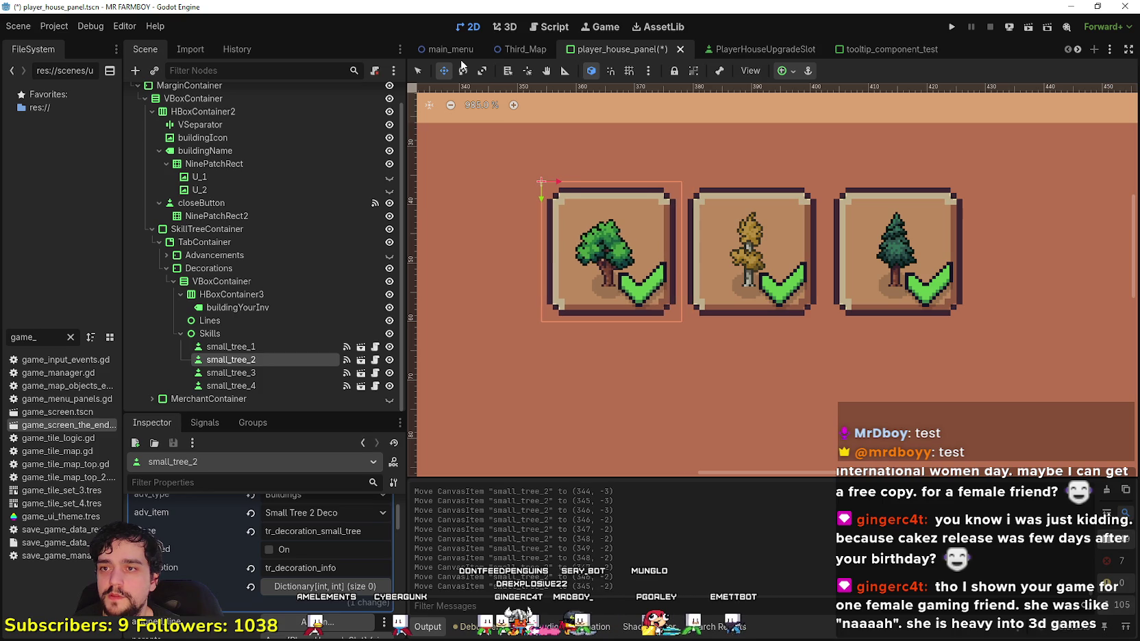
{"action": "key", "text": "Left"}
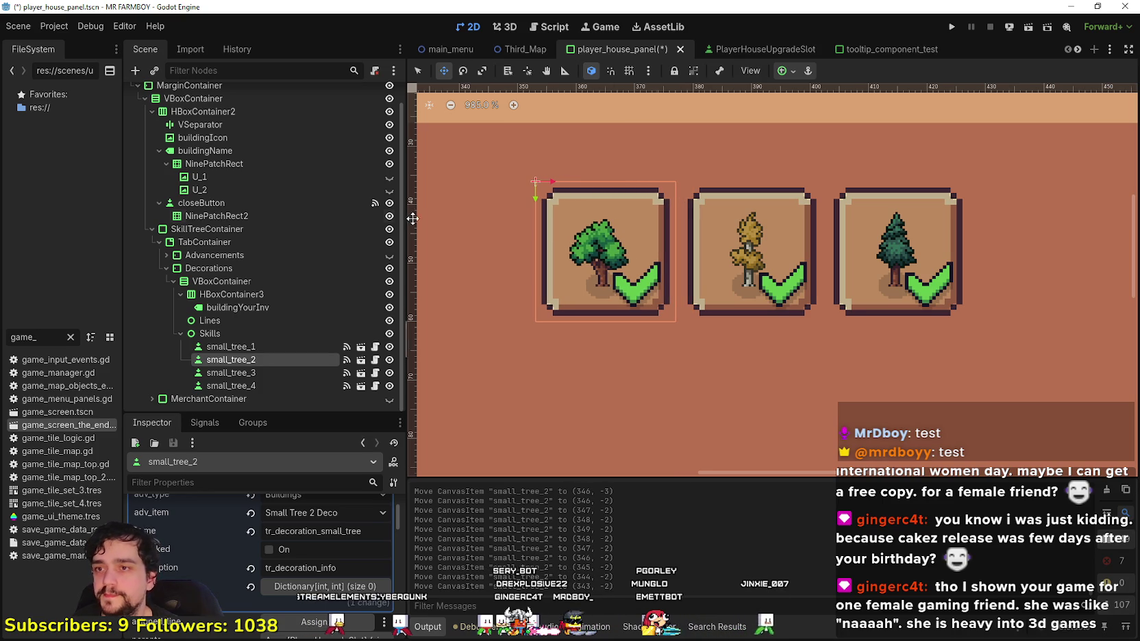
{"action": "scroll", "coordinate": [574, 305], "scroll_direction": "down", "scroll_amount": 5}
{"action": "scroll", "coordinate": [574, 305], "scroll_direction": "up", "scroll_amount": 1}
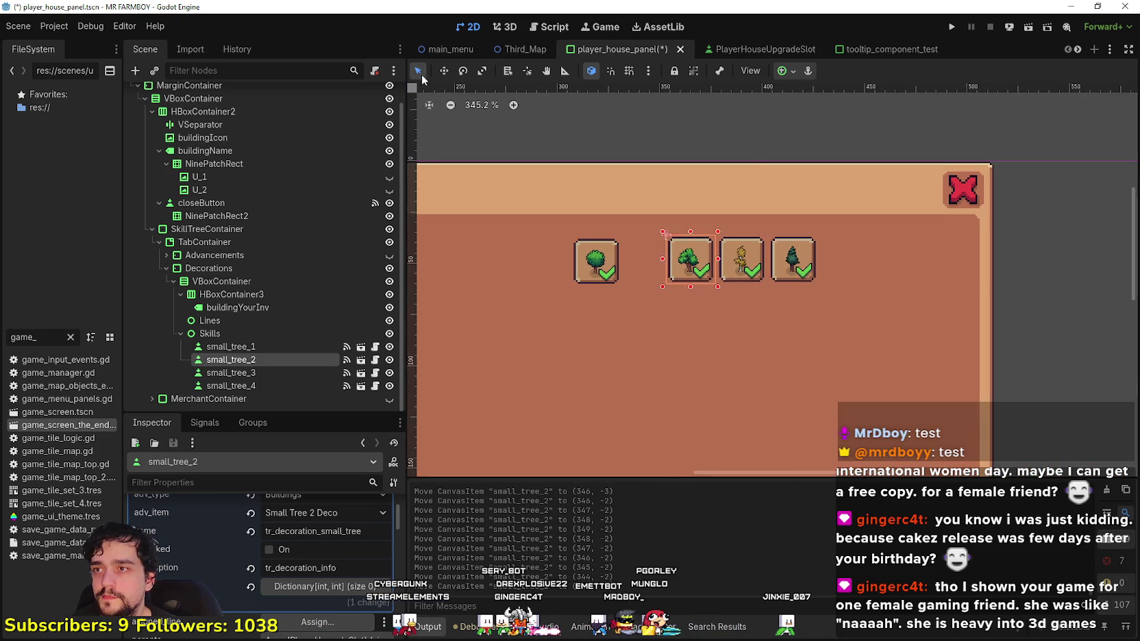
- Place small_tree_1 beside small_tree_2 and save the Player House panel scene
{"action": "scroll", "coordinate": [594, 246], "scroll_direction": "up", "scroll_amount": 5}
{"action": "left_click", "coordinate": [624, 286]}
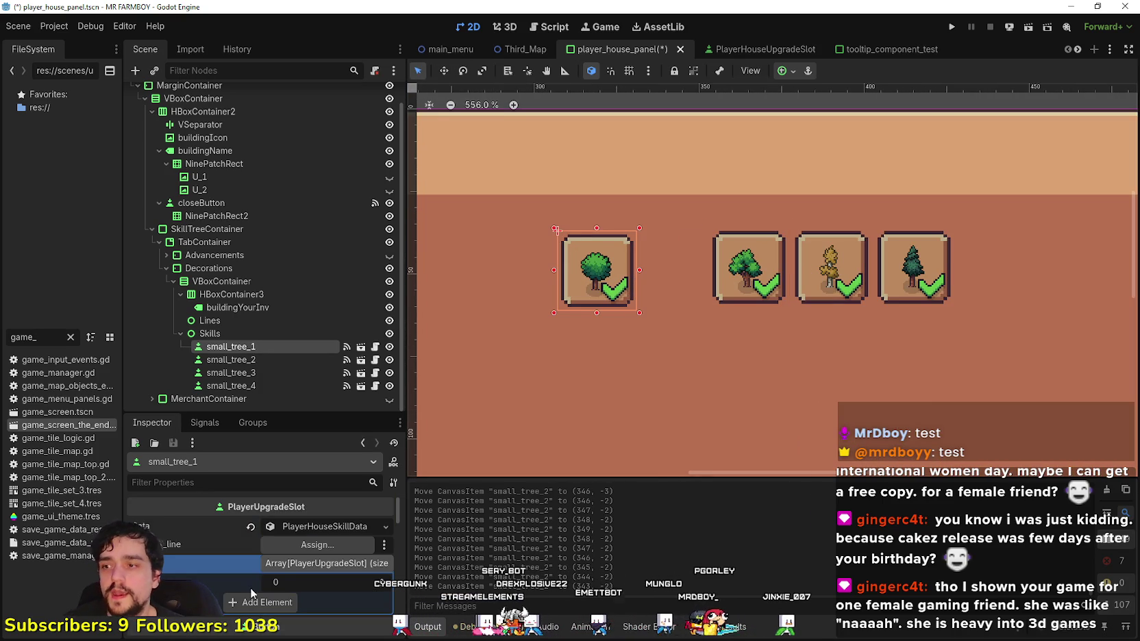
{"action": "left_click", "coordinate": [444, 71]}
{"action": "scroll", "coordinate": [617, 223], "scroll_direction": "up", "scroll_amount": 1}
{"action": "mouse_move", "coordinate": [586, 278]}
{"action": "left_mouse_down"}
{"action": "mouse_move", "coordinate": [730, 267]}
{"action": "mouse_move", "coordinate": [675, 259]}
{"action": "left_mouse_up"}
{"action": "scroll", "coordinate": [729, 267], "scroll_direction": "up", "scroll_amount": 1}
{"action": "scroll", "coordinate": [704, 266], "scroll_direction": "up", "scroll_amount": 2}
{"action": "key", "text": "Left"}
{"action": "key", "text": "Left"}
{"action": "key", "text": "Right"}
{"action": "key", "text": "Right"}
{"action": "key", "text": "Left"}
{"action": "key", "text": "Left"}
{"action": "key", "text": "Left"}
{"action": "scroll", "coordinate": [712, 263], "scroll_direction": "down", "scroll_amount": 2}
{"action": "key", "text": "ctrl+s"}
{"action": "scroll", "coordinate": [779, 323], "scroll_direction": "down", "scroll_amount": 7}
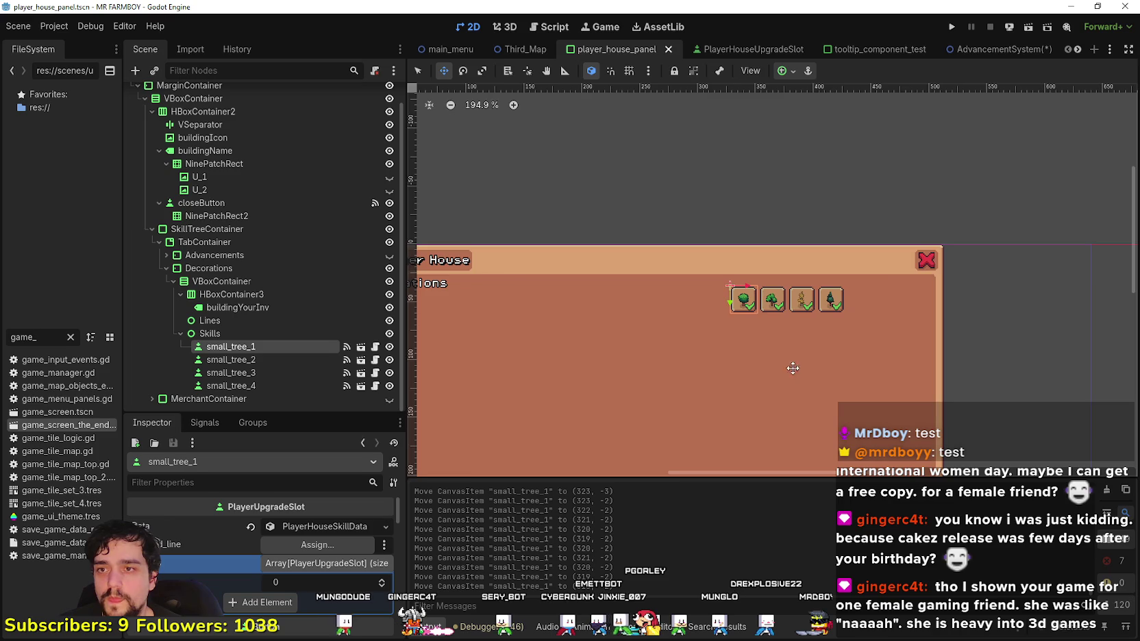
- Box-select all four tree buttons and shift them two steps to the right
{"action": "left_click", "coordinate": [418, 71]}
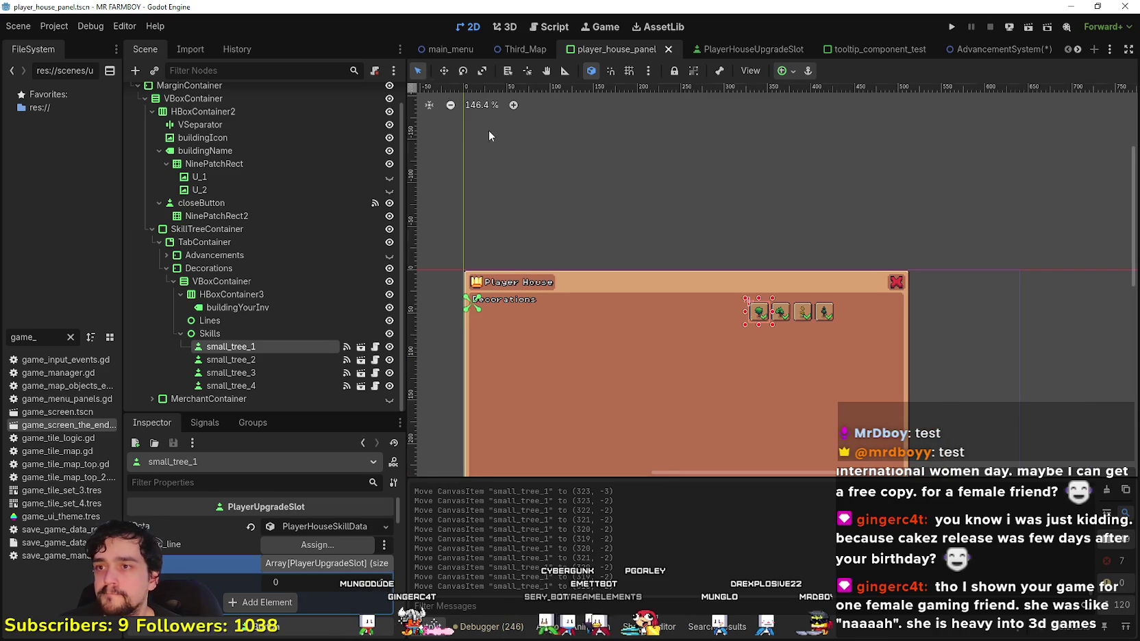
{"action": "scroll", "coordinate": [813, 334], "scroll_direction": "up", "scroll_amount": 2}
{"action": "left_click_drag", "start_coordinate": [976, 354], "coordinate": [719, 283]}
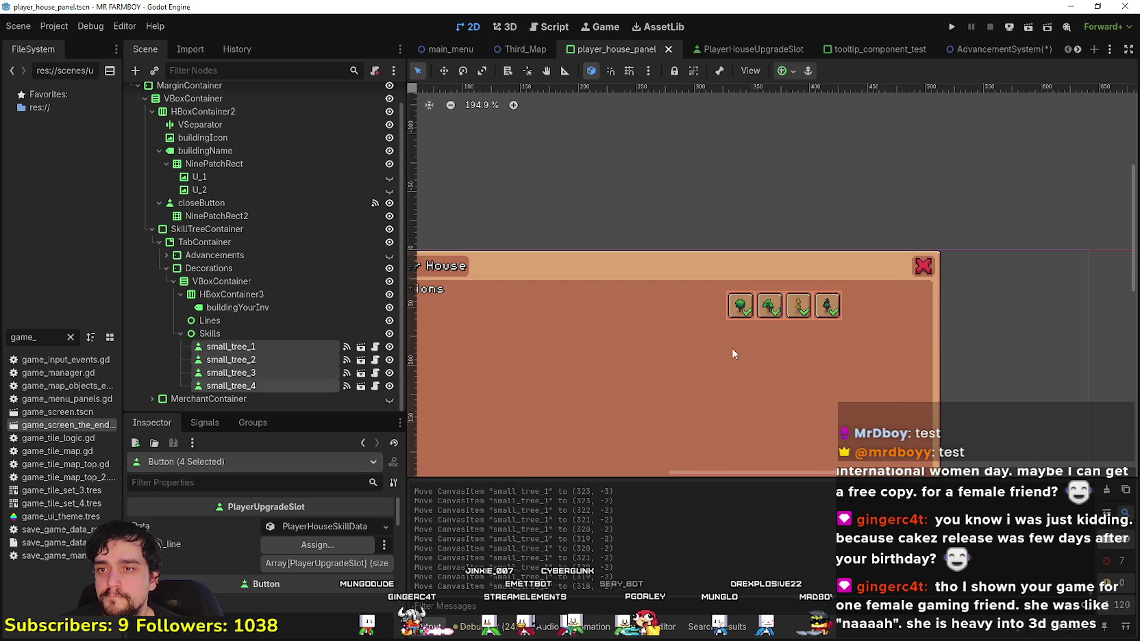
{"action": "scroll", "coordinate": [881, 322], "scroll_direction": "up", "scroll_amount": 4}
{"action": "key", "text": "Right"}
{"action": "key", "text": "Right"}
{"action": "key", "text": "Right"}
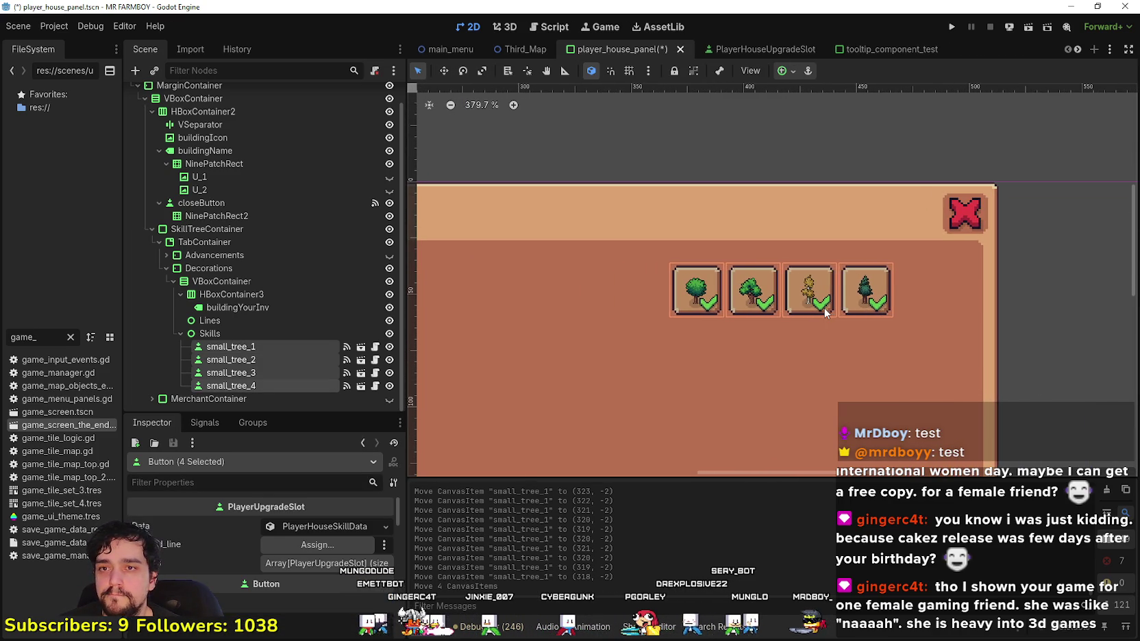
{"action": "key", "text": "Right"}
{"action": "key", "text": "Right"}
{"action": "key", "text": "Right"}
{"action": "scroll", "coordinate": [825, 312], "scroll_direction": "down", "scroll_amount": 6}
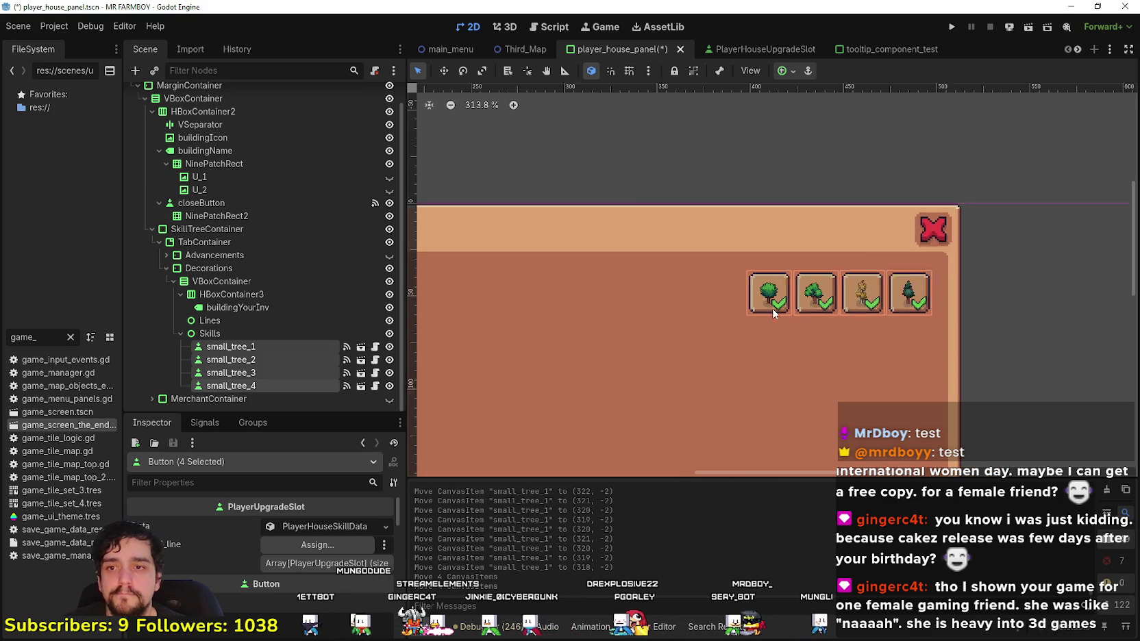
{"action": "left_click", "coordinate": [941, 377]}
- Save the scene again and launch the game
{"action": "scroll", "coordinate": [948, 372], "scroll_direction": "up", "scroll_amount": 3}
{"action": "scroll", "coordinate": [1011, 290], "scroll_direction": "down", "scroll_amount": 3}
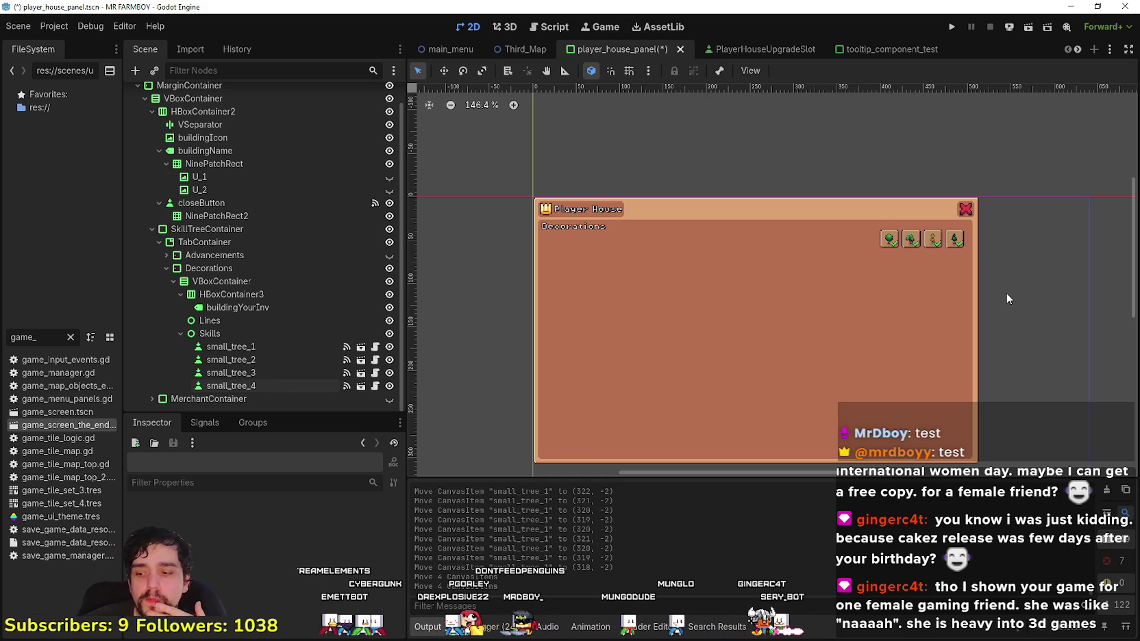
{"action": "scroll", "coordinate": [1006, 294], "scroll_direction": "up", "scroll_amount": 3}
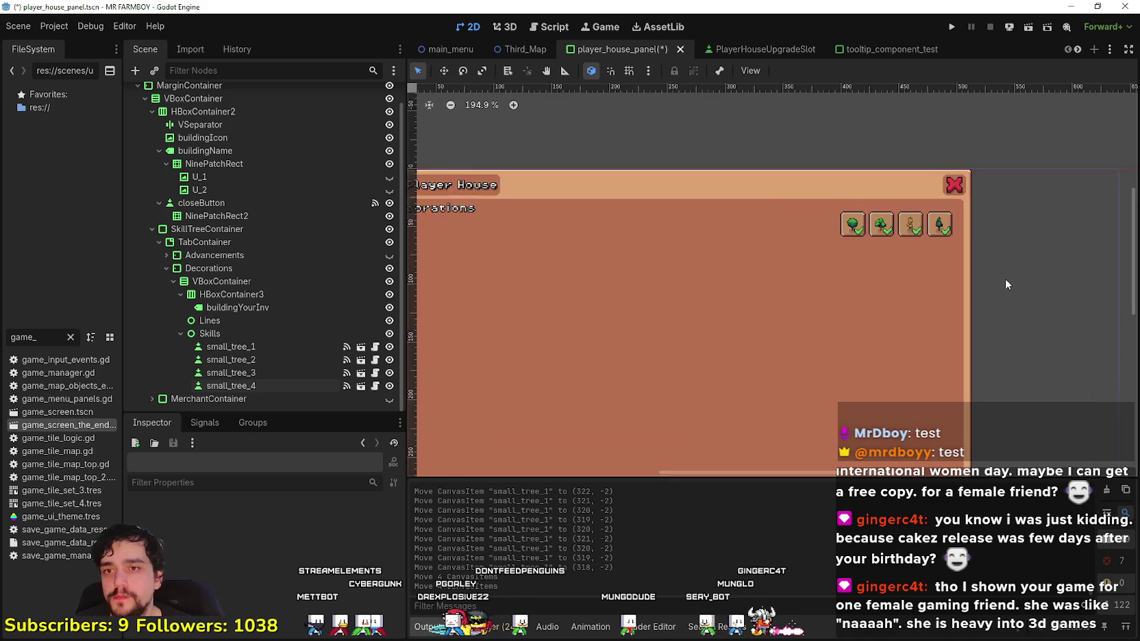
{"action": "scroll", "coordinate": [966, 218], "scroll_direction": "down", "scroll_amount": 6}
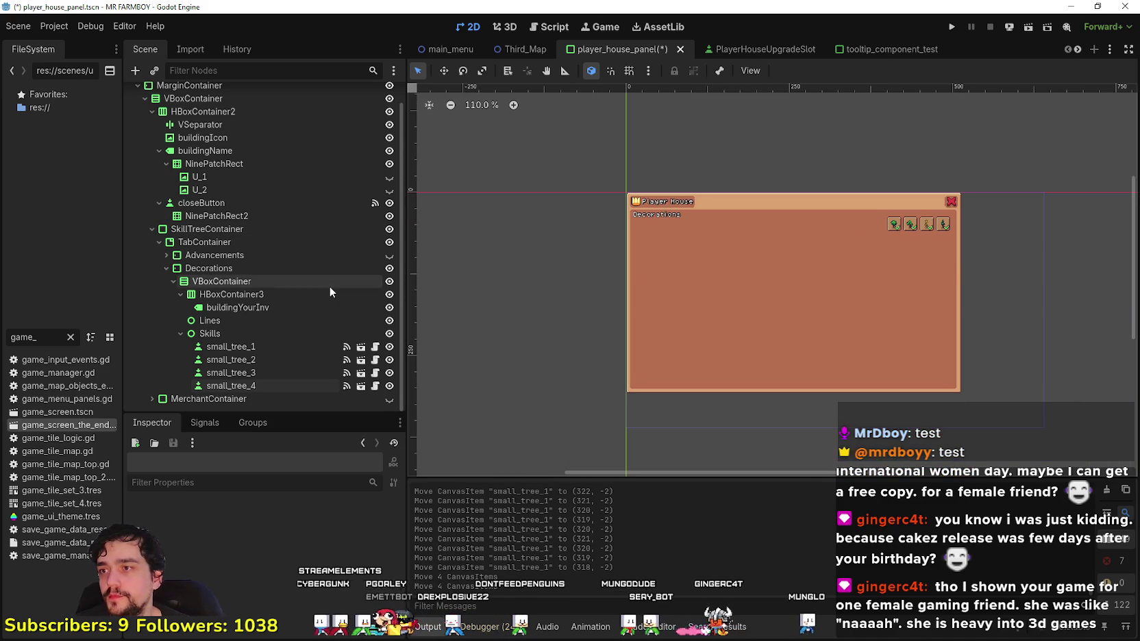
{"action": "scroll", "coordinate": [328, 286], "scroll_direction": "up", "scroll_amount": 1}
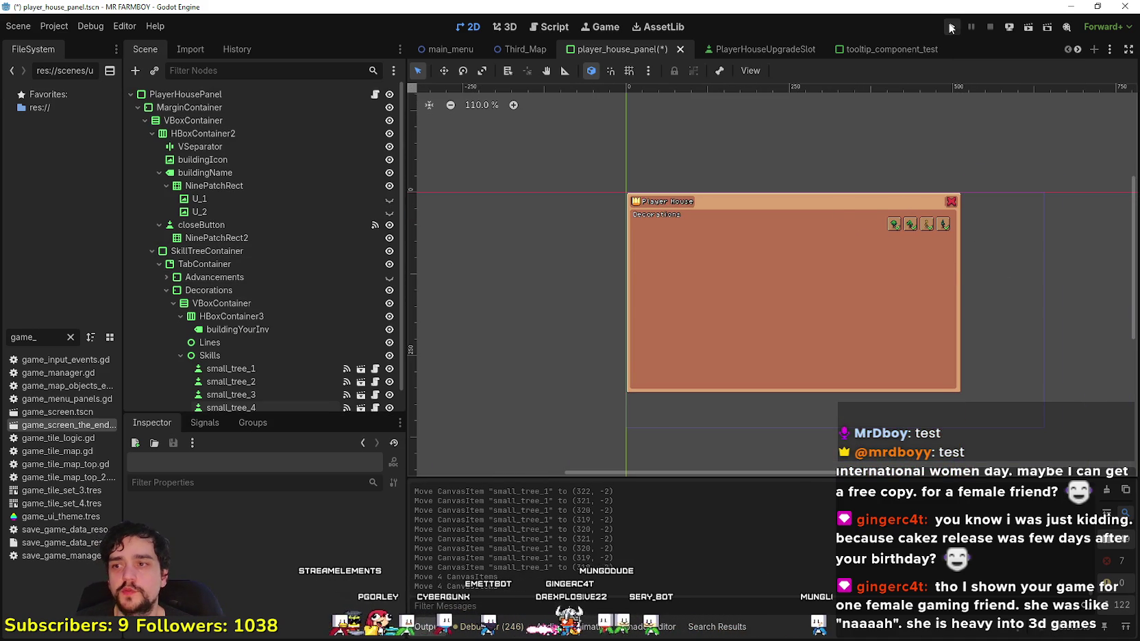
{"action": "key", "text": "ctrl+s"}
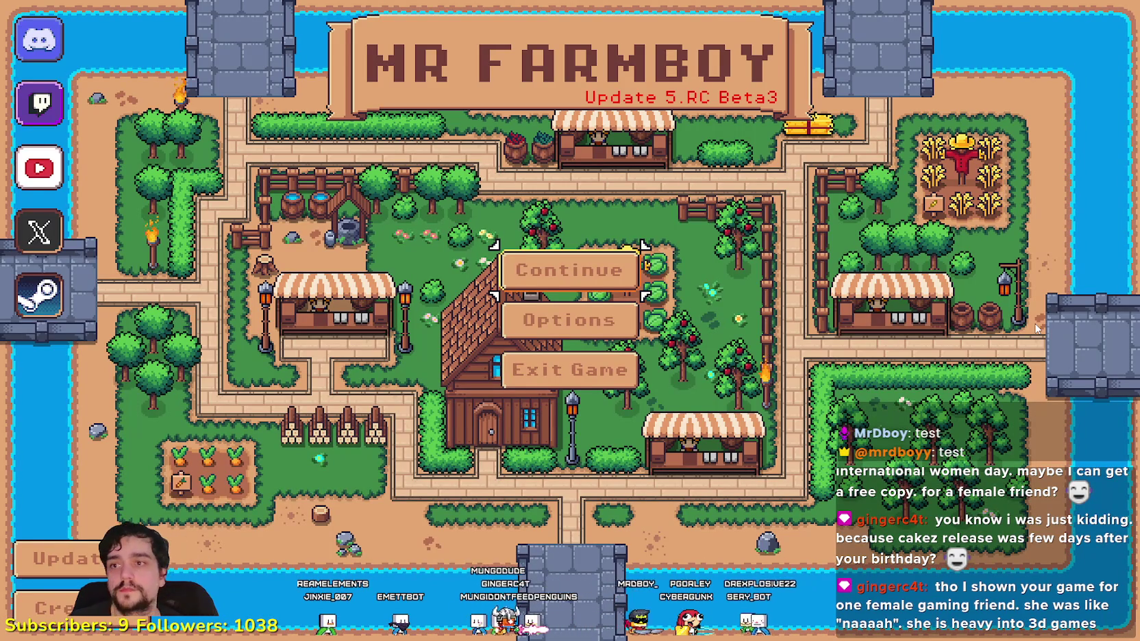
- Create a new save in the Save 5 slot using The Endless game mode
{"action": "left_click", "coordinate": [607, 276]}
{"action": "scroll", "coordinate": [608, 294], "scroll_direction": "down", "scroll_amount": 3}
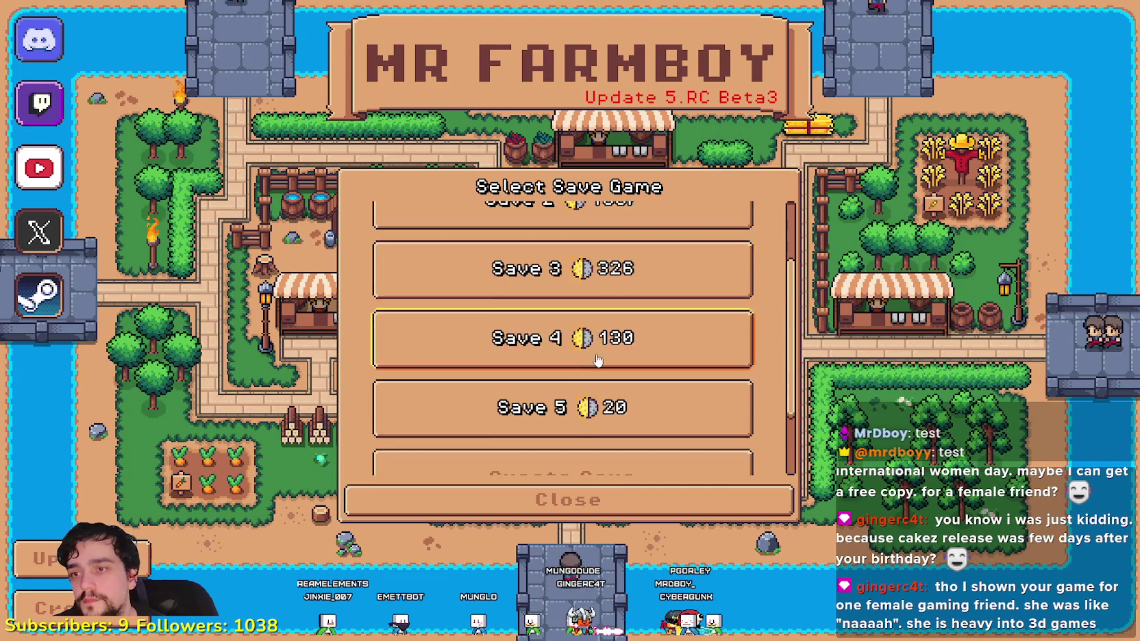
{"action": "left_click", "coordinate": [541, 343]}
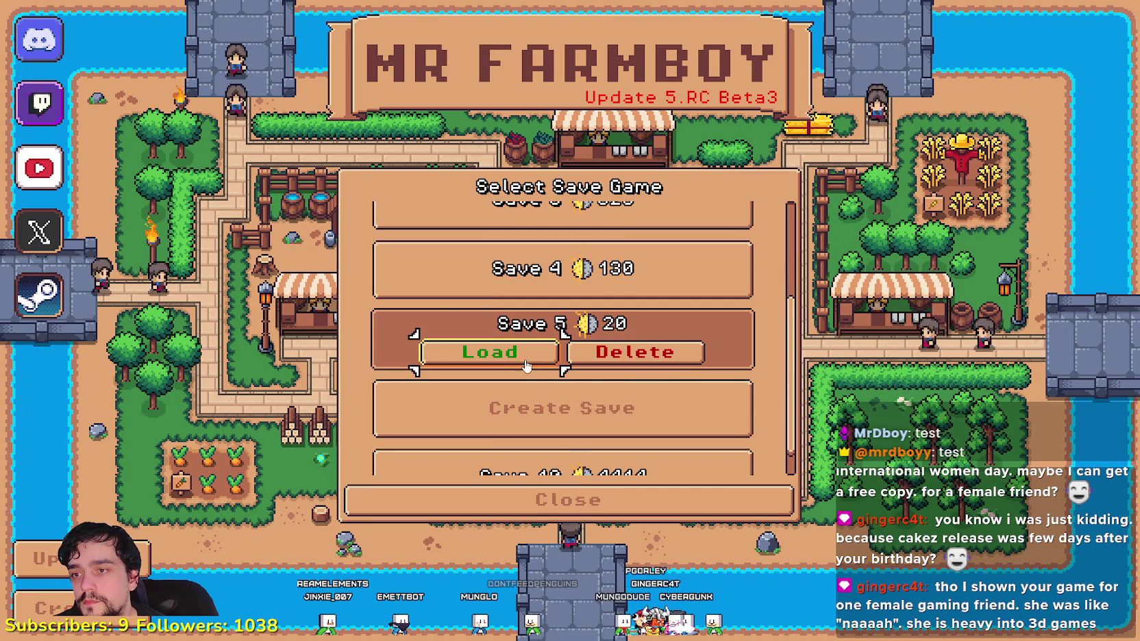
{"action": "left_click", "coordinate": [713, 409]}
{"action": "left_click", "coordinate": [790, 375]}
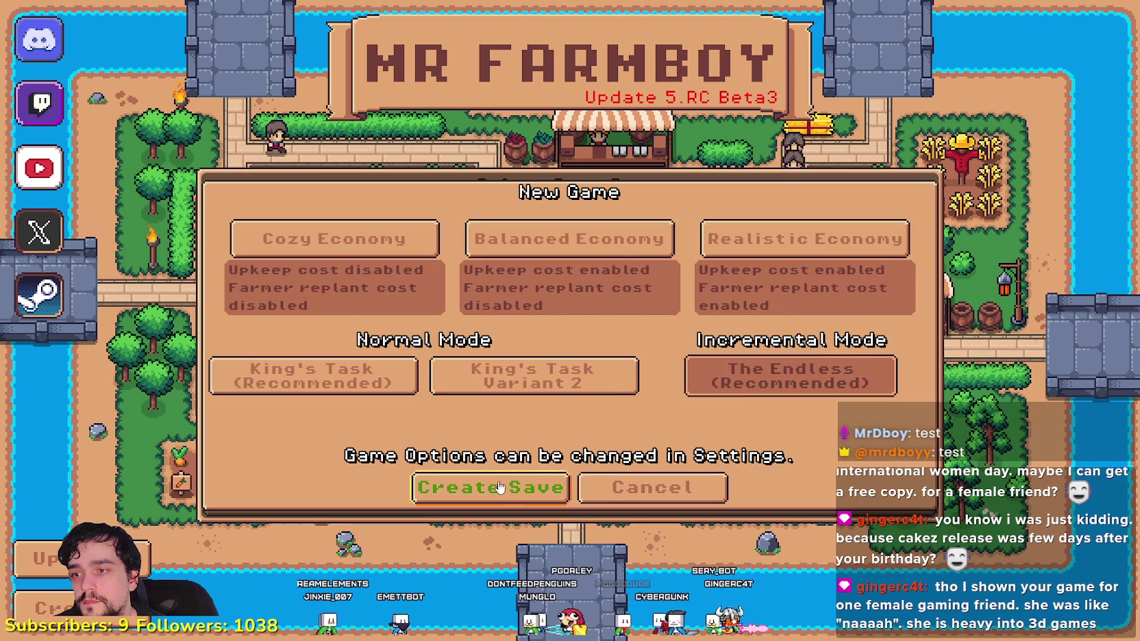
{"action": "left_click", "coordinate": [490, 487]}
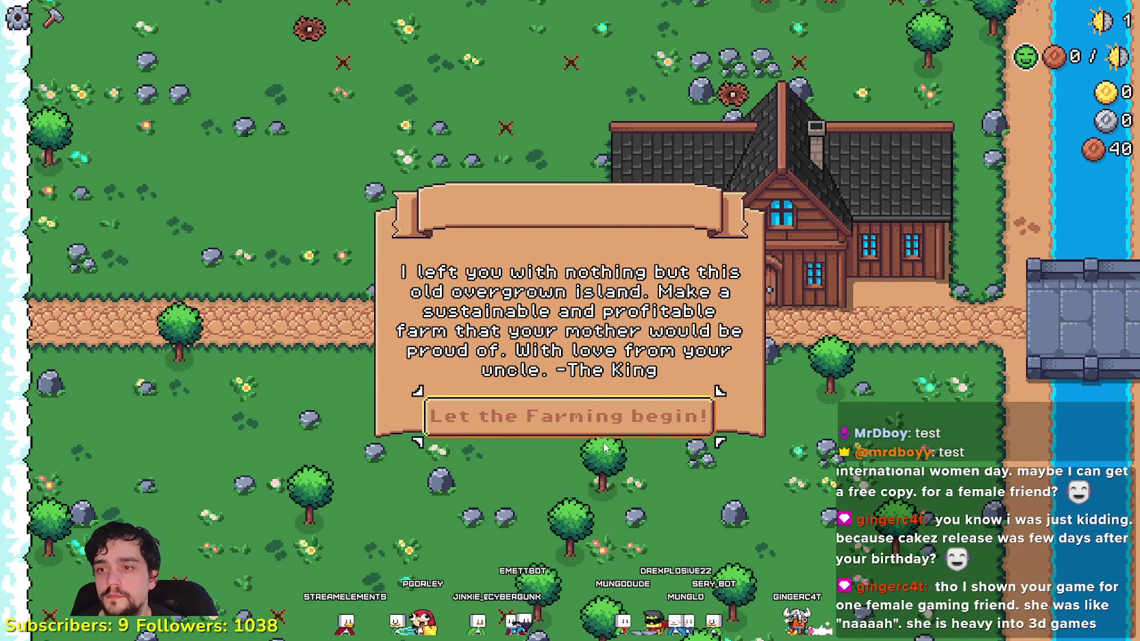
- Dismiss the King's letter, walk into the house, then move HBoxContainer3 into the PanelContainer
{"action": "left_click", "coordinate": [652, 427]}
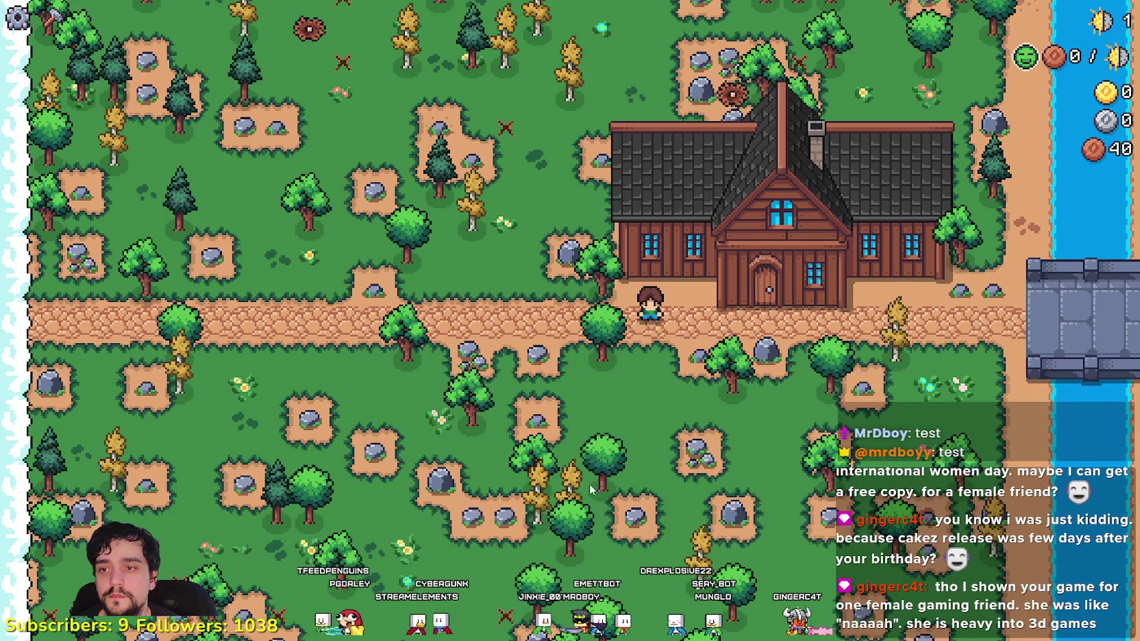
{"action": "key", "text": "d"}
{"action": "key", "text": "e"}
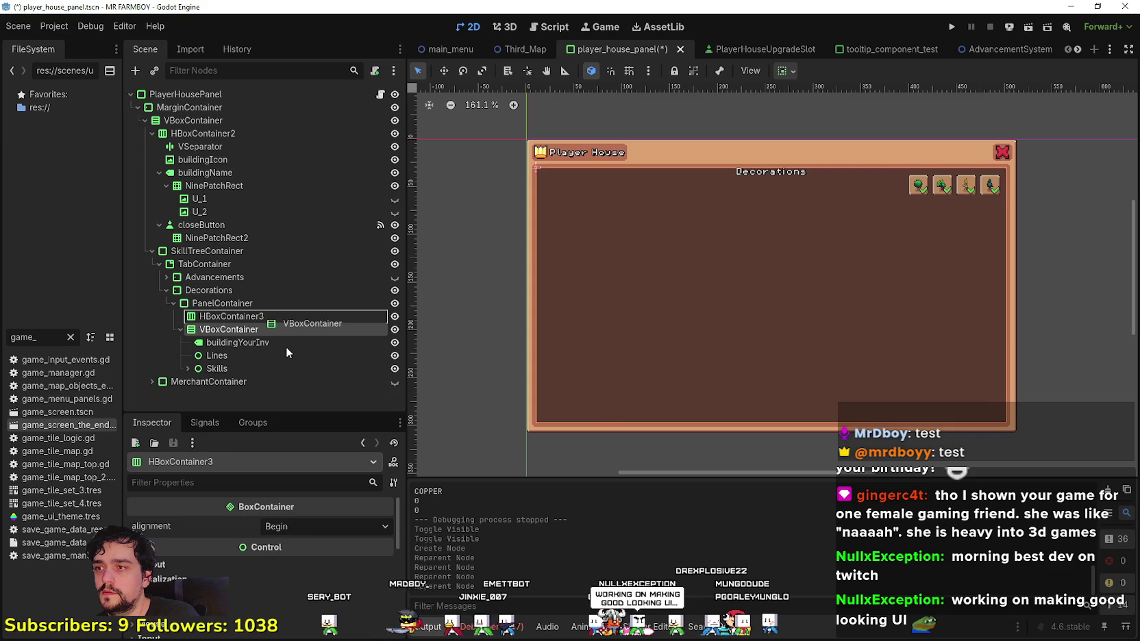
{"action": "left_click_drag", "start_coordinate": [286, 346], "coordinate": [273, 352]}
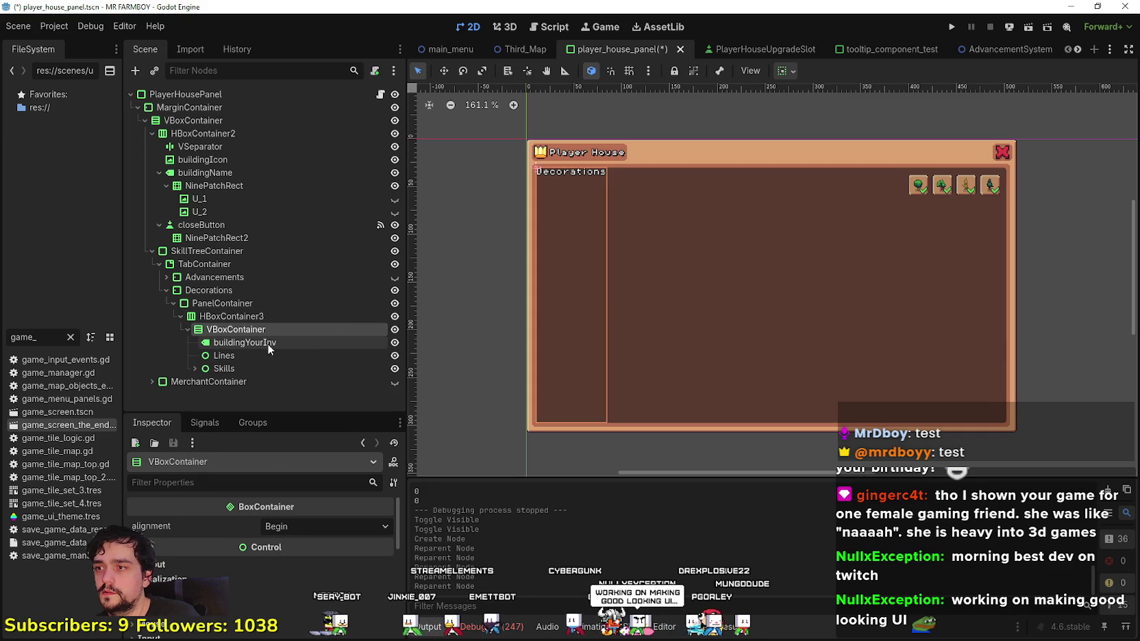
- Inspect the buildingYourInv, VBoxContainer, Lines and Skills nodes of the Decorations tab
{"action": "left_click", "coordinate": [267, 342]}
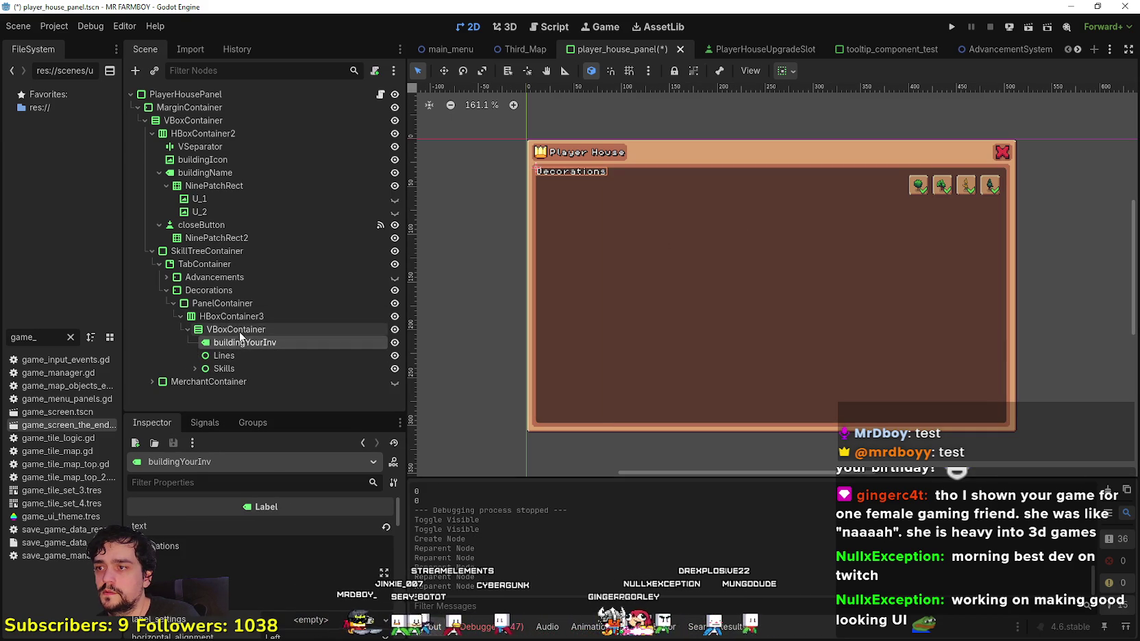
{"action": "left_click", "coordinate": [239, 329]}
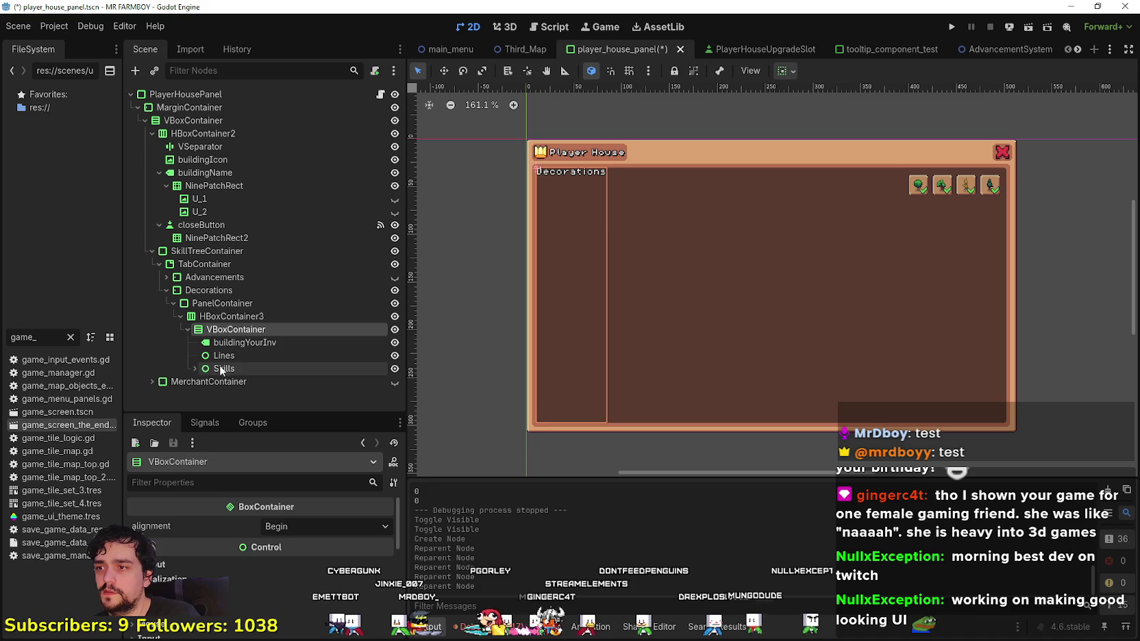
{"action": "left_click", "coordinate": [220, 356]}
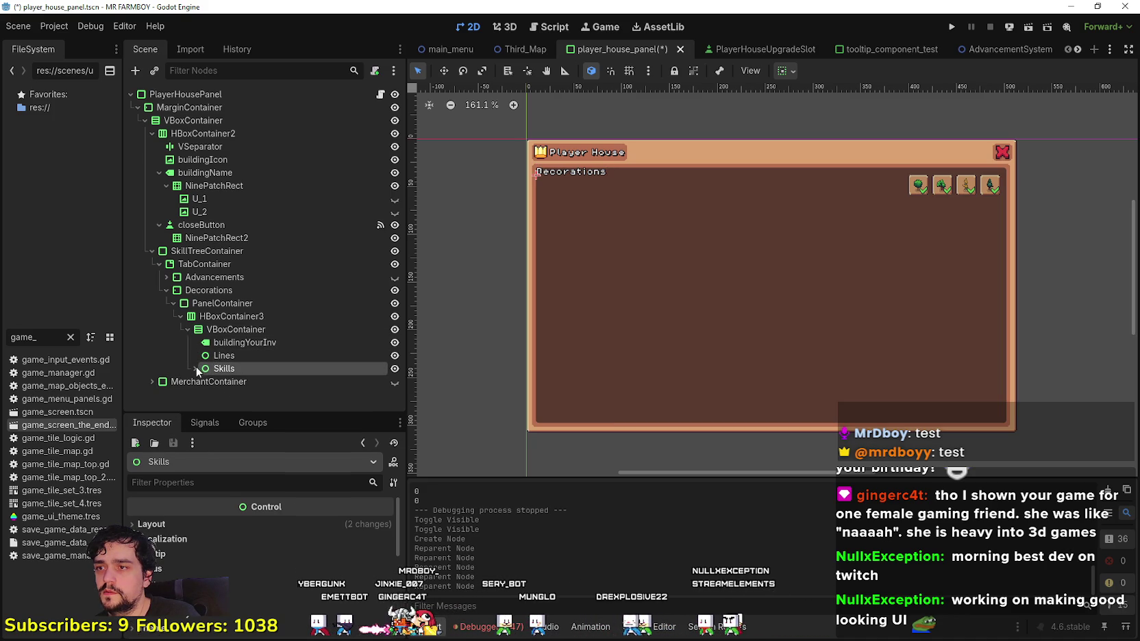
{"action": "left_click", "coordinate": [230, 330]}
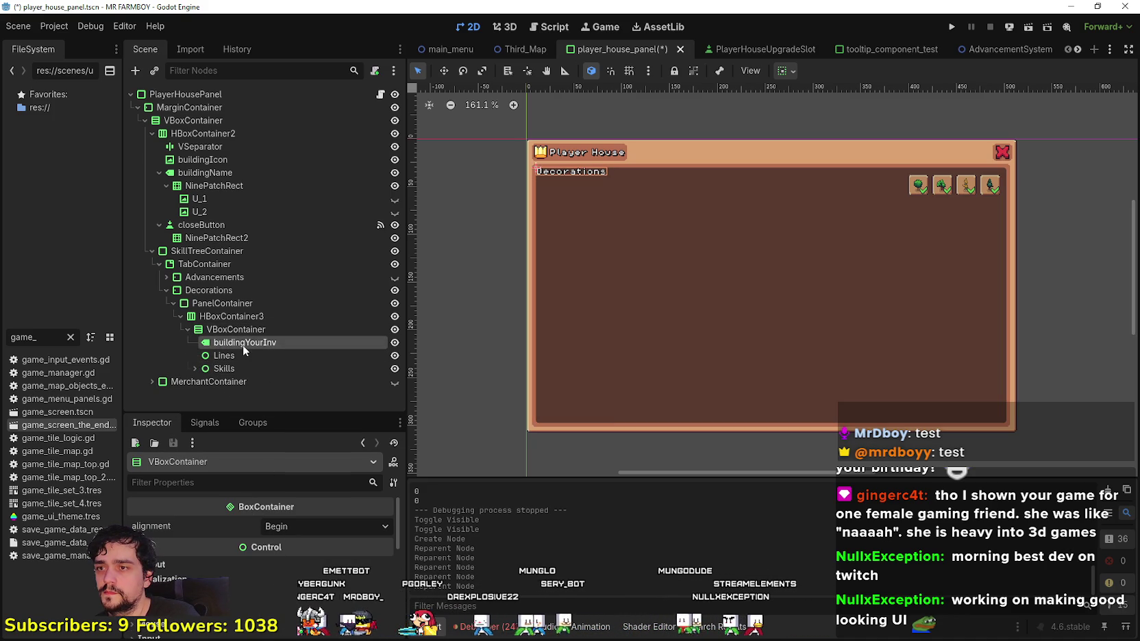
{"action": "left_click", "coordinate": [243, 345]}
{"action": "left_click", "coordinate": [241, 366]}
- Try Center and End alignment on the VBoxContainer, revert to Begin, and set Shrink End sizing
{"action": "left_click", "coordinate": [244, 333]}
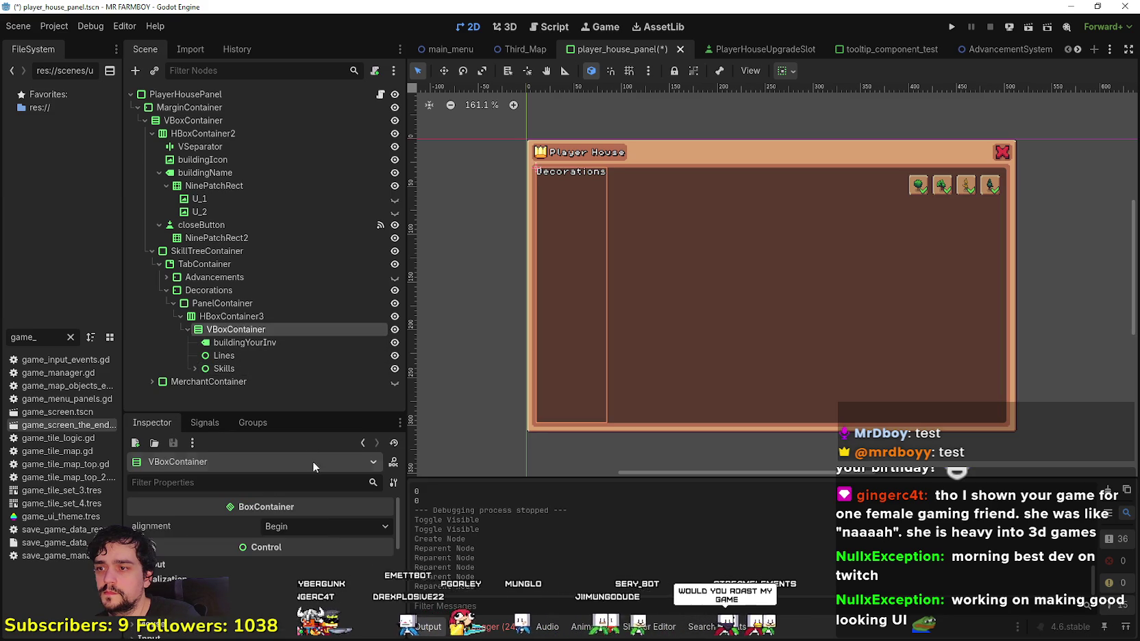
{"action": "left_click", "coordinate": [341, 523]}
{"action": "left_click", "coordinate": [301, 561]}
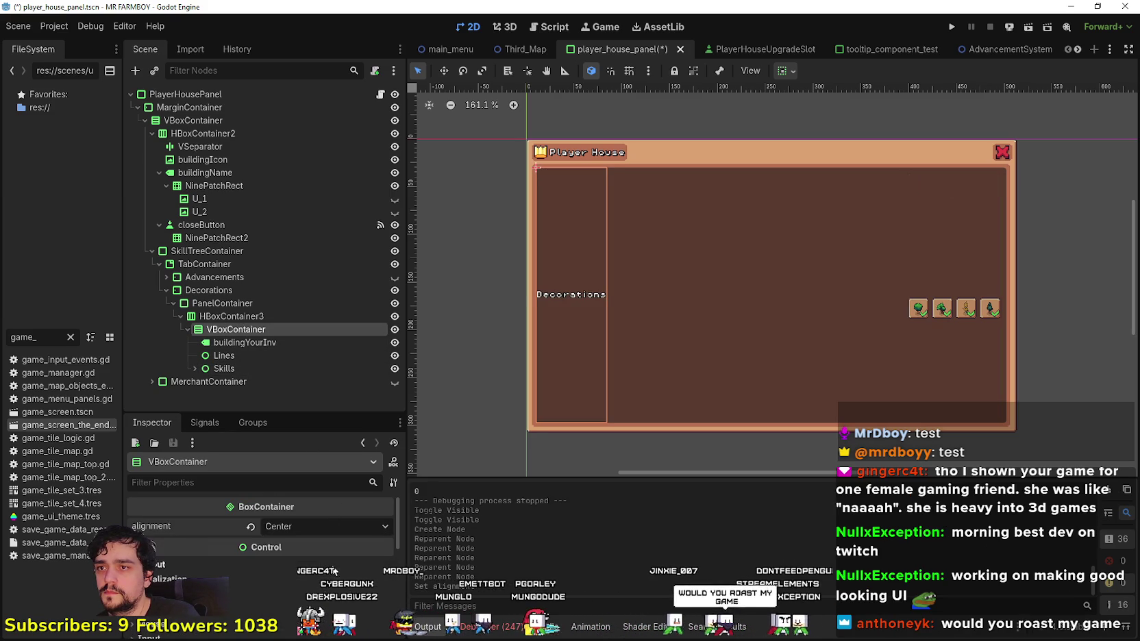
{"action": "left_click", "coordinate": [315, 531]}
{"action": "left_click", "coordinate": [291, 575]}
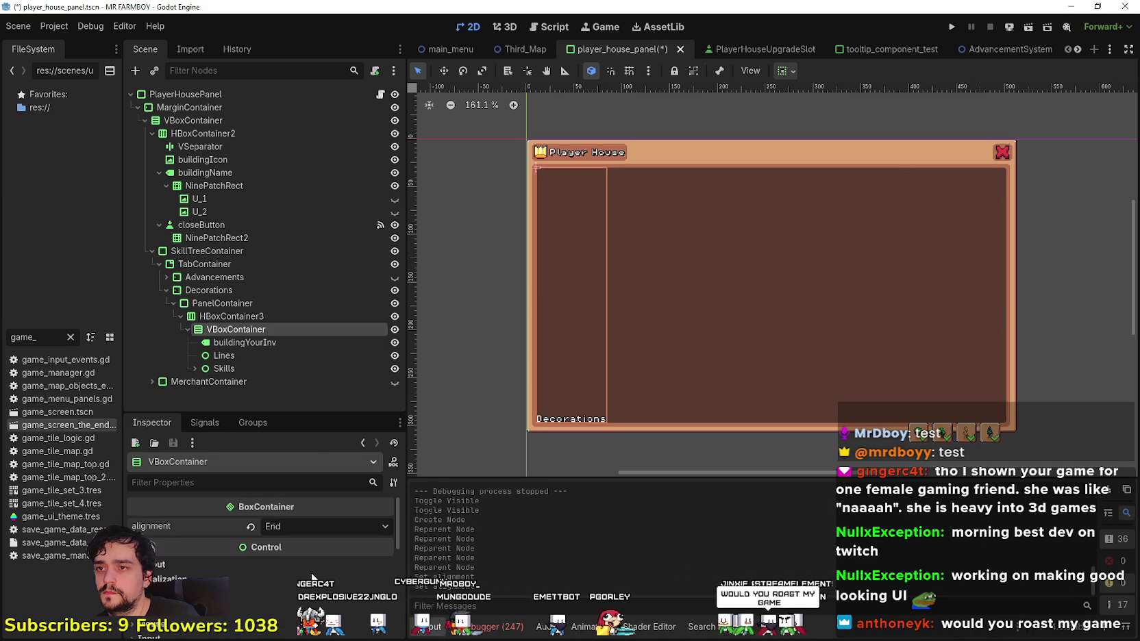
{"action": "left_click", "coordinate": [300, 528]}
{"action": "left_click", "coordinate": [295, 545]}
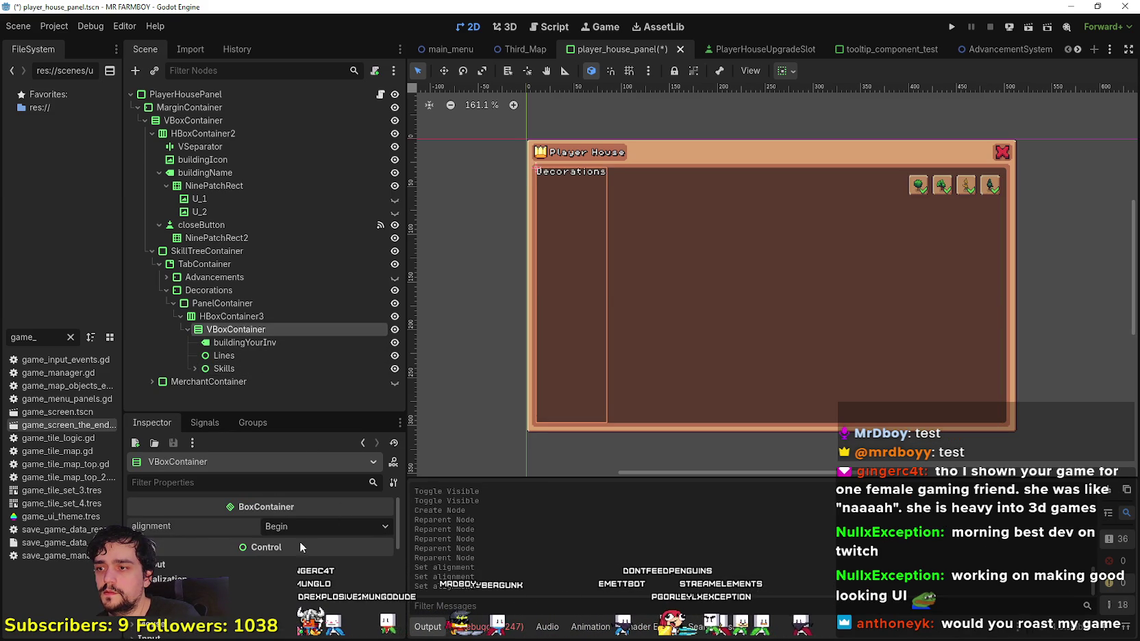
{"action": "left_click", "coordinate": [786, 70]}
{"action": "left_click", "coordinate": [834, 115]}
{"action": "left_click", "coordinate": [835, 116]}
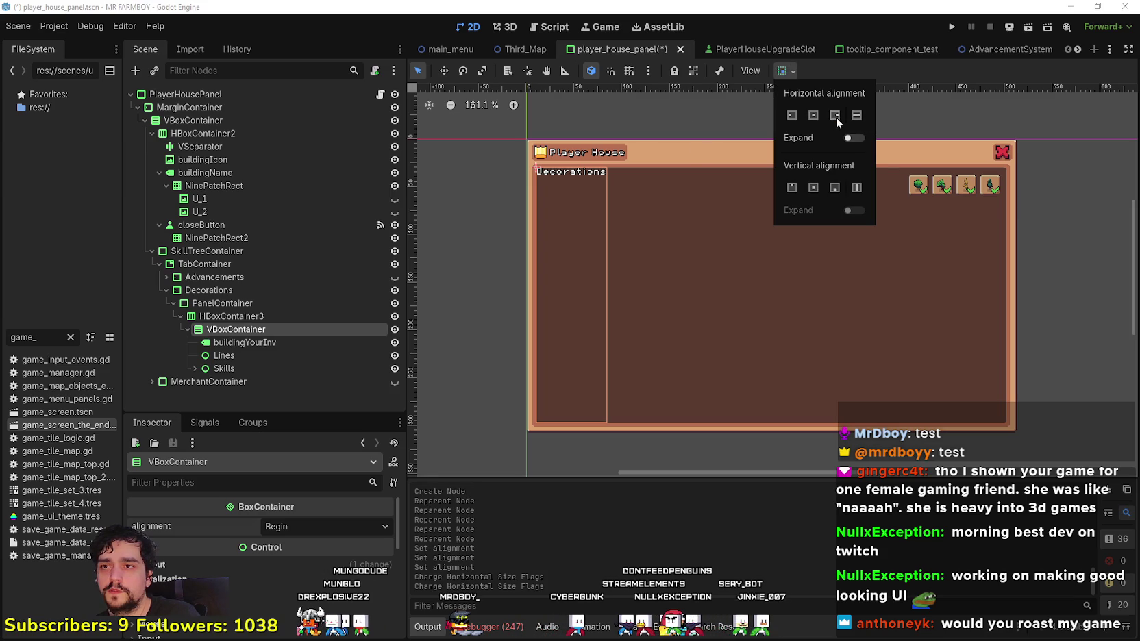
- Check the Decorations child nodes, then try Center alignment on HBoxContainer3 and revert to Begin
{"action": "left_click", "coordinate": [875, 63]}
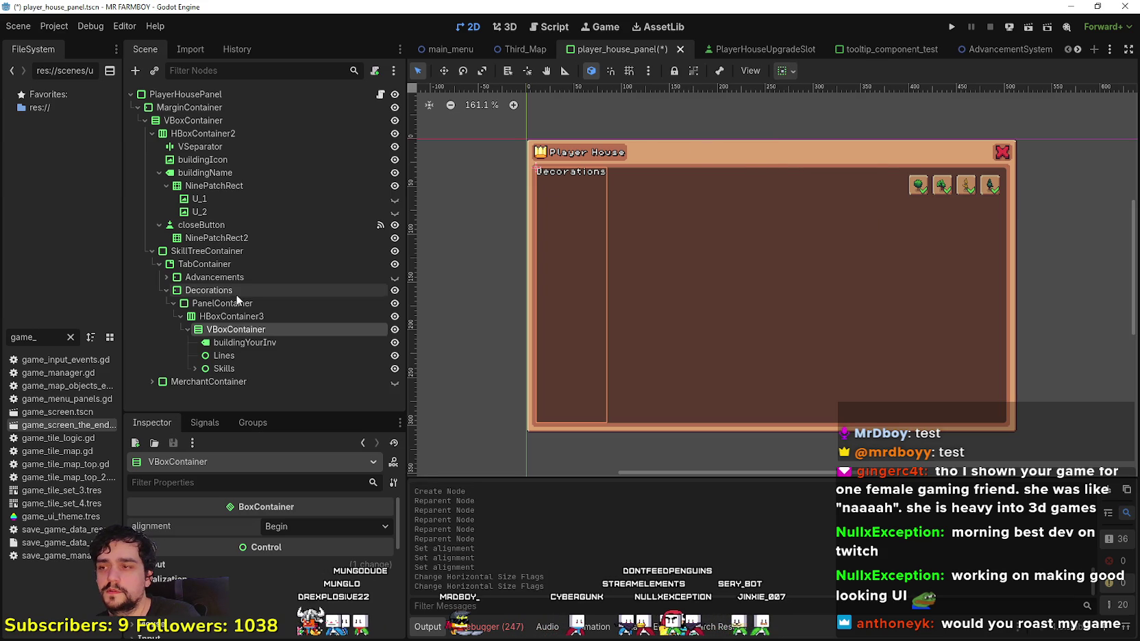
{"action": "left_click", "coordinate": [235, 341]}
{"action": "left_click", "coordinate": [234, 358]}
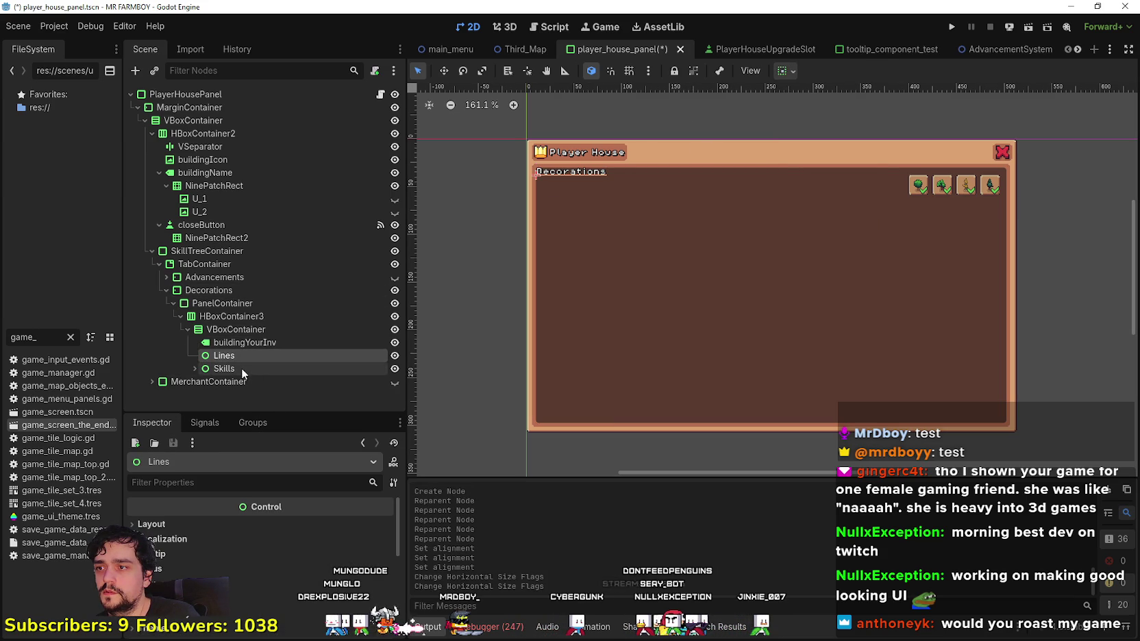
{"action": "left_click", "coordinate": [241, 369]}
{"action": "left_click", "coordinate": [253, 317]}
{"action": "left_click", "coordinate": [792, 71]}
{"action": "left_click", "coordinate": [348, 524]}
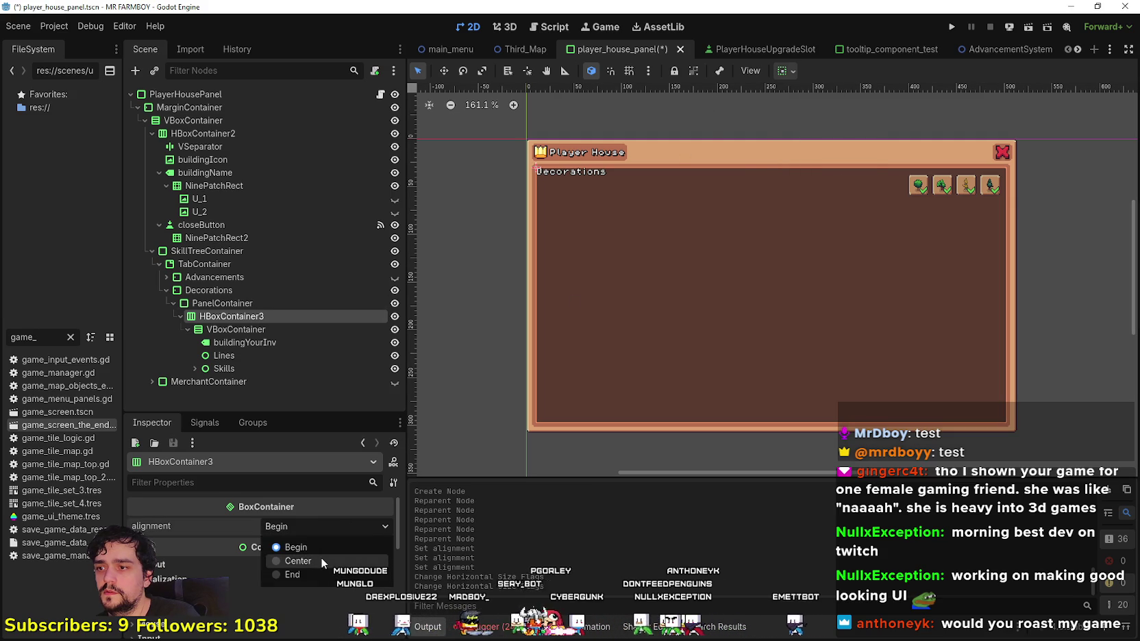
{"action": "left_click", "coordinate": [318, 557]}
{"action": "scroll", "coordinate": [833, 282], "scroll_direction": "down", "scroll_amount": 1}
{"action": "scroll", "coordinate": [705, 278], "scroll_direction": "right", "scroll_amount": 3}
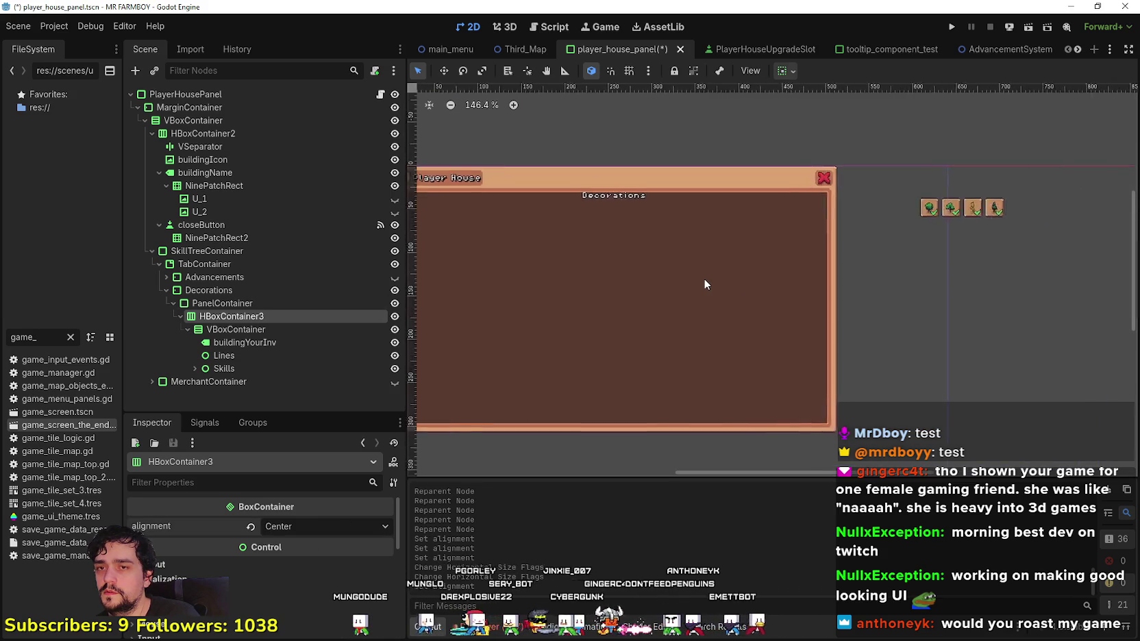
{"action": "scroll", "coordinate": [706, 279], "scroll_direction": "down", "scroll_amount": 2}
{"action": "left_click", "coordinate": [251, 526]}
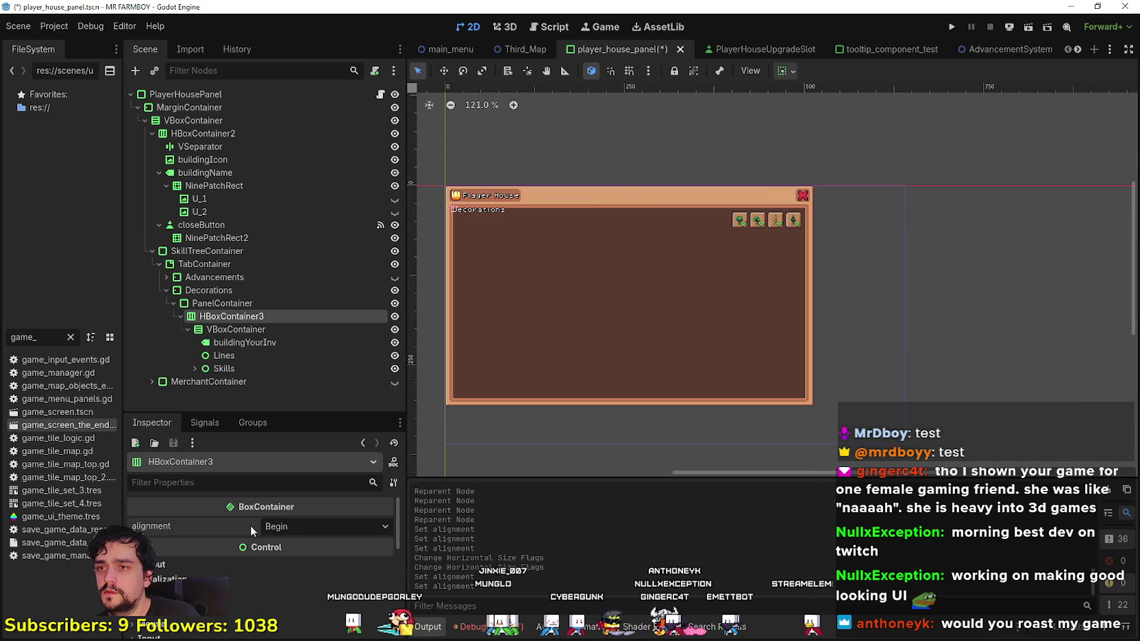
{"action": "scroll", "coordinate": [454, 293], "scroll_direction": "up", "scroll_amount": 3}
- Try Center alignment on HBoxContainer3 once more and set it back to Begin
{"action": "left_click", "coordinate": [241, 305]}
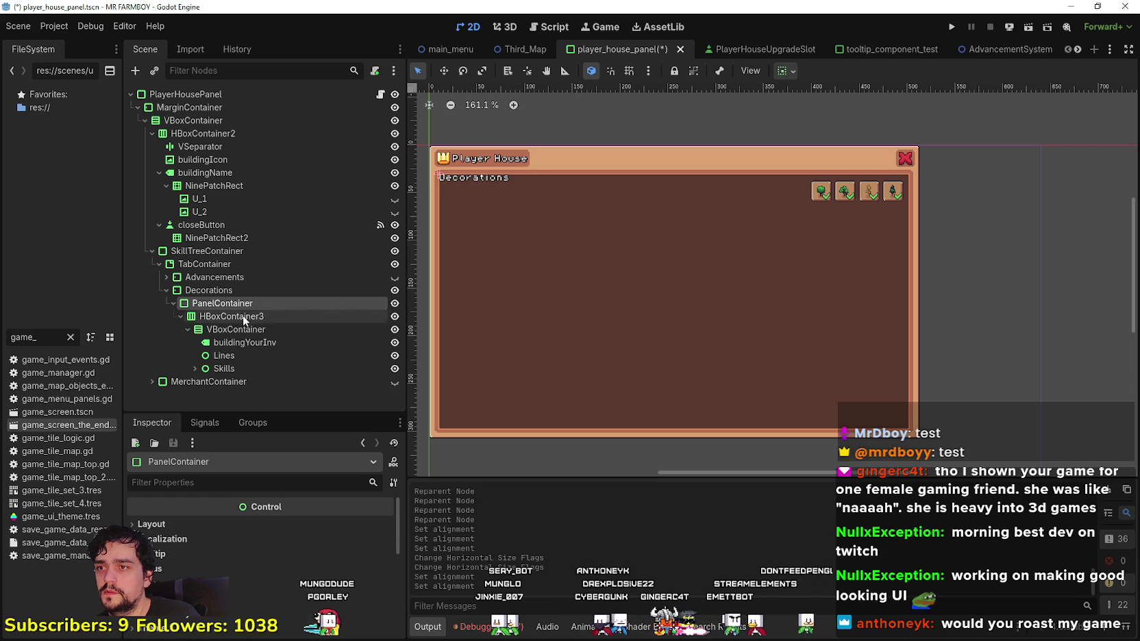
{"action": "left_click", "coordinate": [228, 316]}
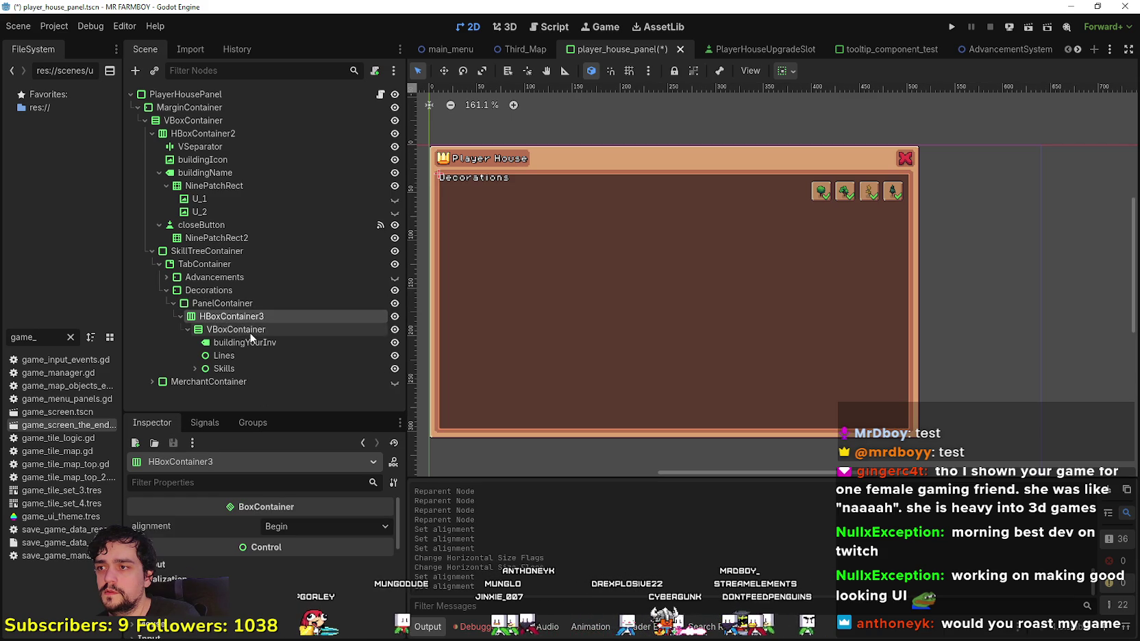
{"action": "left_click", "coordinate": [266, 528]}
{"action": "left_click", "coordinate": [301, 561]}
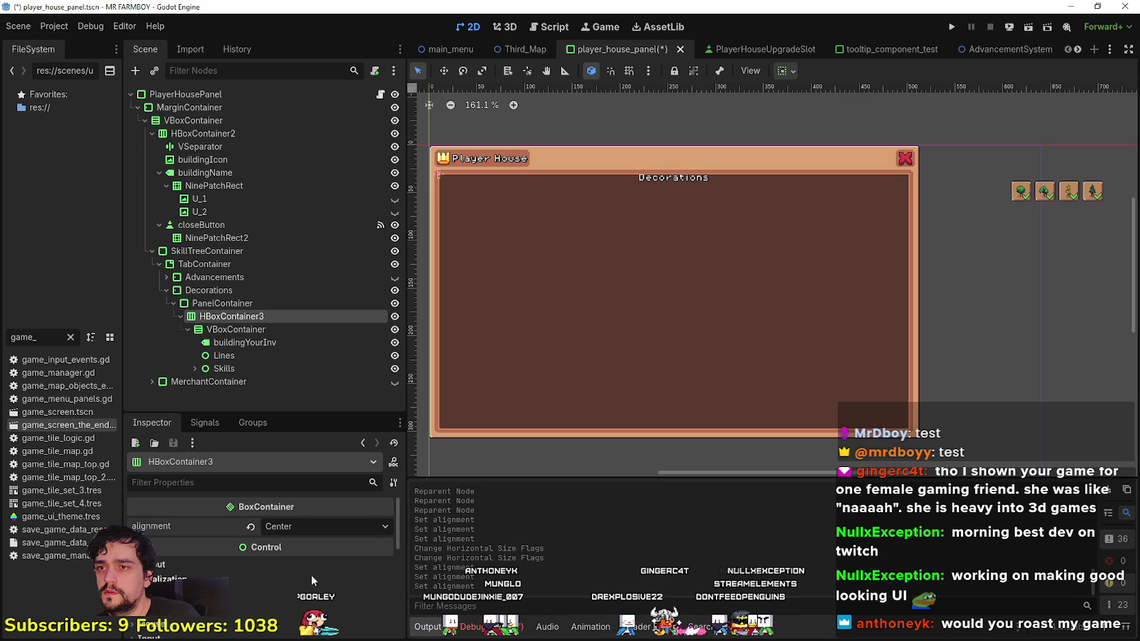
{"action": "left_click", "coordinate": [284, 526]}
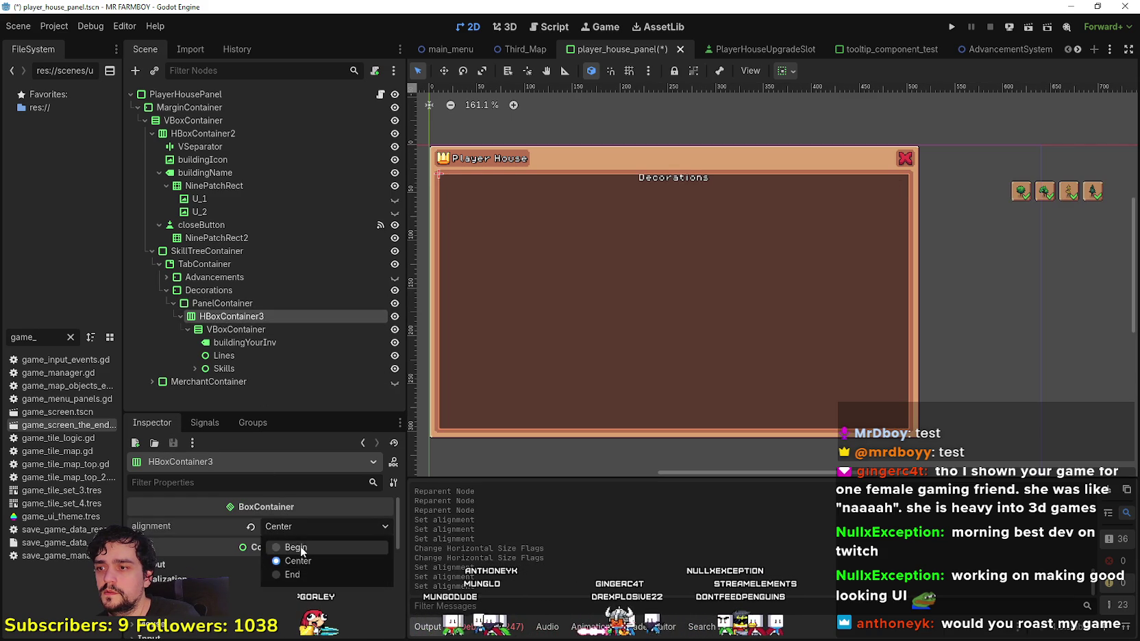
{"action": "left_click", "coordinate": [300, 544]}
- Try End alignment on the VBoxContainer, revert to Begin, and enable horizontal Expand
{"action": "left_click", "coordinate": [234, 329]}
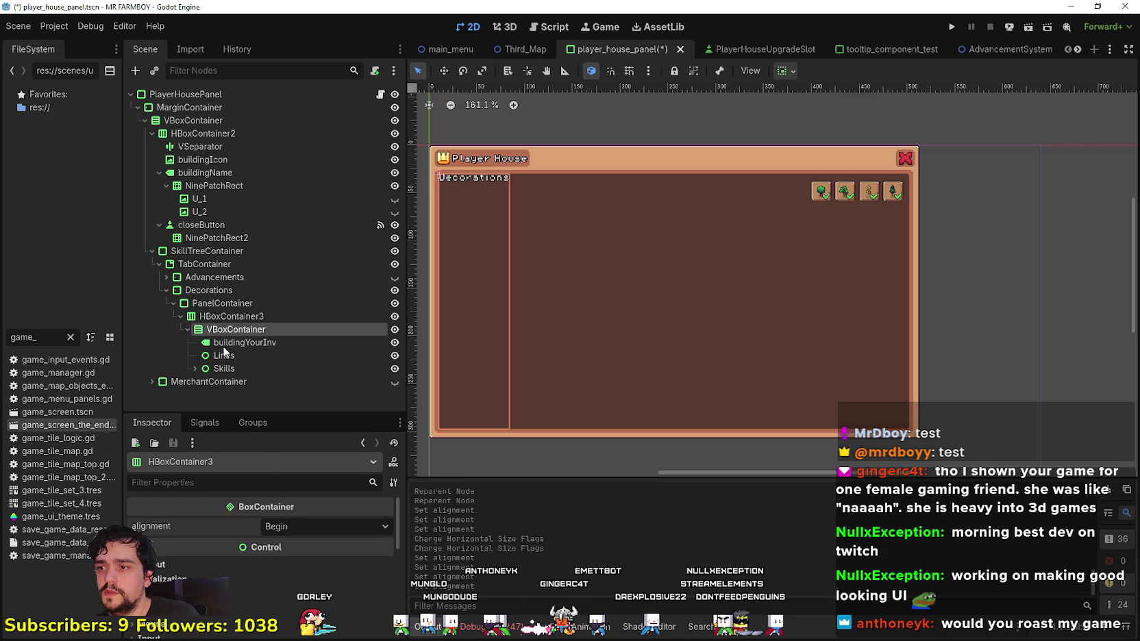
{"action": "left_click", "coordinate": [278, 528]}
{"action": "left_click", "coordinate": [302, 573]}
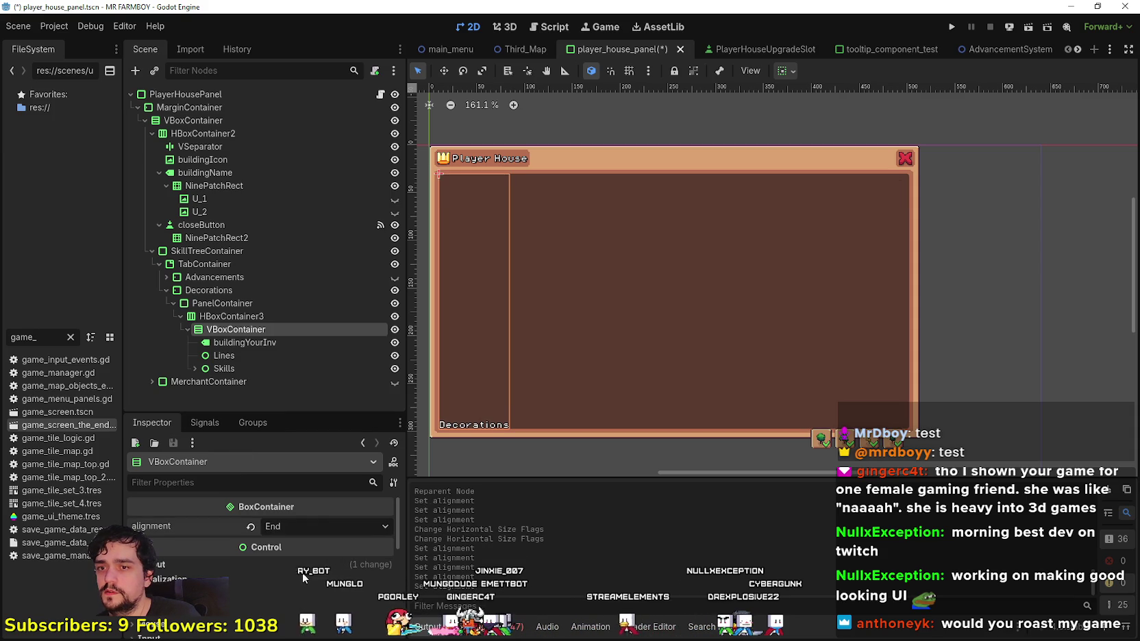
{"action": "left_click", "coordinate": [299, 525]}
{"action": "left_click", "coordinate": [303, 544]}
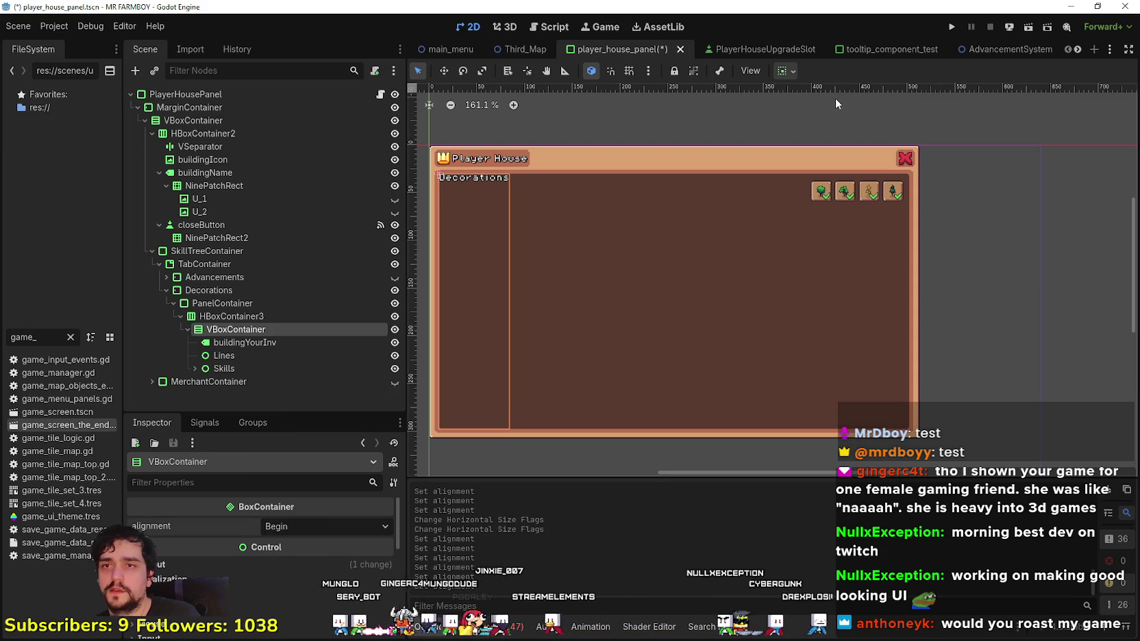
{"action": "left_click", "coordinate": [793, 71]}
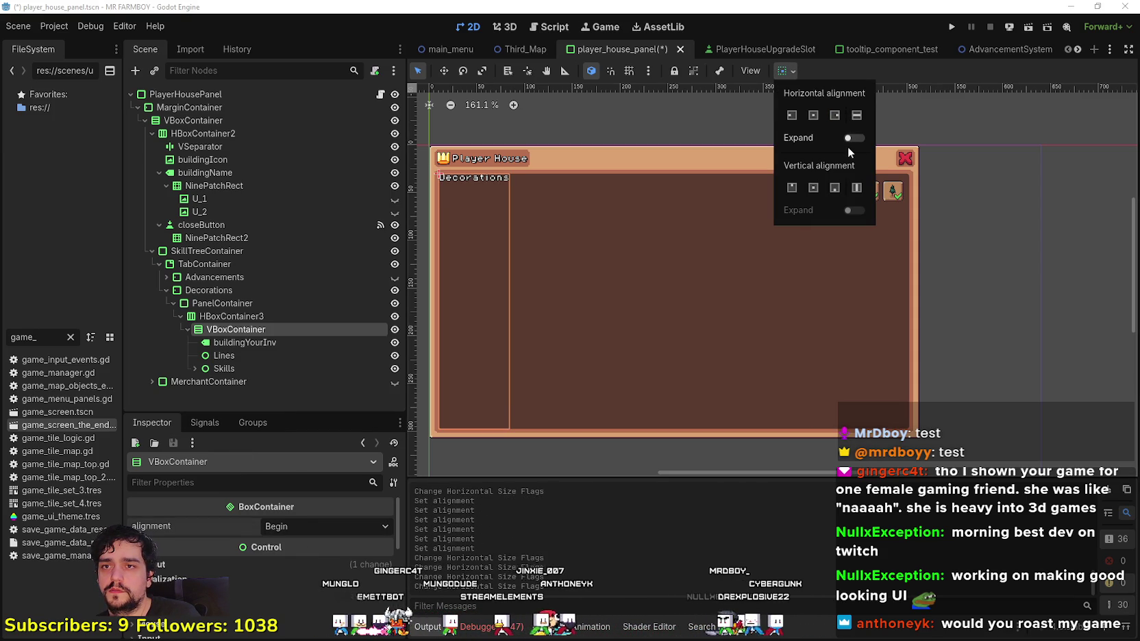
{"action": "left_click", "coordinate": [854, 139]}
- Review the Decorations label and Lines nodes, then collapse and re-expand the VBoxContainer
{"action": "scroll", "coordinate": [900, 187], "scroll_direction": "down", "scroll_amount": 3}
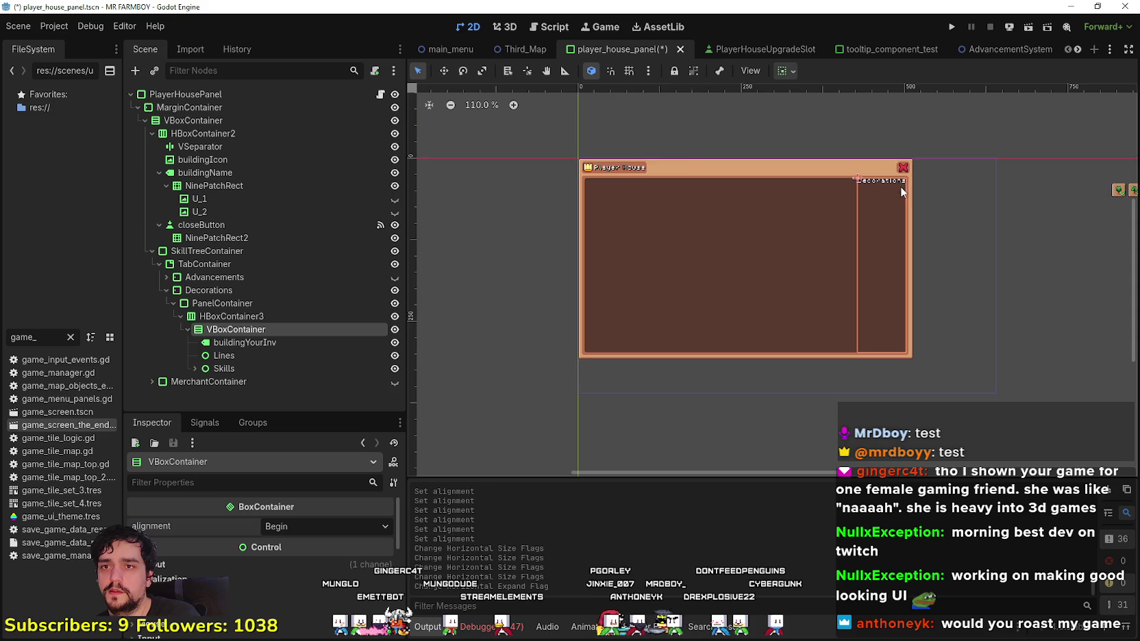
{"action": "scroll", "coordinate": [811, 195], "scroll_direction": "up", "scroll_amount": 2}
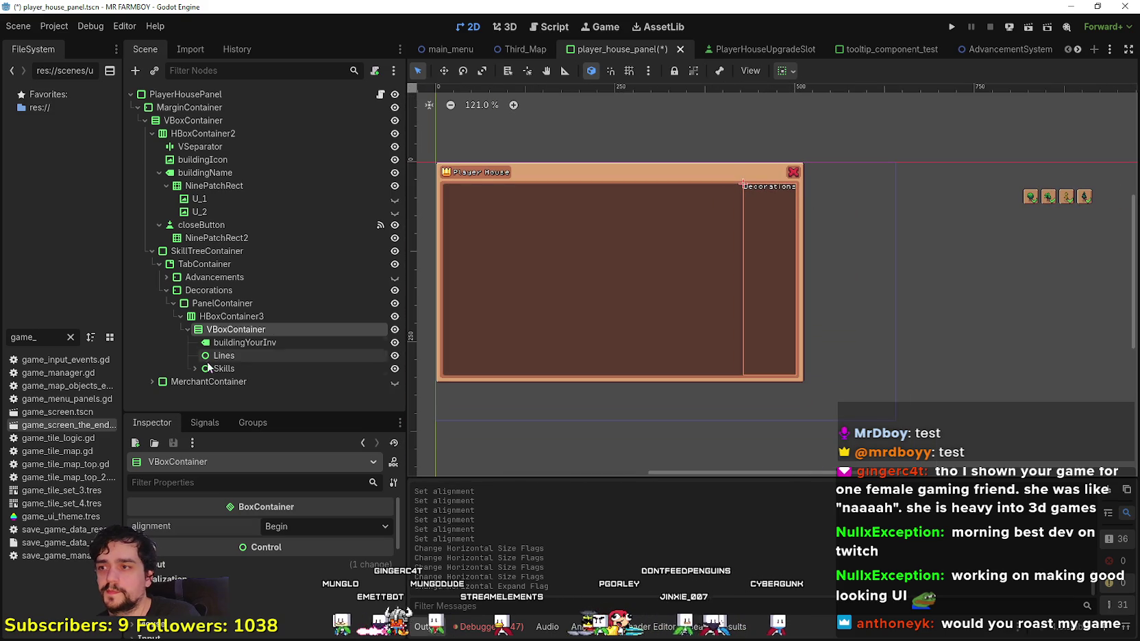
{"action": "left_click", "coordinate": [235, 342]}
{"action": "left_click", "coordinate": [234, 356]}
{"action": "left_click", "coordinate": [235, 343]}
{"action": "left_click", "coordinate": [230, 330]}
{"action": "left_click", "coordinate": [187, 330]}
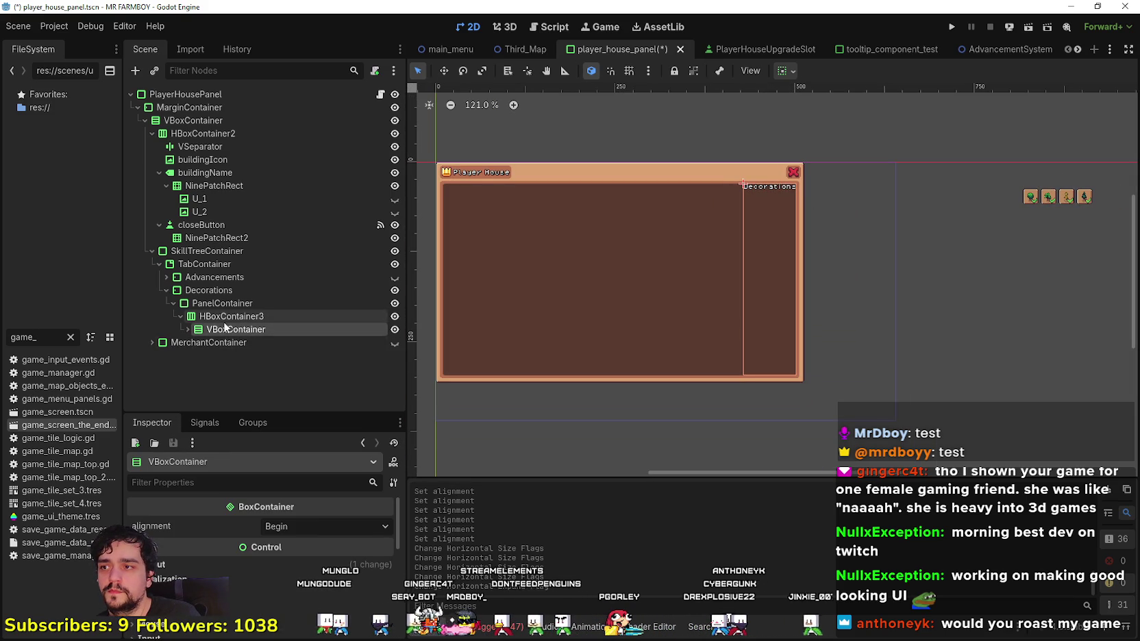
{"action": "left_click", "coordinate": [187, 330]}
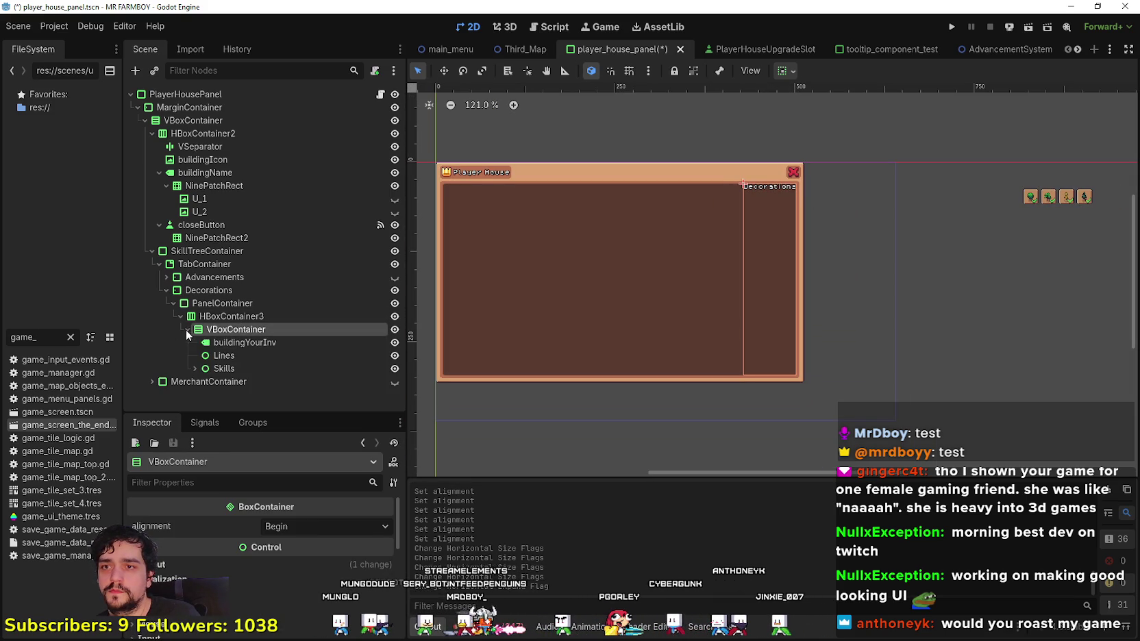
- Expand Skills to reveal the four small tree buttons and select small_tree_1
{"action": "left_click", "coordinate": [228, 342]}
{"action": "scroll", "coordinate": [866, 215], "scroll_direction": "up", "scroll_amount": 2}
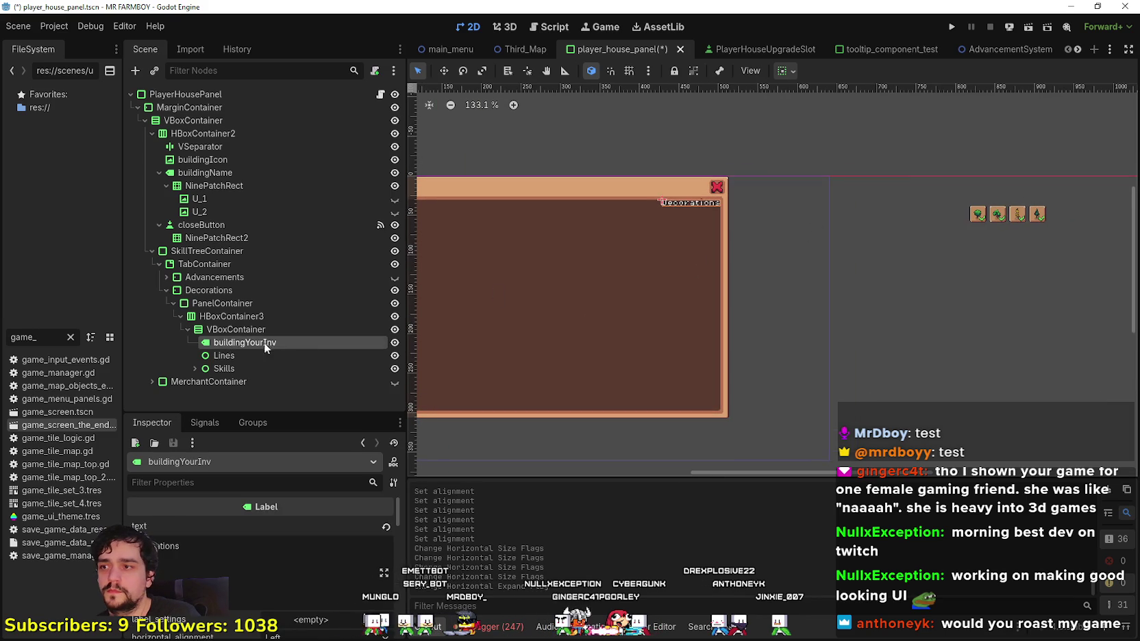
{"action": "left_click", "coordinate": [258, 355]}
{"action": "scroll", "coordinate": [868, 195], "scroll_direction": "up", "scroll_amount": 3}
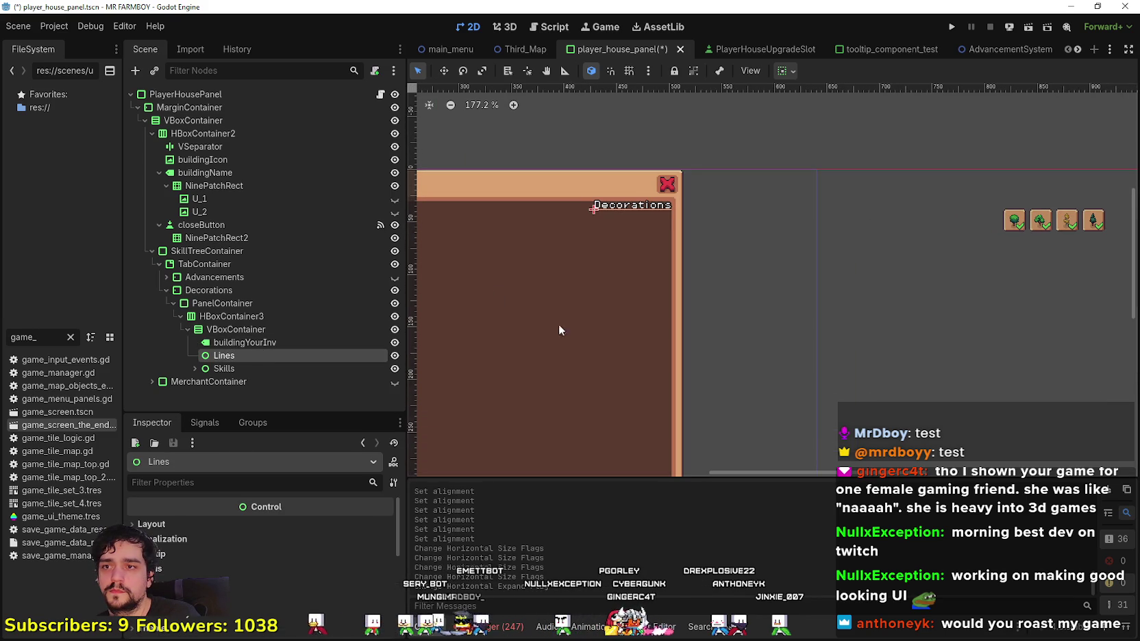
{"action": "left_click", "coordinate": [340, 368]}
{"action": "scroll", "coordinate": [799, 233], "scroll_direction": "down", "scroll_amount": 3}
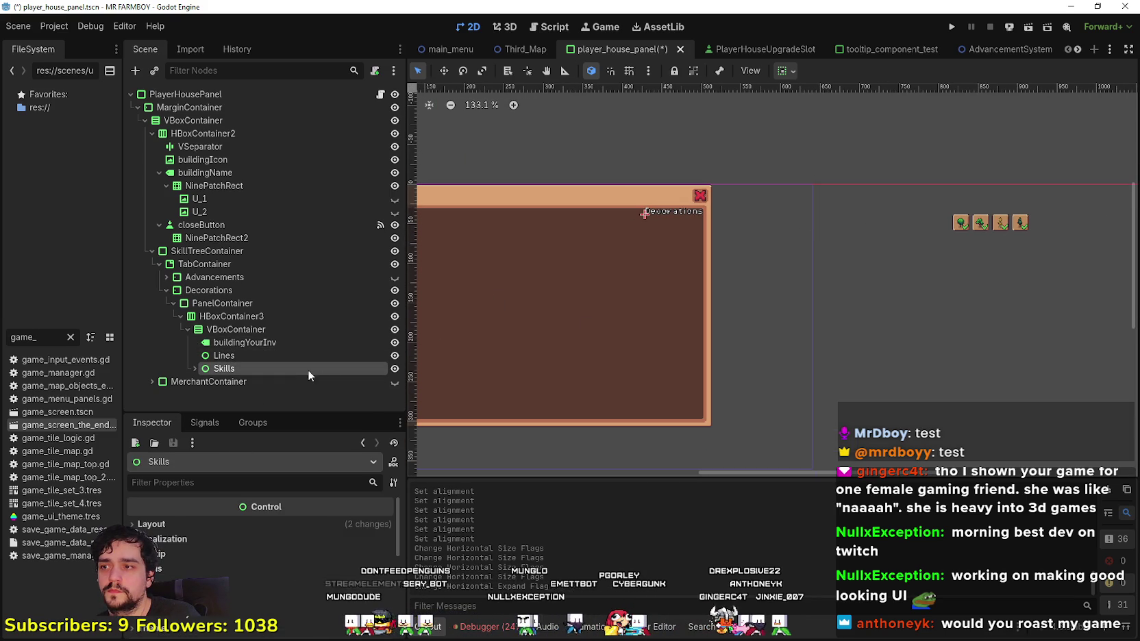
{"action": "left_click", "coordinate": [195, 369]}
{"action": "left_click", "coordinate": [242, 347]}
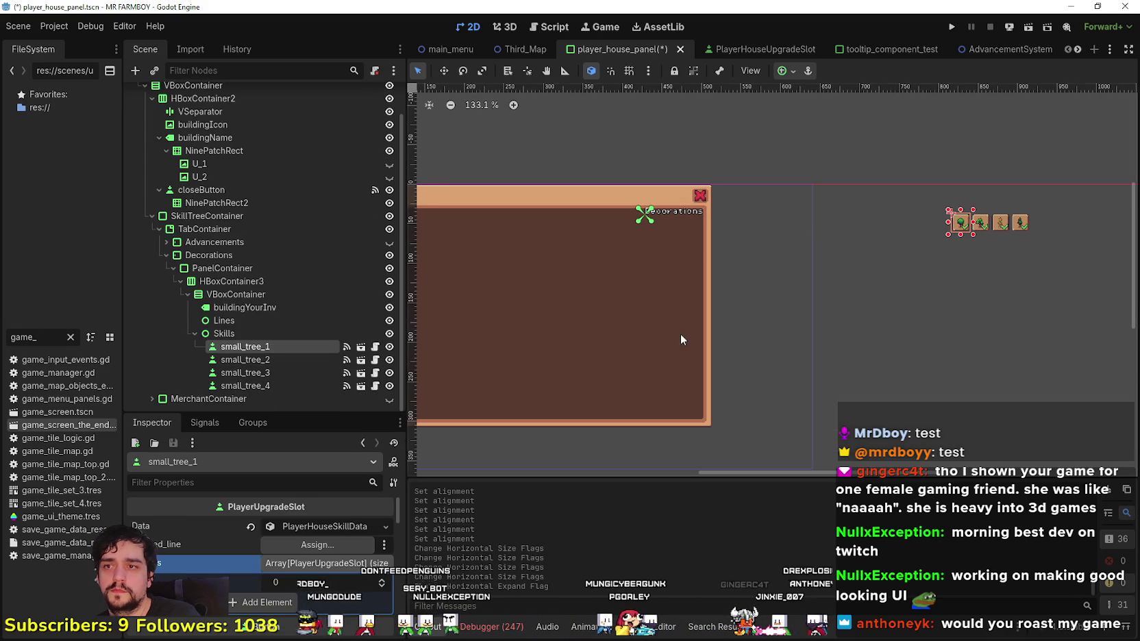
{"action": "scroll", "coordinate": [876, 250], "scroll_direction": "up", "scroll_amount": 1}
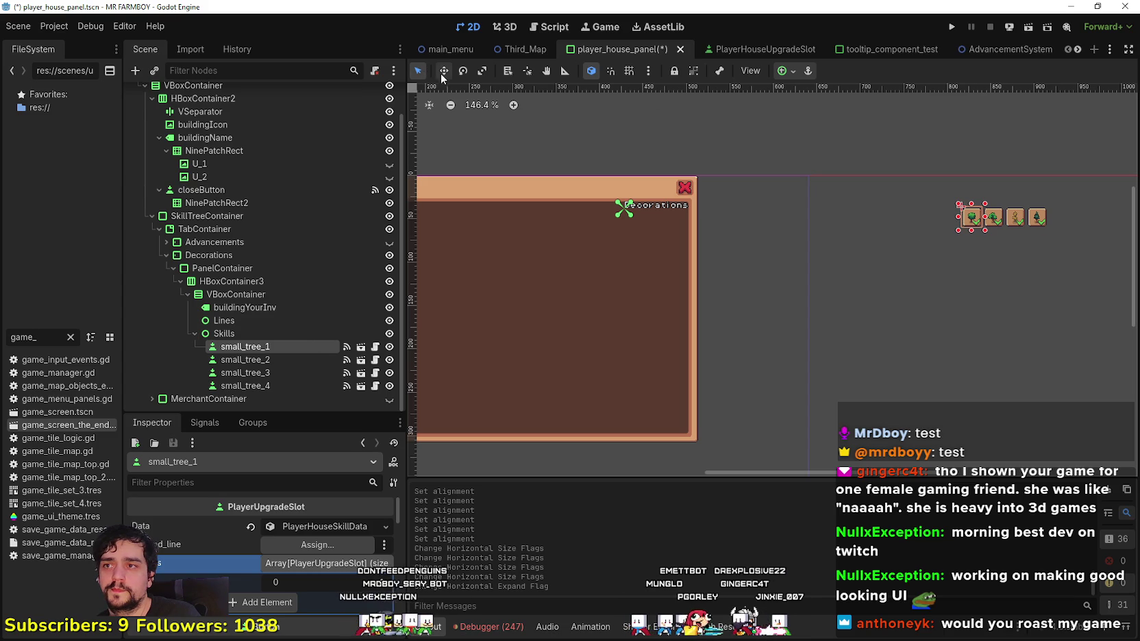
{"action": "mouse_move", "coordinate": [972, 248]}
{"action": "left_mouse_down"}
{"action": "mouse_move", "coordinate": [654, 274]}
{"action": "mouse_move", "coordinate": [635, 256]}
{"action": "left_mouse_up"}
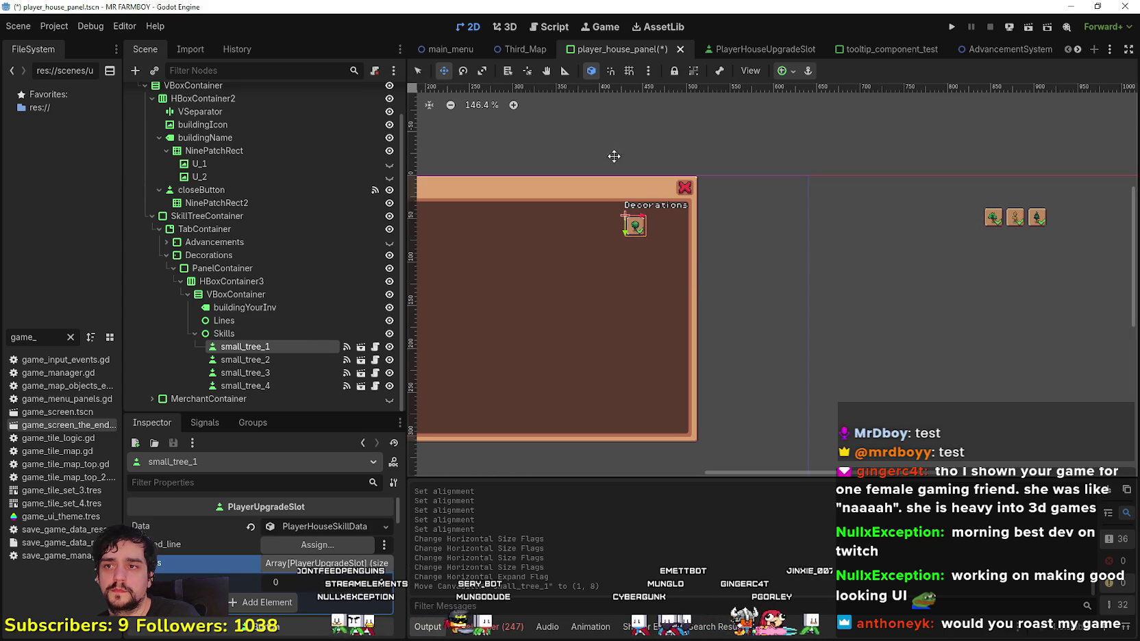
{"action": "mouse_move", "coordinate": [988, 217]}
{"action": "left_mouse_down"}
{"action": "mouse_move", "coordinate": [909, 244]}
{"action": "mouse_move", "coordinate": [662, 234]}
{"action": "left_mouse_up"}
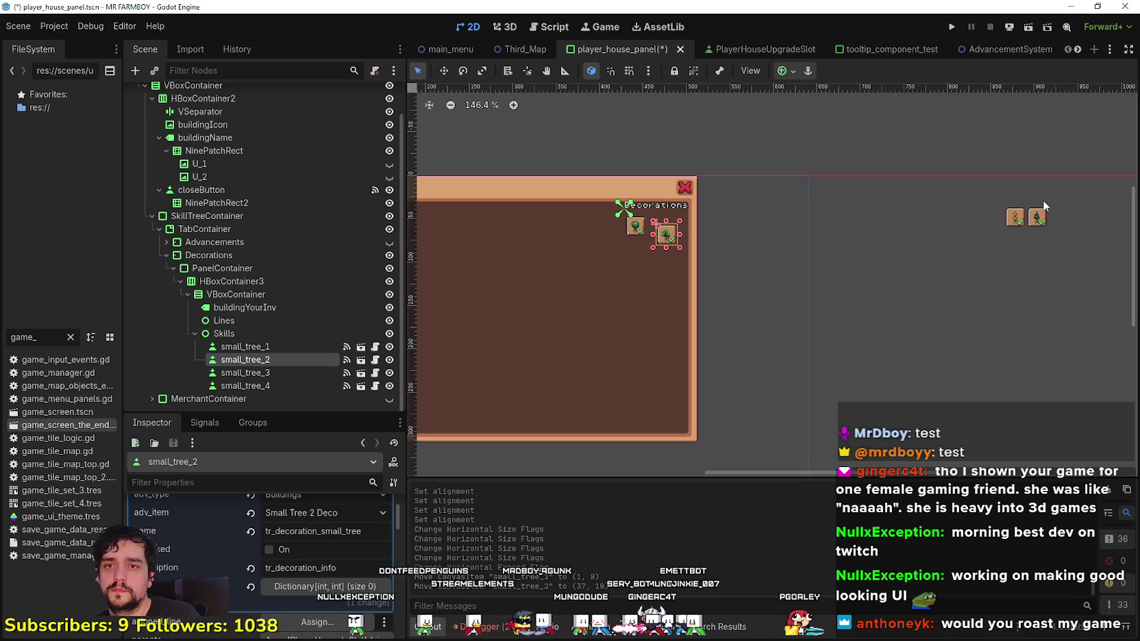
{"action": "left_click_drag", "start_coordinate": [1016, 221], "coordinate": [666, 272]}
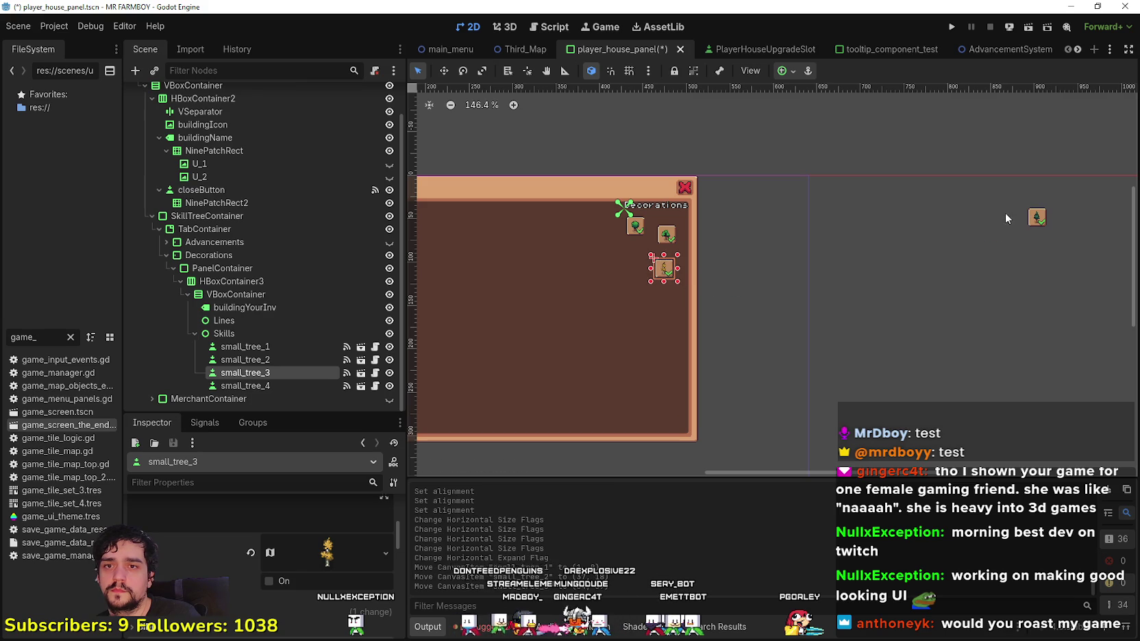
{"action": "left_click_drag", "start_coordinate": [1034, 223], "coordinate": [634, 255]}
{"action": "scroll", "coordinate": [649, 244], "scroll_direction": "up", "scroll_amount": 4}
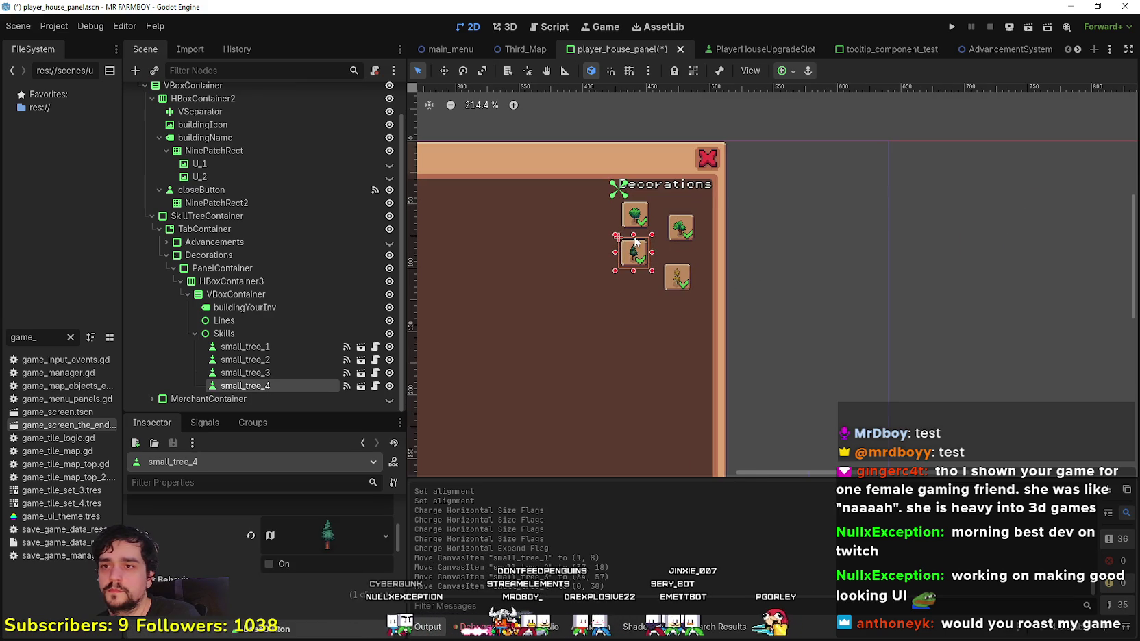
{"action": "scroll", "coordinate": [552, 293], "scroll_direction": "down", "scroll_amount": 2}
{"action": "left_click", "coordinate": [233, 320]}
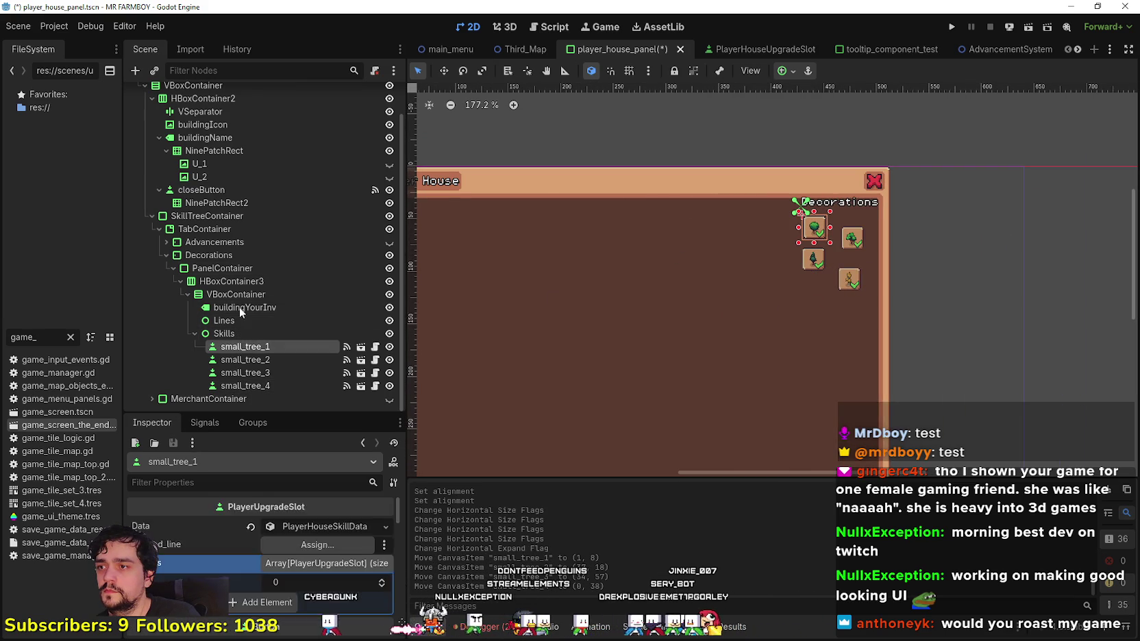
{"action": "left_click", "coordinate": [239, 307]}
{"action": "scroll", "coordinate": [625, 265], "scroll_direction": "down", "scroll_amount": 2}
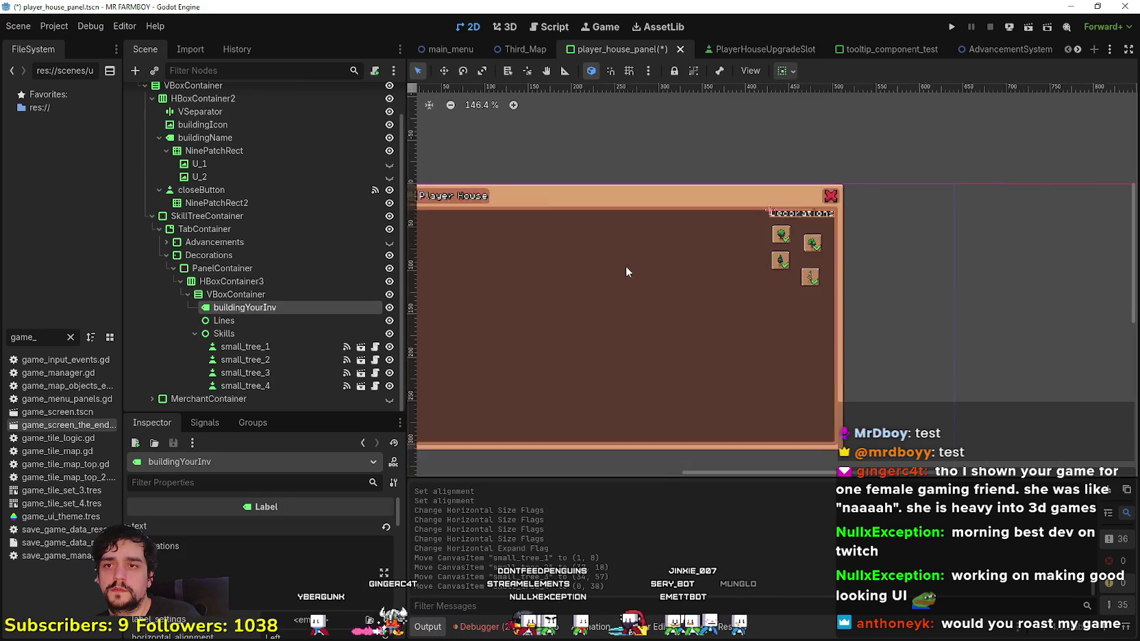
{"action": "scroll", "coordinate": [764, 263], "scroll_direction": "up", "scroll_amount": 5}
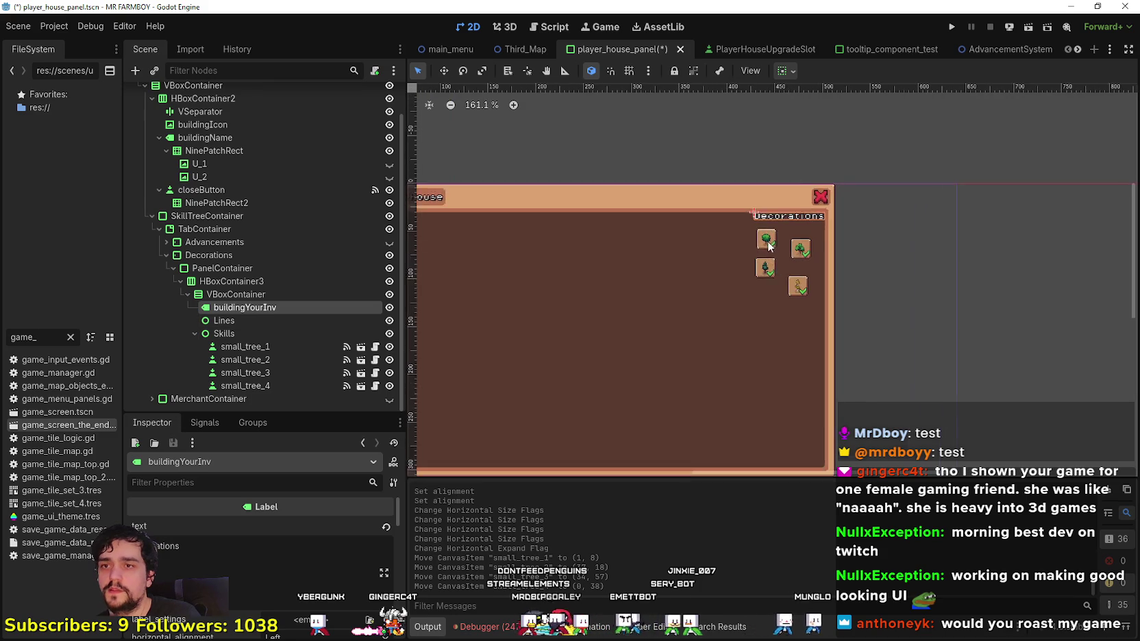
{"action": "left_click", "coordinate": [292, 294]}
{"action": "scroll", "coordinate": [705, 299], "scroll_direction": "down", "scroll_amount": 4}
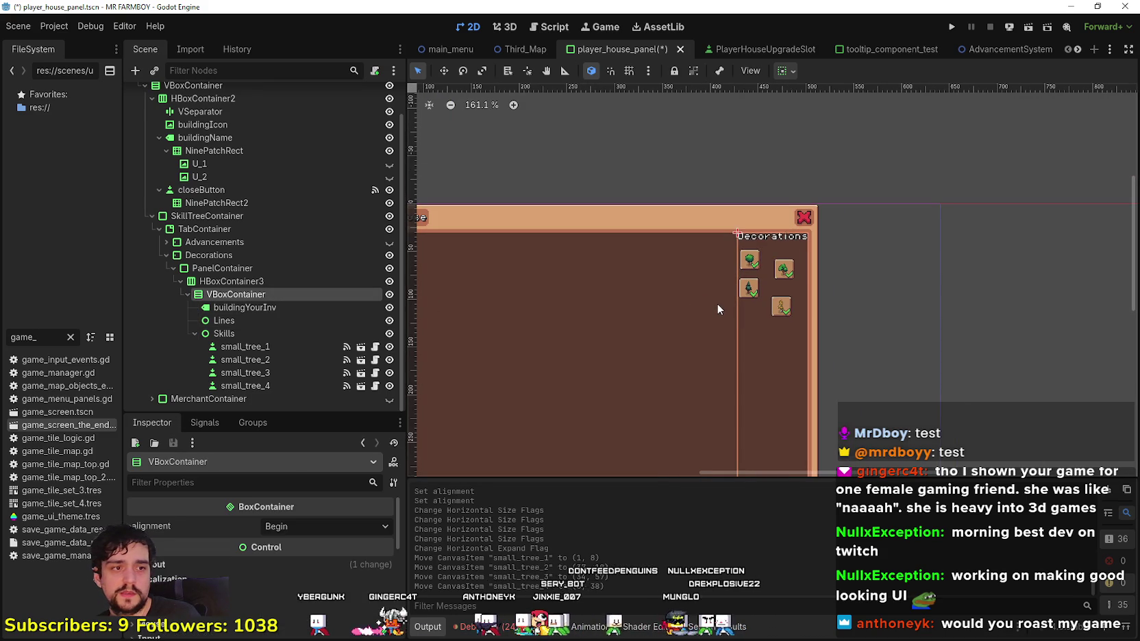
{"action": "scroll", "coordinate": [717, 307], "scroll_direction": "up", "scroll_amount": 3}
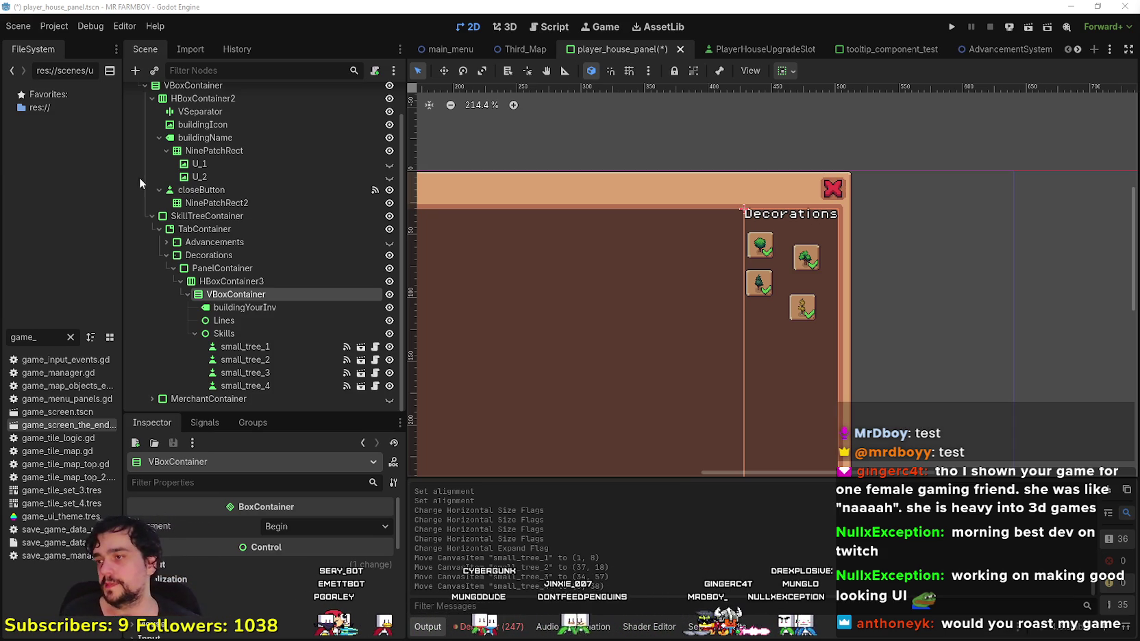
{"action": "scroll", "coordinate": [796, 264], "scroll_direction": "up", "scroll_amount": 2}
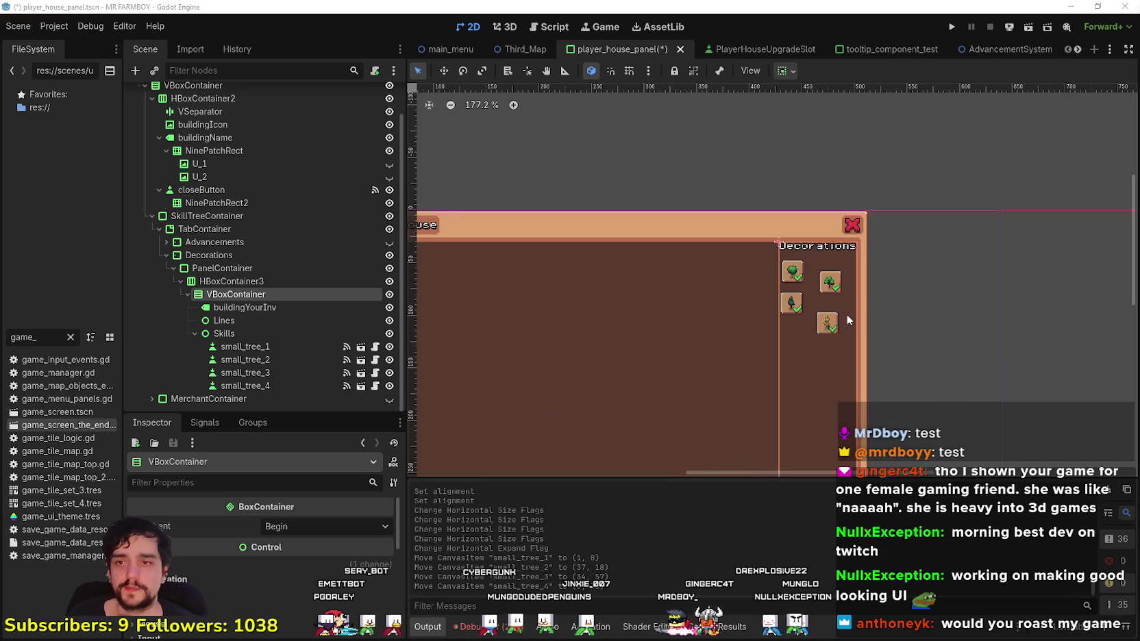
- Select small_tree_1 and enlarge the property inspector panel
{"action": "left_click", "coordinate": [803, 278]}
{"action": "scroll", "coordinate": [795, 274], "scroll_direction": "up", "scroll_amount": 8}
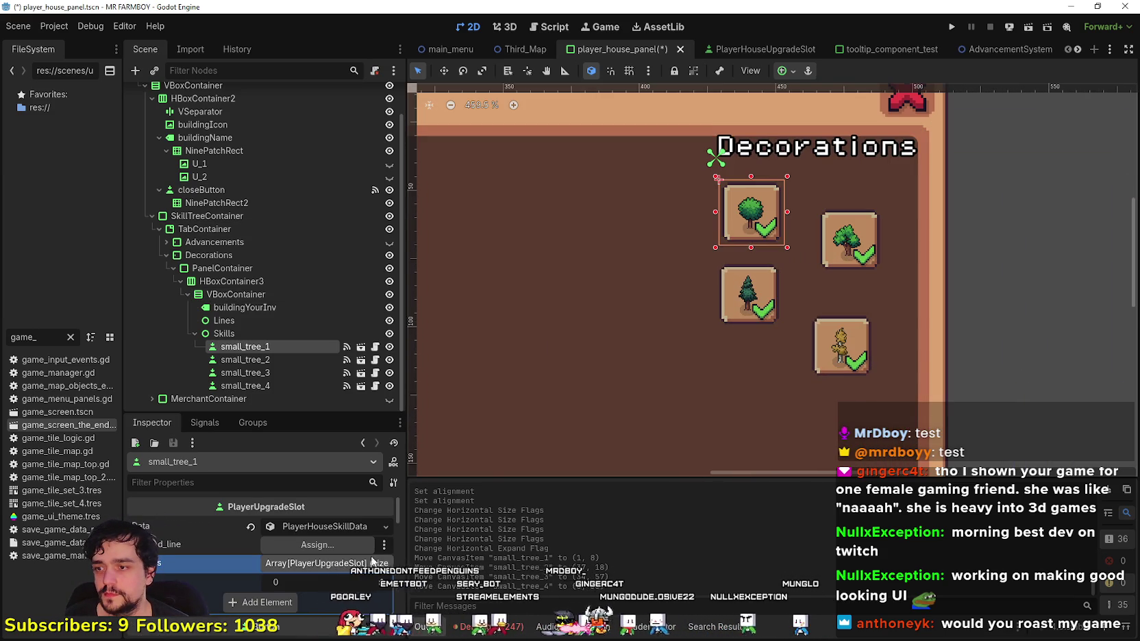
{"action": "left_click_drag", "start_coordinate": [345, 411], "coordinate": [345, 391]}
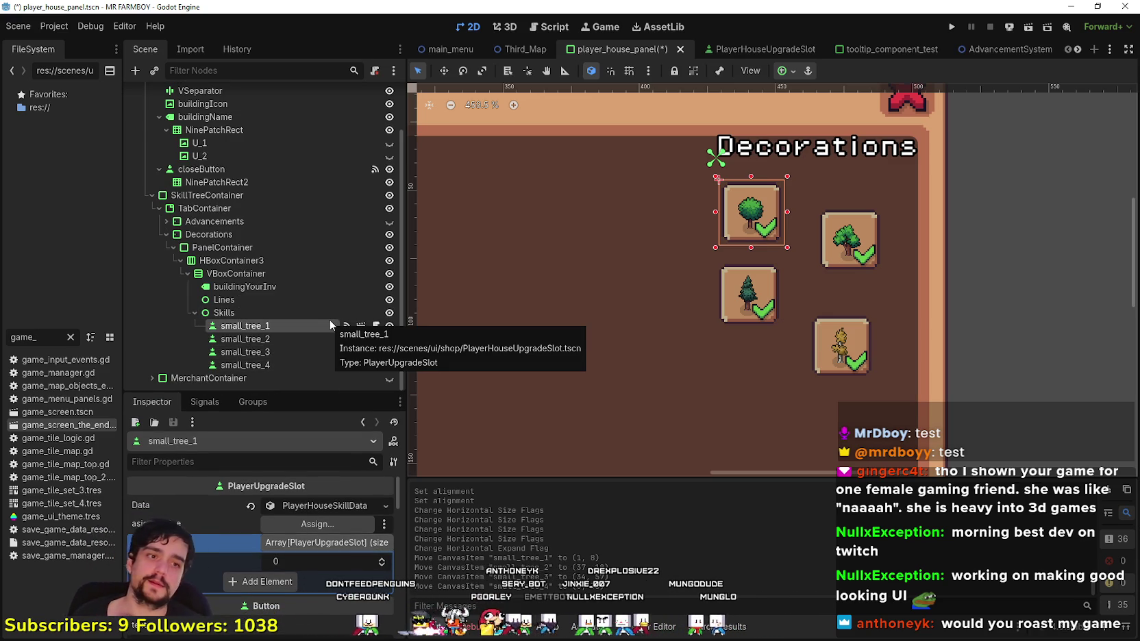
{"action": "scroll", "coordinate": [829, 240], "scroll_direction": "down", "scroll_amount": 4}
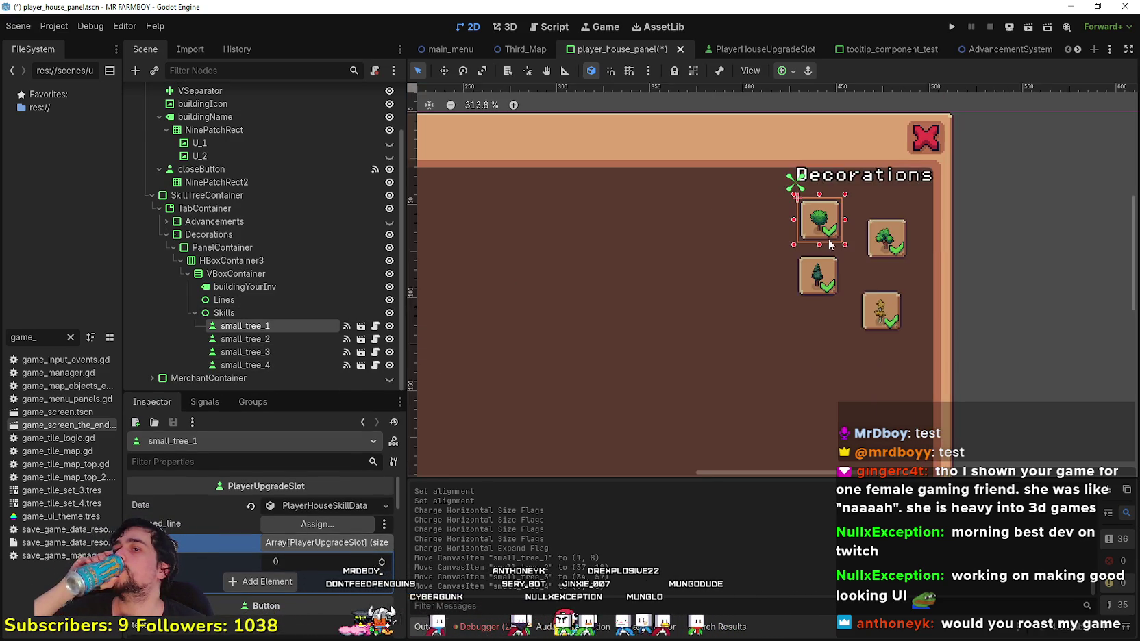
{"action": "left_click", "coordinate": [859, 244]}
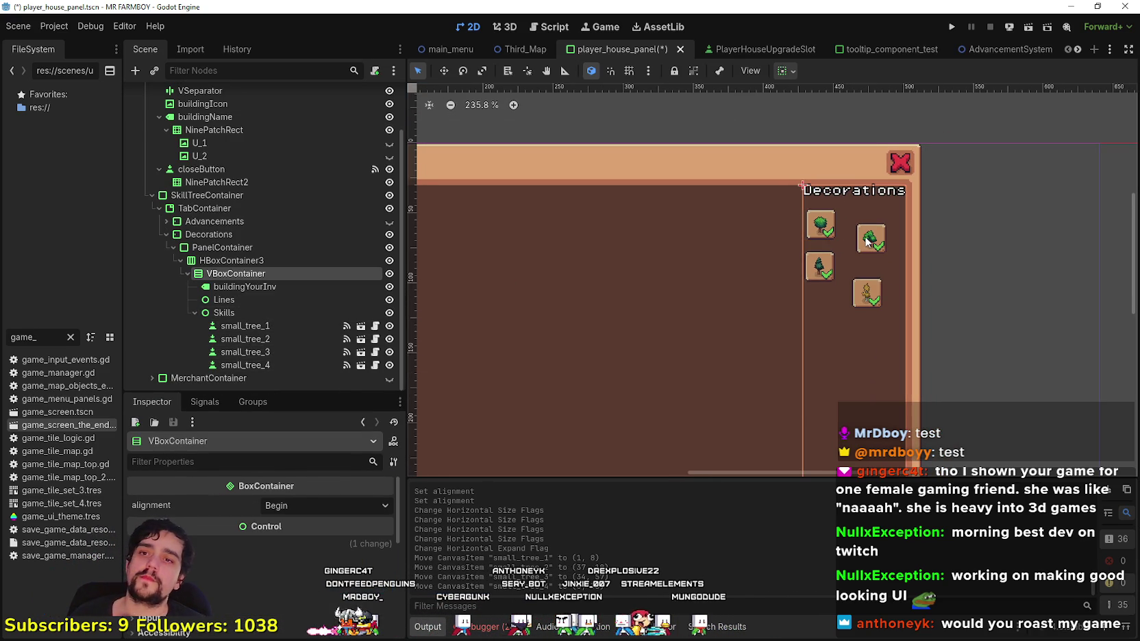
- Drag small_tree_2 beside small_tree_1 and nudge it snugly into place with arrow keys
{"action": "left_click", "coordinate": [867, 241]}
{"action": "scroll", "coordinate": [866, 240], "scroll_direction": "up", "scroll_amount": 6}
{"action": "left_click_drag", "start_coordinate": [862, 228], "coordinate": [798, 175]}
{"action": "scroll", "coordinate": [794, 173], "scroll_direction": "up", "scroll_amount": 3}
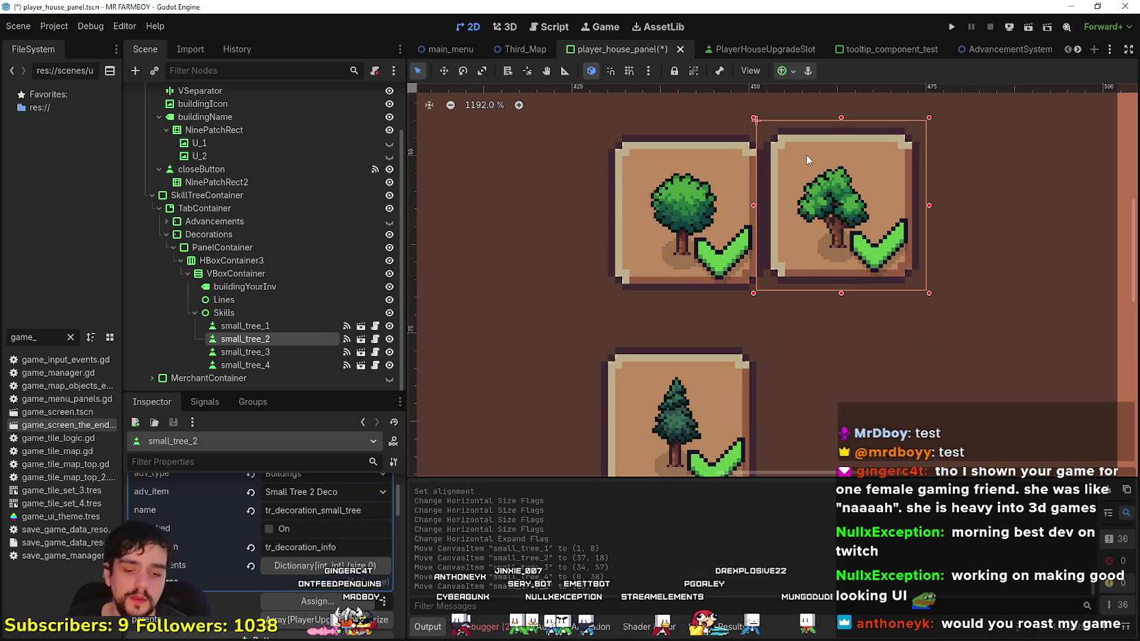
{"action": "key", "text": "Down"}
{"action": "key", "text": "Left"}
{"action": "key", "text": "Left"}
{"action": "key", "text": "Left"}
{"action": "key", "text": "shift+Left"}
{"action": "key", "text": "Right"}
{"action": "key", "text": "Right"}
{"action": "key", "text": "Right"}
{"action": "key", "text": "shift+Right"}
{"action": "key", "text": "Right"}
{"action": "key", "text": "Right"}
{"action": "key", "text": "Right"}
{"action": "key", "text": "Left"}
{"action": "key", "text": "Left"}
{"action": "key", "text": "Left"}
{"action": "scroll", "coordinate": [806, 155], "scroll_direction": "down", "scroll_amount": 10}
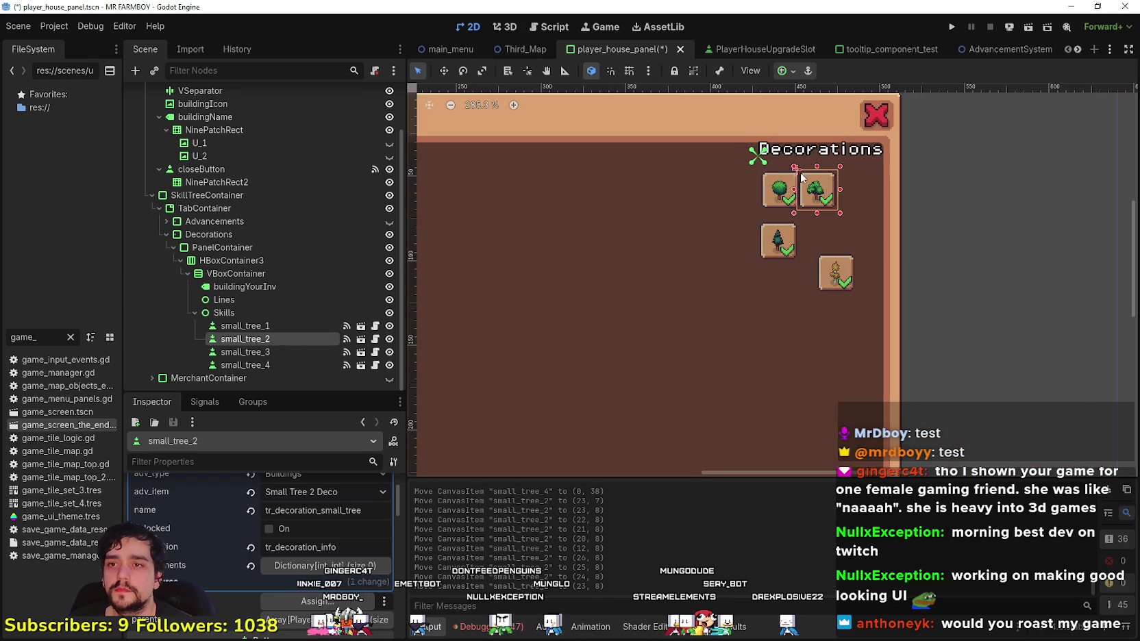
{"action": "scroll", "coordinate": [873, 247], "scroll_direction": "down", "scroll_amount": 2}
{"action": "left_click", "coordinate": [311, 302]}
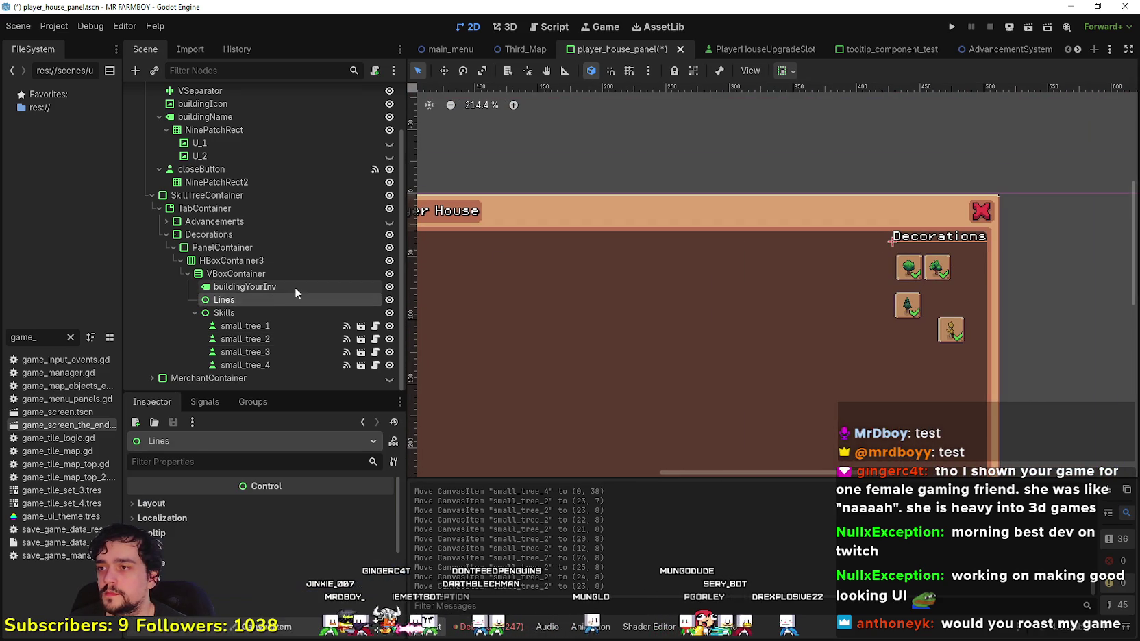
- Select the Decorations VBoxContainer and set its horizontal alignment to Center
{"action": "left_click", "coordinate": [294, 287]}
{"action": "scroll", "coordinate": [685, 288], "scroll_direction": "down", "scroll_amount": 3}
{"action": "left_click", "coordinate": [785, 70]}
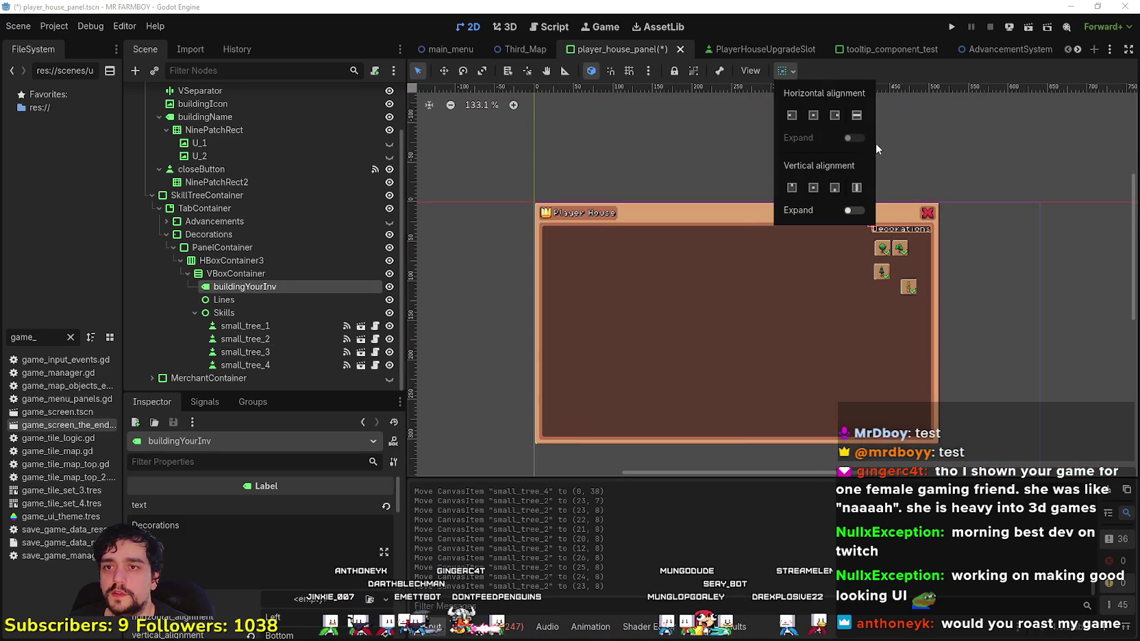
{"action": "left_click", "coordinate": [890, 70]}
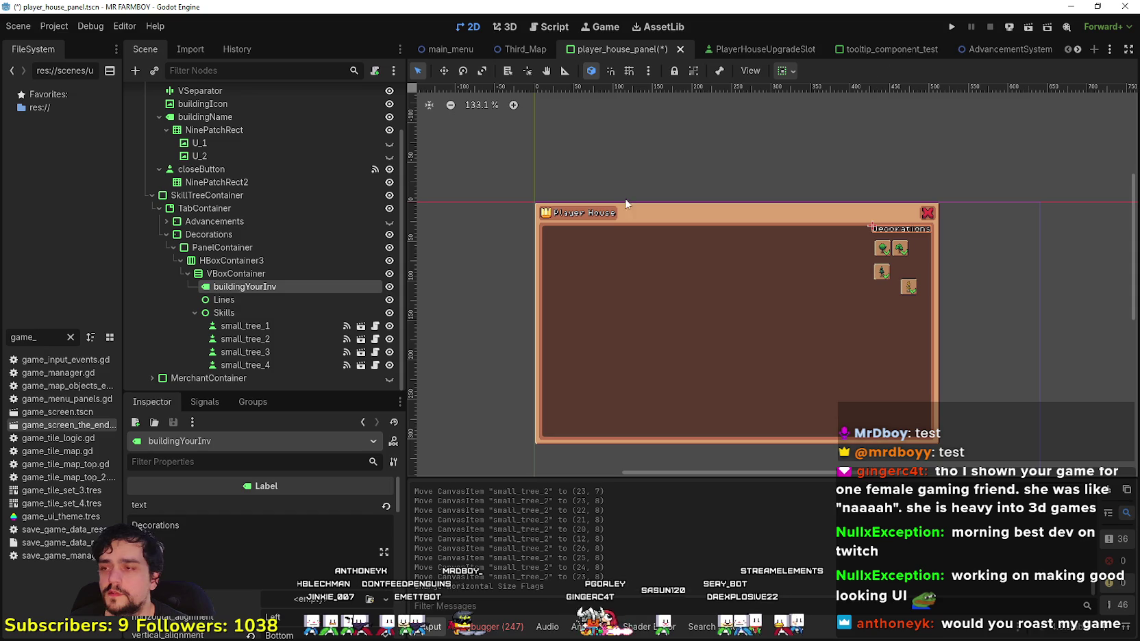
{"action": "left_click", "coordinate": [235, 274]}
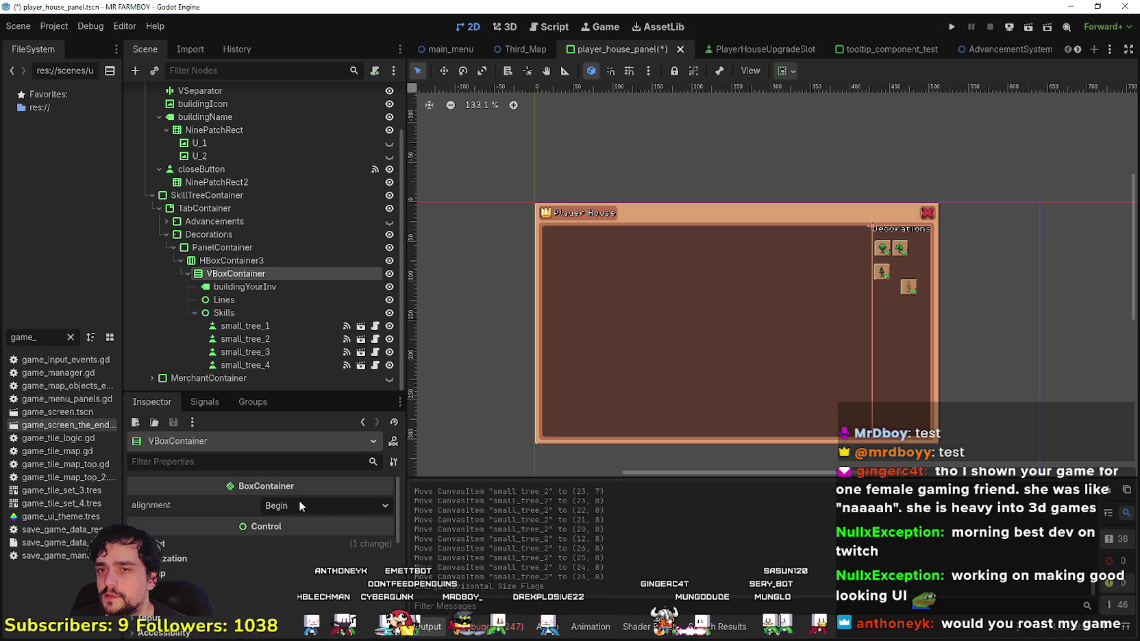
{"action": "left_click", "coordinate": [785, 71]}
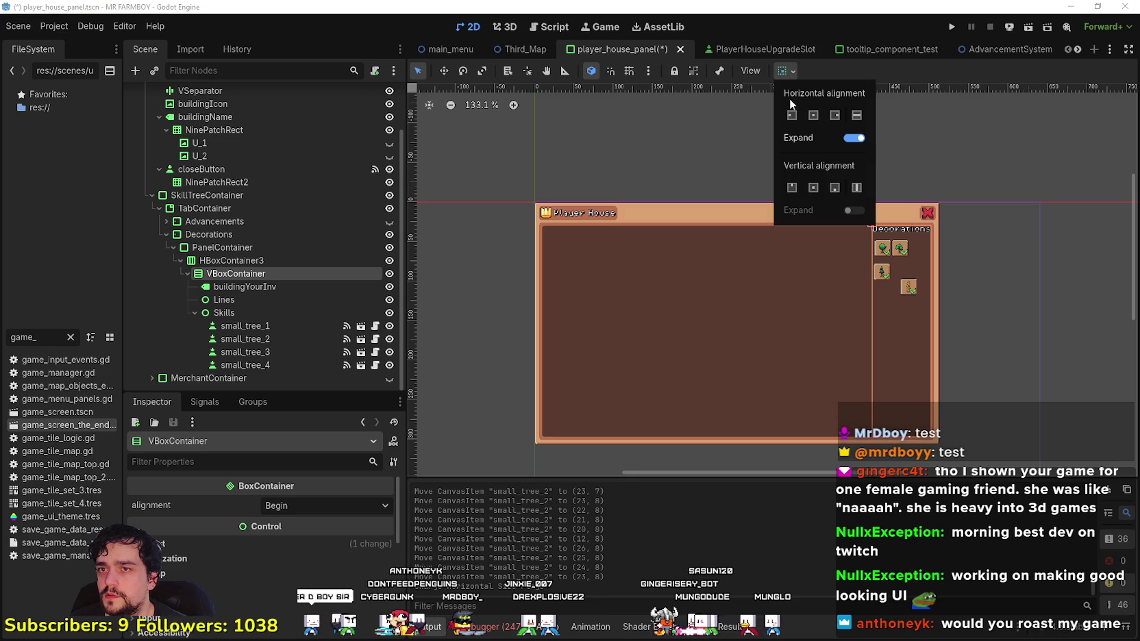
{"action": "left_click", "coordinate": [817, 117]}
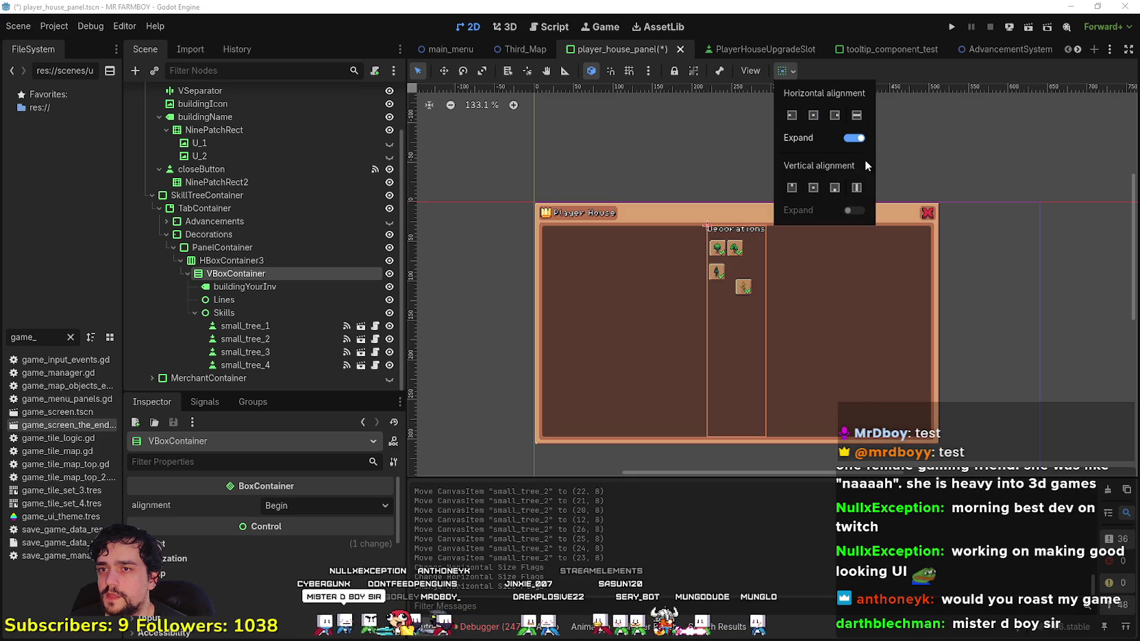
- Keep Expand on and settle on Center alignment after trying Fill and right alignment
{"action": "scroll", "coordinate": [706, 287], "scroll_direction": "up", "scroll_amount": 5}
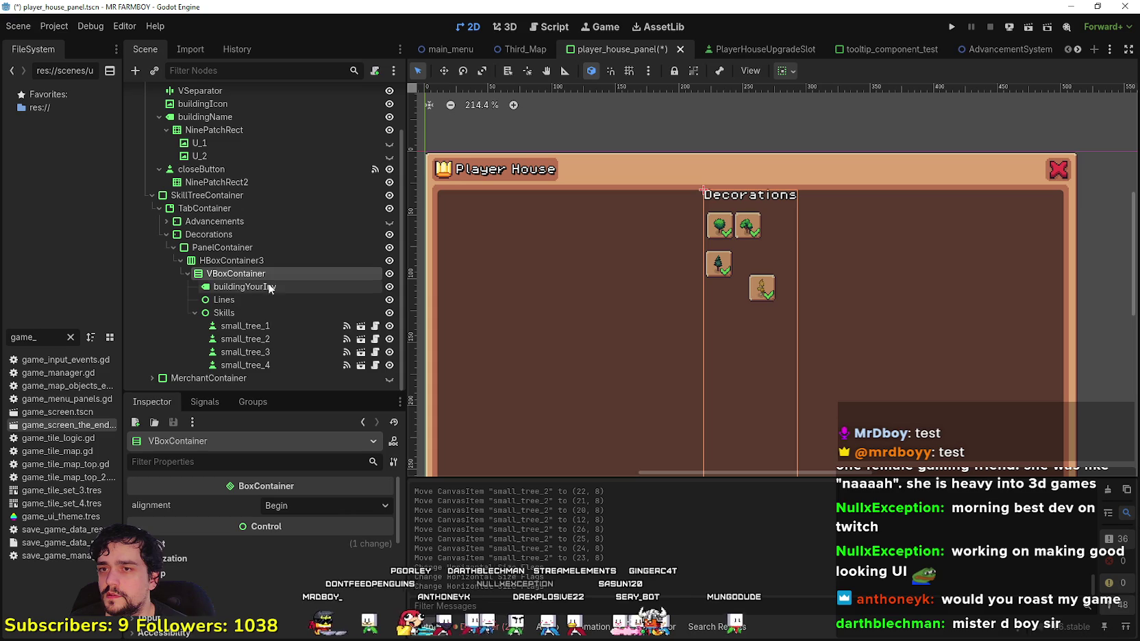
{"action": "left_click", "coordinate": [784, 70]}
{"action": "left_click", "coordinate": [854, 139]}
{"action": "left_click", "coordinate": [854, 139]}
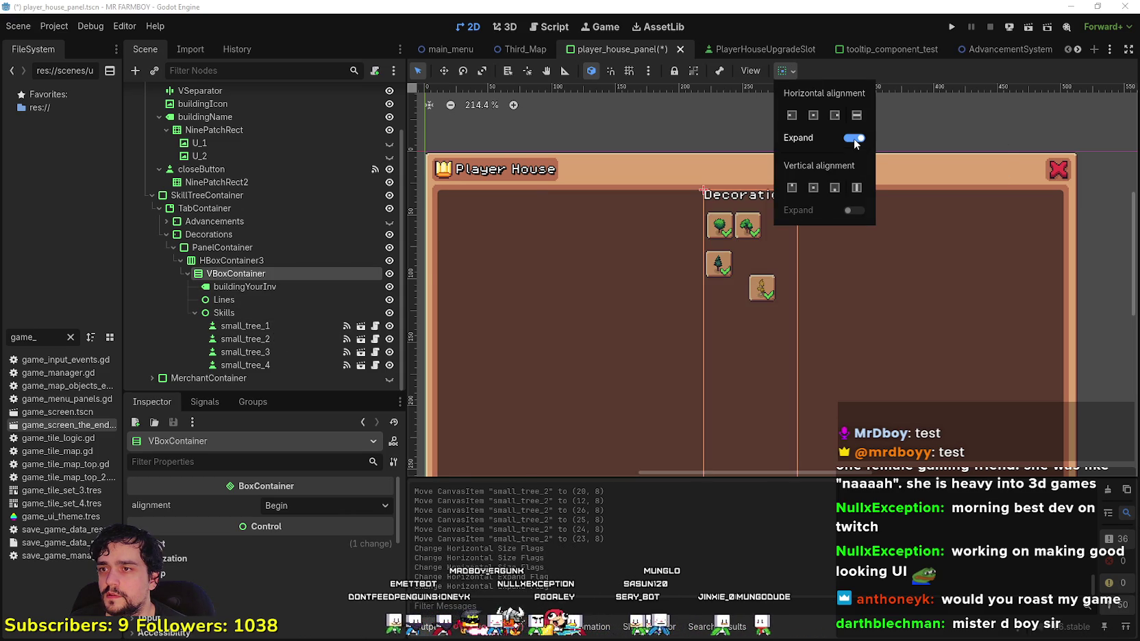
{"action": "left_click", "coordinate": [856, 116]}
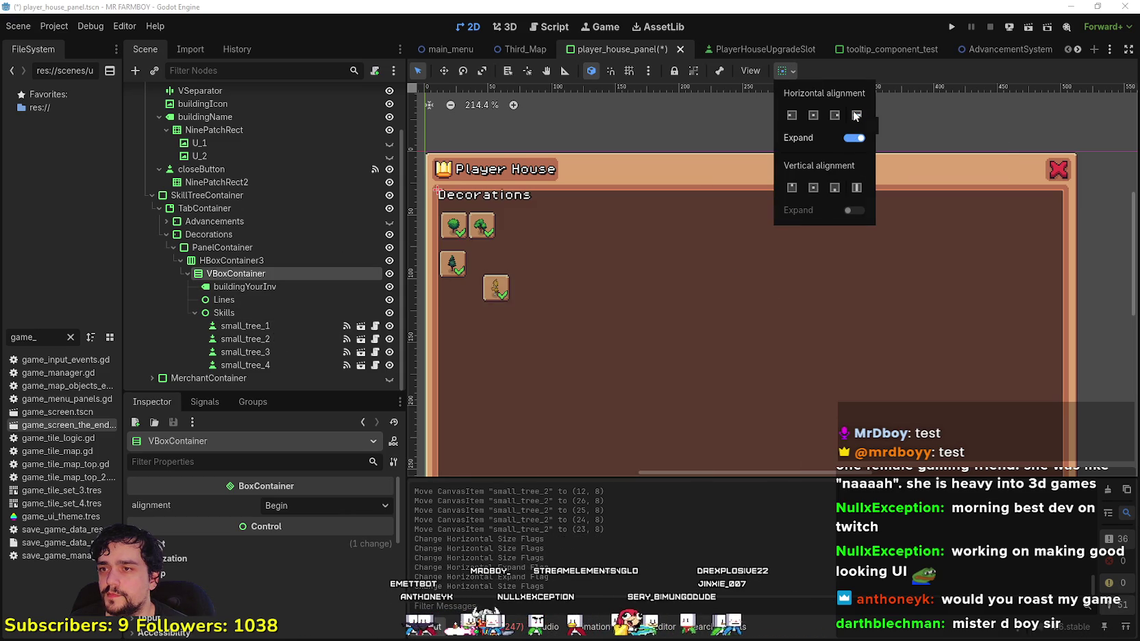
{"action": "left_click", "coordinate": [835, 118]}
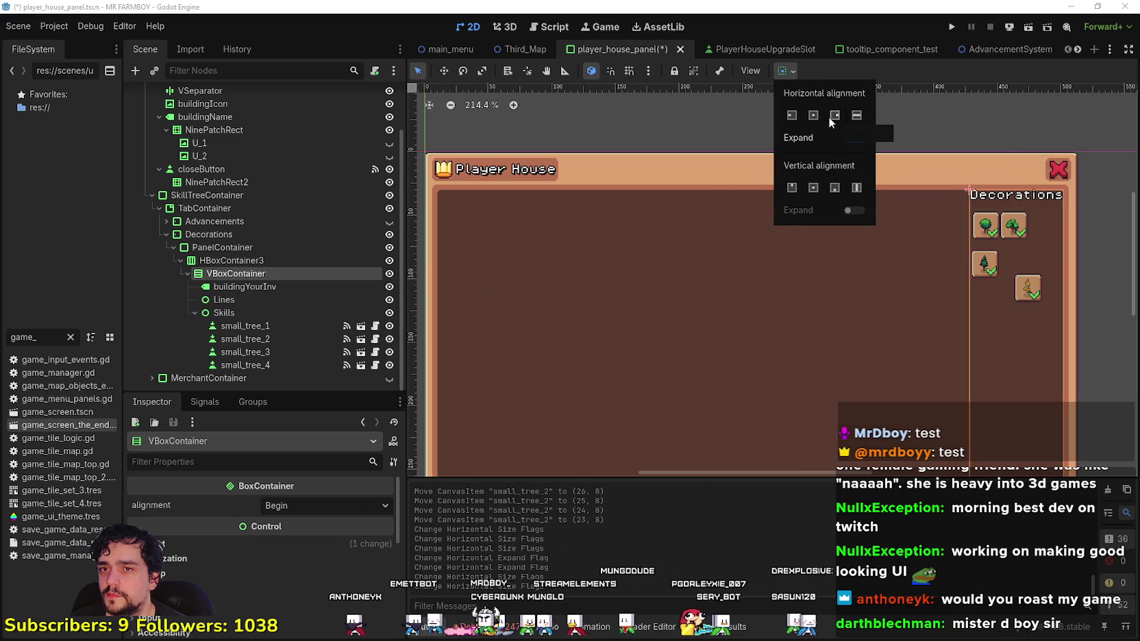
{"action": "left_click", "coordinate": [816, 115]}
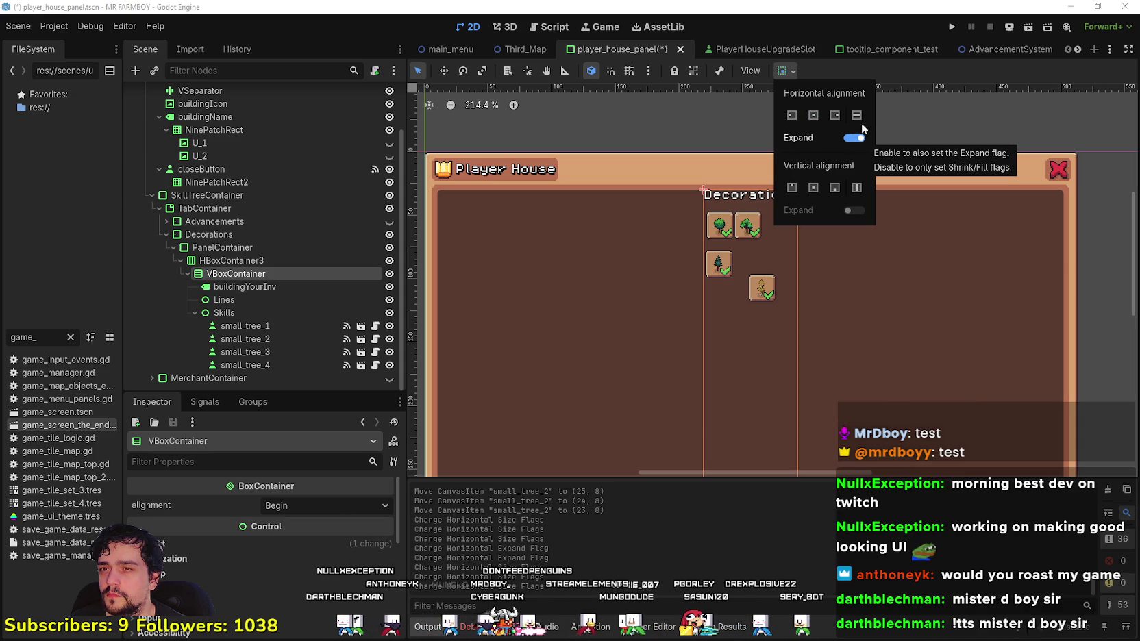
{"action": "left_click", "coordinate": [883, 68]}
- Move small_tree_4 up into the top row beside small_tree_2
{"action": "scroll", "coordinate": [844, 316], "scroll_direction": "down", "scroll_amount": 3}
{"action": "scroll", "coordinate": [844, 315], "scroll_direction": "up", "scroll_amount": 3}
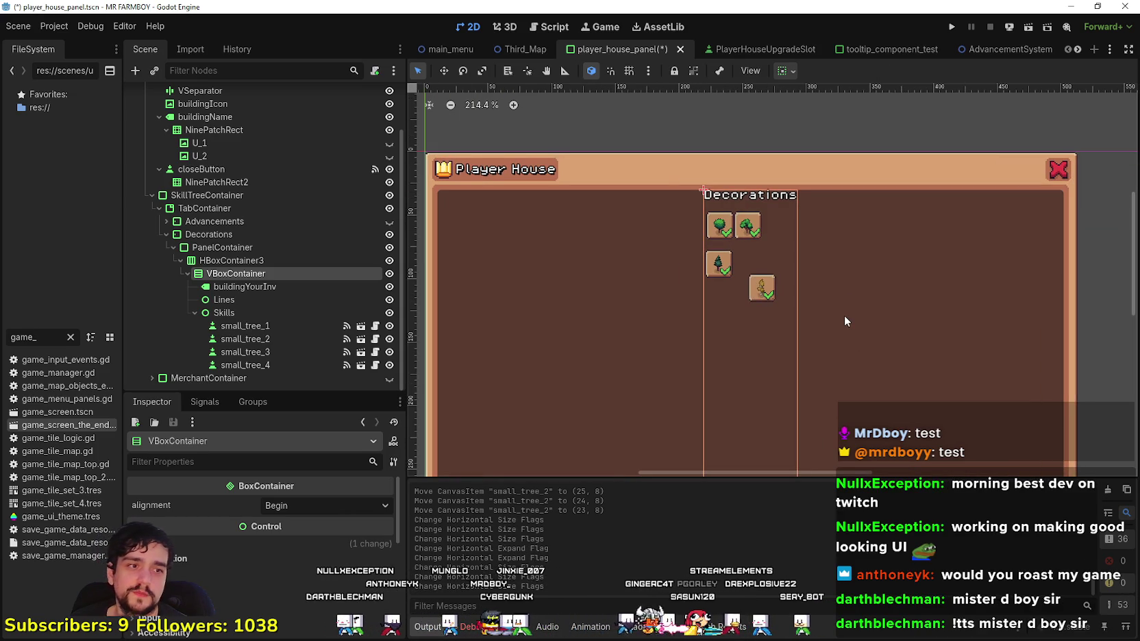
{"action": "scroll", "coordinate": [842, 315], "scroll_direction": "down", "scroll_amount": 4}
{"action": "scroll", "coordinate": [803, 372], "scroll_direction": "up", "scroll_amount": 2}
{"action": "left_click", "coordinate": [292, 352]}
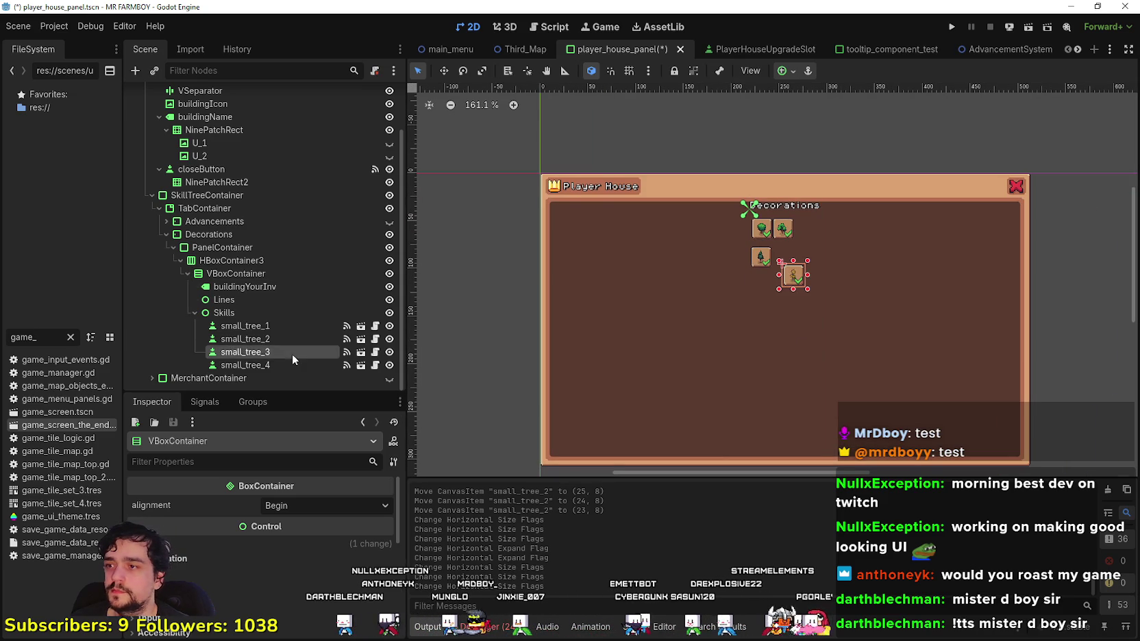
{"action": "left_click", "coordinate": [278, 326]}
{"action": "left_click", "coordinate": [263, 286]}
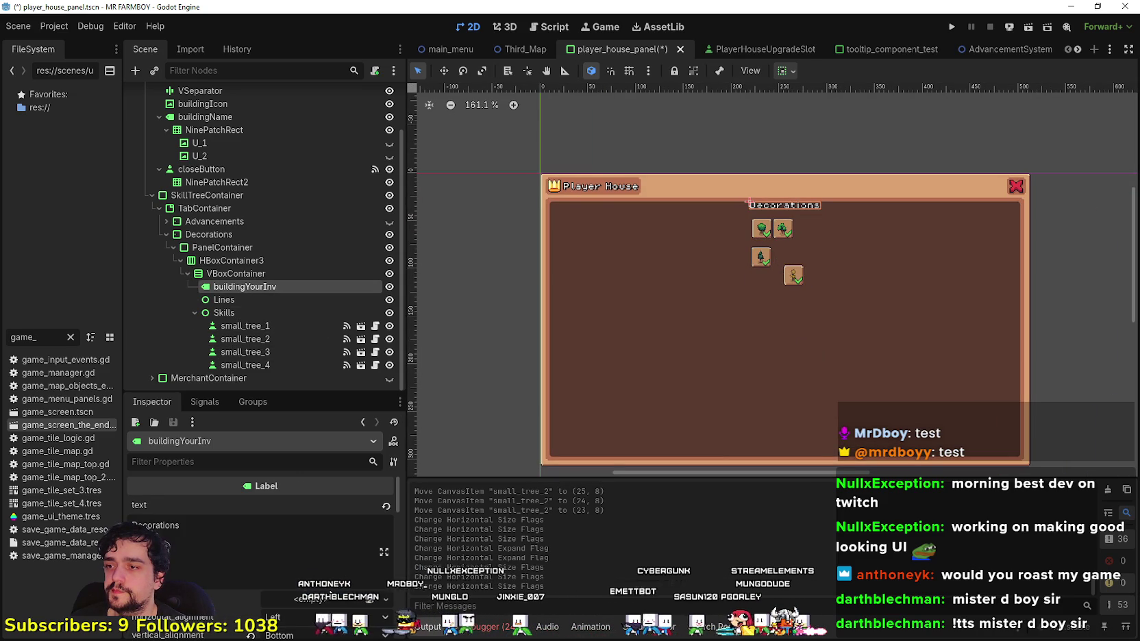
{"action": "left_click", "coordinate": [290, 299]}
{"action": "left_click", "coordinate": [296, 324]}
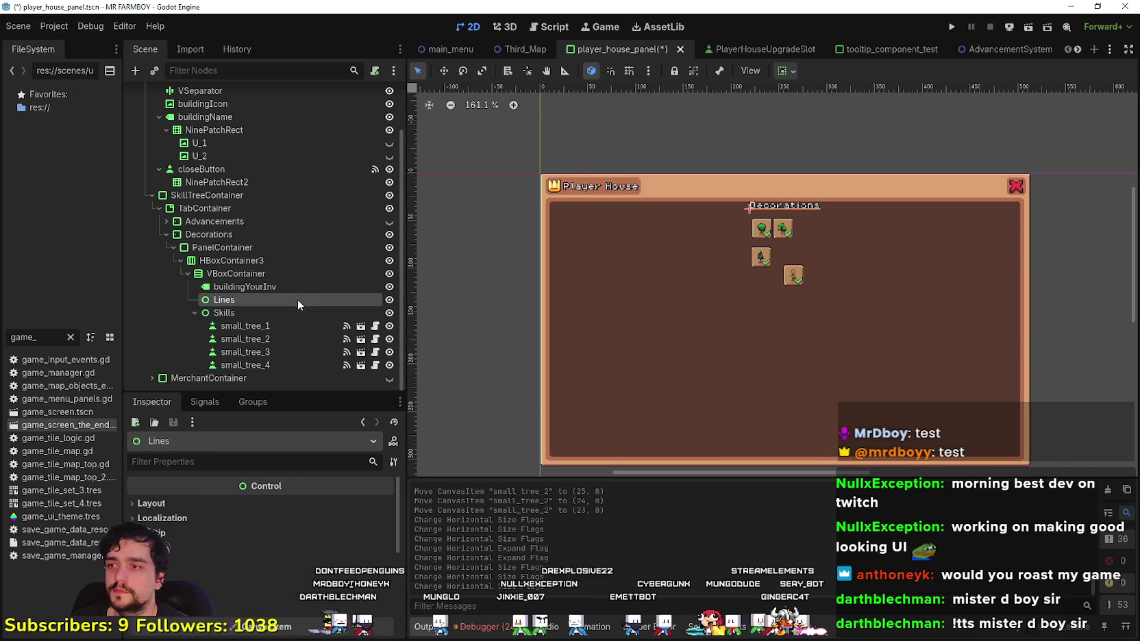
{"action": "left_click", "coordinate": [288, 352]}
{"action": "scroll", "coordinate": [775, 233], "scroll_direction": "up", "scroll_amount": 3}
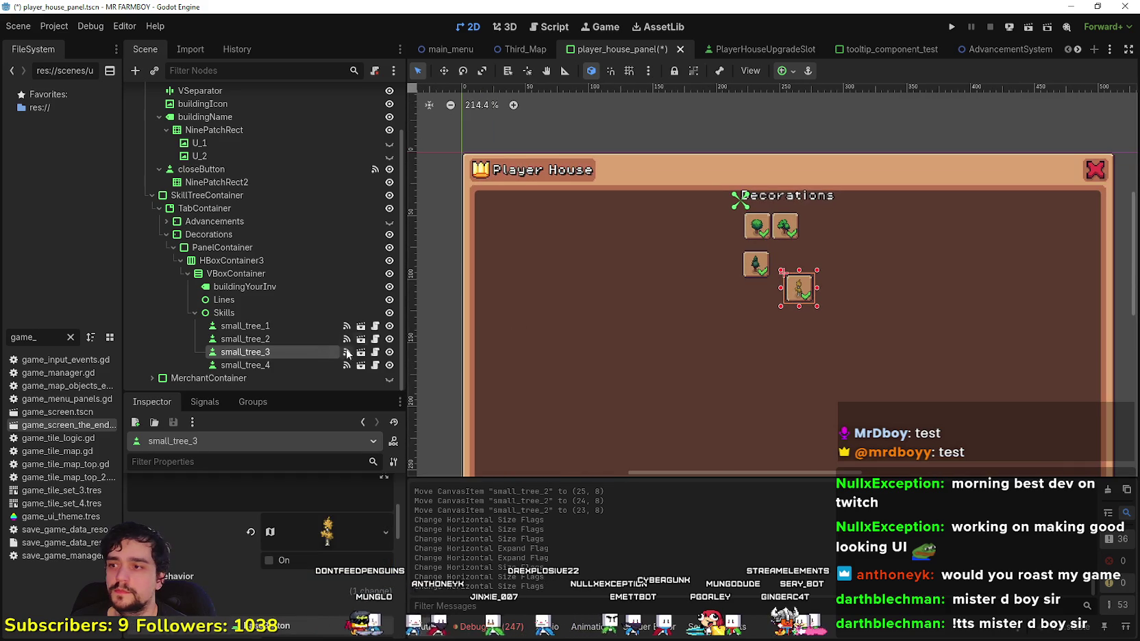
{"action": "left_click", "coordinate": [301, 363]}
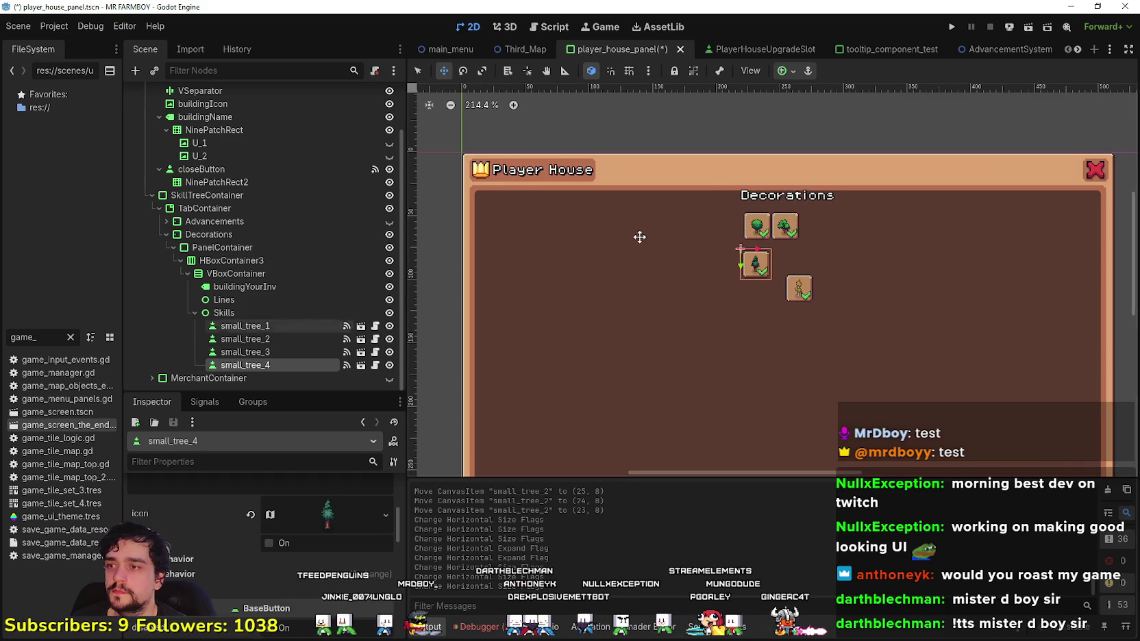
{"action": "mouse_move", "coordinate": [755, 261]}
{"action": "left_mouse_down"}
{"action": "mouse_move", "coordinate": [920, 230]}
{"action": "mouse_move", "coordinate": [949, 238]}
{"action": "mouse_move", "coordinate": [850, 240]}
{"action": "mouse_move", "coordinate": [841, 223]}
{"action": "left_mouse_up"}
- Drag small_tree_3 up into the top row and fine-tune its position
{"action": "scroll", "coordinate": [920, 231], "scroll_direction": "down", "scroll_amount": 2}
{"action": "scroll", "coordinate": [891, 252], "scroll_direction": "up", "scroll_amount": 2}
{"action": "scroll", "coordinate": [852, 247], "scroll_direction": "up", "scroll_amount": 3}
{"action": "scroll", "coordinate": [850, 243], "scroll_direction": "up", "scroll_amount": 9}
{"action": "scroll", "coordinate": [841, 223], "scroll_direction": "down", "scroll_amount": 11}
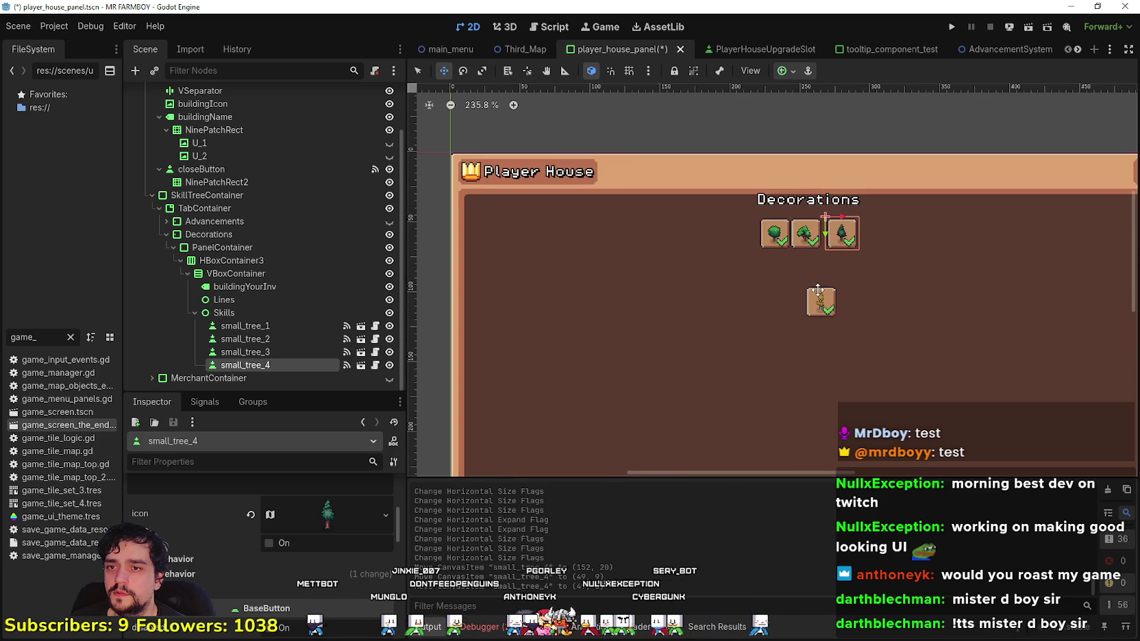
{"action": "scroll", "coordinate": [805, 262], "scroll_direction": "down", "scroll_amount": 2}
{"action": "mouse_move", "coordinate": [819, 298]}
{"action": "left_mouse_down"}
{"action": "mouse_move", "coordinate": [896, 254]}
{"action": "mouse_move", "coordinate": [880, 245]}
{"action": "left_mouse_up"}
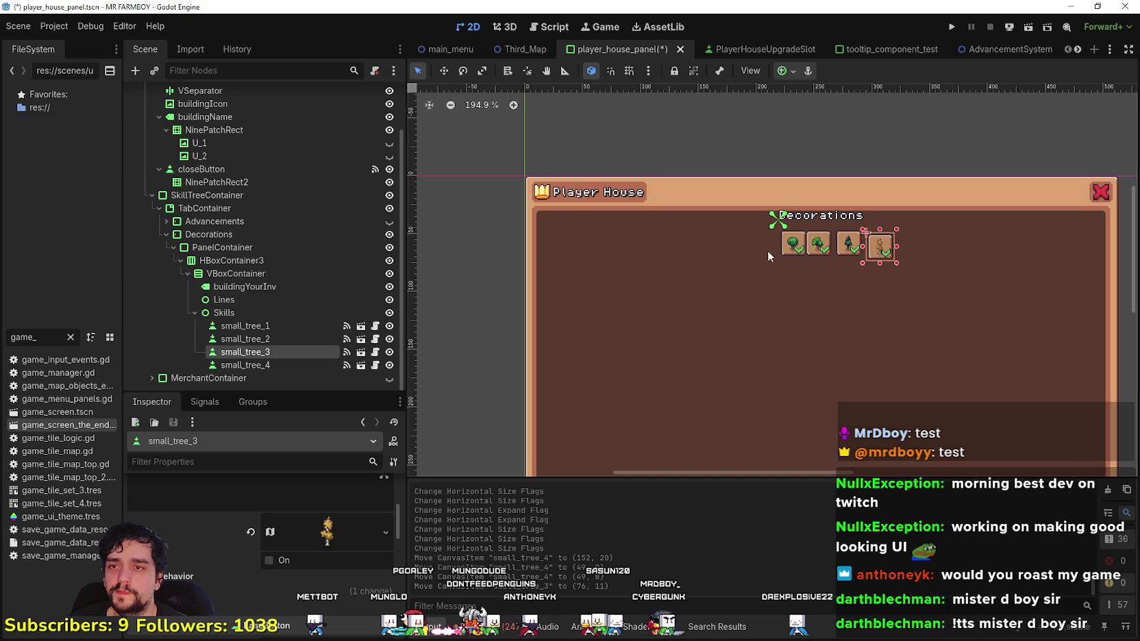
{"action": "scroll", "coordinate": [615, 265], "scroll_direction": "up", "scroll_amount": 1}
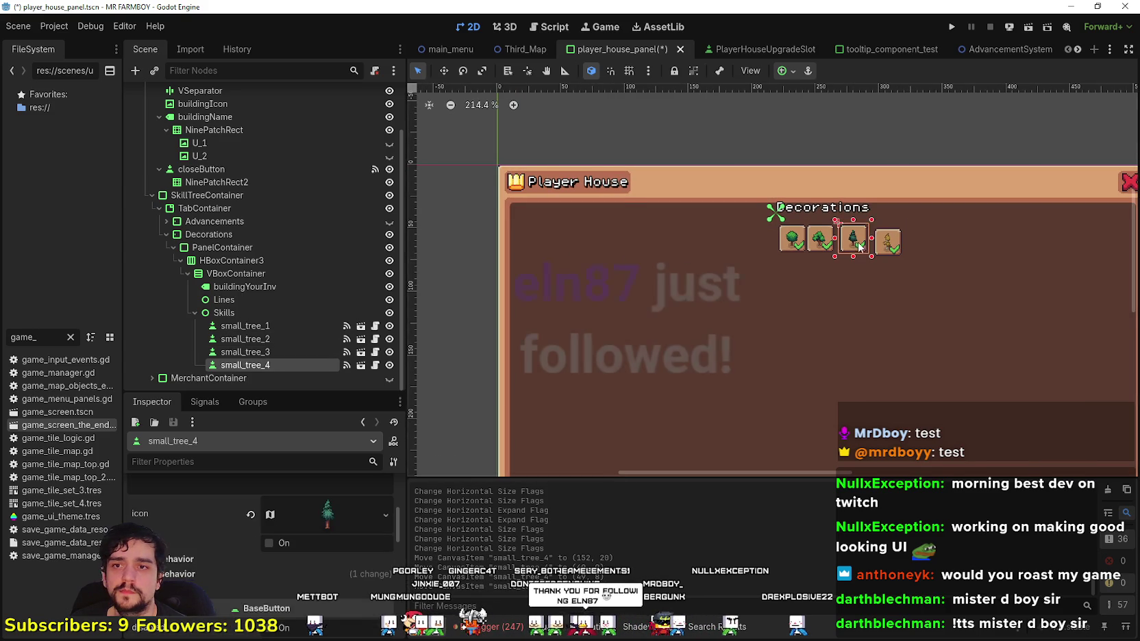
{"action": "scroll", "coordinate": [888, 243], "scroll_direction": "up", "scroll_amount": 2}
{"action": "left_click_drag", "start_coordinate": [890, 249], "coordinate": [887, 244]}
- Nudge the second tree button slightly right, then check the pine tree and scarecrow buttons
{"action": "scroll", "coordinate": [887, 244], "scroll_direction": "down", "scroll_amount": 2}
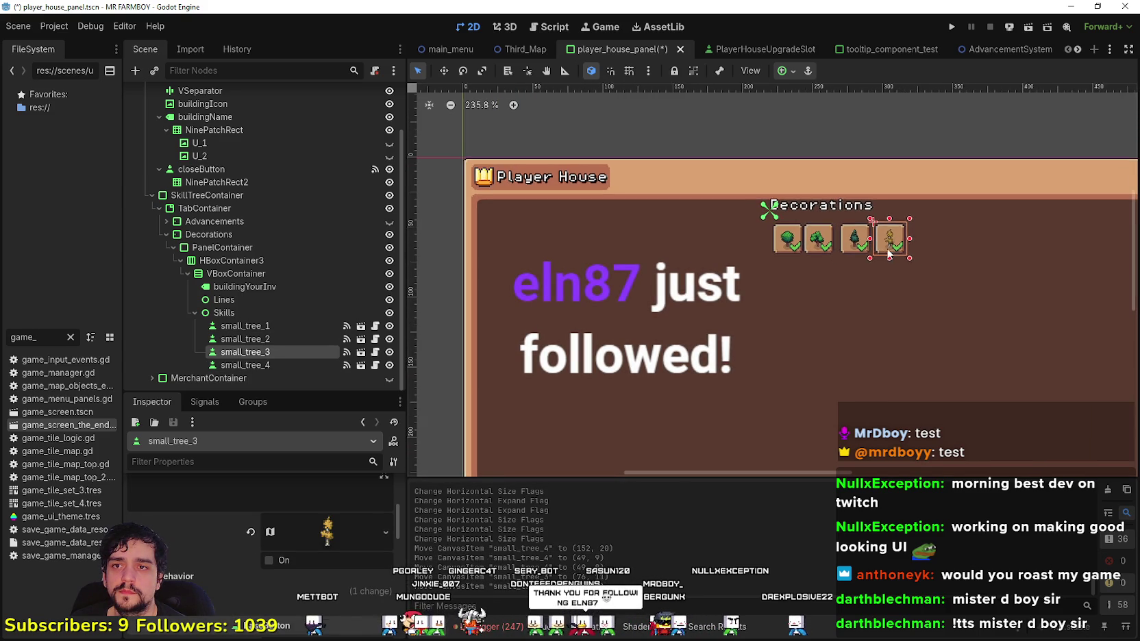
{"action": "scroll", "coordinate": [722, 258], "scroll_direction": "up", "scroll_amount": 3}
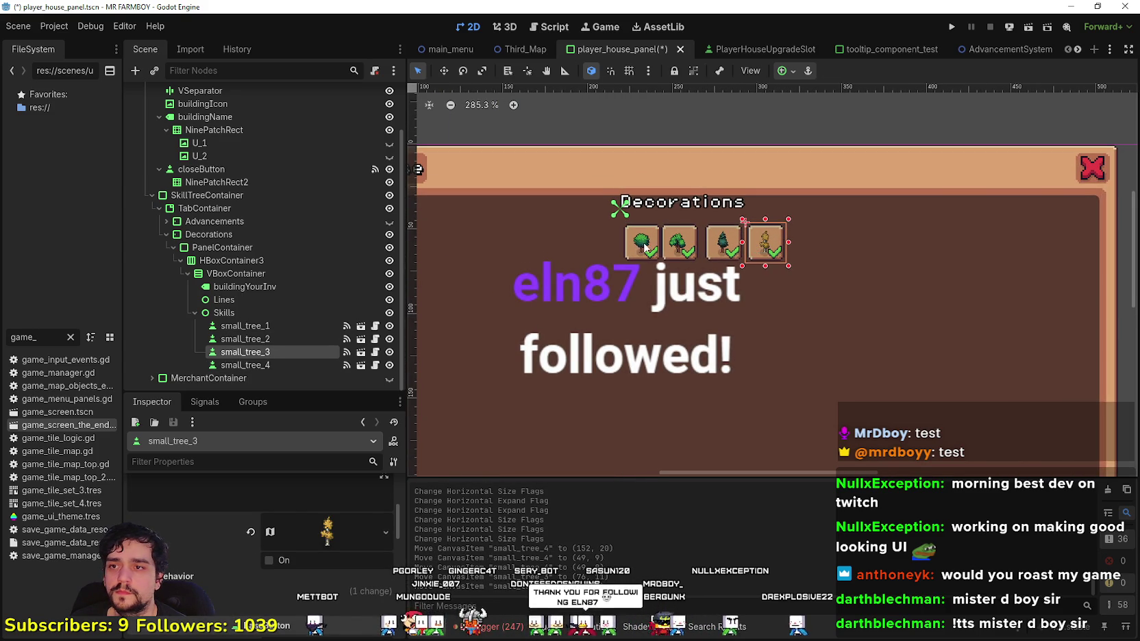
{"action": "left_click", "coordinate": [722, 258]}
{"action": "left_click_drag", "start_coordinate": [686, 245], "coordinate": [685, 245]}
{"action": "left_click", "coordinate": [724, 247]}
{"action": "left_click", "coordinate": [769, 249]}
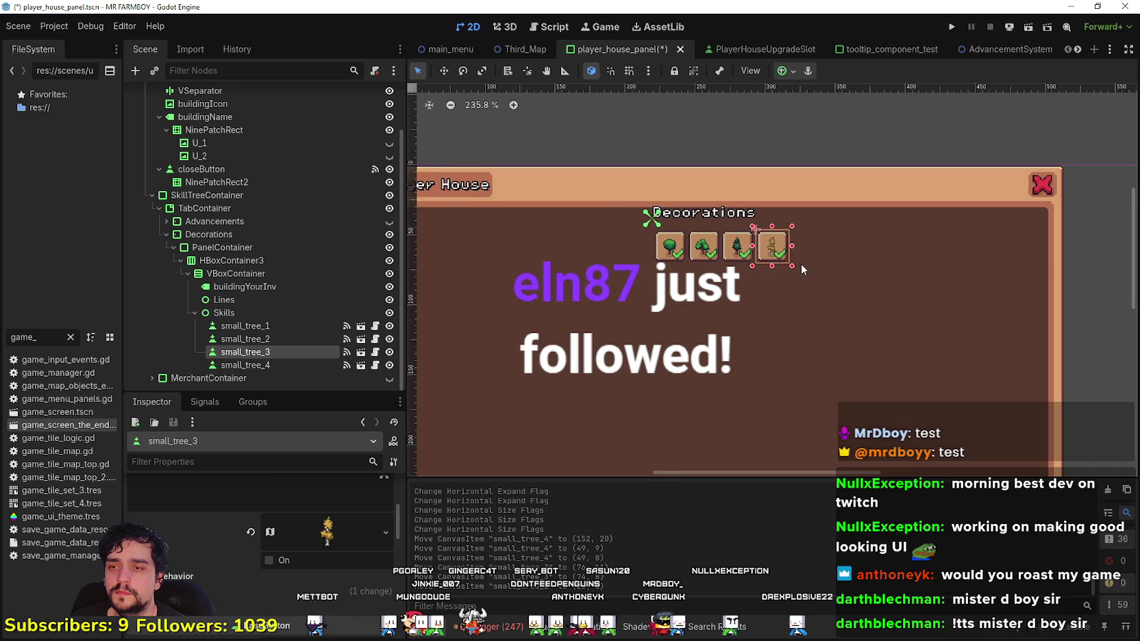
{"action": "scroll", "coordinate": [699, 258], "scroll_direction": "up", "scroll_amount": 2}
{"action": "left_click", "coordinate": [730, 241]}
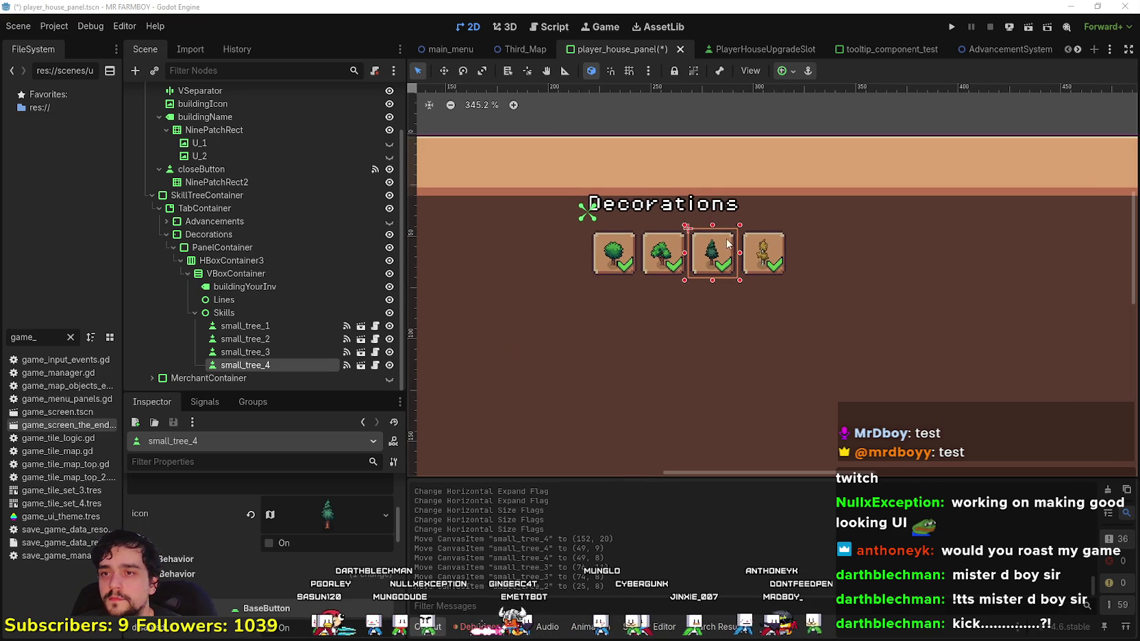
{"action": "left_click", "coordinate": [753, 255]}
{"action": "scroll", "coordinate": [753, 254], "scroll_direction": "up", "scroll_amount": 4}
- Nudge the second tree button left and back right to check its spacing
{"action": "scroll", "coordinate": [733, 250], "scroll_direction": "down", "scroll_amount": 2}
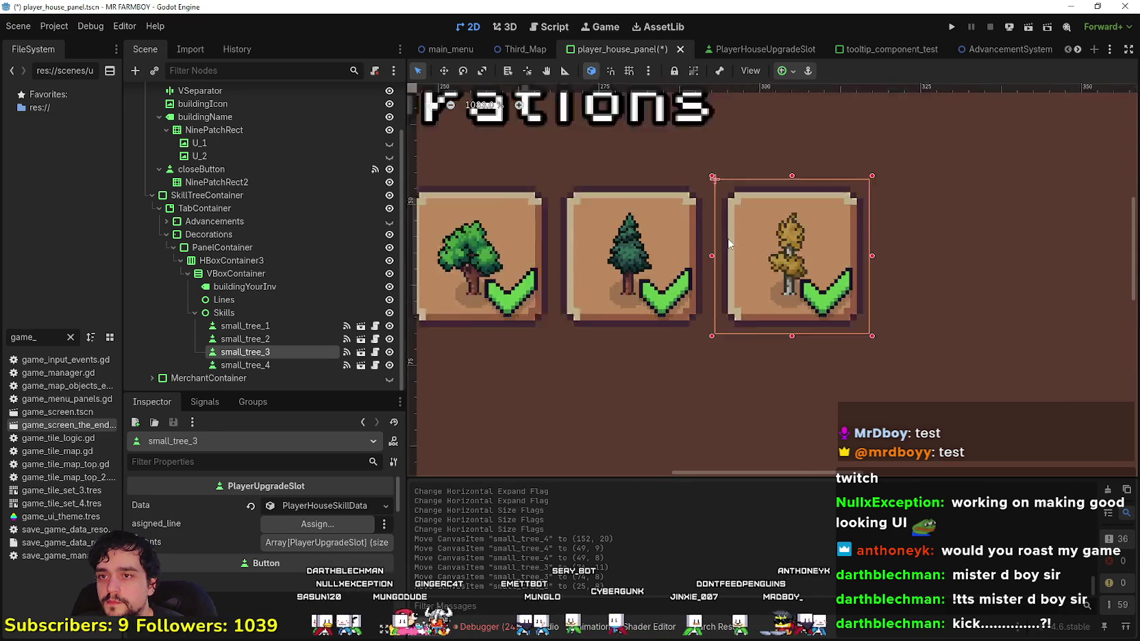
{"action": "scroll", "coordinate": [668, 244], "scroll_direction": "up", "scroll_amount": 1}
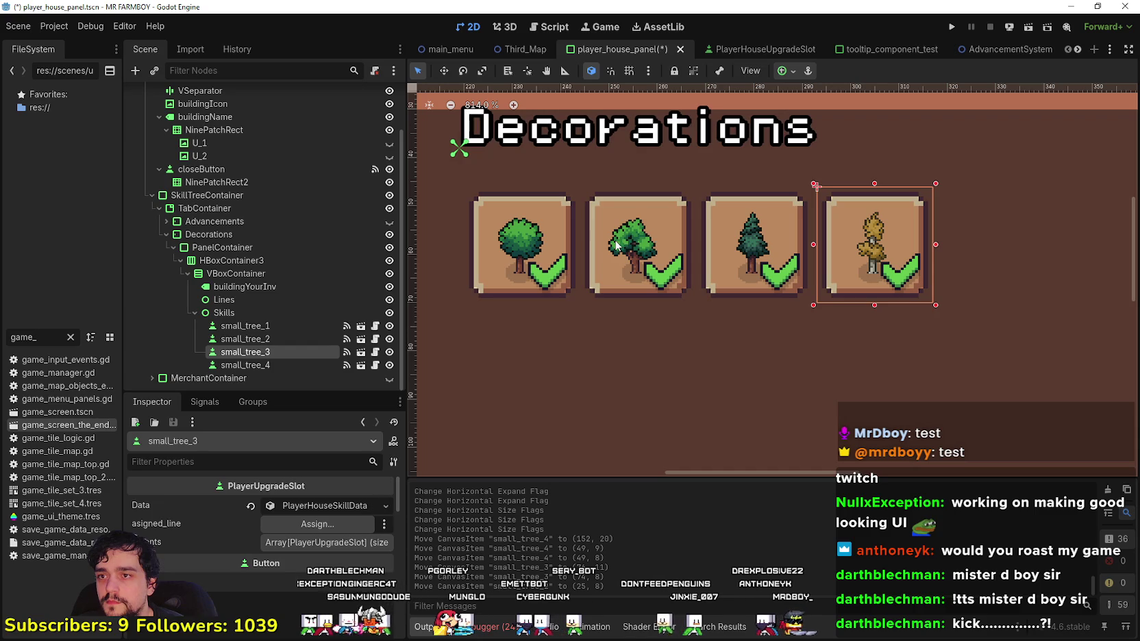
{"action": "left_click", "coordinate": [656, 243]}
{"action": "key", "text": "Left"}
{"action": "key", "text": "Left"}
{"action": "key", "text": "Right"}
{"action": "key", "text": "Left"}
{"action": "key", "text": "Left"}
{"action": "key", "text": "Right"}
{"action": "key", "text": "Right"}
{"action": "key", "text": "Right"}
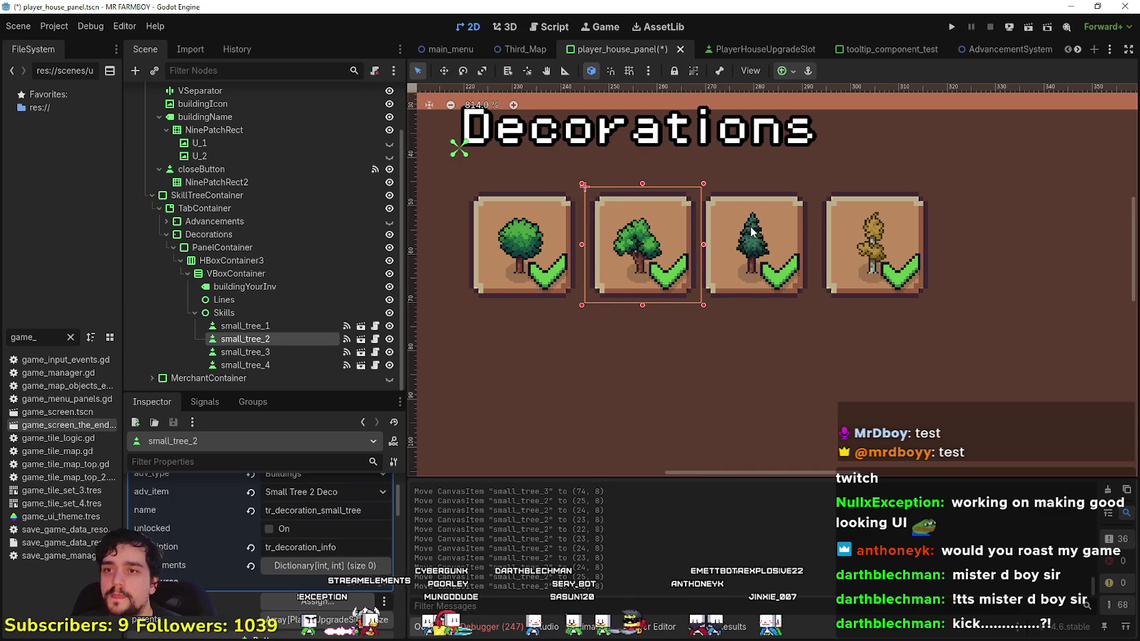
- Nudge the pine tree and scarecrow buttons right to even the Decorations row
{"action": "left_click", "coordinate": [752, 231]}
{"action": "key", "text": "Left"}
{"action": "key", "text": "Right"}
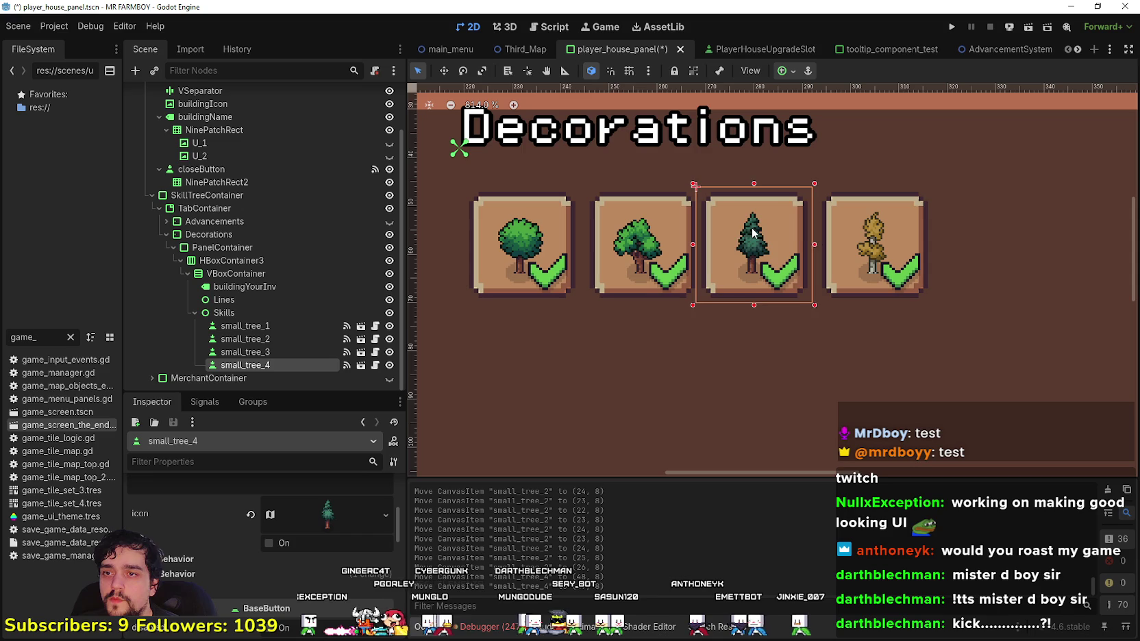
{"action": "key", "text": "Right"}
{"action": "key", "text": "Right"}
{"action": "left_click", "coordinate": [841, 255]}
{"action": "key", "text": "Left"}
{"action": "key", "text": "Right"}
{"action": "key", "text": "Right"}
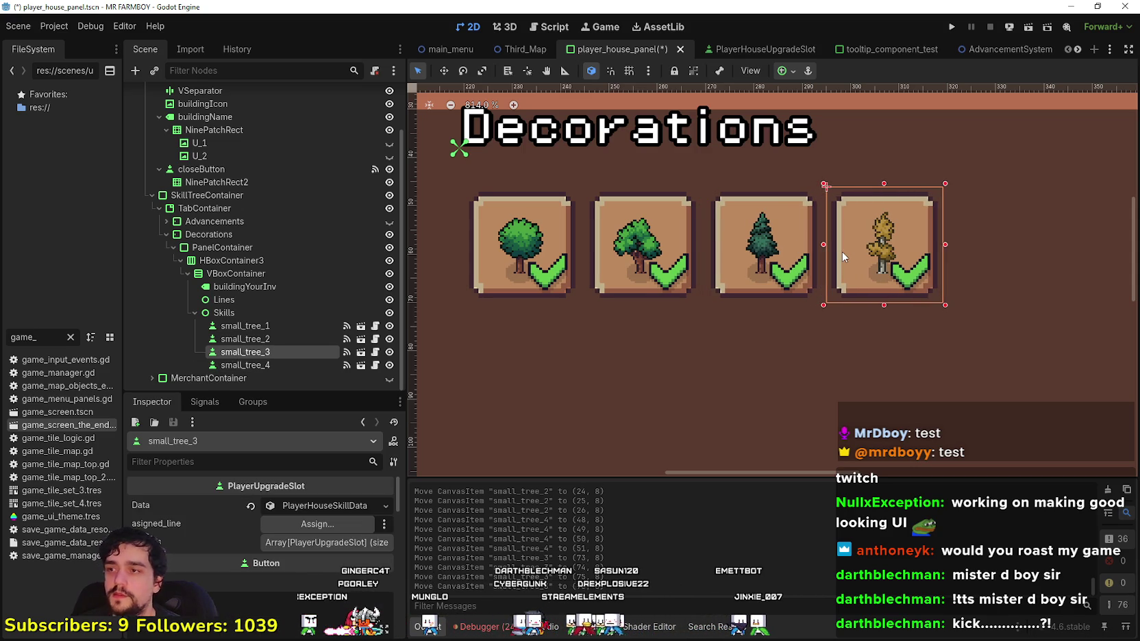
- Save the player_house_panel scene and select small_tree_1 to inspect its settings
{"action": "key", "text": "ctrl+s"}
{"action": "scroll", "coordinate": [699, 273], "scroll_direction": "down", "scroll_amount": 1}
{"action": "scroll", "coordinate": [701, 277], "scroll_direction": "down", "scroll_amount": 3}
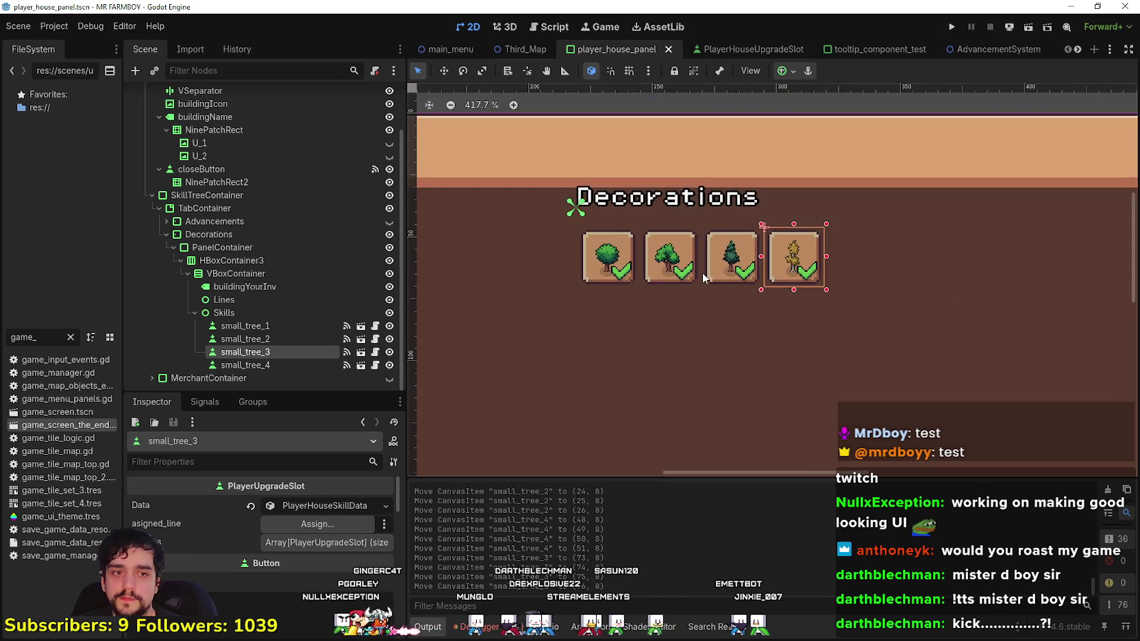
{"action": "scroll", "coordinate": [755, 246], "scroll_direction": "up", "scroll_amount": 2}
{"action": "scroll", "coordinate": [755, 253], "scroll_direction": "down", "scroll_amount": 2}
{"action": "scroll", "coordinate": [756, 263], "scroll_direction": "up", "scroll_amount": 1}
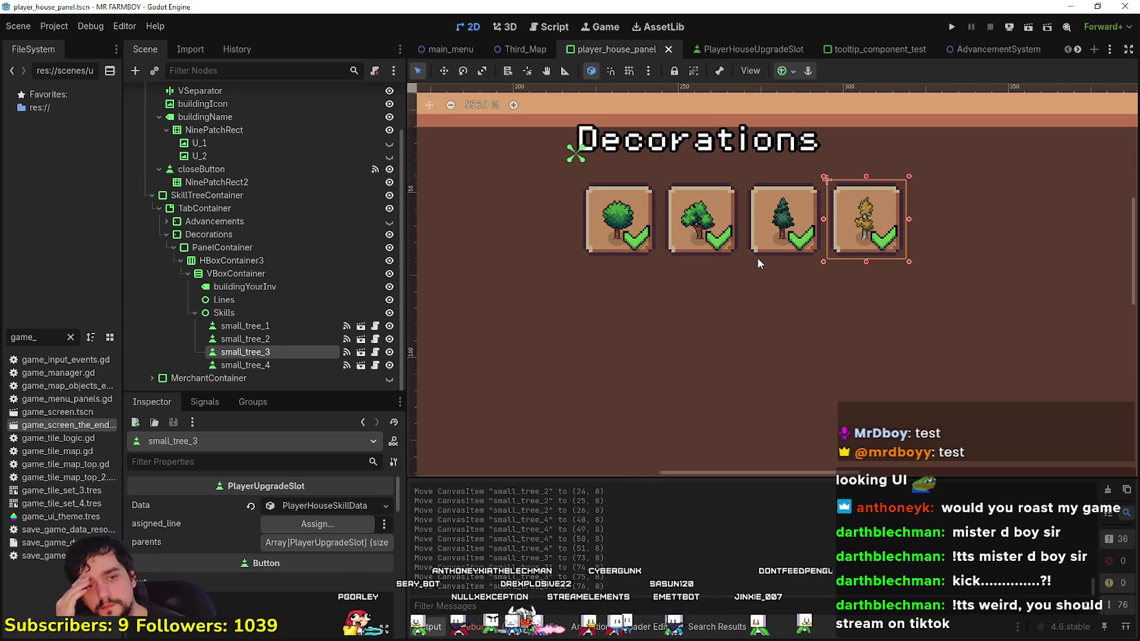
{"action": "scroll", "coordinate": [757, 257], "scroll_direction": "down", "scroll_amount": 3}
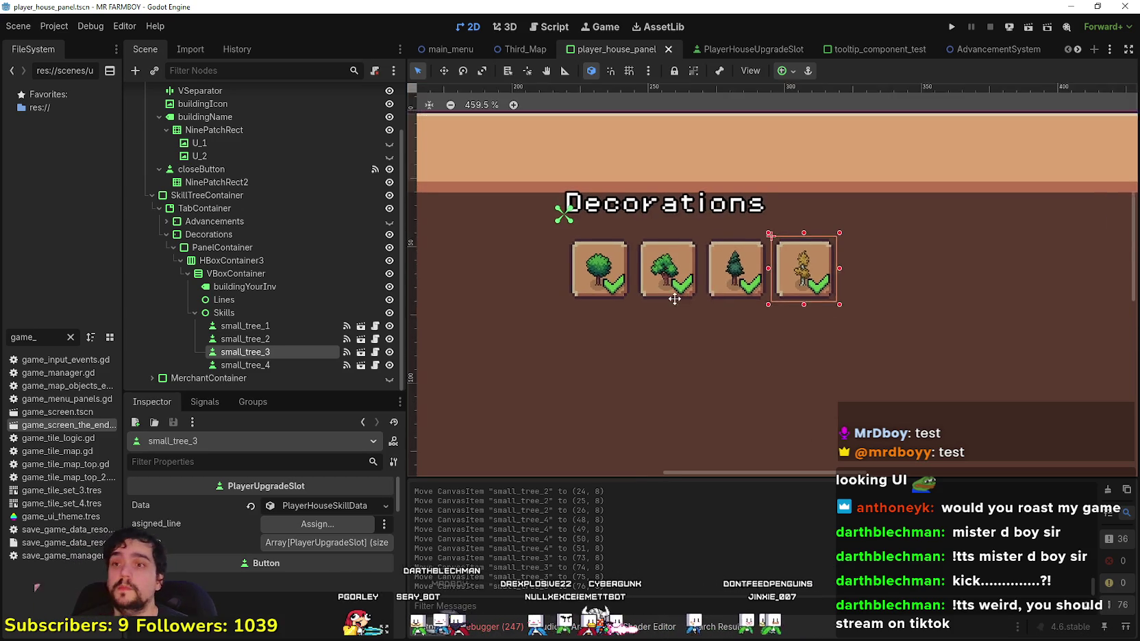
{"action": "left_click", "coordinate": [278, 326]}
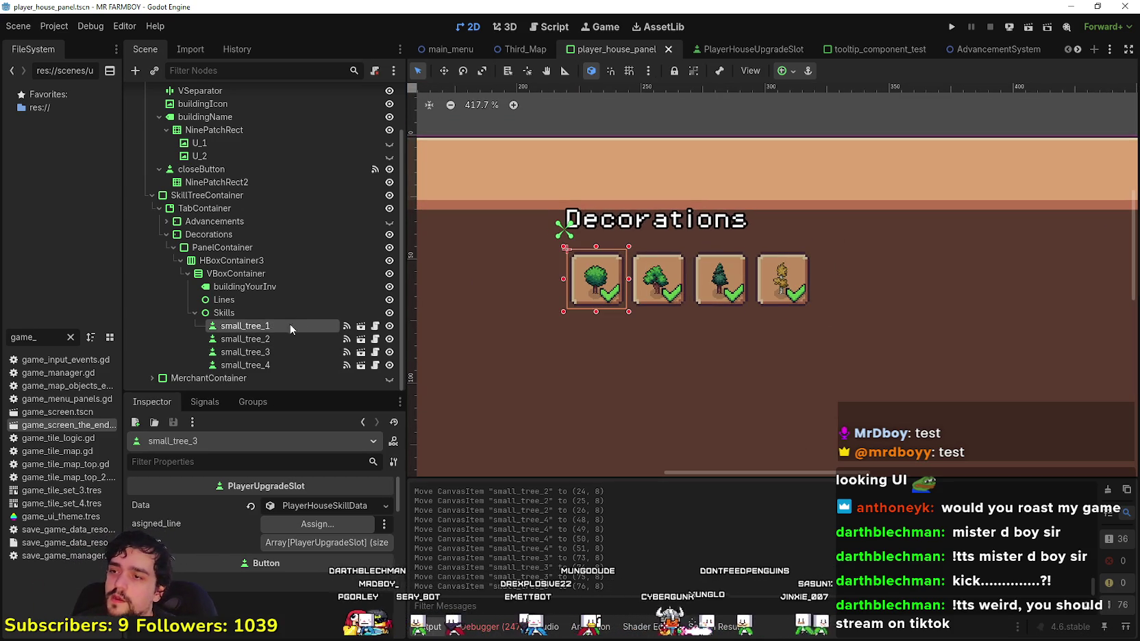
{"action": "scroll", "coordinate": [671, 342], "scroll_direction": "up", "scroll_amount": 5}
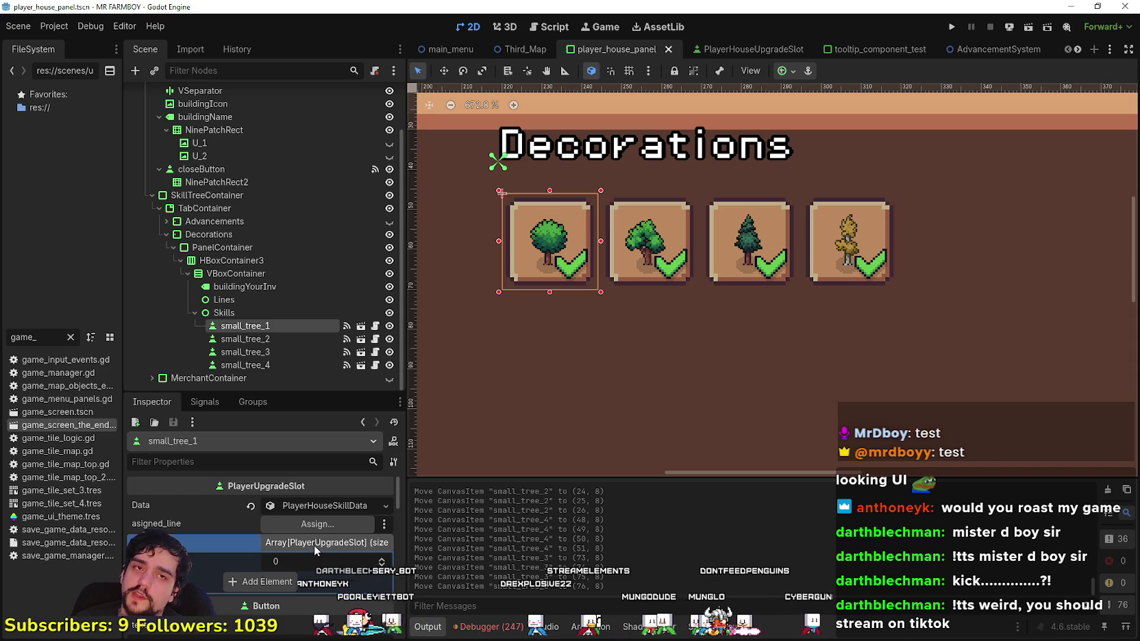
{"action": "left_click", "coordinate": [254, 339]}
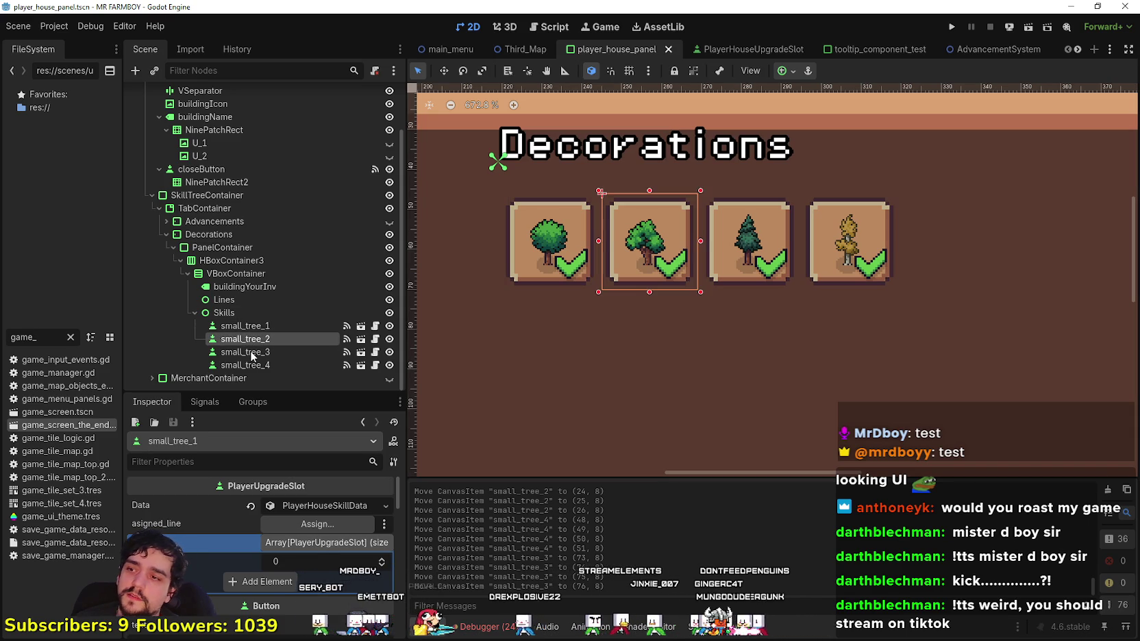
{"action": "left_click", "coordinate": [254, 366]}
{"action": "left_click", "coordinate": [256, 352]}
{"action": "left_click", "coordinate": [258, 339]}
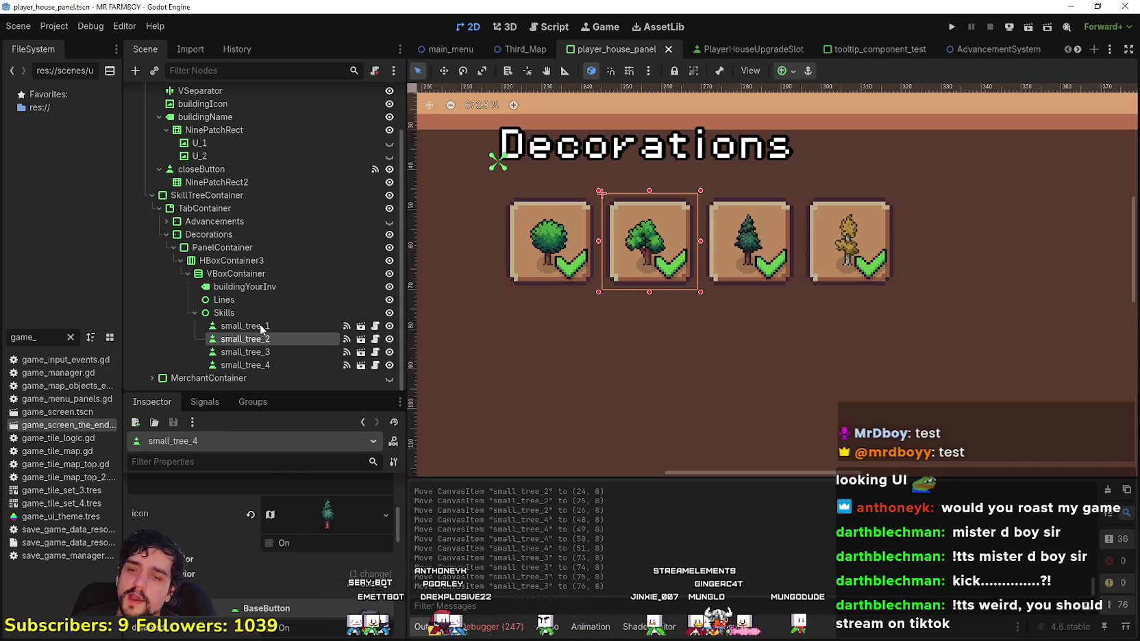
{"action": "left_click", "coordinate": [261, 327]}
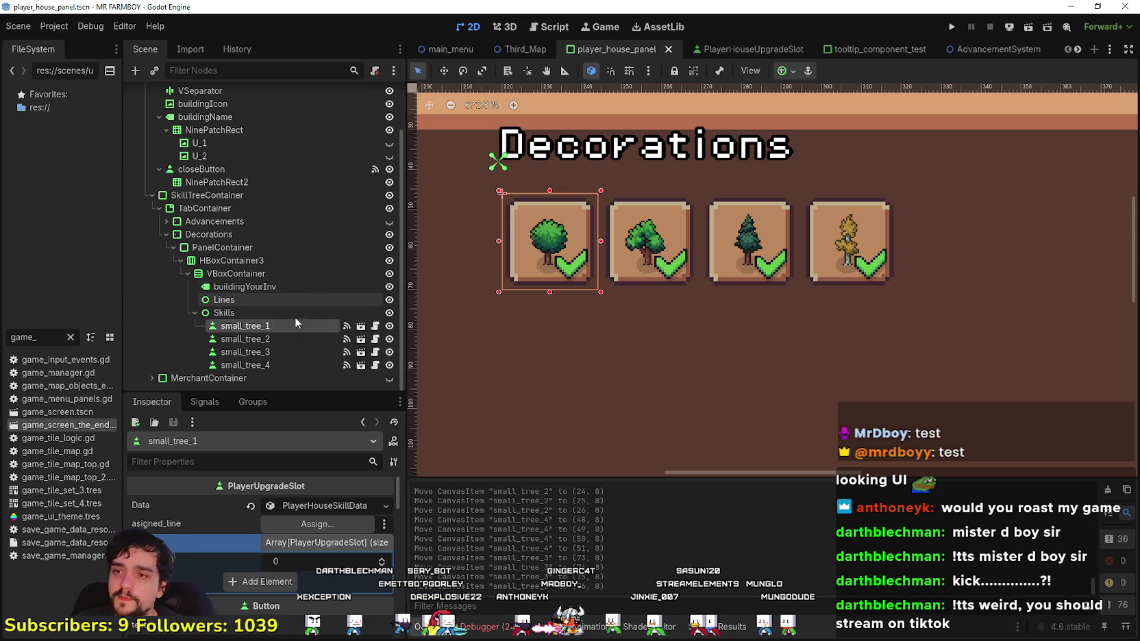
{"action": "left_click", "coordinate": [679, 276]}
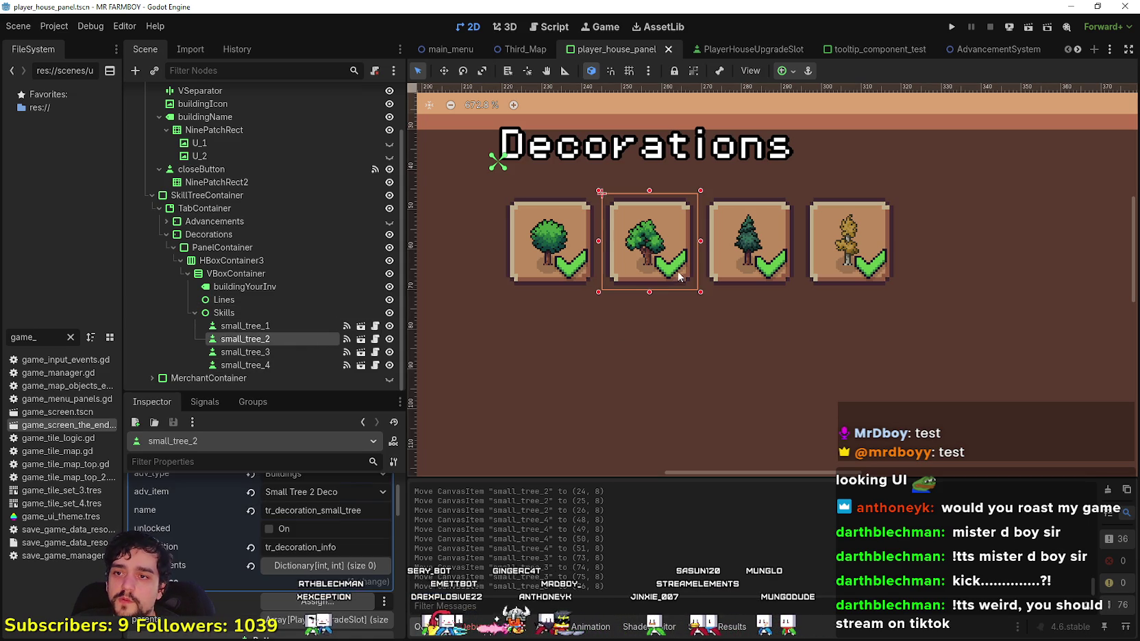
{"action": "left_click", "coordinate": [753, 261]}
{"action": "left_click", "coordinate": [833, 262]}
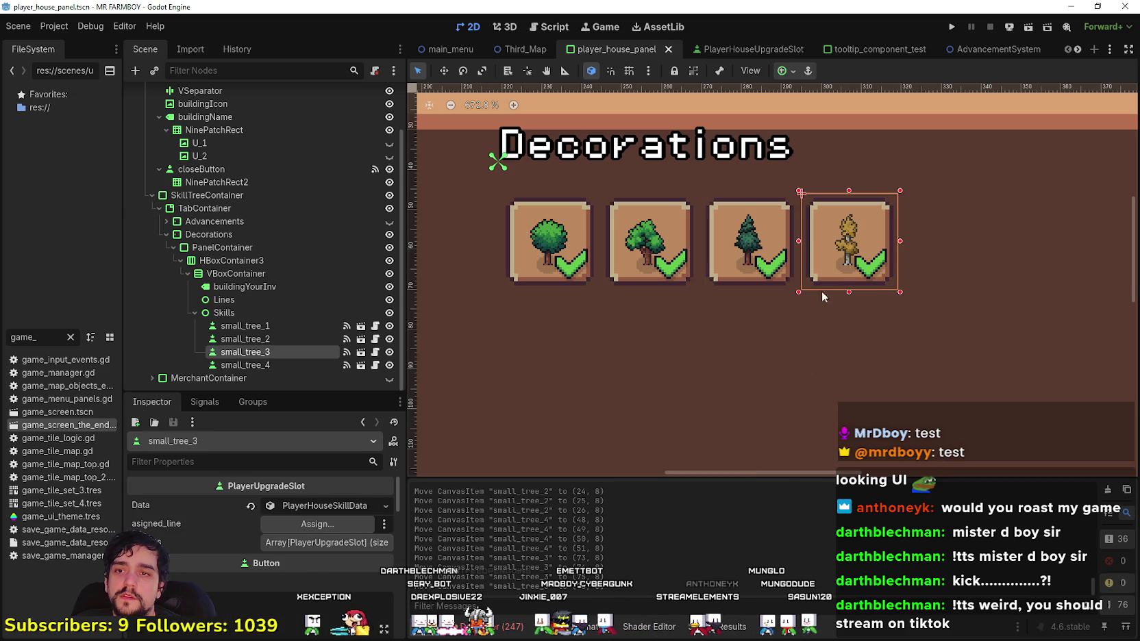
{"action": "scroll", "coordinate": [653, 242], "scroll_direction": "down", "scroll_amount": 3}
{"action": "left_click", "coordinate": [560, 247]}
{"action": "scroll", "coordinate": [560, 247], "scroll_direction": "up", "scroll_amount": 4}
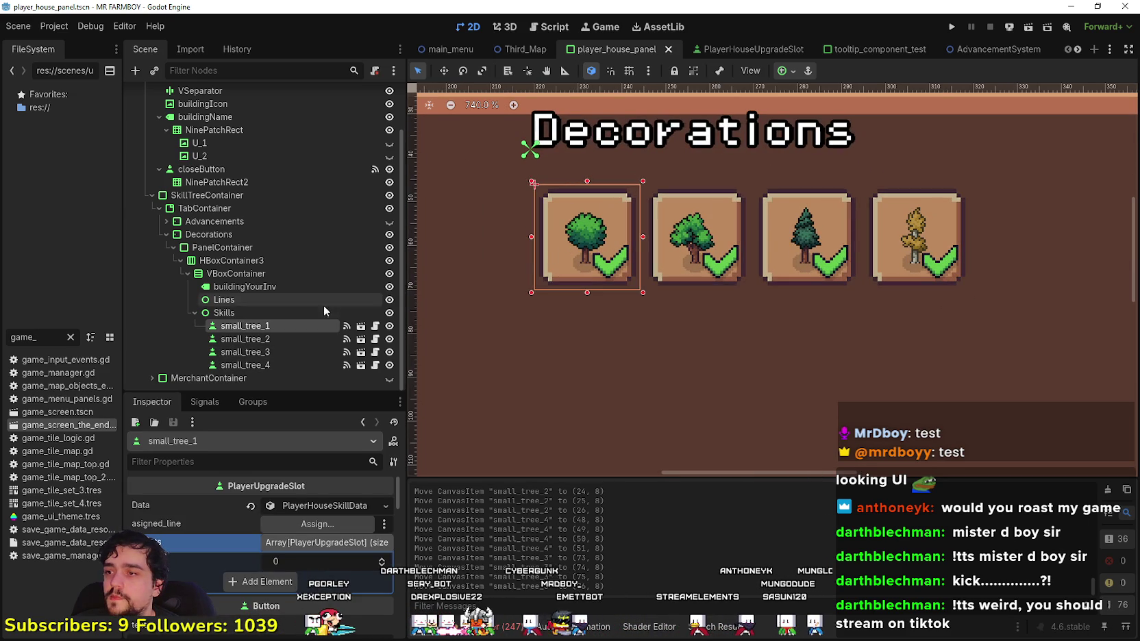
{"action": "left_click", "coordinate": [281, 337]}
{"action": "left_click", "coordinate": [261, 366]}
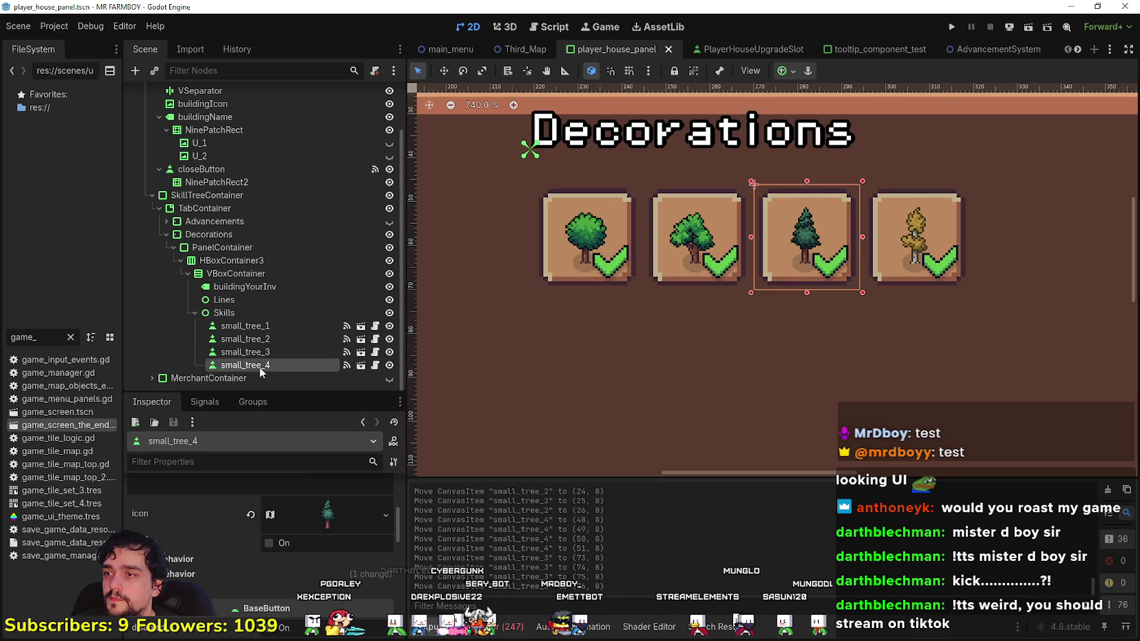
{"action": "left_click", "coordinate": [250, 326]}
{"action": "left_click", "coordinate": [332, 544]}
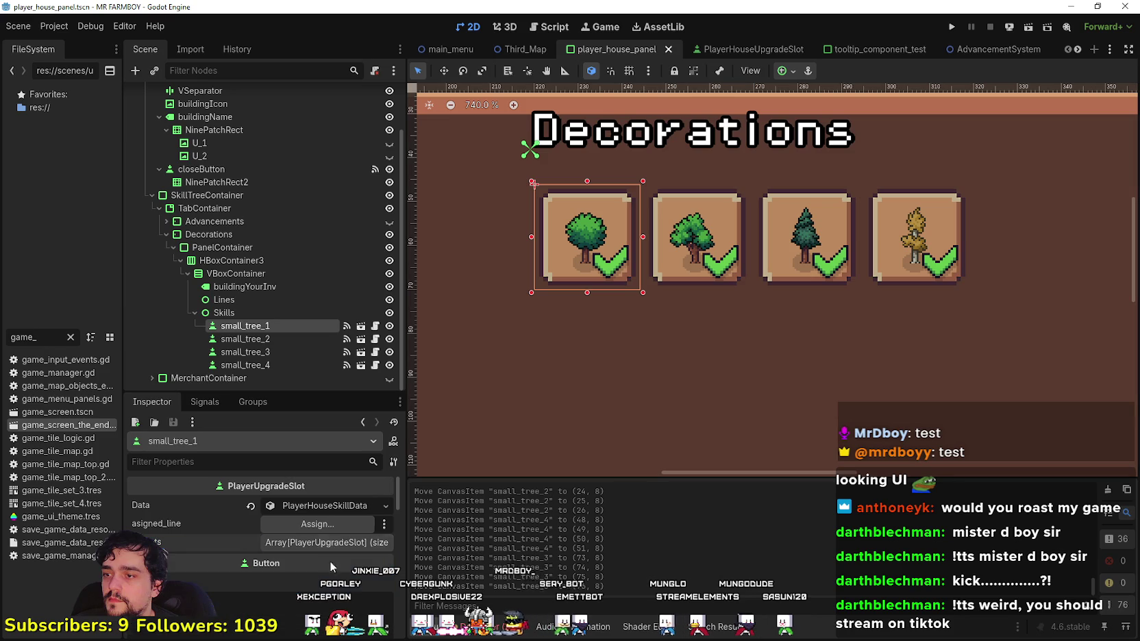
{"action": "scroll", "coordinate": [658, 304], "scroll_direction": "down", "scroll_amount": 1}
{"action": "scroll", "coordinate": [688, 312], "scroll_direction": "down", "scroll_amount": 1}
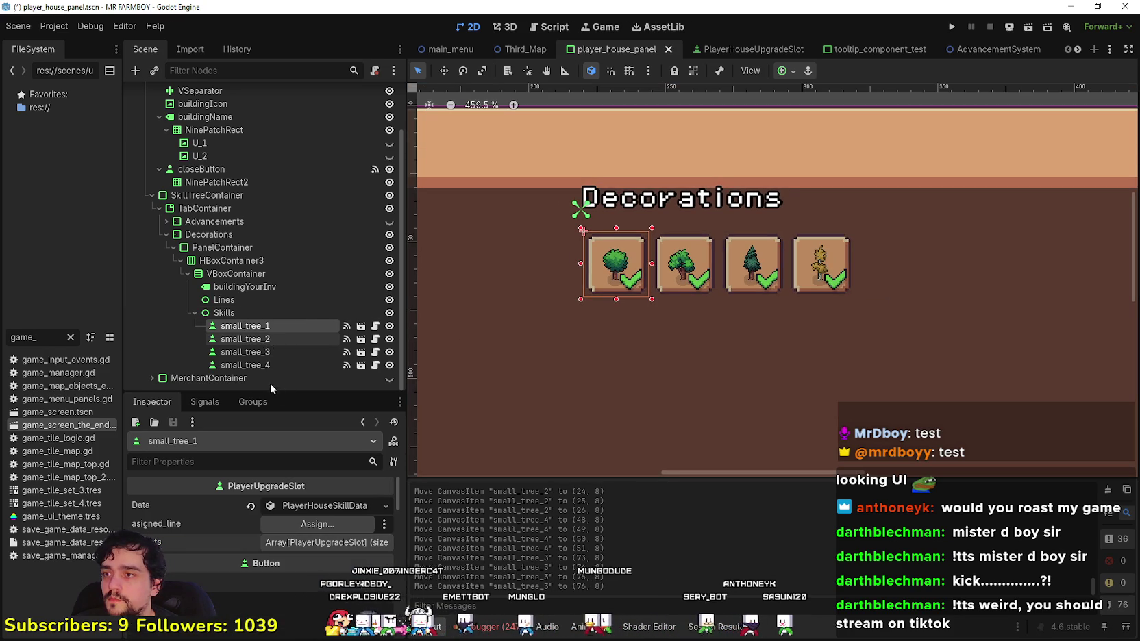
- Duplicate small_tree_1, move the copy to the end of Skills and rename it small_stone_1
{"action": "key", "text": "ctrl+d"}
{"action": "left_click_drag", "start_coordinate": [266, 339], "coordinate": [259, 374]}
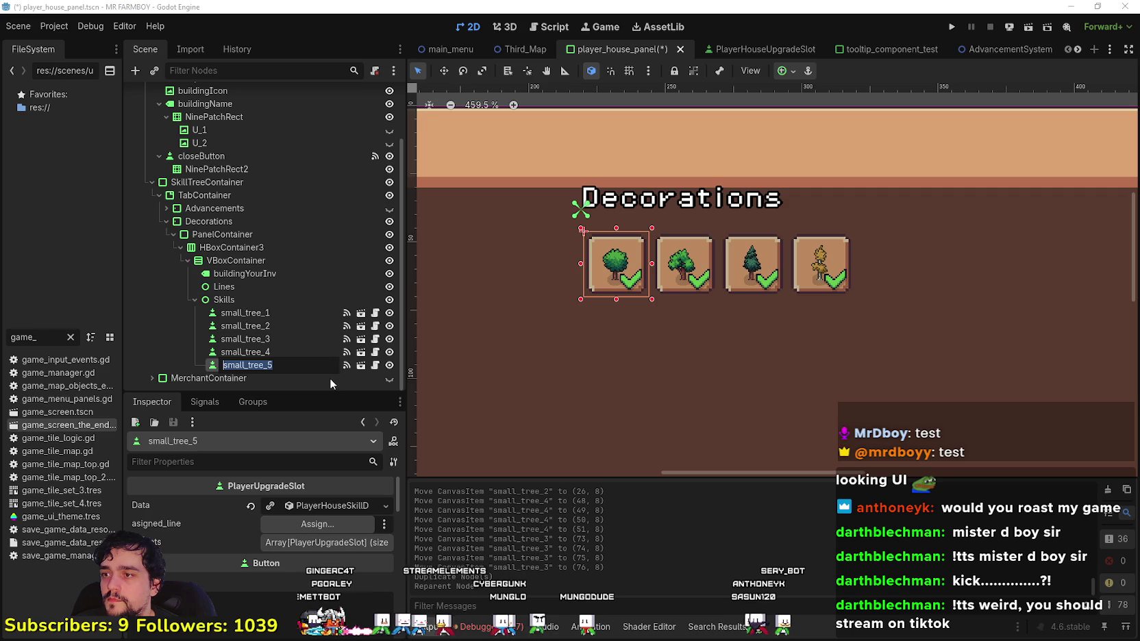
{"action": "key", "text": "BackSpace"}
{"action": "key", "text": "BackSpace"}
{"action": "key", "text": "BackSpace"}
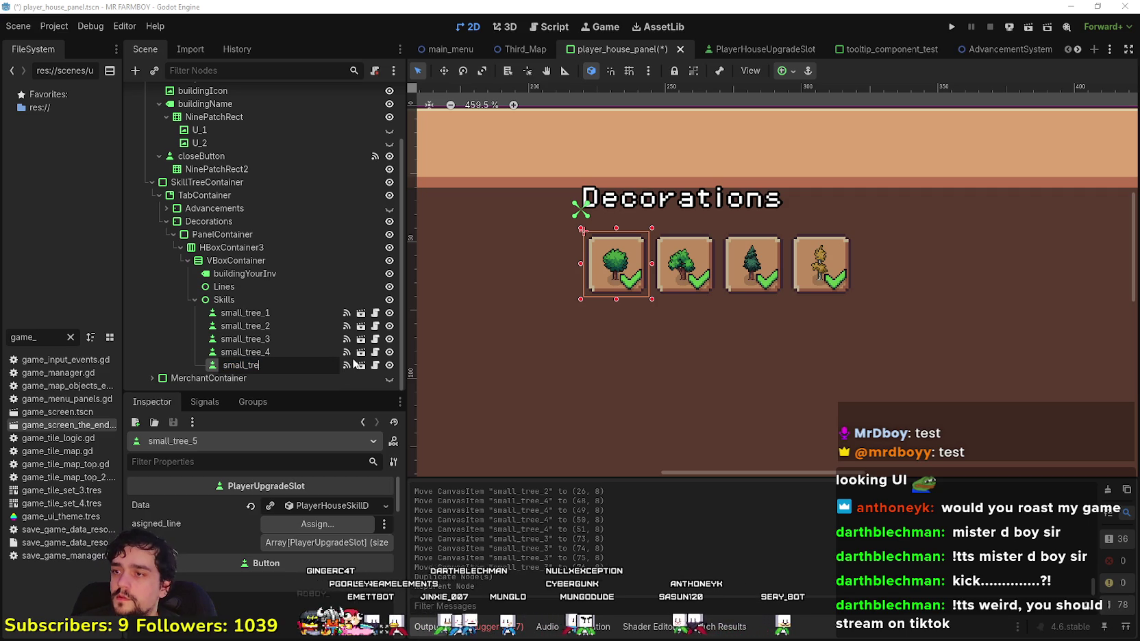
{"action": "type", "text": "stone_"}
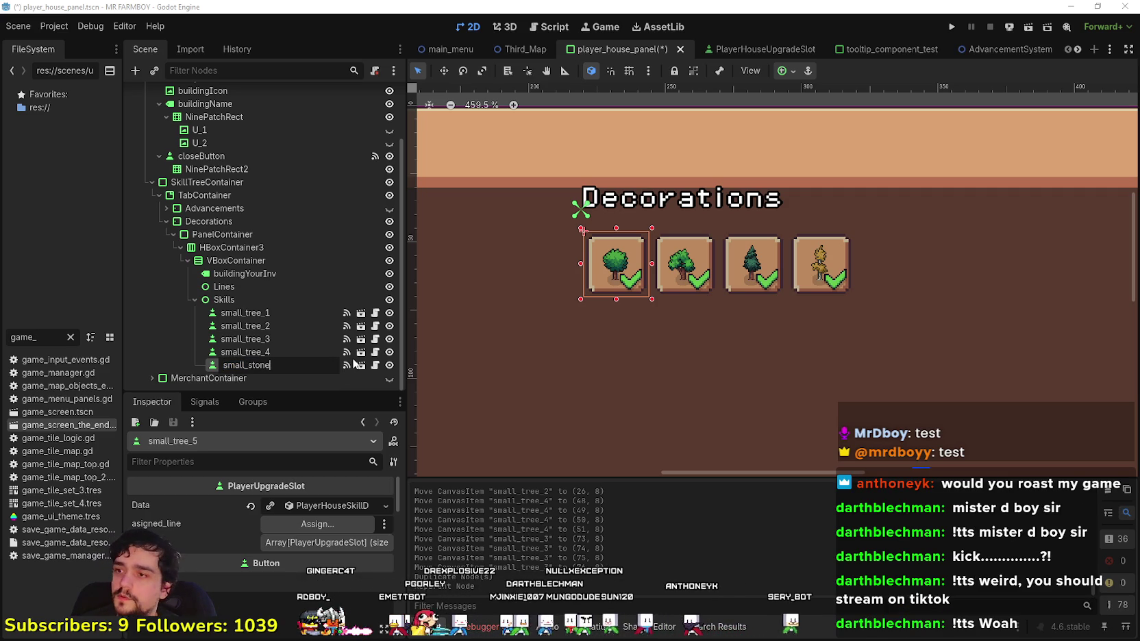
{"action": "type", "text": "1"}
{"action": "key", "text": "Return"}
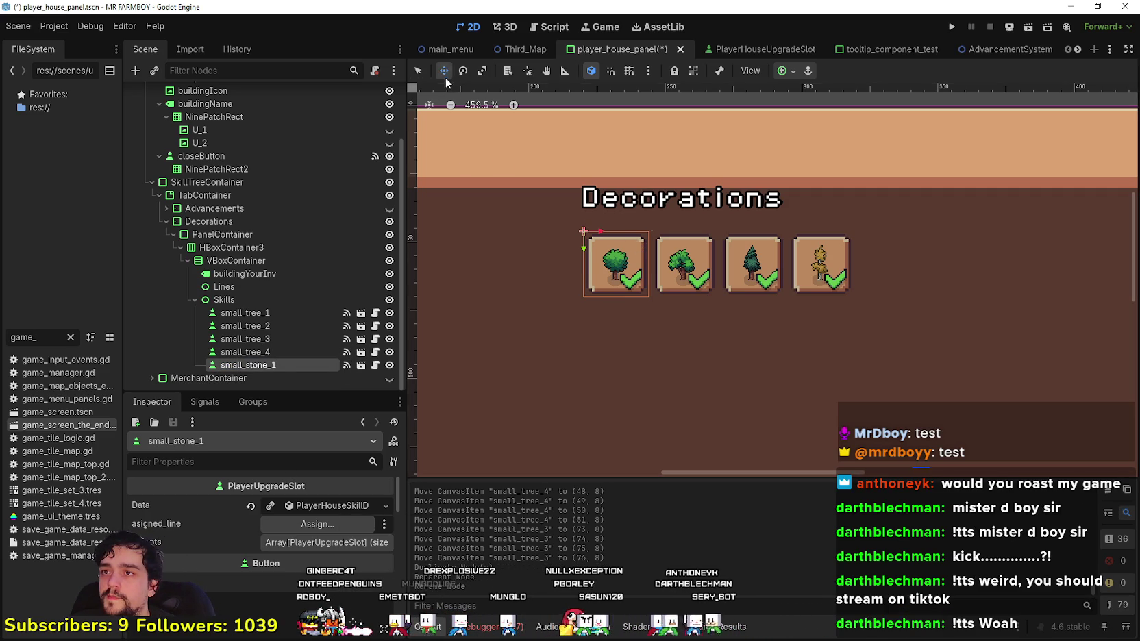
- Position small_stone_1 beneath the first tree, fine-tuning its height with arrow-key nudges
{"action": "mouse_move", "coordinate": [628, 266]}
{"action": "left_mouse_down"}
{"action": "mouse_move", "coordinate": [628, 349]}
{"action": "mouse_move", "coordinate": [610, 308]}
{"action": "left_mouse_up"}
{"action": "scroll", "coordinate": [630, 301], "scroll_direction": "up", "scroll_amount": 5}
{"action": "key", "text": "Up"}
{"action": "key", "text": "Down"}
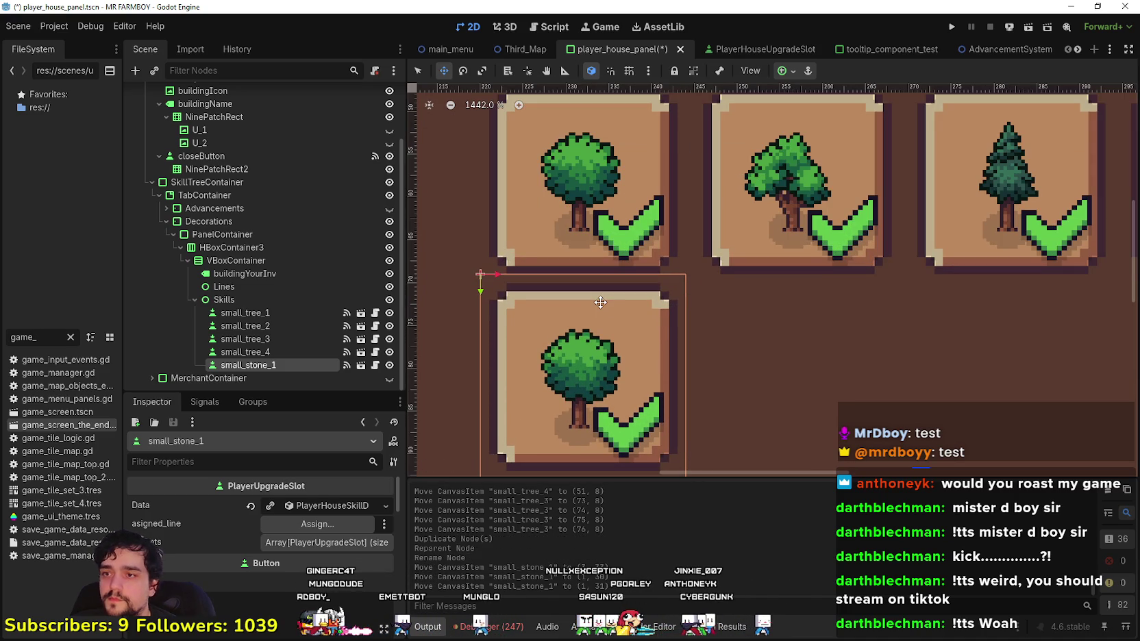
{"action": "key", "text": "Up"}
{"action": "key", "text": "Up"}
{"action": "key", "text": "Up"}
{"action": "key", "text": "Down"}
{"action": "key", "text": "Down"}
{"action": "key", "text": "Up"}
{"action": "key", "text": "Up"}
{"action": "key", "text": "Down"}
{"action": "key", "text": "Down"}
{"action": "key", "text": "Up"}
{"action": "key", "text": "Up"}
{"action": "key", "text": "Up"}
{"action": "key", "text": "Down"}
{"action": "key", "text": "Down"}
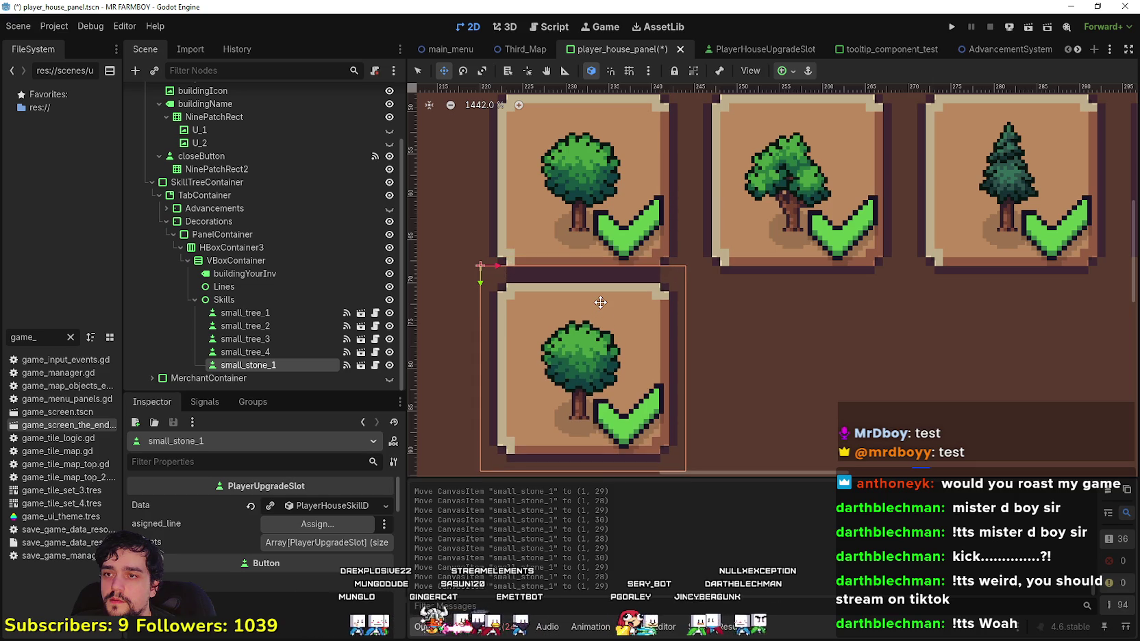
{"action": "key", "text": "Down"}
{"action": "key", "text": "Down"}
{"action": "key", "text": "Down"}
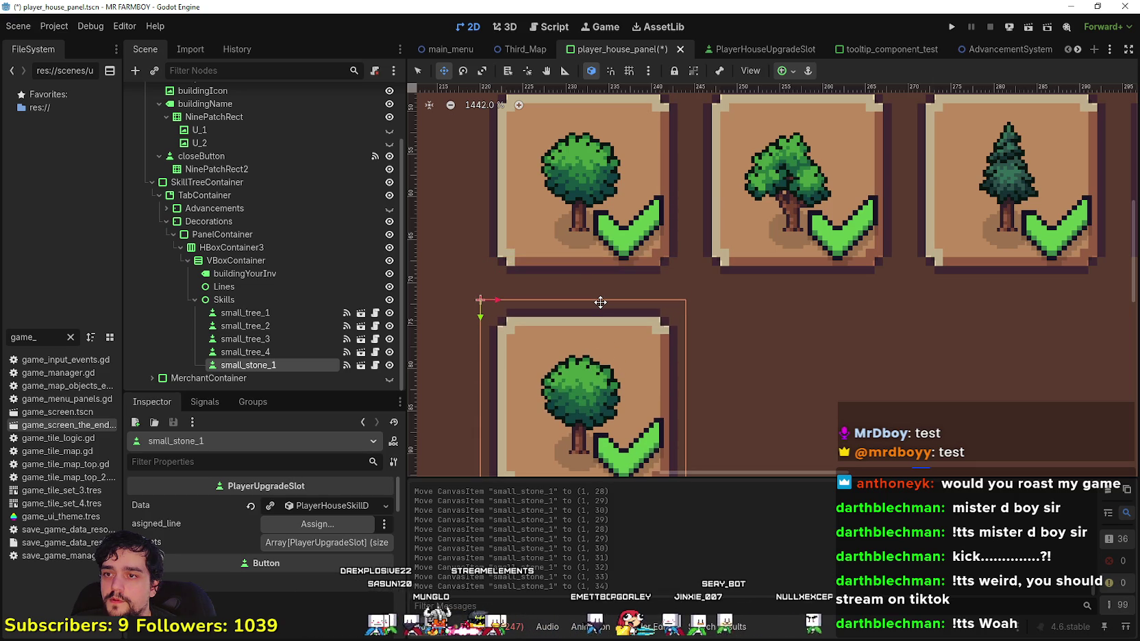
{"action": "key", "text": "Up"}
{"action": "scroll", "coordinate": [600, 302], "scroll_direction": "down", "scroll_amount": 4}
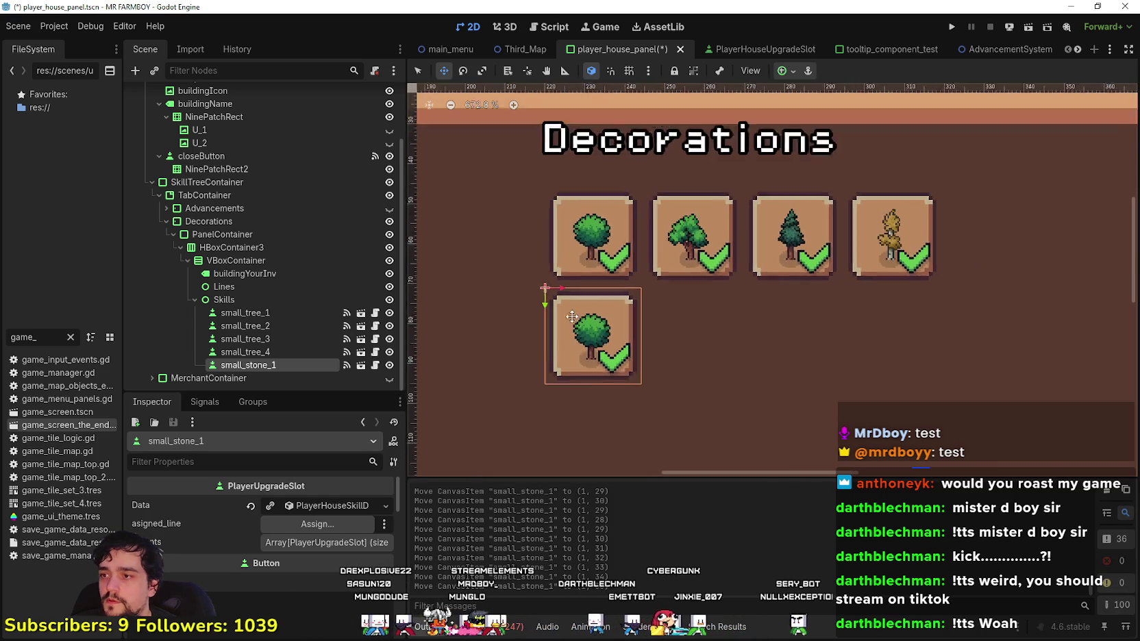
{"action": "scroll", "coordinate": [276, 526], "scroll_direction": "down", "scroll_amount": 1}
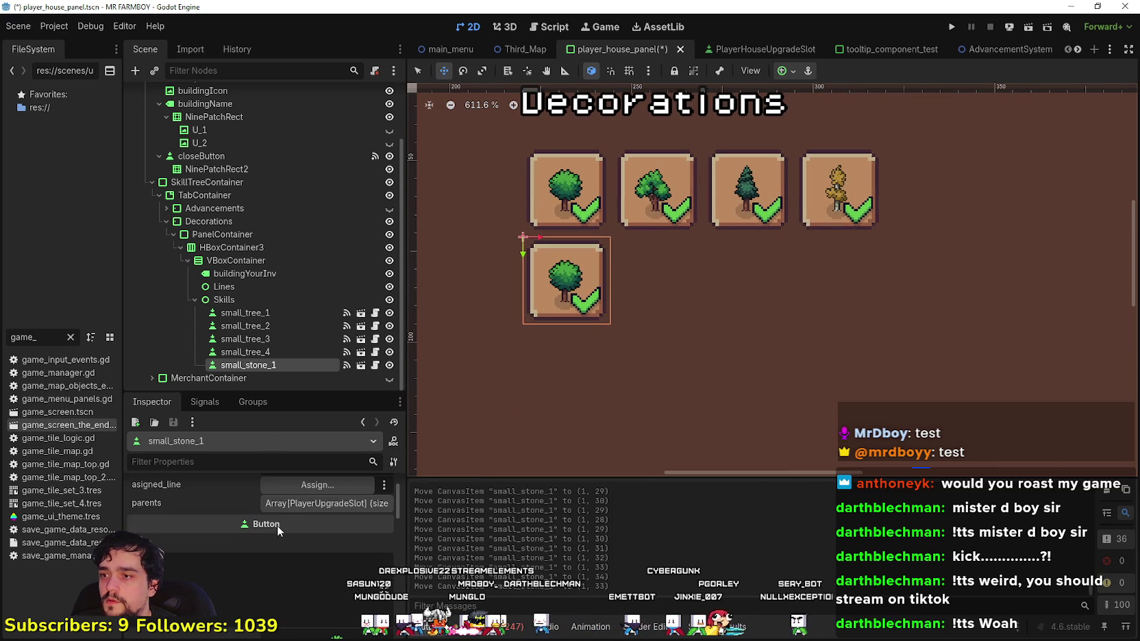
- Make small_stone_1's data resource unique and set its adv_item to Small Stone 1 Deco
{"action": "scroll", "coordinate": [311, 532], "scroll_direction": "up", "scroll_amount": 2}
{"action": "left_click", "coordinate": [315, 524]}
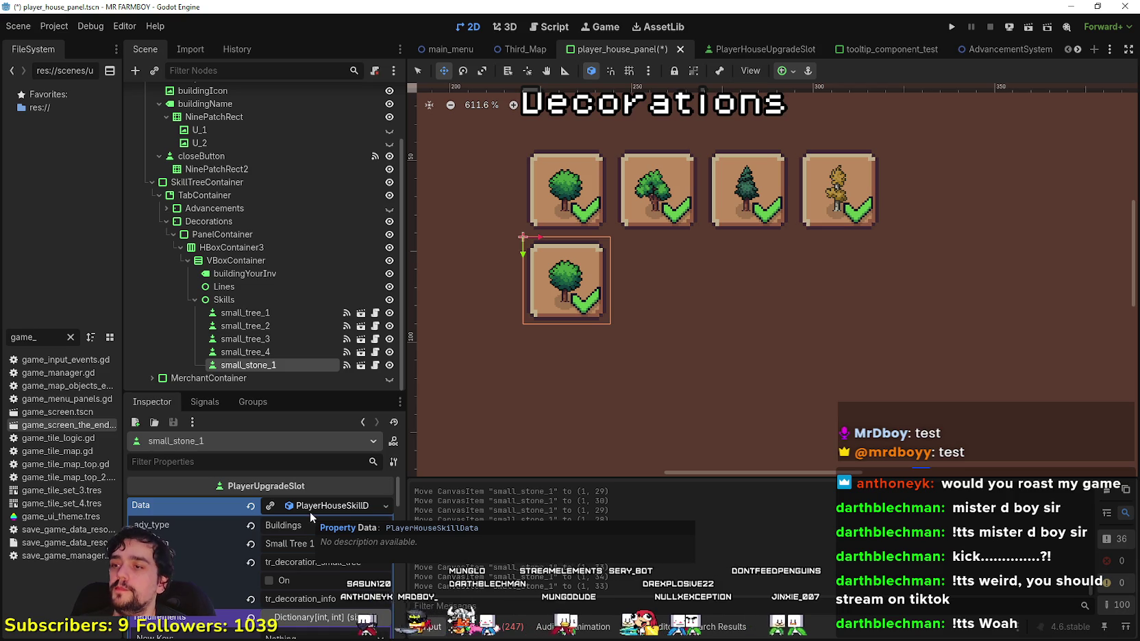
{"action": "left_click", "coordinate": [272, 511]}
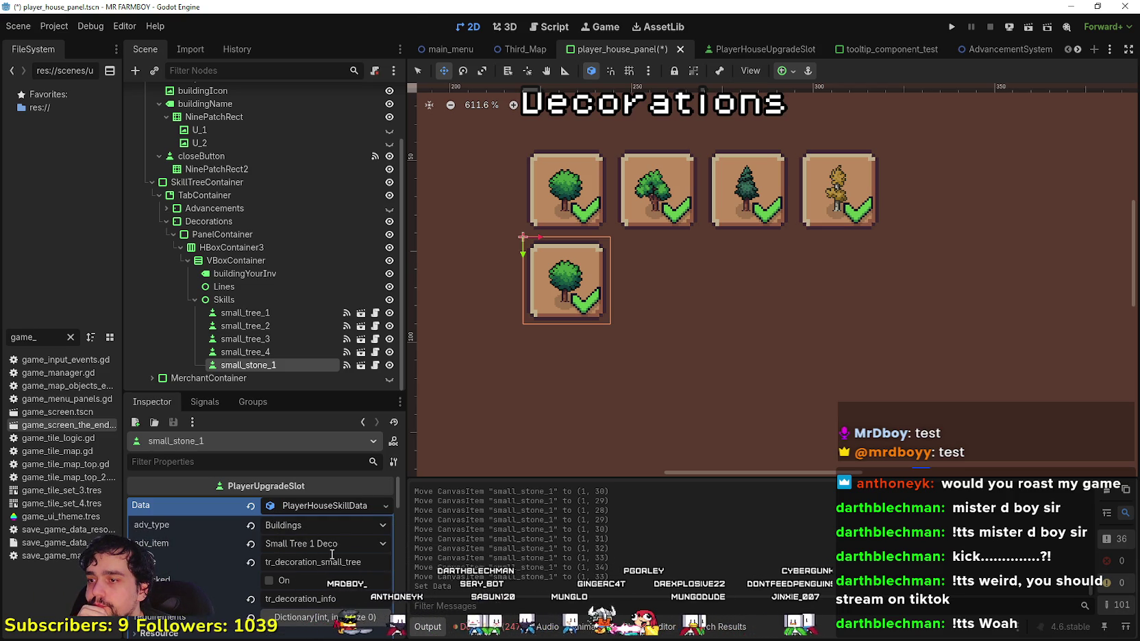
{"action": "left_click", "coordinate": [332, 545]}
{"action": "mouse_move", "coordinate": [403, 75]}
{"action": "left_mouse_down"}
{"action": "mouse_move", "coordinate": [389, 260]}
{"action": "mouse_move", "coordinate": [402, 362]}
{"action": "mouse_move", "coordinate": [406, 336]}
{"action": "left_mouse_up"}
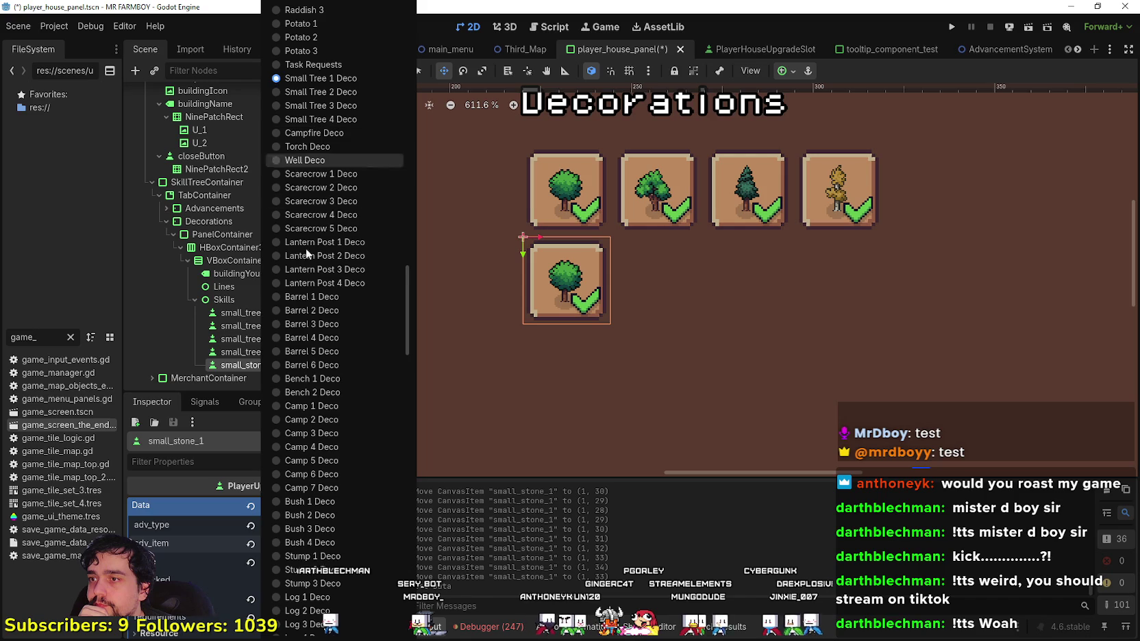
{"action": "scroll", "coordinate": [314, 162], "scroll_direction": "down", "scroll_amount": 10}
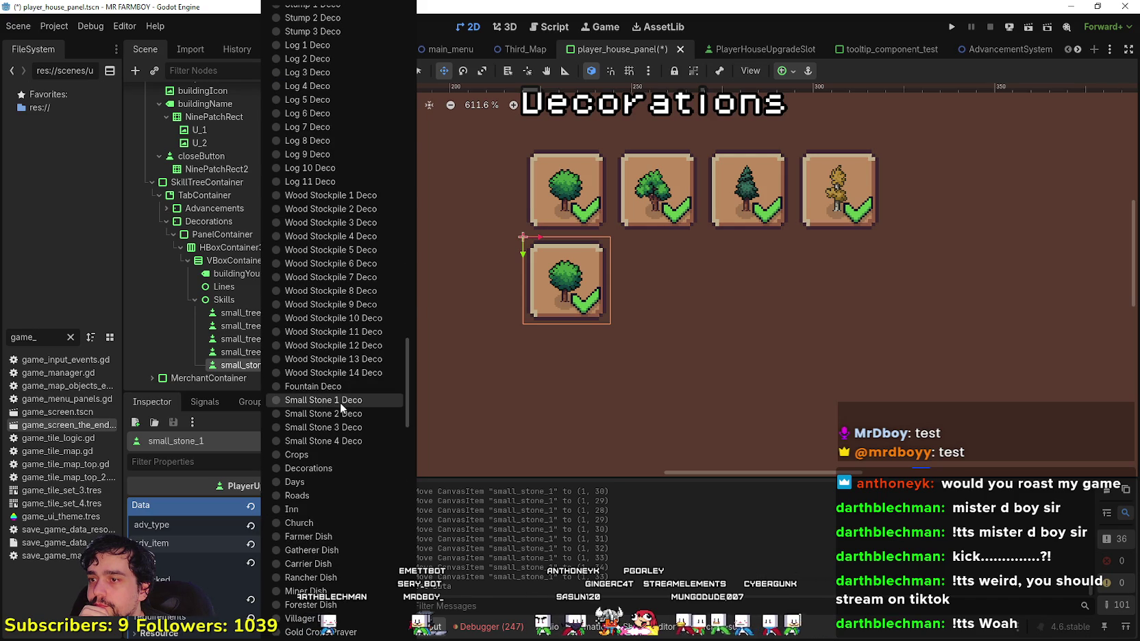
{"action": "left_click", "coordinate": [340, 403]}
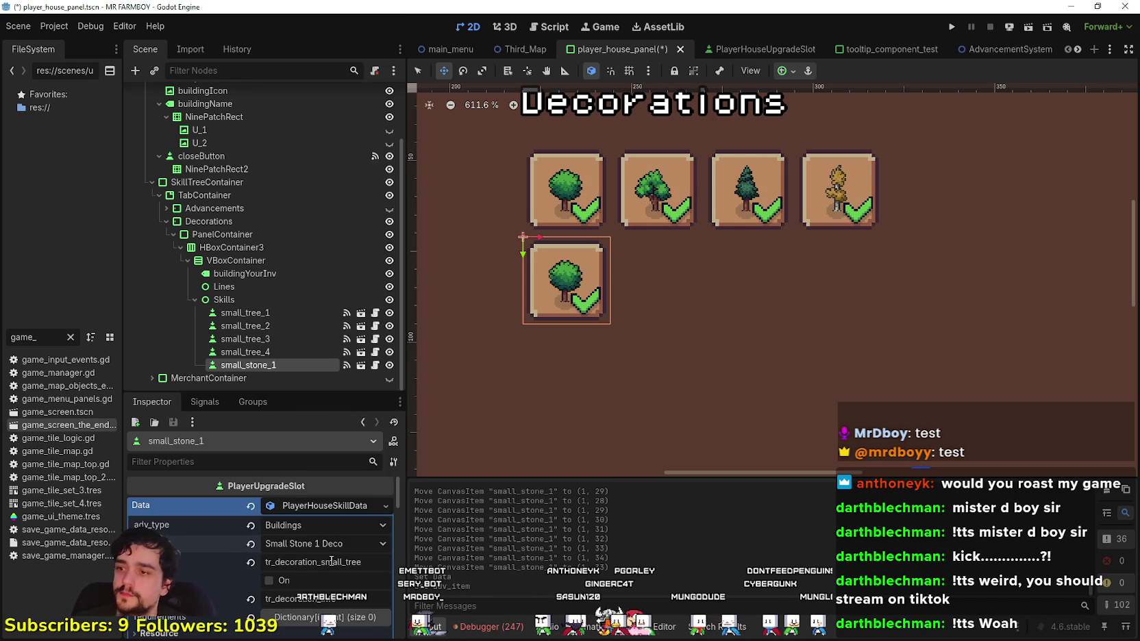
- Change the name key to tr_decoration_small_stone and save the scene
{"action": "scroll", "coordinate": [337, 534], "scroll_direction": "down", "scroll_amount": 1}
{"action": "double_click", "coordinate": [349, 523]}
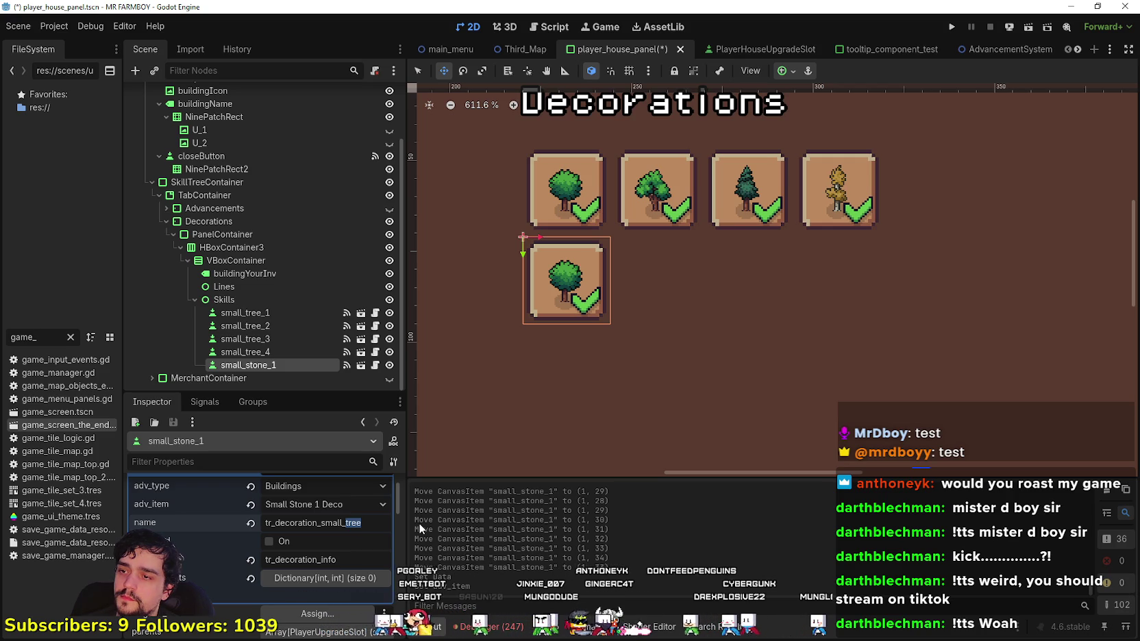
{"action": "type", "text": "ston"}
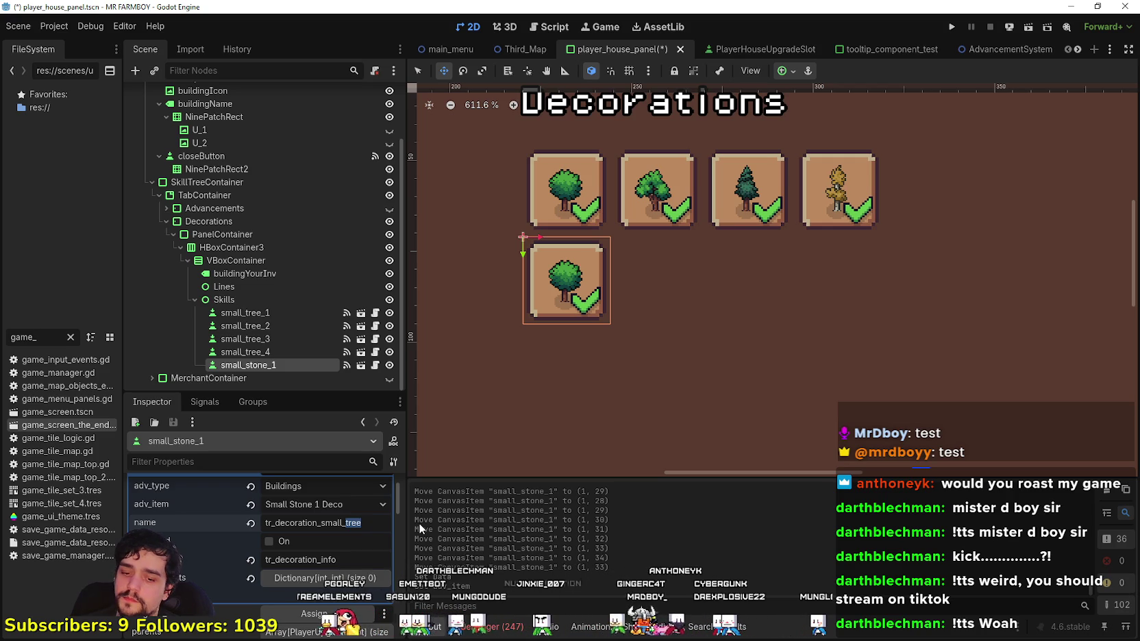
{"action": "type", "text": "e"}
{"action": "key", "text": "Return"}
{"action": "key", "text": "ctrl+s"}
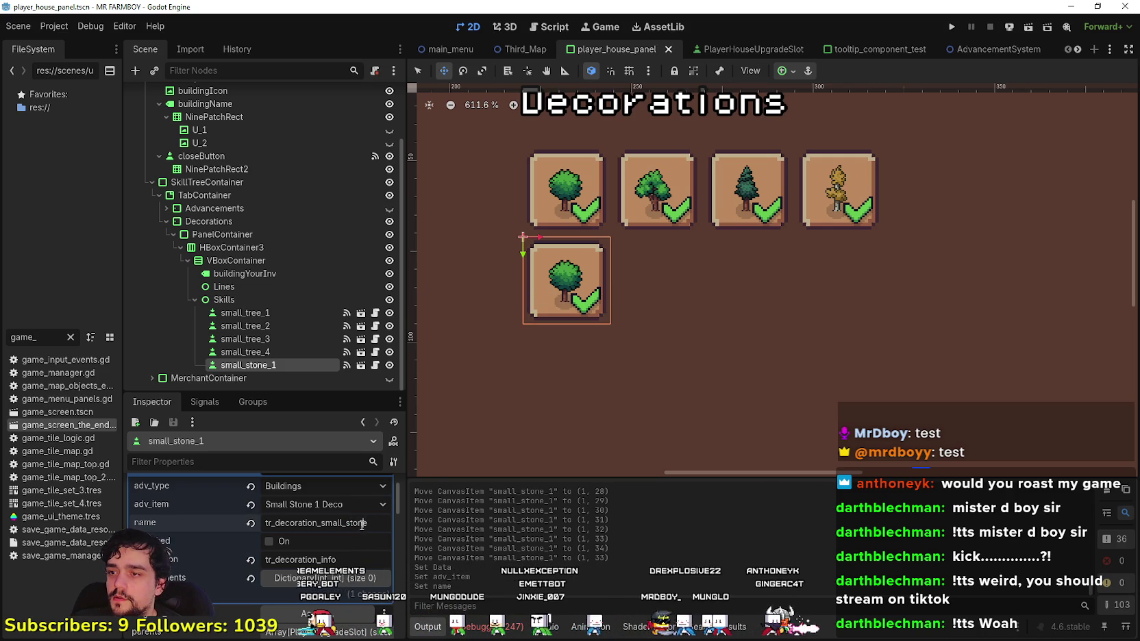
- Copy the name key and look up the small_stone rows in the localization sheet
{"action": "double_click", "coordinate": [362, 524]}
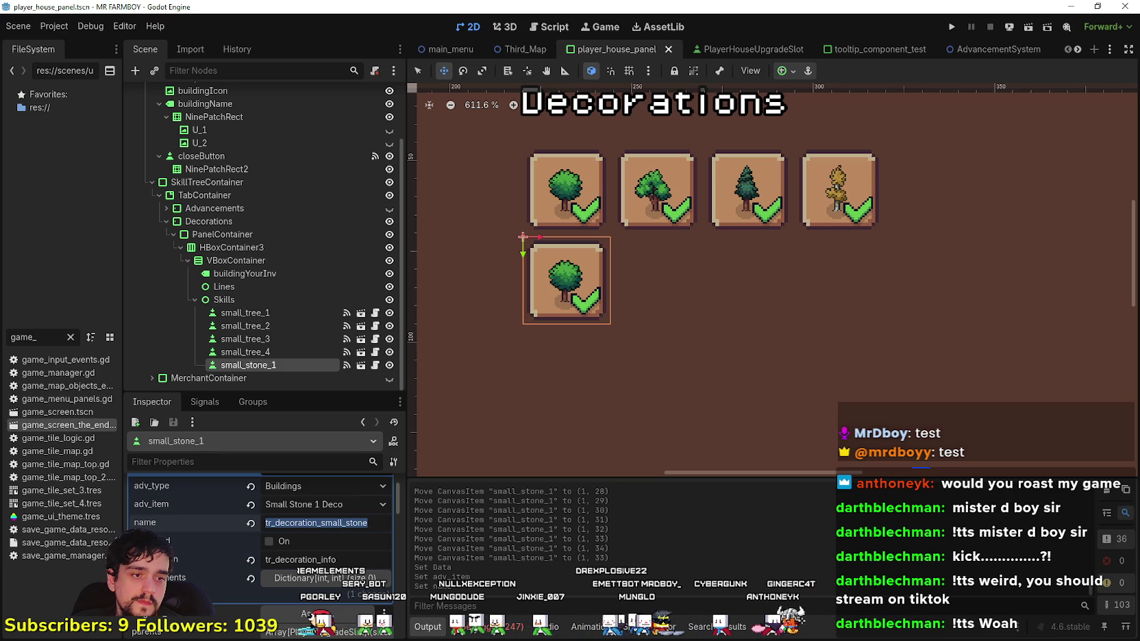
{"action": "key", "text": "alt+Tab"}
{"action": "key", "text": "alt+Tab"}
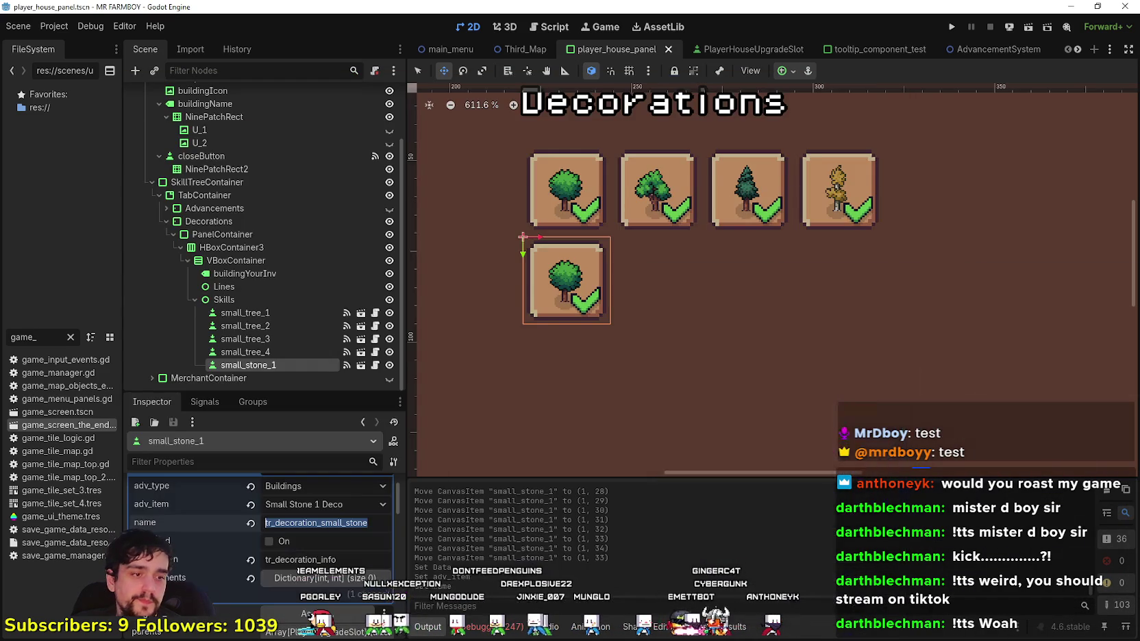
{"action": "key", "text": "alt+Tab"}
{"action": "key", "text": "ctrl+v"}
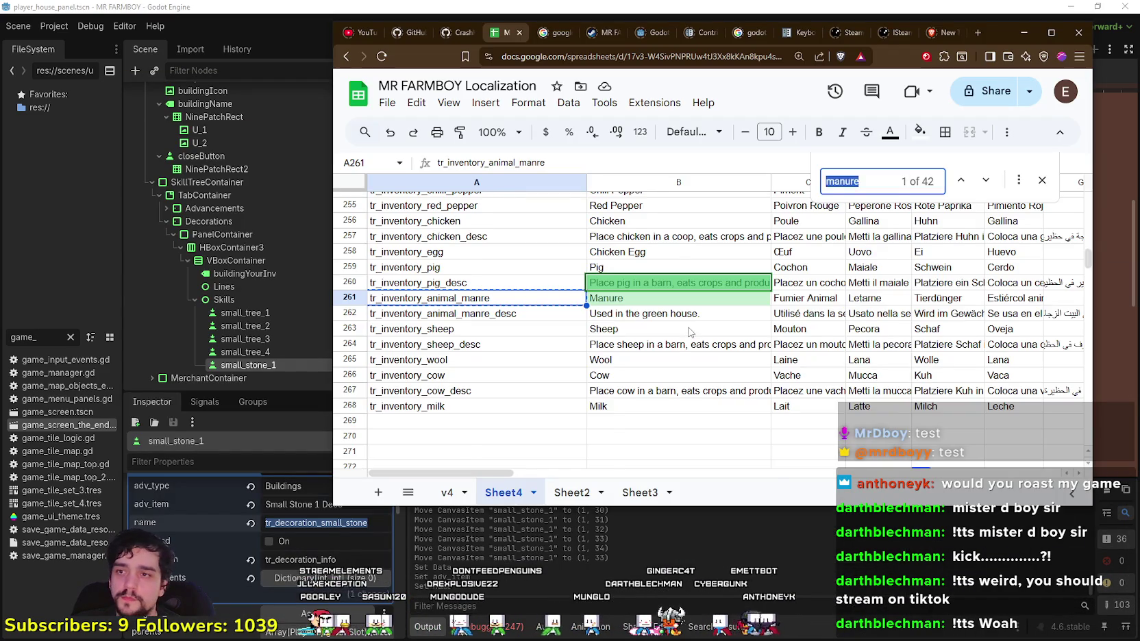
{"action": "scroll", "coordinate": [718, 314], "scroll_direction": "down", "scroll_amount": 1}
{"action": "left_click", "coordinate": [480, 417]}
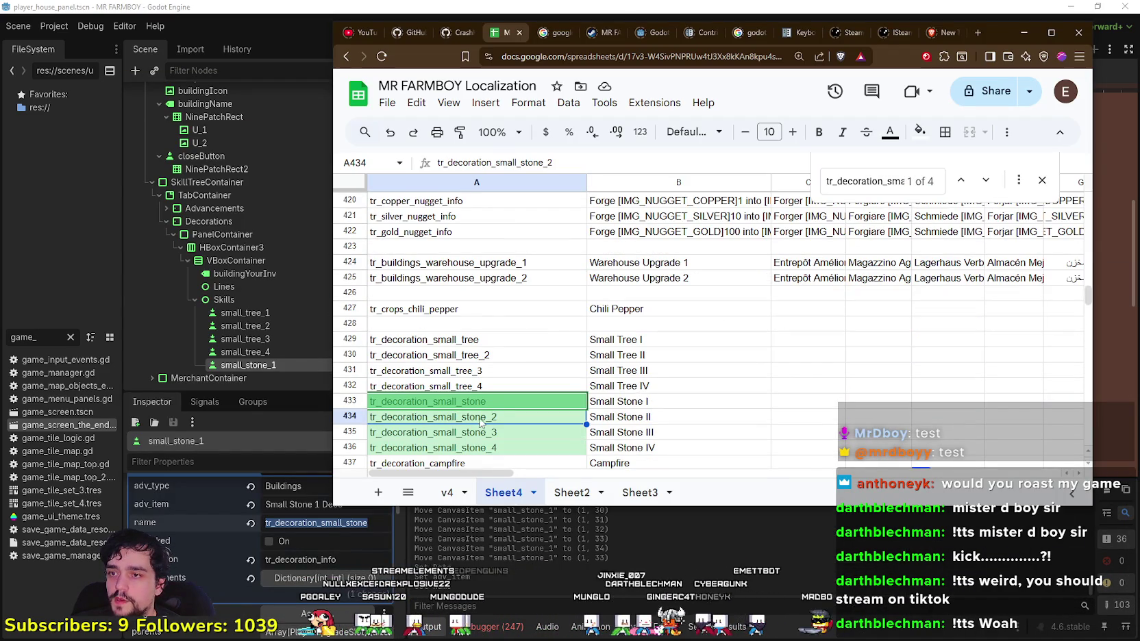
{"action": "left_click", "coordinate": [611, 6]}
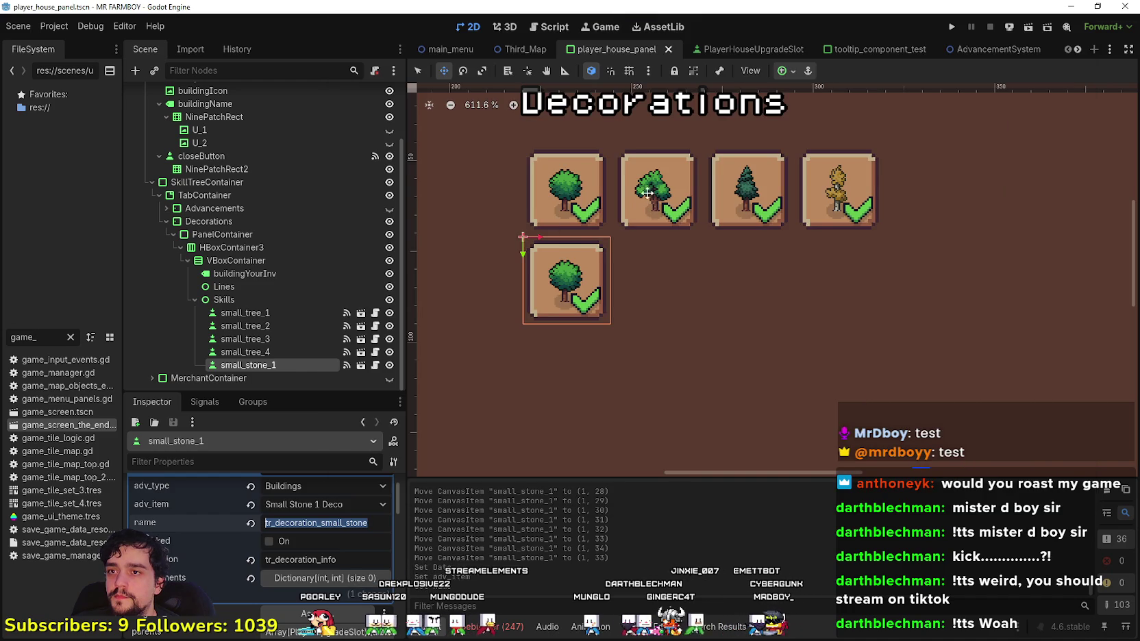
- Set small_tree_2's name key to tr_decoration_small_tree_2 and small_tree_4's to tr_decoration_small_tree_3, then save
{"action": "left_click", "coordinate": [417, 70]}
{"action": "left_click", "coordinate": [668, 199]}
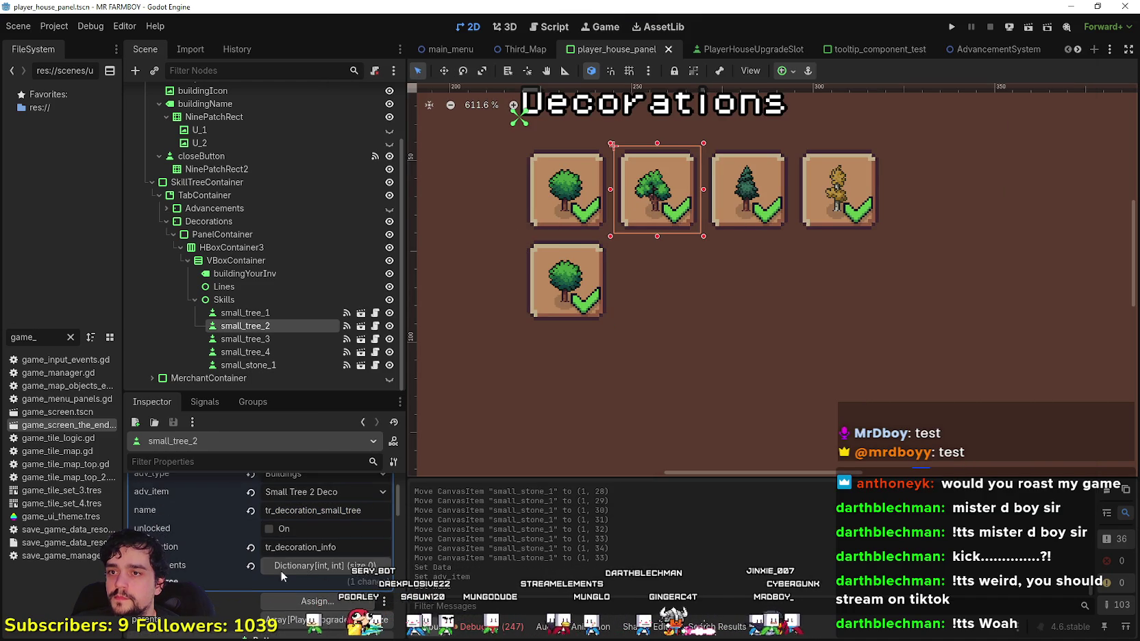
{"action": "left_click", "coordinate": [320, 538]}
{"action": "type", "text": "_2"}
{"action": "key", "text": "Return"}
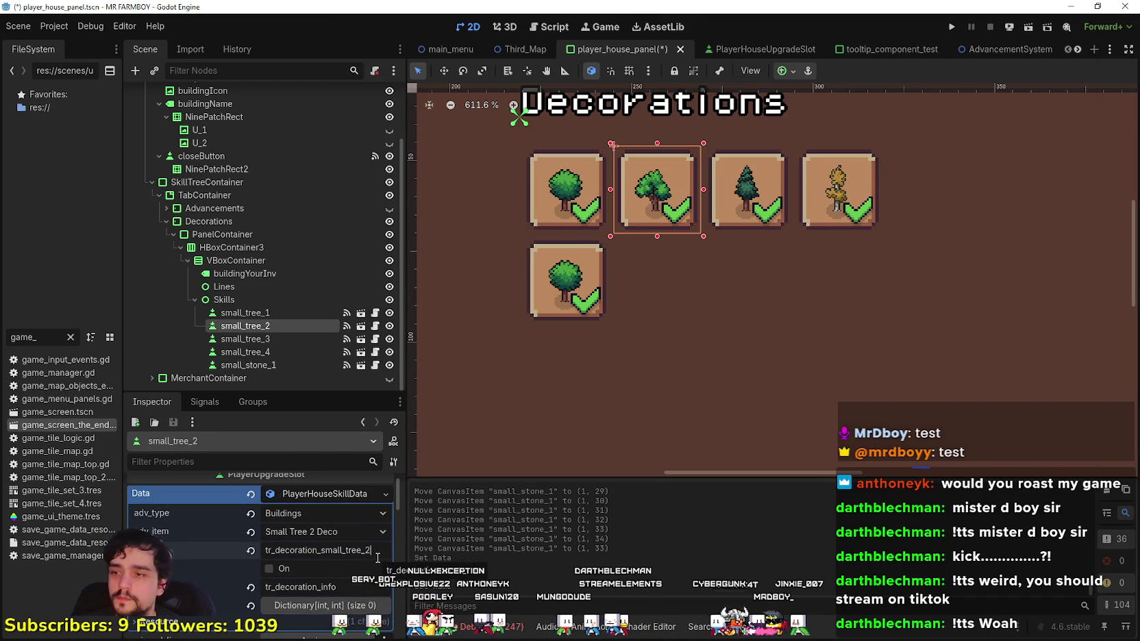
{"action": "key", "text": "Down"}
{"action": "key", "text": "Down"}
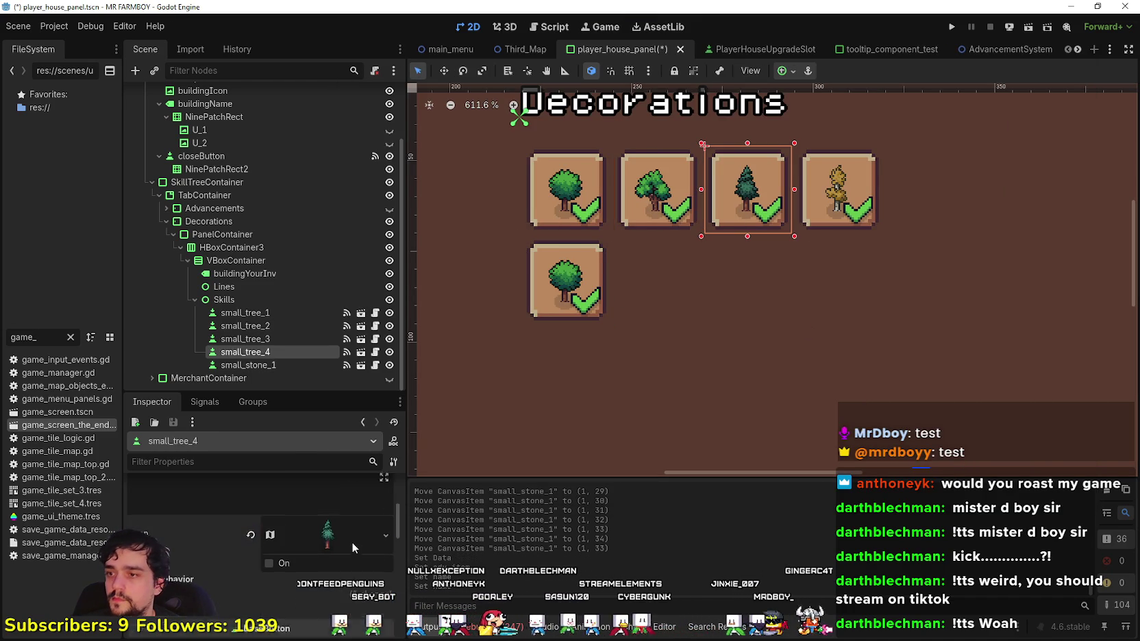
{"action": "left_click", "coordinate": [322, 562]}
{"action": "type", "text": "_3"}
{"action": "key", "text": "Return"}
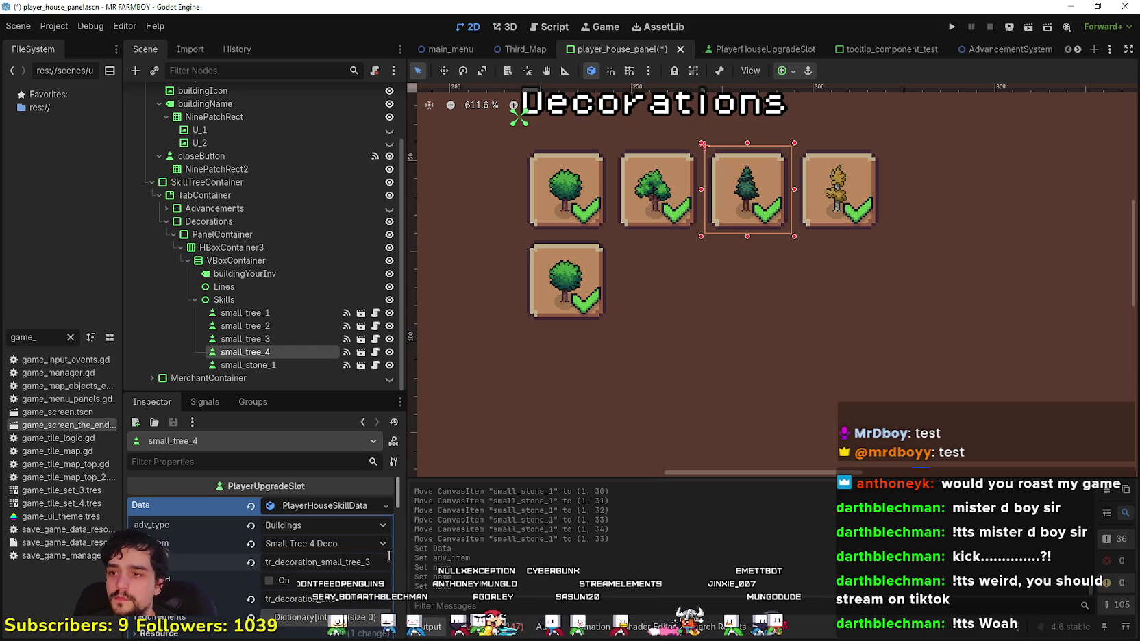
{"action": "left_click", "coordinate": [843, 182]}
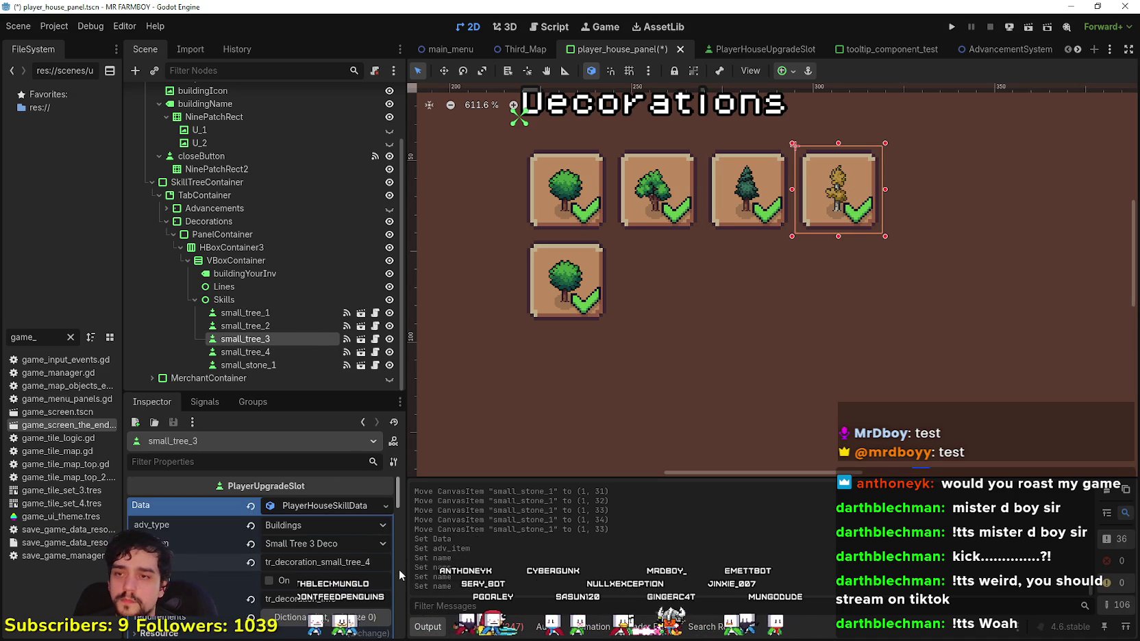
{"action": "key", "text": "ctrl+s"}
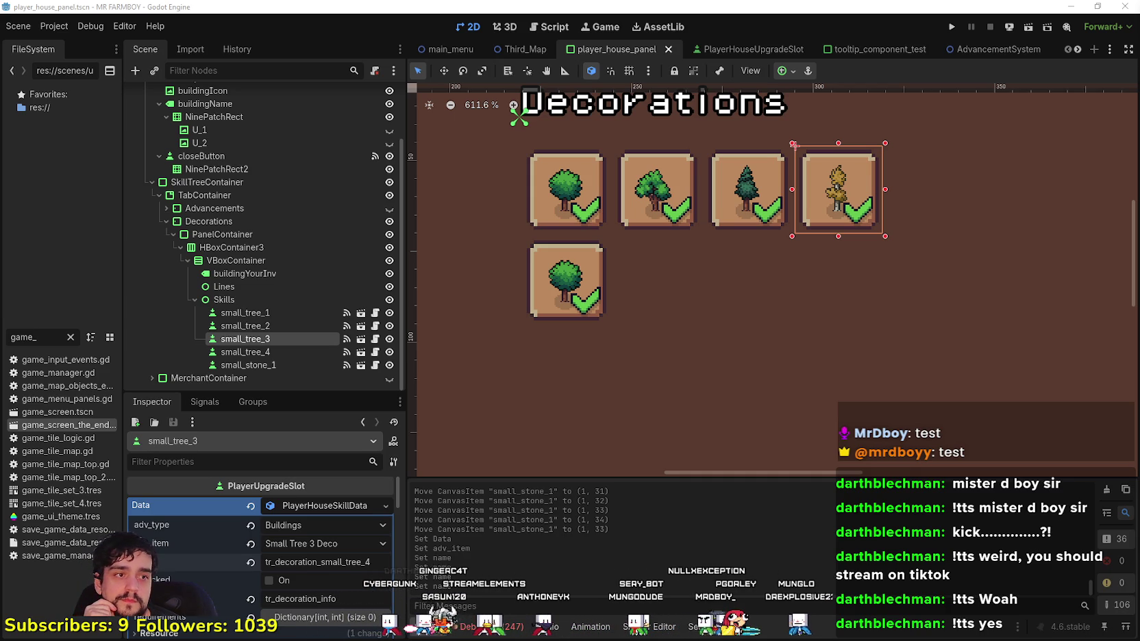
- Duplicate small_stone_1 to create small_stone_2
{"action": "scroll", "coordinate": [733, 319], "scroll_direction": "down", "scroll_amount": 2}
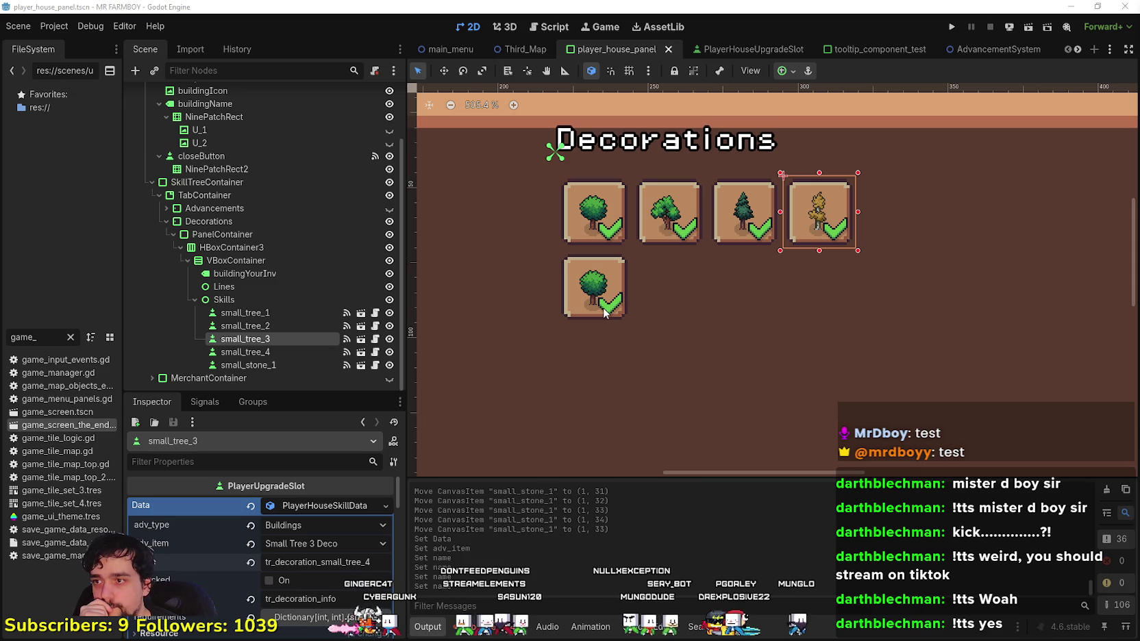
{"action": "left_click", "coordinate": [599, 311]}
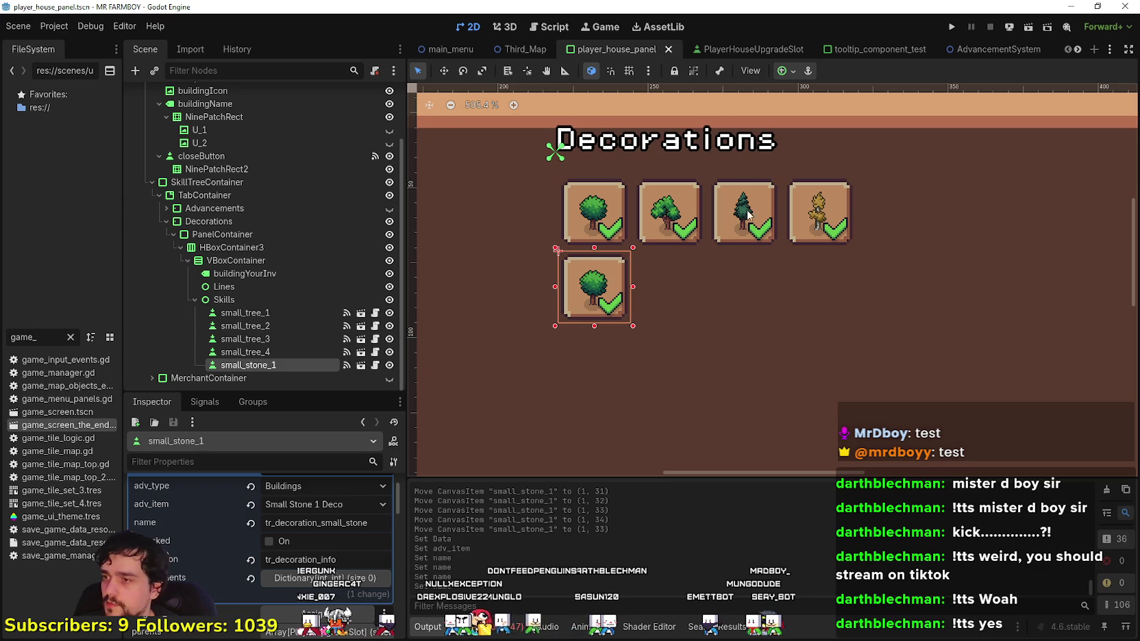
{"action": "scroll", "coordinate": [729, 273], "scroll_direction": "up", "scroll_amount": 3}
{"action": "key", "text": "ctrl+d"}
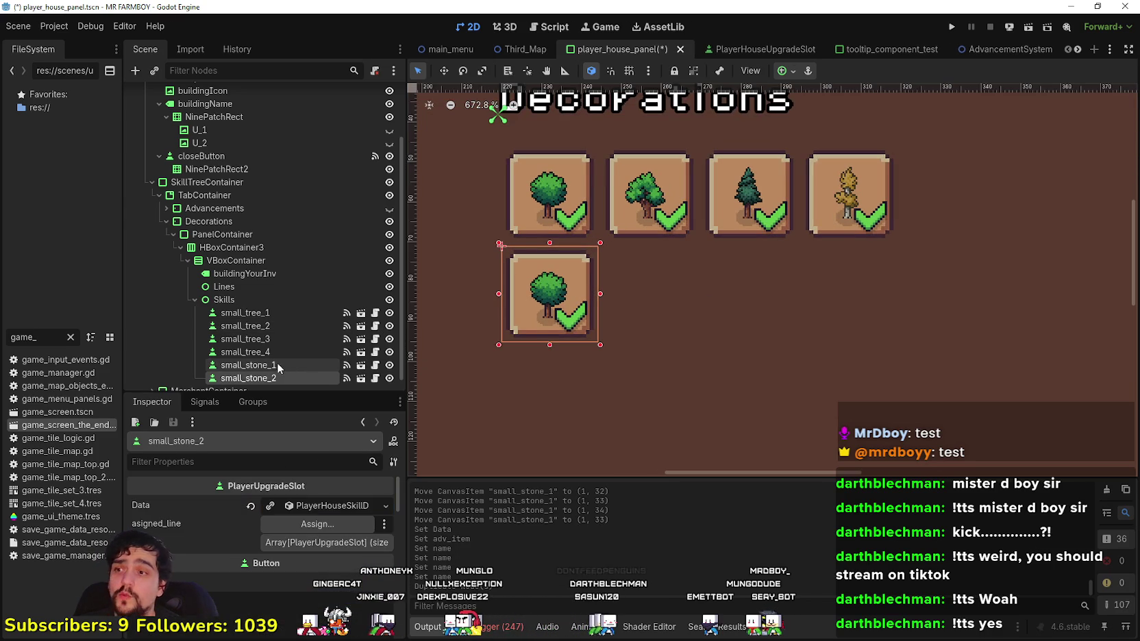
- Set small_stone_1's icon region to the small grey stone sprite, then select small_stone_2
{"action": "left_click", "coordinate": [273, 363]}
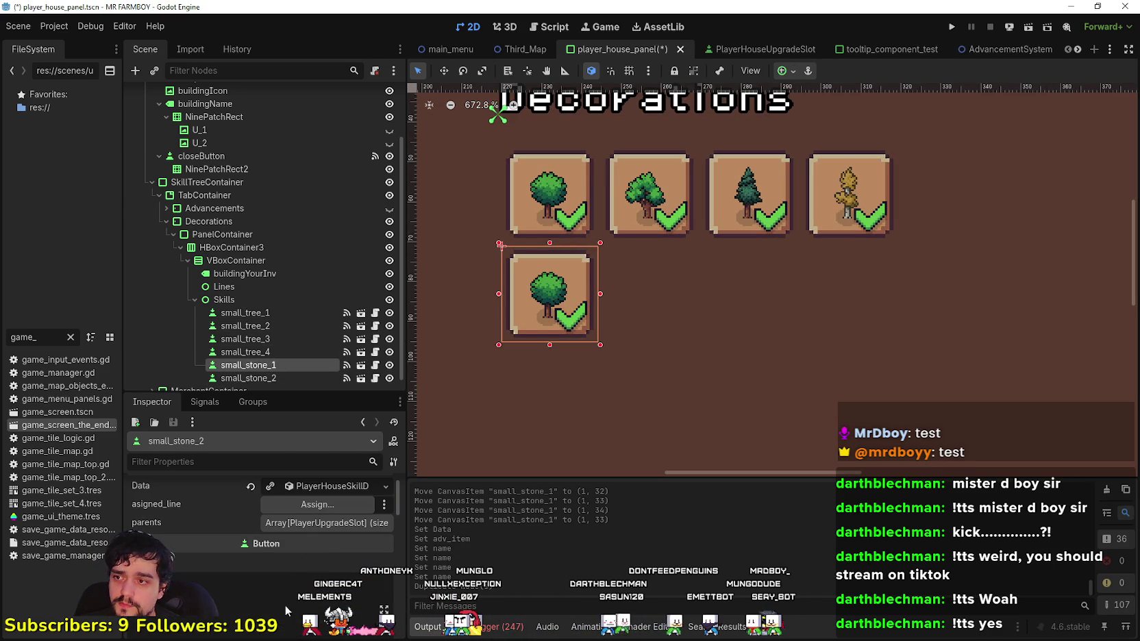
{"action": "scroll", "coordinate": [304, 589], "scroll_direction": "down", "scroll_amount": 5}
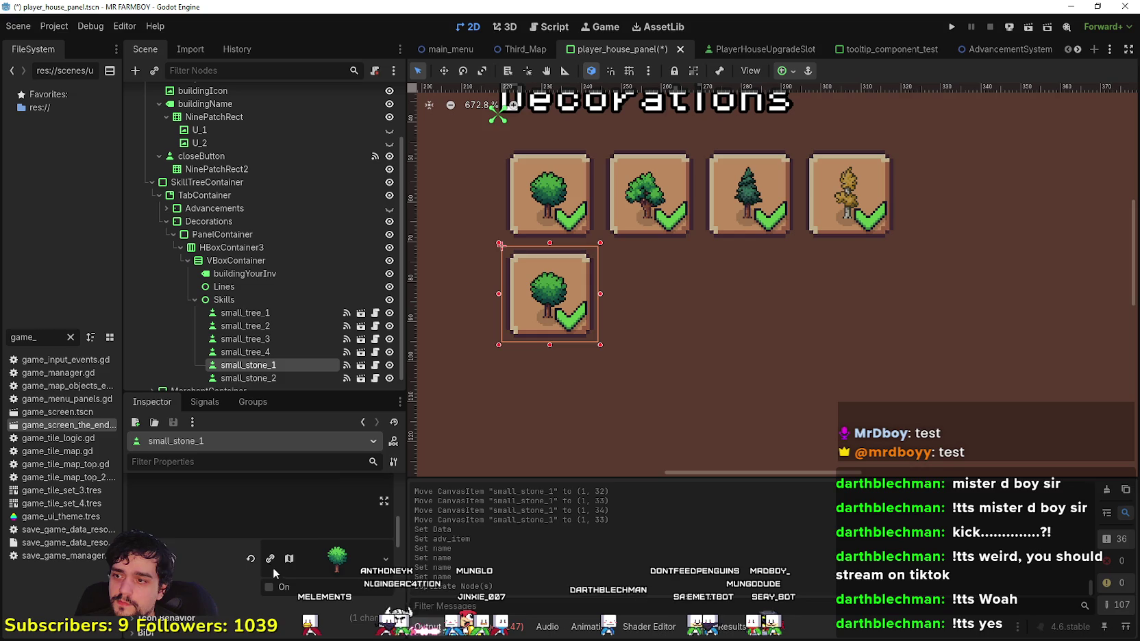
{"action": "left_click", "coordinate": [309, 556]}
{"action": "scroll", "coordinate": [283, 589], "scroll_direction": "down", "scroll_amount": 5}
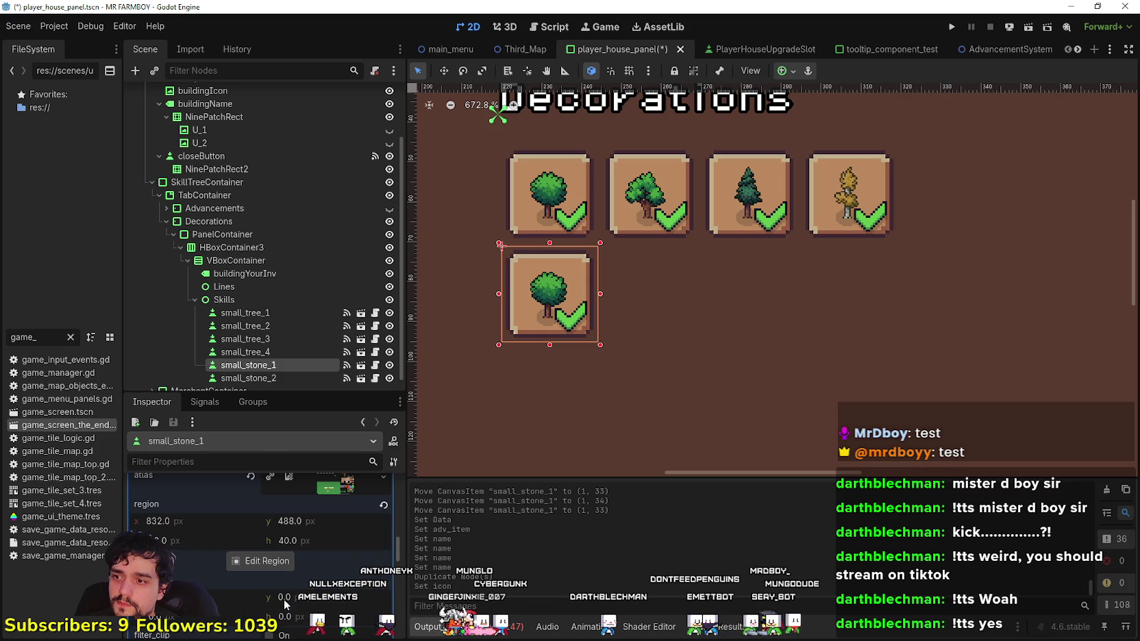
{"action": "scroll", "coordinate": [284, 579], "scroll_direction": "up", "scroll_amount": 2}
{"action": "left_click", "coordinate": [281, 561]}
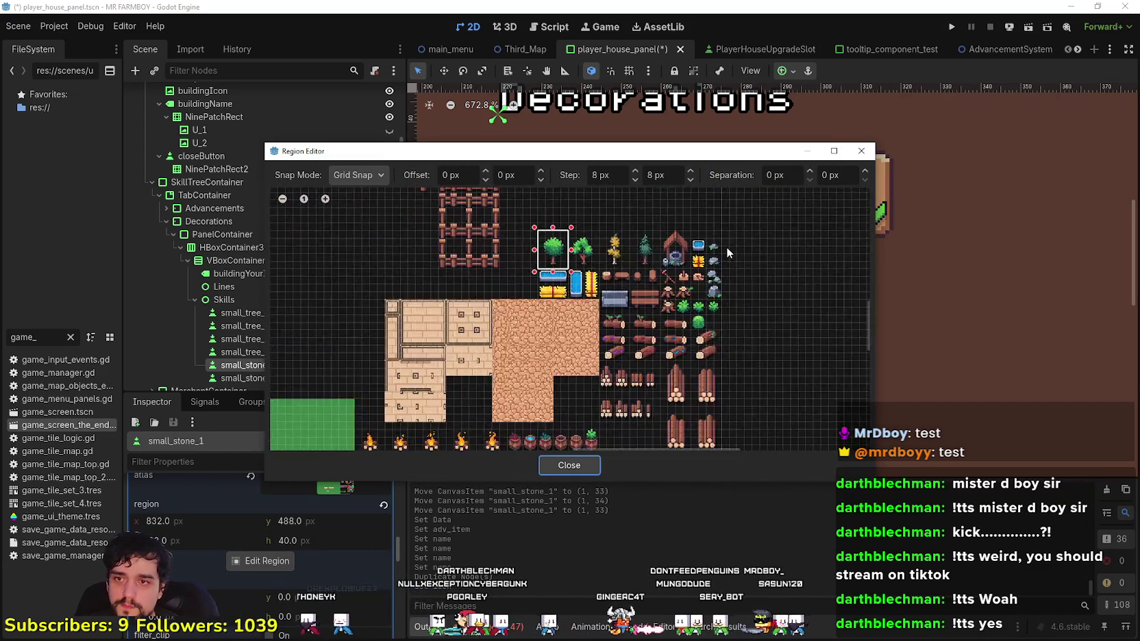
{"action": "left_click", "coordinate": [711, 242]}
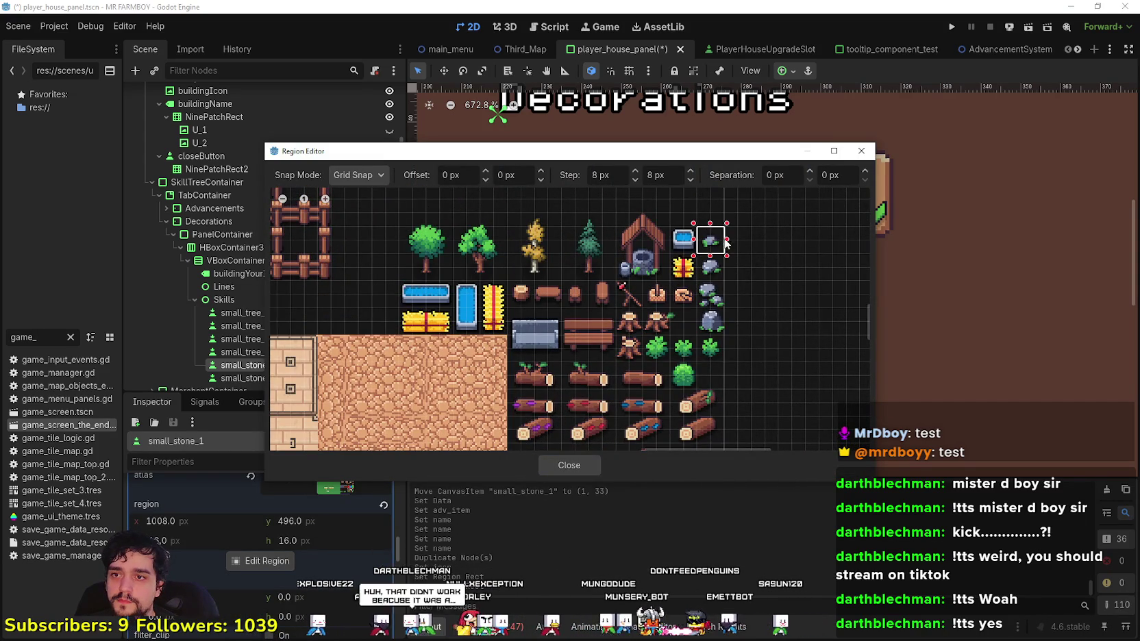
{"action": "left_click", "coordinate": [591, 463]}
{"action": "scroll", "coordinate": [570, 276], "scroll_direction": "down", "scroll_amount": 3}
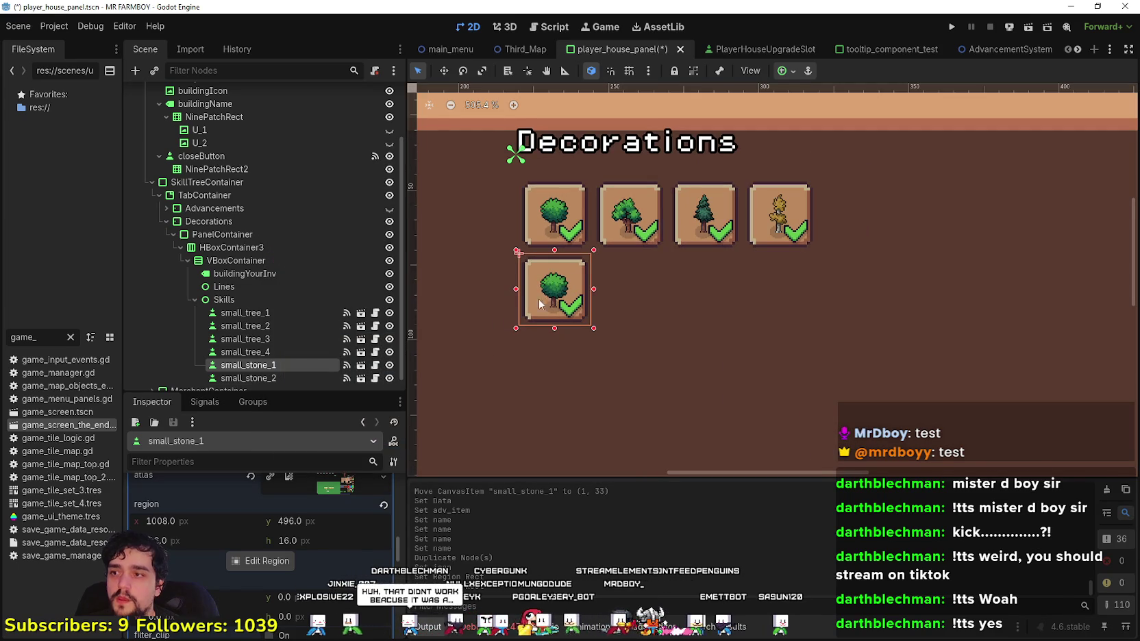
{"action": "left_click", "coordinate": [258, 381]}
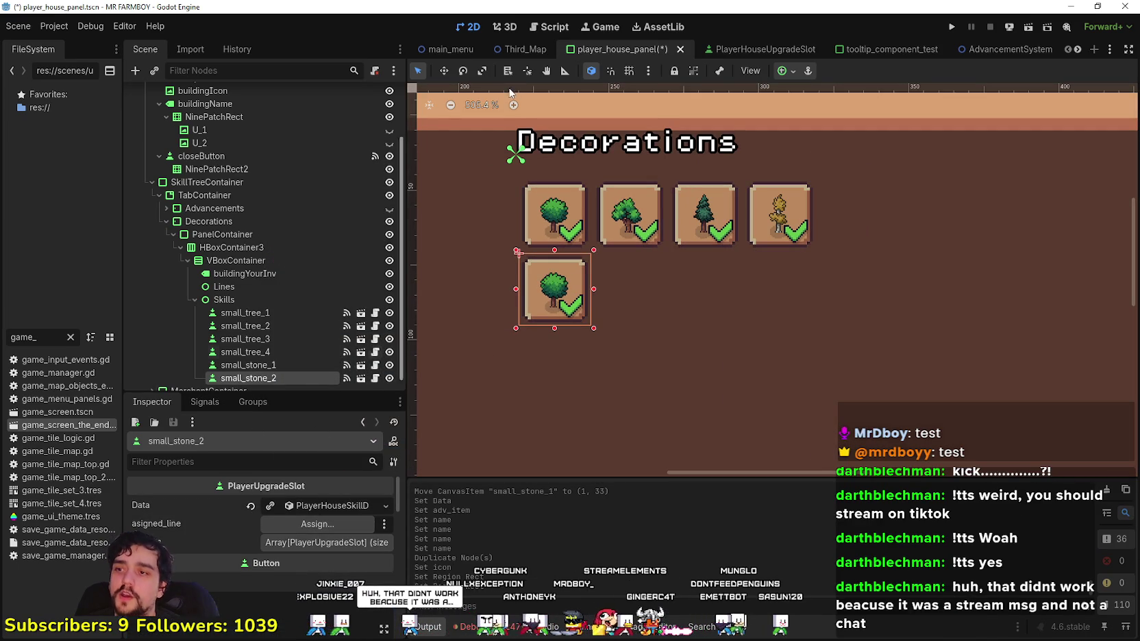
{"action": "left_click", "coordinate": [444, 71]}
- Move small_stone_2 beside the first stone and set its item to Small Stone 2 Deco
{"action": "scroll", "coordinate": [529, 284], "scroll_direction": "up", "scroll_amount": 4}
{"action": "left_click_drag", "start_coordinate": [555, 284], "coordinate": [656, 290]}
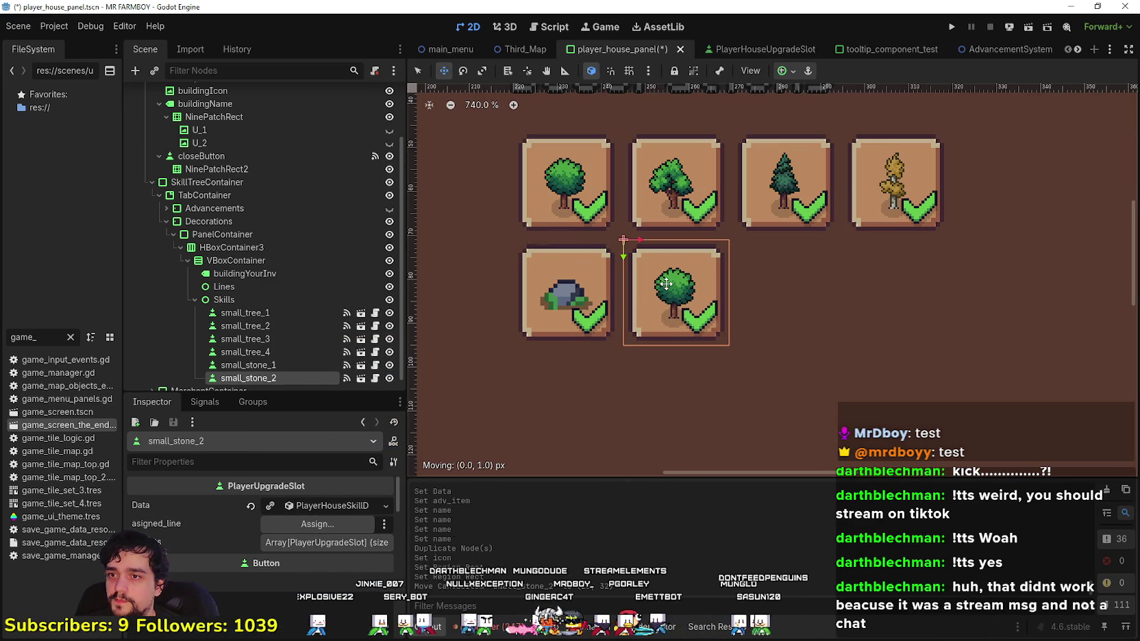
{"action": "left_click", "coordinate": [281, 506]}
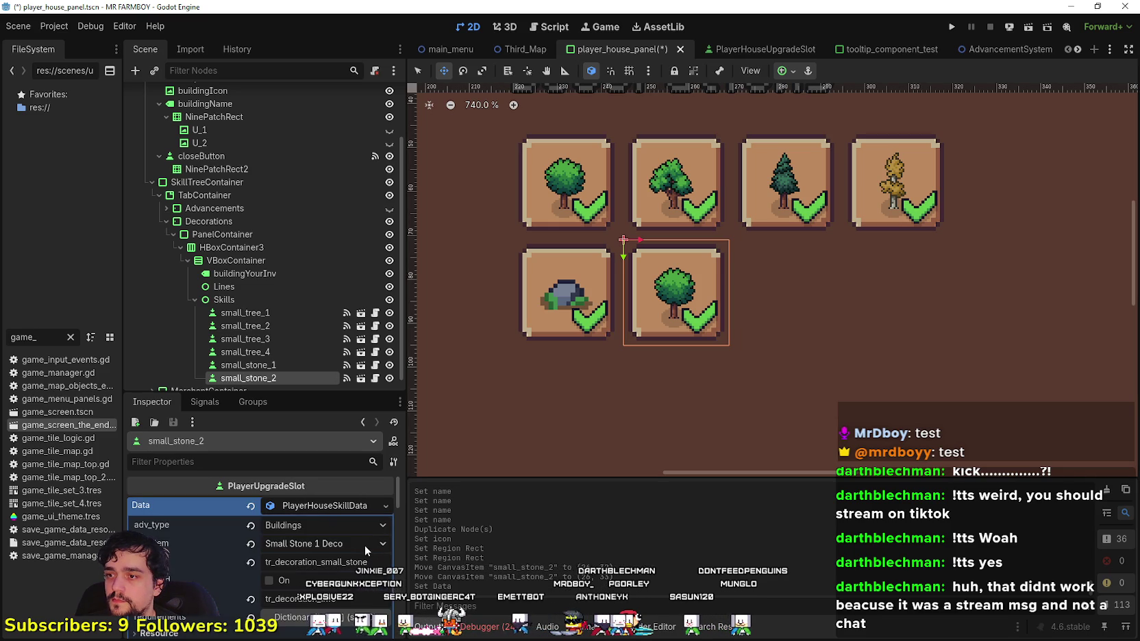
{"action": "left_click", "coordinate": [332, 545]}
{"action": "scroll", "coordinate": [413, 175], "scroll_direction": "down", "scroll_amount": 10}
{"action": "scroll", "coordinate": [405, 381], "scroll_direction": "down", "scroll_amount": 5}
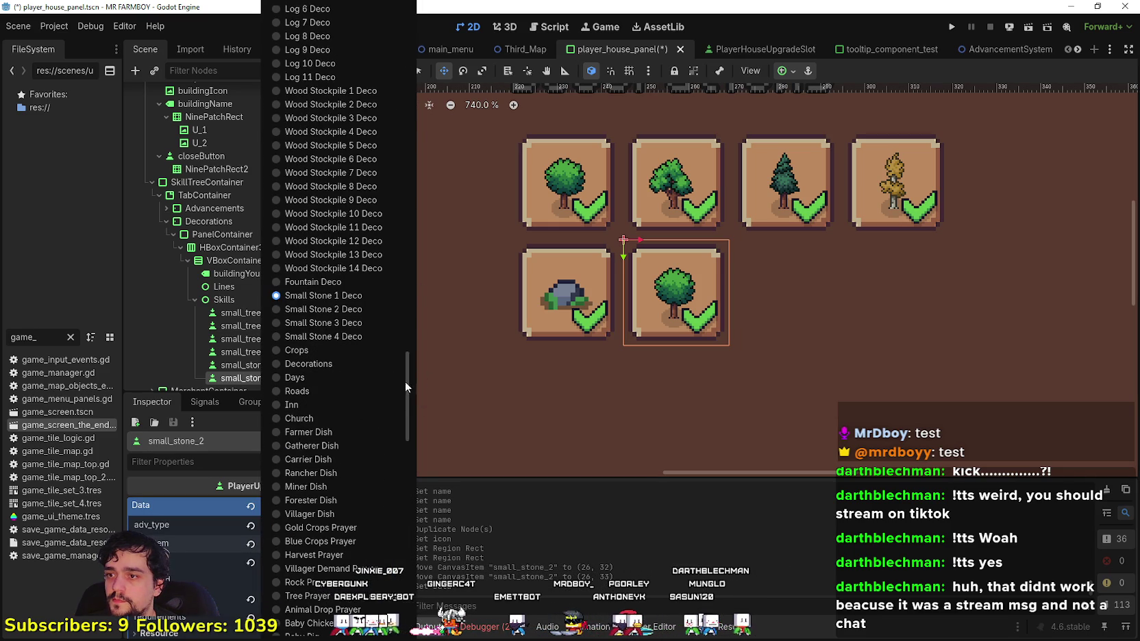
{"action": "left_click", "coordinate": [340, 309]}
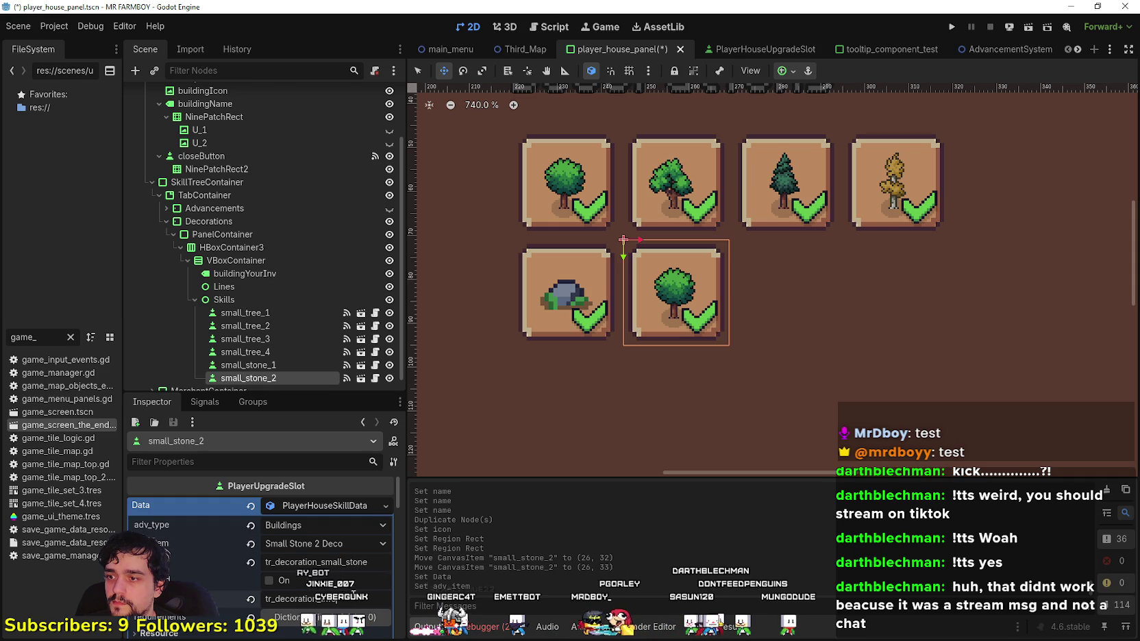
- Set small_stone_2's icon region to the grey rock and save the scene
{"action": "scroll", "coordinate": [308, 585], "scroll_direction": "down", "scroll_amount": 5}
{"action": "scroll", "coordinate": [330, 581], "scroll_direction": "up", "scroll_amount": 5}
{"action": "scroll", "coordinate": [329, 575], "scroll_direction": "down", "scroll_amount": 10}
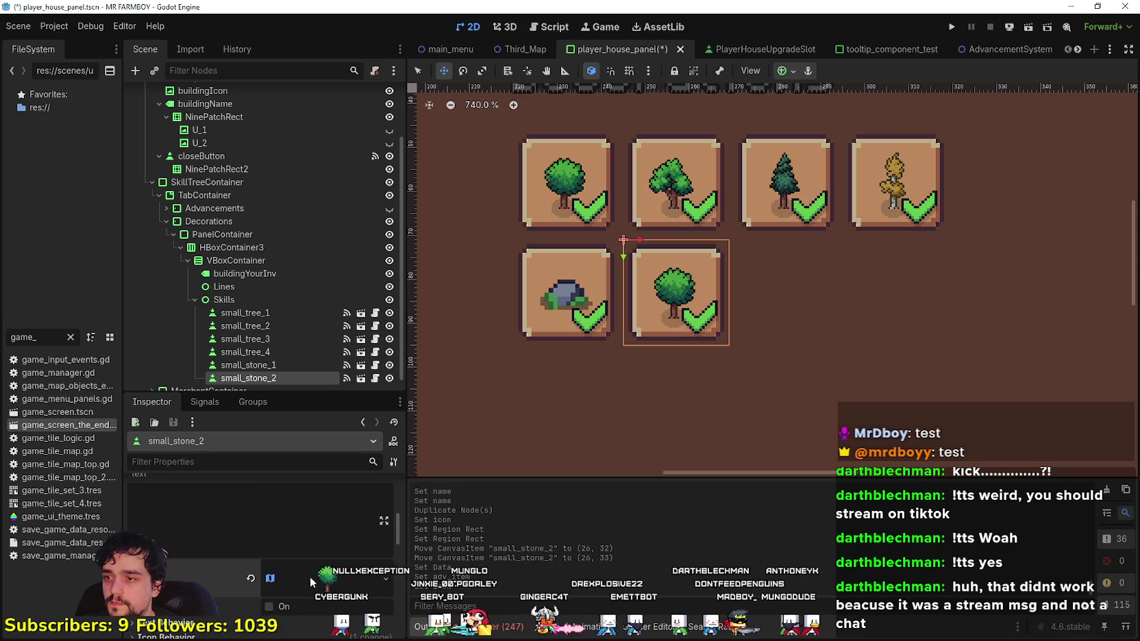
{"action": "scroll", "coordinate": [315, 573], "scroll_direction": "down", "scroll_amount": 3}
{"action": "scroll", "coordinate": [299, 575], "scroll_direction": "down", "scroll_amount": 1}
{"action": "left_click", "coordinate": [274, 628]}
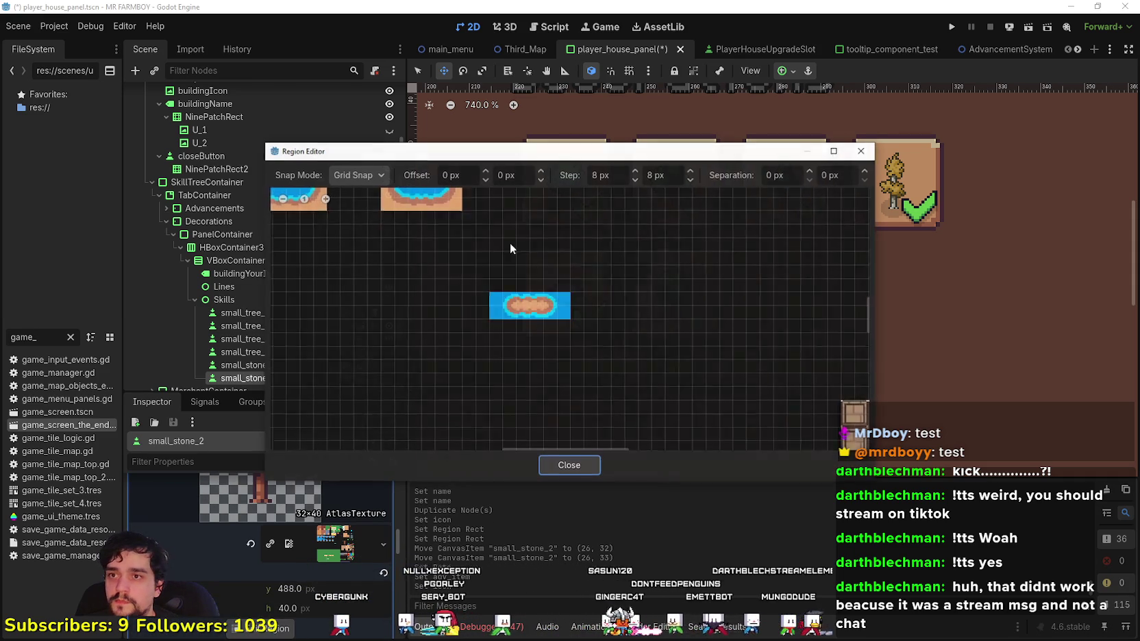
{"action": "scroll", "coordinate": [719, 269], "scroll_direction": "up", "scroll_amount": 6}
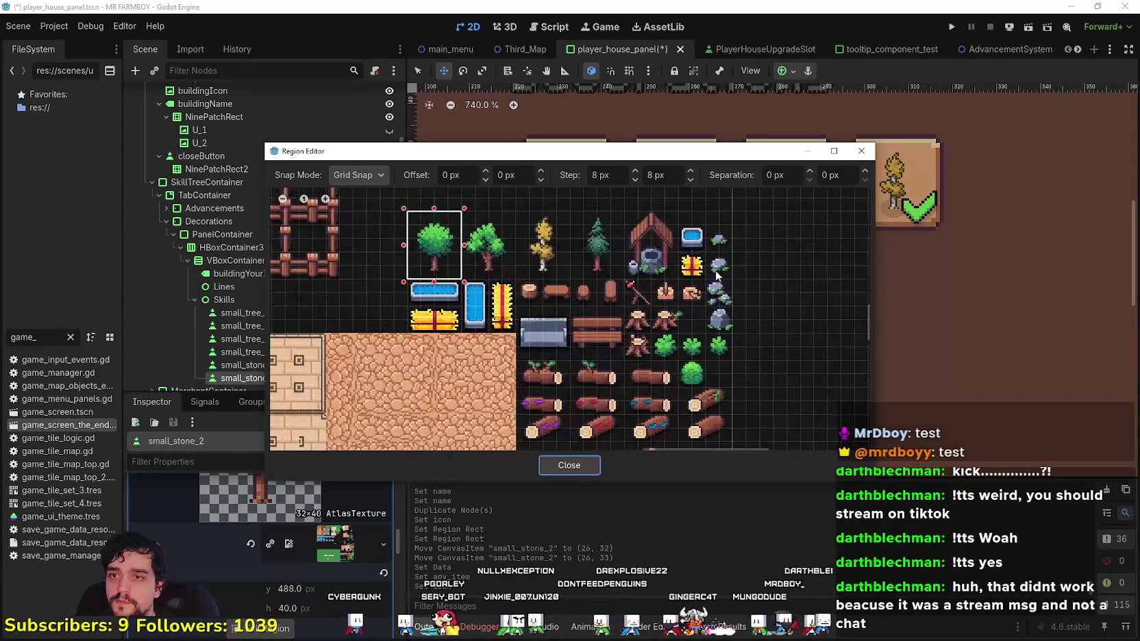
{"action": "mouse_move", "coordinate": [697, 242]}
{"action": "left_mouse_down"}
{"action": "mouse_move", "coordinate": [739, 285]}
{"action": "mouse_move", "coordinate": [664, 319]}
{"action": "left_mouse_up"}
{"action": "left_click", "coordinate": [569, 465]}
{"action": "scroll", "coordinate": [767, 304], "scroll_direction": "down", "scroll_amount": 2}
{"action": "scroll", "coordinate": [759, 309], "scroll_direction": "up", "scroll_amount": 1}
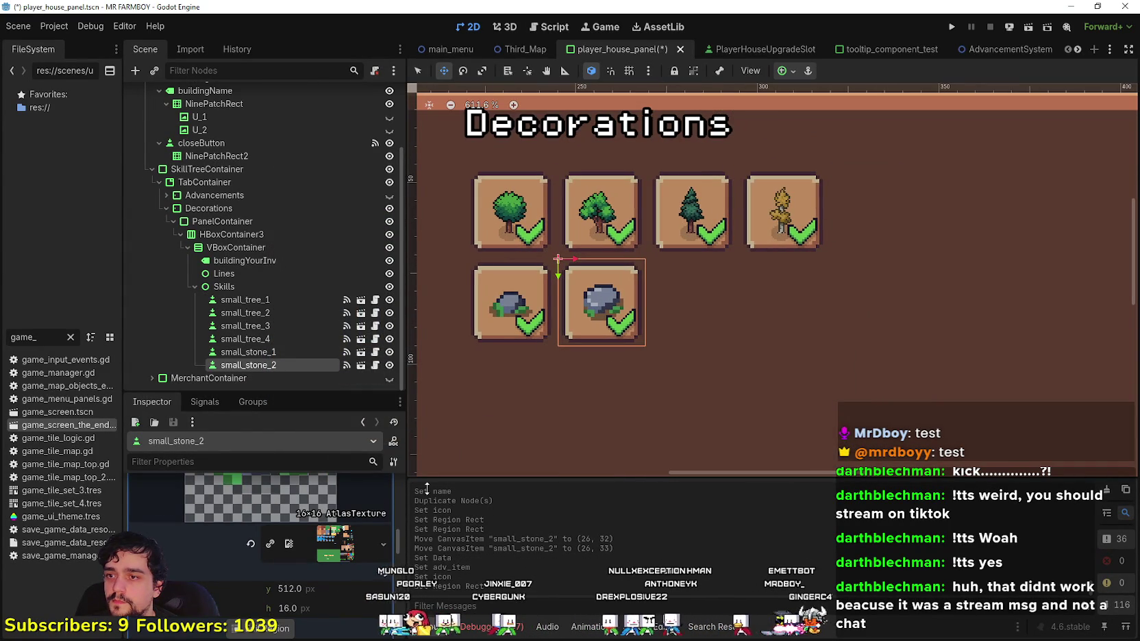
{"action": "scroll", "coordinate": [308, 566], "scroll_direction": "down", "scroll_amount": 6}
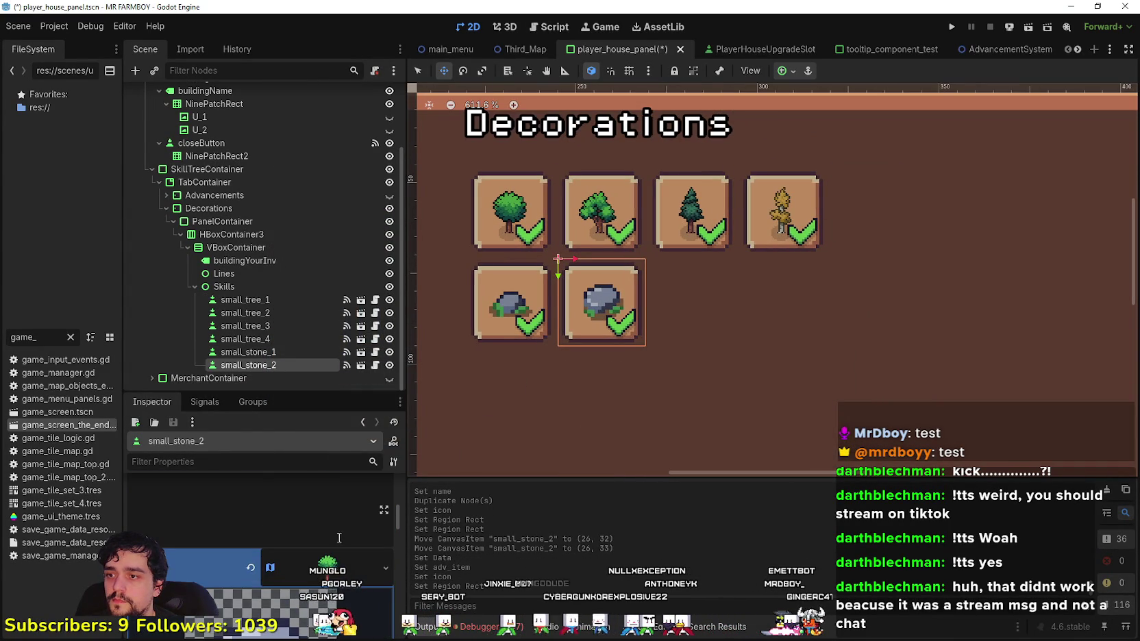
{"action": "scroll", "coordinate": [336, 537], "scroll_direction": "up", "scroll_amount": 2}
{"action": "key", "text": "ctrl+s"}
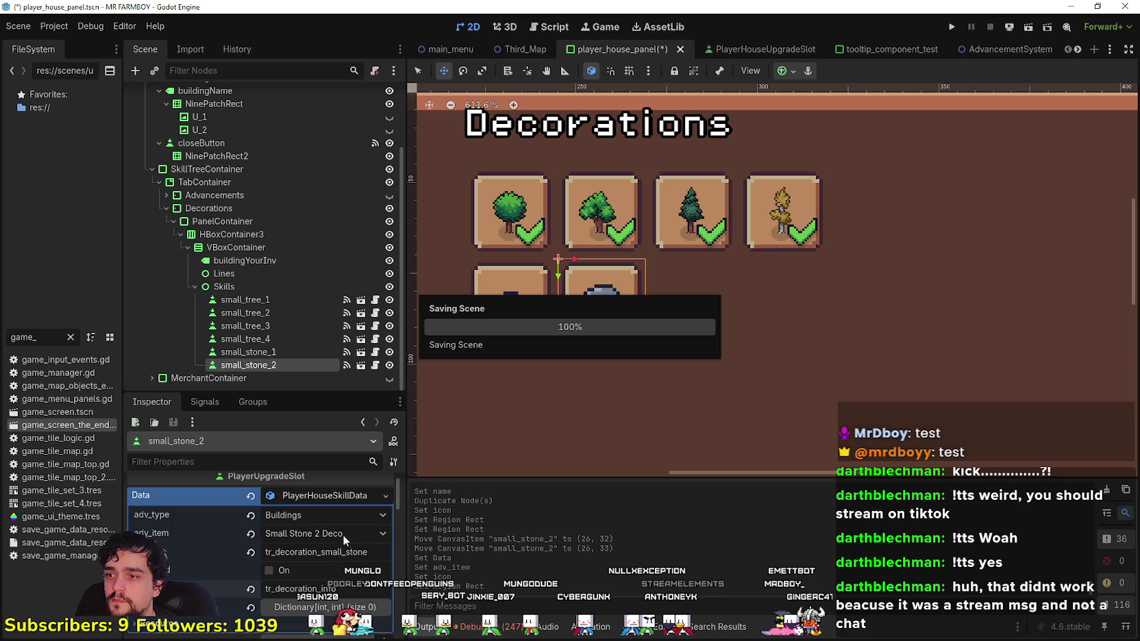
- Duplicate it as small_stone_3 beside it and make its Data resource unique
{"action": "key", "text": "ctrl+d"}
{"action": "left_click_drag", "start_coordinate": [581, 304], "coordinate": [678, 299]}
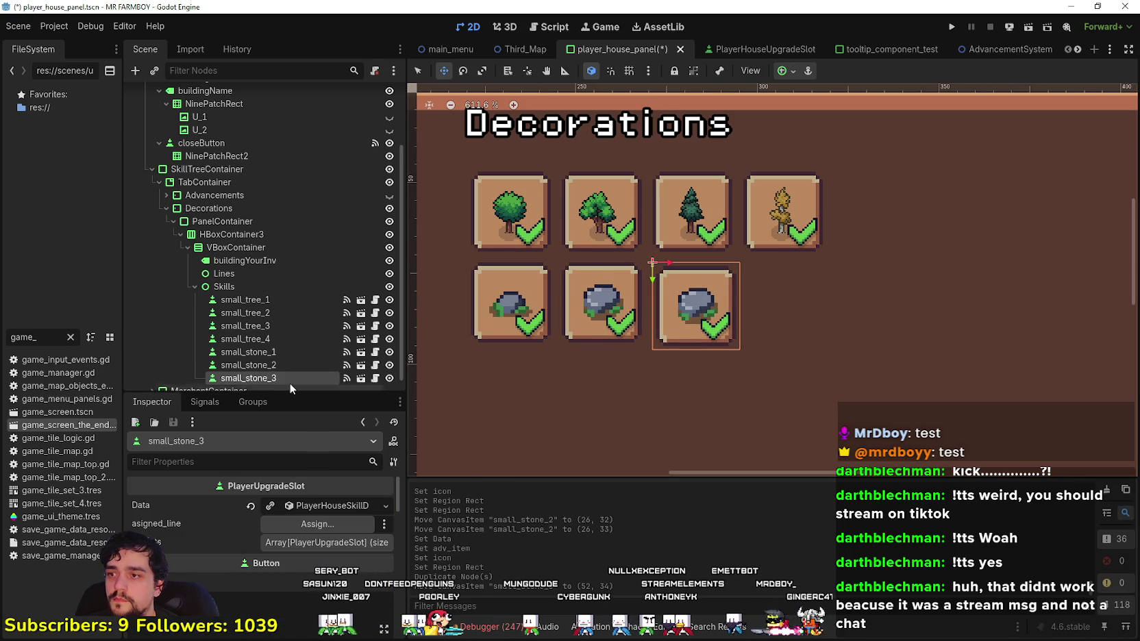
{"action": "left_click", "coordinate": [270, 505]}
{"action": "left_click", "coordinate": [322, 506]}
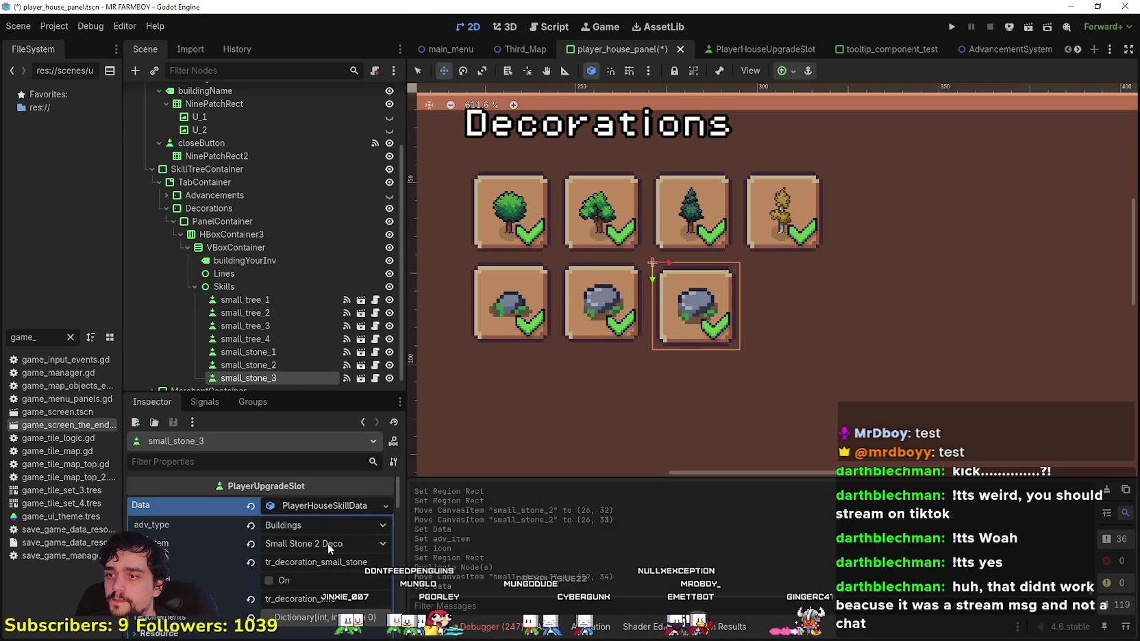
{"action": "left_click", "coordinate": [327, 543]}
{"action": "scroll", "coordinate": [409, 48], "scroll_direction": "down", "scroll_amount": 1}
{"action": "mouse_move", "coordinate": [409, 47]}
{"action": "left_mouse_down"}
{"action": "mouse_move", "coordinate": [403, 408]}
{"action": "mouse_move", "coordinate": [356, 339]}
{"action": "left_mouse_up"}
- Set small_stone_3's item to Small Stone 3 Deco
{"action": "left_click", "coordinate": [350, 337]}
{"action": "scroll", "coordinate": [282, 591], "scroll_direction": "down", "scroll_amount": 6}
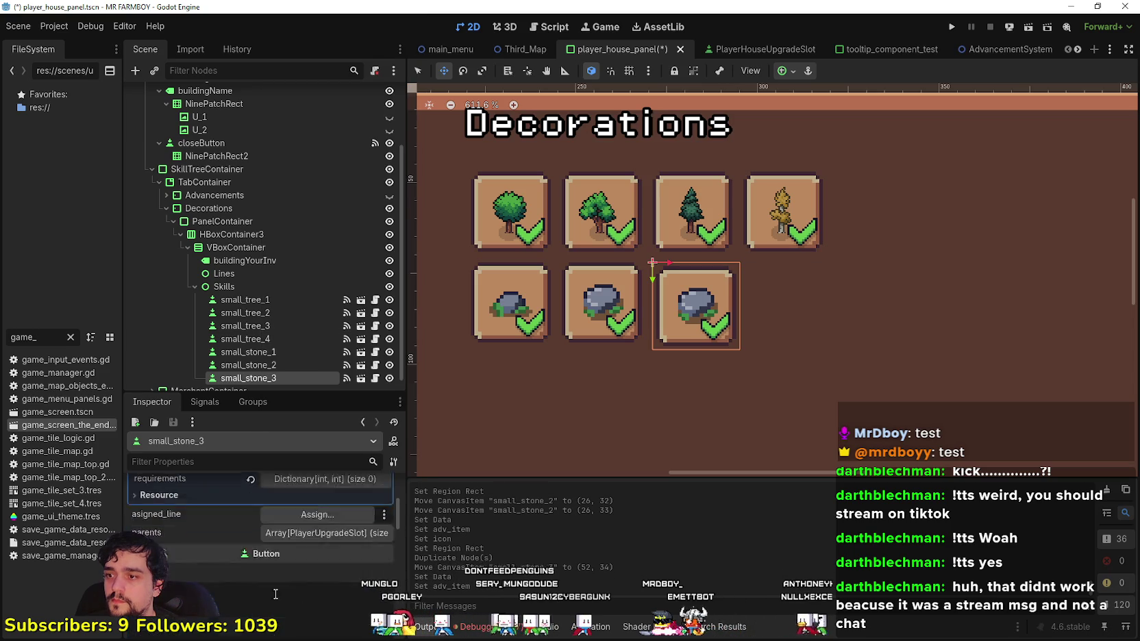
{"action": "left_click", "coordinate": [331, 557]}
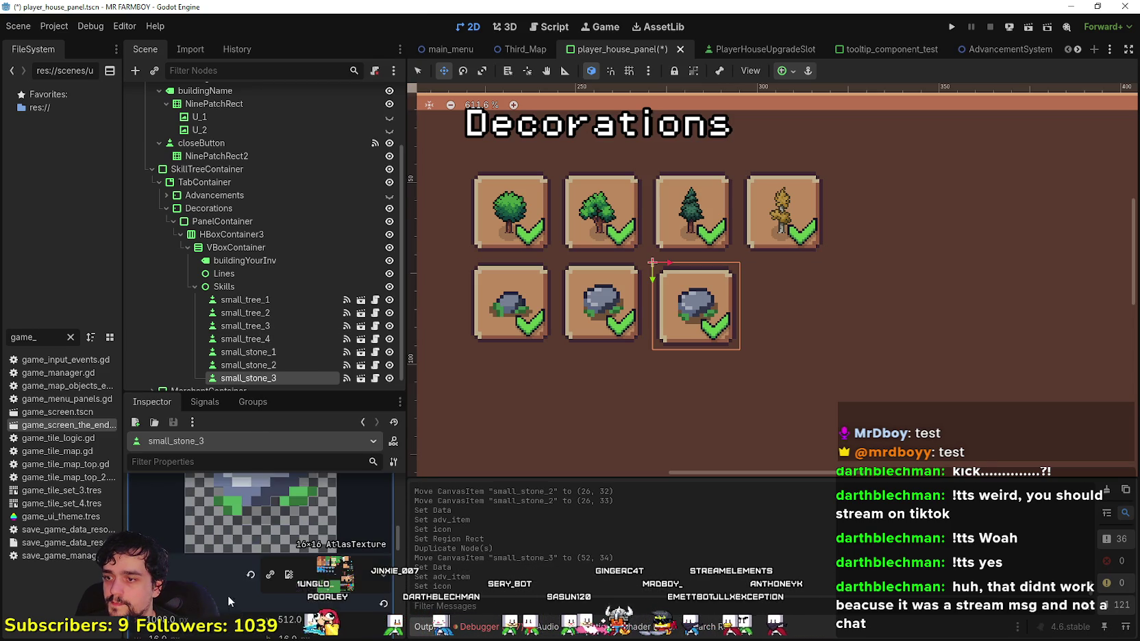
{"action": "scroll", "coordinate": [240, 597], "scroll_direction": "down", "scroll_amount": 3}
- Move its icon region onto the stone cluster and save the scene
{"action": "left_click", "coordinate": [255, 577]}
{"action": "scroll", "coordinate": [519, 309], "scroll_direction": "down", "scroll_amount": 10}
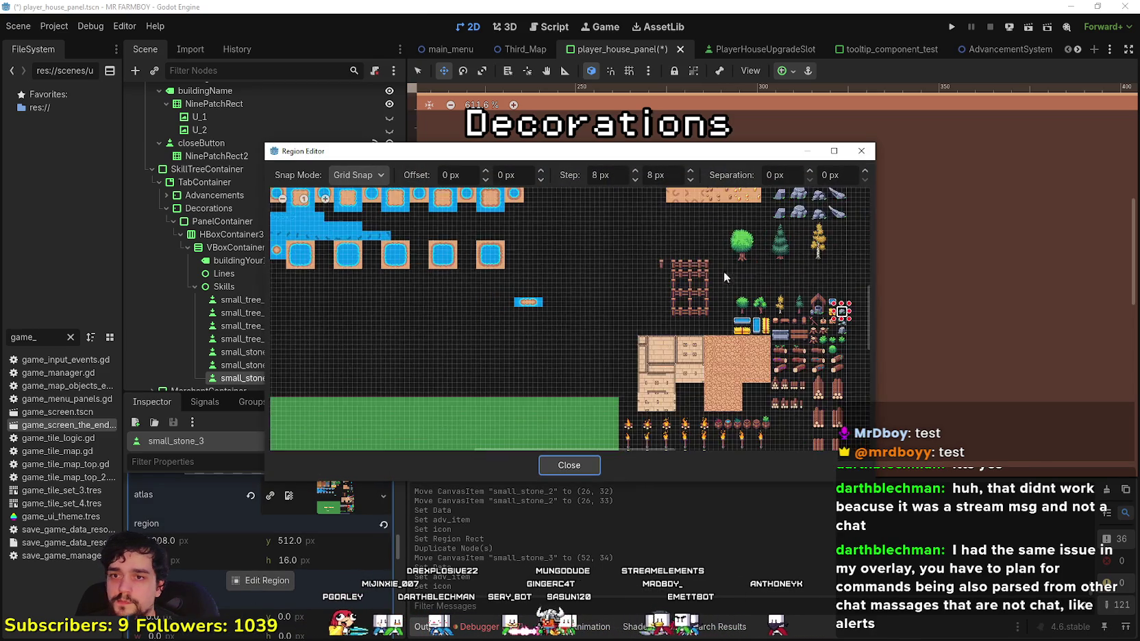
{"action": "left_click_drag", "start_coordinate": [725, 295], "coordinate": [725, 342]}
{"action": "left_click", "coordinate": [569, 465]}
{"action": "scroll", "coordinate": [303, 531], "scroll_direction": "up", "scroll_amount": 2}
{"action": "key", "text": "ctrl+s"}
{"action": "scroll", "coordinate": [696, 332], "scroll_direction": "down", "scroll_amount": 1}
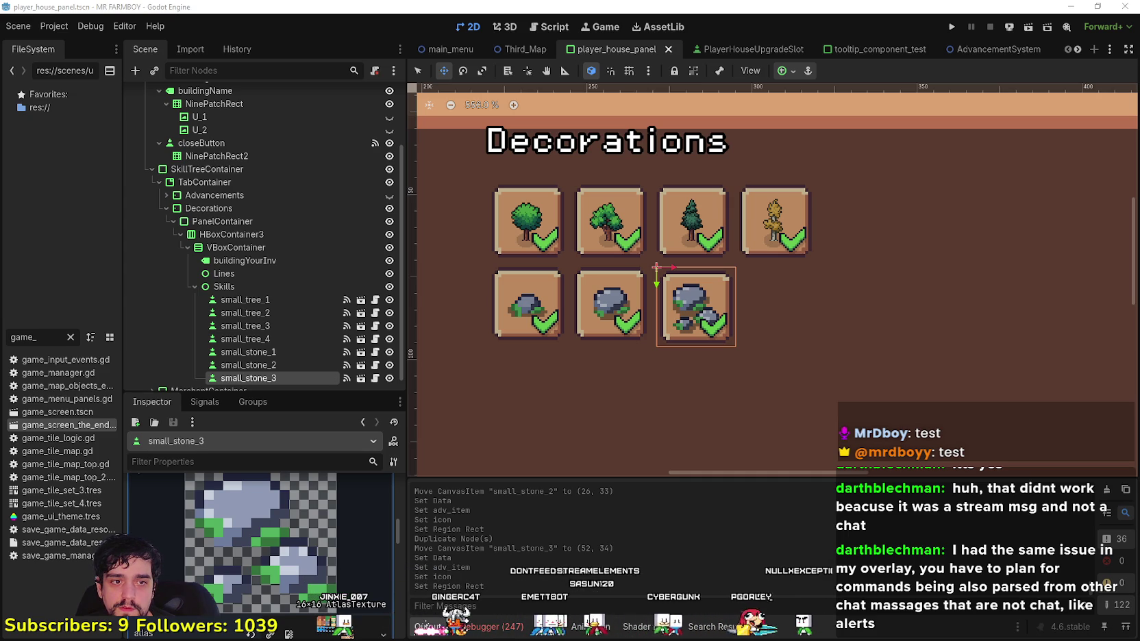
- Switch to Speaker.bot's per-event settings and view the Tip, Merchandise and Redeemed messages
{"action": "key", "text": "alt+Tab"}
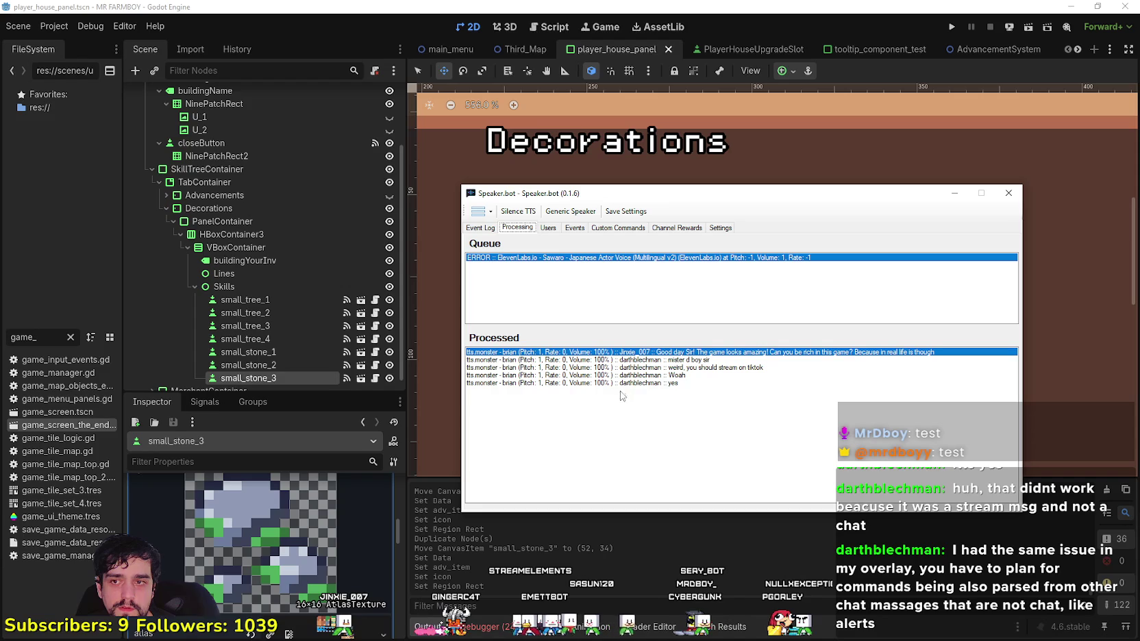
{"action": "left_click", "coordinate": [661, 375]}
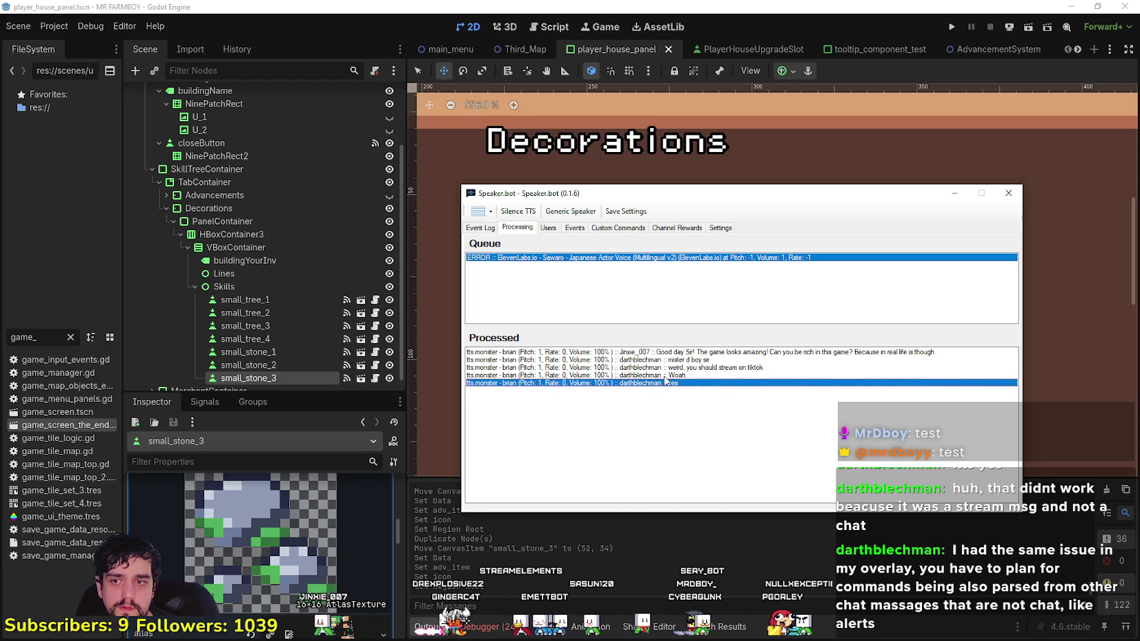
{"action": "left_click", "coordinate": [481, 227]}
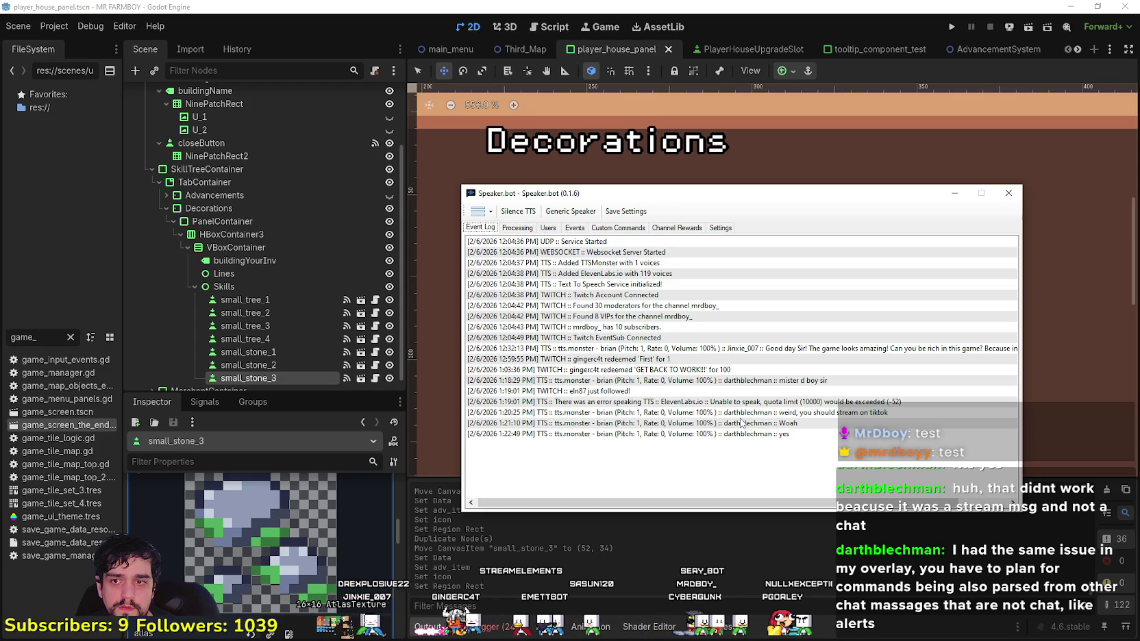
{"action": "left_click", "coordinate": [574, 228]}
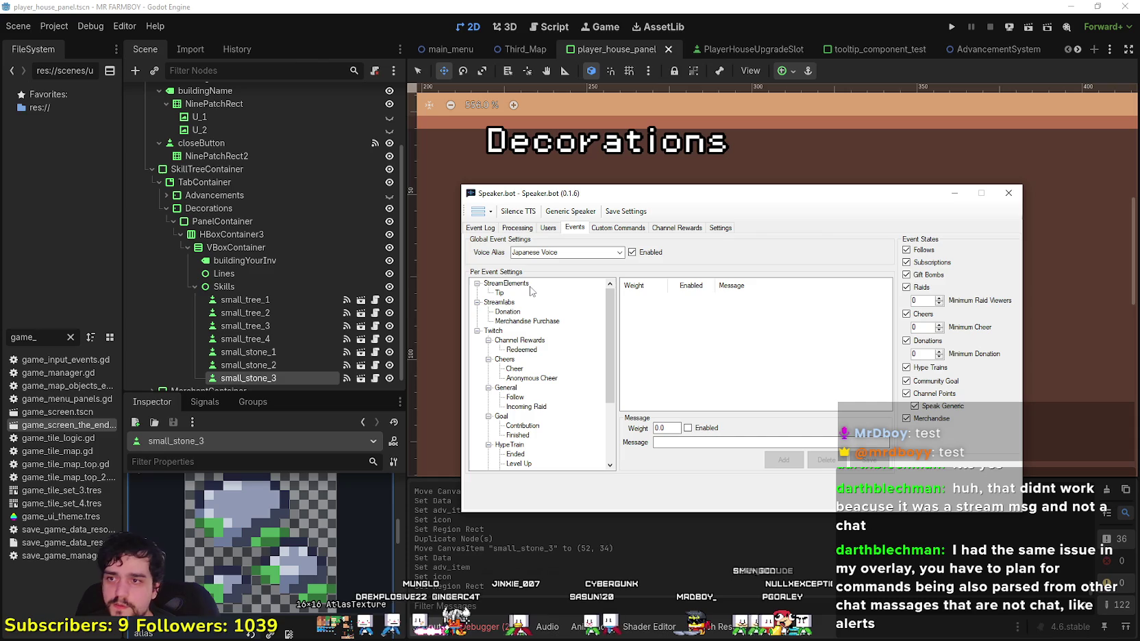
{"action": "left_click", "coordinate": [499, 293]}
{"action": "left_click", "coordinate": [516, 320]}
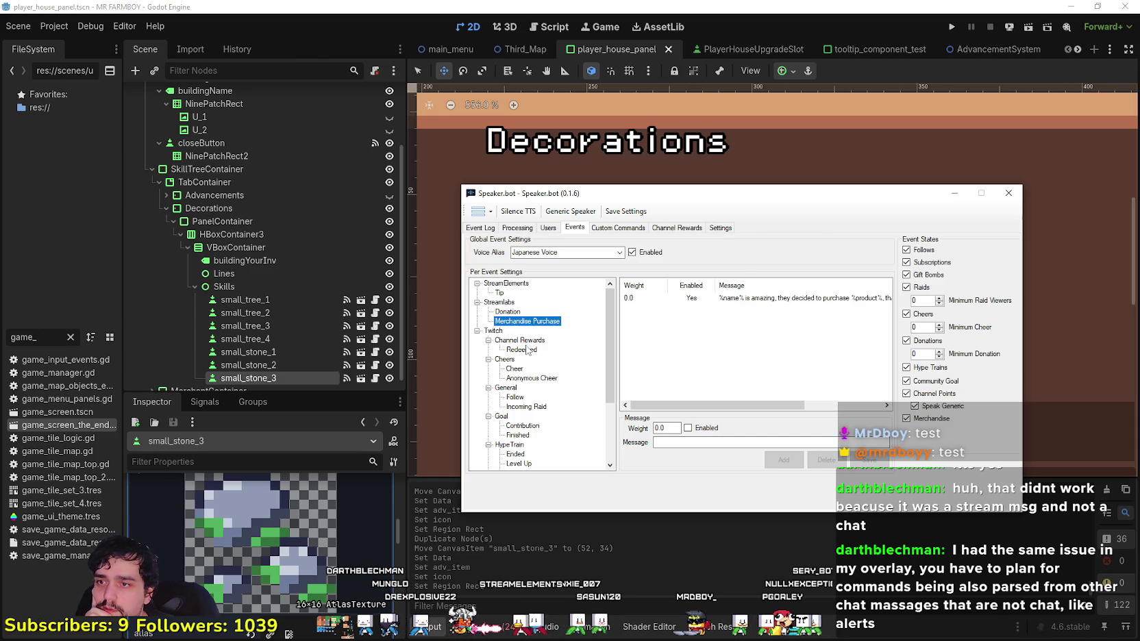
{"action": "left_click", "coordinate": [525, 350]}
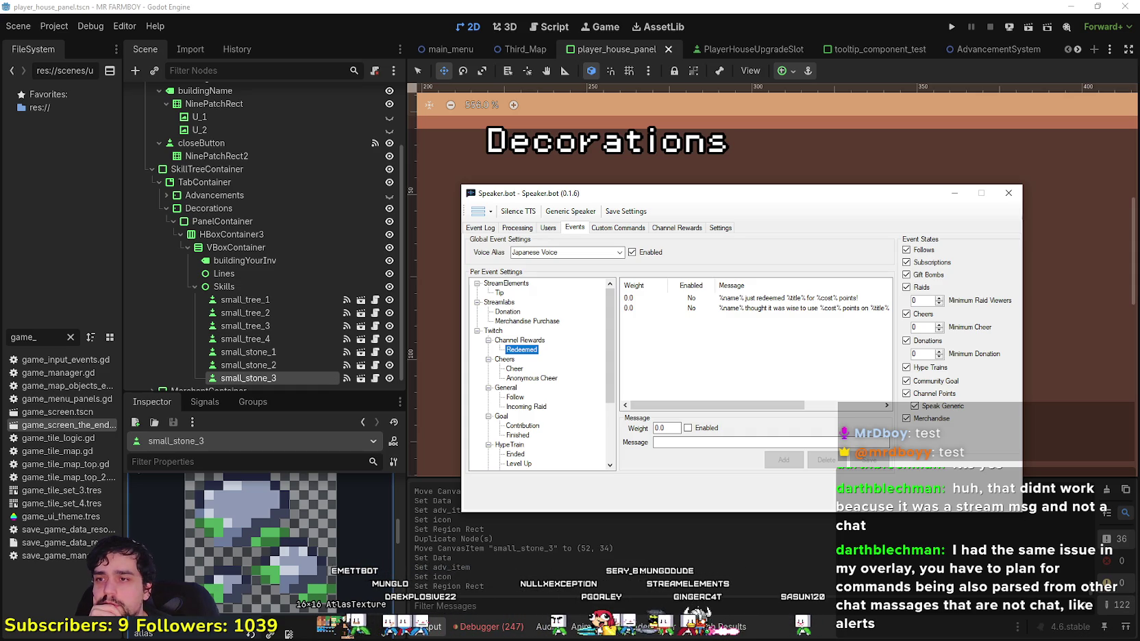
- Review the Cheer and Anonymous Cheer messages, then return to Channel Rewards Redeemed
{"action": "scroll", "coordinate": [559, 352], "scroll_direction": "down", "scroll_amount": 2}
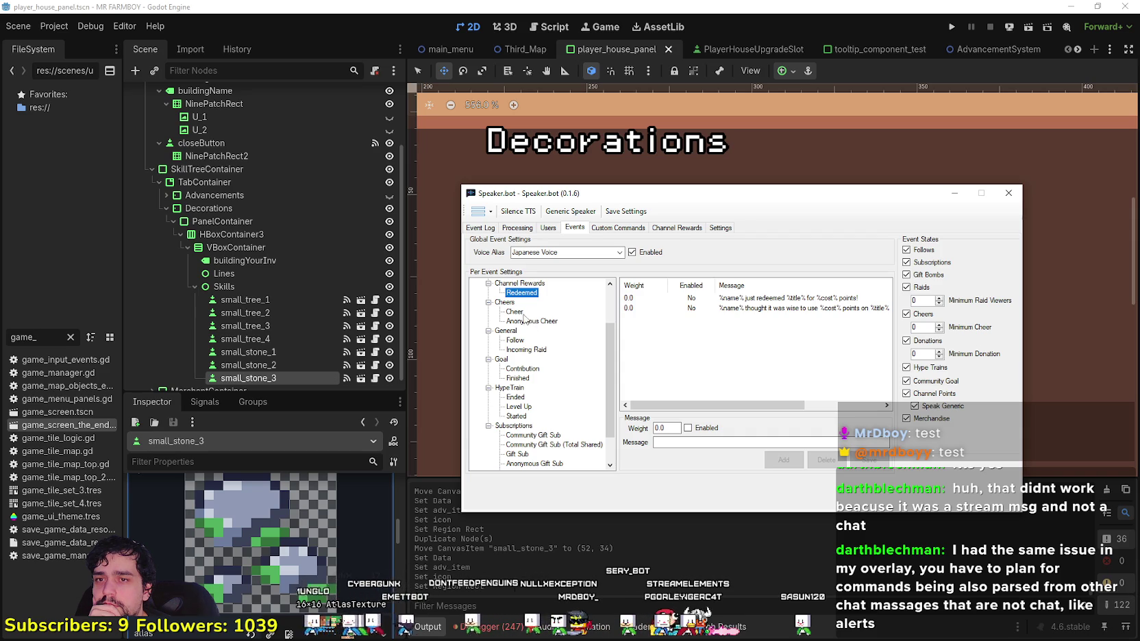
{"action": "left_click", "coordinate": [515, 312]}
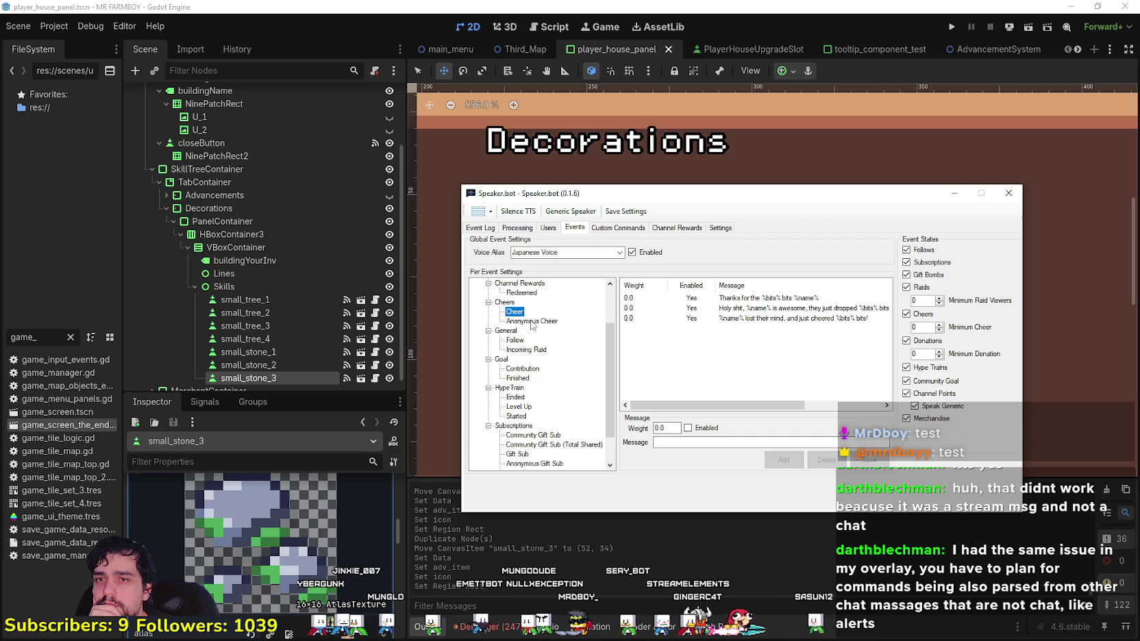
{"action": "left_click", "coordinate": [532, 322]}
{"action": "scroll", "coordinate": [558, 356], "scroll_direction": "up", "scroll_amount": 2}
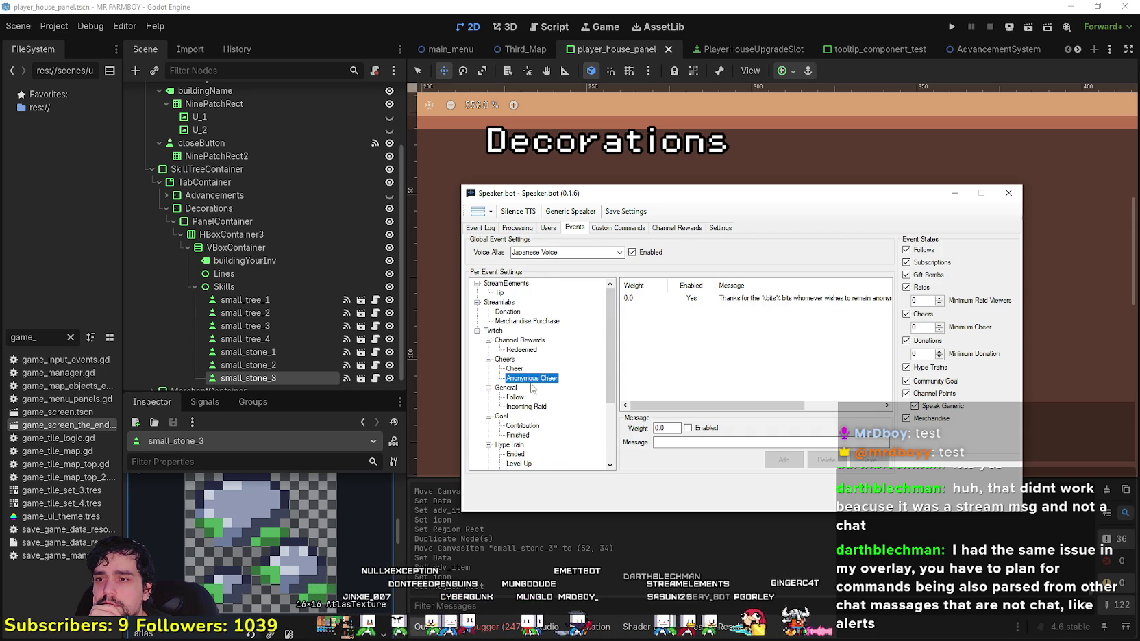
{"action": "key", "text": "Up"}
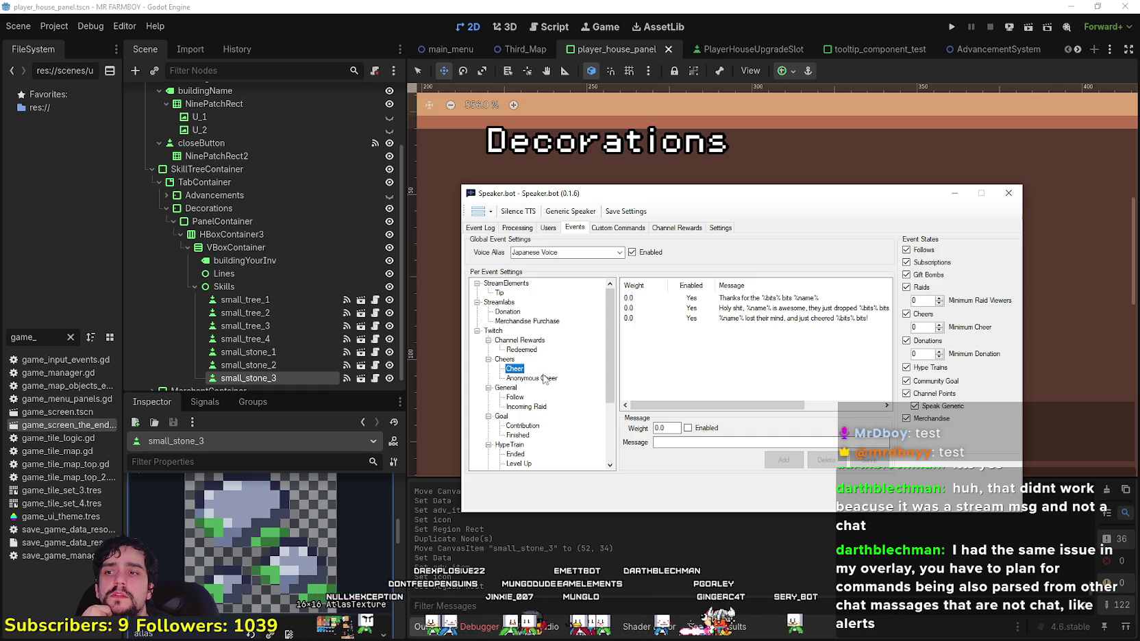
{"action": "left_click", "coordinate": [537, 378]}
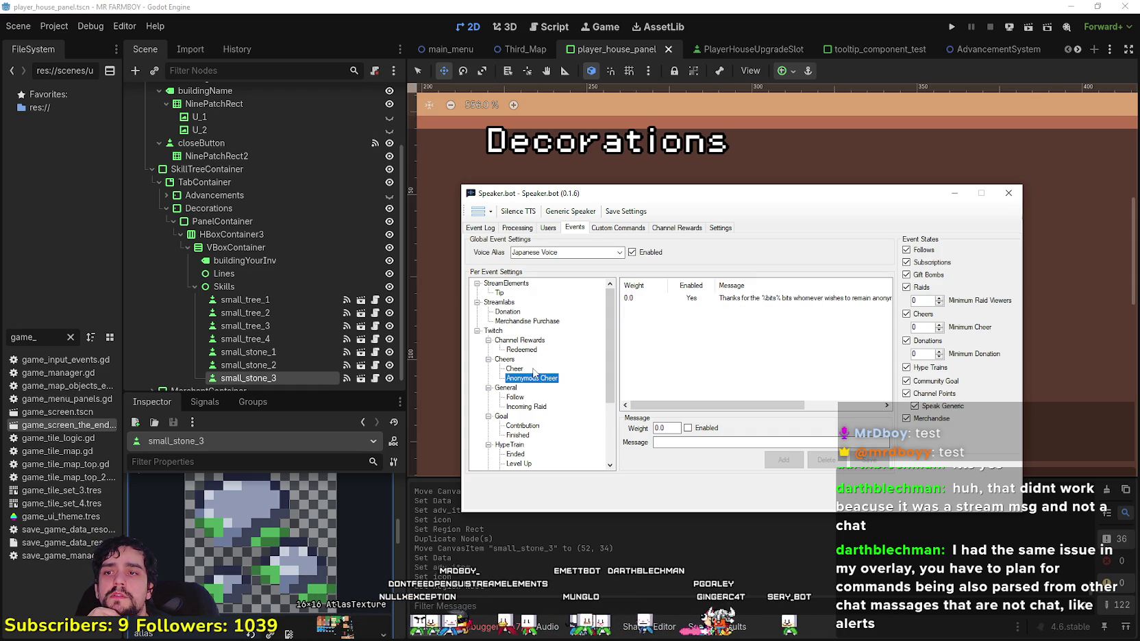
{"action": "left_click", "coordinate": [520, 369]}
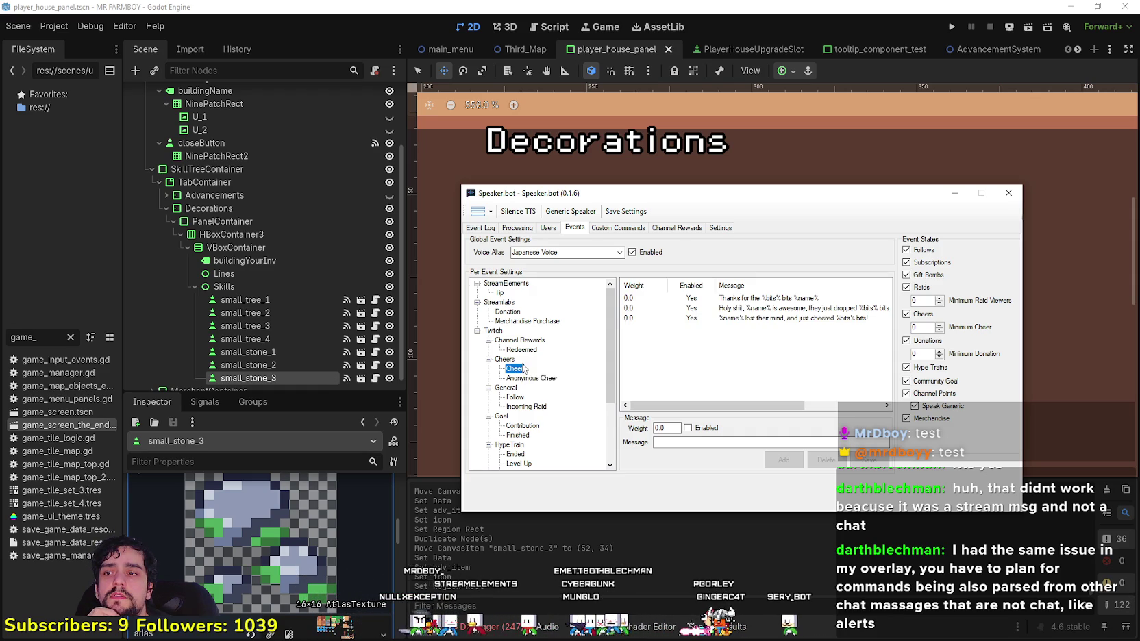
{"action": "left_click", "coordinate": [499, 293]}
{"action": "left_click", "coordinate": [521, 322]}
{"action": "left_click", "coordinate": [511, 341]}
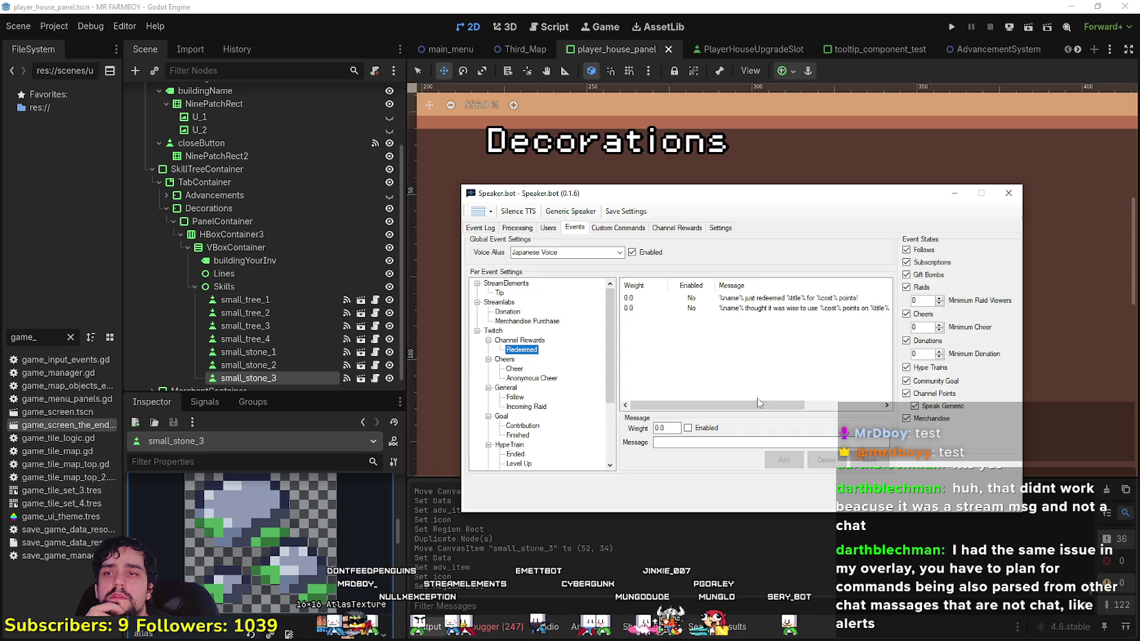
- Inspect the two Channel Rewards Redeemed messages
{"action": "left_click", "coordinate": [690, 299]}
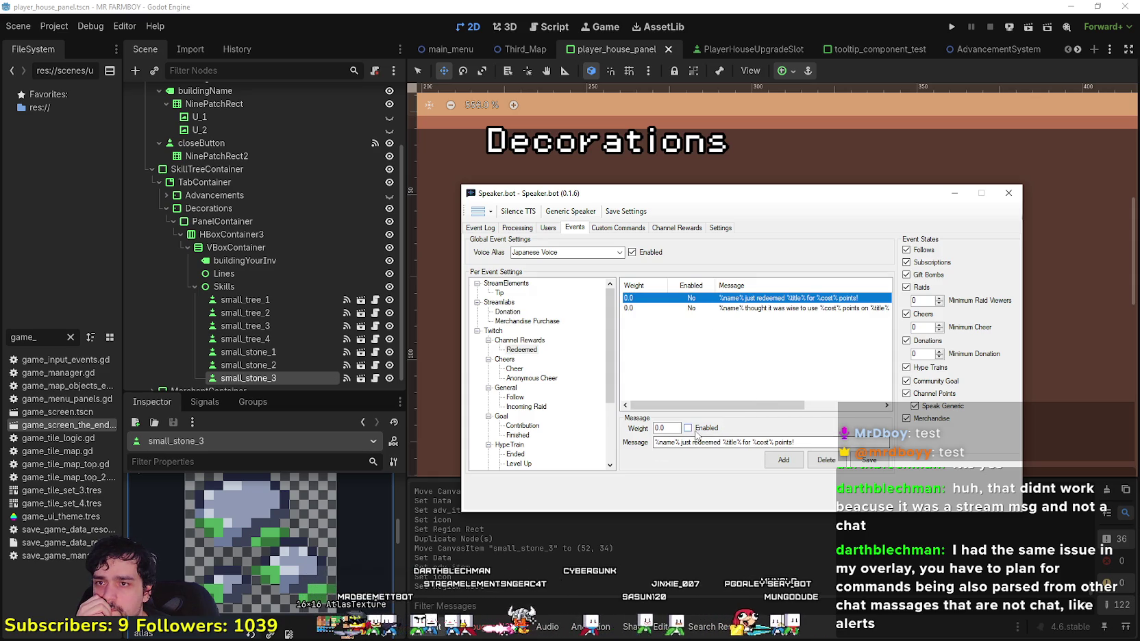
{"action": "mouse_move", "coordinate": [720, 406]}
{"action": "left_mouse_down"}
{"action": "mouse_move", "coordinate": [790, 405]}
{"action": "mouse_move", "coordinate": [769, 363]}
{"action": "left_mouse_up"}
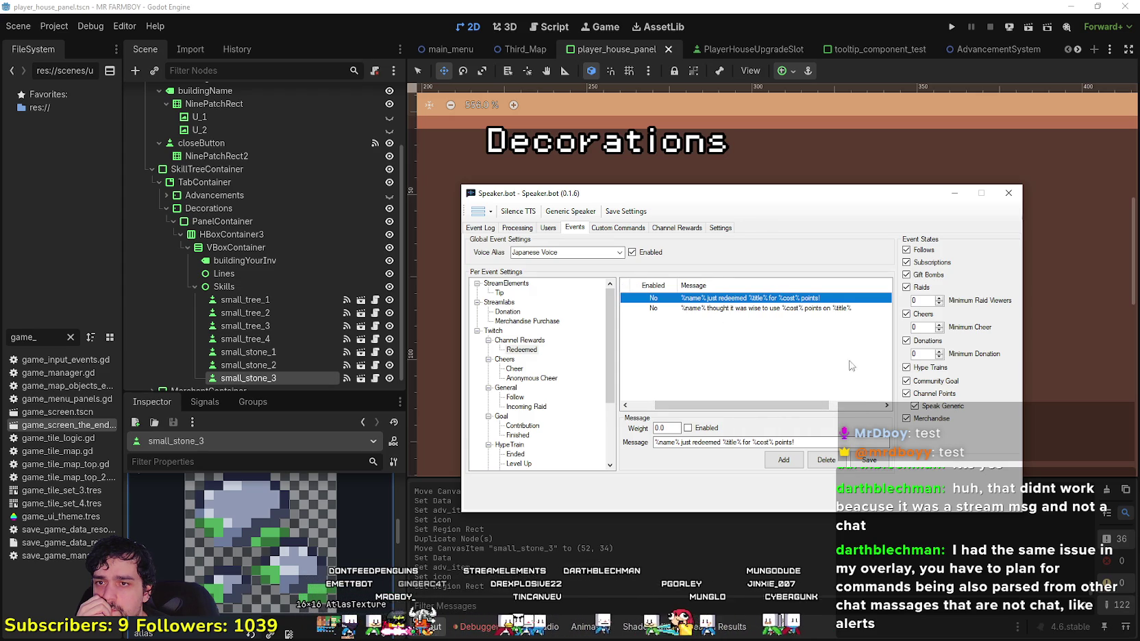
{"action": "left_click_drag", "start_coordinate": [721, 404], "coordinate": [660, 417]}
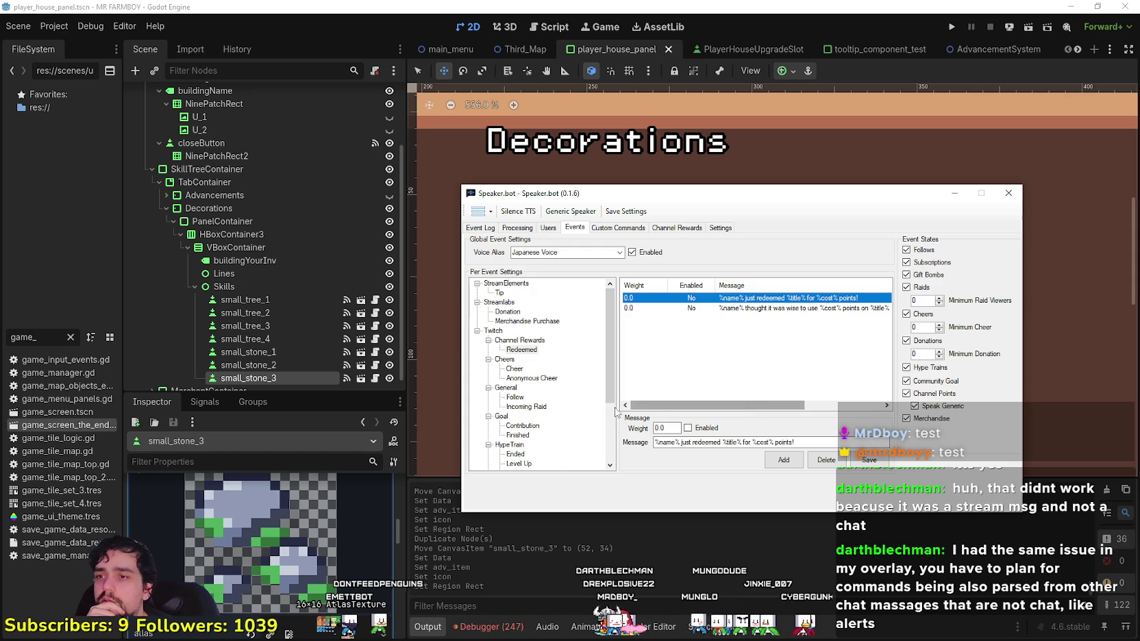
{"action": "scroll", "coordinate": [555, 403], "scroll_direction": "down", "scroll_amount": 2}
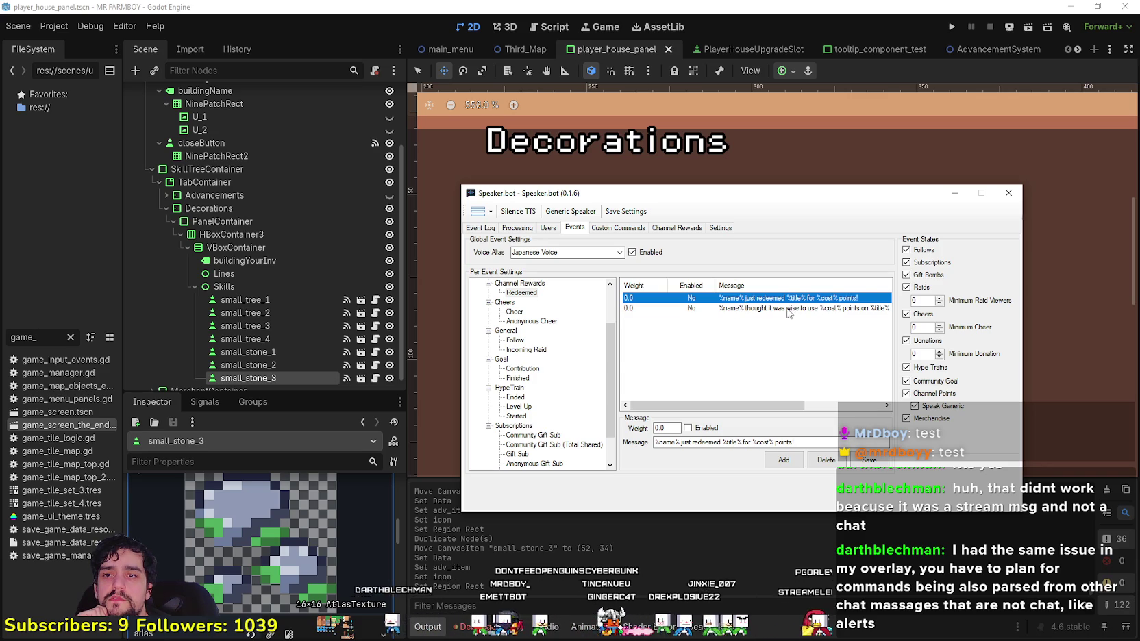
{"action": "left_click", "coordinate": [771, 307]}
{"action": "left_click", "coordinate": [772, 299]}
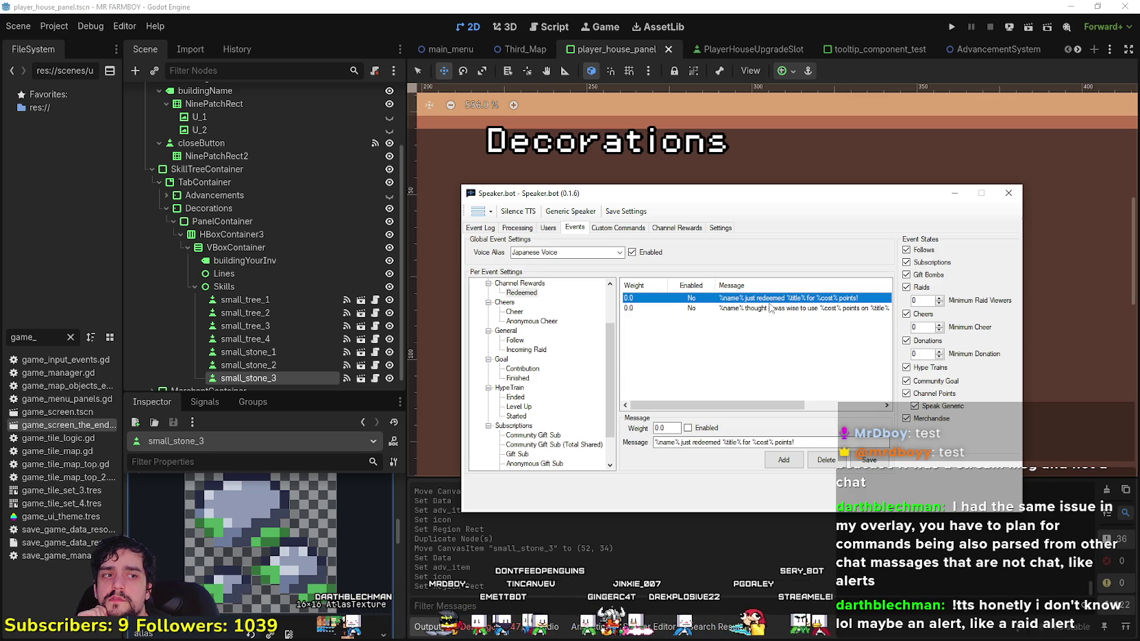
{"action": "left_click", "coordinate": [771, 307]}
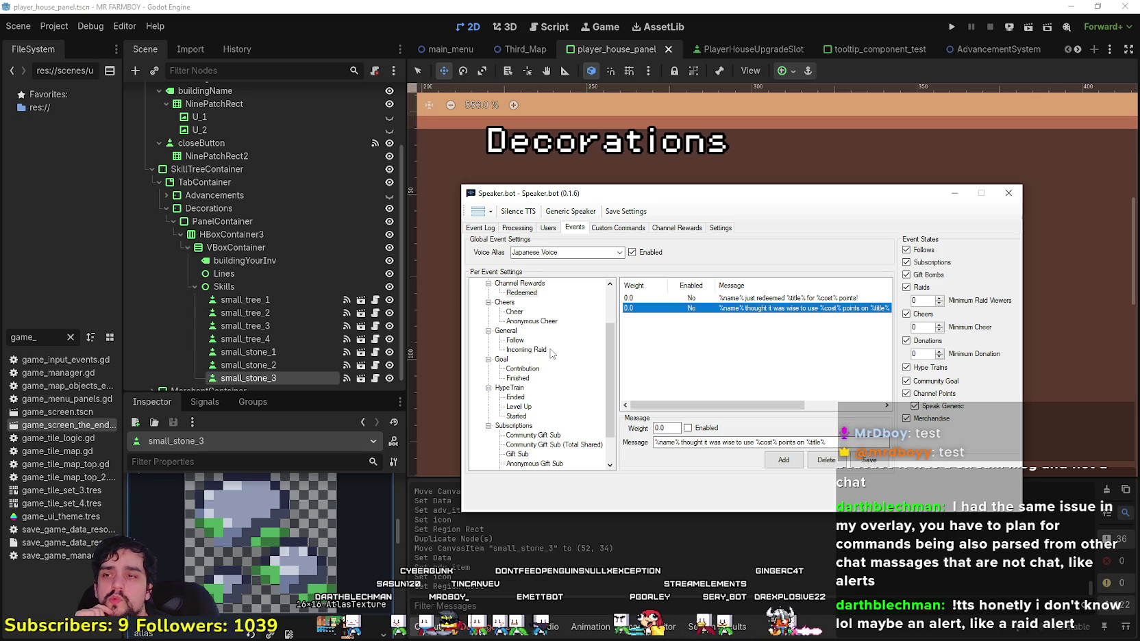
{"action": "scroll", "coordinate": [555, 391], "scroll_direction": "down", "scroll_amount": 1}
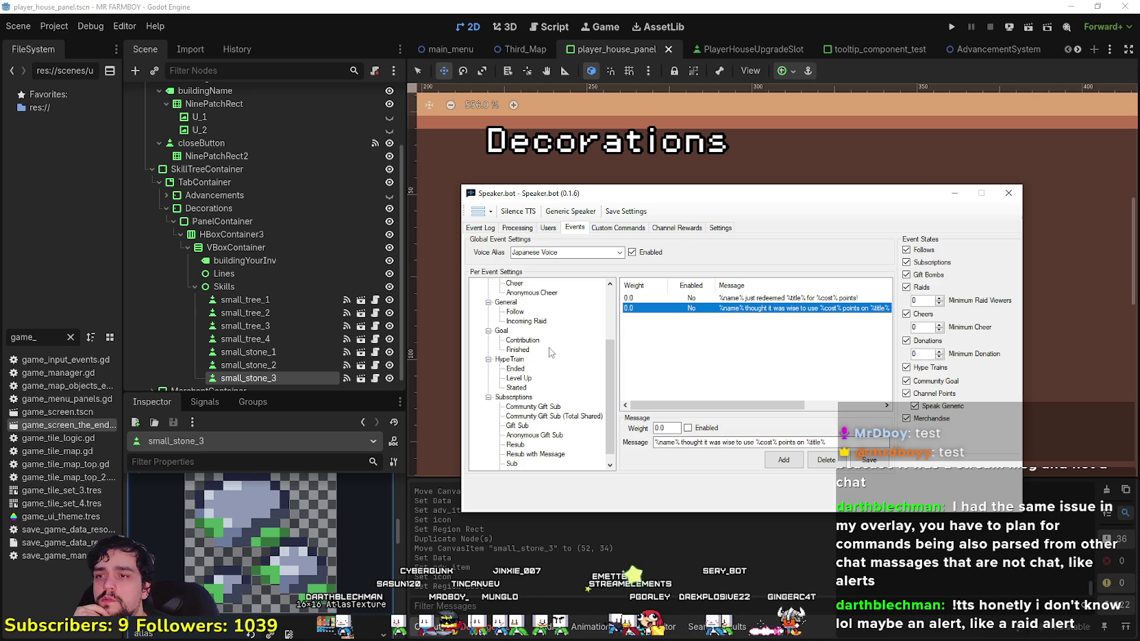
- Browse the hype train, gift sub, resub, sub and raid events, ending on Follow
{"action": "left_click", "coordinate": [553, 385]}
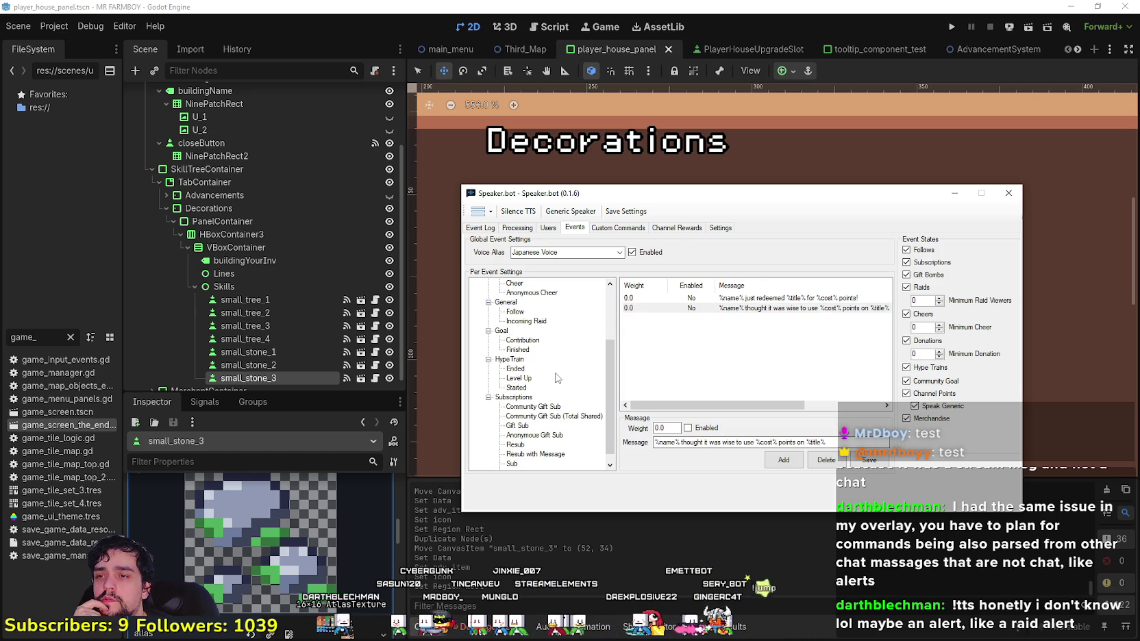
{"action": "left_click", "coordinate": [532, 379]}
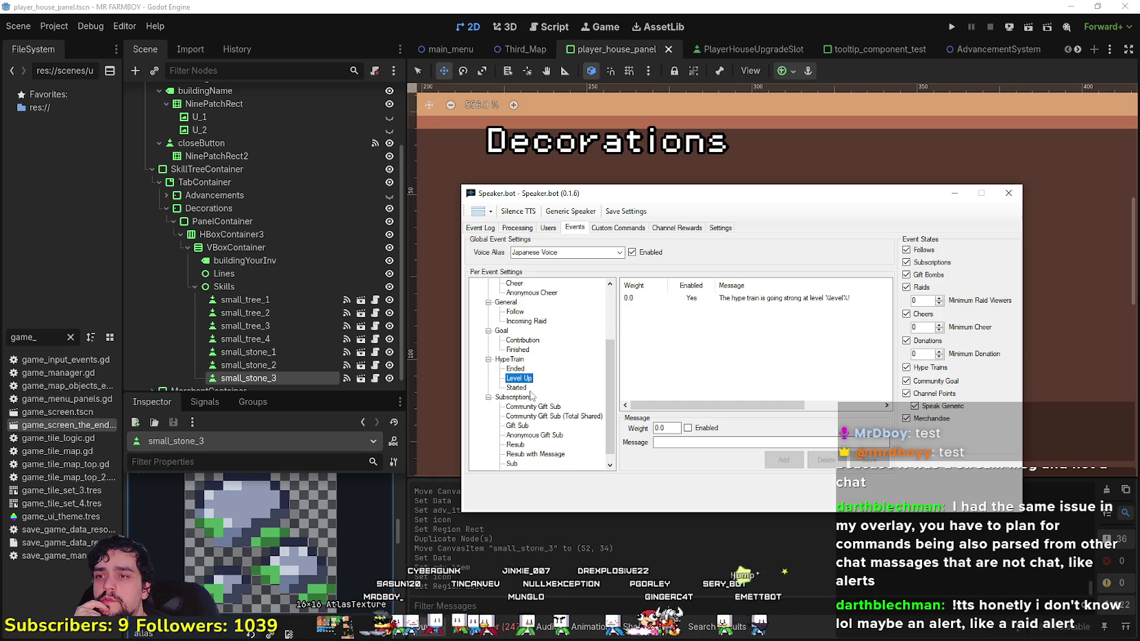
{"action": "left_click", "coordinate": [540, 407]}
{"action": "left_click", "coordinate": [540, 416]}
{"action": "left_click", "coordinate": [541, 436]}
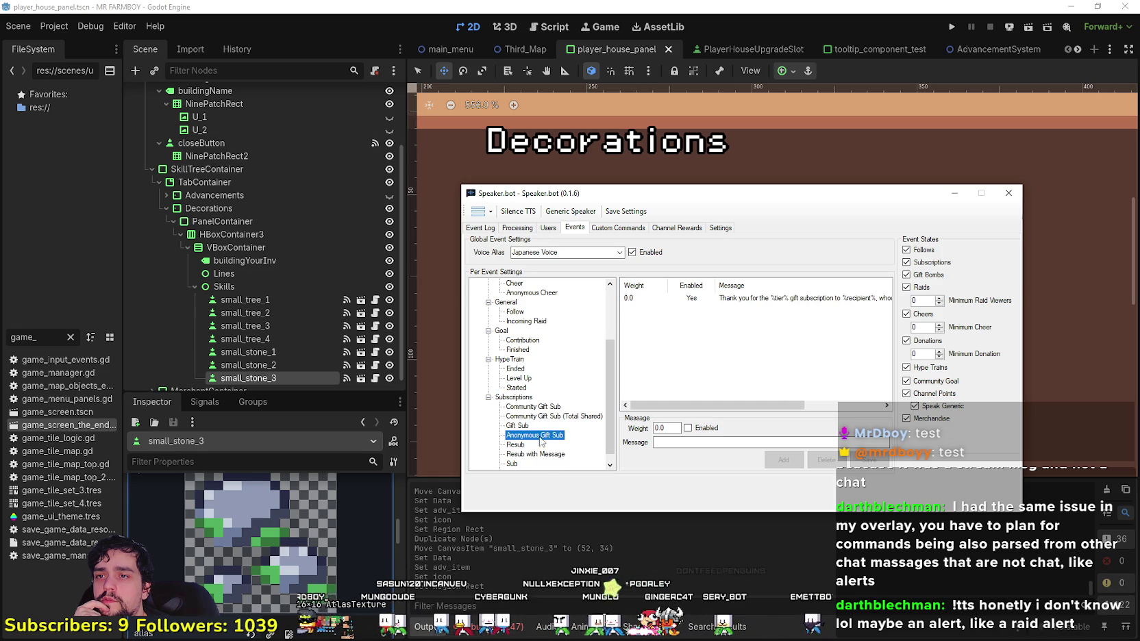
{"action": "left_click", "coordinate": [536, 454]}
{"action": "scroll", "coordinate": [536, 454], "scroll_direction": "down", "scroll_amount": 1}
{"action": "left_click", "coordinate": [538, 464]}
{"action": "left_click", "coordinate": [518, 454]}
{"action": "scroll", "coordinate": [523, 445], "scroll_direction": "up", "scroll_amount": 1}
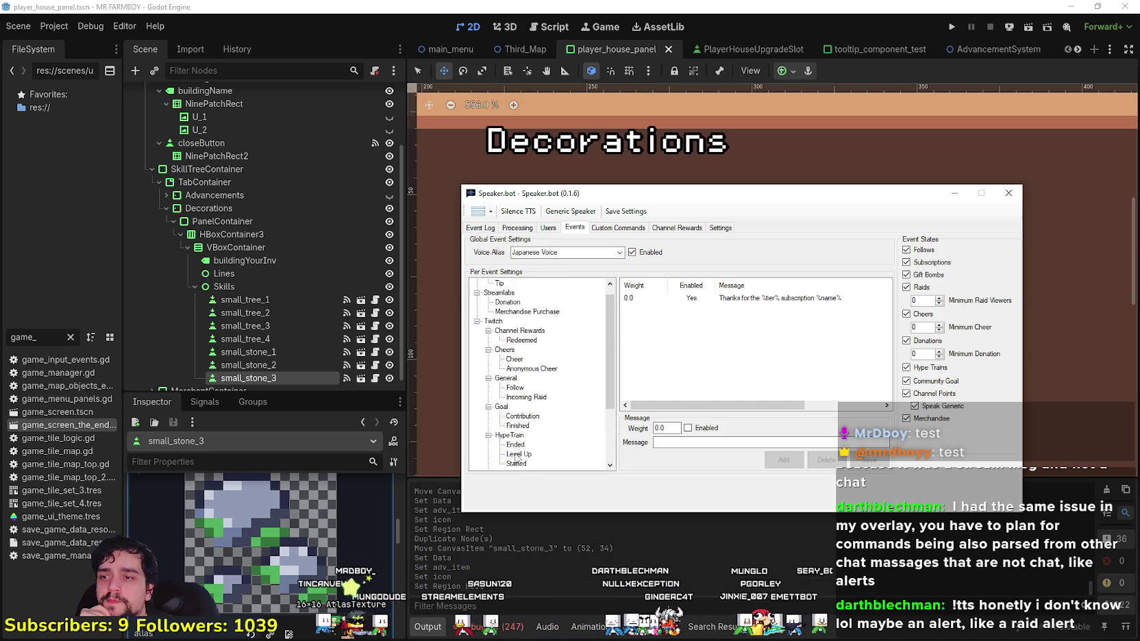
{"action": "scroll", "coordinate": [525, 417], "scroll_direction": "up", "scroll_amount": 2}
{"action": "left_click", "coordinate": [525, 379]}
{"action": "left_click", "coordinate": [520, 370]}
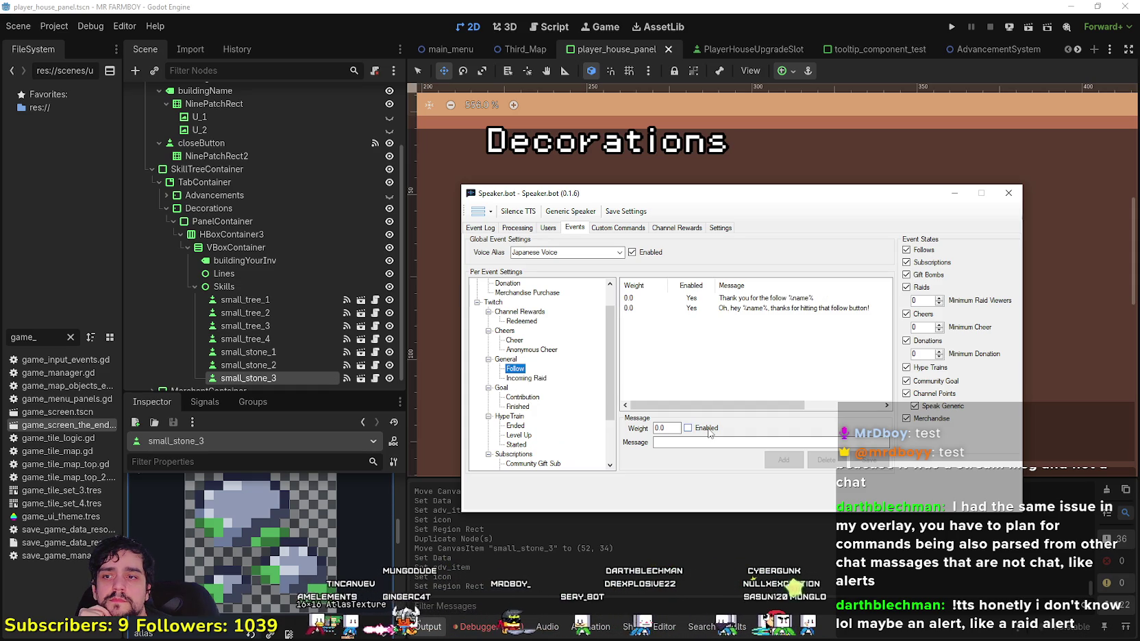
- Reopen the Follow event and inspect its two thank-you messages
{"action": "left_click", "coordinate": [527, 379]}
{"action": "left_click", "coordinate": [514, 361]}
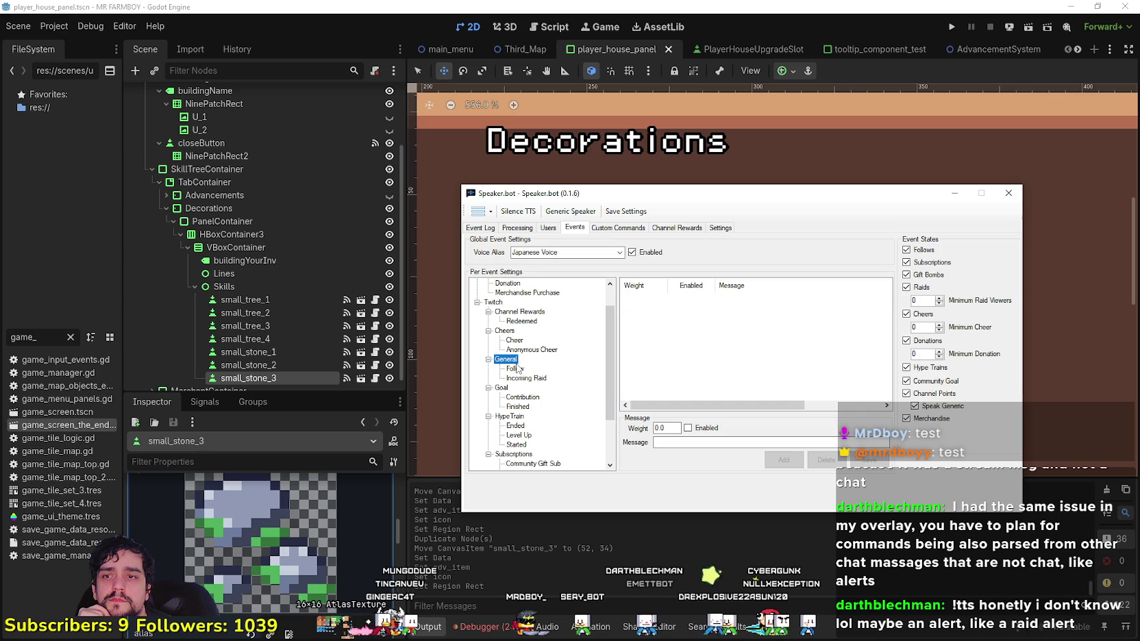
{"action": "left_click", "coordinate": [525, 370]}
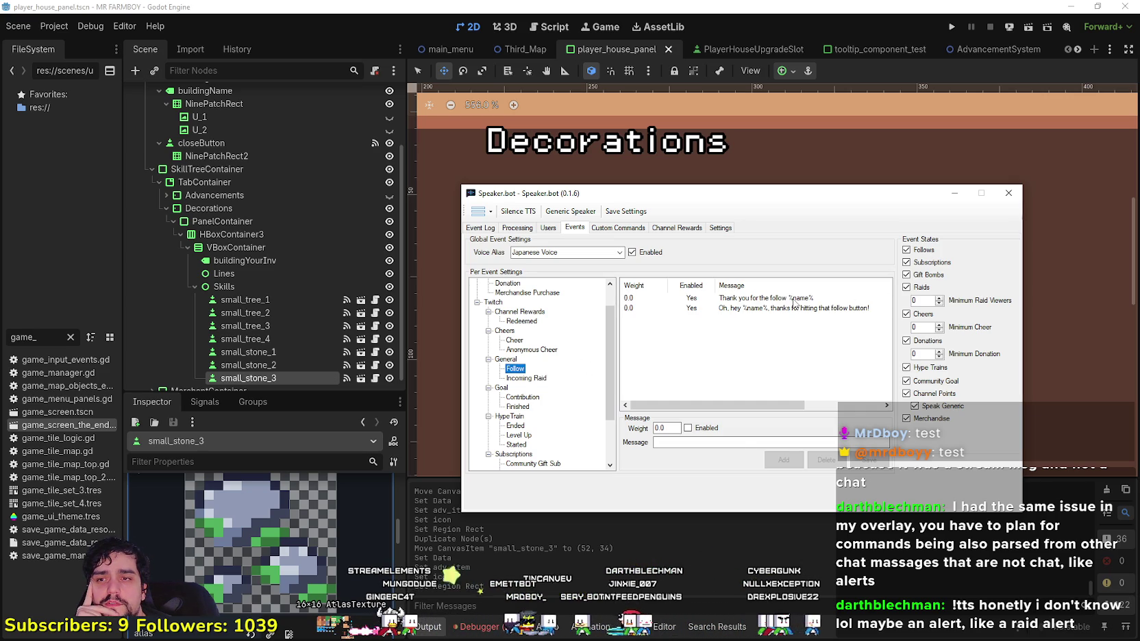
{"action": "left_click", "coordinate": [793, 302]}
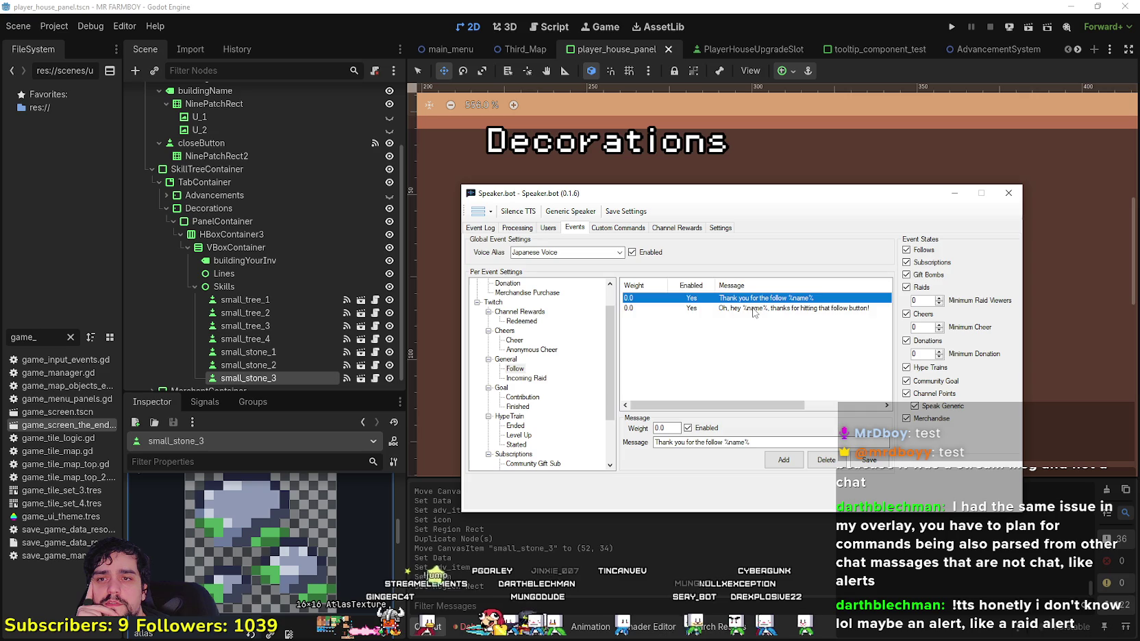
{"action": "left_click", "coordinate": [755, 310]}
{"action": "left_click", "coordinate": [772, 299]}
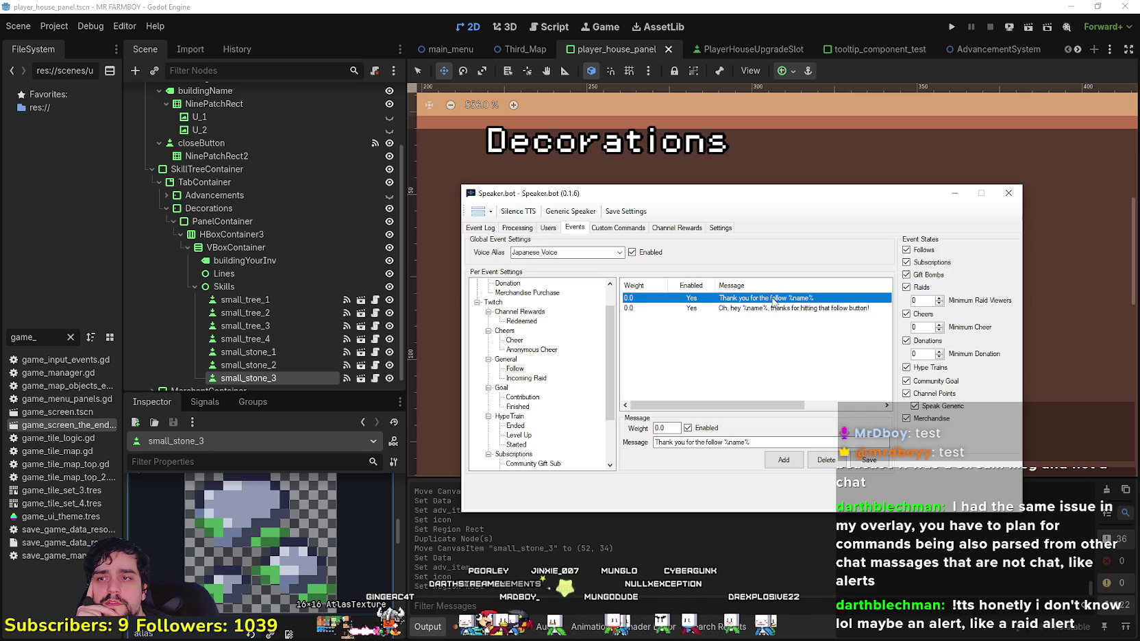
- Change the global event Voice Alias to TTSMonster
{"action": "left_click", "coordinate": [589, 252]}
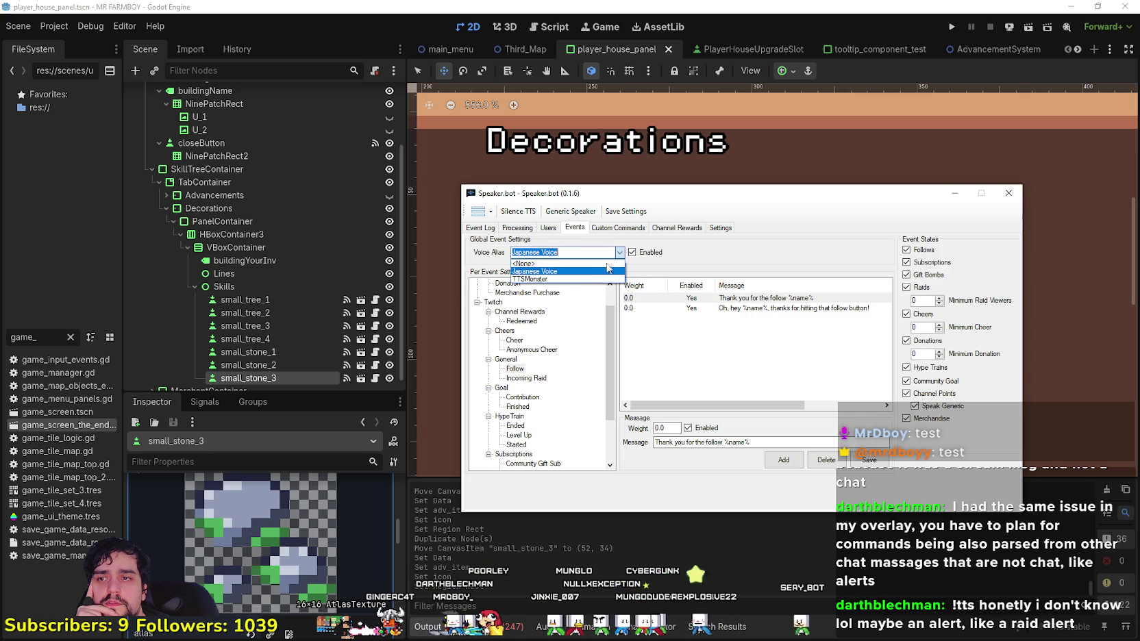
{"action": "left_click", "coordinate": [568, 278]}
{"action": "left_click", "coordinate": [524, 378]}
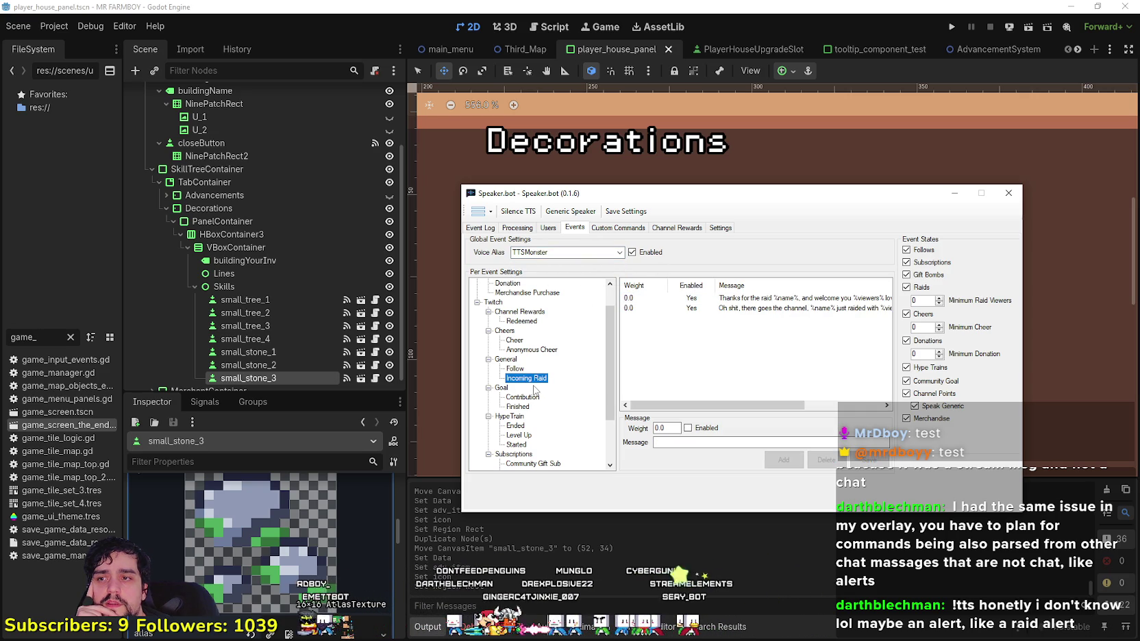
{"action": "left_click", "coordinate": [515, 369]}
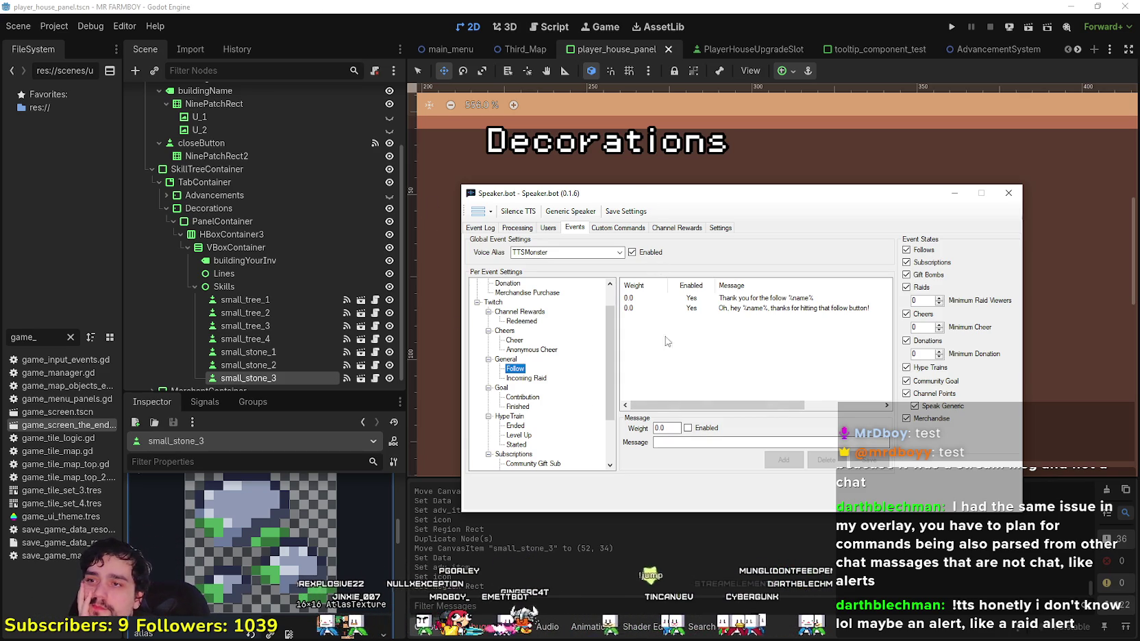
{"action": "scroll", "coordinate": [520, 373], "scroll_direction": "up", "scroll_amount": 1}
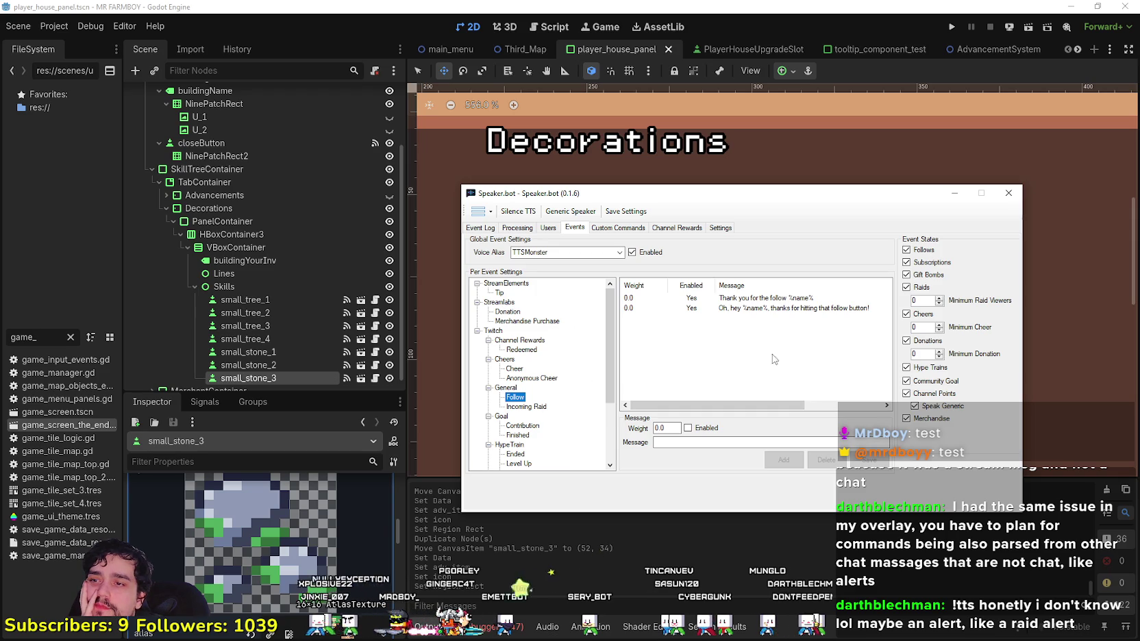
- Compare the two Follow thank-you messages
{"action": "left_click", "coordinate": [717, 302]}
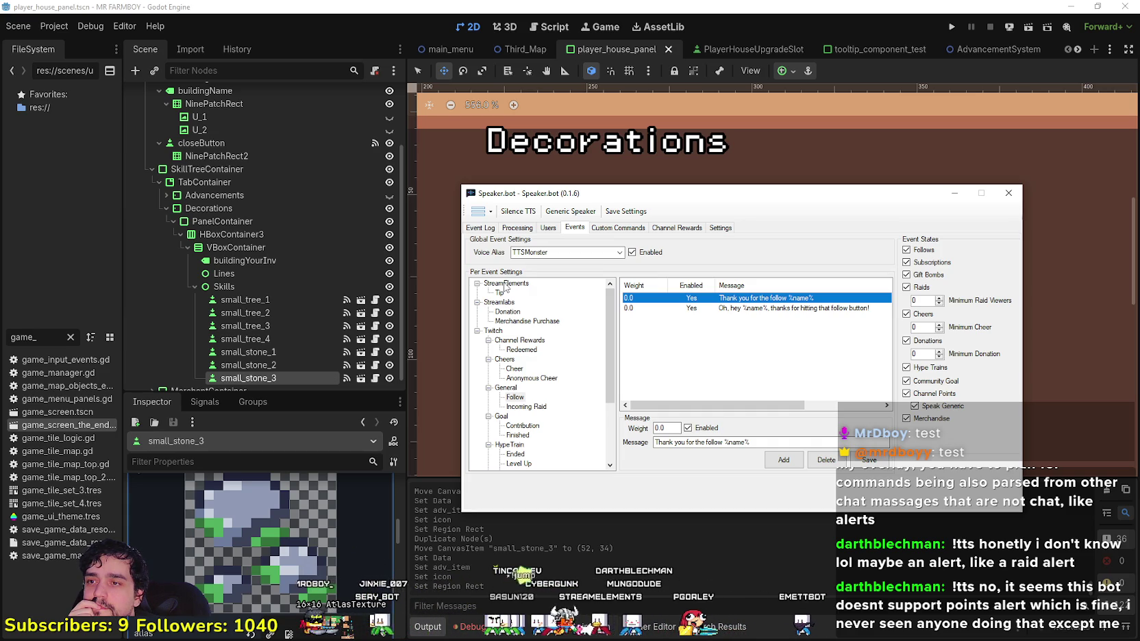
{"action": "scroll", "coordinate": [559, 333], "scroll_direction": "down", "scroll_amount": 1}
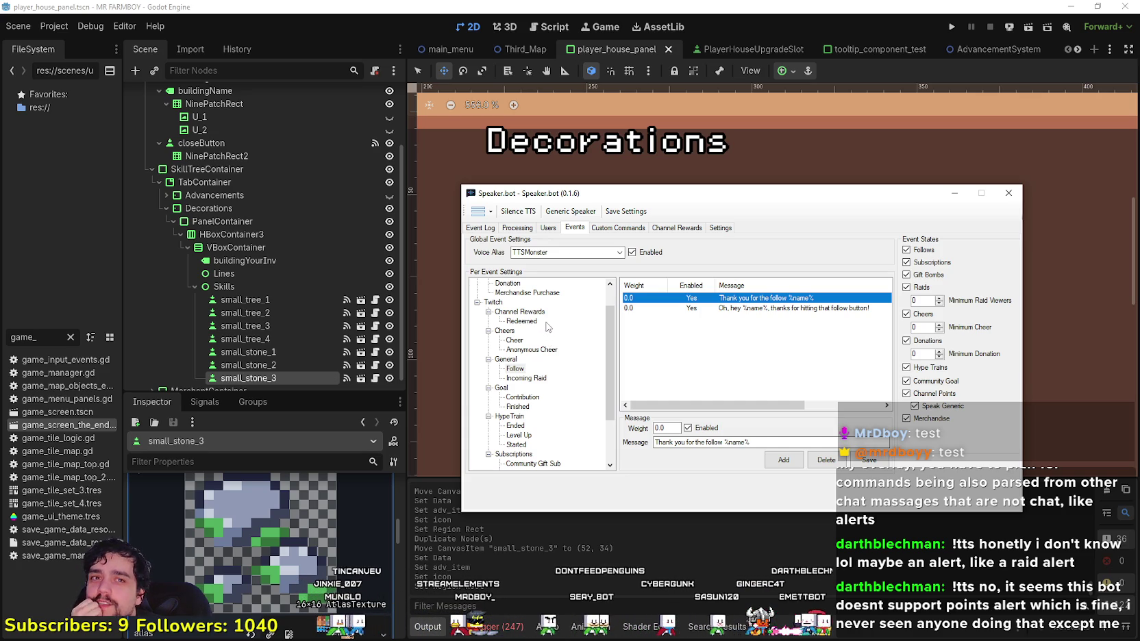
{"action": "left_click", "coordinate": [732, 308]}
{"action": "left_click", "coordinate": [754, 296]}
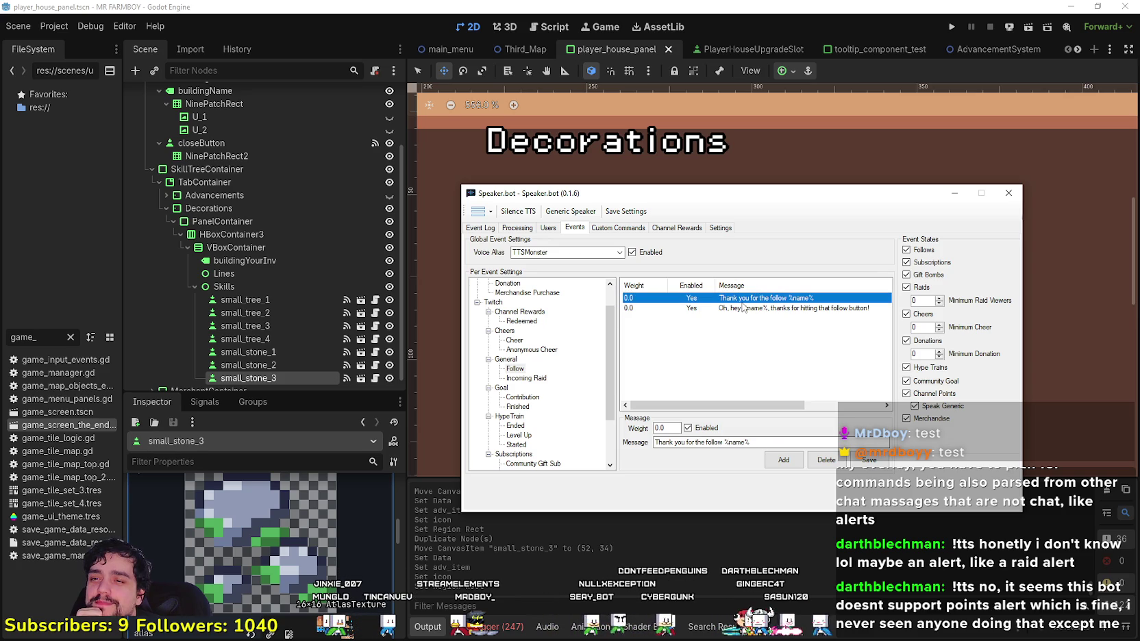
{"action": "left_click", "coordinate": [737, 310]}
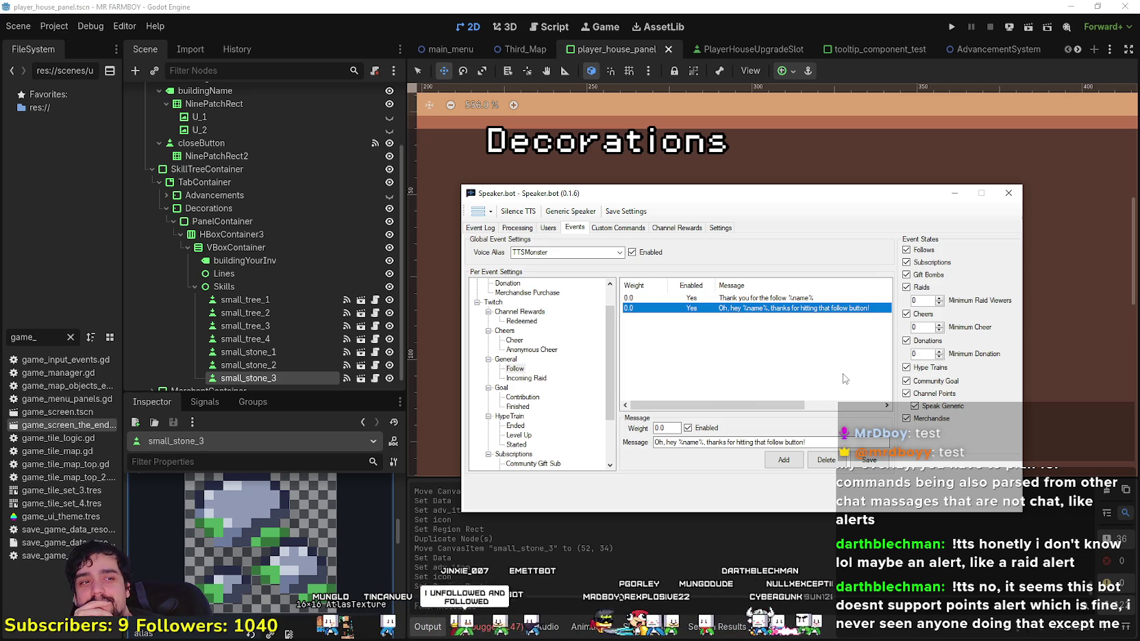
{"action": "left_click", "coordinate": [783, 299]}
{"action": "left_click", "coordinate": [783, 309]}
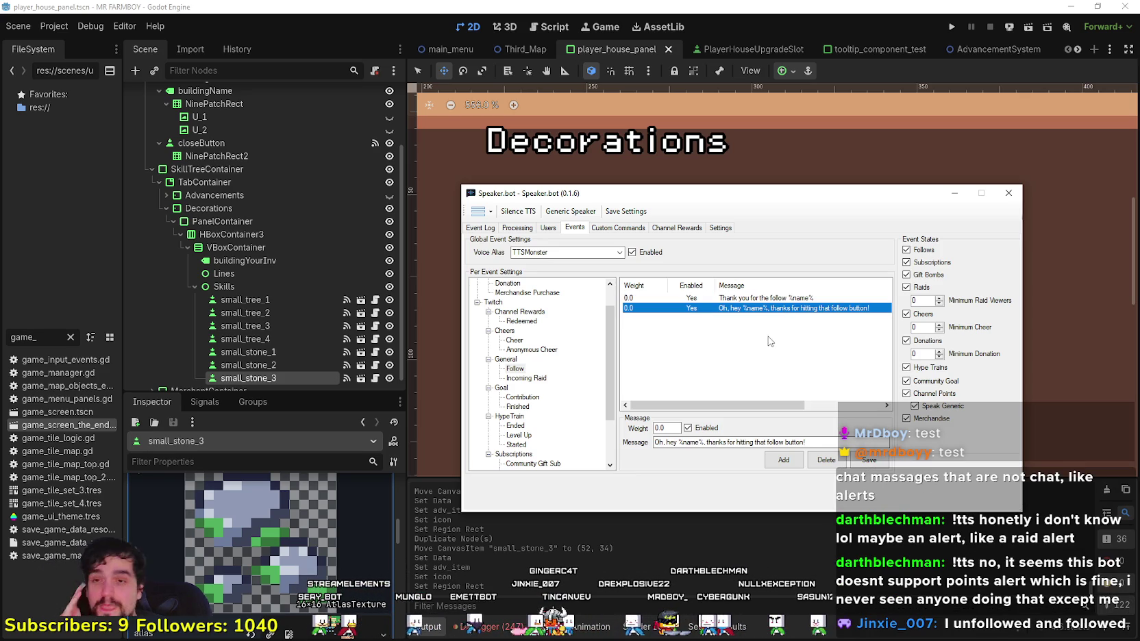
{"action": "left_click", "coordinate": [775, 299]}
{"action": "scroll", "coordinate": [561, 366], "scroll_direction": "down", "scroll_amount": 1}
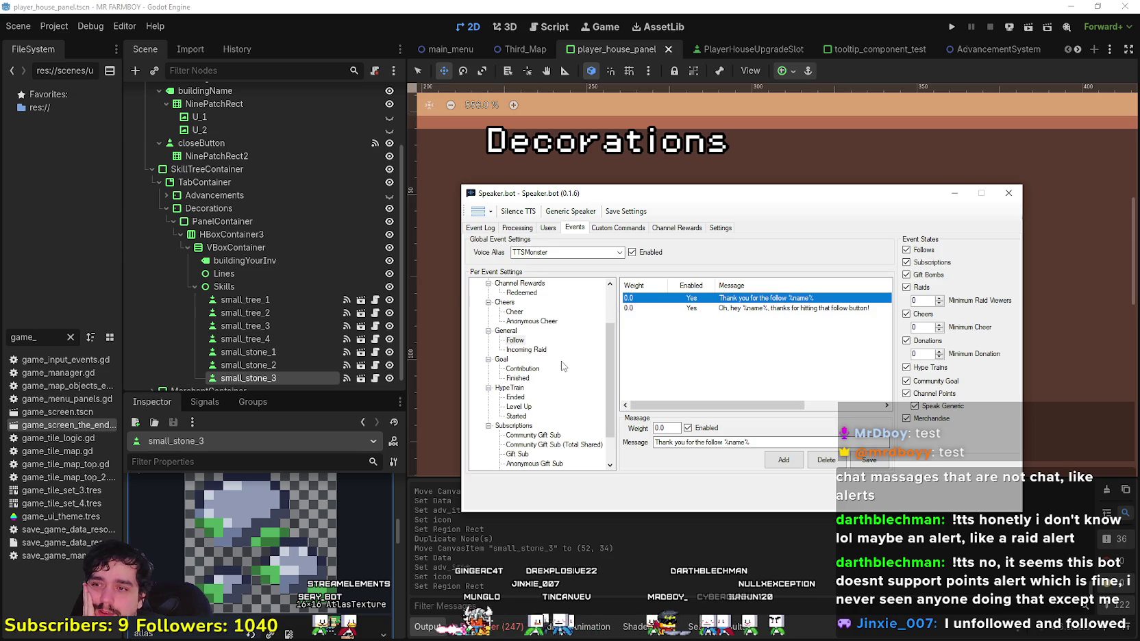
- Check the Cheers and Redeemed messages, then close Speaker.bot
{"action": "left_click", "coordinate": [534, 321]}
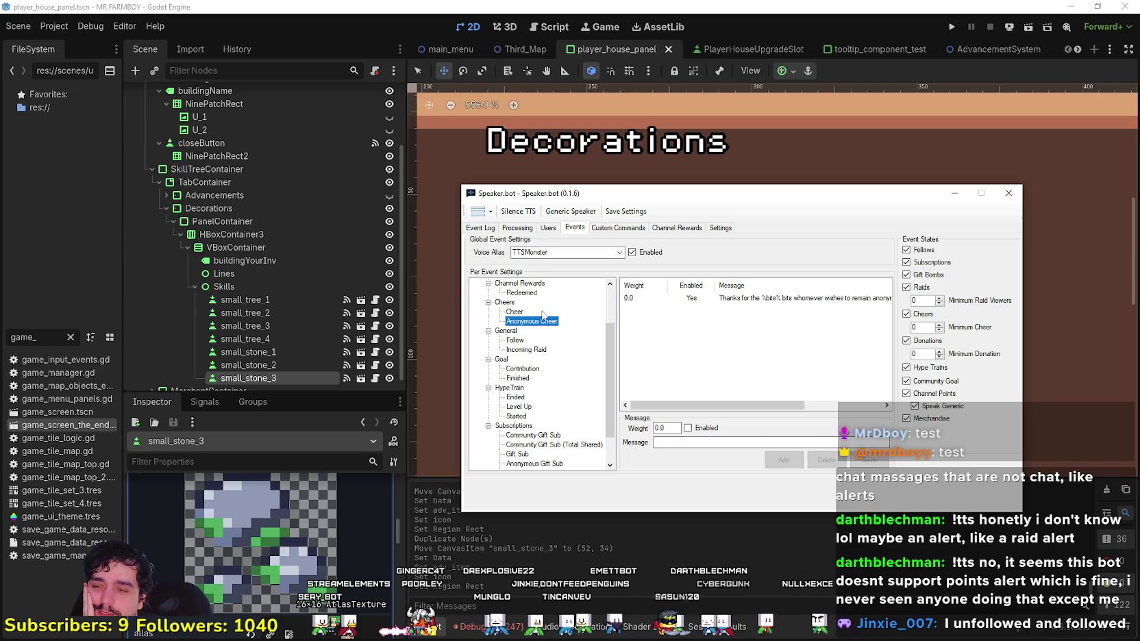
{"action": "left_click", "coordinate": [514, 305]}
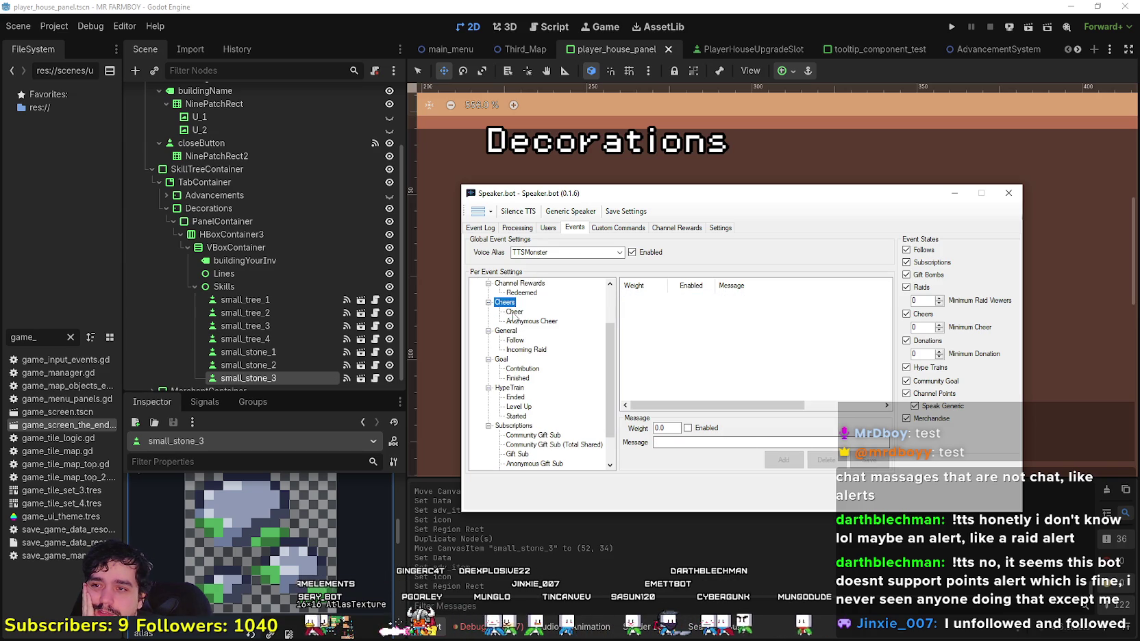
{"action": "scroll", "coordinate": [528, 329], "scroll_direction": "up", "scroll_amount": 2}
{"action": "left_click", "coordinate": [532, 340]}
{"action": "key", "text": "Down"}
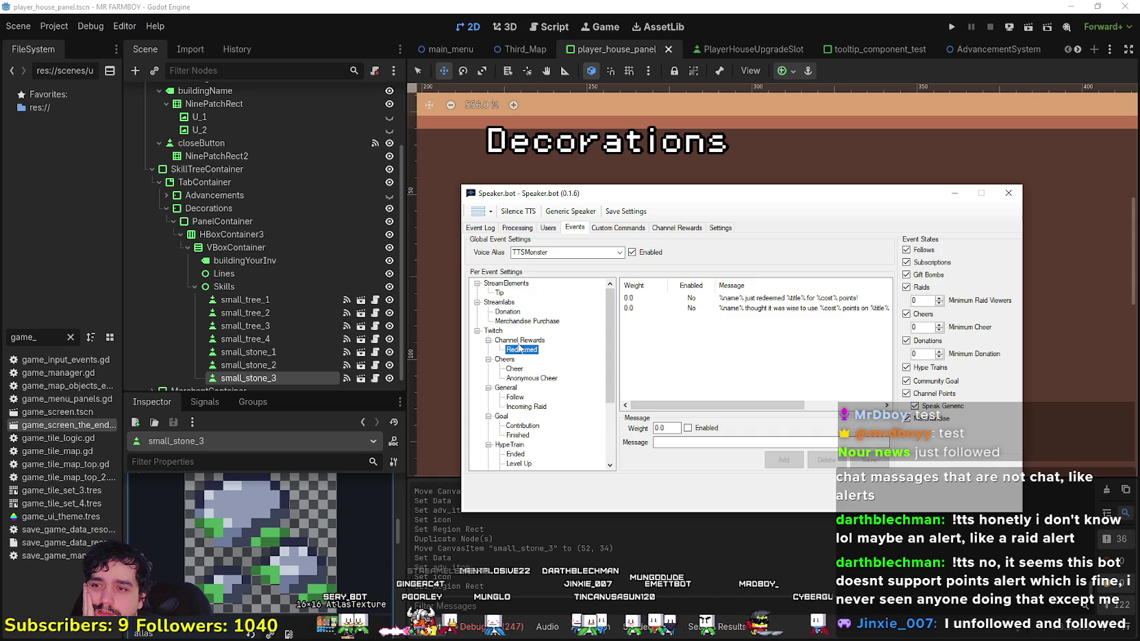
{"action": "left_click", "coordinate": [781, 300]}
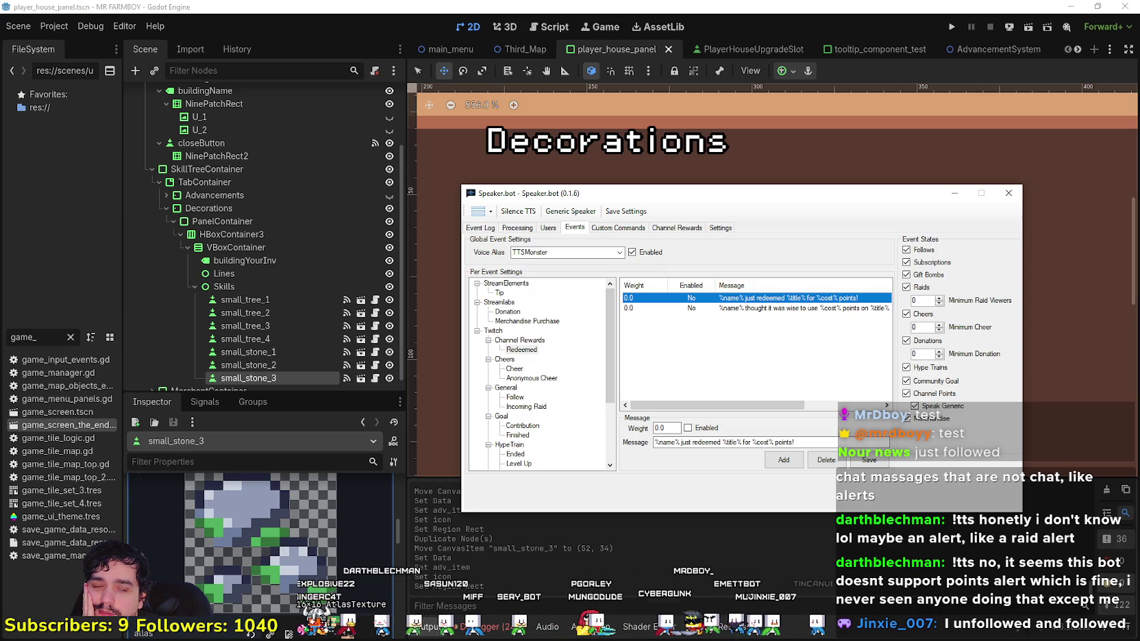
{"action": "left_click_drag", "start_coordinate": [737, 406], "coordinate": [813, 410]}
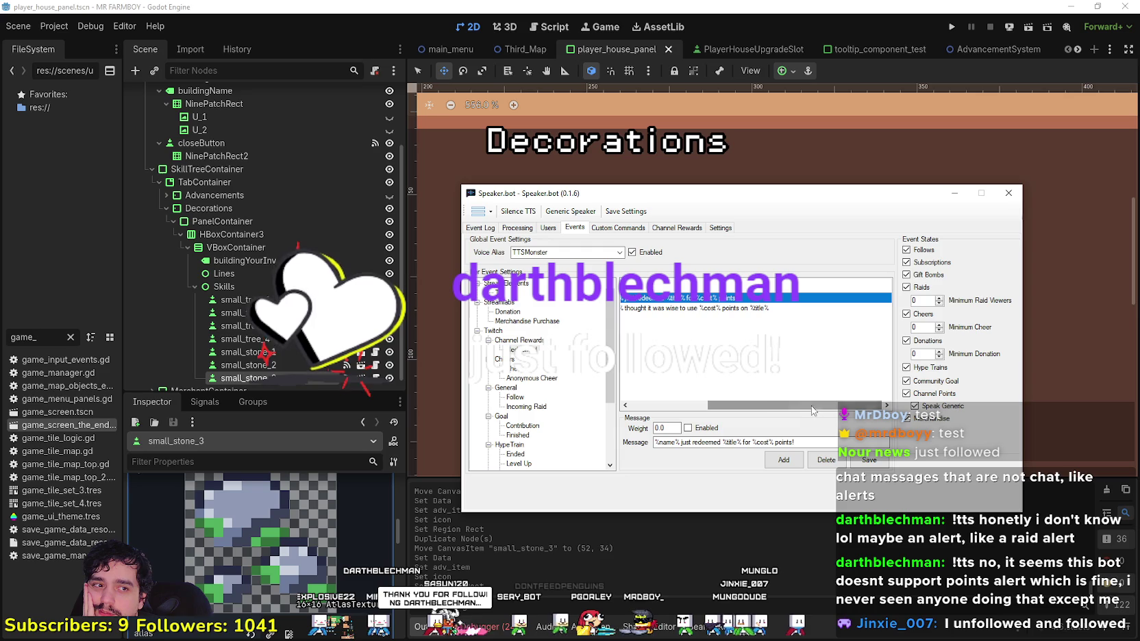
{"action": "left_click", "coordinate": [771, 309]}
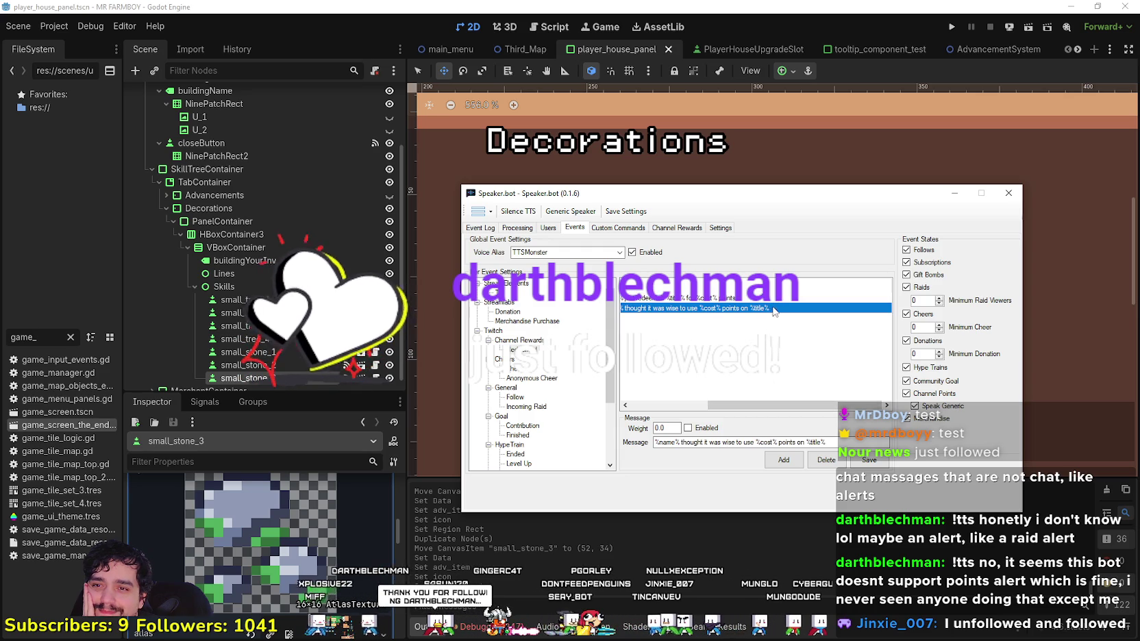
{"action": "left_click", "coordinate": [753, 329]}
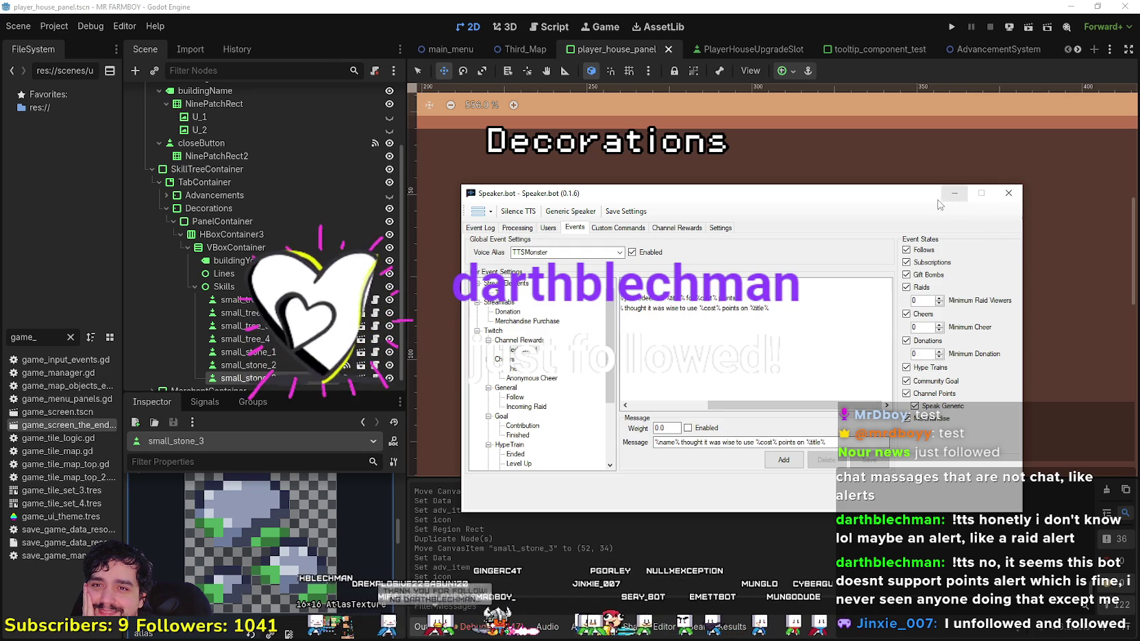
{"action": "left_click", "coordinate": [1008, 193]}
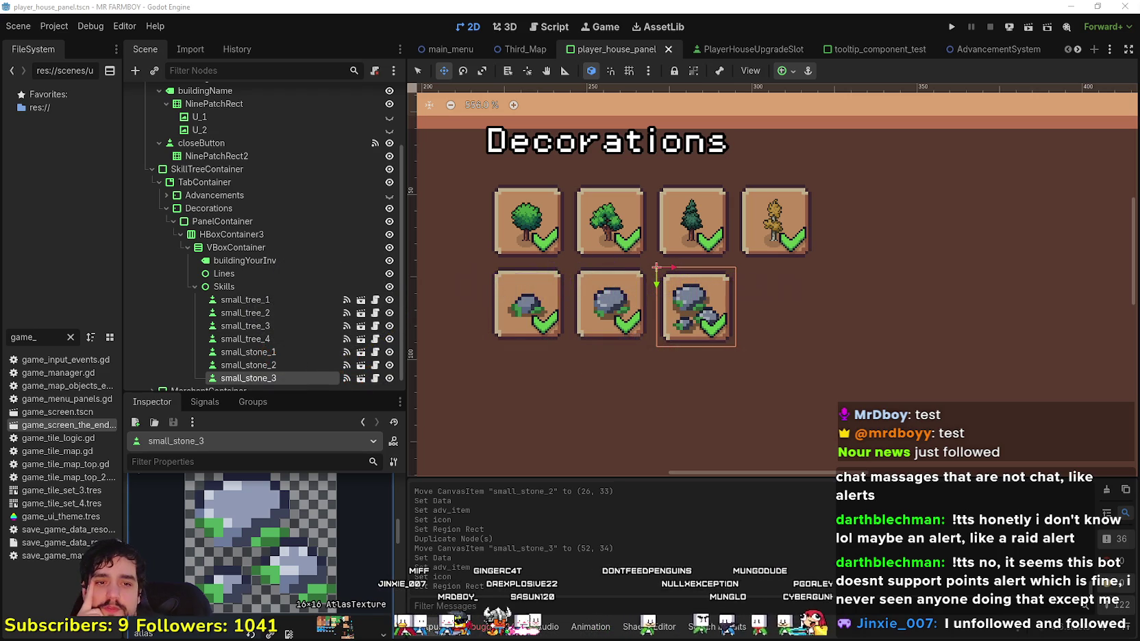
{"action": "key", "text": "alt+Tab"}
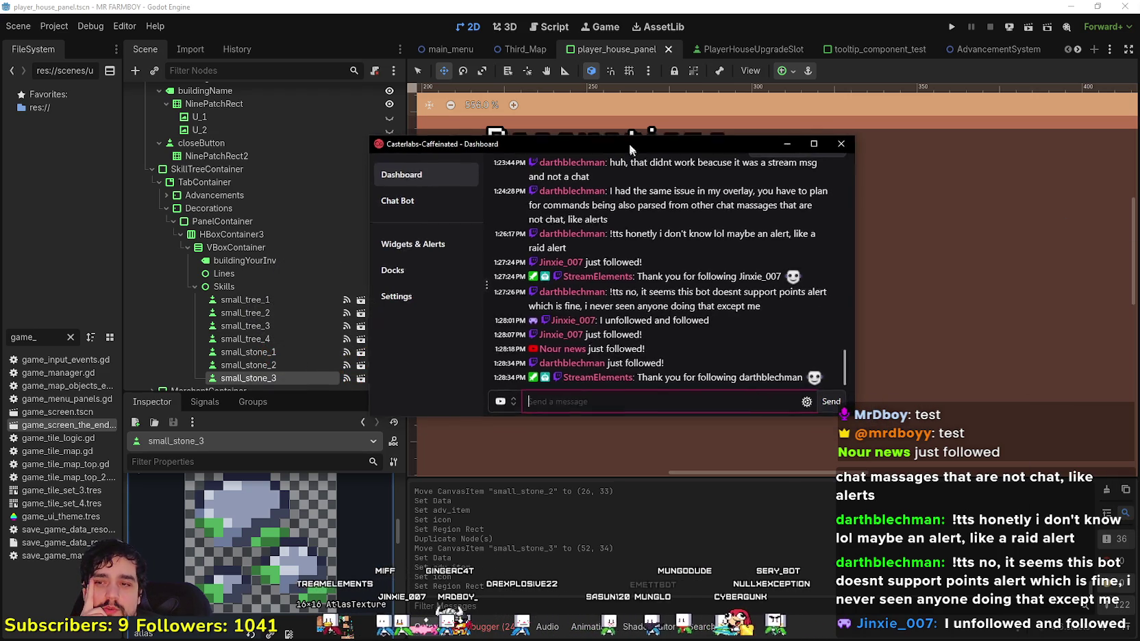
{"action": "left_click_drag", "start_coordinate": [636, 347], "coordinate": [501, 351]}
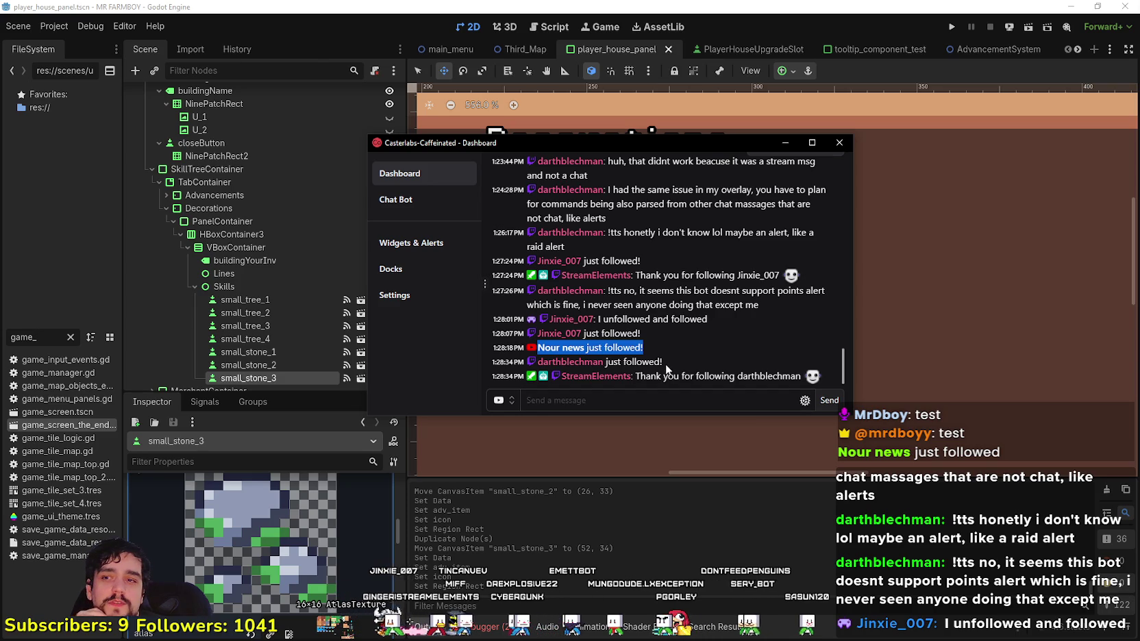
{"action": "left_click_drag", "start_coordinate": [669, 348], "coordinate": [533, 353]}
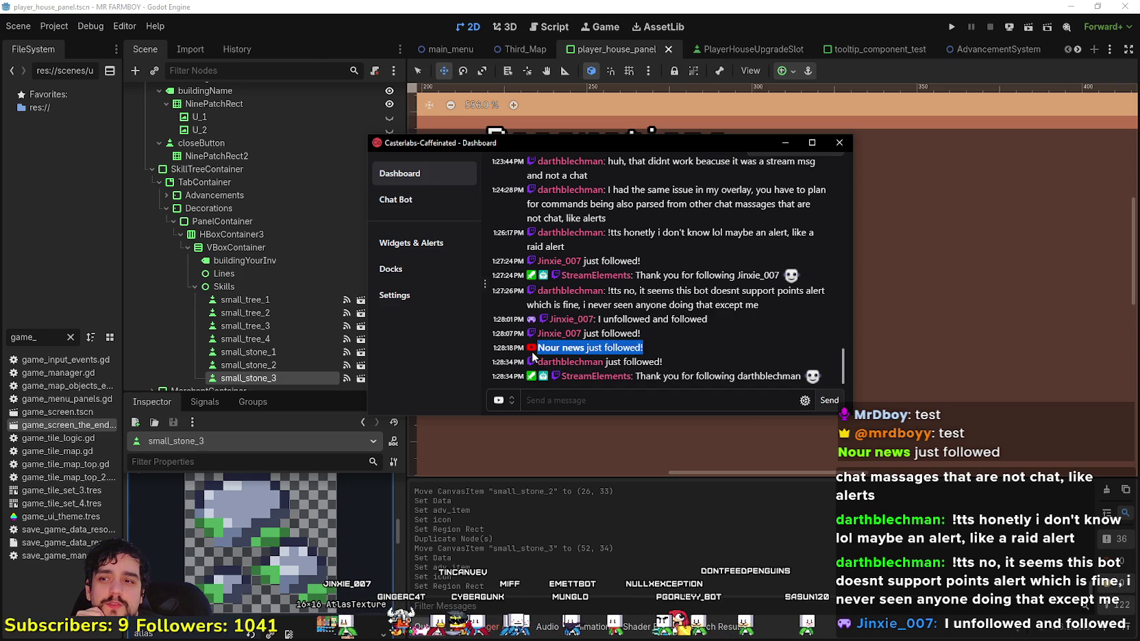
{"action": "left_click", "coordinate": [682, 361]}
{"action": "left_click_drag", "start_coordinate": [640, 143], "coordinate": [1139, 143]}
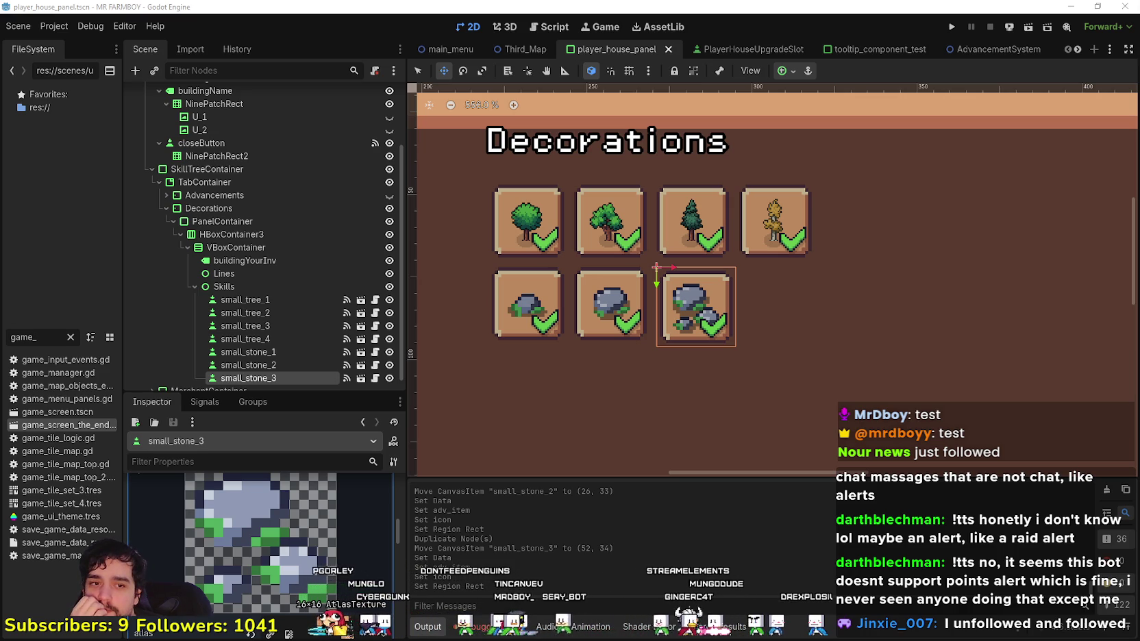
{"action": "mouse_move", "coordinate": [0, 206]}
{"action": "left_mouse_down"}
{"action": "mouse_move", "coordinate": [719, 193]}
{"action": "mouse_move", "coordinate": [846, 139]}
{"action": "left_mouse_up"}
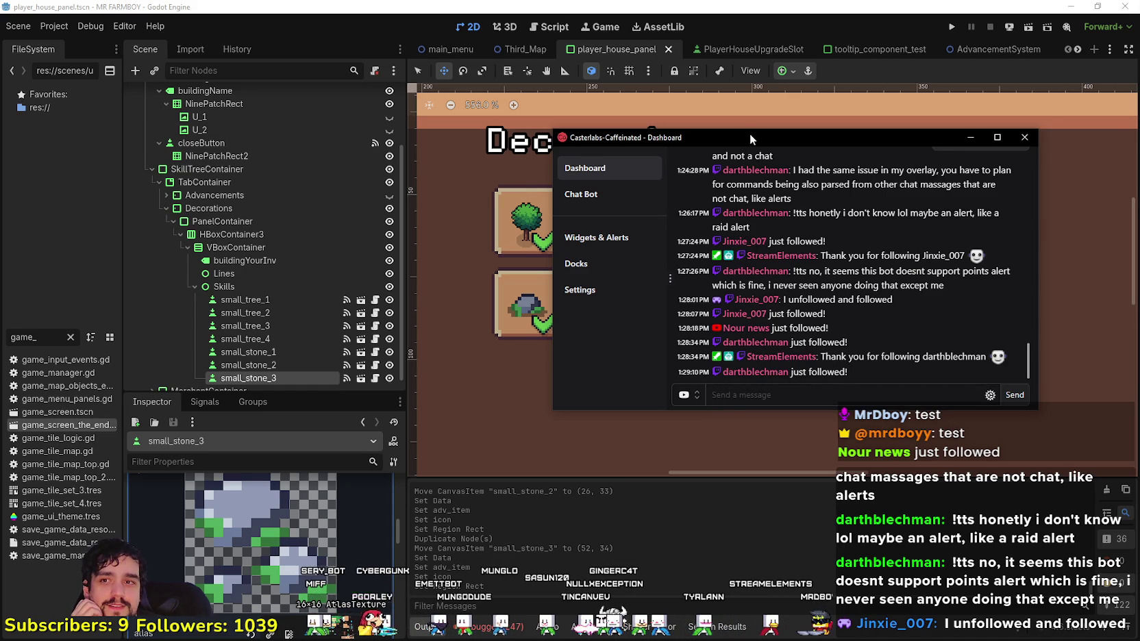
{"action": "key", "text": "alt+Tab"}
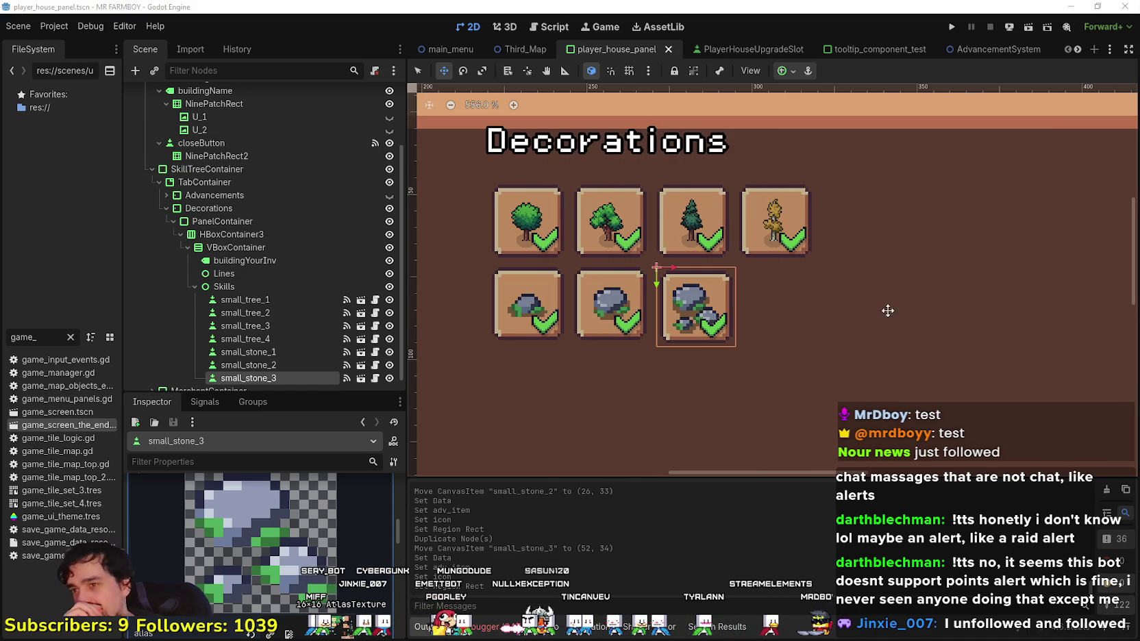
- Duplicate small_stone_3 as small_stone_4 at the end of the stone row
{"action": "scroll", "coordinate": [915, 276], "scroll_direction": "down", "scroll_amount": 2}
{"action": "scroll", "coordinate": [281, 324], "scroll_direction": "down", "scroll_amount": 1}
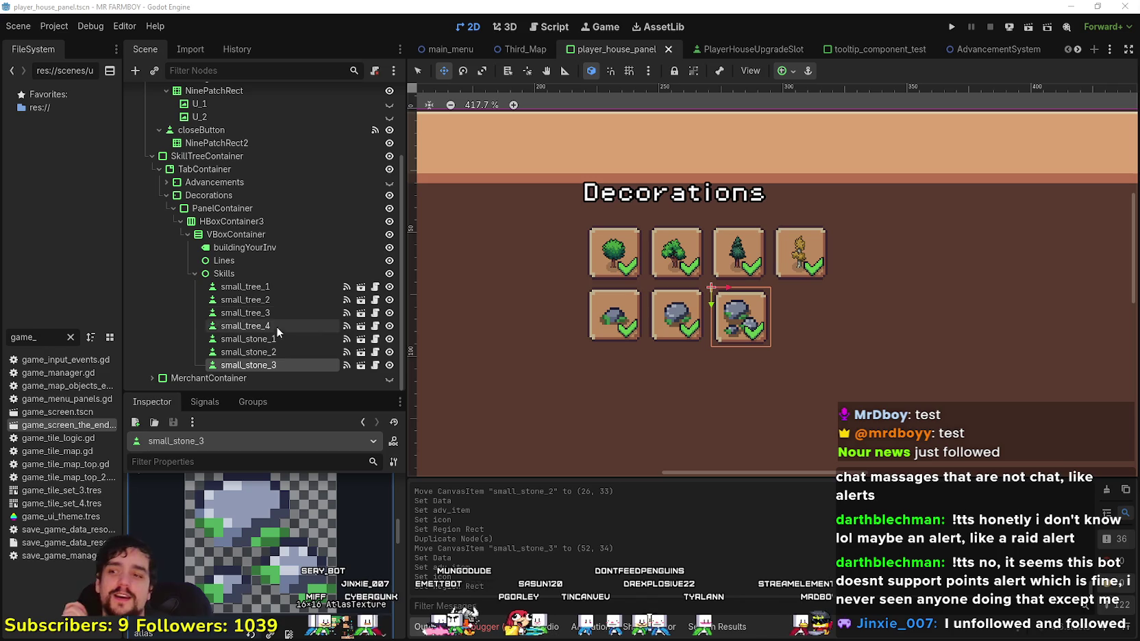
{"action": "scroll", "coordinate": [274, 521], "scroll_direction": "down", "scroll_amount": 5}
{"action": "scroll", "coordinate": [313, 524], "scroll_direction": "up", "scroll_amount": 6}
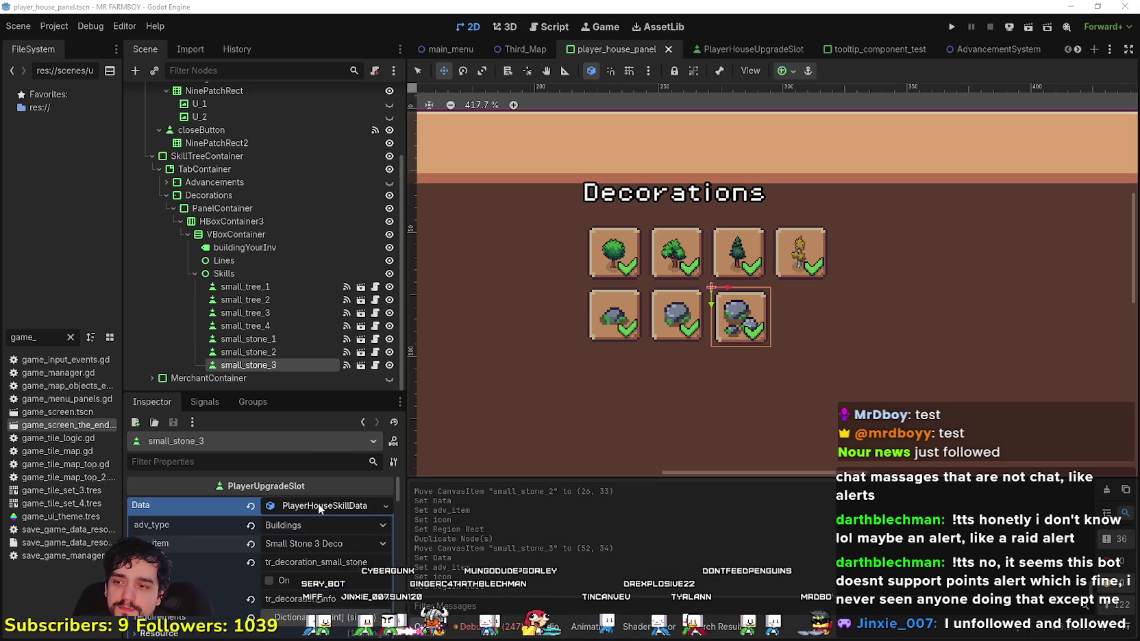
{"action": "left_click", "coordinate": [318, 503]}
{"action": "scroll", "coordinate": [796, 275], "scroll_direction": "up", "scroll_amount": 4}
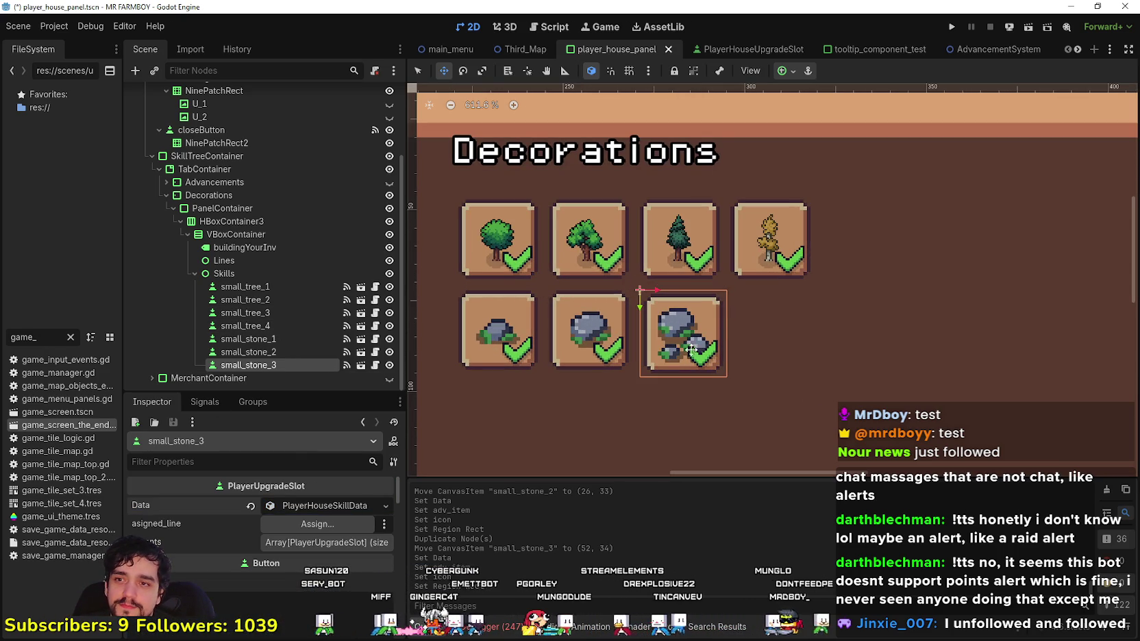
{"action": "key", "text": "ctrl+d"}
{"action": "left_click_drag", "start_coordinate": [700, 343], "coordinate": [753, 334]}
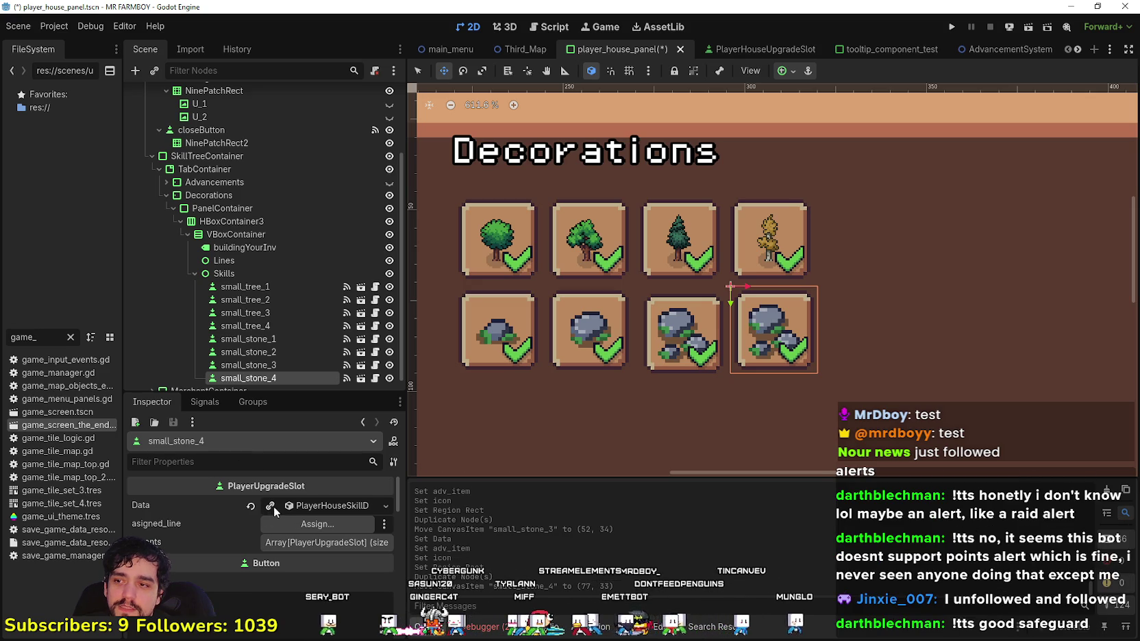
- Set small_stone_4's item to Small Stone 4 Deco
{"action": "left_click", "coordinate": [300, 504]}
{"action": "scroll", "coordinate": [295, 562], "scroll_direction": "down", "scroll_amount": 1}
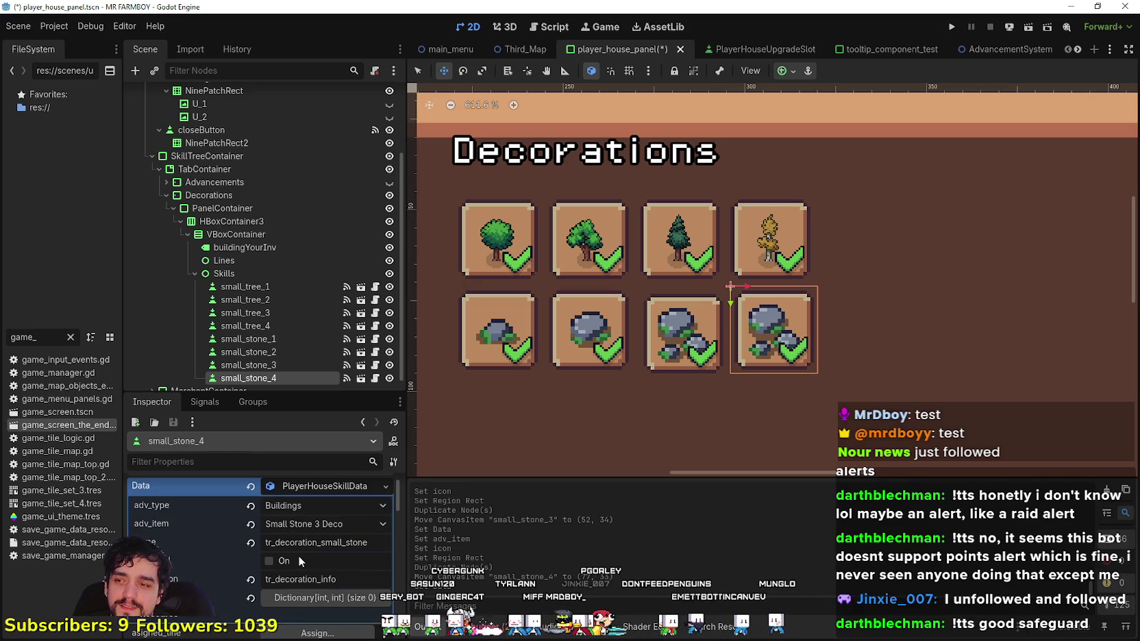
{"action": "left_click", "coordinate": [315, 522]}
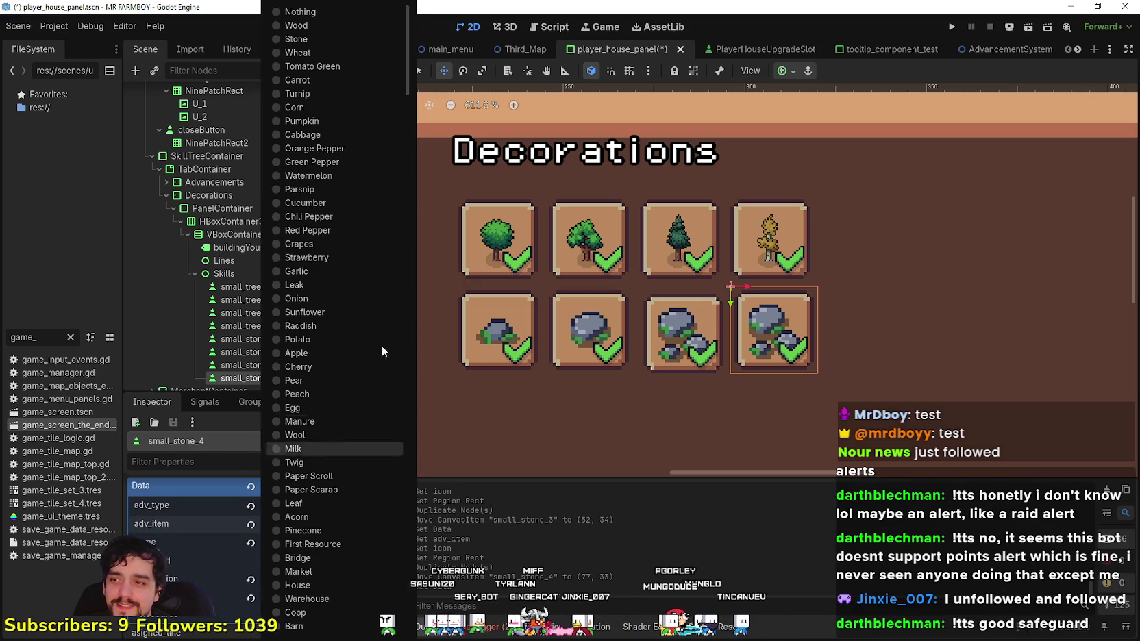
{"action": "mouse_move", "coordinate": [408, 77]}
{"action": "left_mouse_down"}
{"action": "mouse_move", "coordinate": [416, 244]}
{"action": "mouse_move", "coordinate": [391, 413]}
{"action": "left_mouse_up"}
{"action": "scroll", "coordinate": [391, 413], "scroll_direction": "down", "scroll_amount": 4}
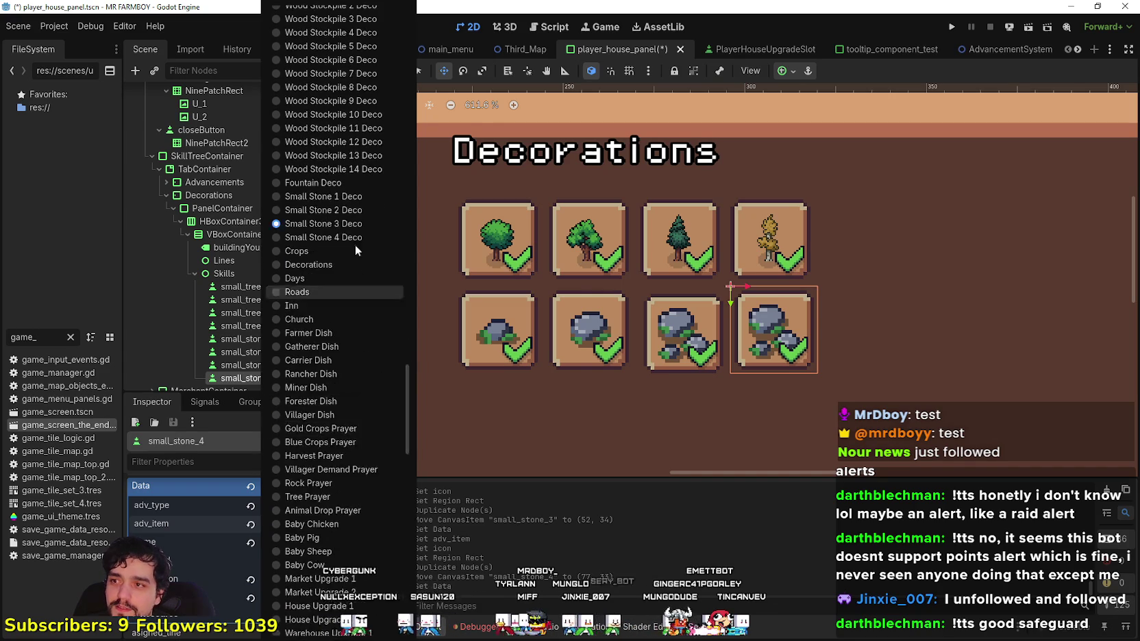
{"action": "left_click", "coordinate": [344, 235]}
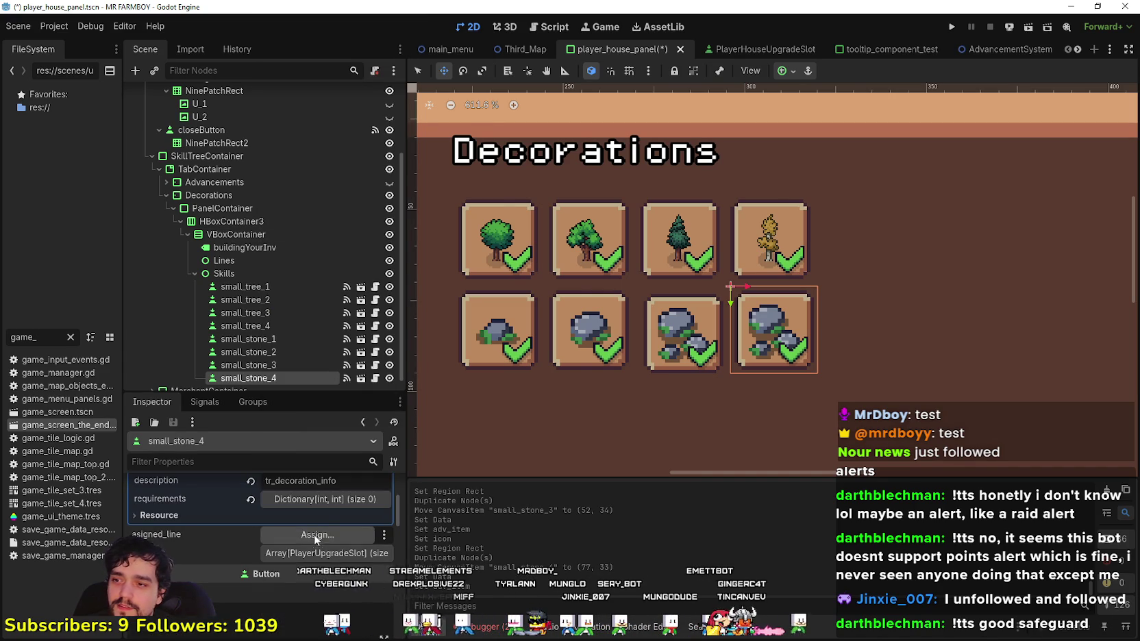
{"action": "scroll", "coordinate": [275, 548], "scroll_direction": "up", "scroll_amount": 3}
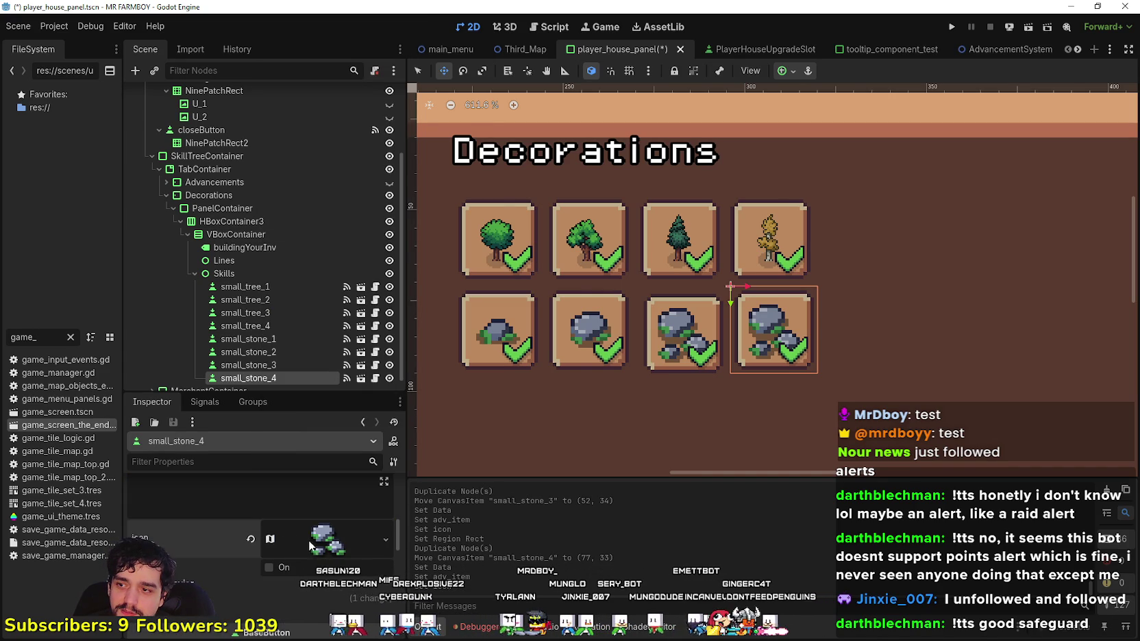
- Move its icon region onto the large stone and save the scene
{"action": "left_click", "coordinate": [314, 539]}
{"action": "scroll", "coordinate": [312, 549], "scroll_direction": "down", "scroll_amount": 3}
{"action": "left_click", "coordinate": [291, 601]}
{"action": "scroll", "coordinate": [751, 317], "scroll_direction": "down", "scroll_amount": 5}
{"action": "scroll", "coordinate": [590, 325], "scroll_direction": "down", "scroll_amount": 2}
{"action": "scroll", "coordinate": [711, 348], "scroll_direction": "up", "scroll_amount": 5}
{"action": "left_click_drag", "start_coordinate": [703, 320], "coordinate": [729, 349]}
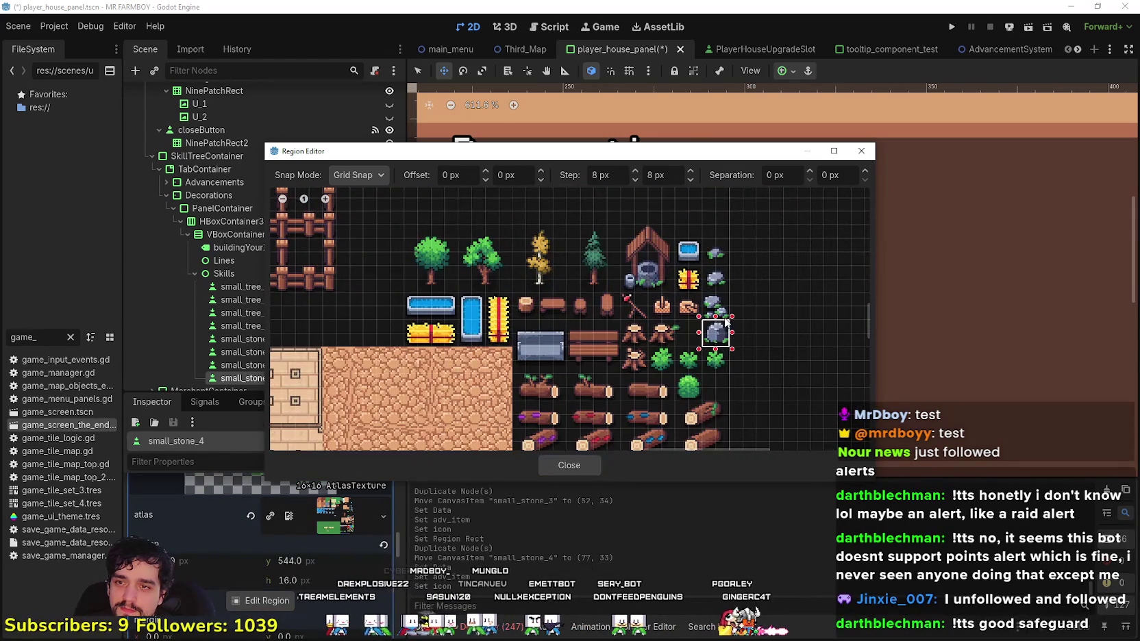
{"action": "left_click", "coordinate": [569, 465]}
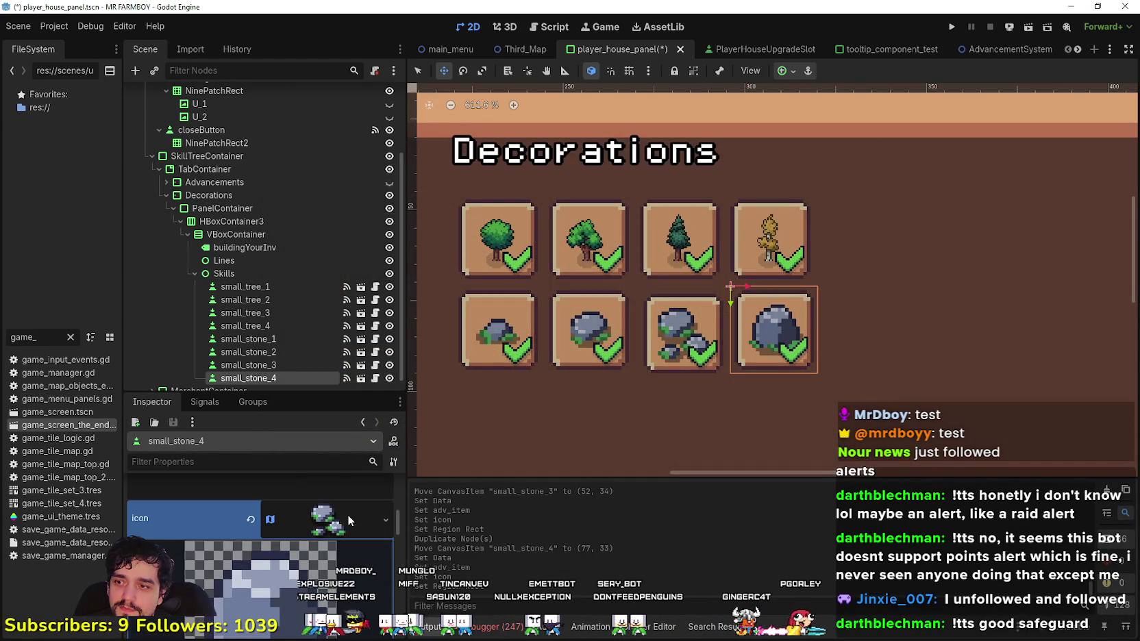
{"action": "scroll", "coordinate": [350, 513], "scroll_direction": "down", "scroll_amount": 3}
{"action": "scroll", "coordinate": [852, 305], "scroll_direction": "down", "scroll_amount": 6}
{"action": "scroll", "coordinate": [852, 305], "scroll_direction": "down", "scroll_amount": 2}
{"action": "key", "text": "ctrl+s"}
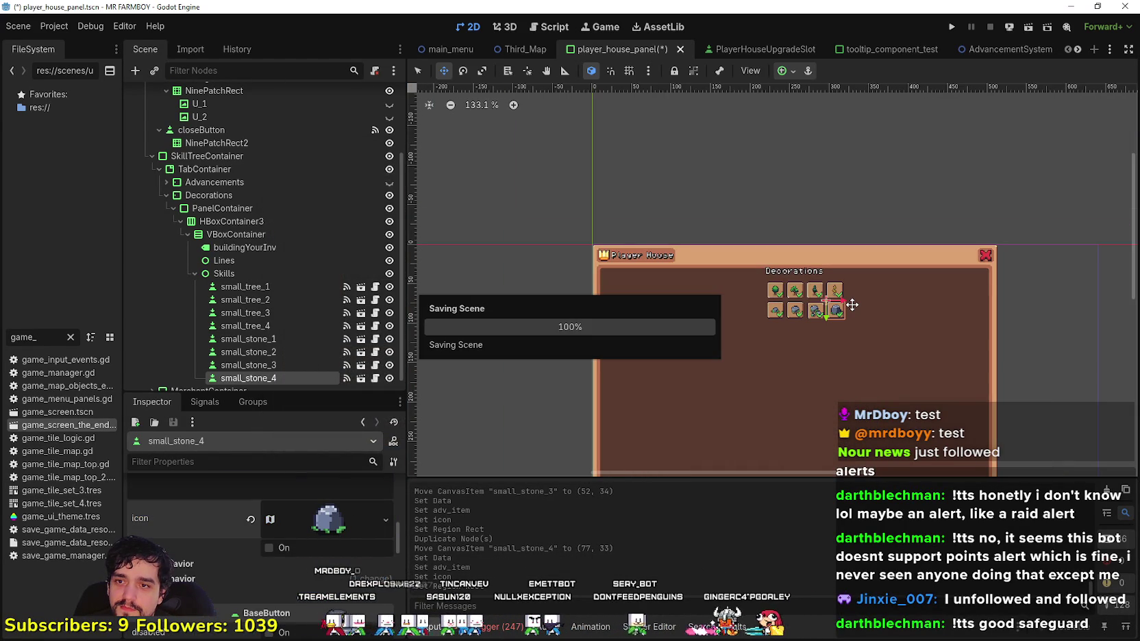
{"action": "scroll", "coordinate": [849, 307], "scroll_direction": "up", "scroll_amount": 1}
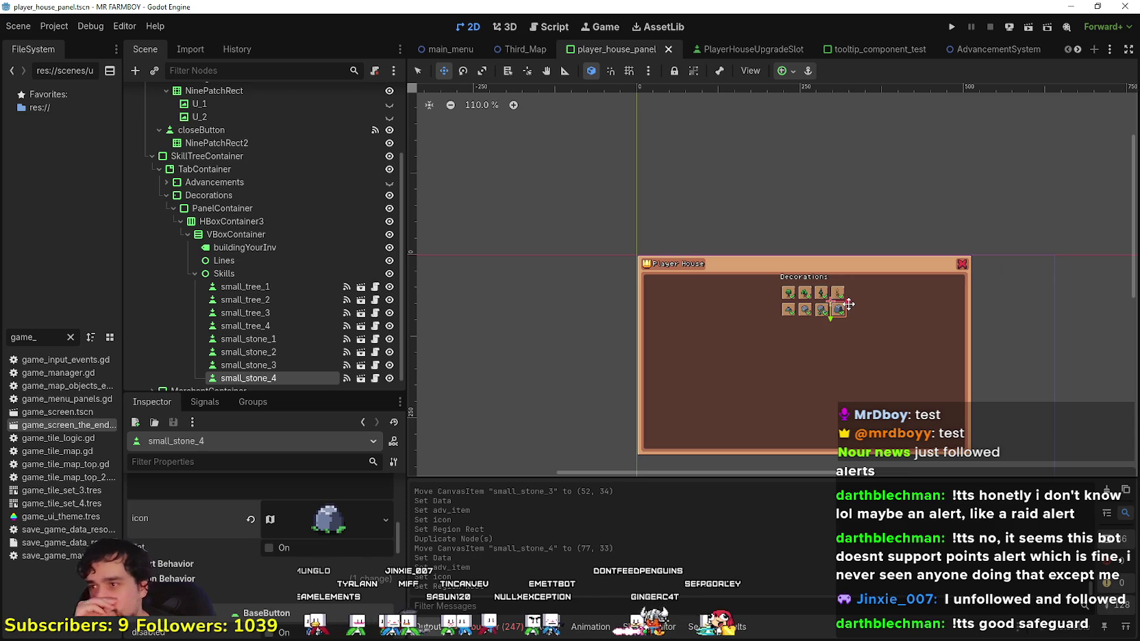
{"action": "scroll", "coordinate": [896, 361], "scroll_direction": "up", "scroll_amount": 3}
{"action": "scroll", "coordinate": [814, 286], "scroll_direction": "up", "scroll_amount": 2}
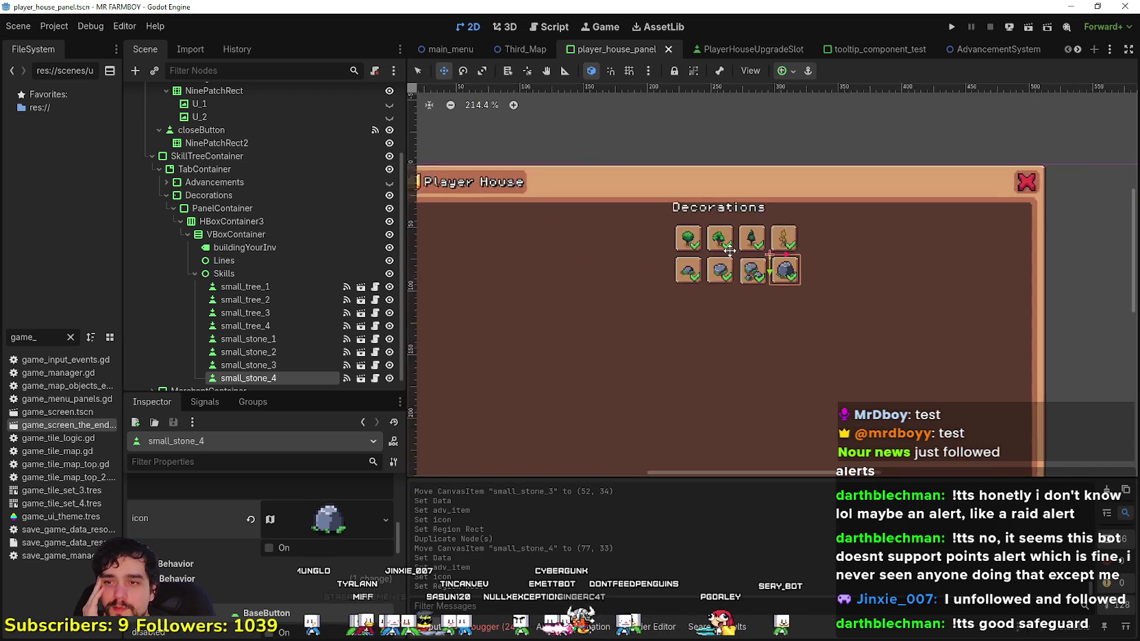
{"action": "scroll", "coordinate": [656, 213], "scroll_direction": "down", "scroll_amount": 4}
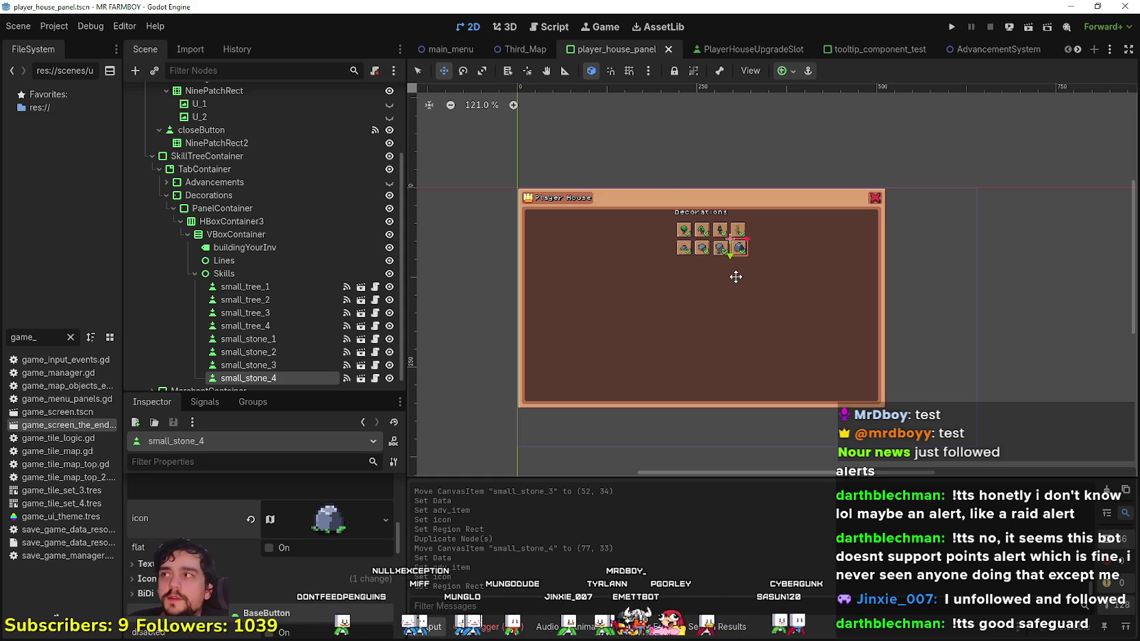
{"action": "scroll", "coordinate": [733, 277], "scroll_direction": "up", "scroll_amount": 5}
{"action": "scroll", "coordinate": [732, 279], "scroll_direction": "down", "scroll_amount": 3}
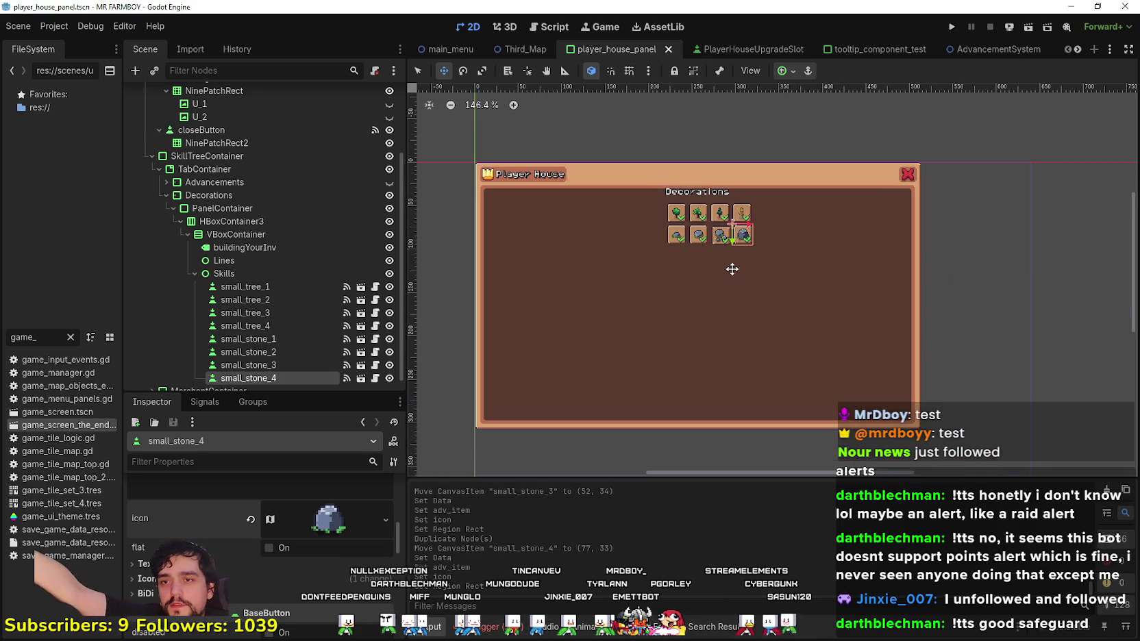
{"action": "scroll", "coordinate": [723, 274], "scroll_direction": "up", "scroll_amount": 2}
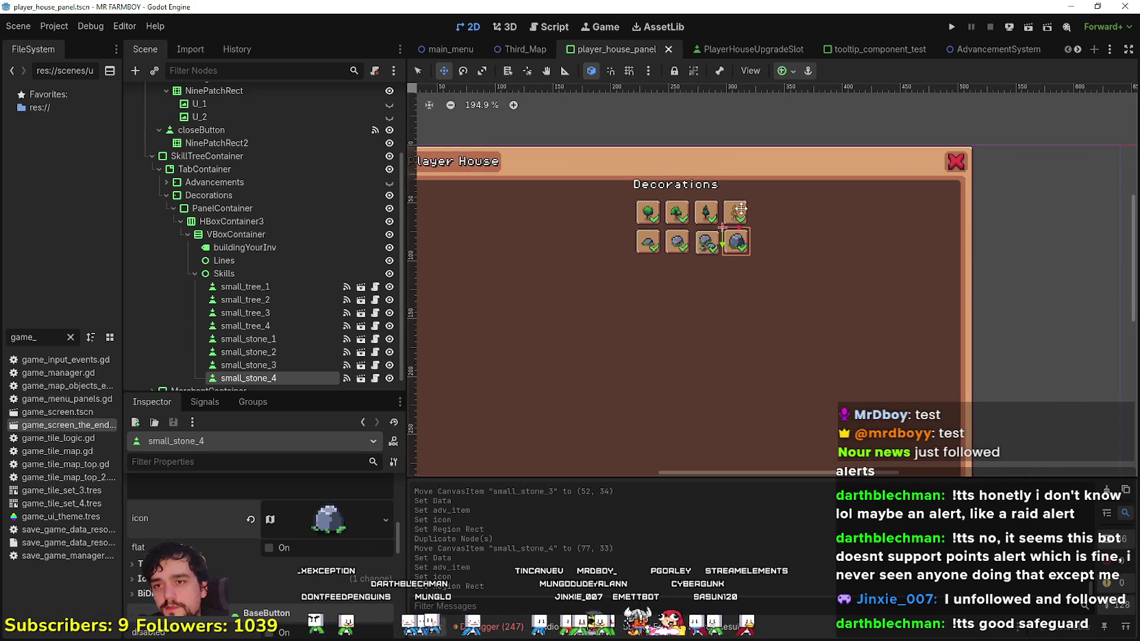
{"action": "scroll", "coordinate": [726, 278], "scroll_direction": "down", "scroll_amount": 2}
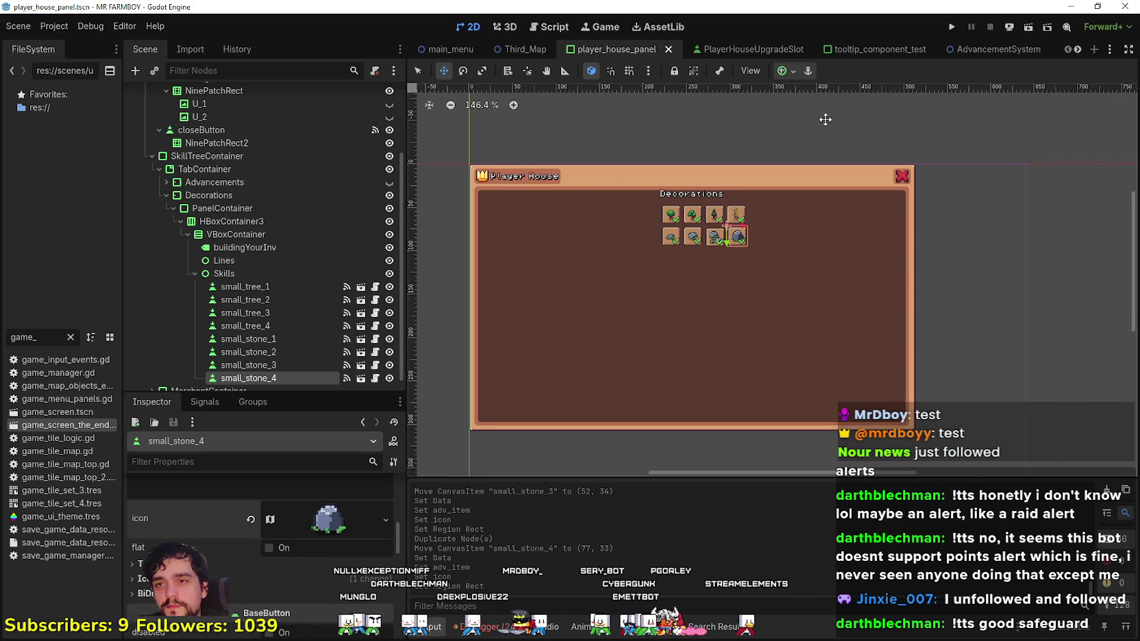
{"action": "scroll", "coordinate": [644, 233], "scroll_direction": "down", "scroll_amount": 3}
{"action": "scroll", "coordinate": [754, 233], "scroll_direction": "up", "scroll_amount": 6}
{"action": "scroll", "coordinate": [746, 232], "scroll_direction": "down", "scroll_amount": 2}
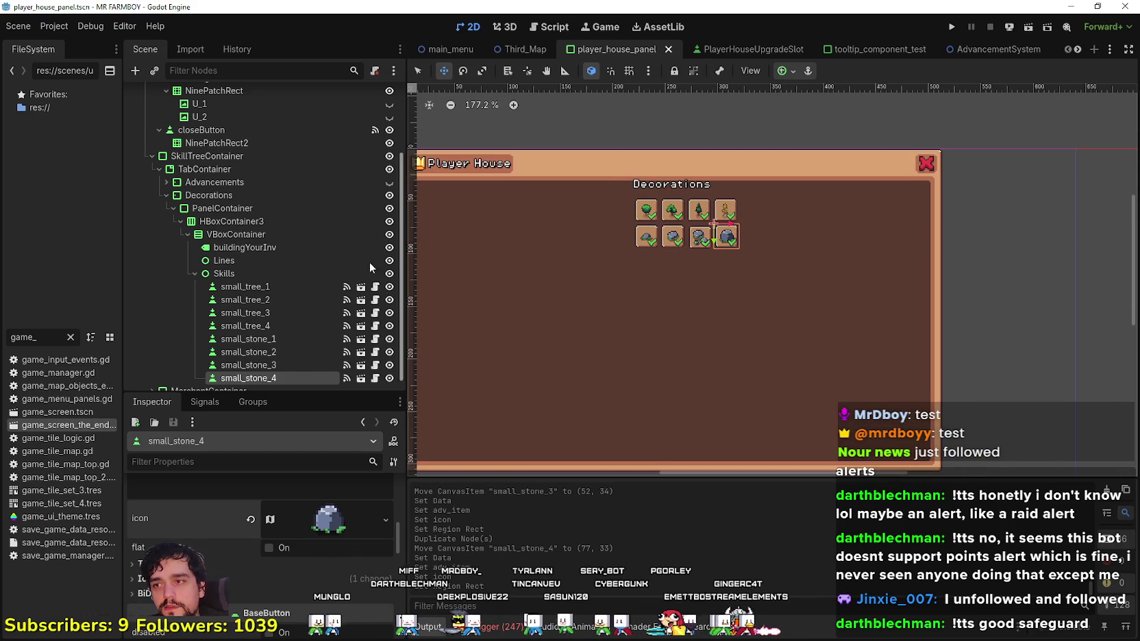
{"action": "scroll", "coordinate": [305, 360], "scroll_direction": "down", "scroll_amount": 1}
{"action": "scroll", "coordinate": [302, 559], "scroll_direction": "down", "scroll_amount": 3}
{"action": "scroll", "coordinate": [320, 548], "scroll_direction": "up", "scroll_amount": 3}
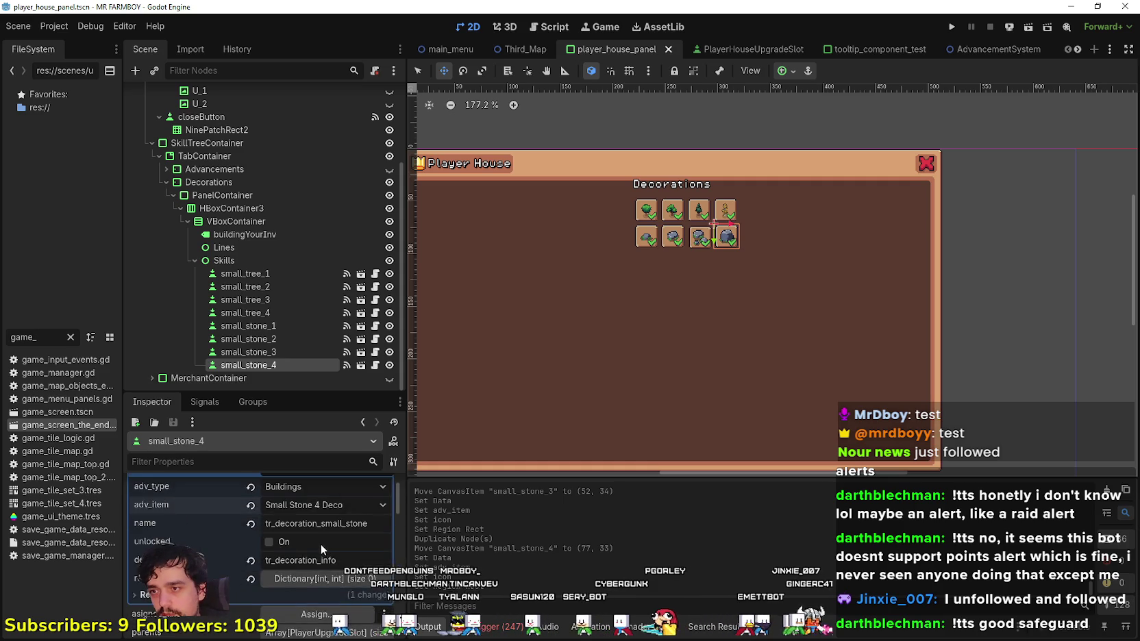
{"action": "scroll", "coordinate": [724, 144], "scroll_direction": "up", "scroll_amount": 2}
{"action": "left_click", "coordinate": [418, 71]}
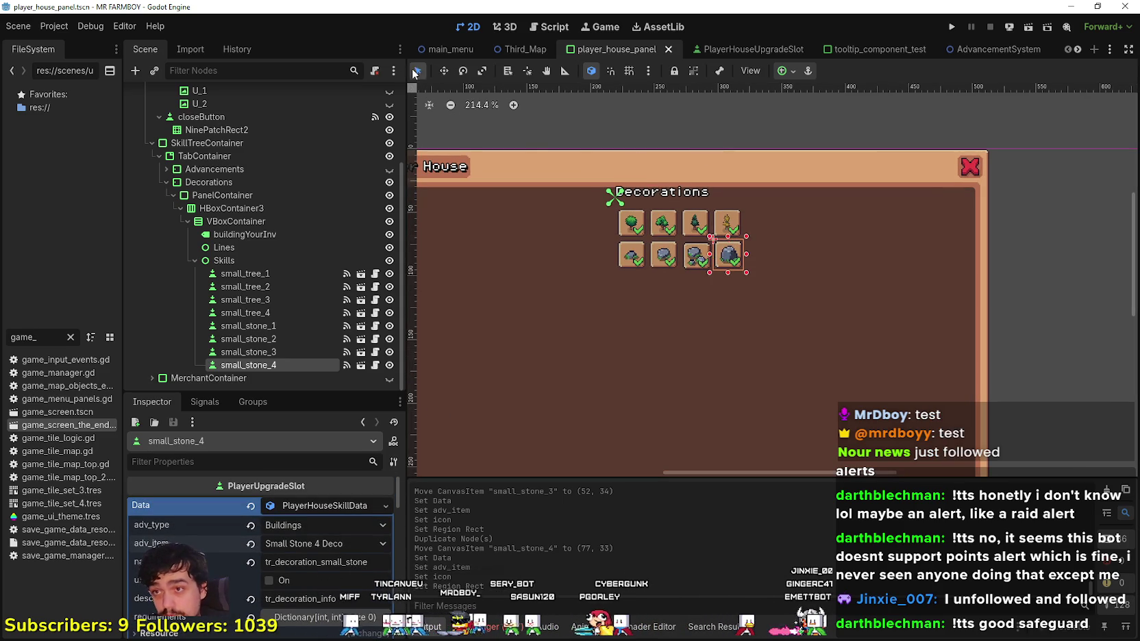
{"action": "scroll", "coordinate": [678, 229], "scroll_direction": "up", "scroll_amount": 7}
{"action": "scroll", "coordinate": [691, 265], "scroll_direction": "down", "scroll_amount": 9}
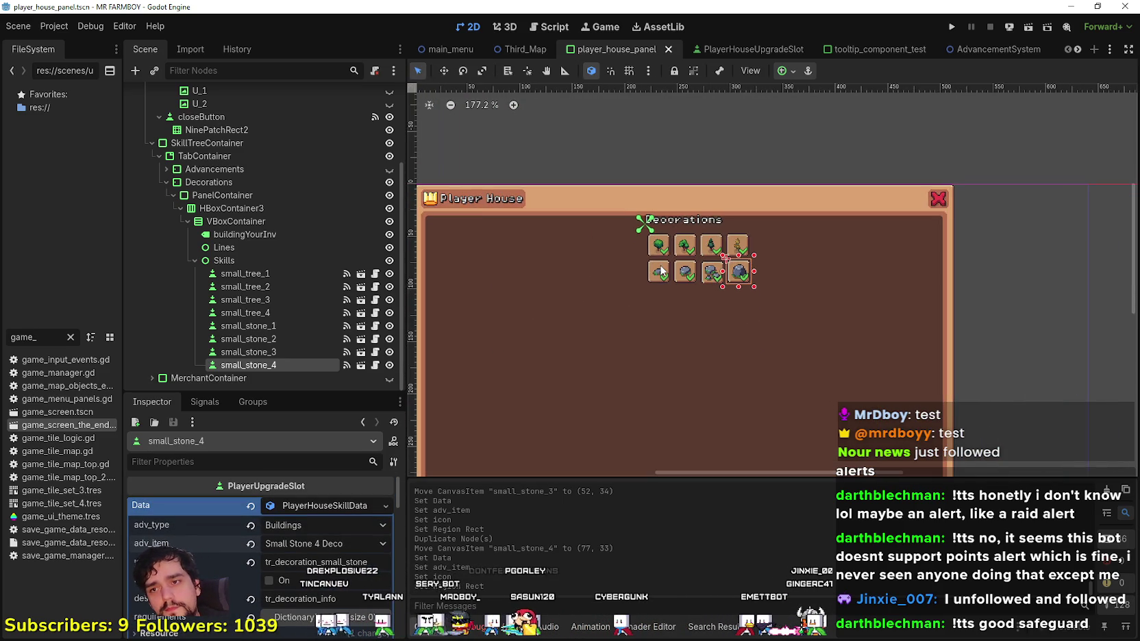
{"action": "scroll", "coordinate": [658, 287], "scroll_direction": "down", "scroll_amount": 4}
{"action": "scroll", "coordinate": [644, 260], "scroll_direction": "up", "scroll_amount": 3}
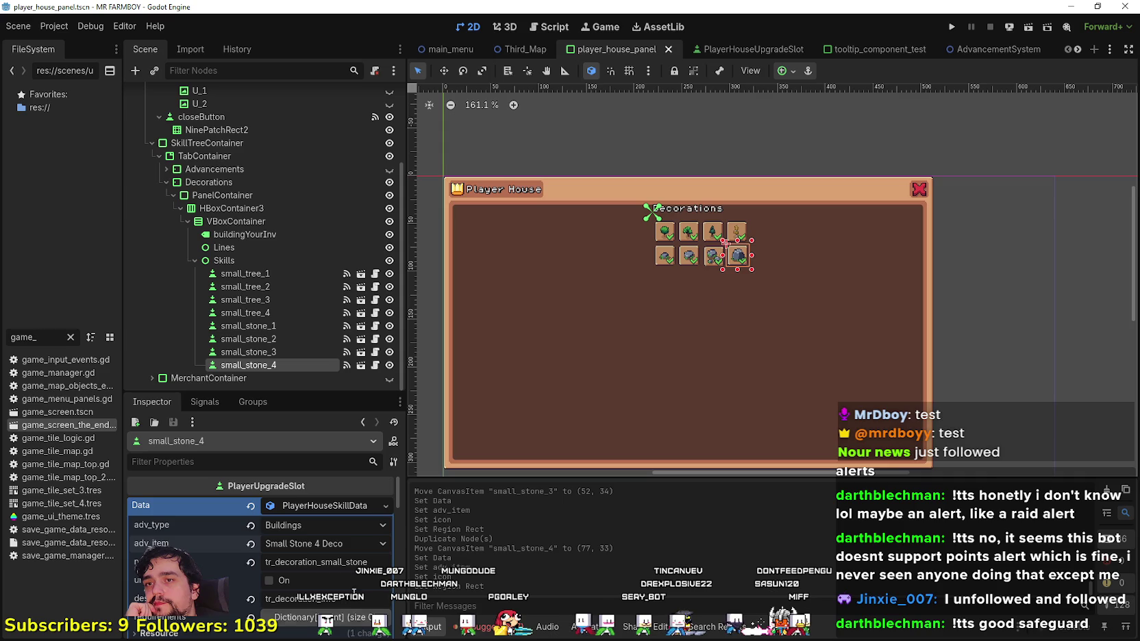
{"action": "scroll", "coordinate": [675, 291], "scroll_direction": "up", "scroll_amount": 2}
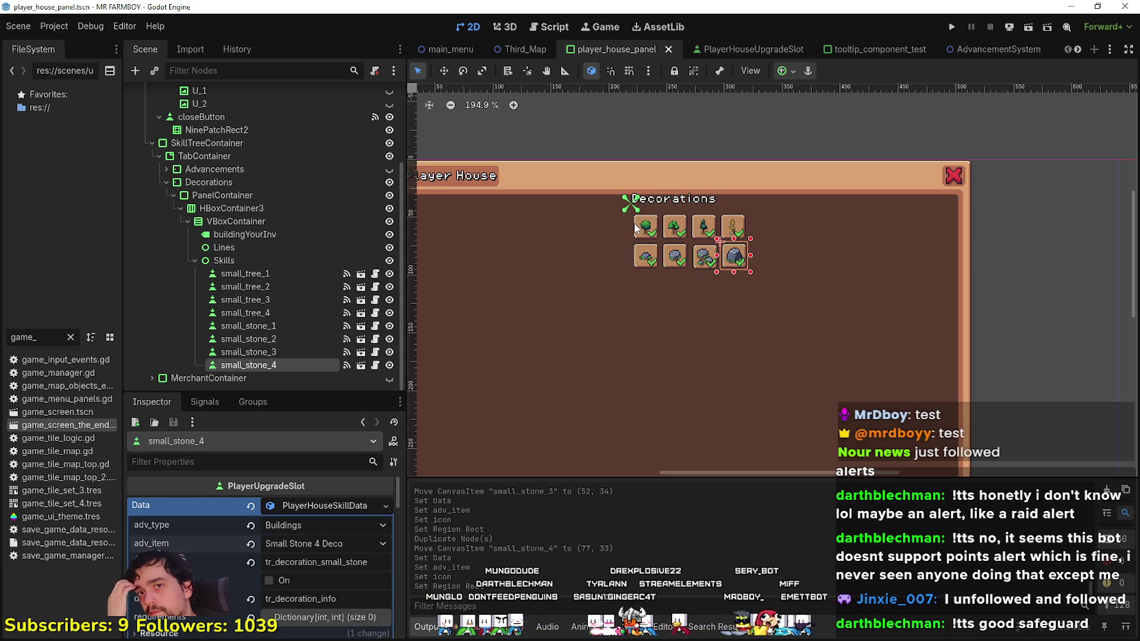
{"action": "scroll", "coordinate": [629, 230], "scroll_direction": "up", "scroll_amount": 3}
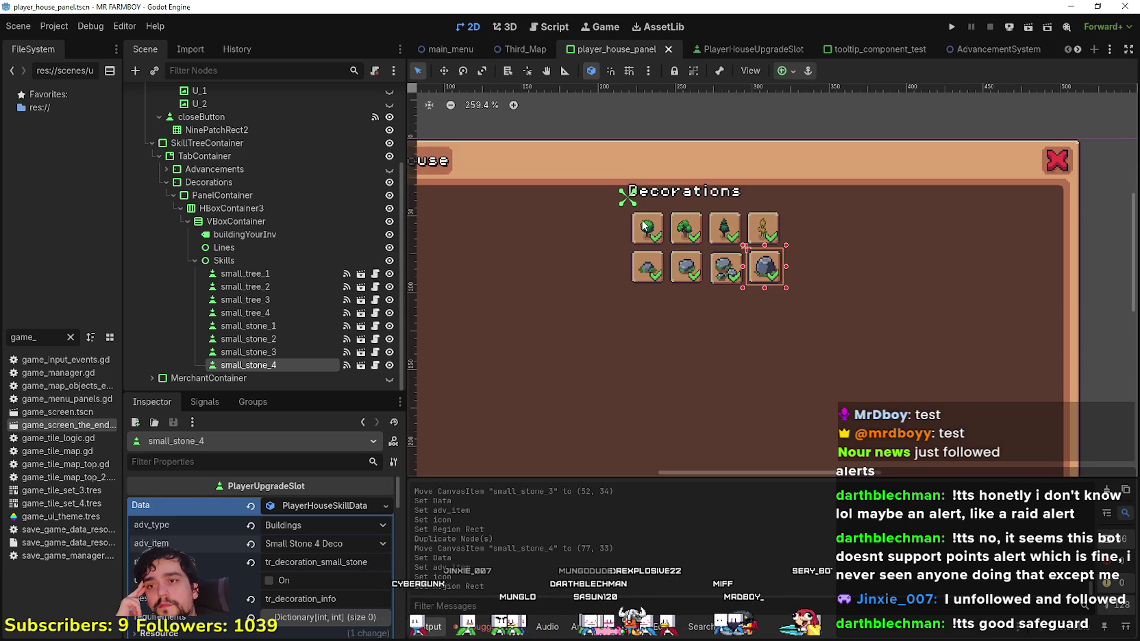
{"action": "scroll", "coordinate": [966, 233], "scroll_direction": "down", "scroll_amount": 6}
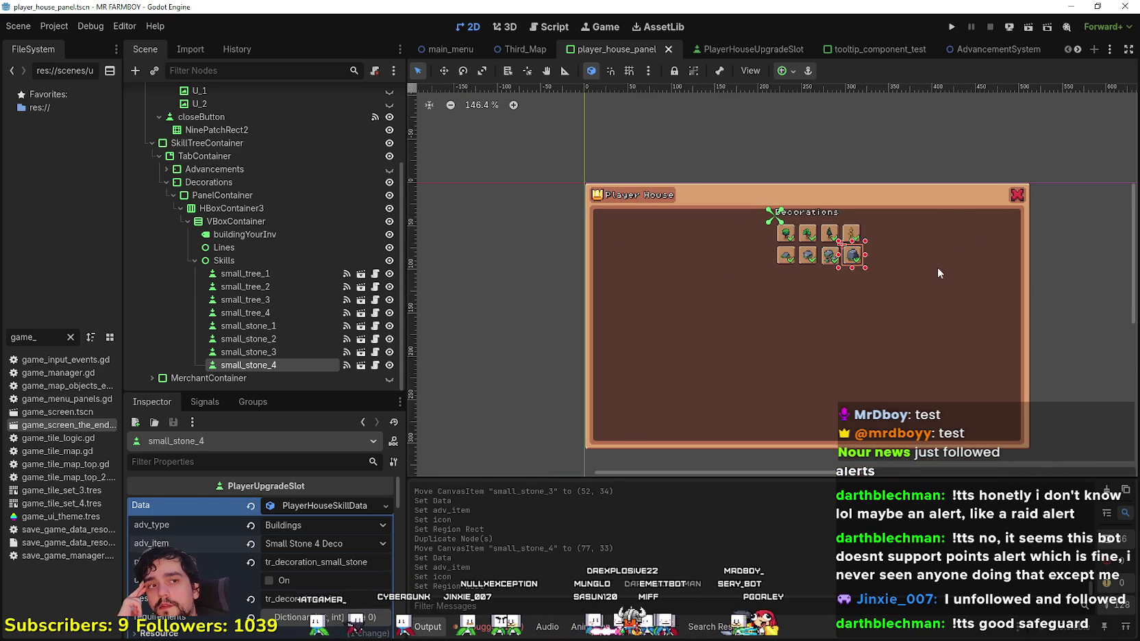
{"action": "scroll", "coordinate": [928, 281], "scroll_direction": "up", "scroll_amount": 1}
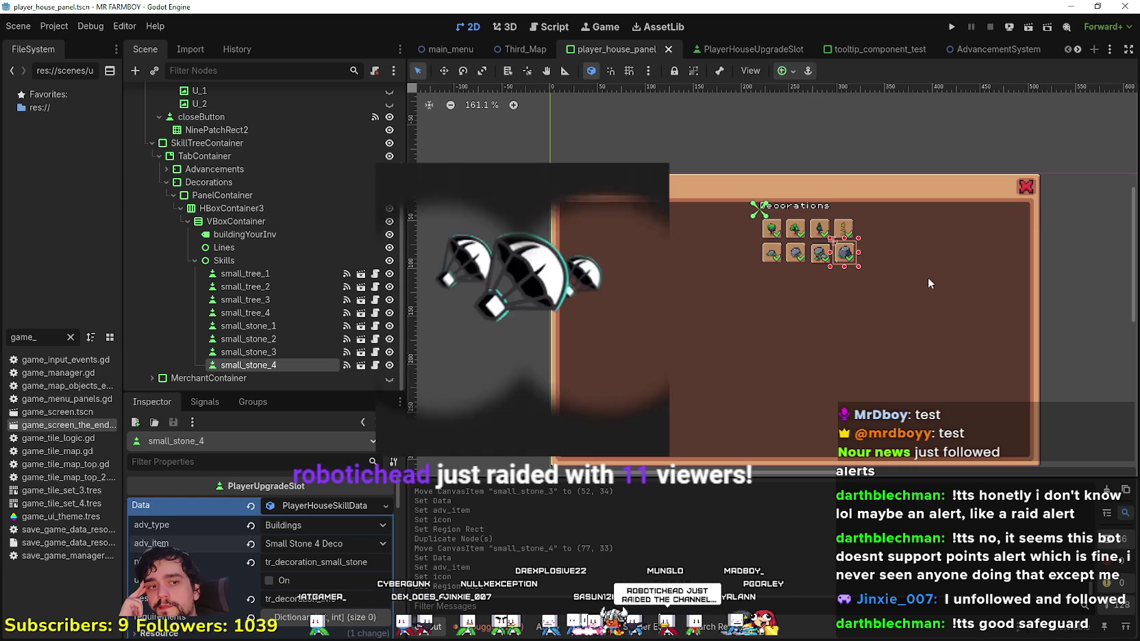
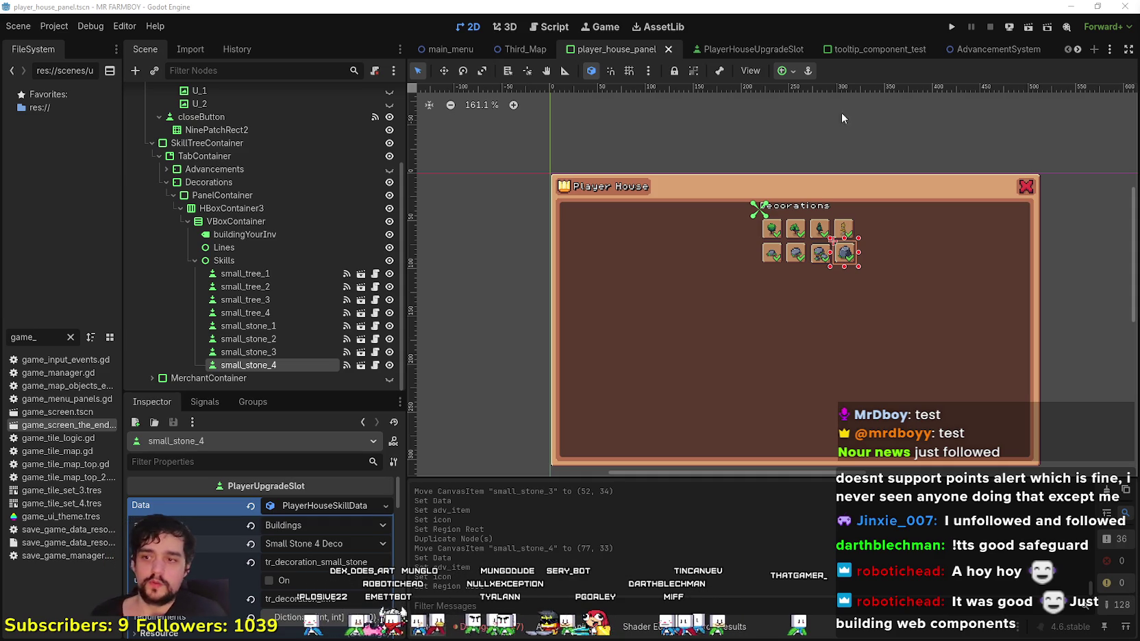
- Box-select the four stone decoration slots and drag them up beside the tree slots
{"action": "left_click", "coordinate": [304, 505]}
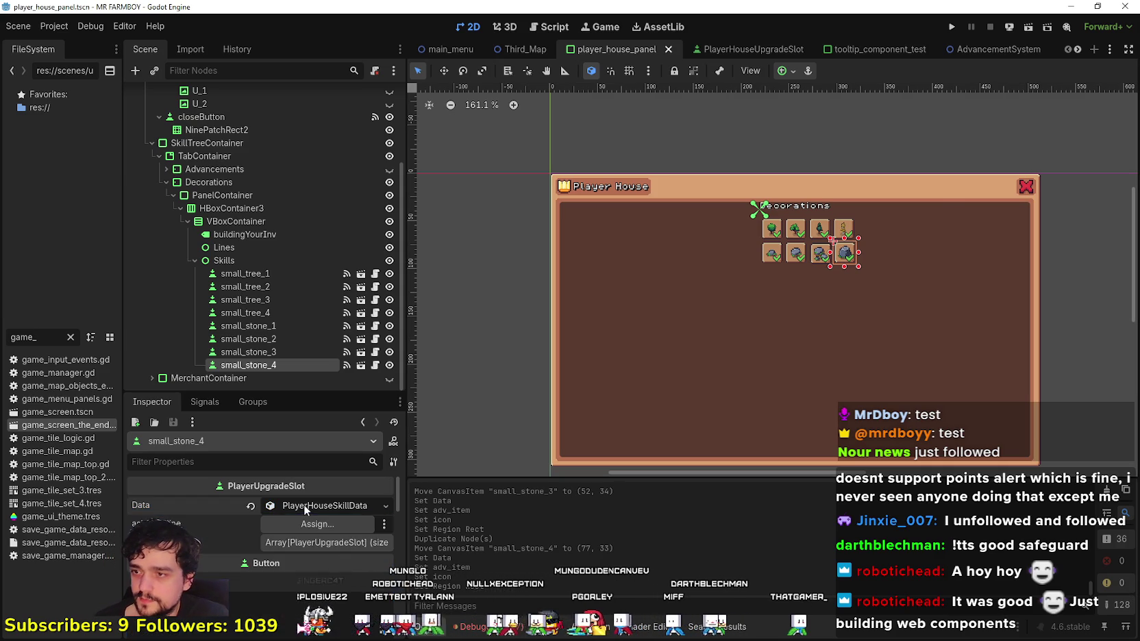
{"action": "scroll", "coordinate": [951, 206], "scroll_direction": "up", "scroll_amount": 5}
{"action": "scroll", "coordinate": [866, 205], "scroll_direction": "down", "scroll_amount": 4}
{"action": "scroll", "coordinate": [744, 205], "scroll_direction": "right", "scroll_amount": 3}
{"action": "scroll", "coordinate": [692, 265], "scroll_direction": "up", "scroll_amount": 2}
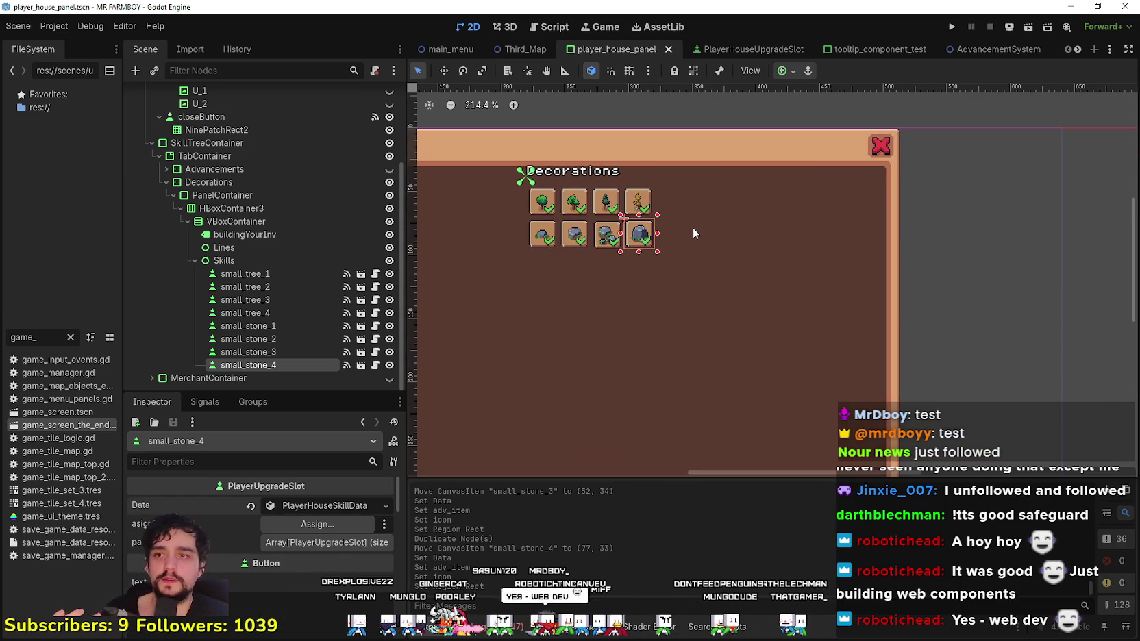
{"action": "scroll", "coordinate": [693, 206], "scroll_direction": "left", "scroll_amount": 2}
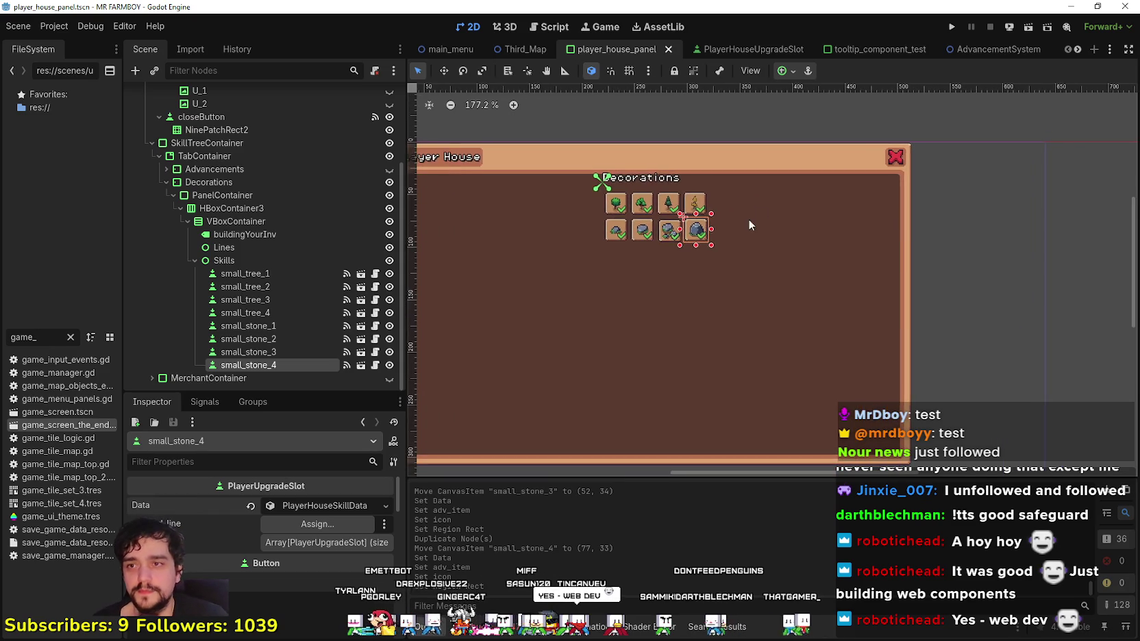
{"action": "left_click_drag", "start_coordinate": [959, 267], "coordinate": [512, 210]}
{"action": "scroll", "coordinate": [532, 225], "scroll_direction": "up", "scroll_amount": 3}
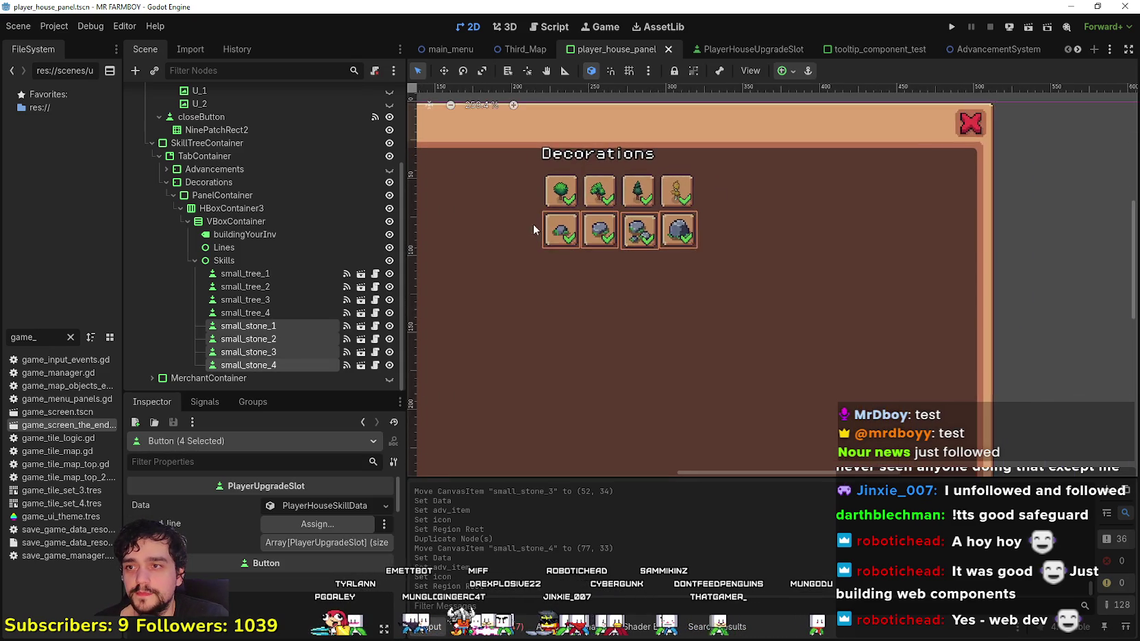
{"action": "mouse_move", "coordinate": [558, 228]}
{"action": "left_mouse_down"}
{"action": "mouse_move", "coordinate": [761, 180]}
{"action": "mouse_move", "coordinate": [773, 189]}
{"action": "left_mouse_up"}
- Nudge the stone slots with arrow keys so they clear the scarecrow slot with even spacing
{"action": "scroll", "coordinate": [762, 181], "scroll_direction": "up", "scroll_amount": 2}
{"action": "scroll", "coordinate": [761, 180], "scroll_direction": "up", "scroll_amount": 4}
{"action": "key", "text": "Left"}
{"action": "key", "text": "Left"}
{"action": "key", "text": "Left"}
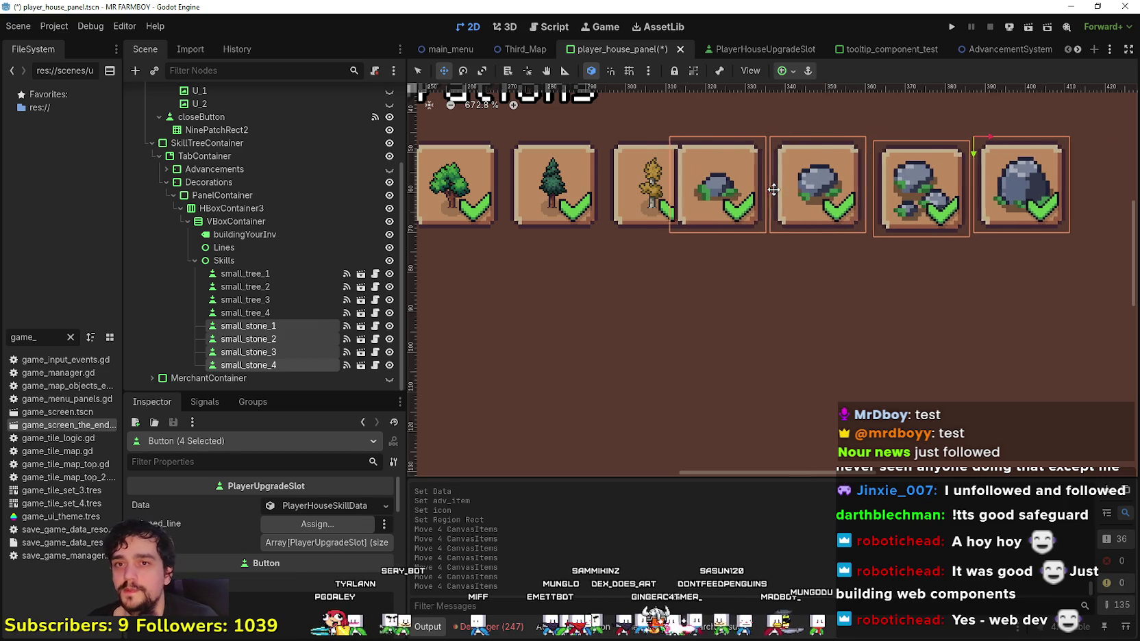
{"action": "key", "text": "Left"}
{"action": "key", "text": "Left"}
{"action": "key", "text": "Left"}
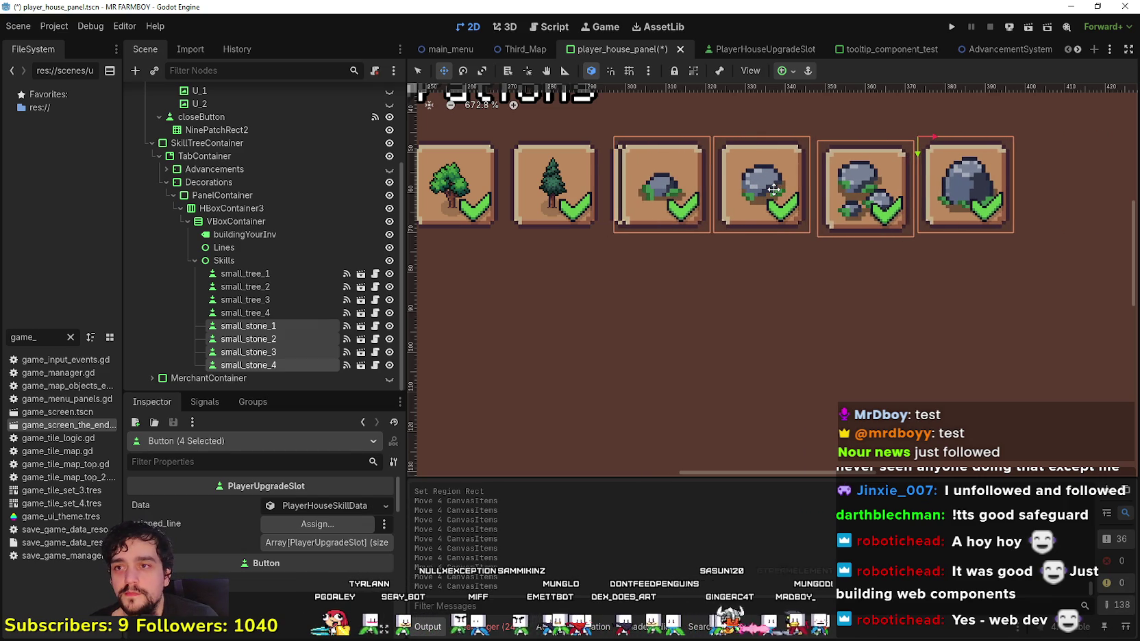
{"action": "key", "text": "Right"}
{"action": "key", "text": "Right"}
{"action": "key", "text": "Right"}
{"action": "key", "text": "Right"}
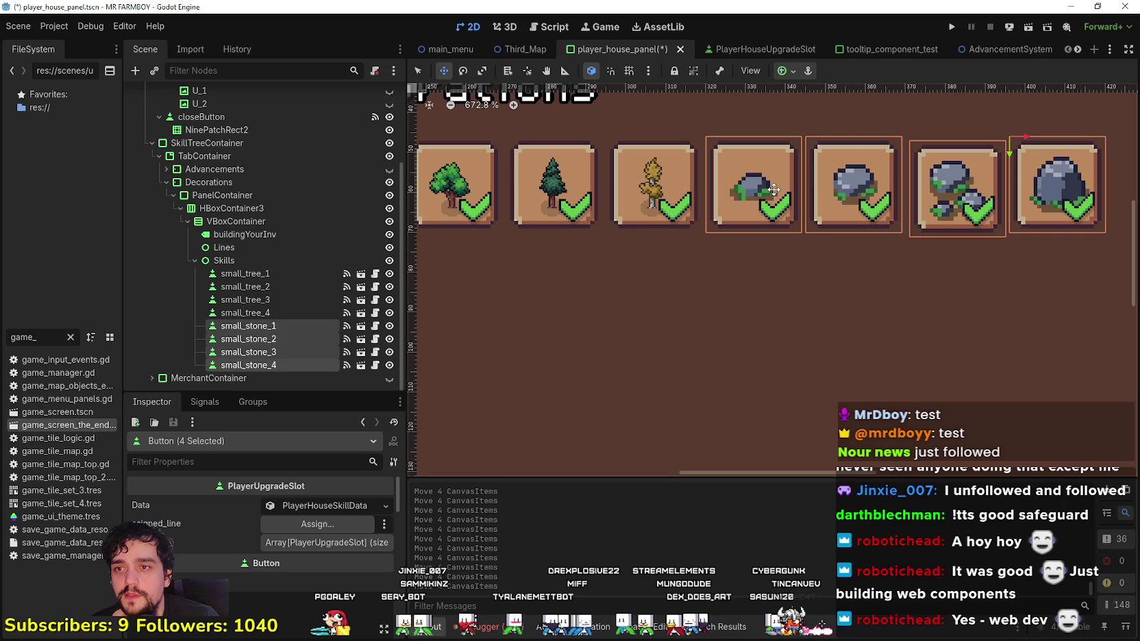
{"action": "key", "text": "Right"}
{"action": "key", "text": "Right"}
{"action": "key", "text": "Left"}
{"action": "key", "text": "Left"}
{"action": "key", "text": "Left"}
{"action": "key", "text": "Left"}
{"action": "key", "text": "Left"}
{"action": "key", "text": "Right"}
{"action": "key", "text": "Left"}
{"action": "scroll", "coordinate": [776, 179], "scroll_direction": "up", "scroll_amount": 5}
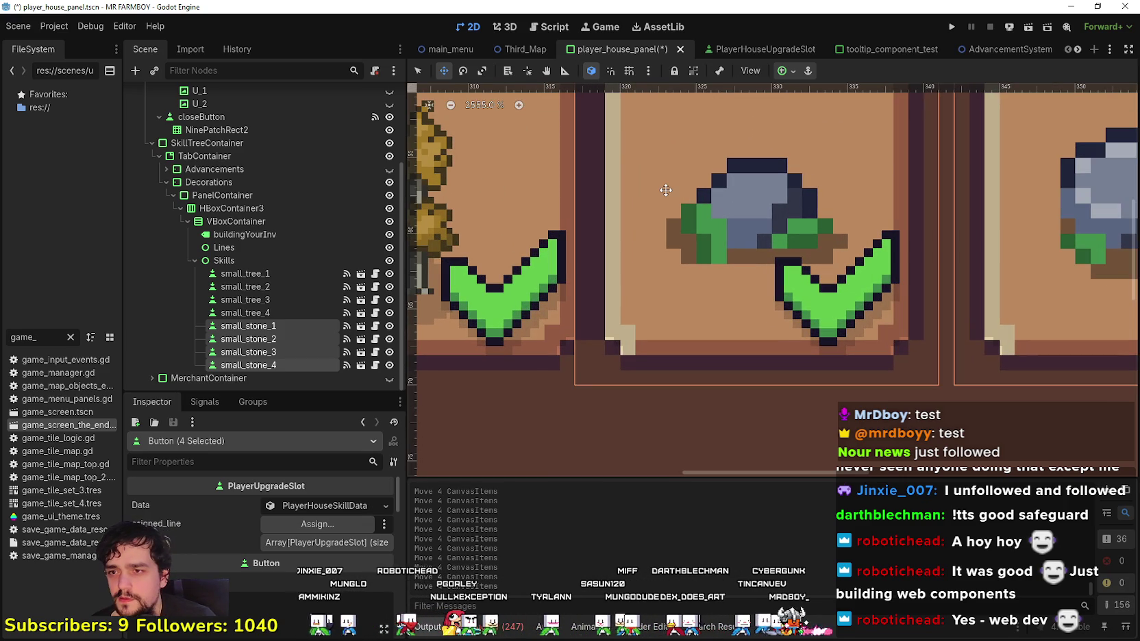
{"action": "scroll", "coordinate": [678, 186], "scroll_direction": "up", "scroll_amount": 1}
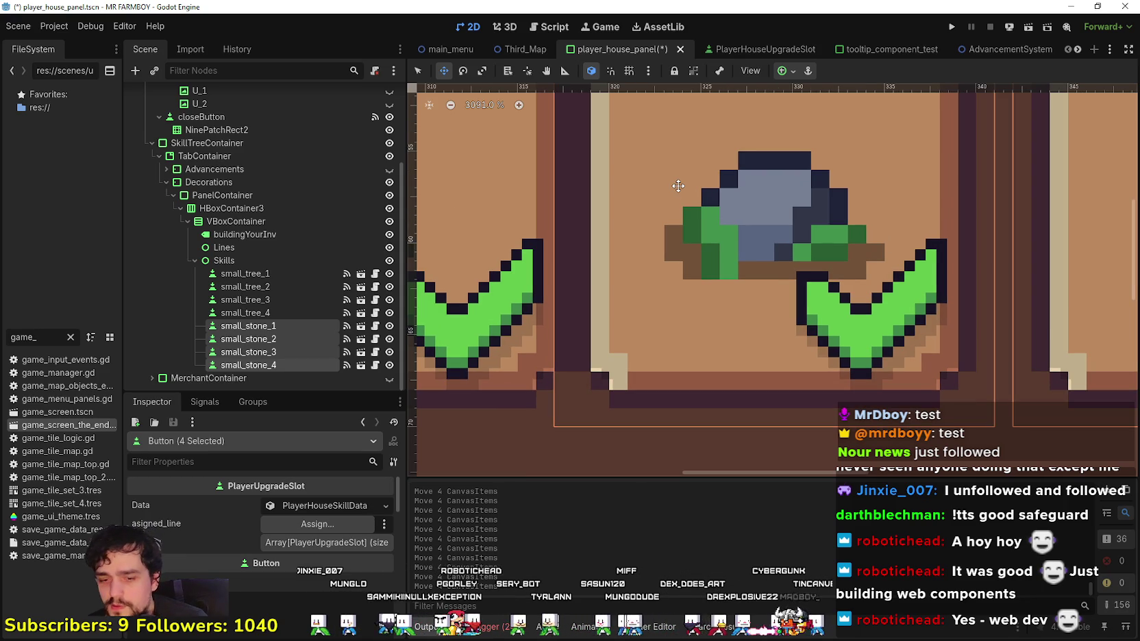
{"action": "key", "text": "Left"}
{"action": "key", "text": "Left"}
{"action": "key", "text": "Right"}
{"action": "key", "text": "Right"}
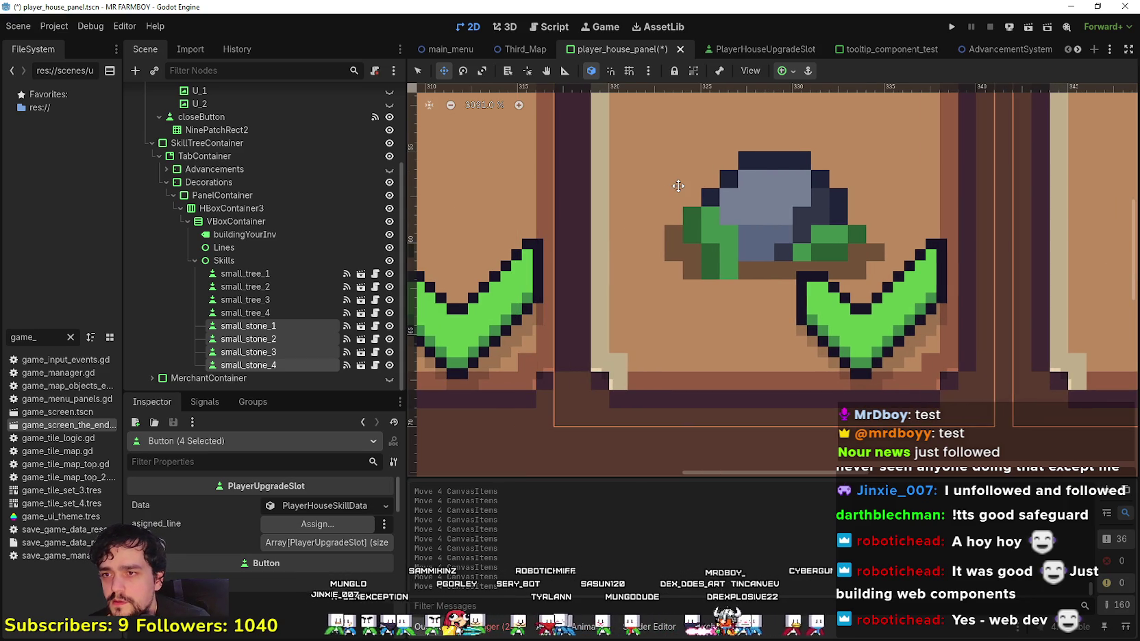
{"action": "key", "text": "Right"}
{"action": "key", "text": "Right"}
{"action": "key", "text": "Right"}
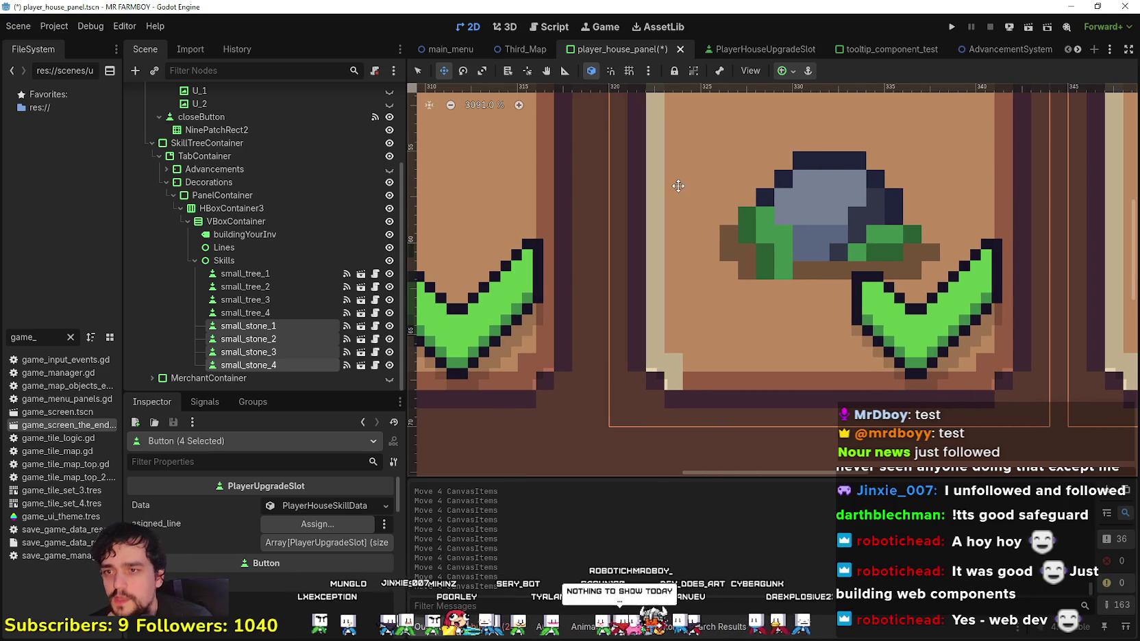
{"action": "scroll", "coordinate": [710, 188], "scroll_direction": "down", "scroll_amount": 9}
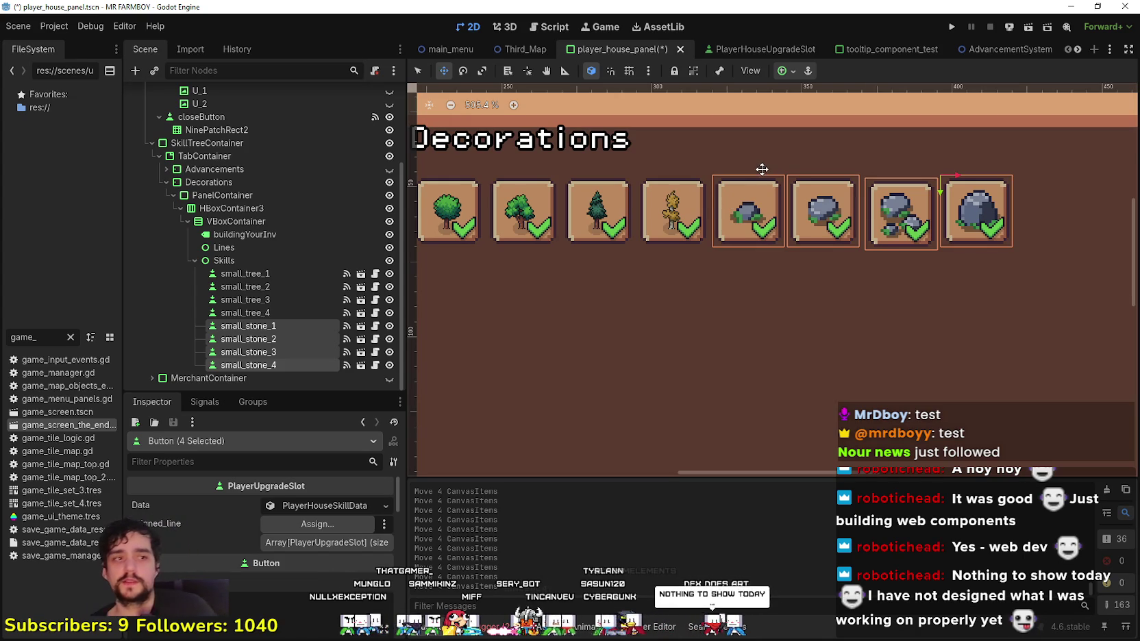
{"action": "scroll", "coordinate": [747, 250], "scroll_direction": "down", "scroll_amount": 1}
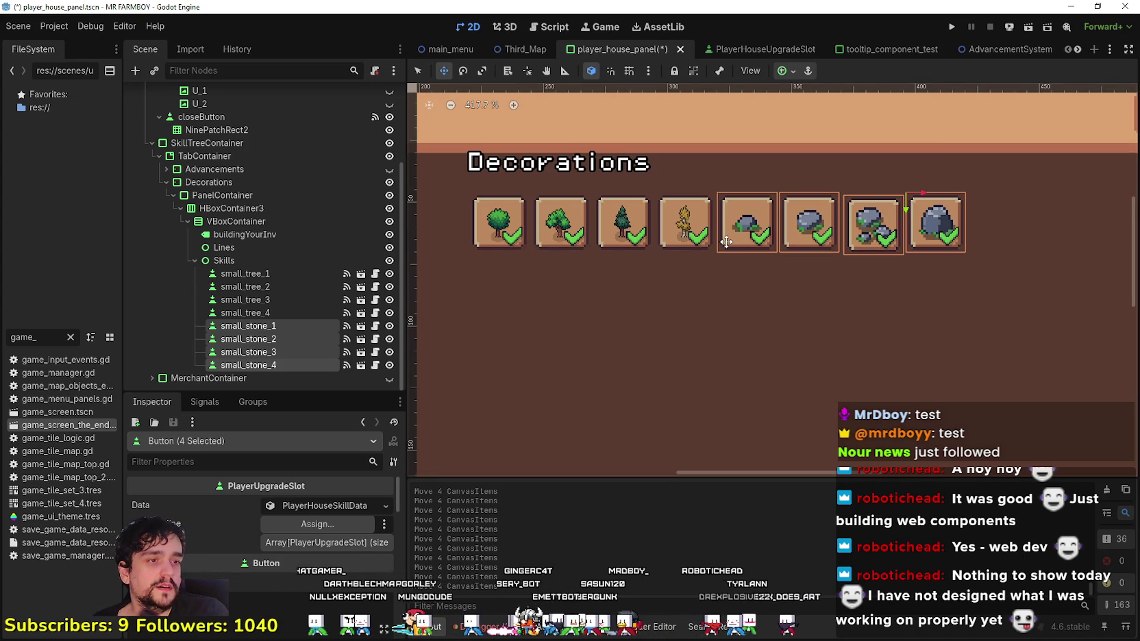
{"action": "scroll", "coordinate": [726, 241], "scroll_direction": "down", "scroll_amount": 4}
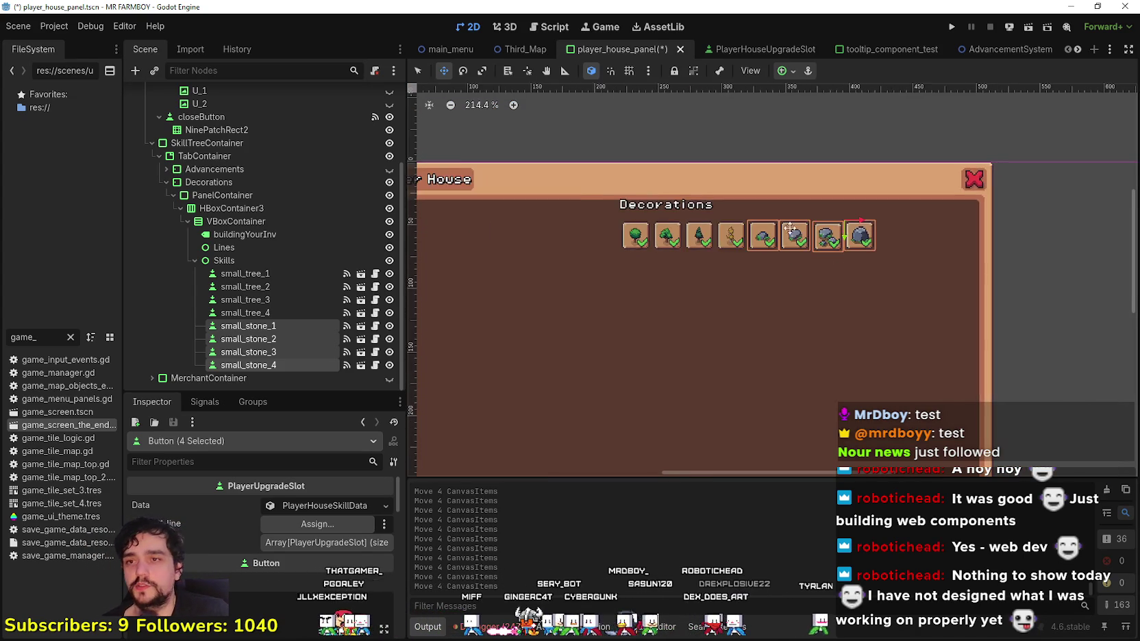
- With the Select tool, pick small_stone_3 alone and nudge it up into line
{"action": "scroll", "coordinate": [819, 234], "scroll_direction": "up", "scroll_amount": 4}
{"action": "scroll", "coordinate": [819, 234], "scroll_direction": "up", "scroll_amount": 2}
{"action": "scroll", "coordinate": [841, 245], "scroll_direction": "down", "scroll_amount": 4}
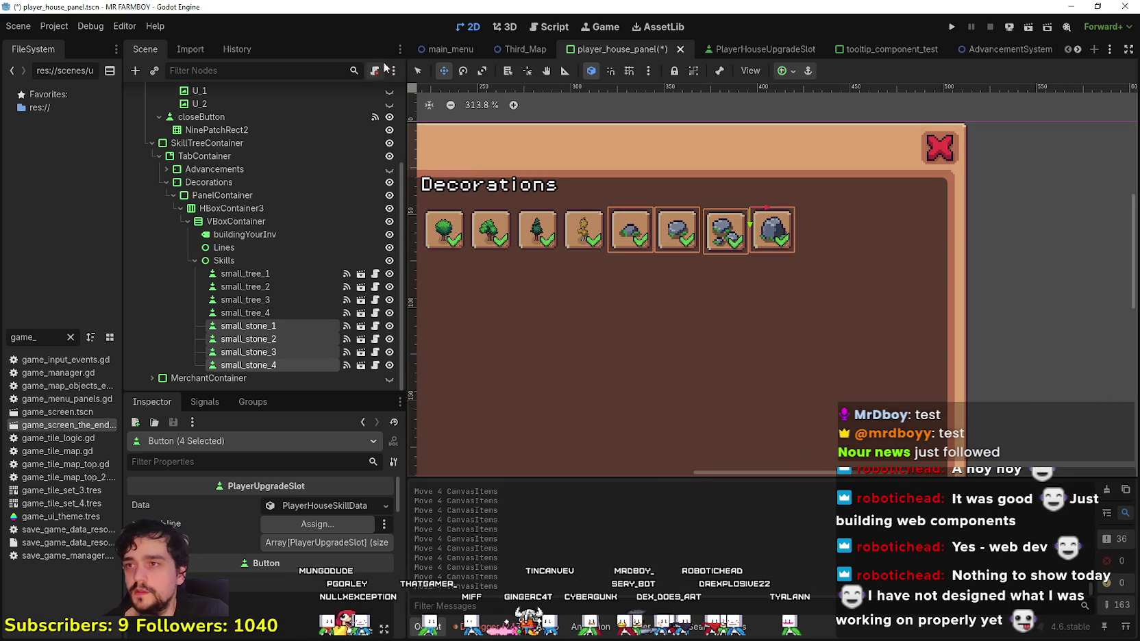
{"action": "left_click", "coordinate": [419, 71]}
{"action": "scroll", "coordinate": [669, 194], "scroll_direction": "up", "scroll_amount": 3}
{"action": "scroll", "coordinate": [883, 279], "scroll_direction": "down", "scroll_amount": 2}
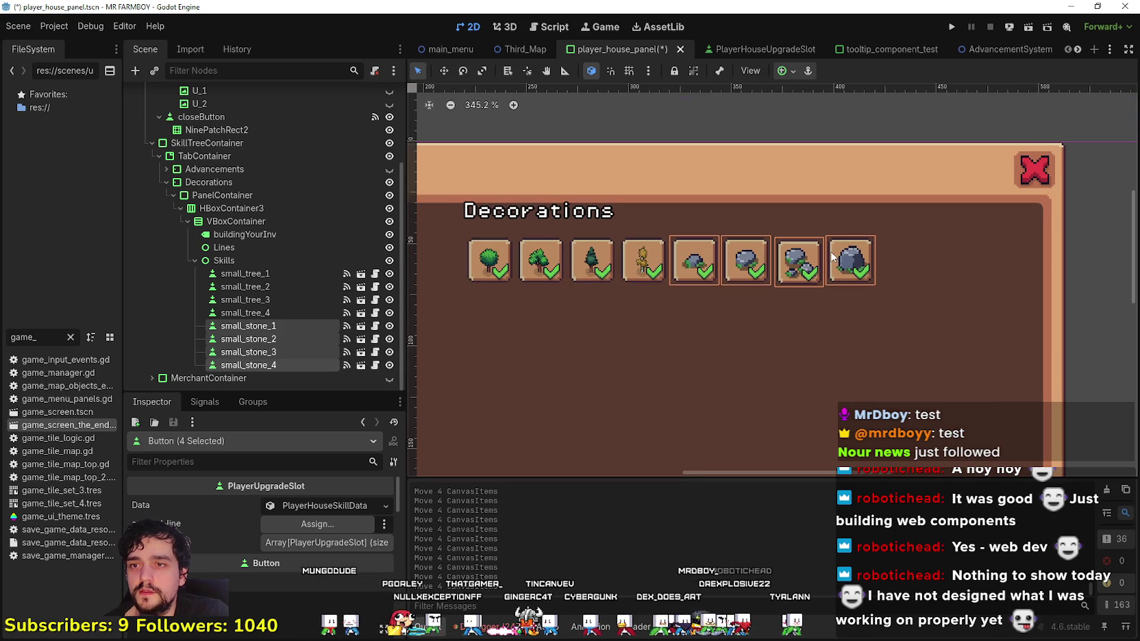
{"action": "left_click", "coordinate": [802, 261]}
{"action": "scroll", "coordinate": [776, 261], "scroll_direction": "up", "scroll_amount": 5}
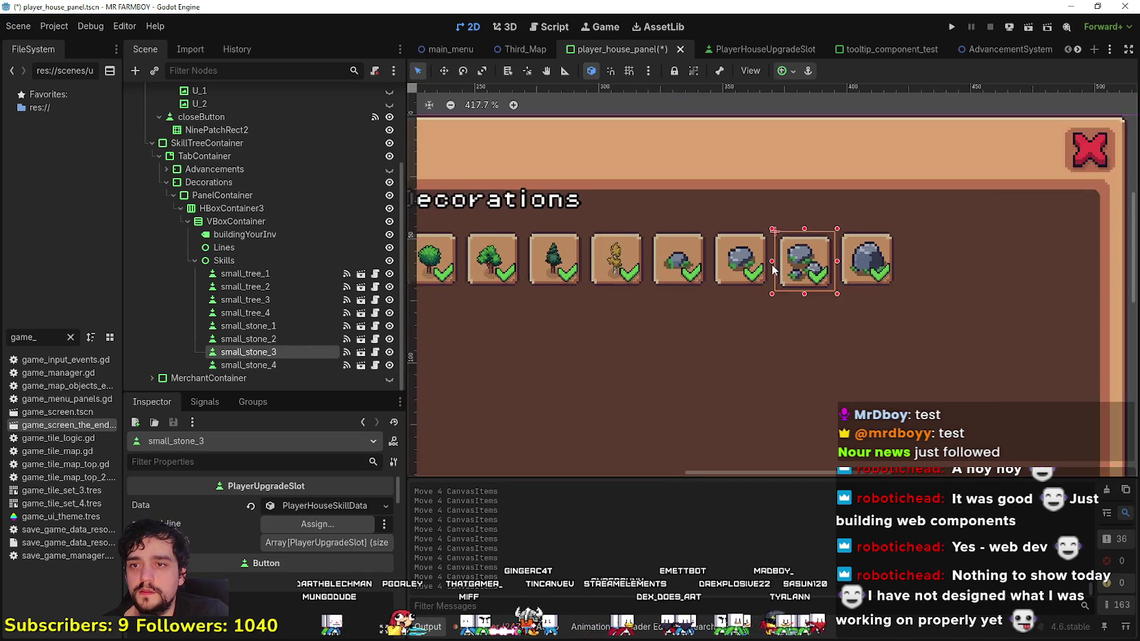
{"action": "key", "text": "Up"}
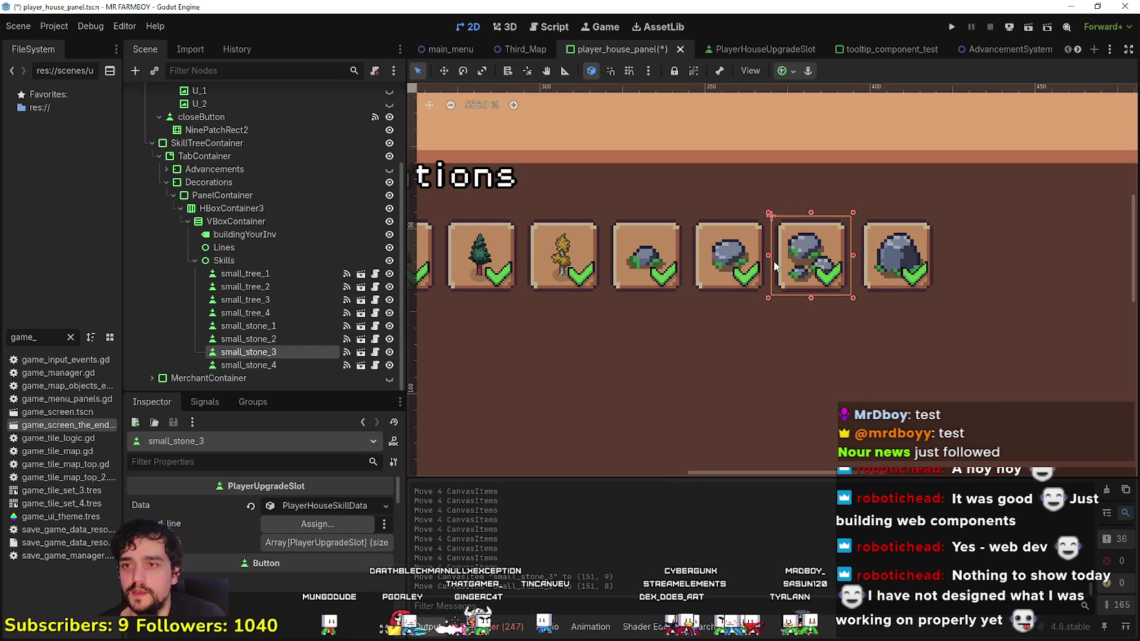
- Nudge small_stone_4 sideways to even the gap in the row
{"action": "scroll", "coordinate": [774, 266], "scroll_direction": "up", "scroll_amount": 5}
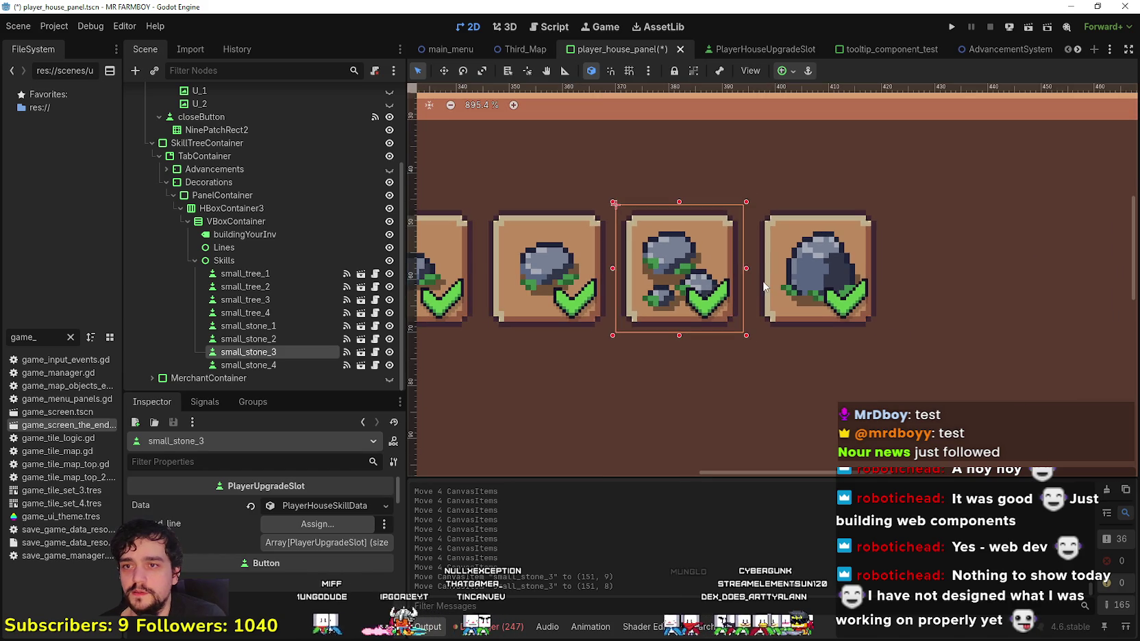
{"action": "left_click", "coordinate": [791, 288]}
{"action": "key", "text": "Left"}
{"action": "key", "text": "Left"}
{"action": "key", "text": "Left"}
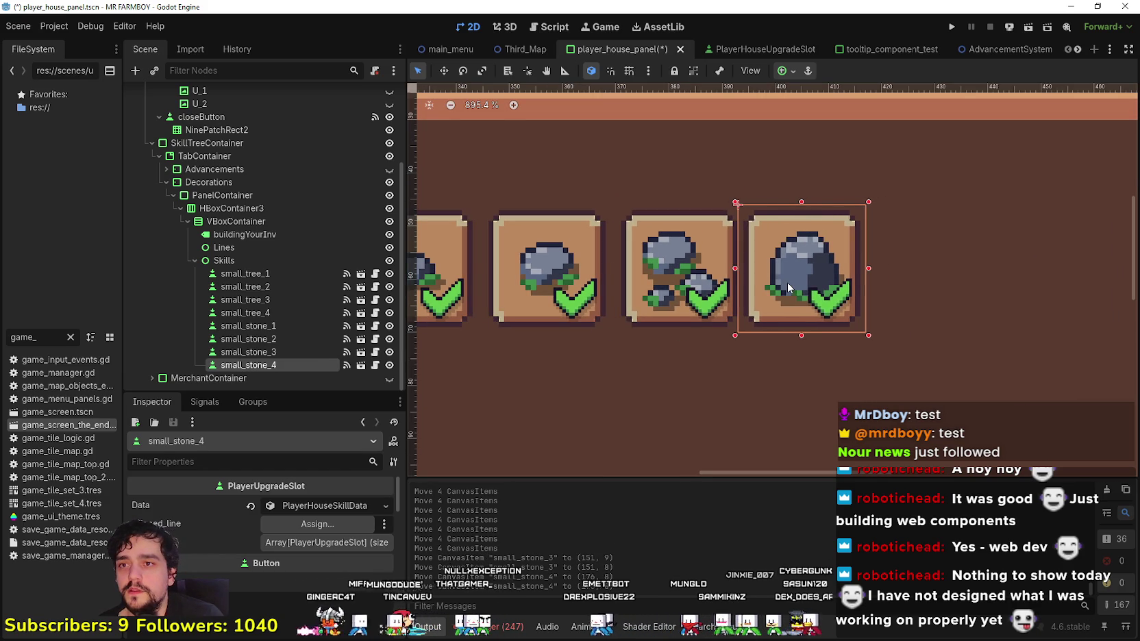
{"action": "key", "text": "Right"}
{"action": "key", "text": "Right"}
{"action": "key", "text": "Right"}
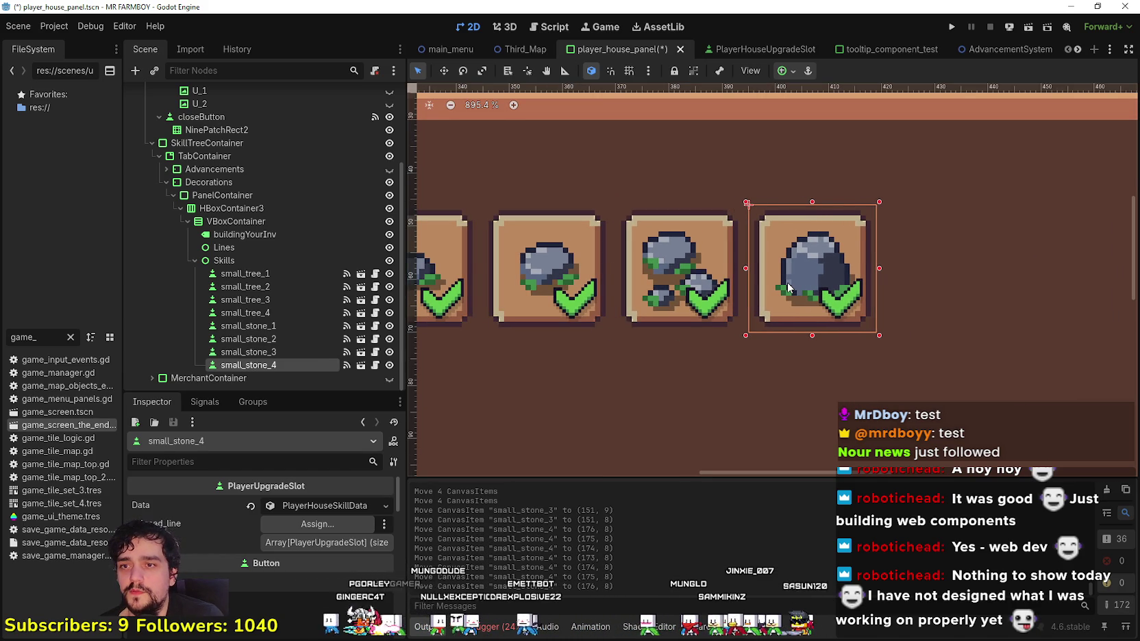
- Save the scene and show the Advancements tree instead of Decorations
{"action": "scroll", "coordinate": [783, 279], "scroll_direction": "down", "scroll_amount": 4}
{"action": "key", "text": "ctrl+s"}
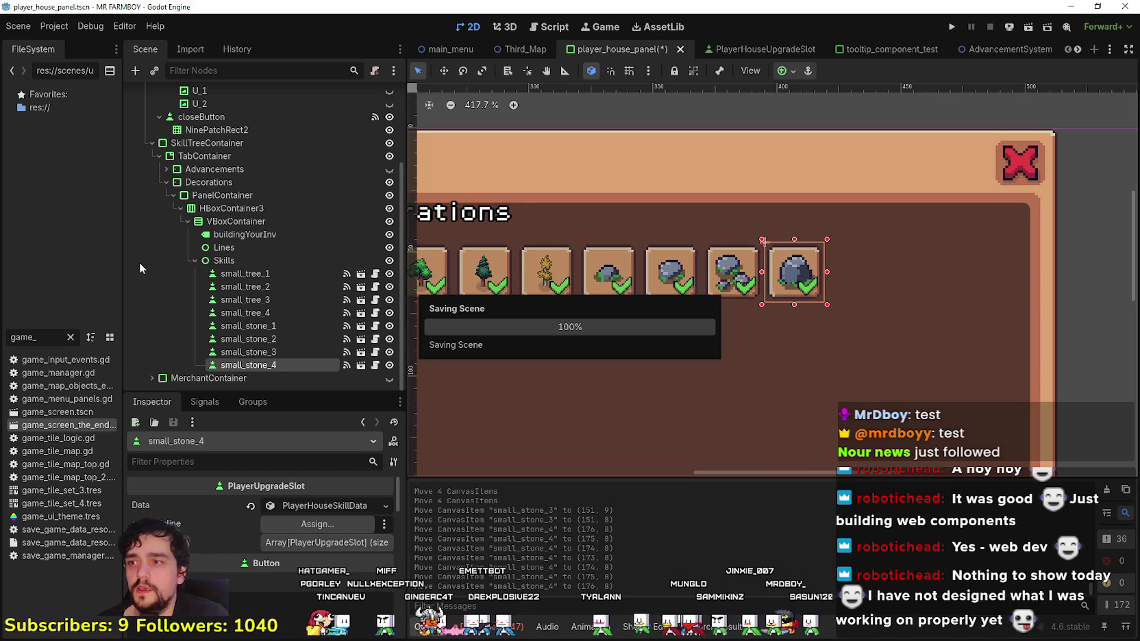
{"action": "left_click", "coordinate": [389, 170]}
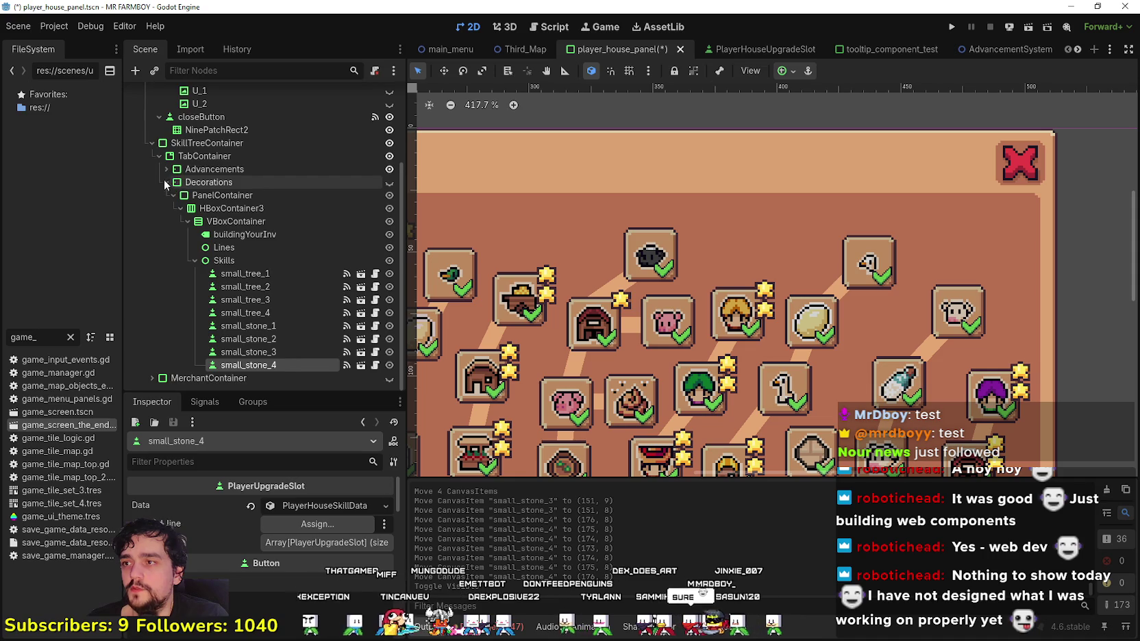
{"action": "left_click", "coordinate": [165, 183]}
- Save the panel scene, run a debug build to the main menu, then close the game
{"action": "key", "text": "ctrl+s"}
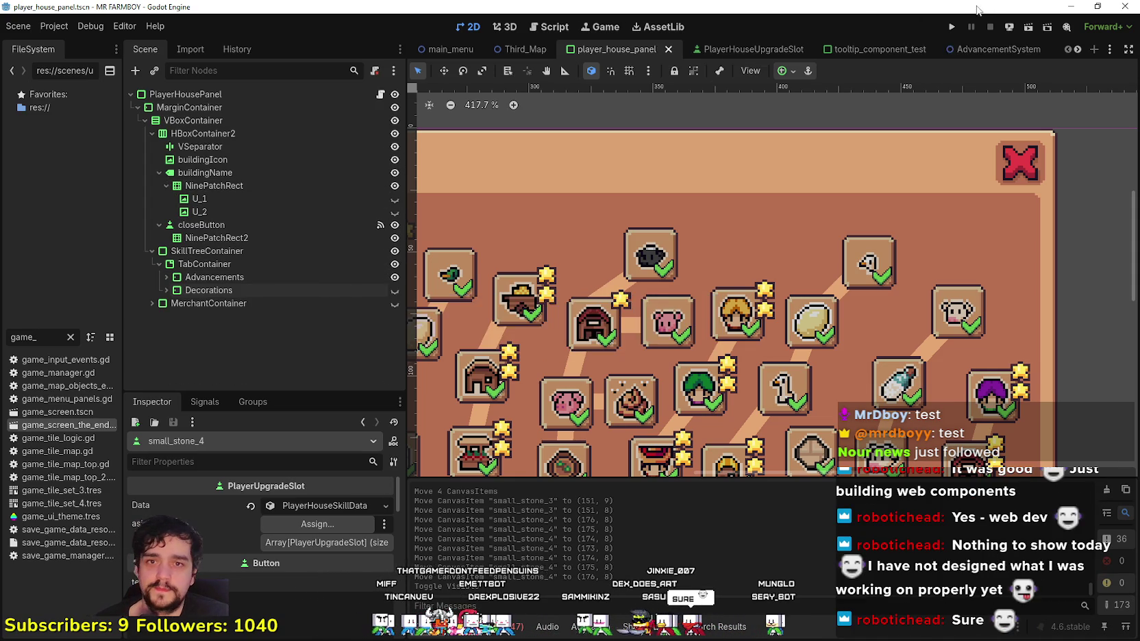
{"action": "scroll", "coordinate": [876, 307], "scroll_direction": "down", "scroll_amount": 6}
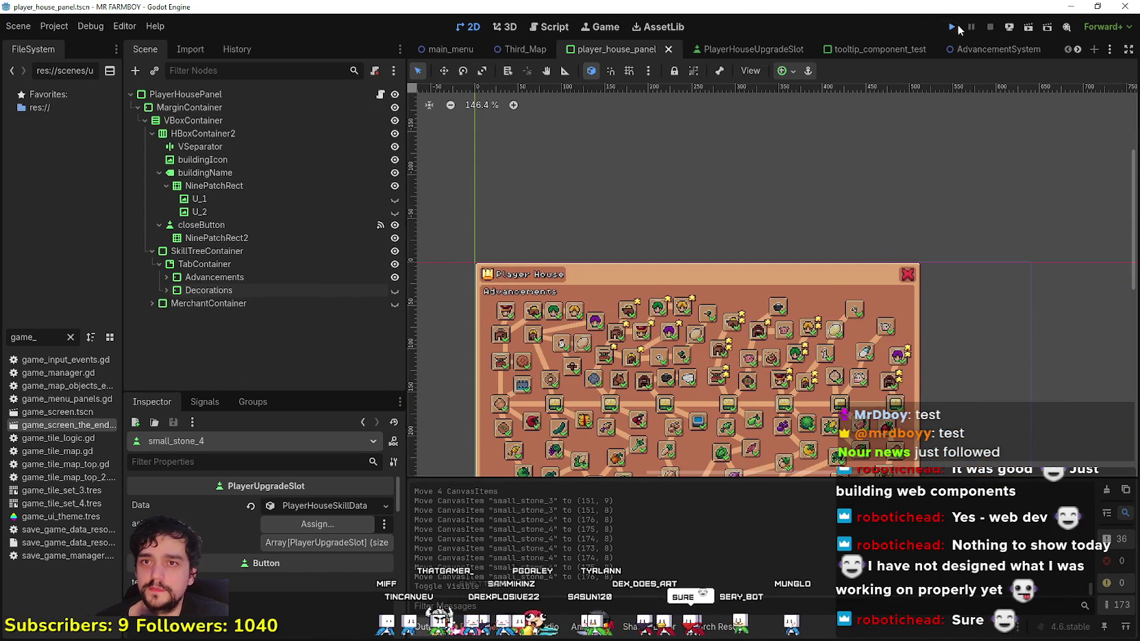
{"action": "left_click", "coordinate": [951, 26]}
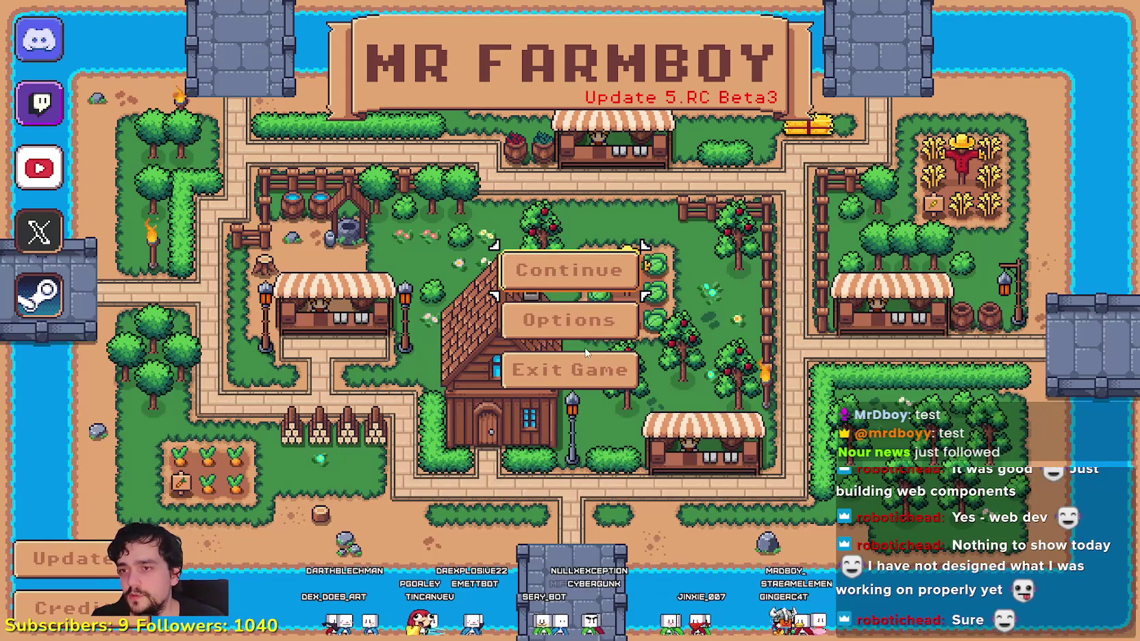
{"action": "left_click", "coordinate": [585, 363]}
- Set the display window mode to Windowed in Project Settings
{"action": "left_click", "coordinate": [60, 30]}
{"action": "left_click", "coordinate": [77, 45]}
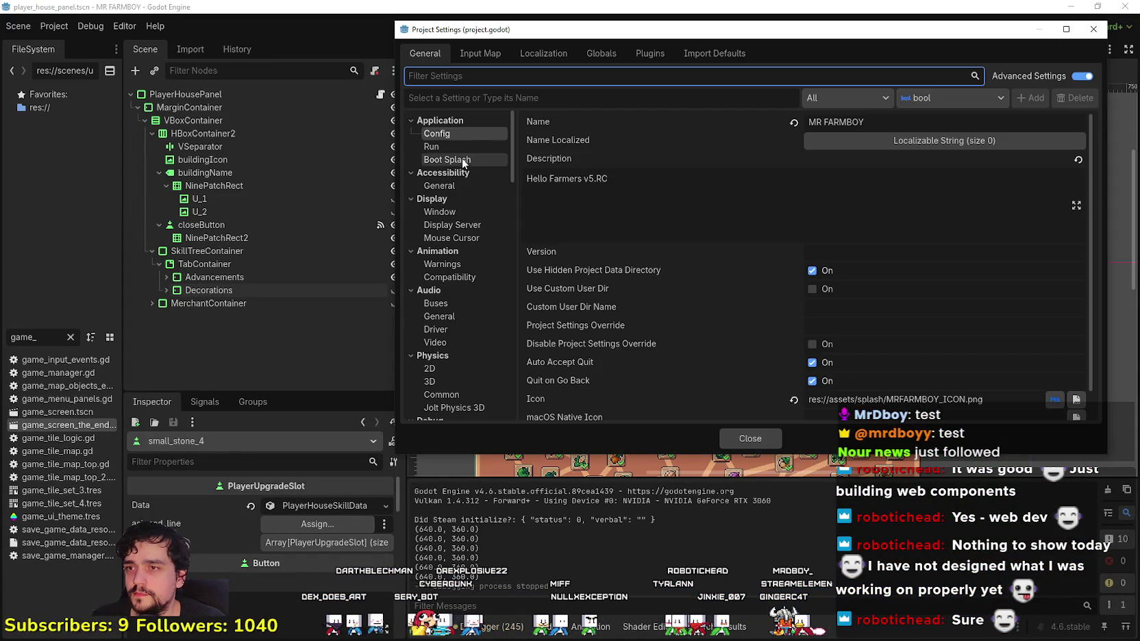
{"action": "left_click", "coordinate": [457, 148]}
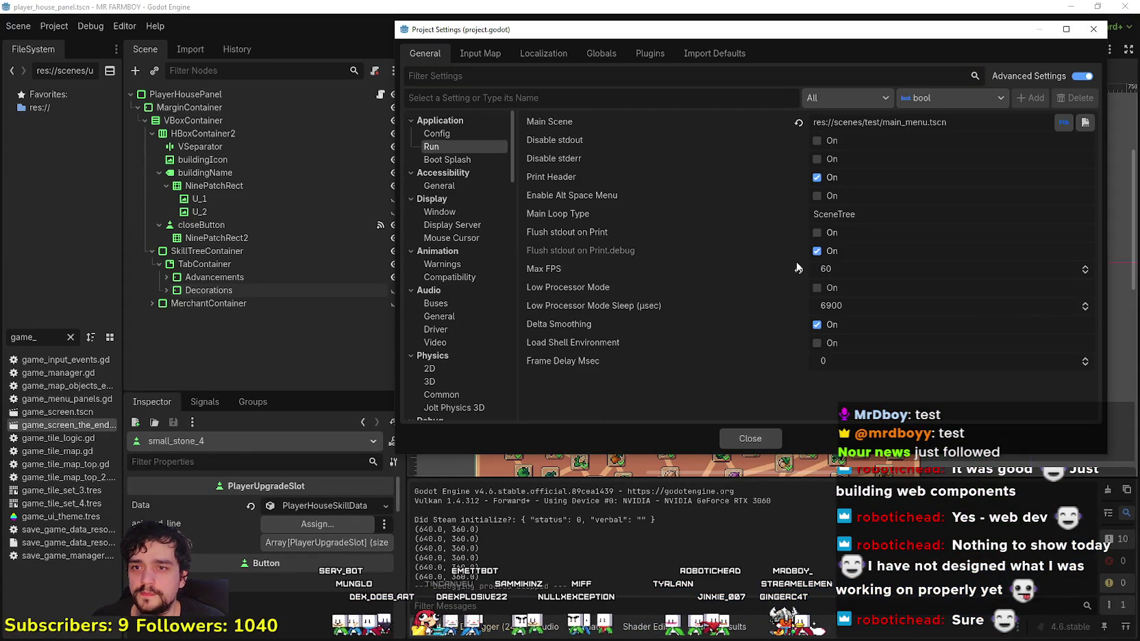
{"action": "left_click", "coordinate": [451, 210]}
{"action": "left_click", "coordinate": [856, 173]}
{"action": "left_click", "coordinate": [852, 193]}
{"action": "left_click", "coordinate": [750, 439]}
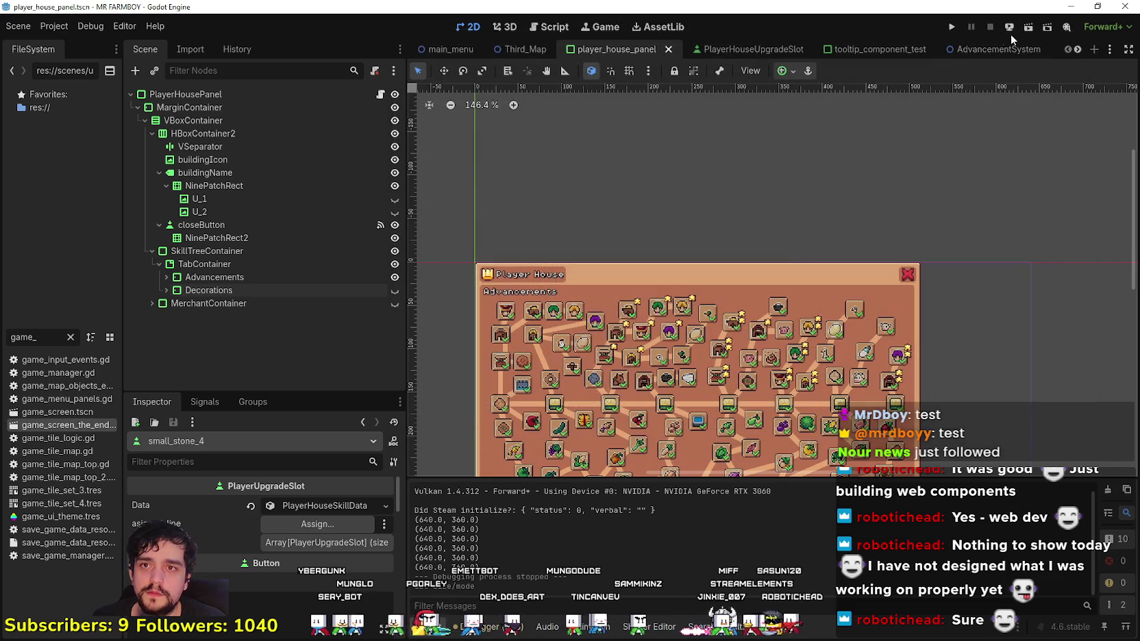
- Rerun the game maximized, delete Save 6, and create a new King's Task save
{"action": "left_click", "coordinate": [957, 29]}
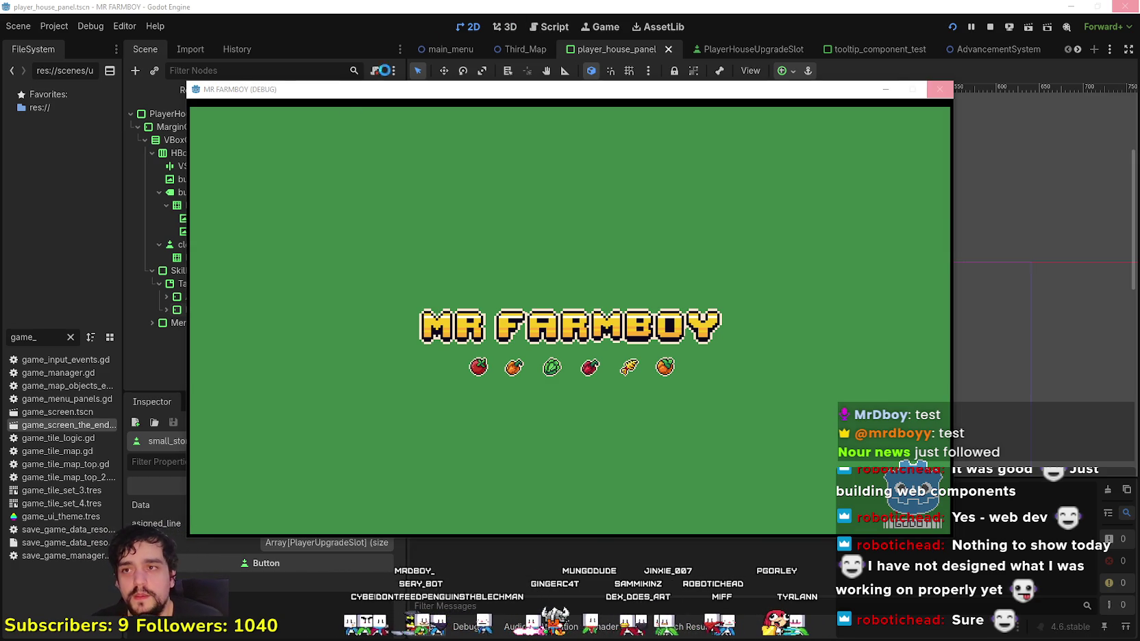
{"action": "left_click_drag", "start_coordinate": [299, 93], "coordinate": [420, 67]}
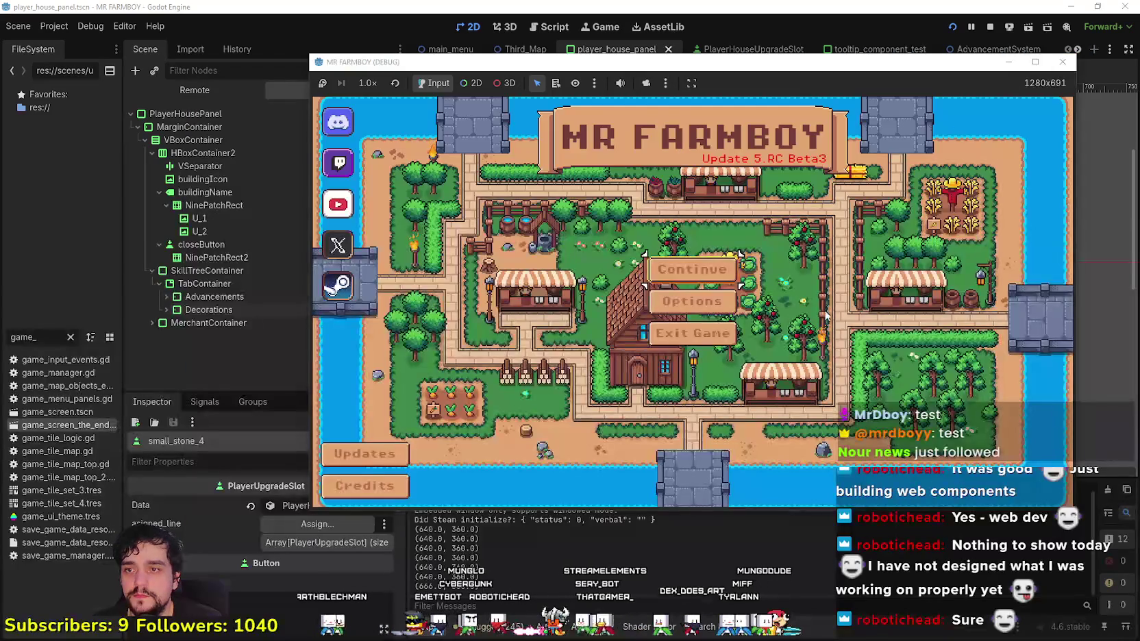
{"action": "left_click", "coordinate": [1036, 62]}
{"action": "left_click", "coordinate": [625, 346]}
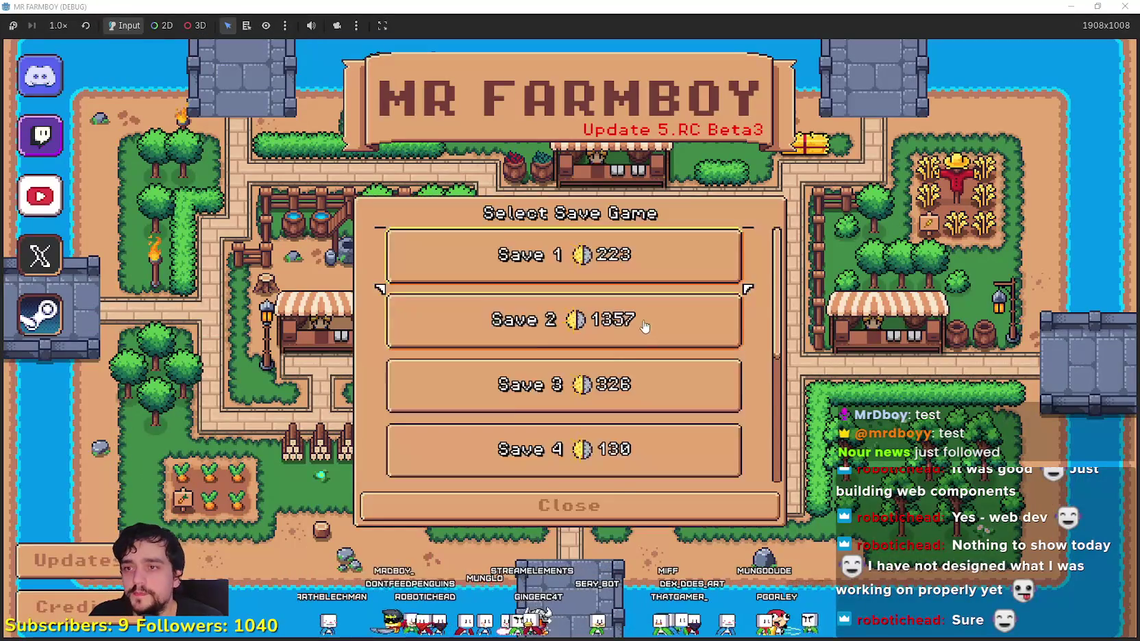
{"action": "left_click", "coordinate": [611, 325]}
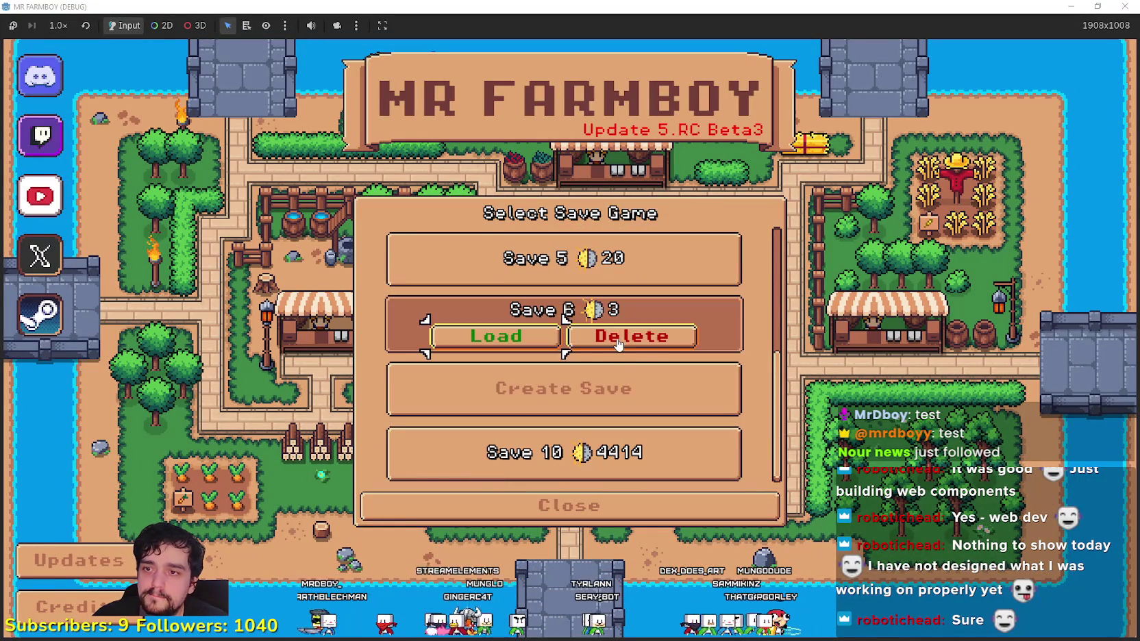
{"action": "left_click", "coordinate": [651, 336]}
{"action": "left_click", "coordinate": [496, 377]}
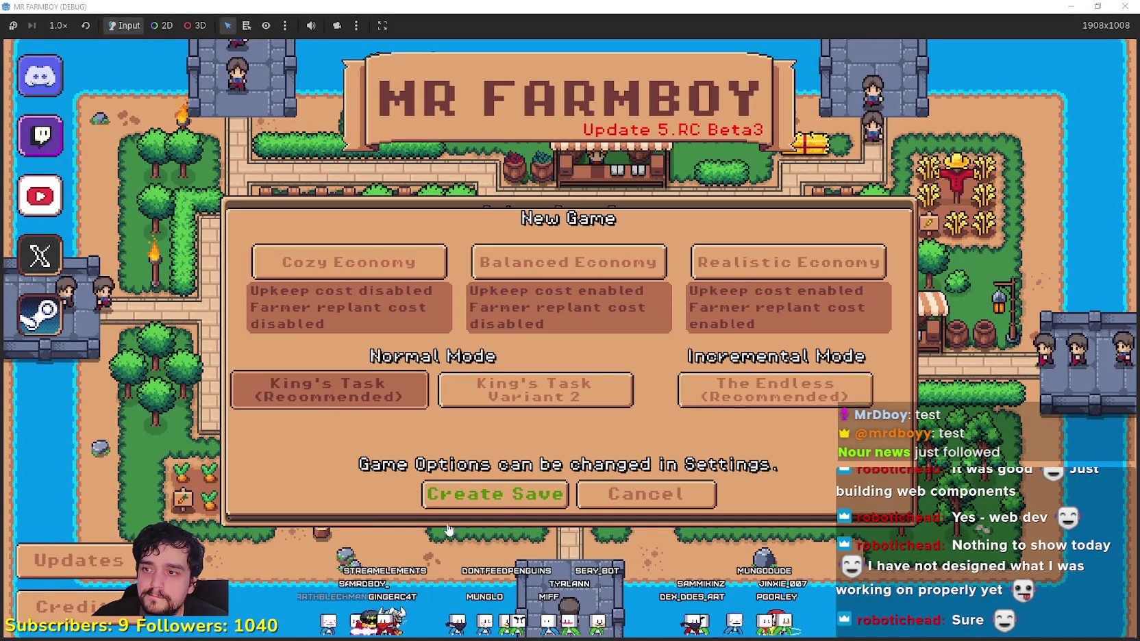
{"action": "left_click", "coordinate": [329, 390]}
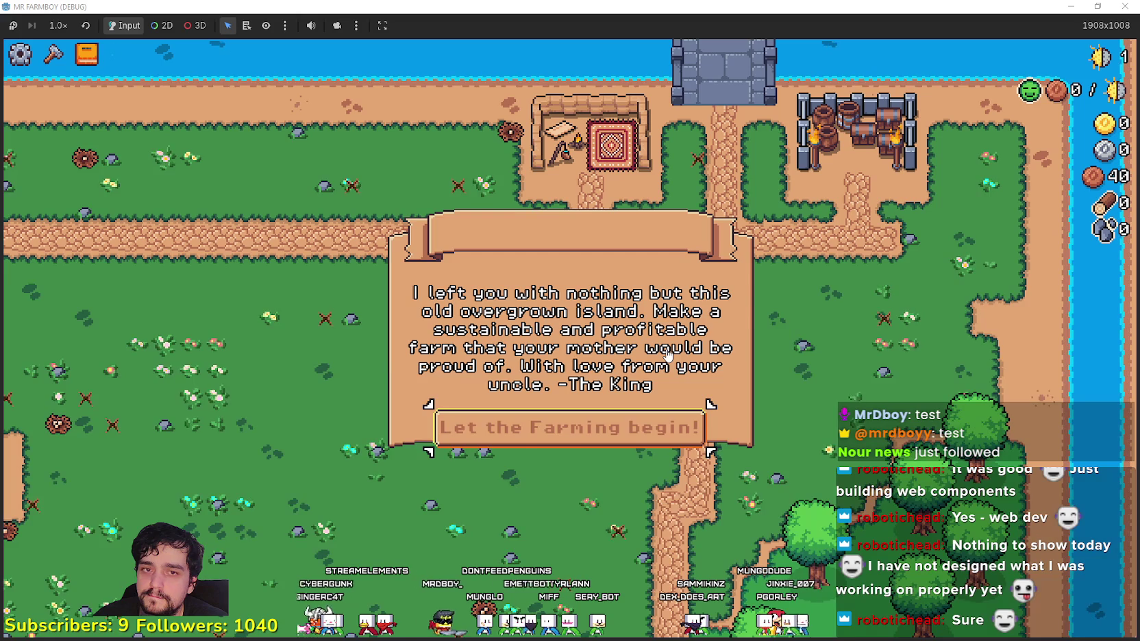
- Dismiss the uncle's letter, mine the first rock, and set game speed to 2.0x
{"action": "left_click", "coordinate": [634, 442]}
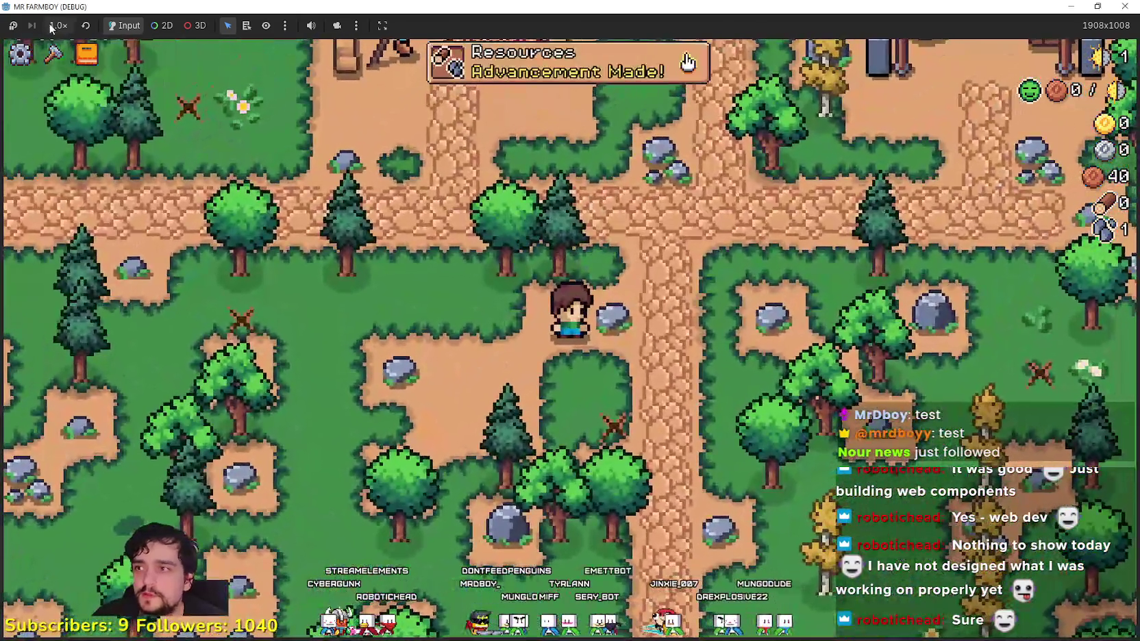
{"action": "left_click", "coordinate": [58, 26]}
{"action": "left_click", "coordinate": [604, 349]}
{"action": "key", "text": "d"}
{"action": "scroll", "coordinate": [642, 314], "scroll_direction": "down", "scroll_amount": 3}
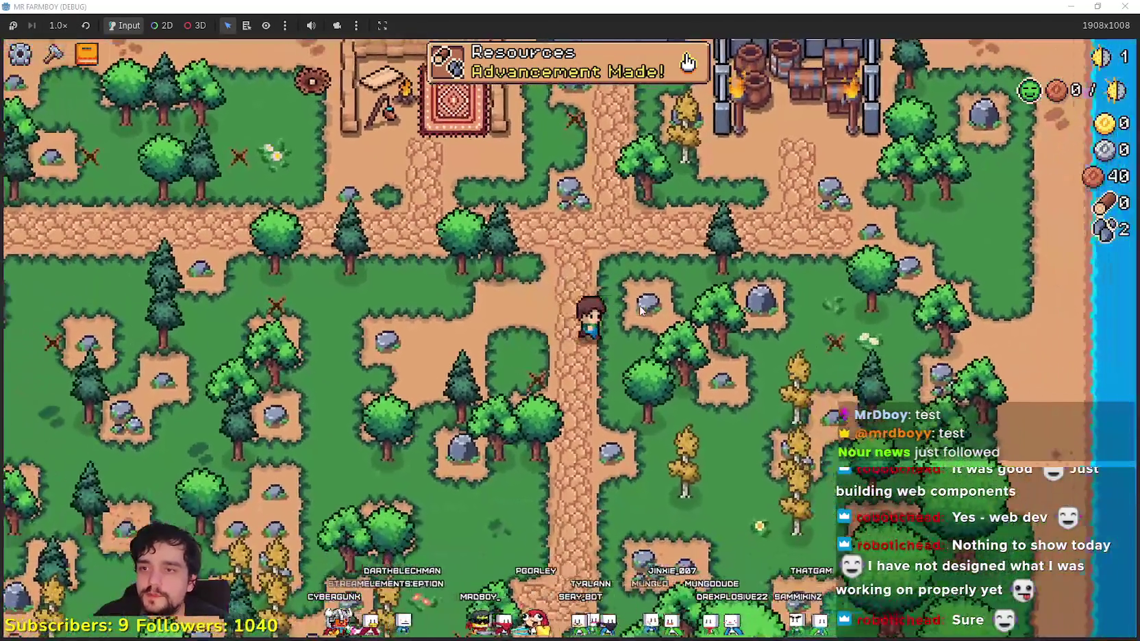
{"action": "key", "text": "w"}
{"action": "key", "text": "a"}
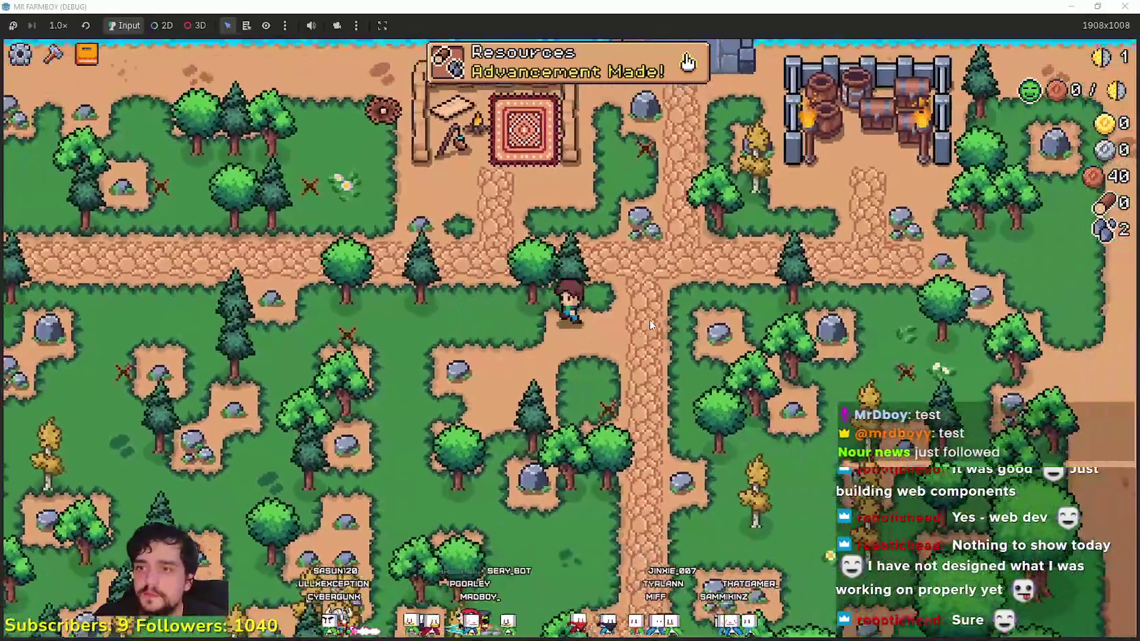
{"action": "key", "text": "s"}
{"action": "key", "text": "d"}
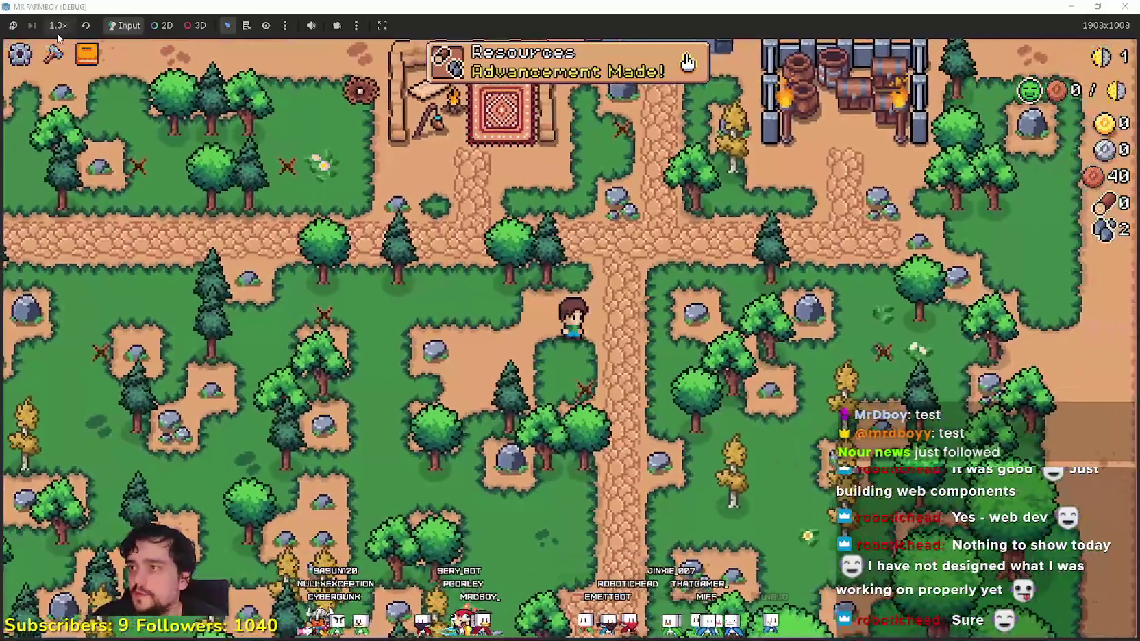
{"action": "left_click", "coordinate": [58, 25]}
{"action": "left_click", "coordinate": [71, 167]}
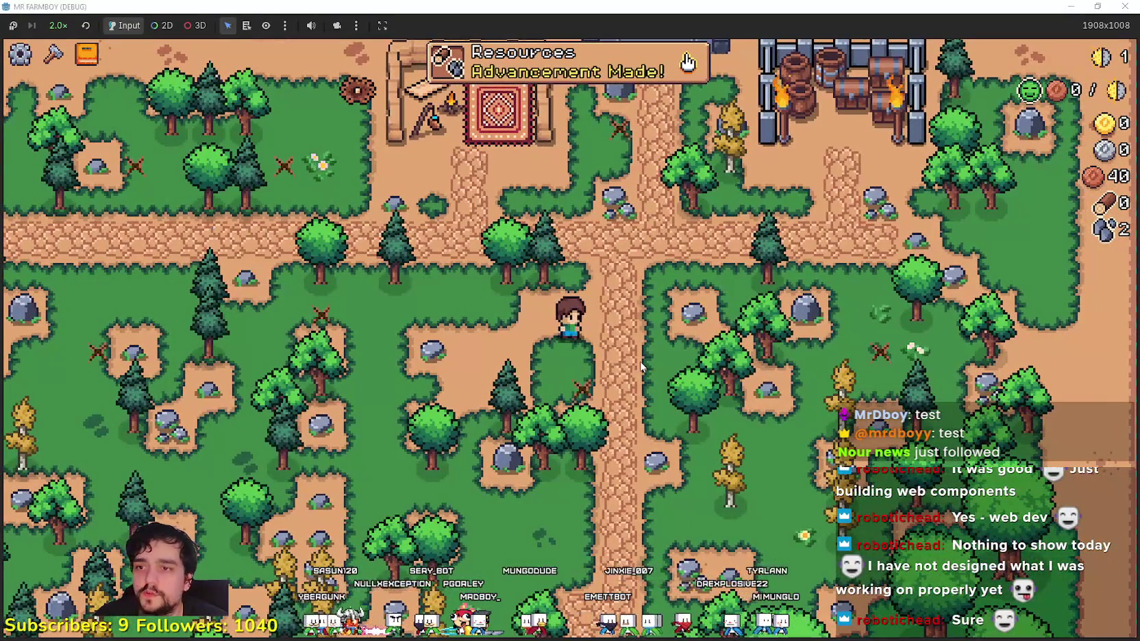
- Chop trees and mine rocks up to 14 wood and 10 stone, then view Advancements
{"action": "key", "text": "w"}
{"action": "key", "text": "a"}
{"action": "key", "text": "d"}
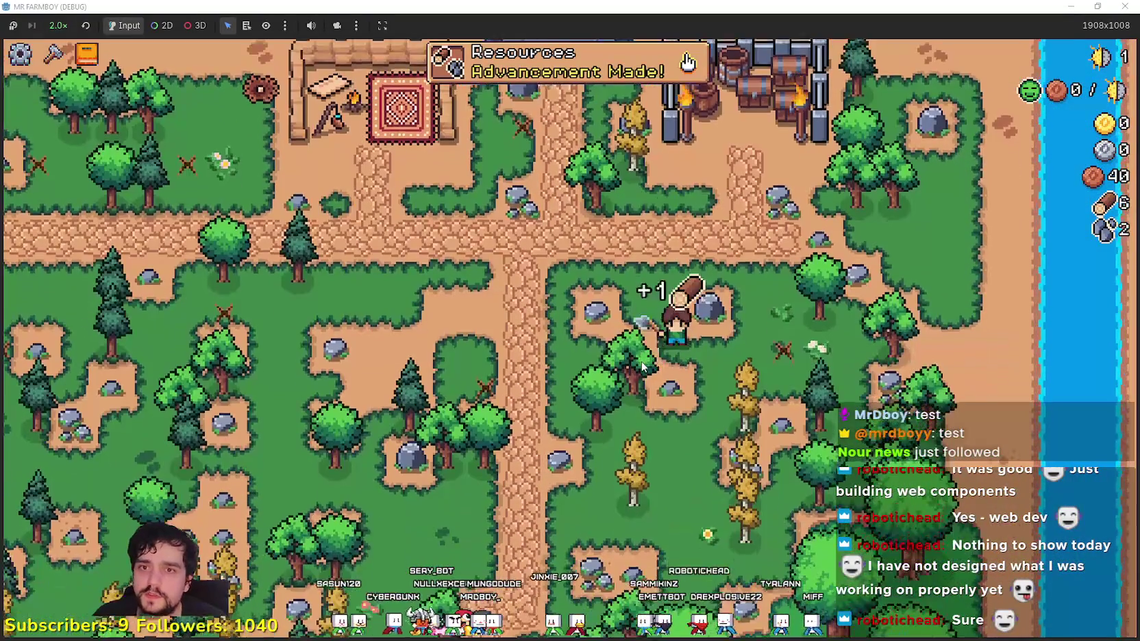
{"action": "key", "text": "s"}
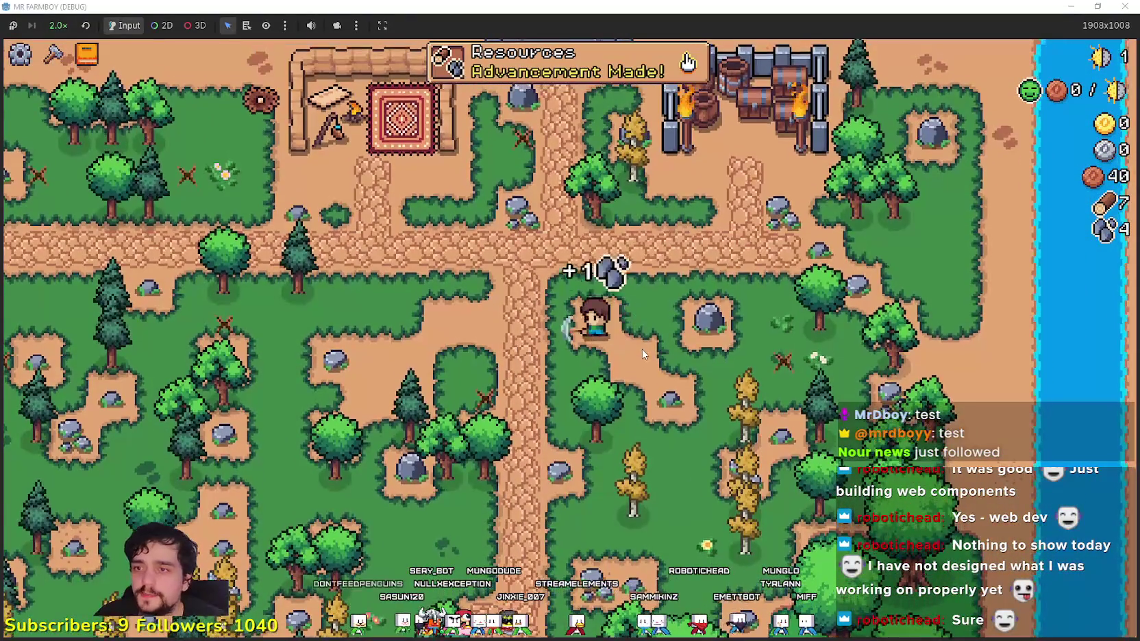
{"action": "key", "text": "d"}
{"action": "key", "text": "w"}
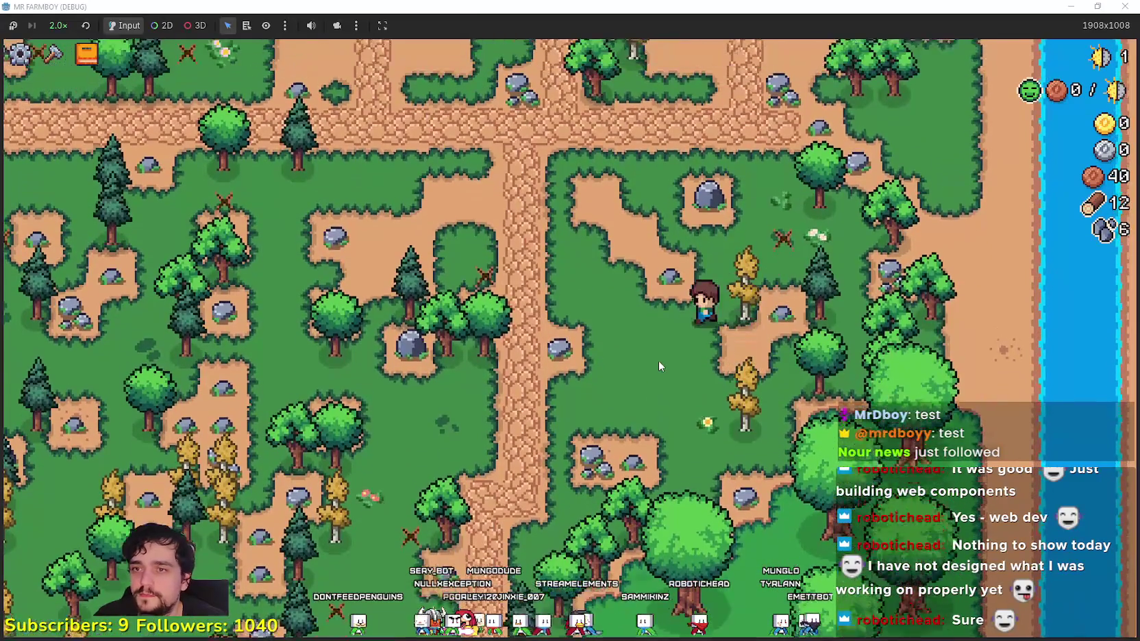
{"action": "key", "text": "w"}
{"action": "key", "text": "a"}
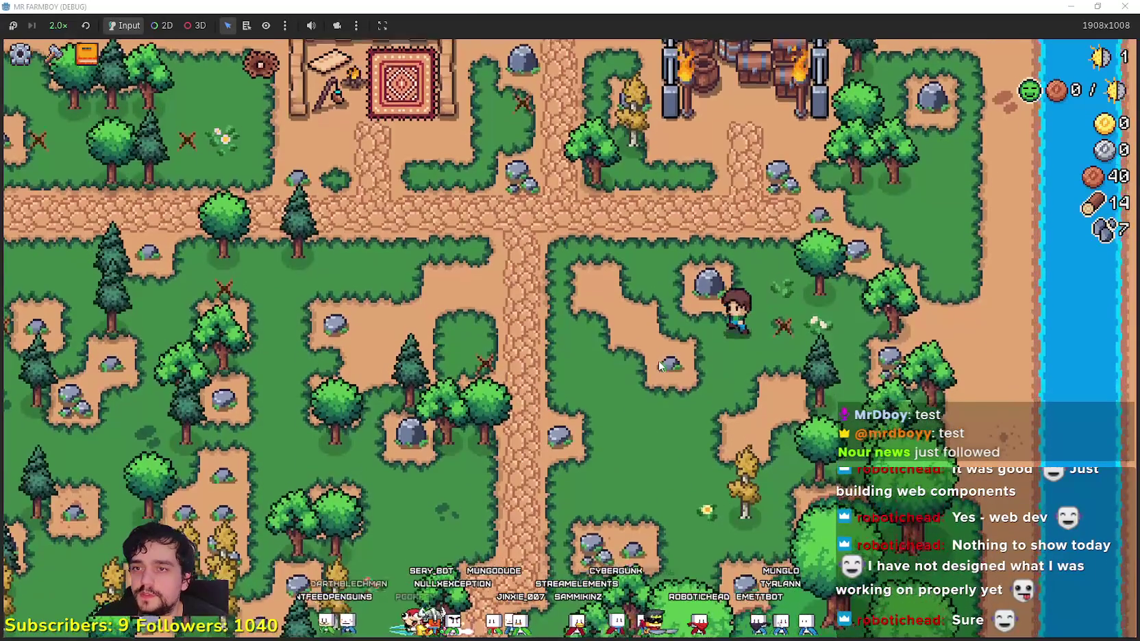
{"action": "key", "text": "Tab"}
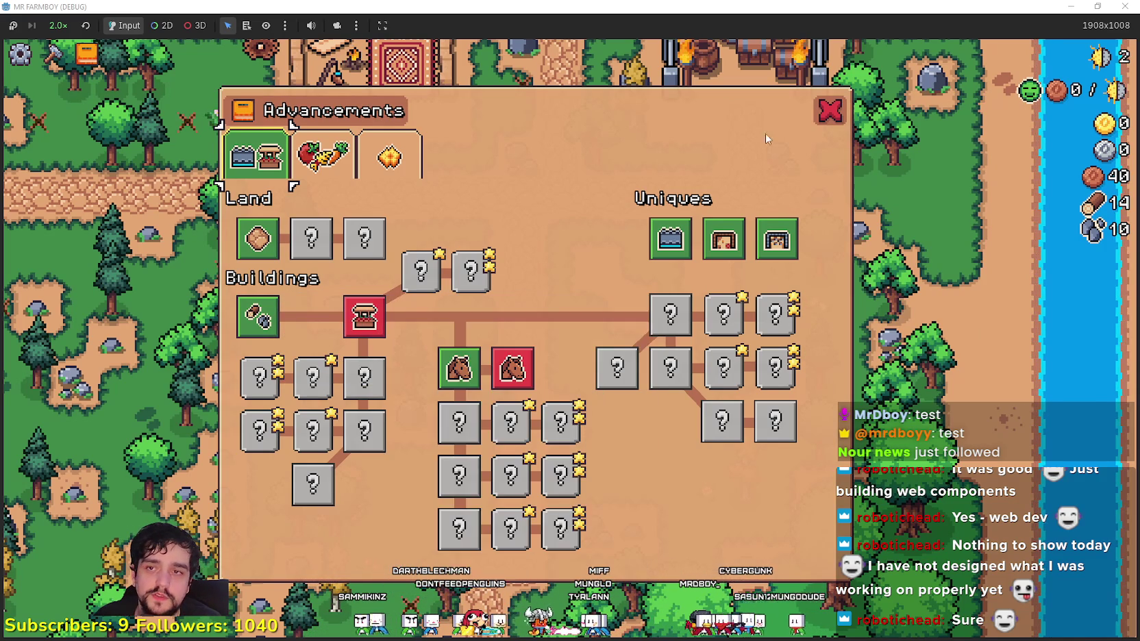
- Close Advancements and keep chopping and mining up to 28 wood and 25 stone
{"action": "key", "text": "Escape"}
{"action": "key", "text": "d"}
{"action": "key", "text": "w"}
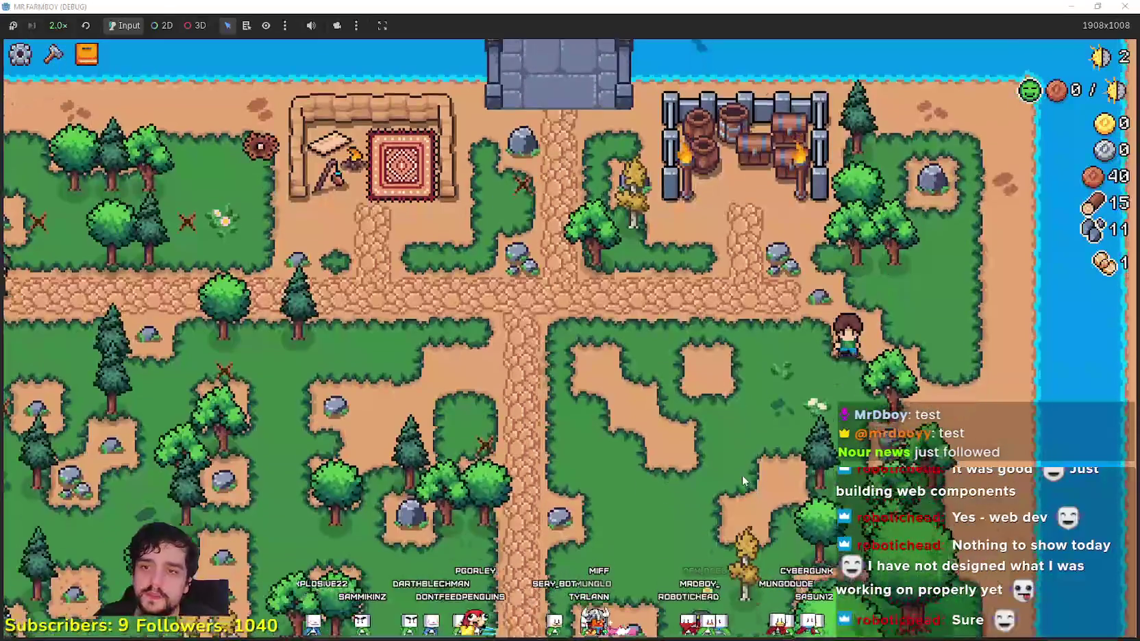
{"action": "key", "text": "d"}
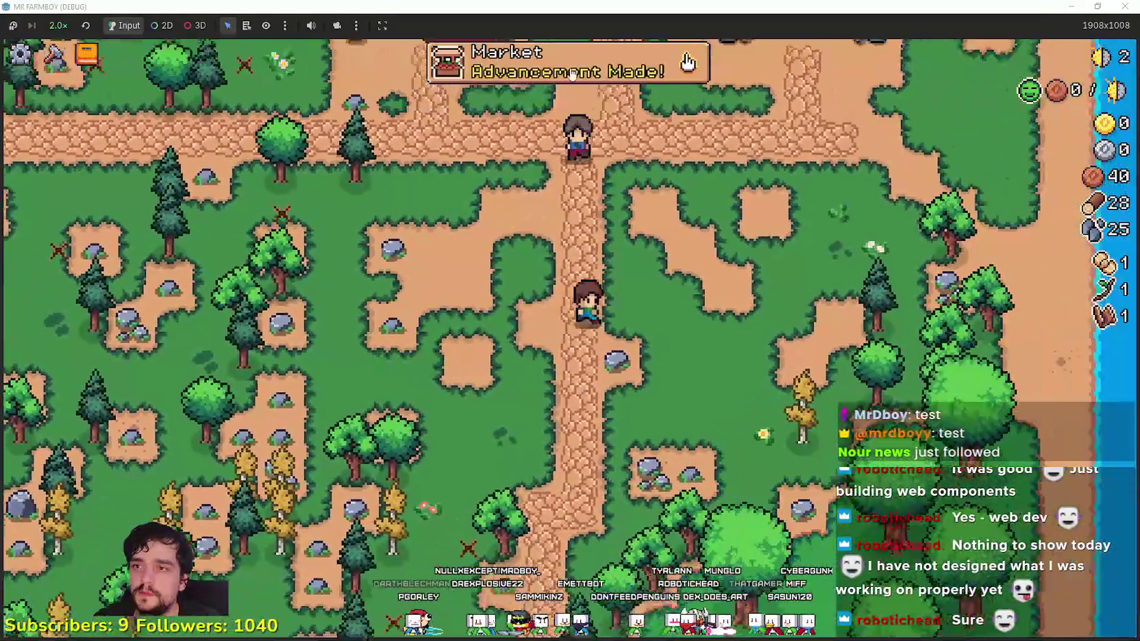
- Check the newly unlocked Market advancement, then choose Market in the Crafting menu
{"action": "left_click", "coordinate": [687, 62]}
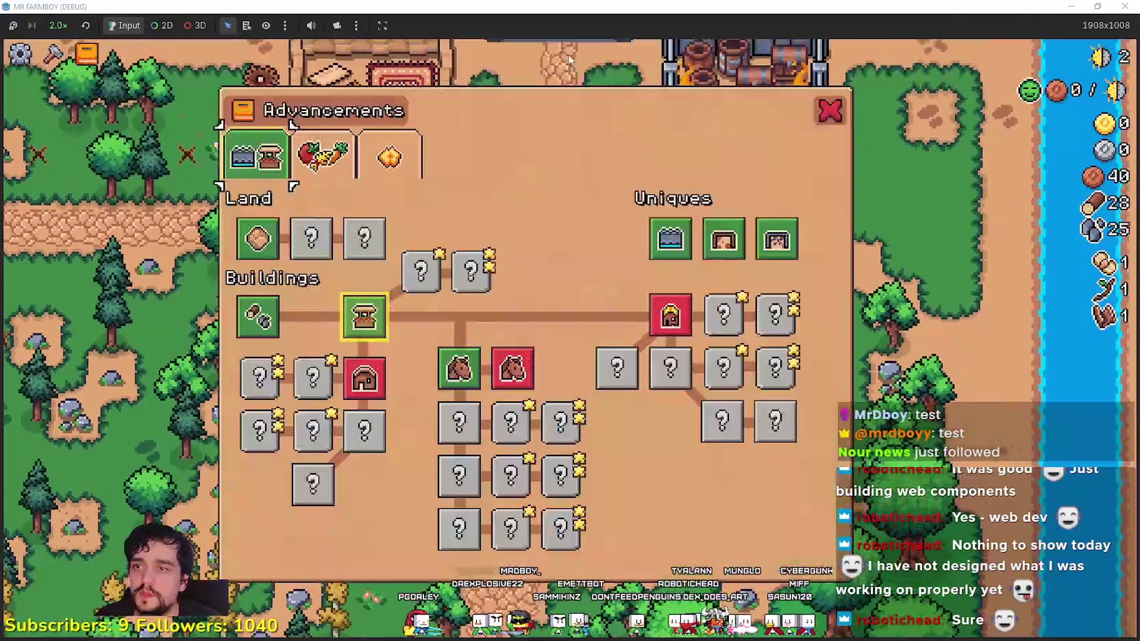
{"action": "mouse_move", "coordinate": [351, 315]}
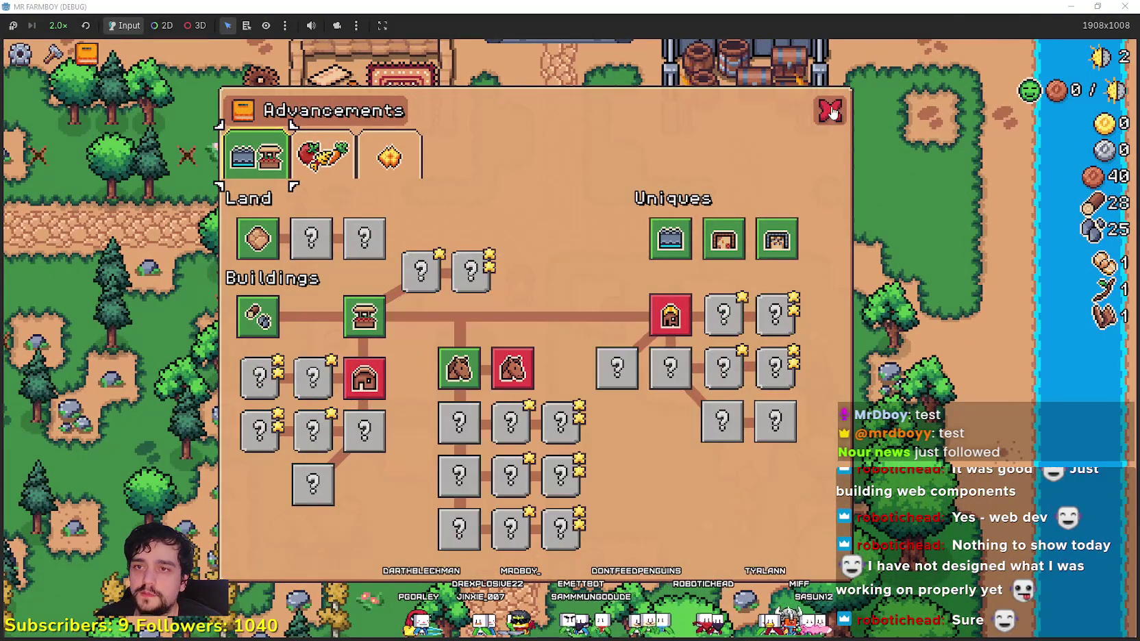
{"action": "left_click", "coordinate": [830, 110]}
{"action": "key", "text": "c"}
{"action": "left_click", "coordinate": [91, 383]}
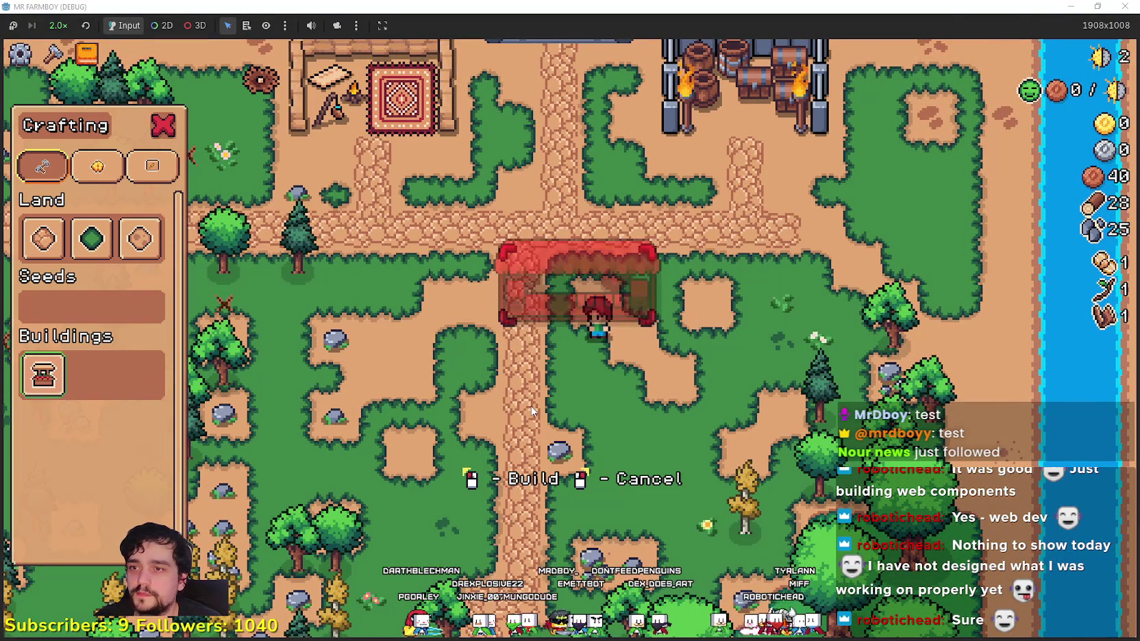
- Build the market stall and place a land tile just below it
{"action": "left_click", "coordinate": [161, 274]}
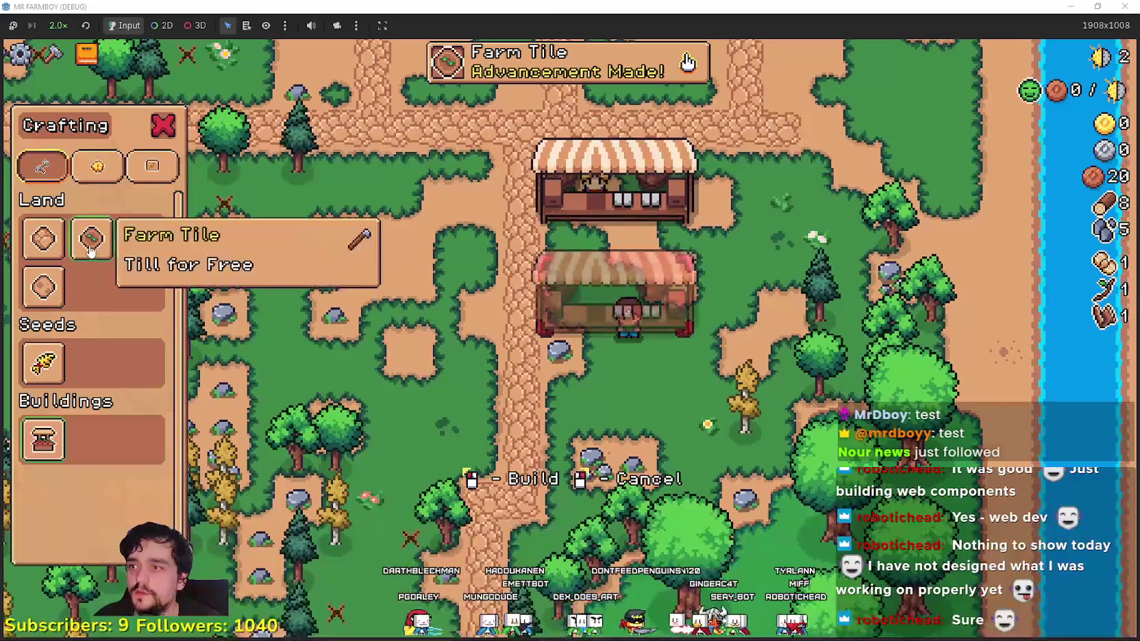
{"action": "left_click", "coordinate": [43, 238]}
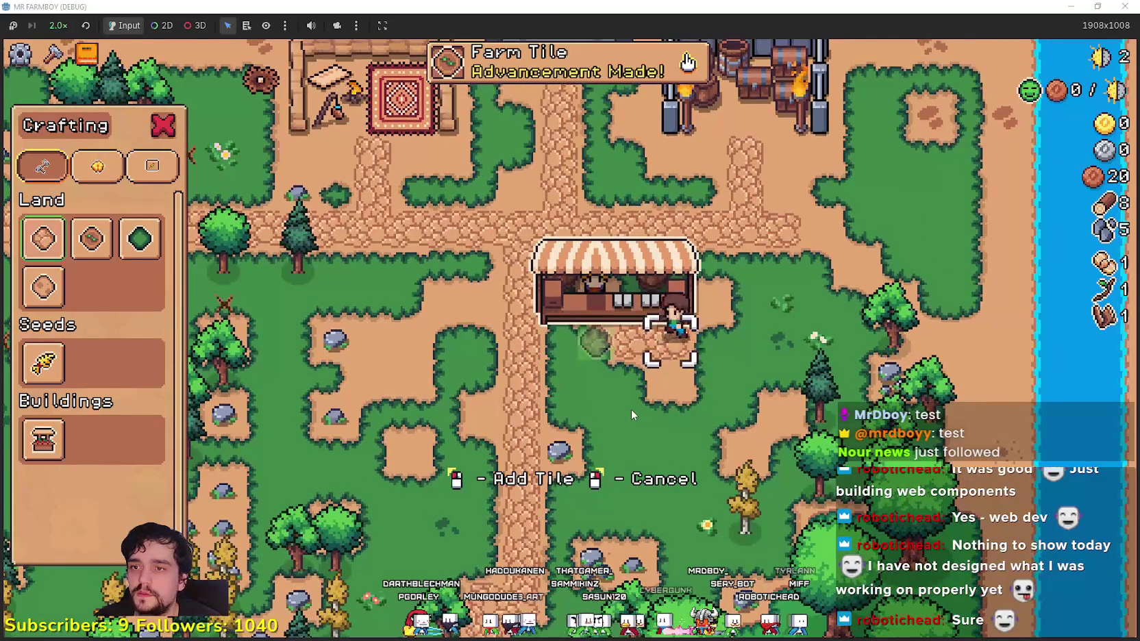
{"action": "left_click", "coordinate": [630, 409]}
{"action": "right_click", "coordinate": [630, 409]}
- Look over the crops and land advancements, then close the tree
{"action": "left_click", "coordinate": [86, 53]}
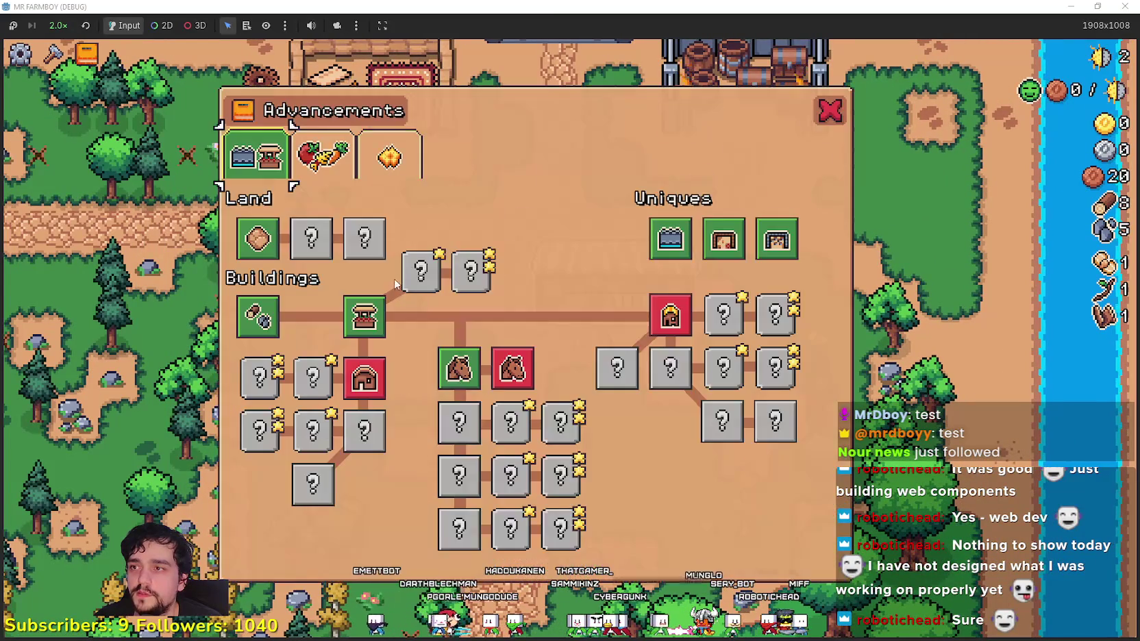
{"action": "left_click", "coordinate": [296, 165]}
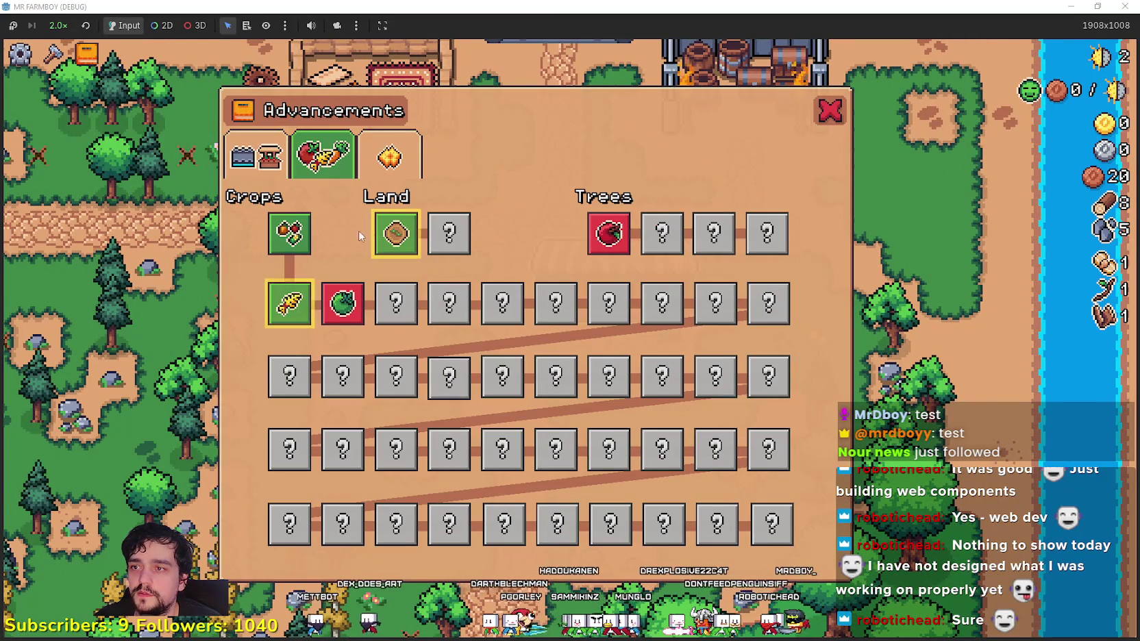
{"action": "mouse_move", "coordinate": [392, 238]}
{"action": "mouse_move", "coordinate": [281, 312]}
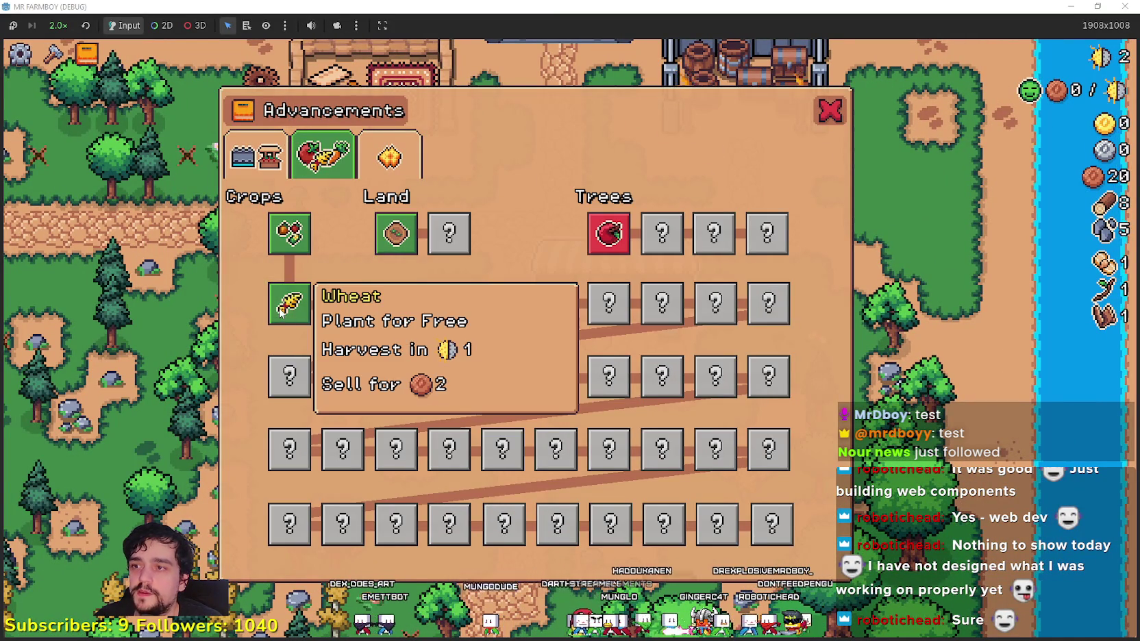
{"action": "key", "text": "Escape"}
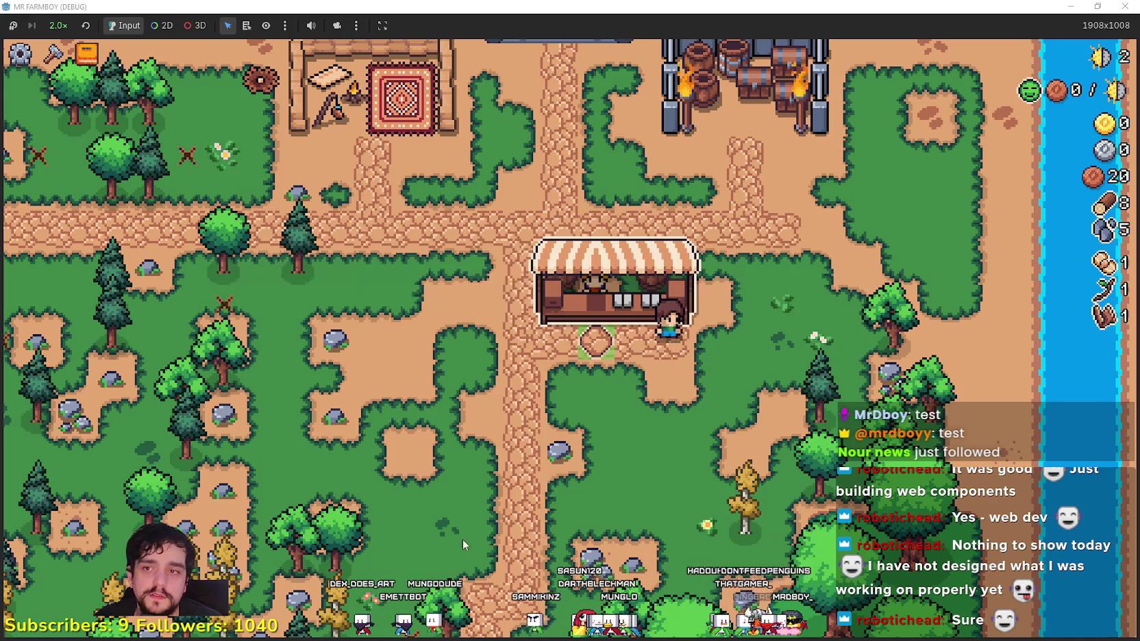
- Till a square plot of farmland beside the market with the Farm Tile
{"action": "key", "text": "c"}
{"action": "left_click", "coordinate": [45, 257]}
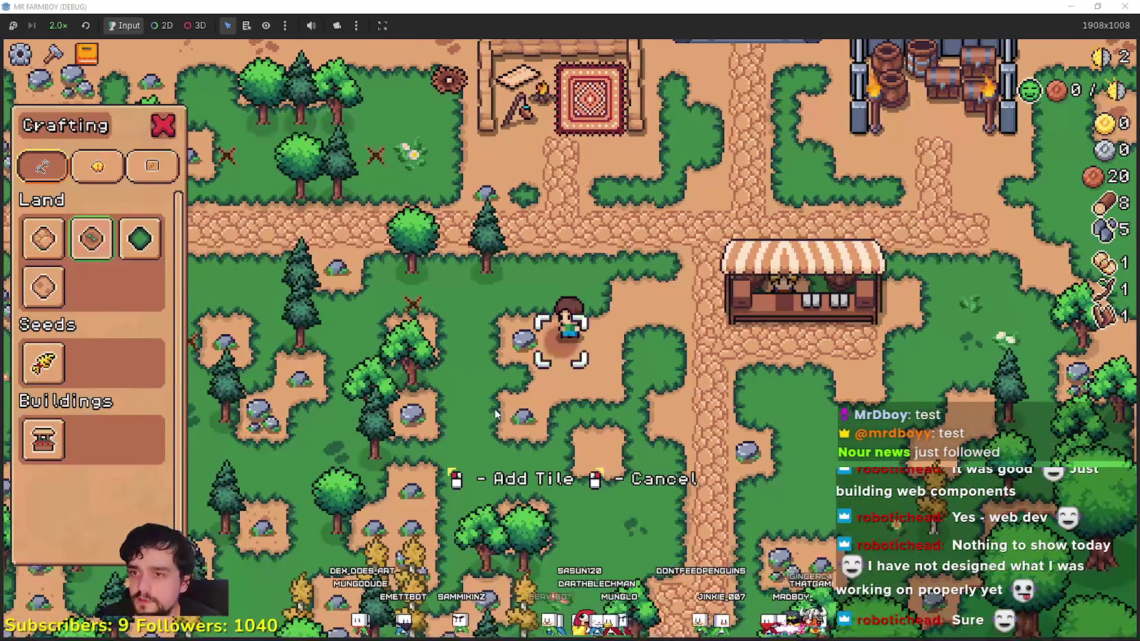
{"action": "key", "text": "w"}
{"action": "key", "text": "d"}
{"action": "key", "text": "s"}
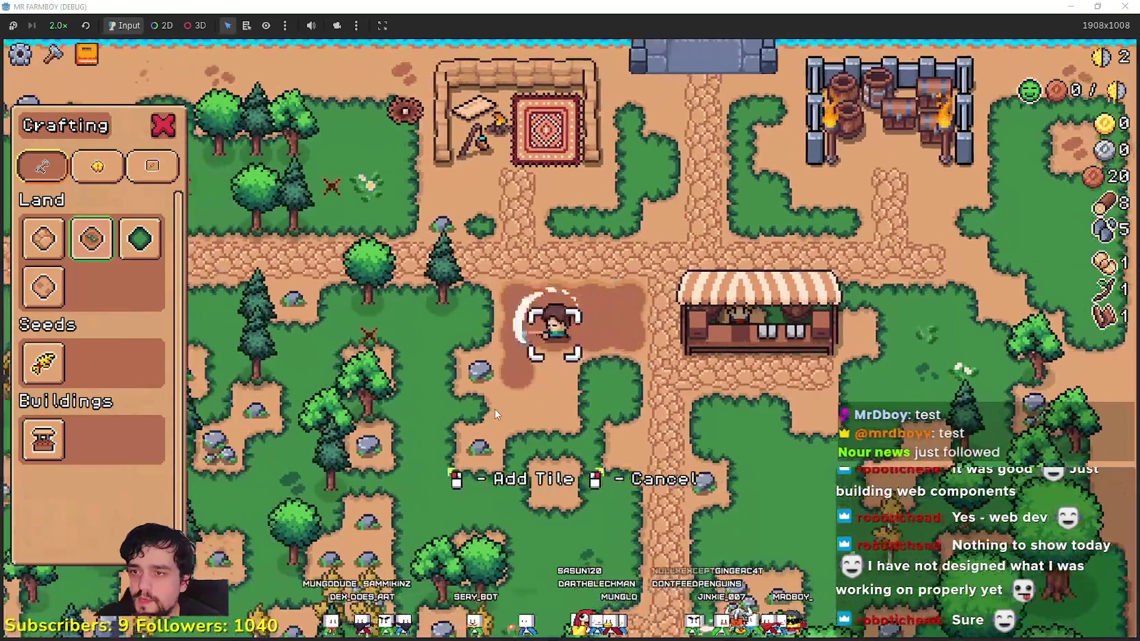
{"action": "left_click", "coordinate": [497, 414]}
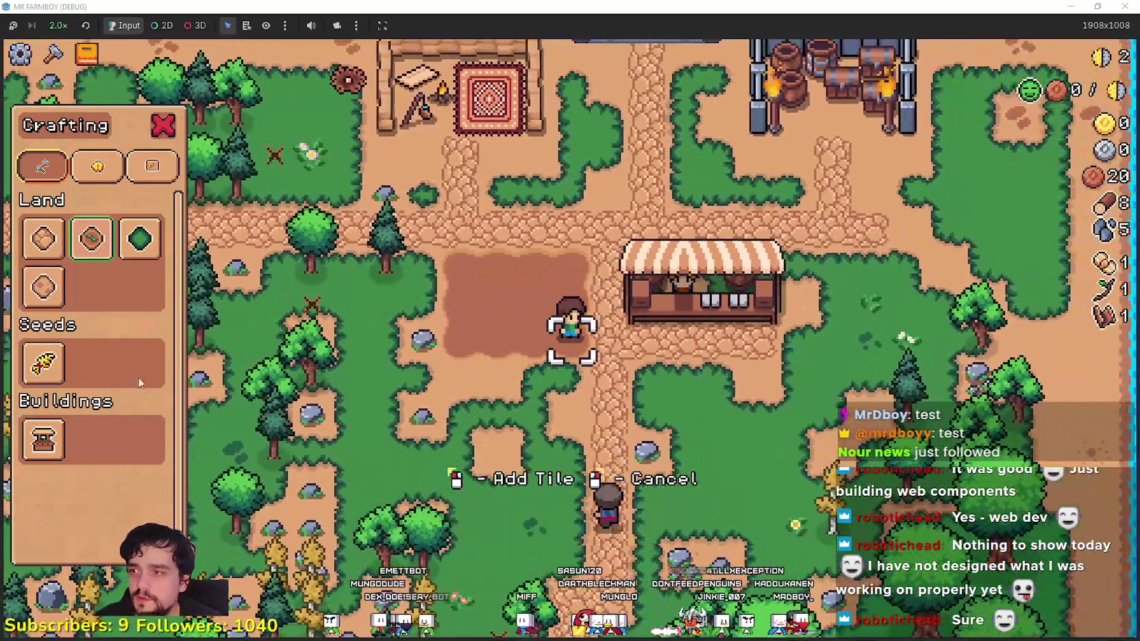
- Plant wheat seeds along each row of the plot, then step back onto the path
{"action": "left_click", "coordinate": [44, 364]}
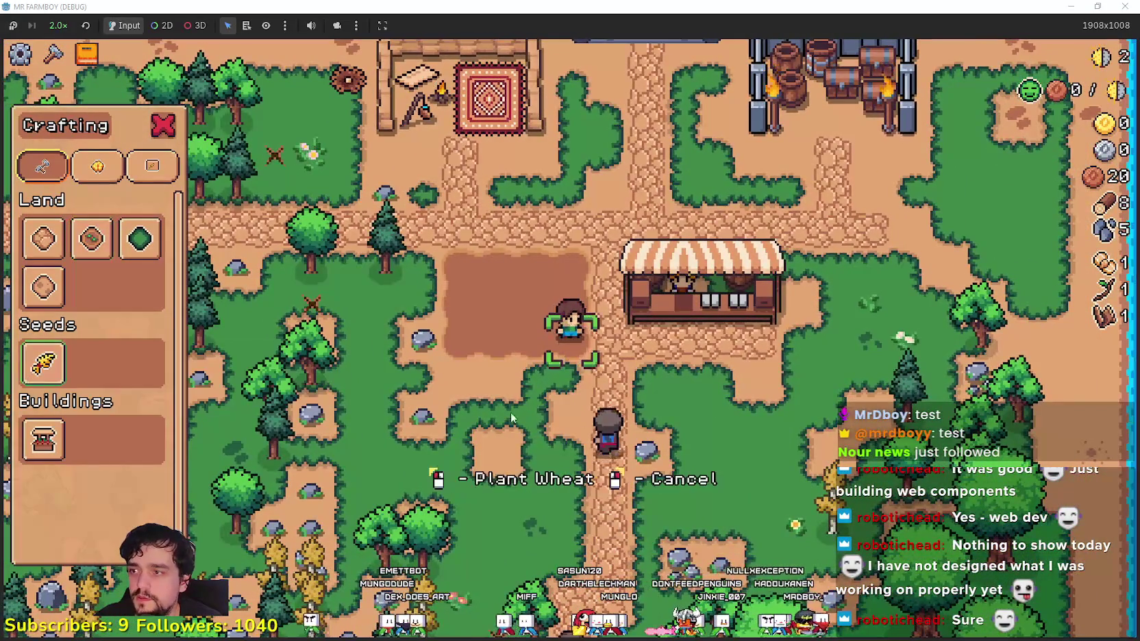
{"action": "key", "text": "w"}
{"action": "key", "text": "a"}
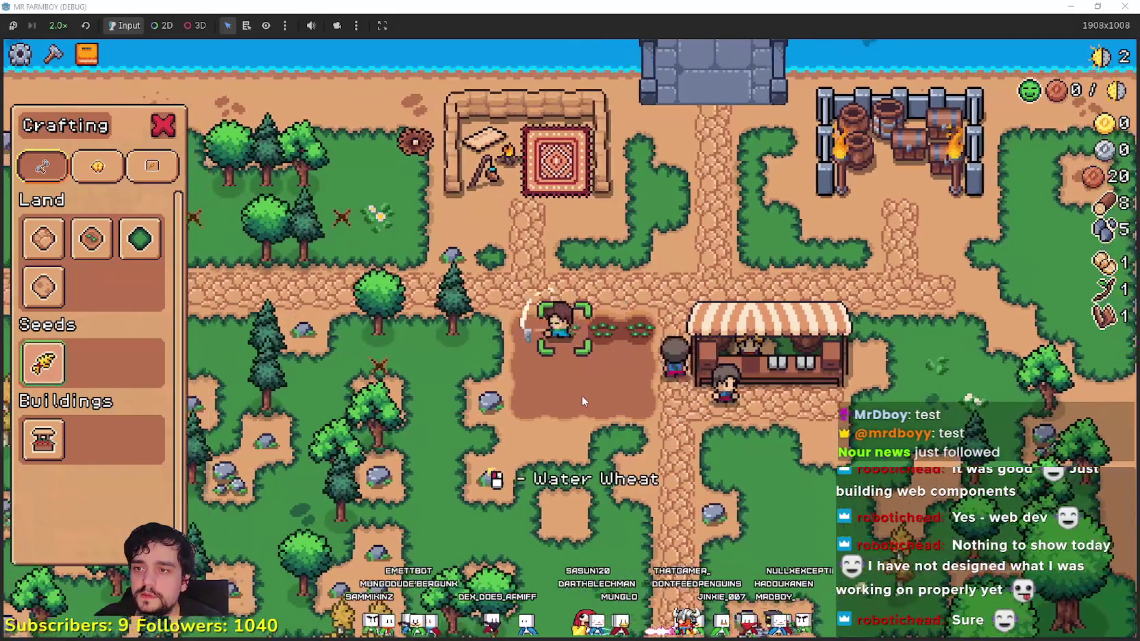
{"action": "key", "text": "d"}
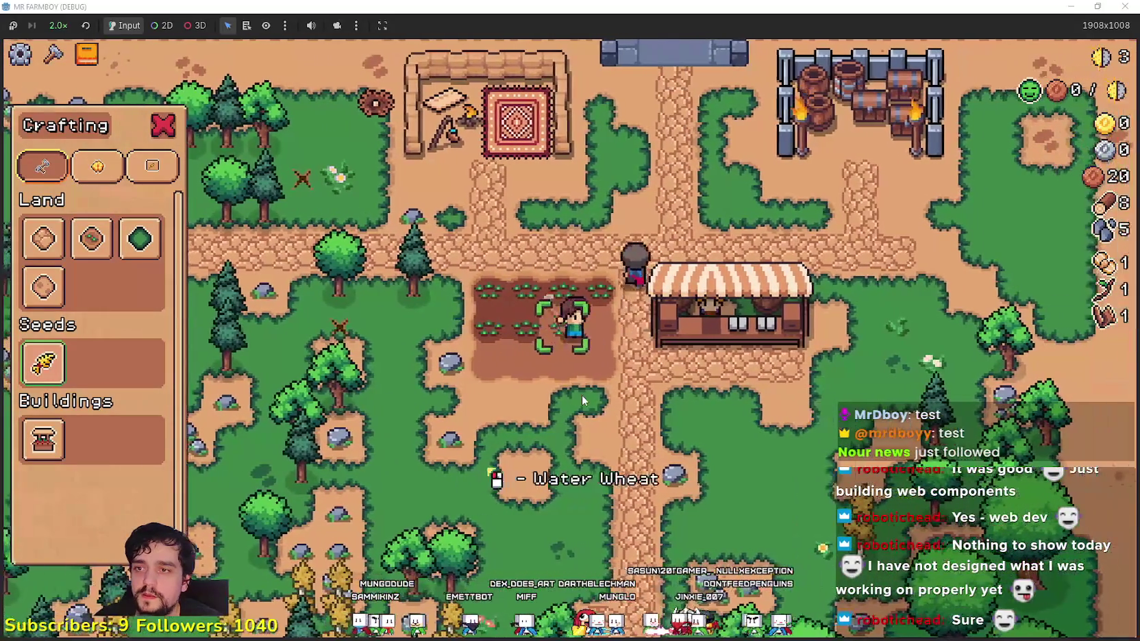
{"action": "key", "text": "a"}
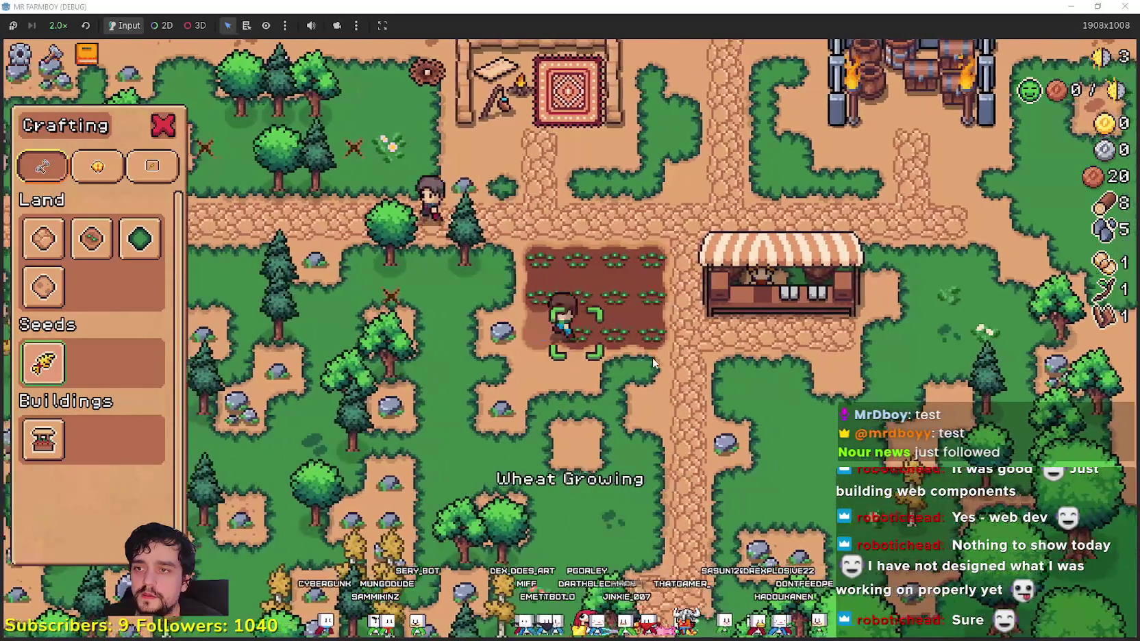
{"action": "key", "text": "d"}
{"action": "key", "text": "Escape"}
{"action": "key", "text": "w"}
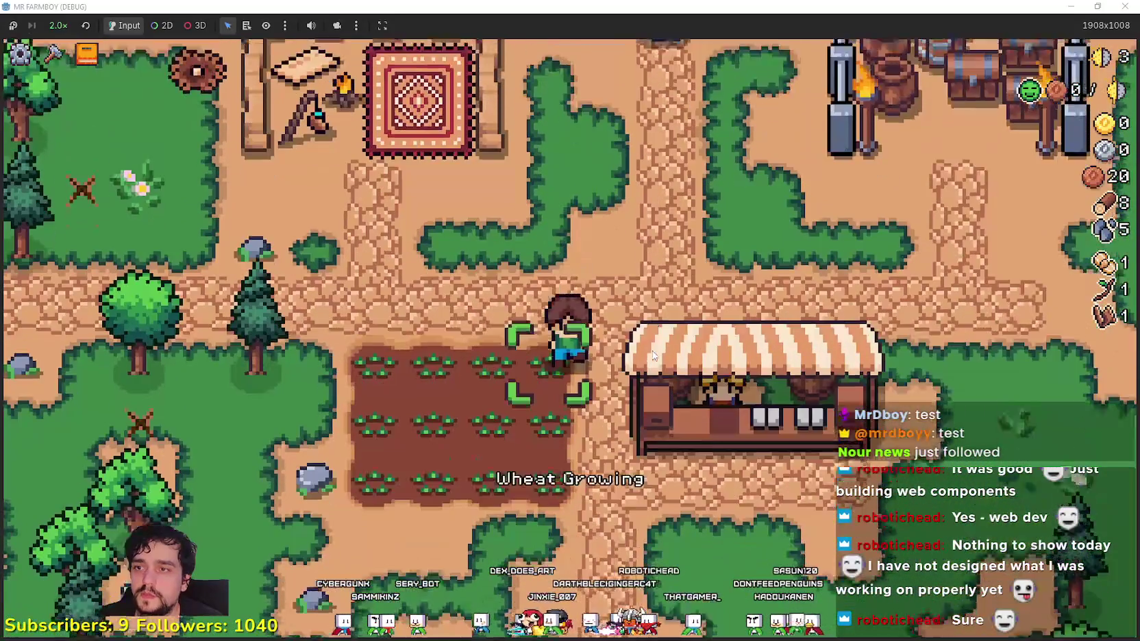